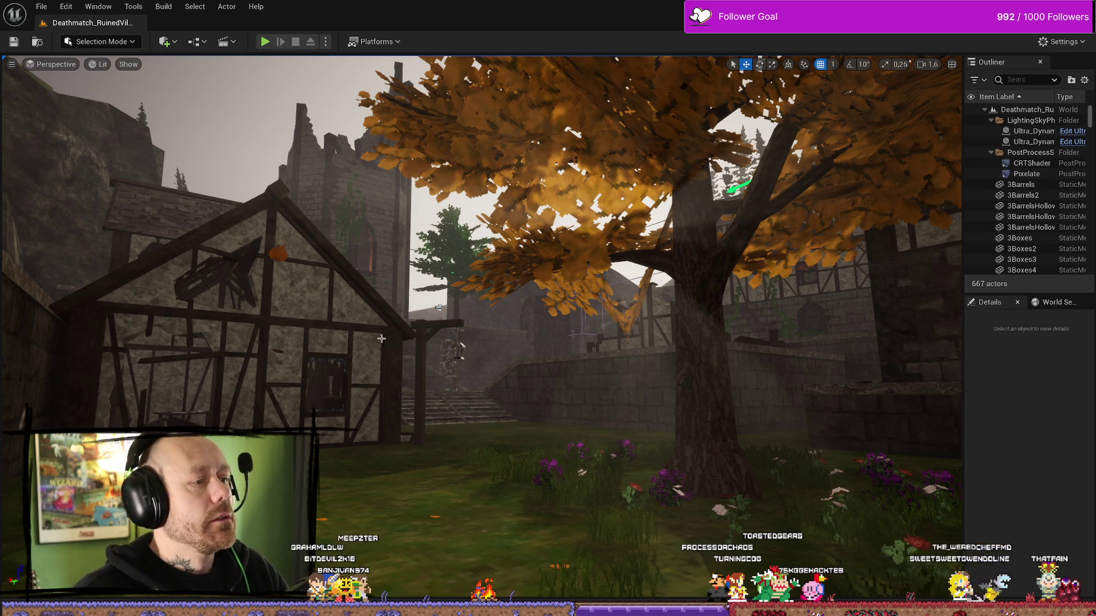
Switch to the WB_InGameMenu widget editor and browse the MyStuff/UI texture assets
key("ctrl+space")
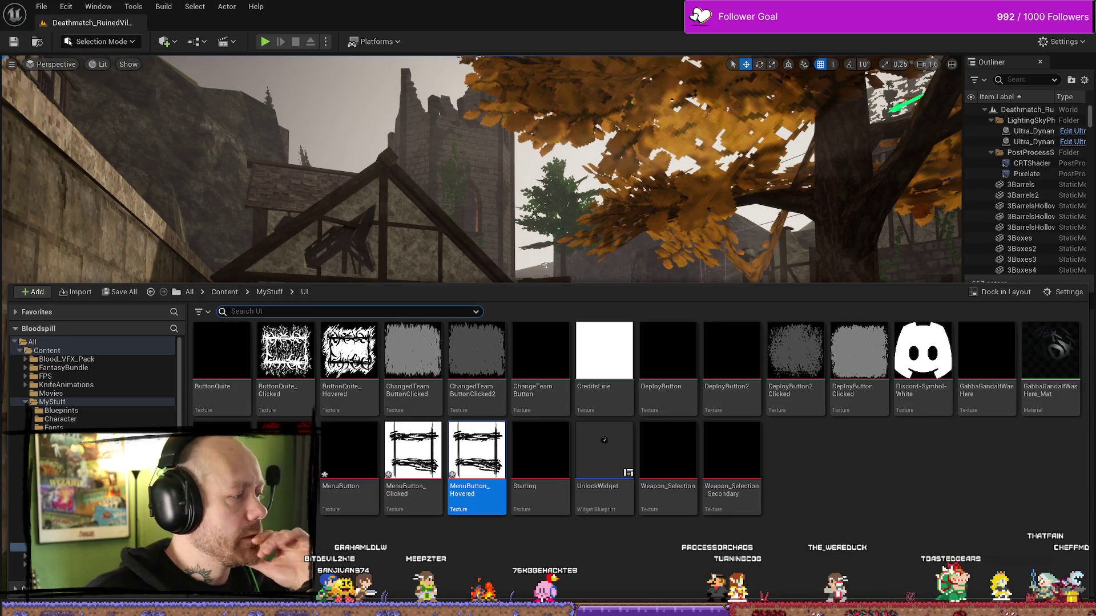
key("alt+Tab")
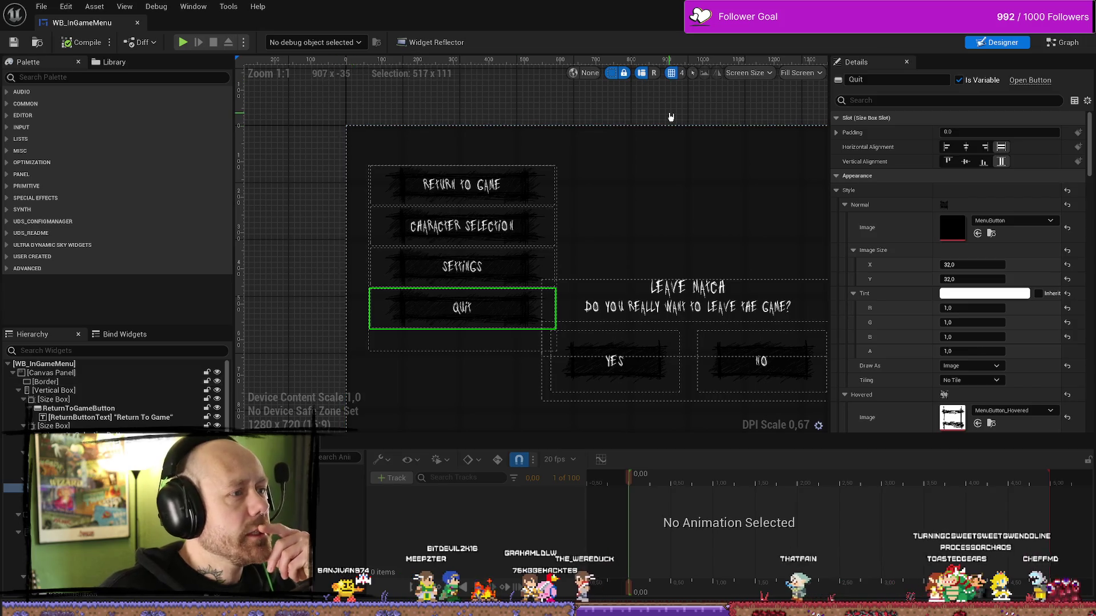
key("ctrl+space")
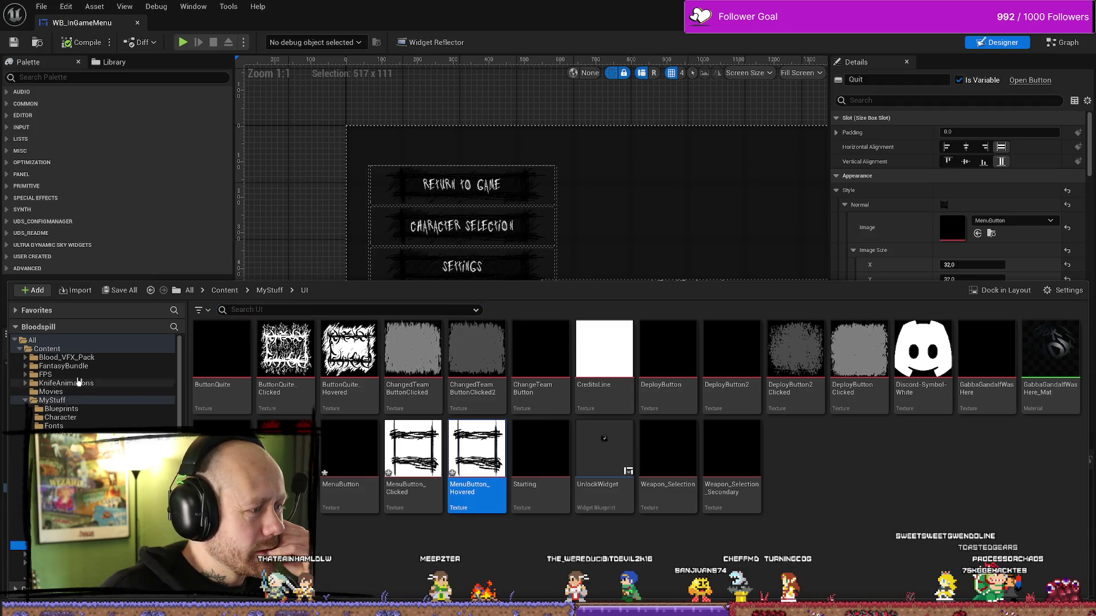
Open WB_SettingsMenu from the FPS > UI > Menus folder
left_click(25, 373)
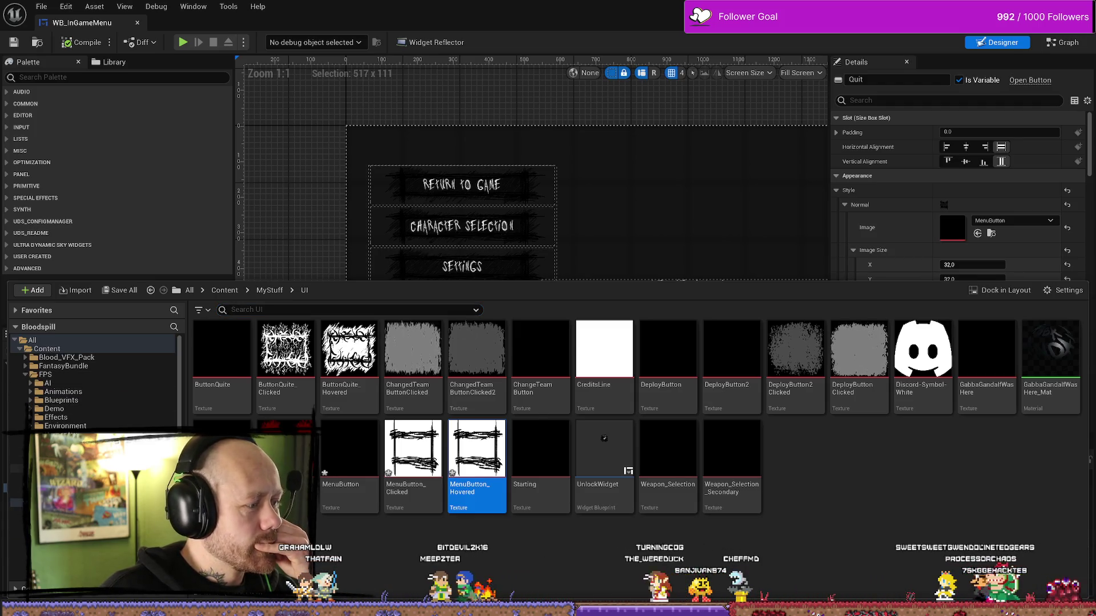
left_click(17, 468)
double_click(223, 445)
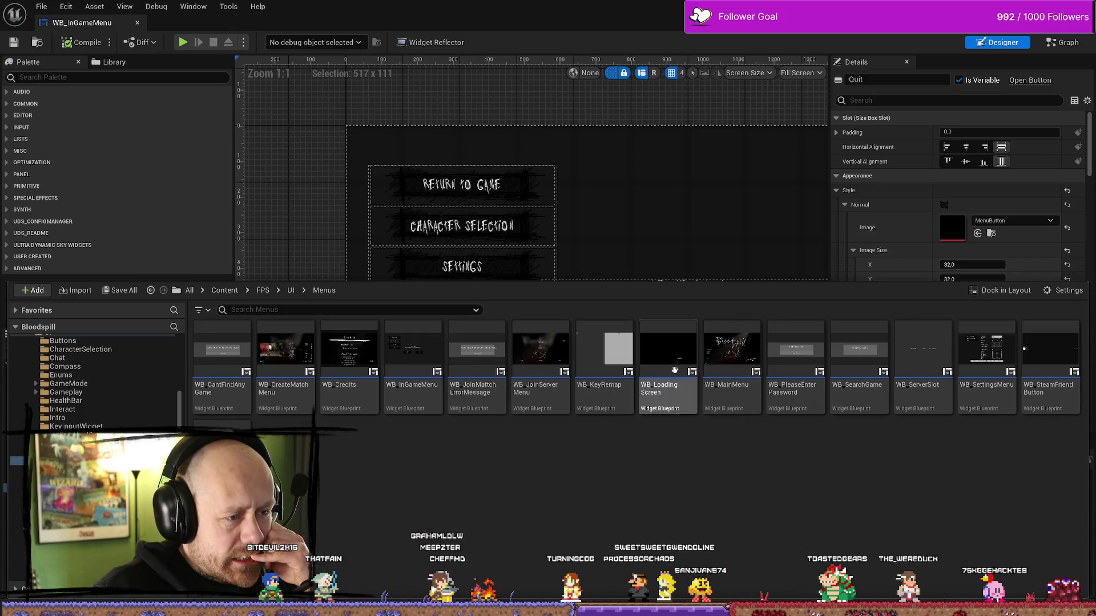
double_click(983, 355)
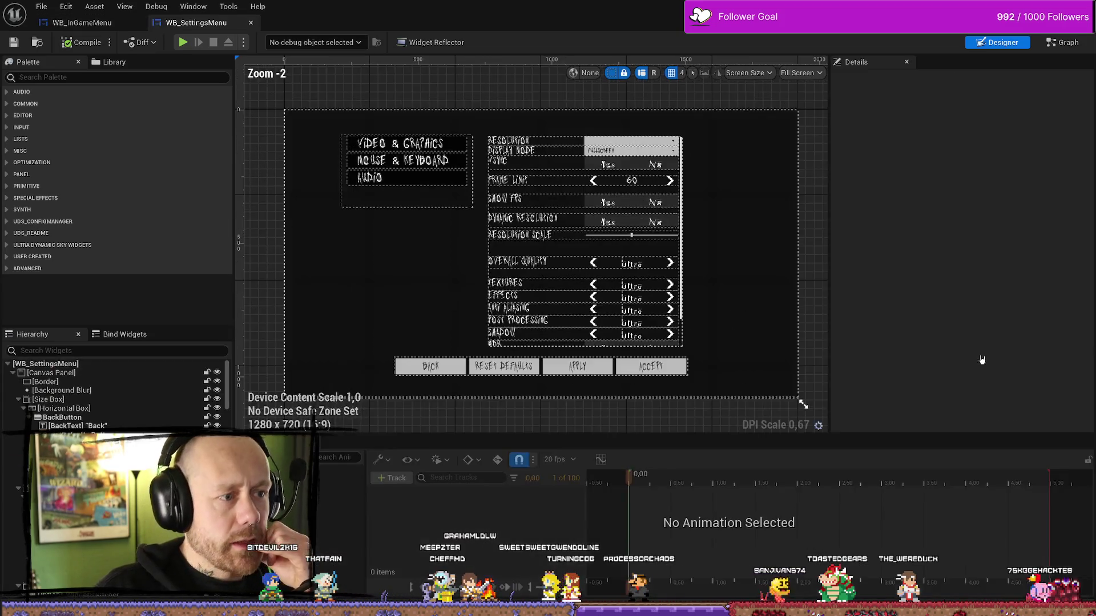
scroll(438, 170, "up", 4)
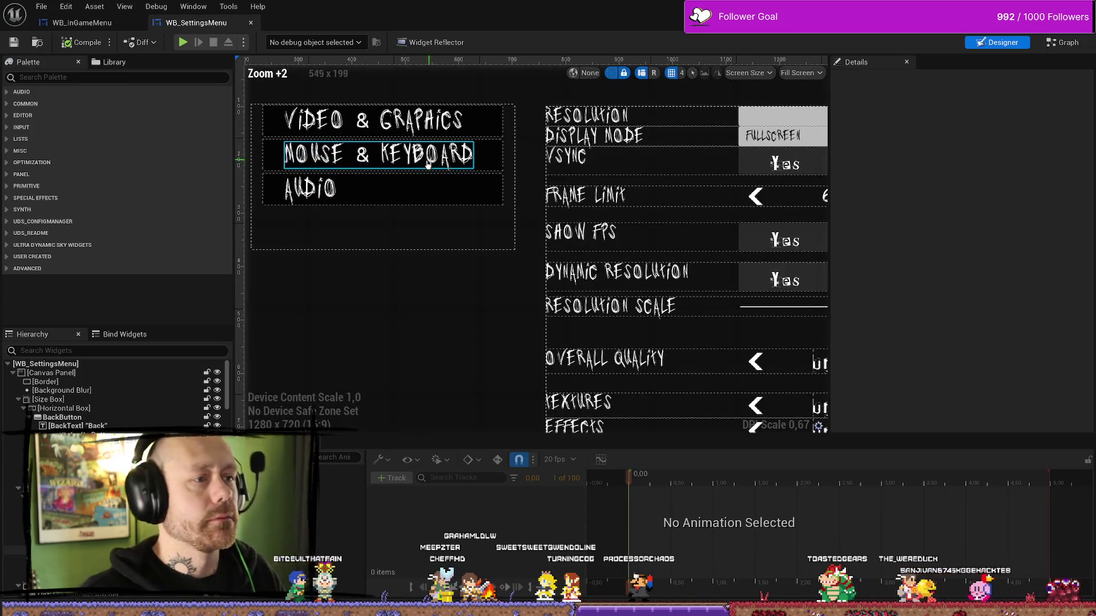
Inspect the Video & Graphics button, its size box and the vertical box of category buttons
left_click(434, 156)
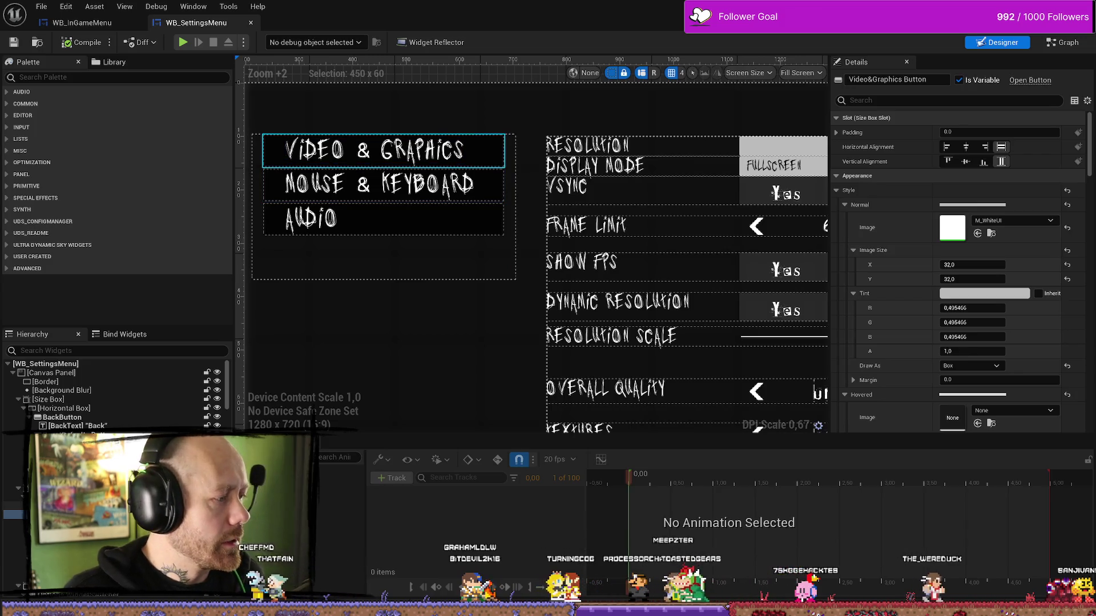
left_click(386, 152)
left_click_drag(386, 383, 517, 392)
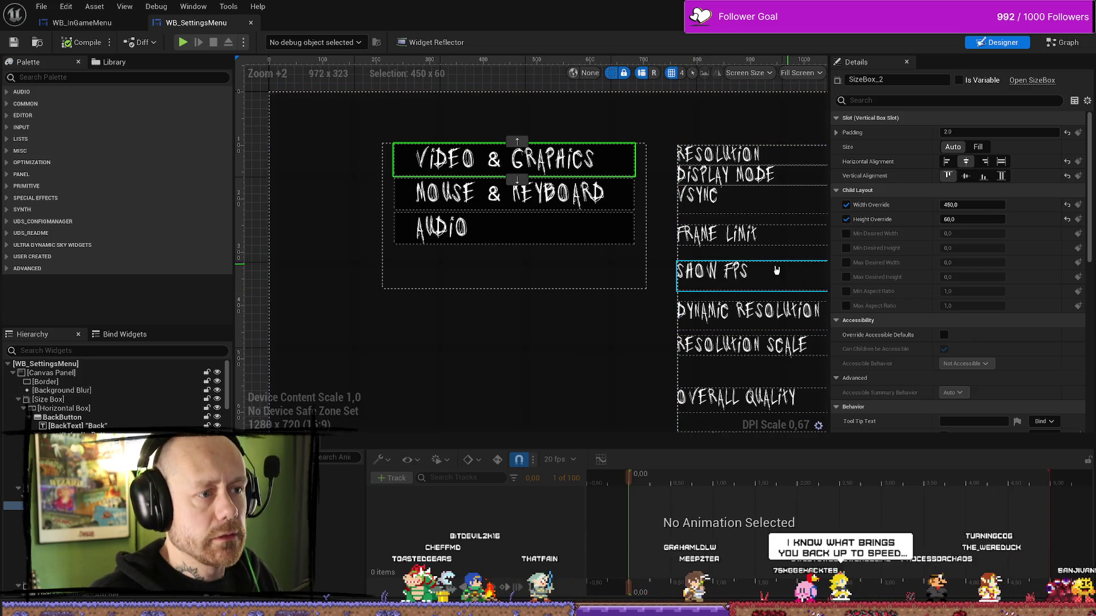
left_click(404, 281)
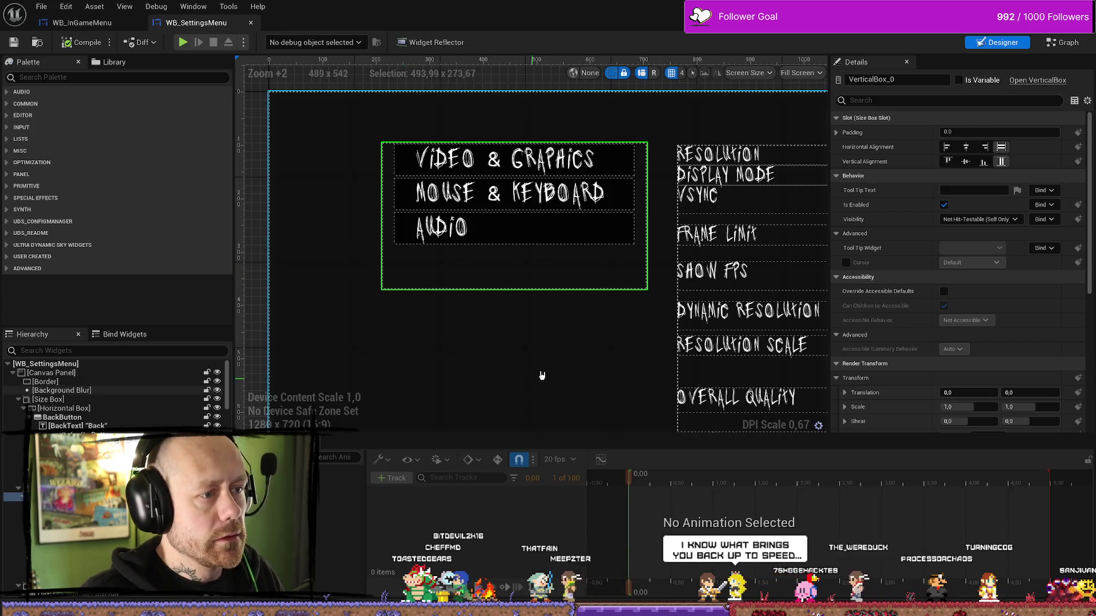
scroll(404, 280, "down", 3)
Widen the category box via its offsets and apply a new anchor preset
left_click(532, 313)
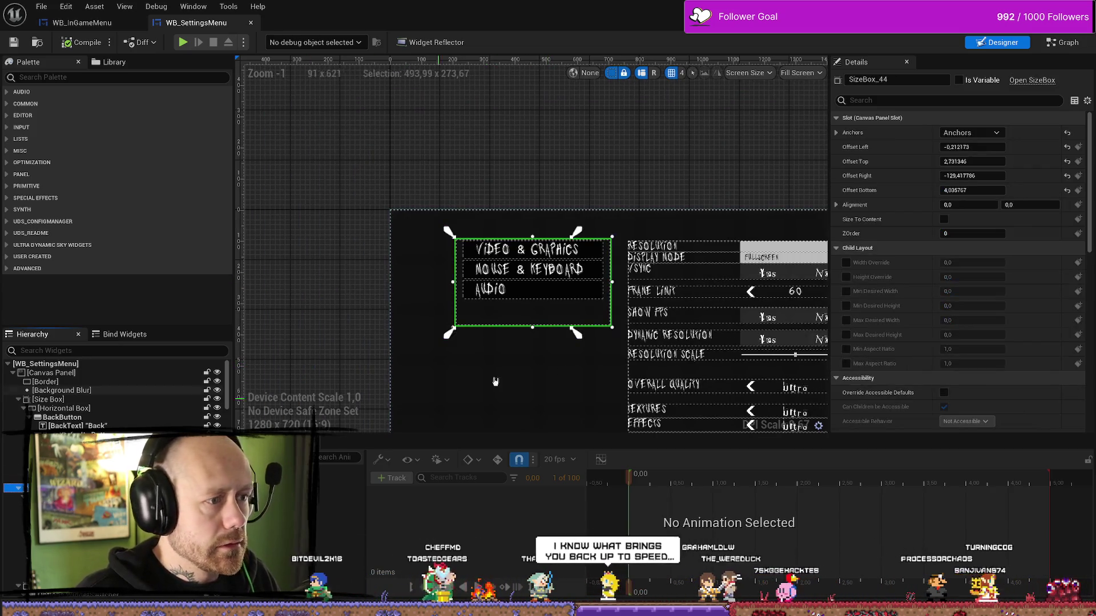
left_click_drag(536, 372, 465, 370)
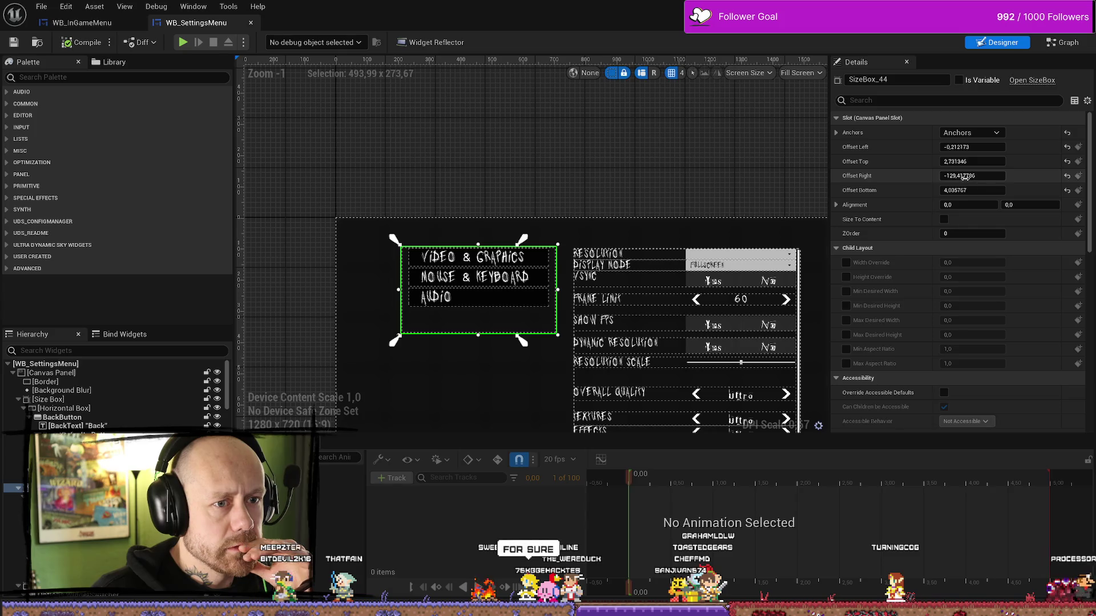
left_click_drag(968, 177, 955, 176)
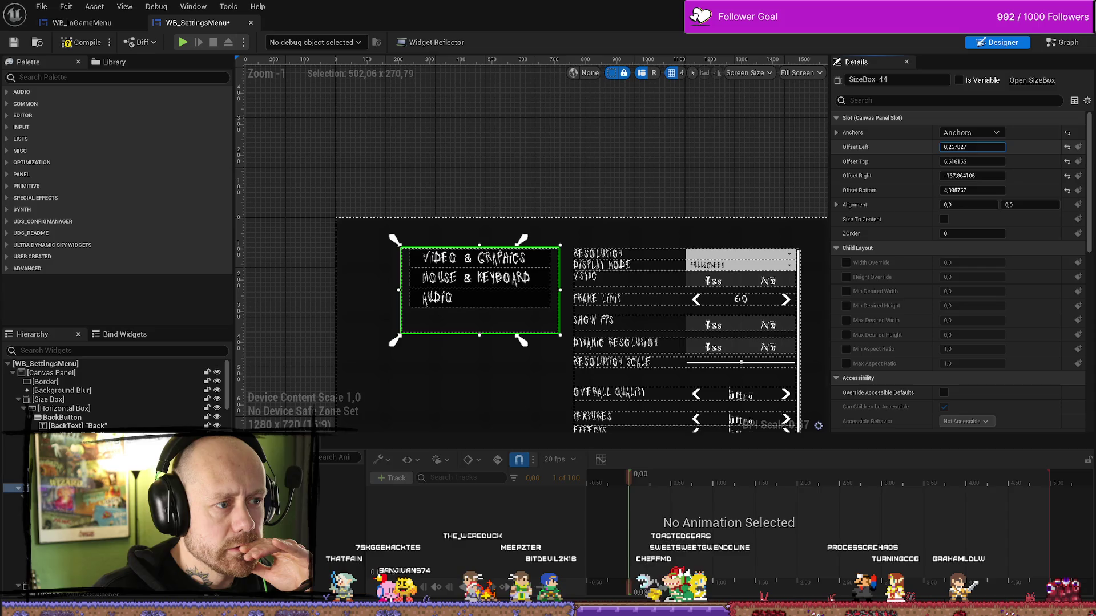
left_click_drag(972, 146, 954, 147)
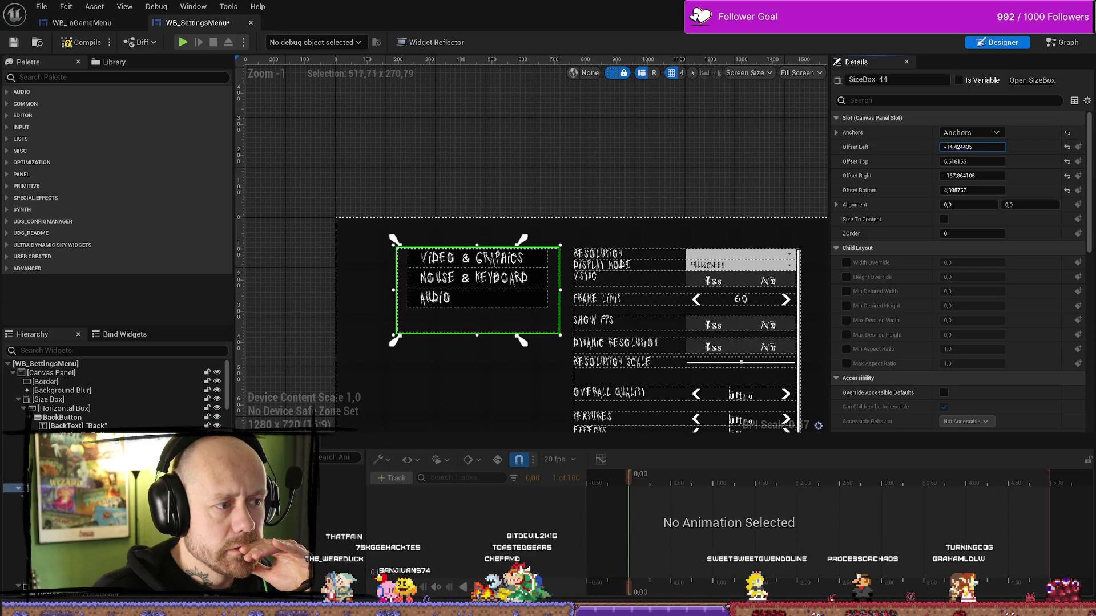
left_click(974, 118)
left_click(974, 134)
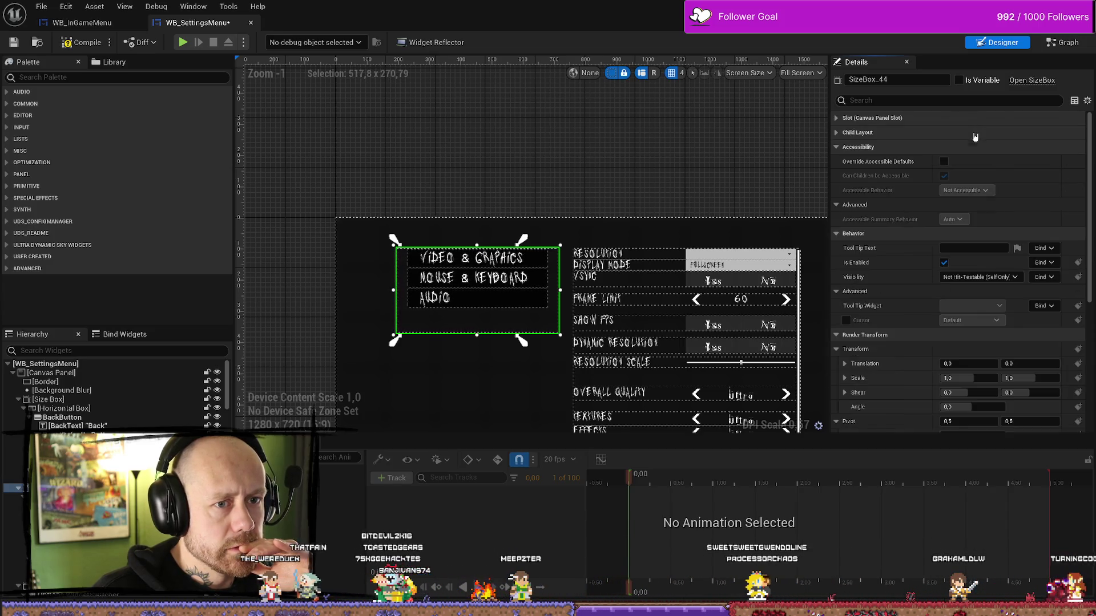
left_click(871, 133)
left_click(839, 120)
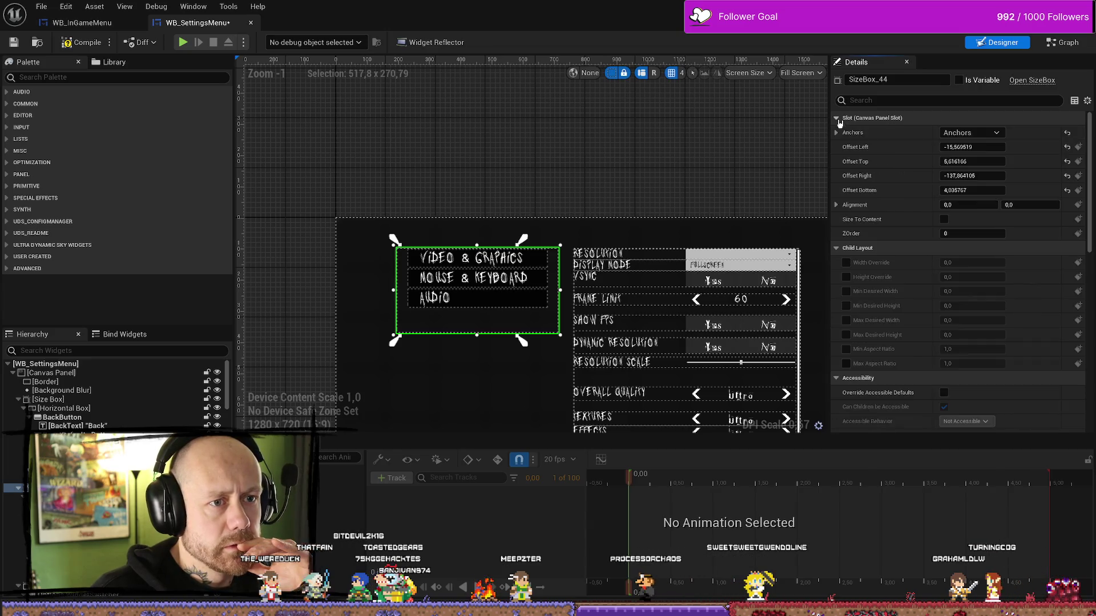
left_click(987, 138)
left_click(962, 198)
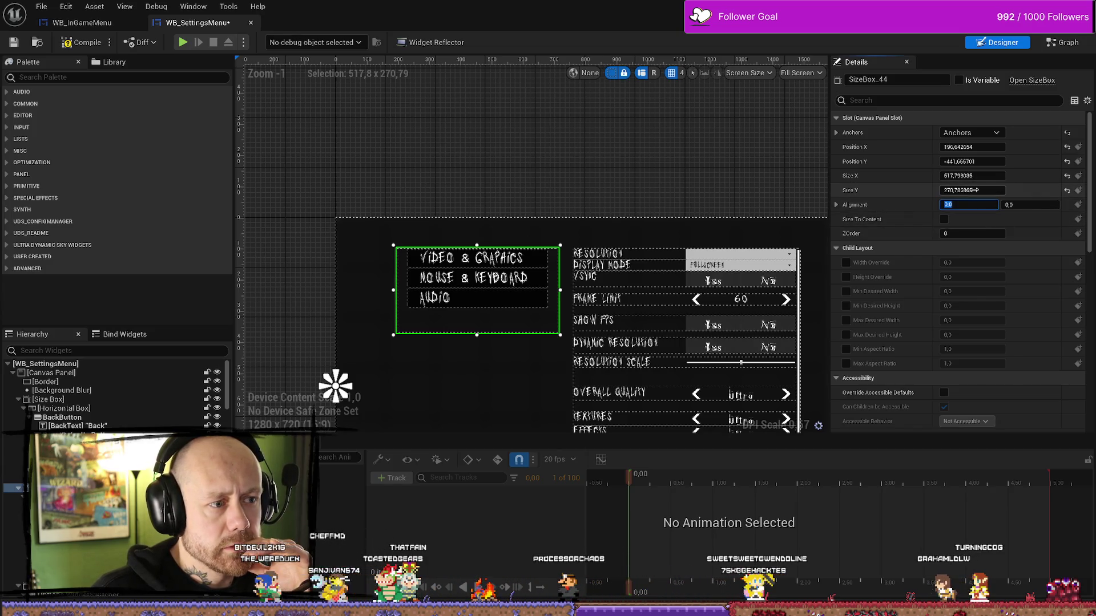
Reset the box position to zero, widen it to about 584 and make it about 350 tall
left_click(1065, 191)
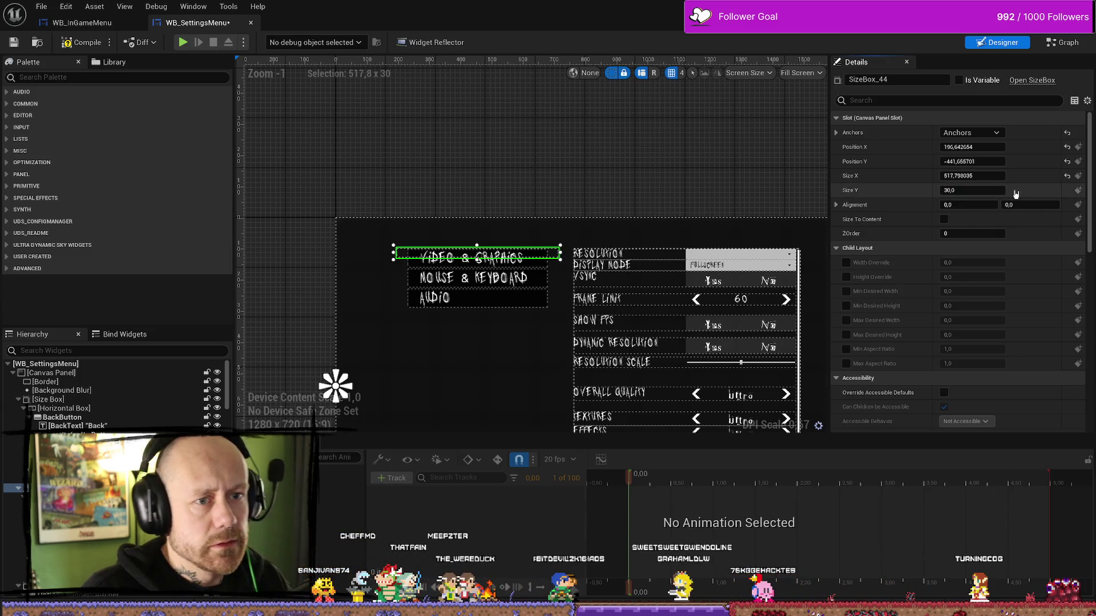
key("ctrl+z")
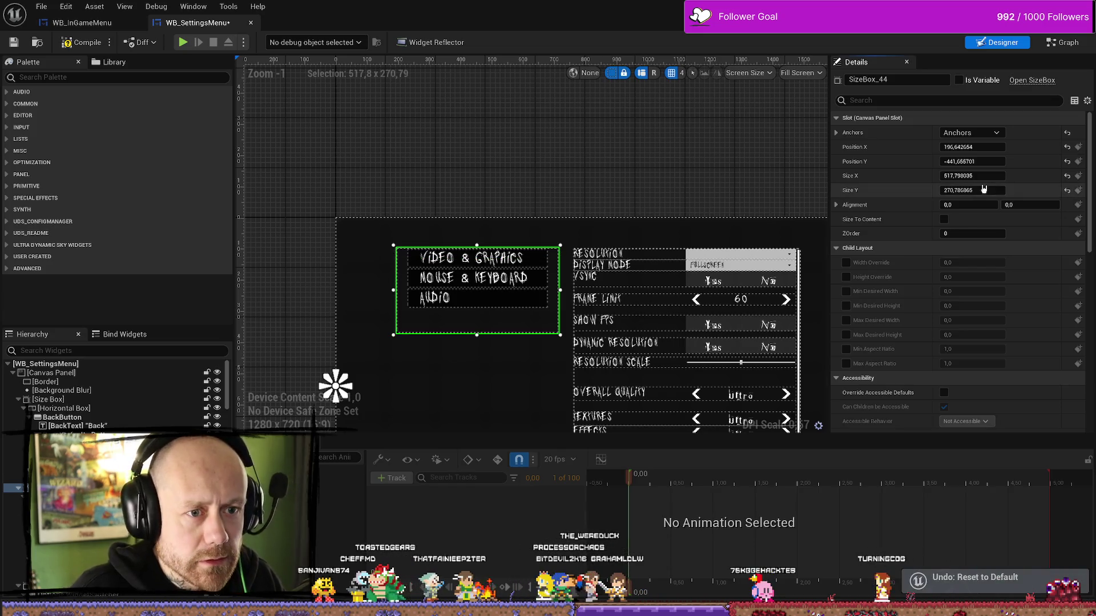
left_click(968, 162)
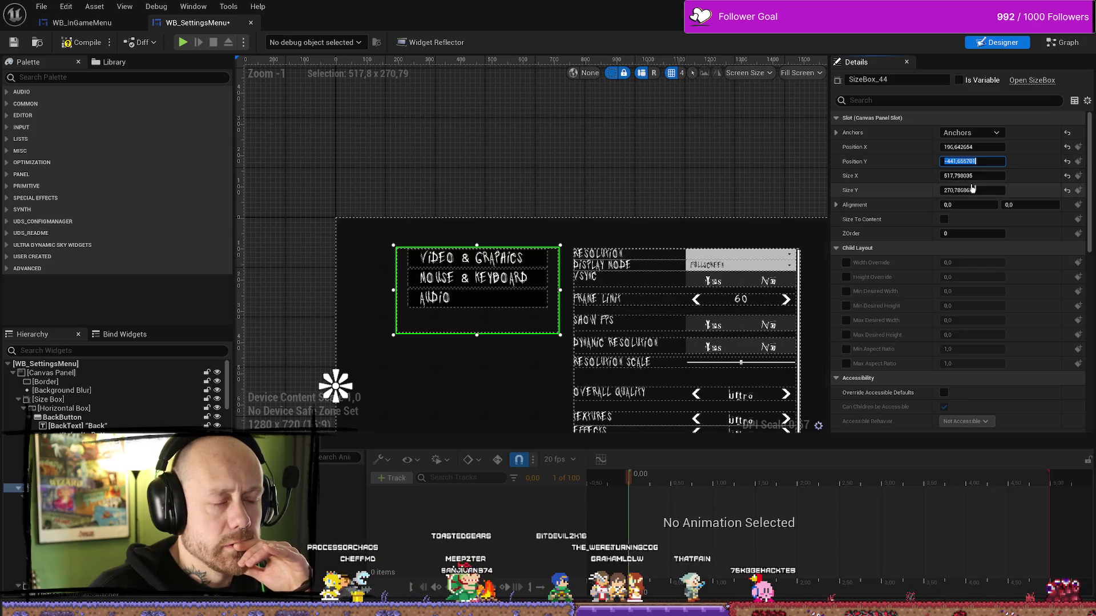
left_click_drag(973, 176, 1028, 176)
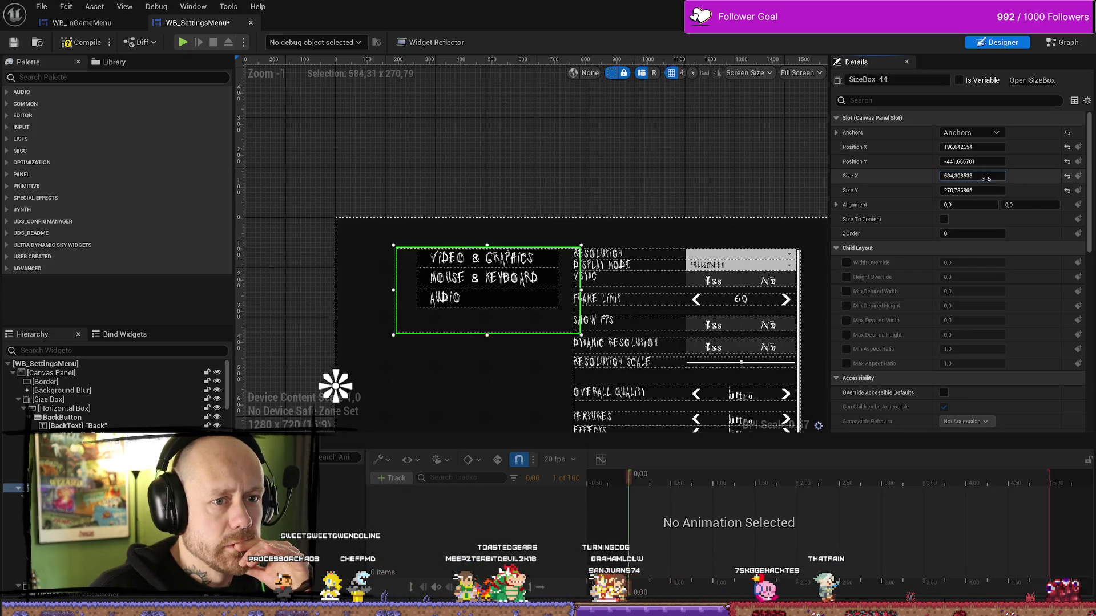
left_click(1067, 161)
left_click(1067, 147)
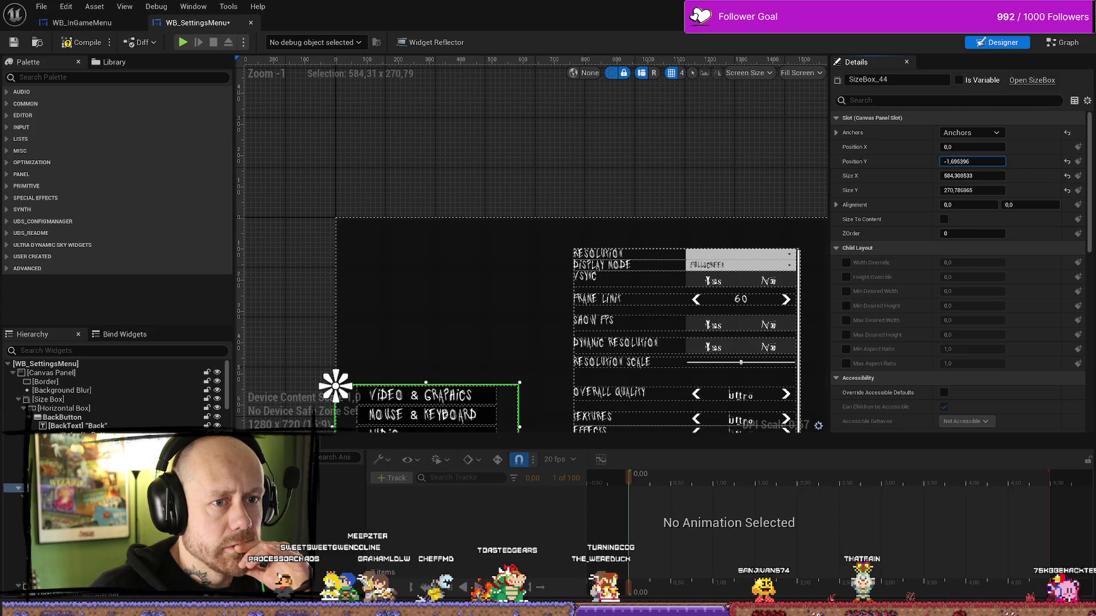
mouse_move(974, 161)
left_mouse_down()
mouse_move(943, 161)
mouse_move(1004, 146)
left_mouse_up()
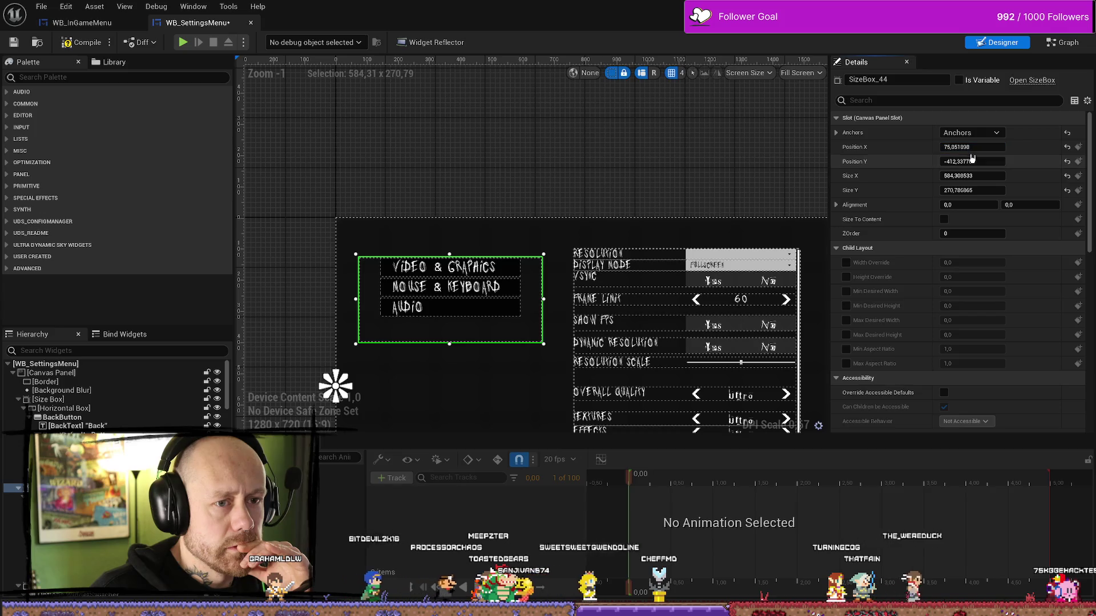
left_click(971, 190)
left_click_drag(972, 190, 993, 190)
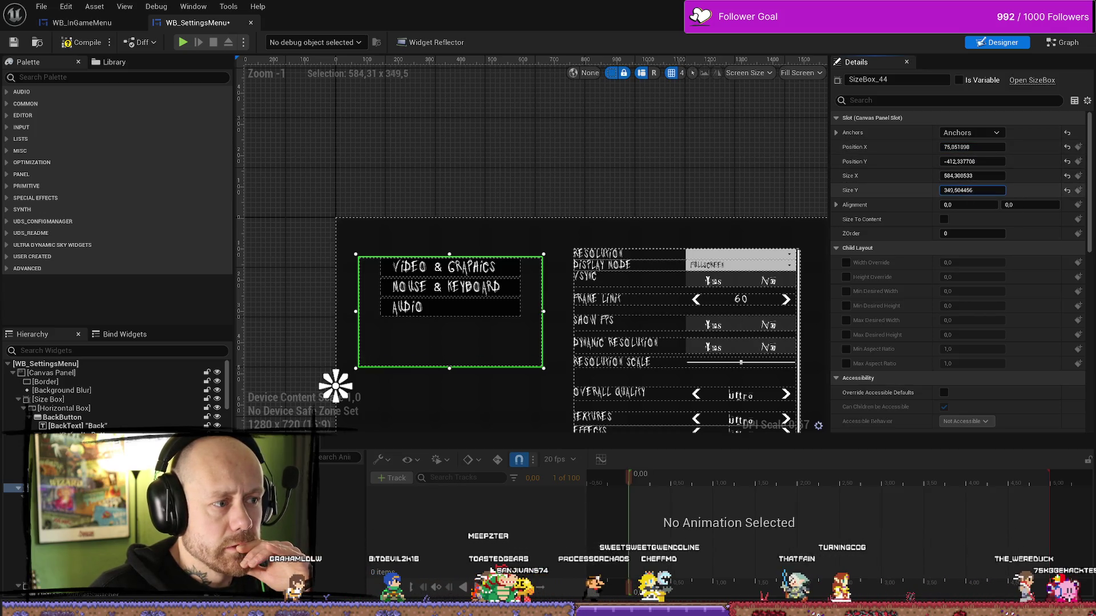
left_click(445, 267)
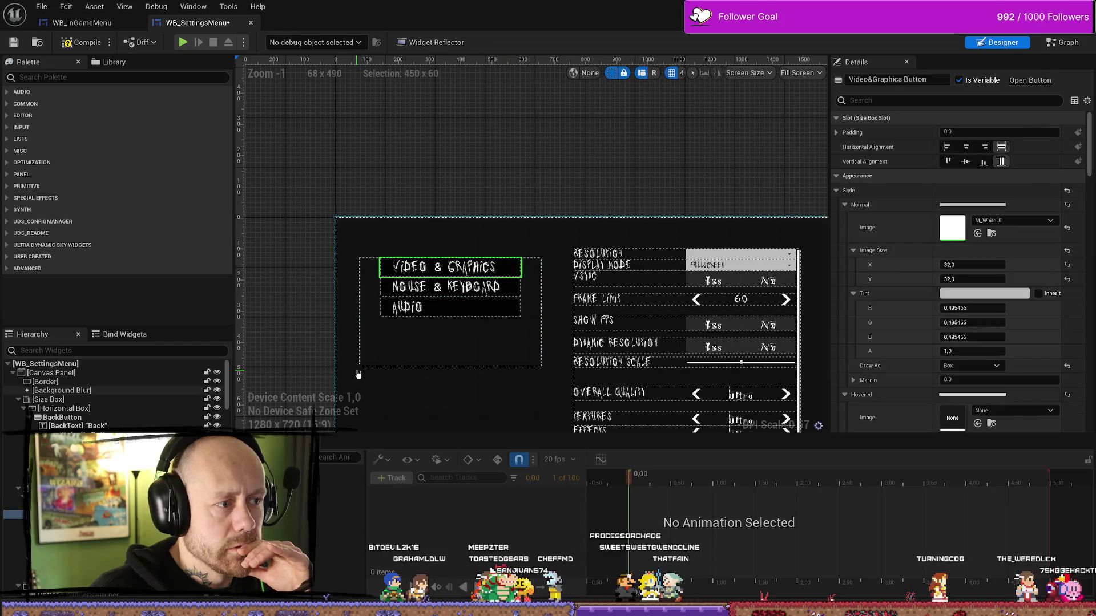
Compile the settings menu widget and switch to its event graph
left_click(445, 267)
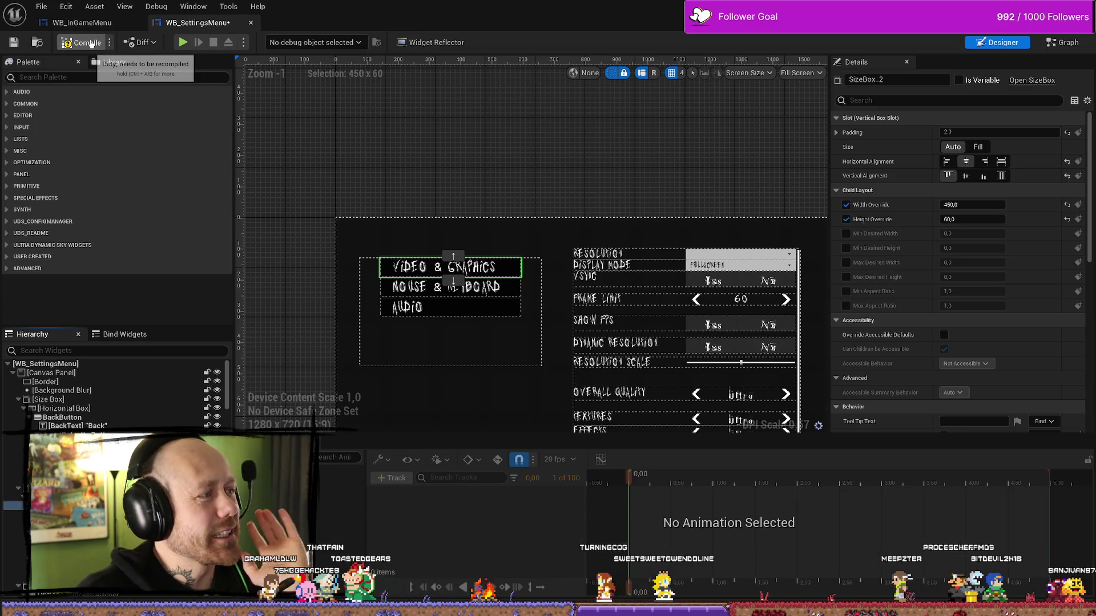
left_click(87, 42)
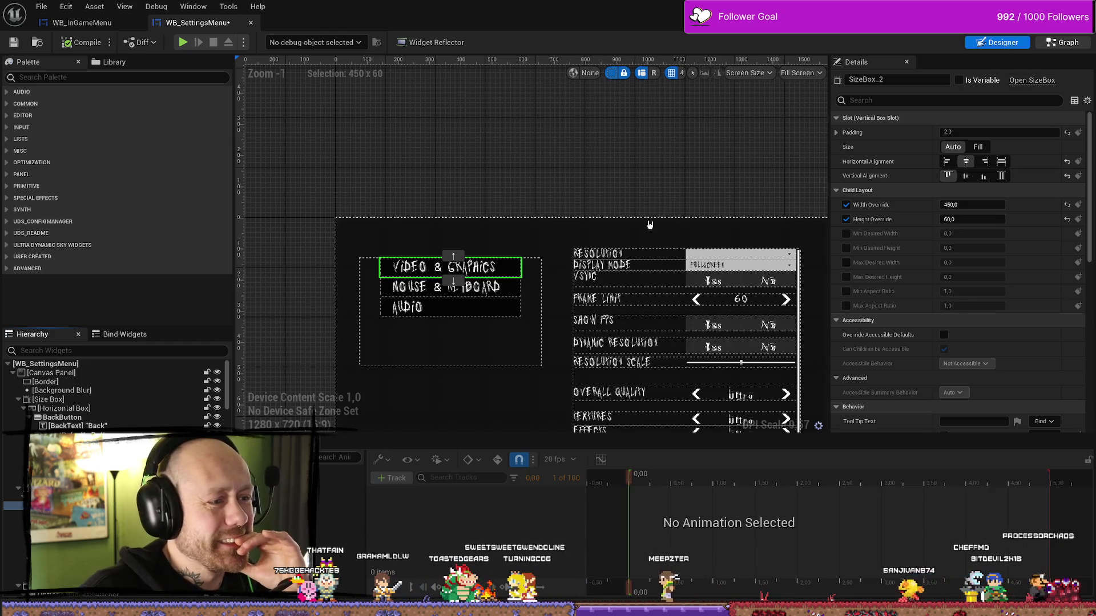
key("ctrl+shift+alt+g")
scroll(639, 229, "down", 3)
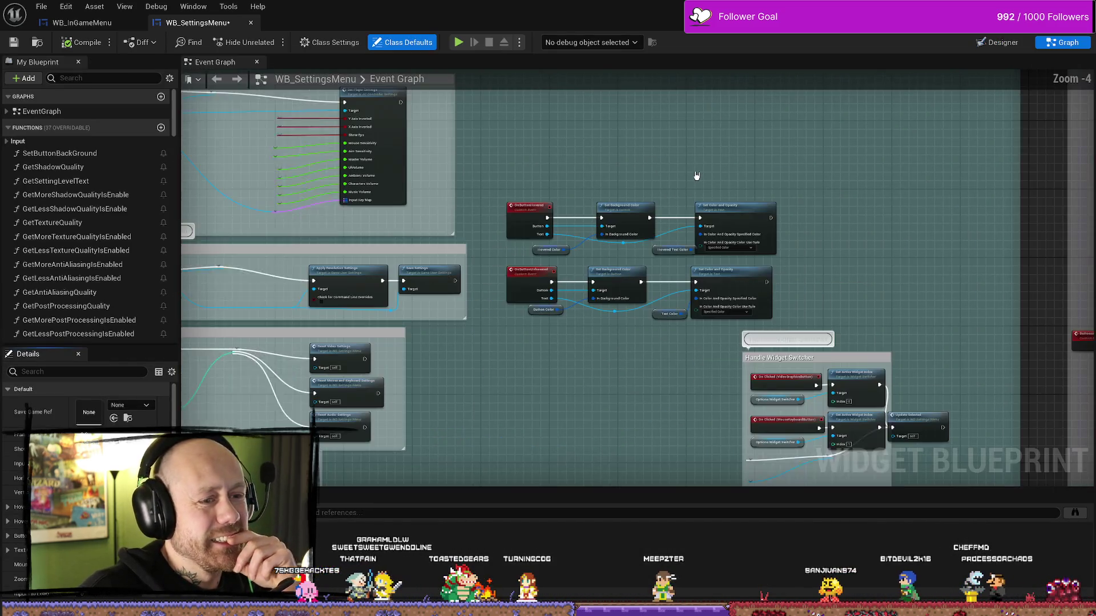
scroll(697, 177, "down", 3)
Survey the event graph's node groups, then return to the Designer layout
mouse_move(712, 166)
left_mouse_down()
mouse_move(774, 185)
mouse_move(745, 166)
left_mouse_up()
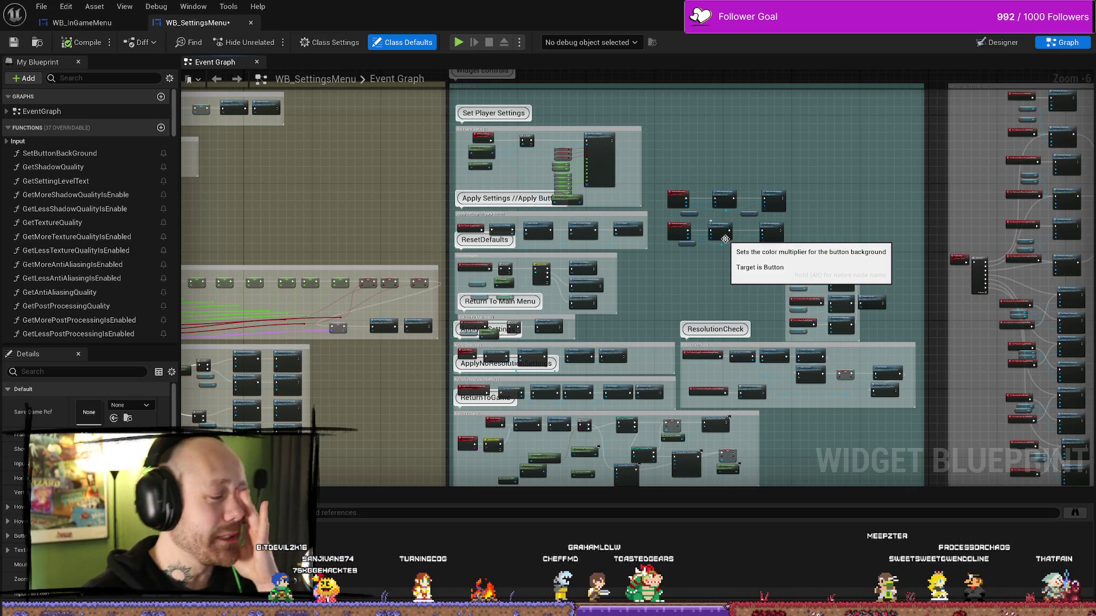
mouse_move(725, 238)
left_mouse_down()
mouse_move(749, 205)
mouse_move(733, 196)
left_mouse_up()
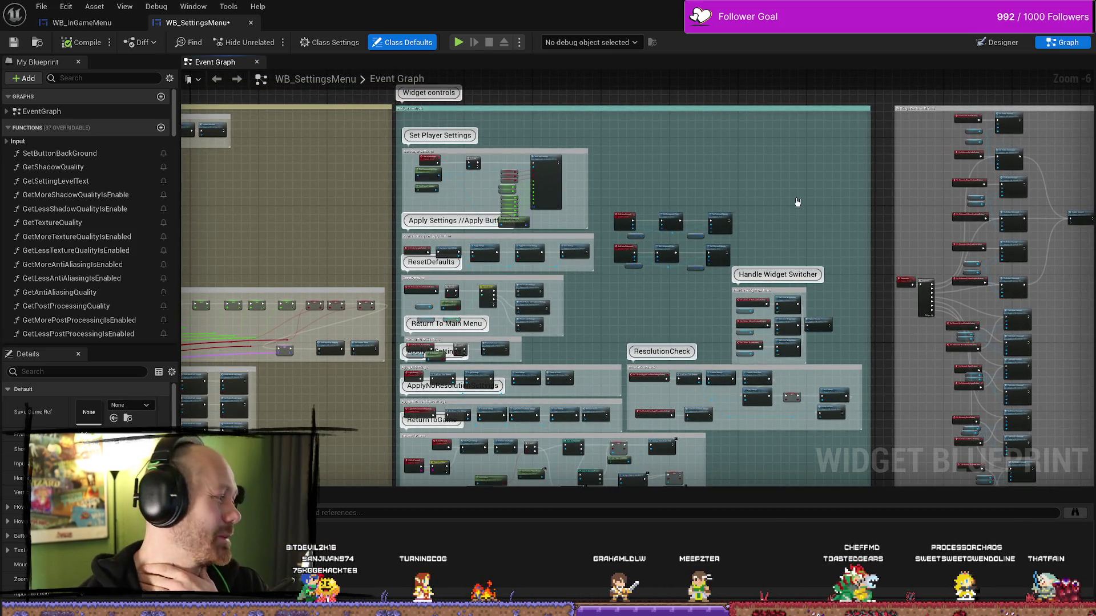
scroll(797, 202, "down", 1)
scroll(798, 191, "down", 5)
scroll(799, 185, "up", 1)
scroll(799, 181, "up", 1)
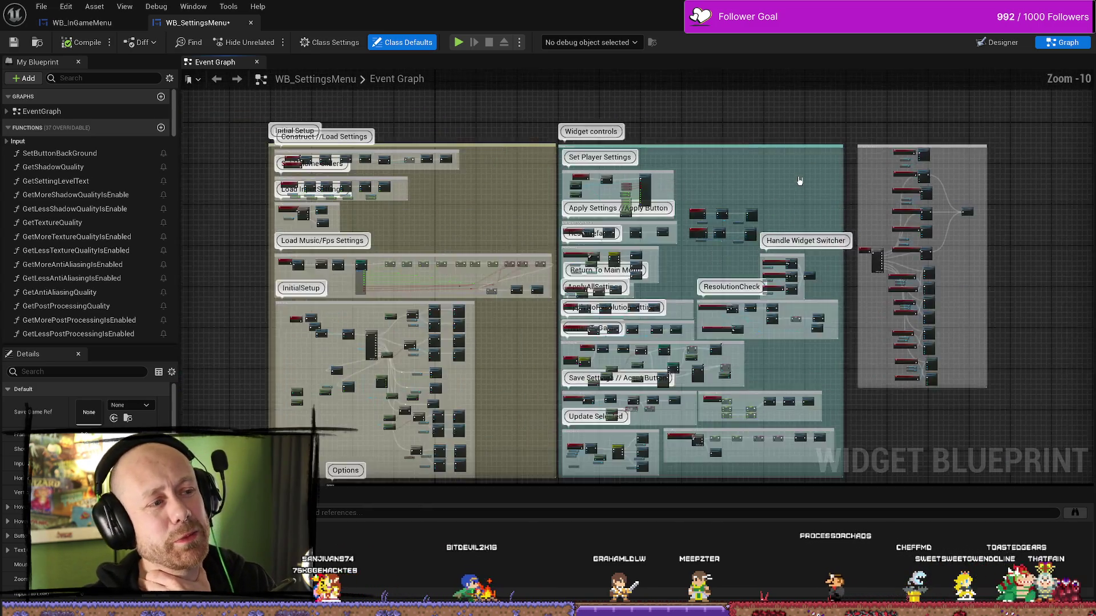
scroll(798, 181, "up", 1)
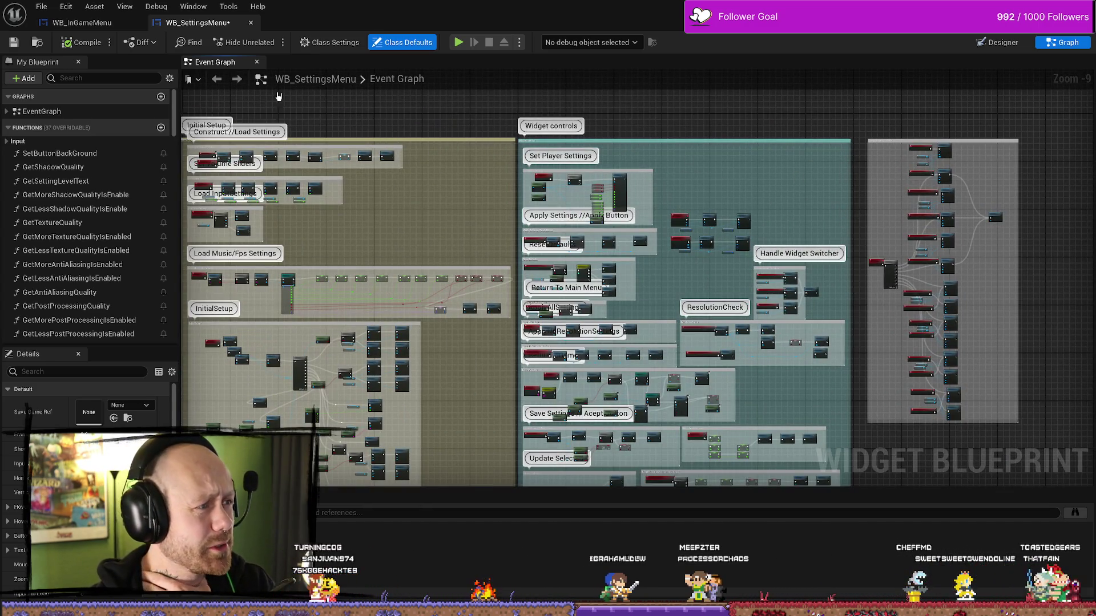
key("shift+F4")
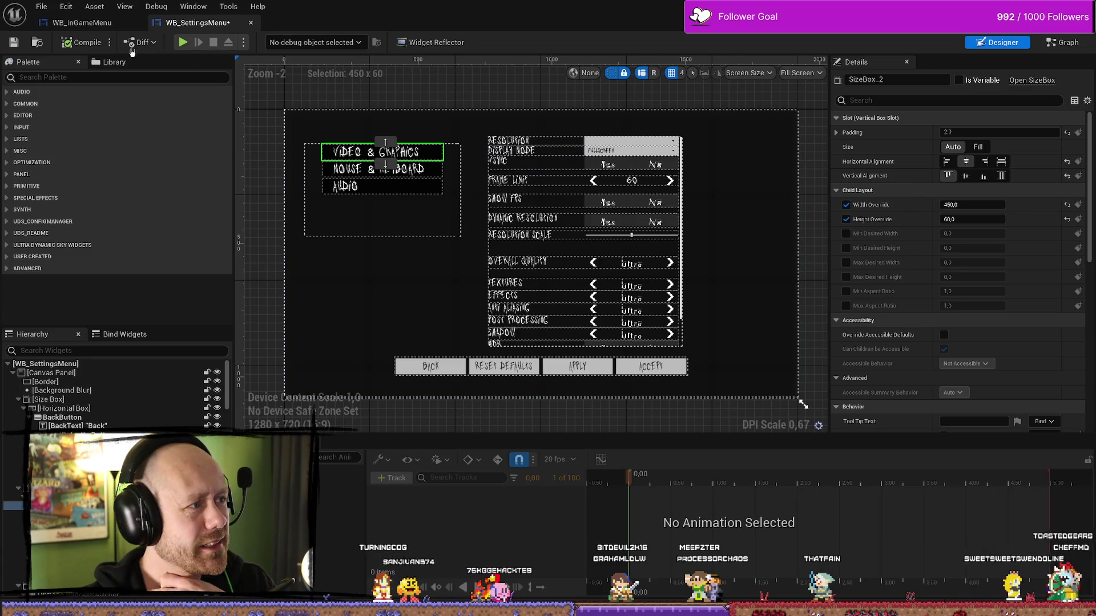
Check the Return To Game size box dimensions in WB_InGameMenu for reference
left_click(83, 23)
left_click(539, 188)
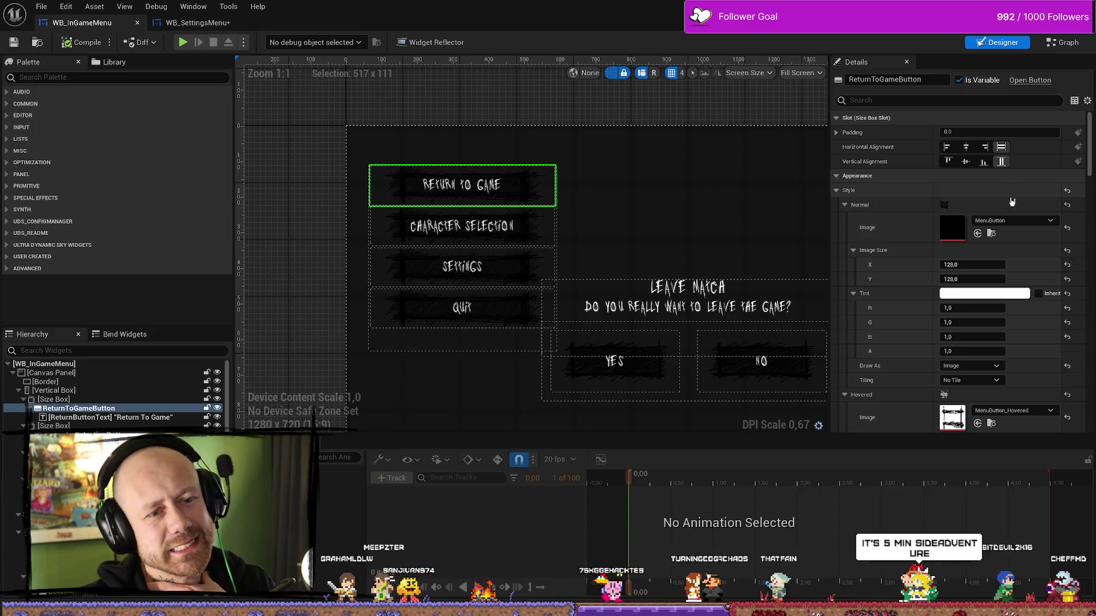
left_click(53, 399)
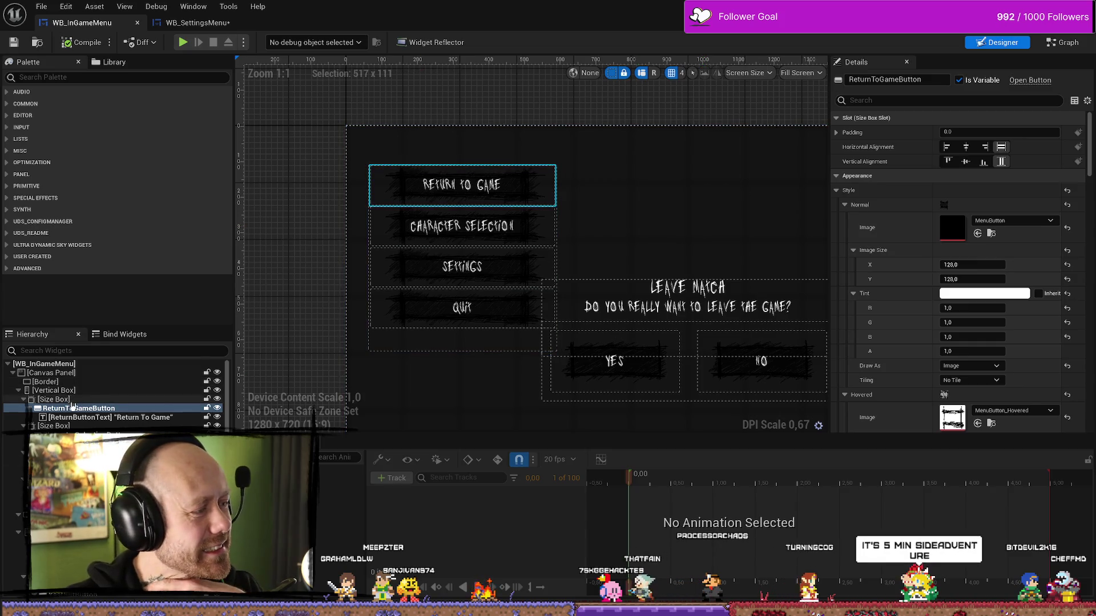
left_click(986, 205)
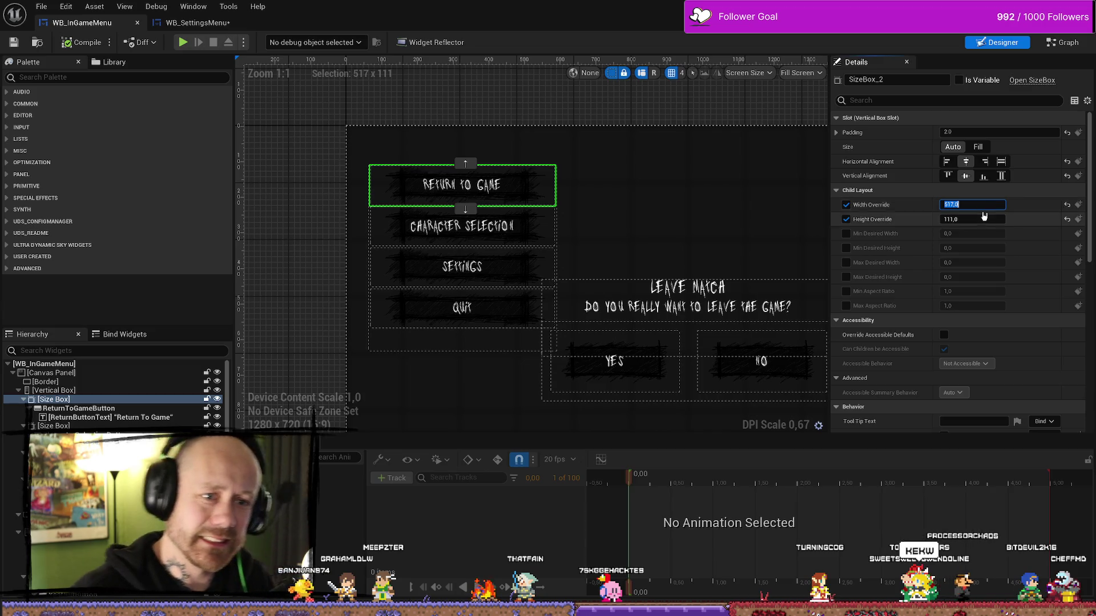
left_click(197, 22)
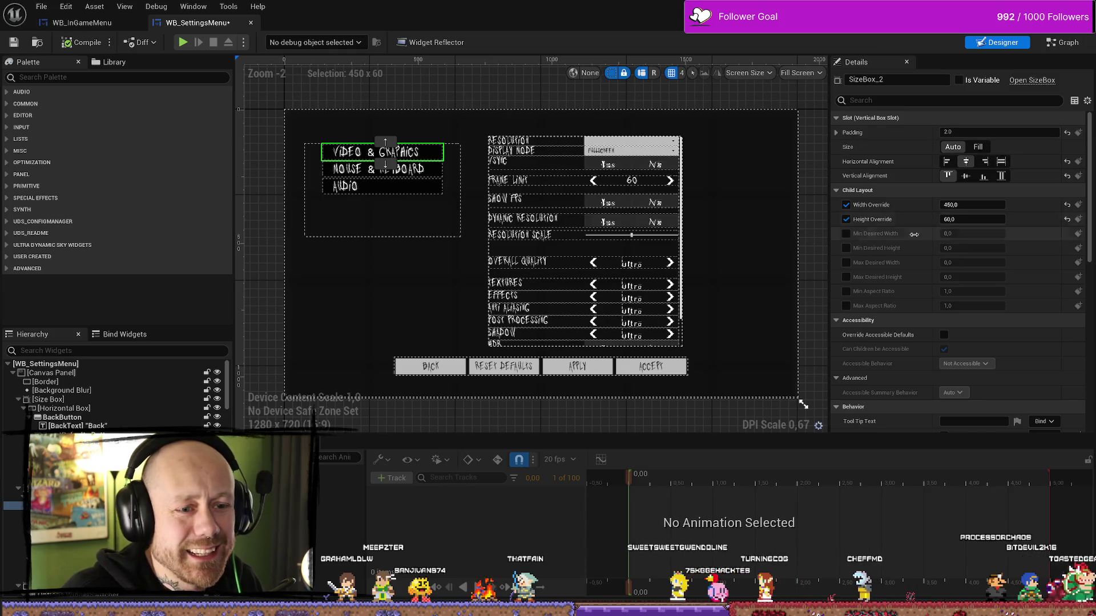
Set the Video & Graphics, Mouse & Keyboard and Audio size boxes to 517 × 111
left_click(976, 205)
key("ctrl+v")
left_click(982, 220)
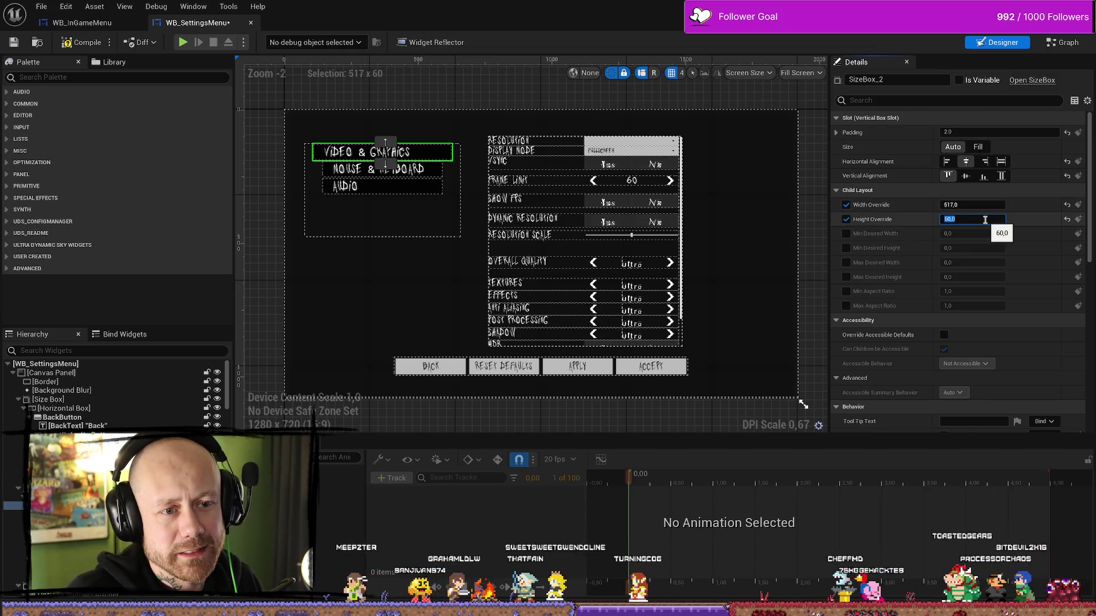
type("111")
key("Return")
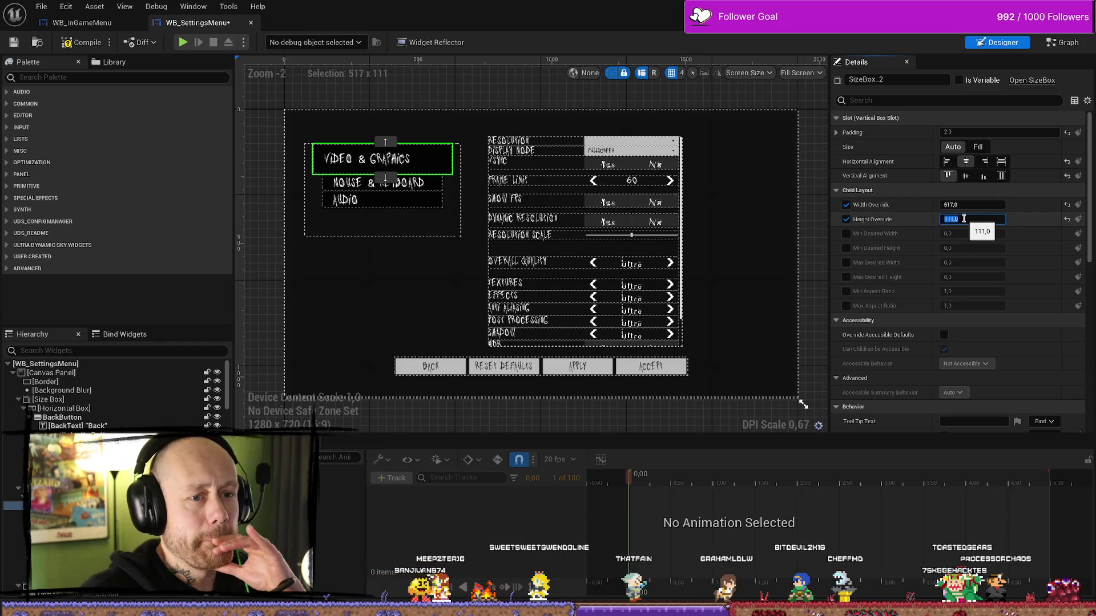
left_click(972, 205)
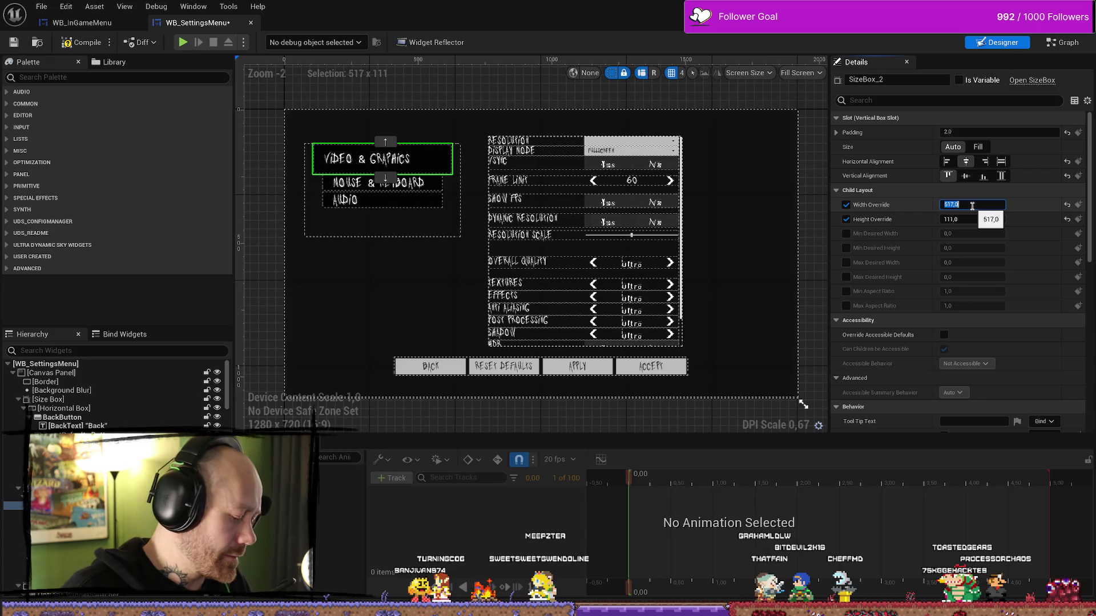
left_click(438, 185)
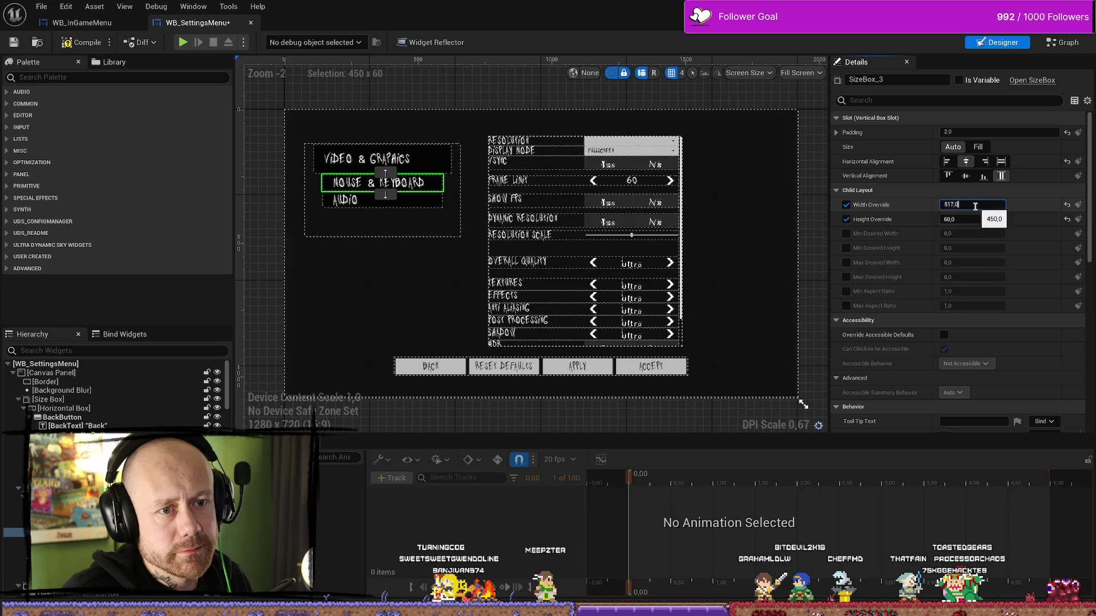
left_click(974, 219)
type("111")
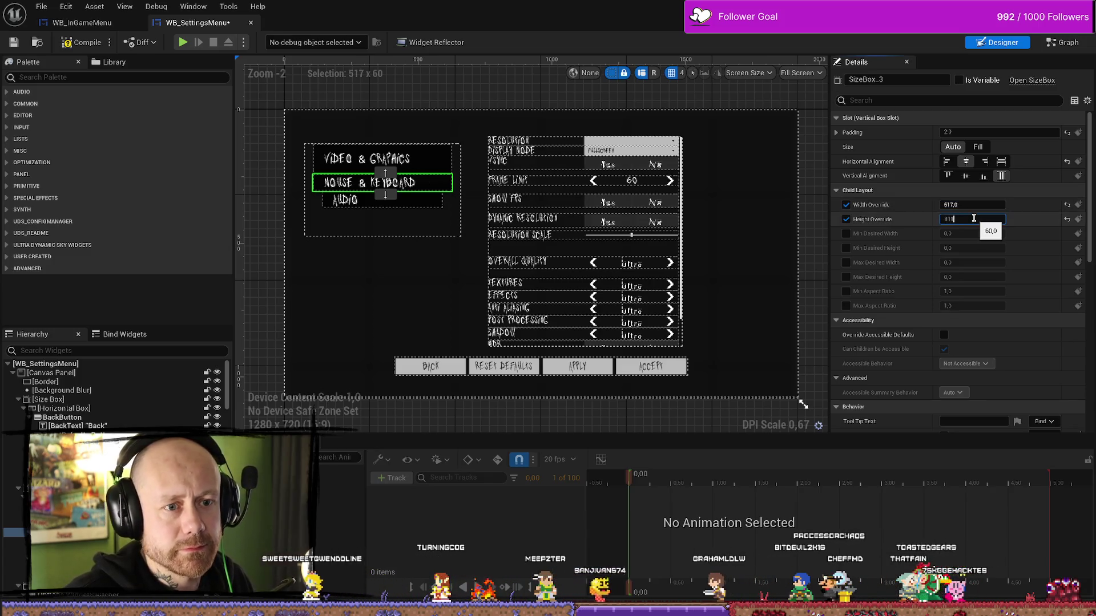
key("Return")
left_click(429, 214)
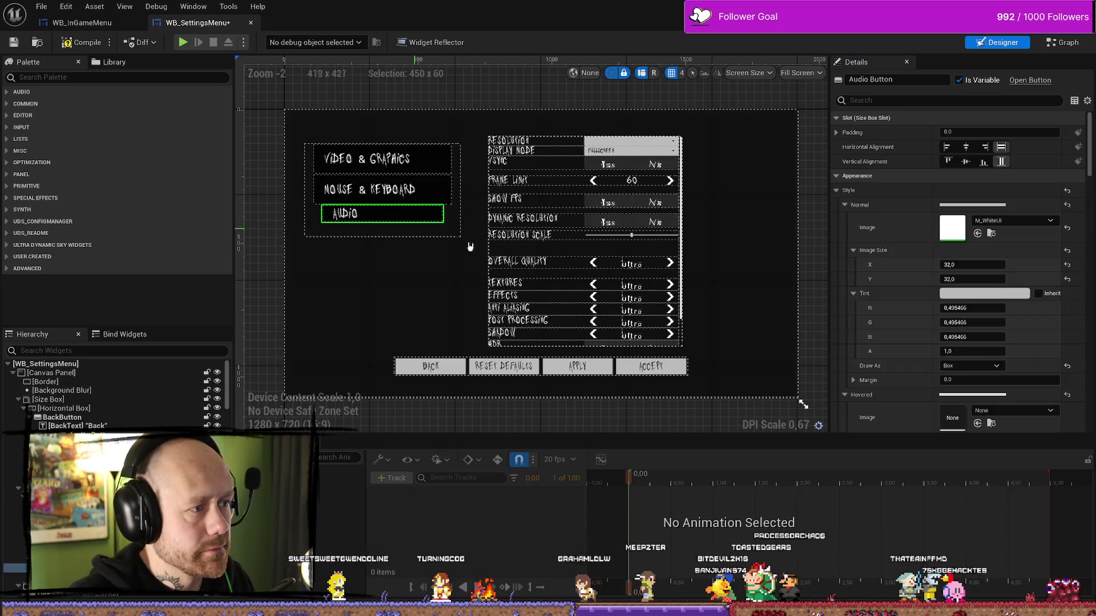
left_click(385, 215)
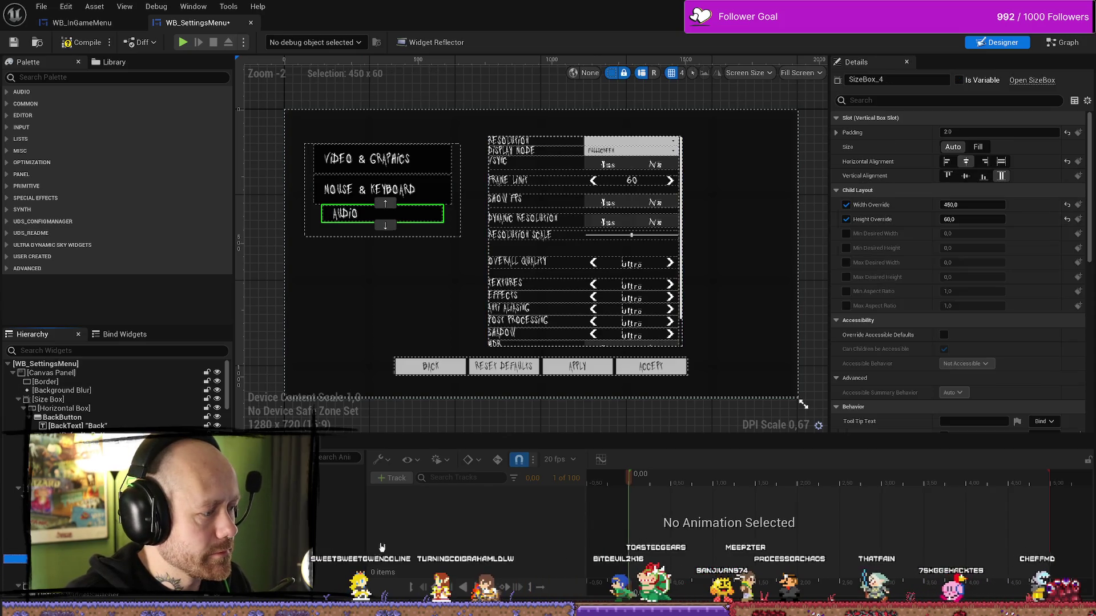
left_click(978, 206)
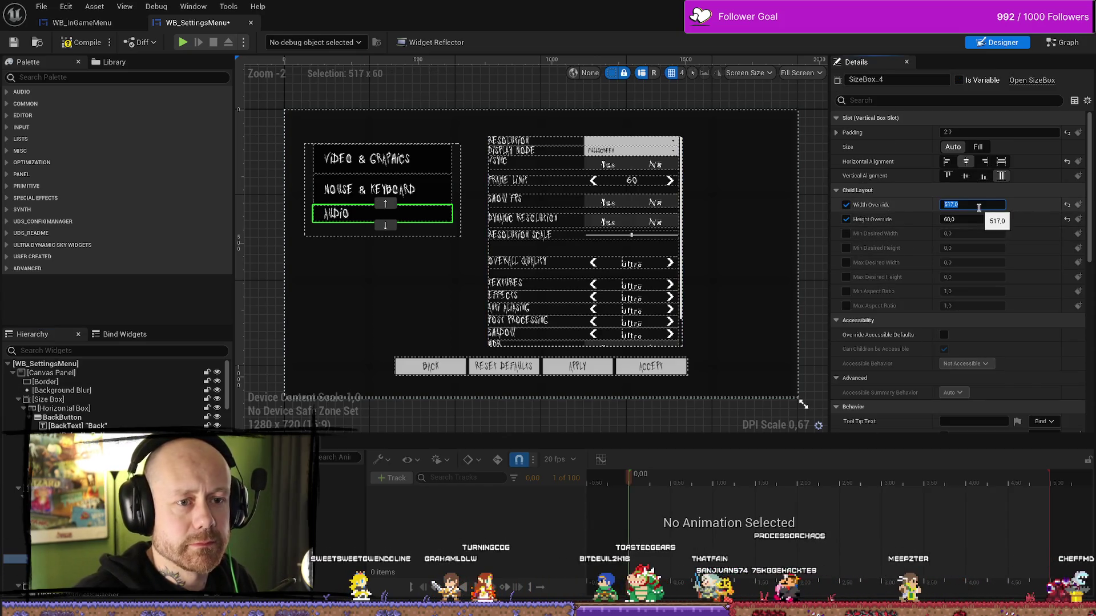
key("Return")
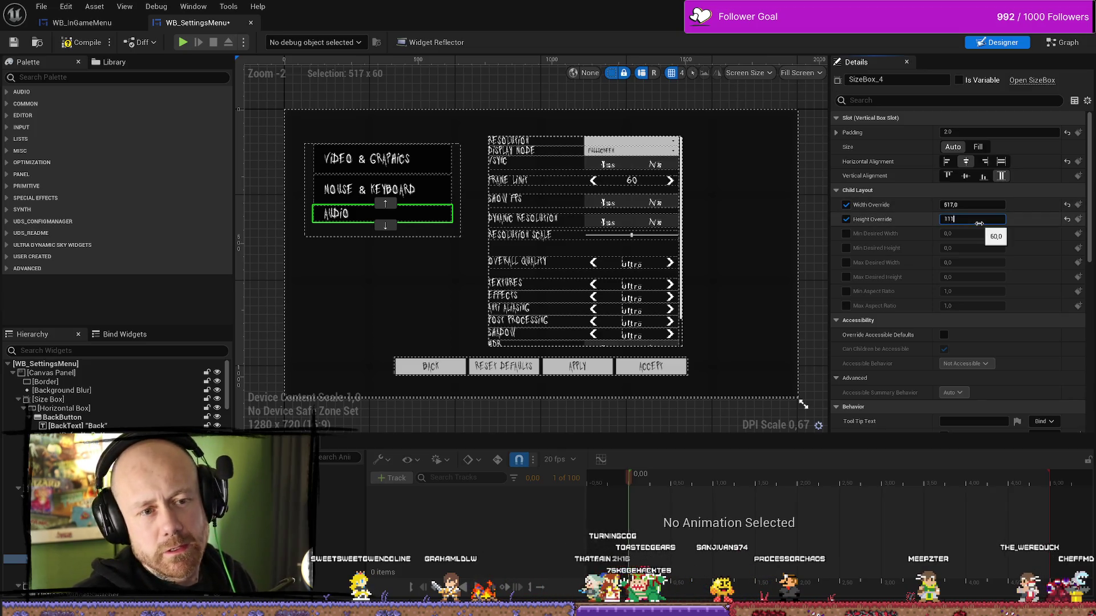
key("Return")
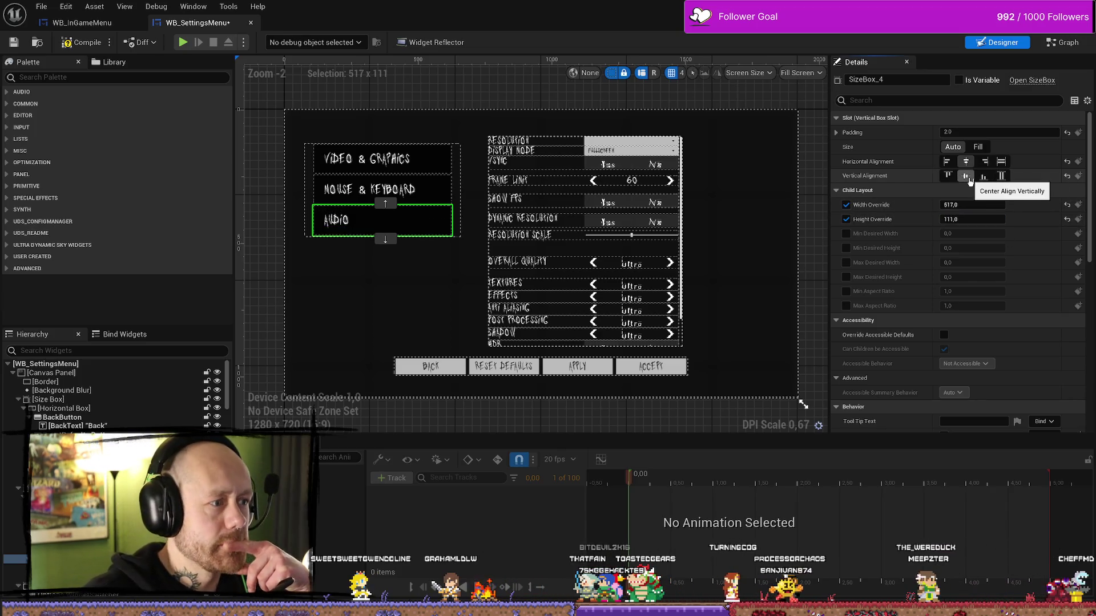
Review the button size boxes and the vertical box holding all three buttons
left_click(446, 192)
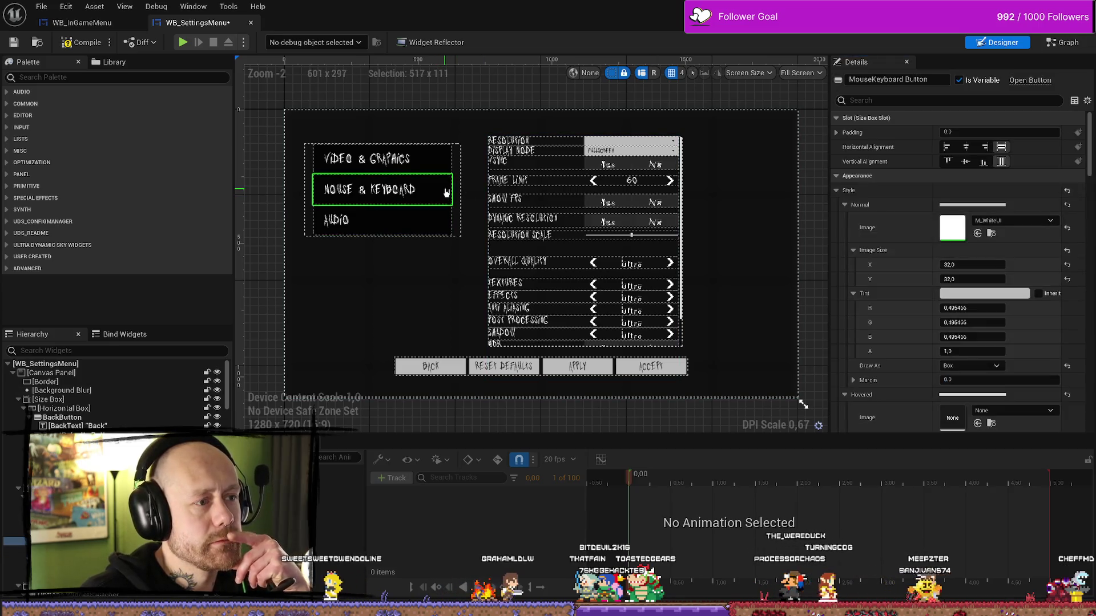
left_click(52, 533)
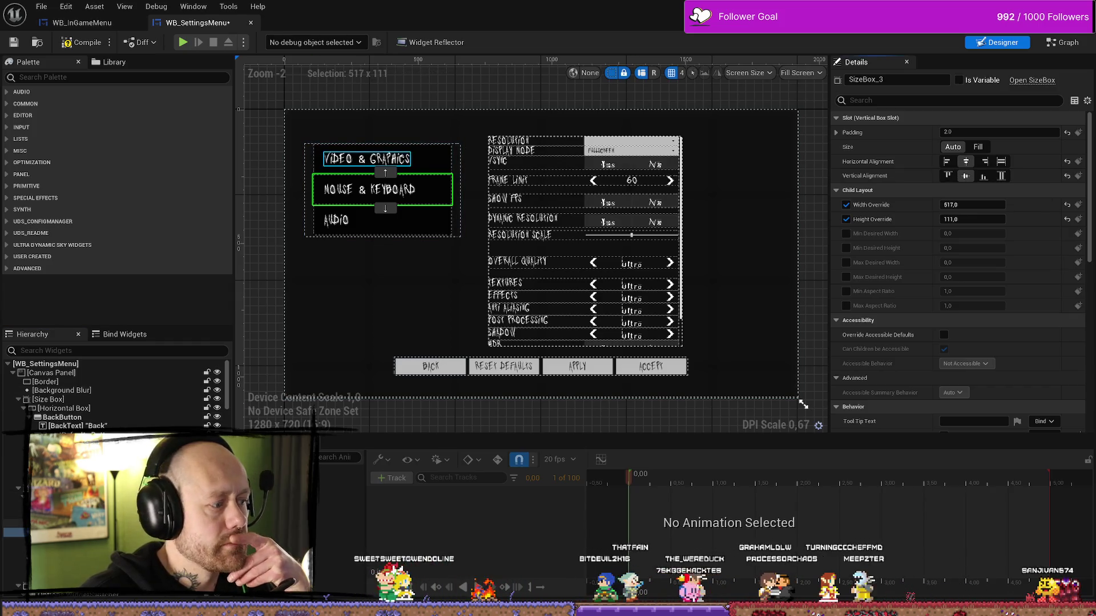
left_click(382, 160)
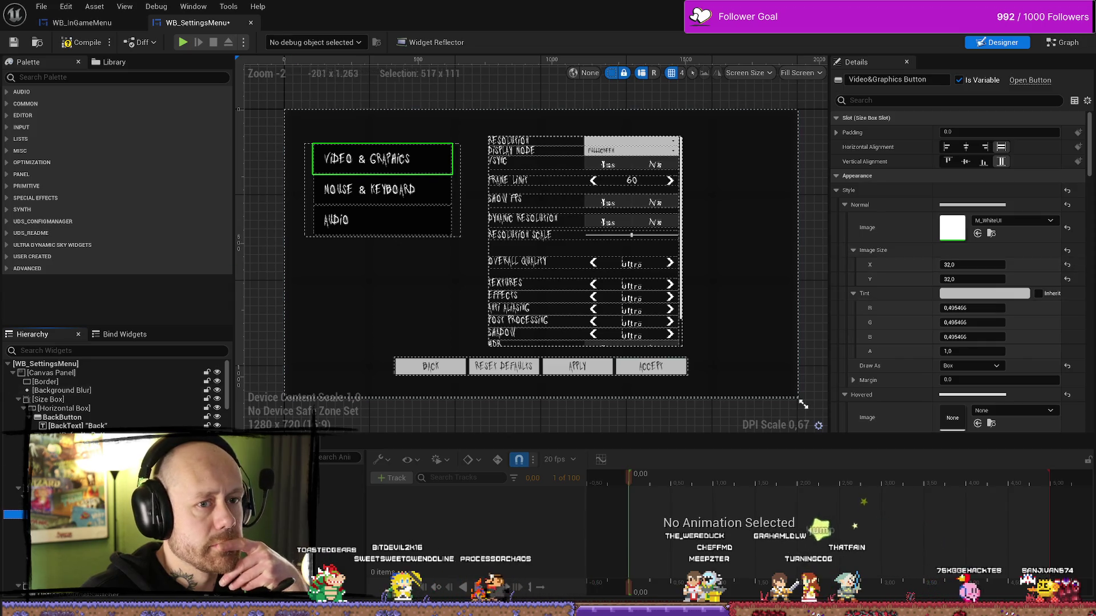
left_click(52, 506)
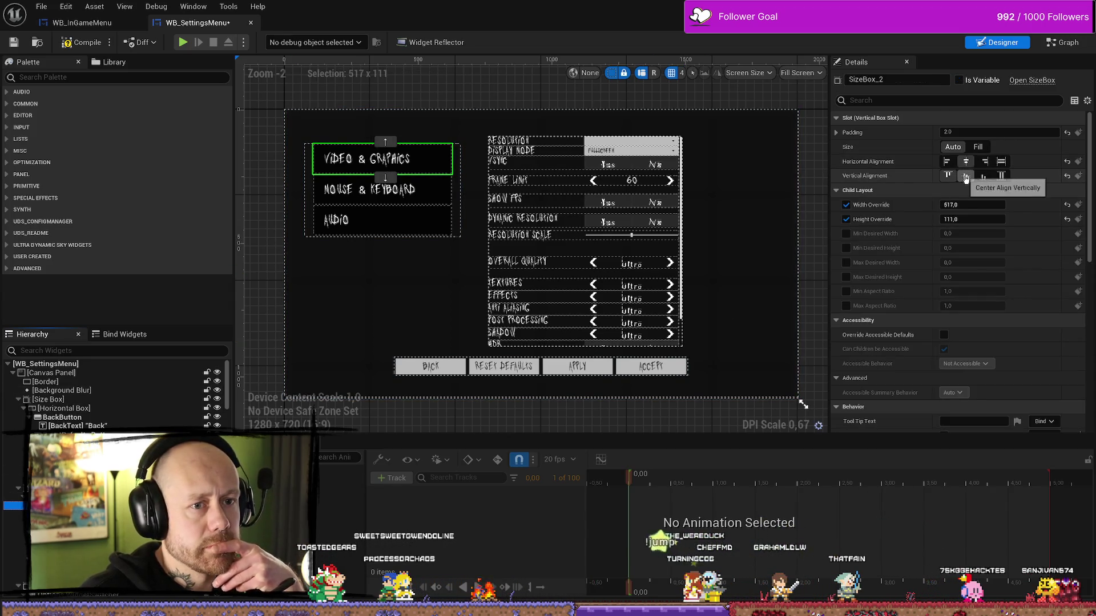
left_click(978, 148)
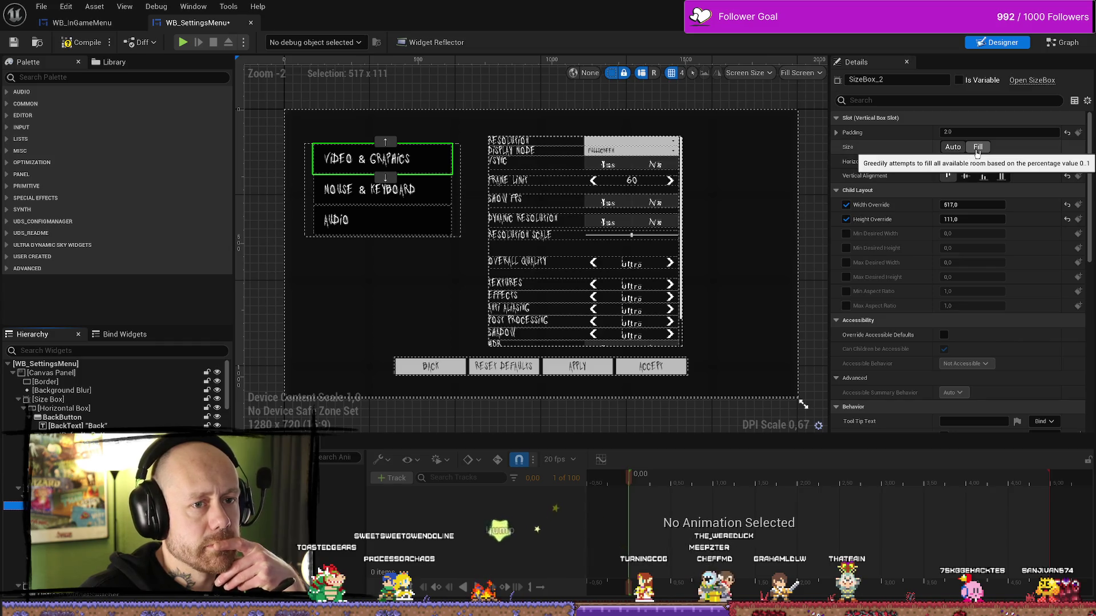
left_click(307, 222)
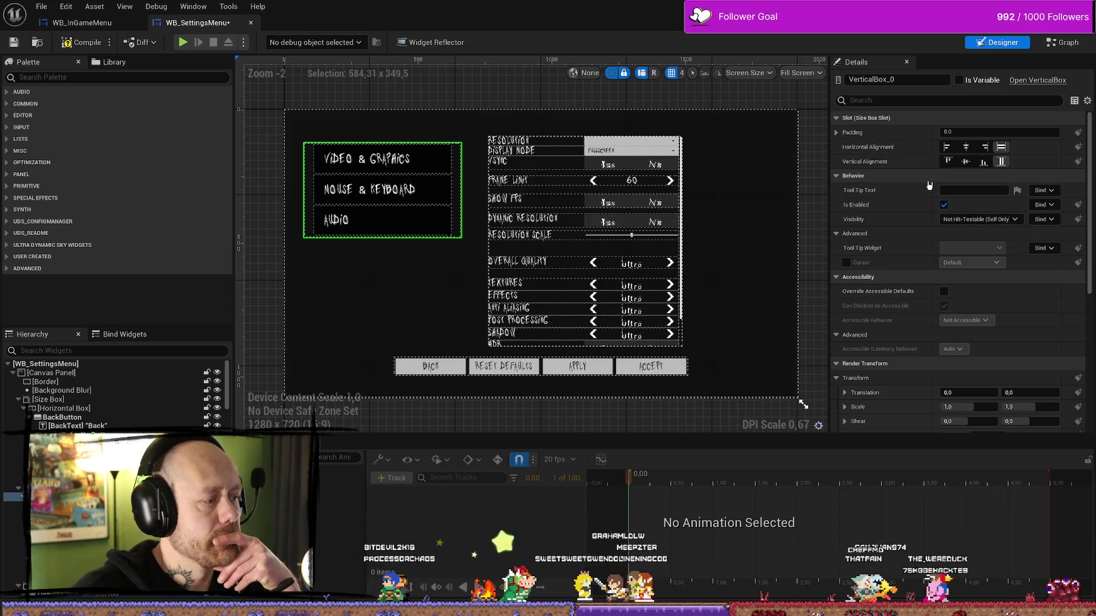
Drag the outer SizeBox_44 taller to about 384.6 so the buttons fit
left_click(304, 218)
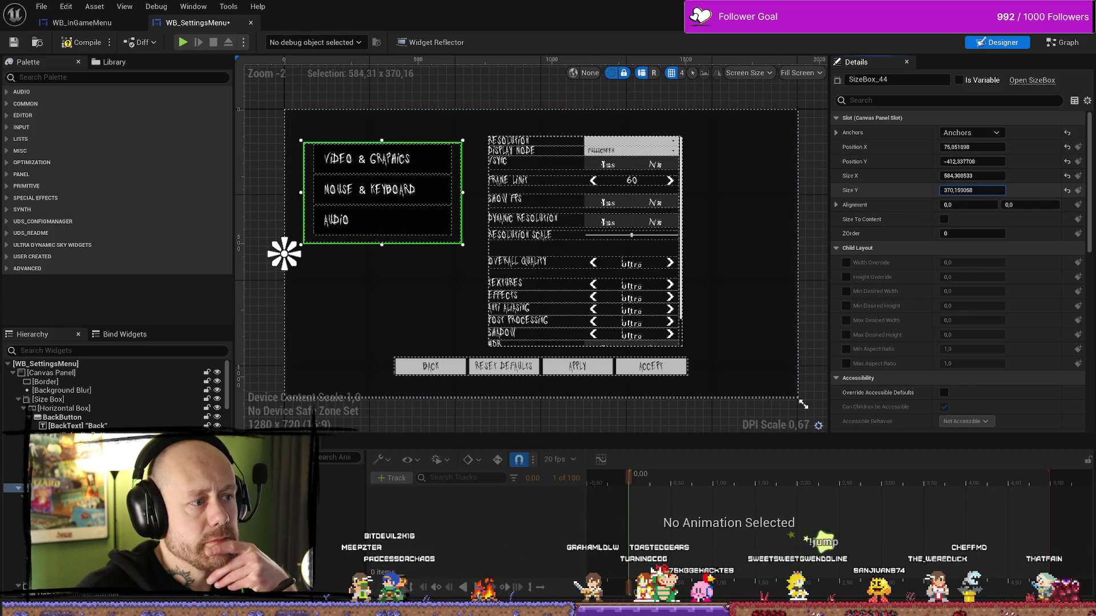
left_click_drag(382, 245, 382, 248)
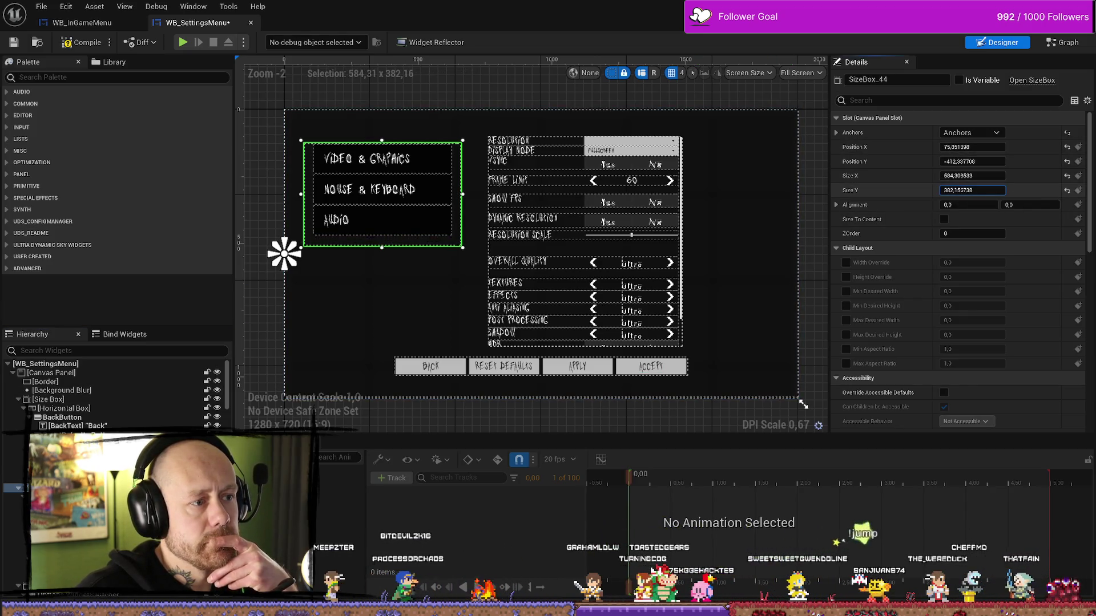
left_click(438, 166)
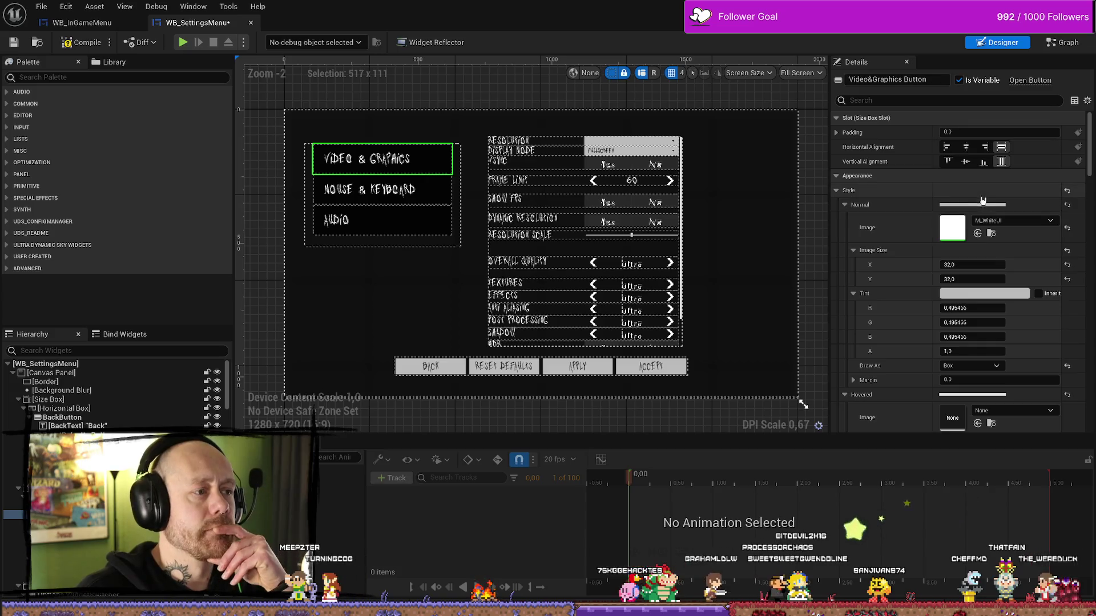
Assign the MenuButton texture as the Video & Graphics button's normal-state image
left_click(1012, 221)
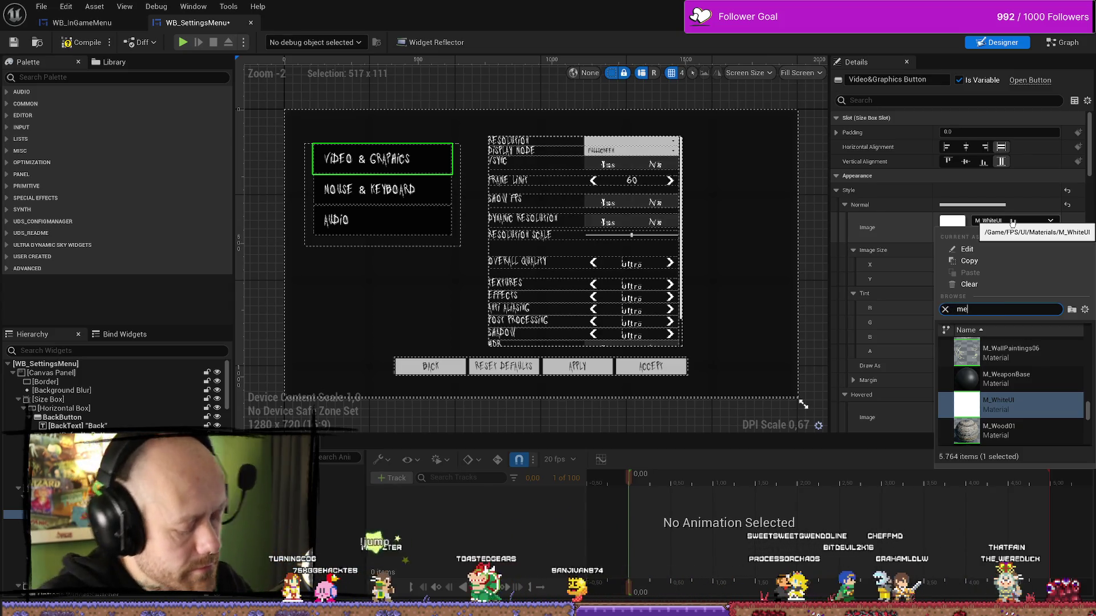
type("menu")
left_click(1001, 377)
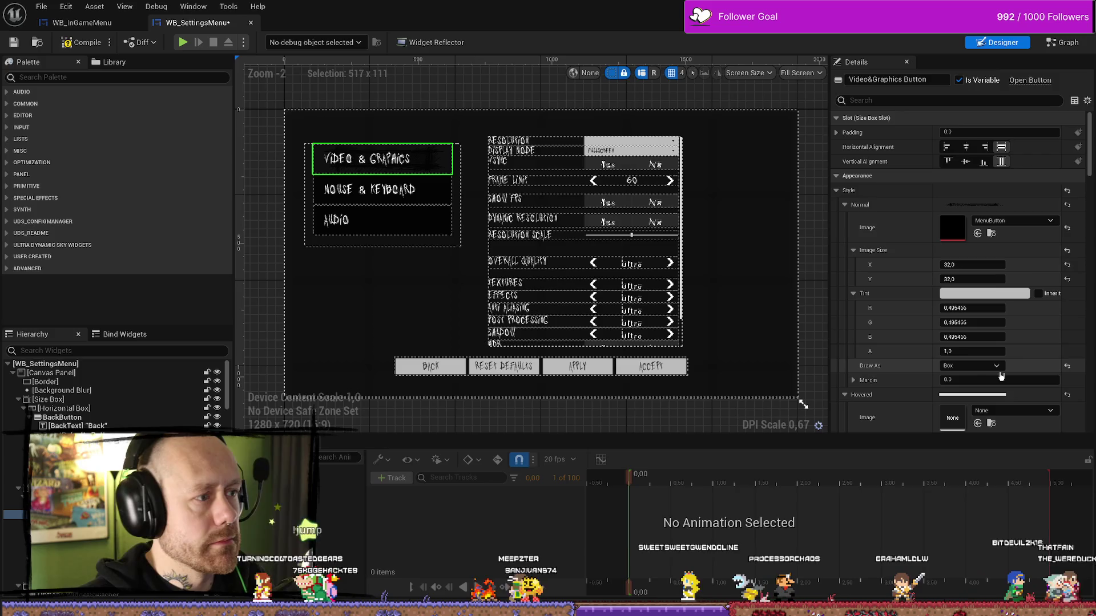
scroll(338, 164, "up", 13)
scroll(338, 165, "down", 3)
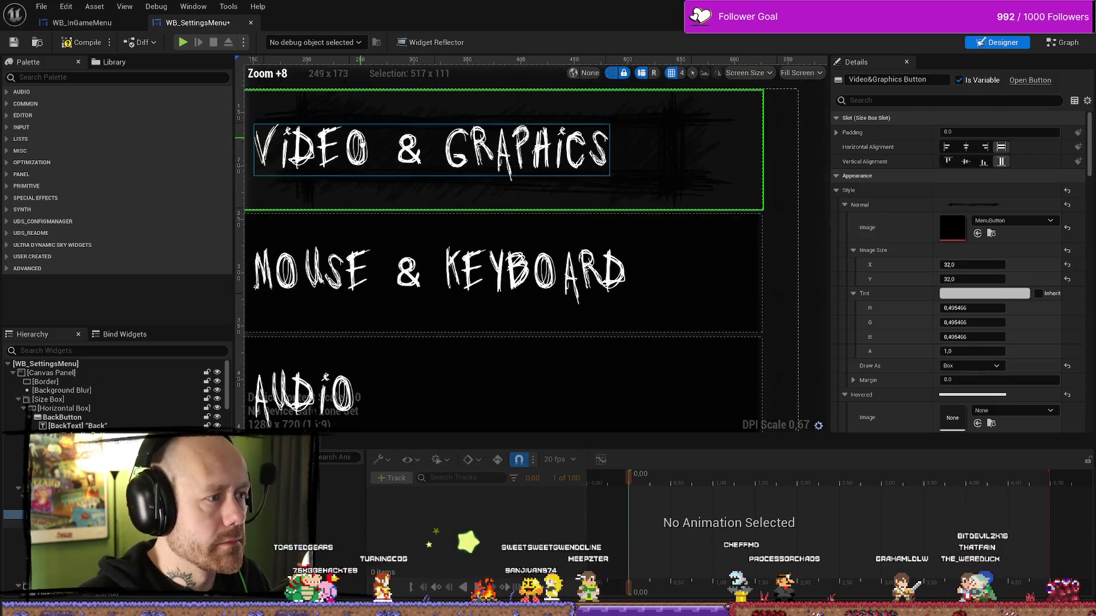
scroll(379, 146, "down", 3)
scroll(396, 155, "down", 3)
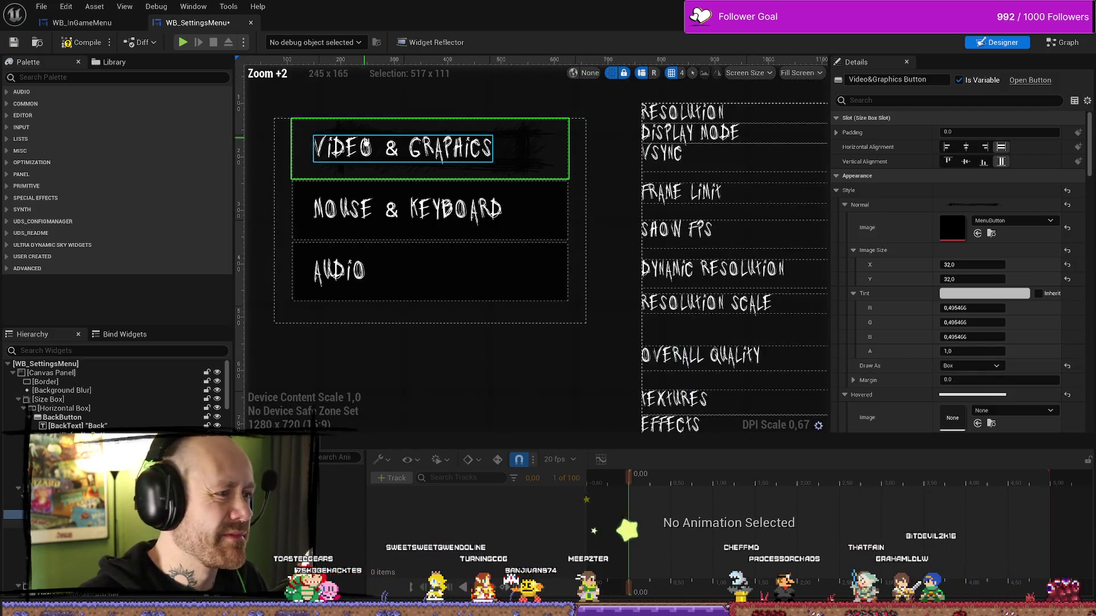
scroll(395, 154, "up", 4)
scroll(493, 163, "down", 6)
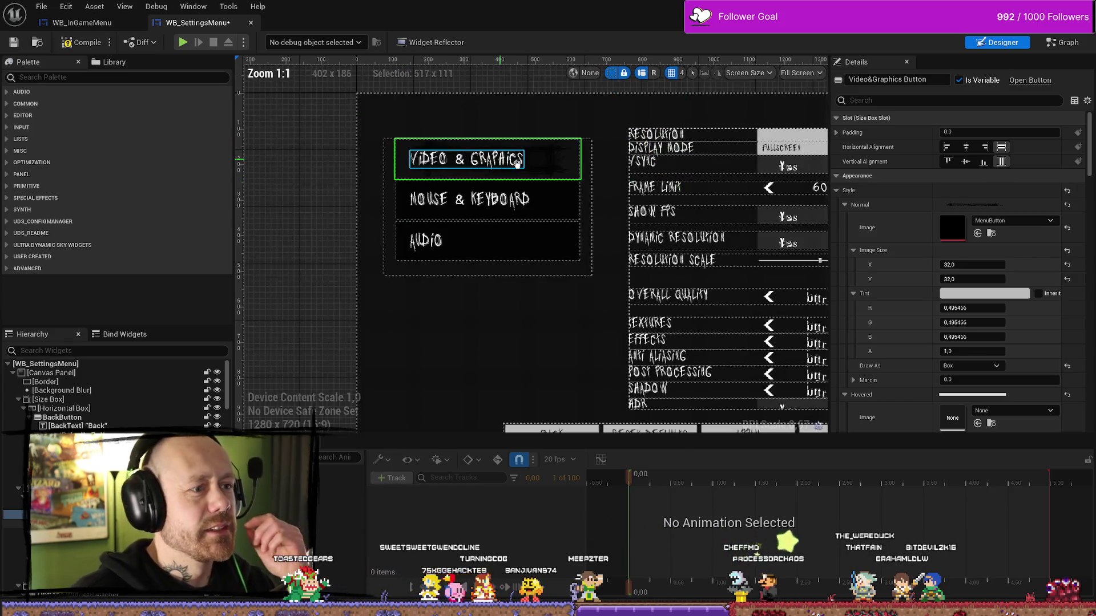
scroll(565, 164, "up", 4)
mouse_move(566, 164)
left_mouse_down()
mouse_move(648, 213)
mouse_move(677, 212)
mouse_move(600, 233)
left_mouse_up()
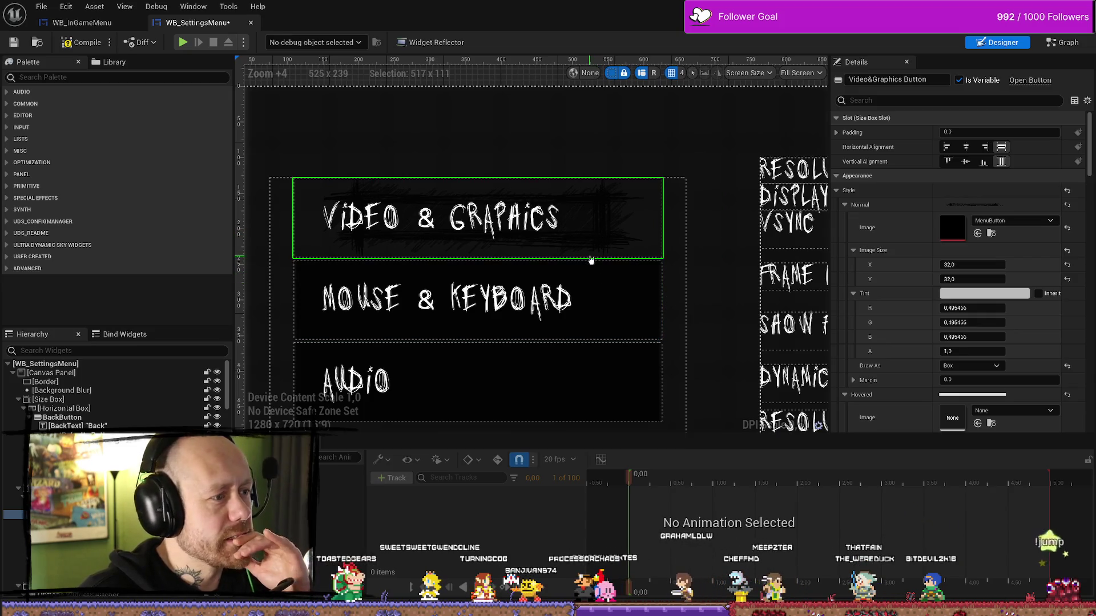
scroll(594, 274, "down", 3)
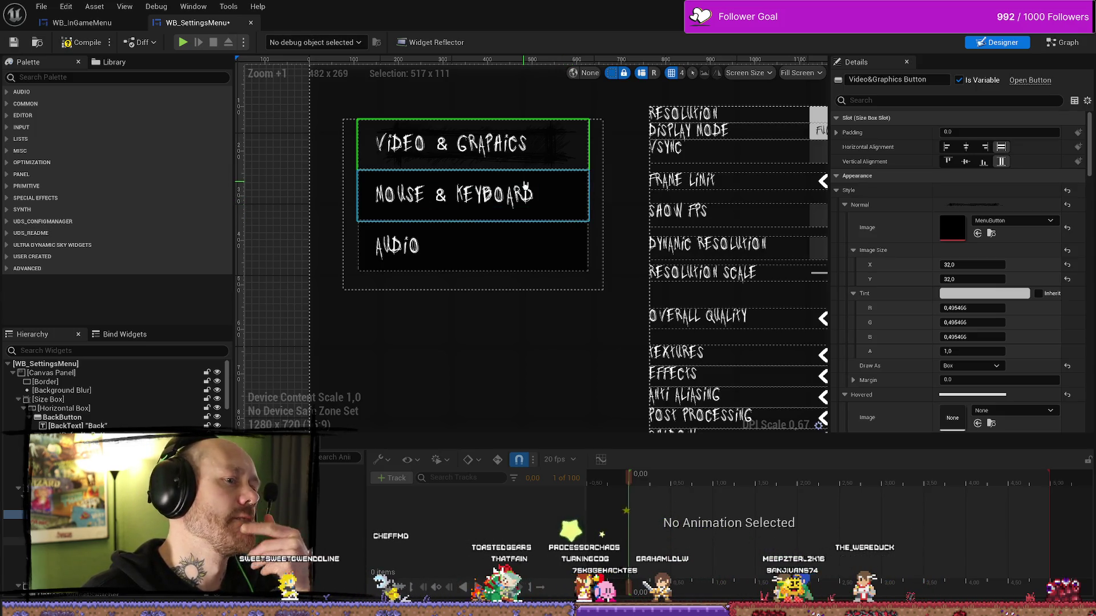
scroll(528, 158, "up", 3)
scroll(591, 175, "down", 2)
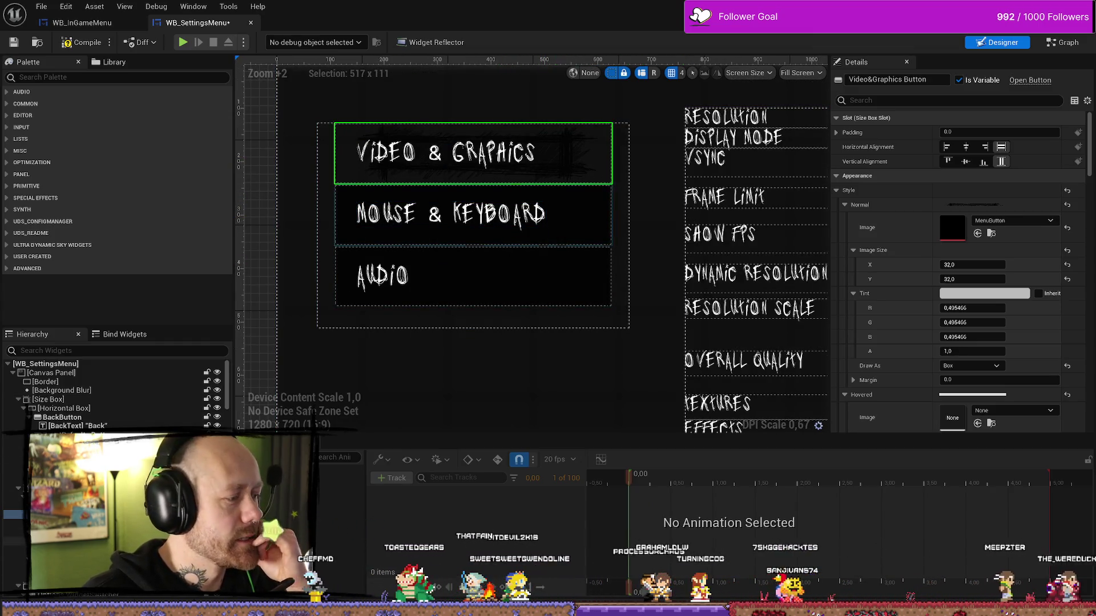
Set SizeBox_2's width override to 557 and height override to 151
left_click(69, 506)
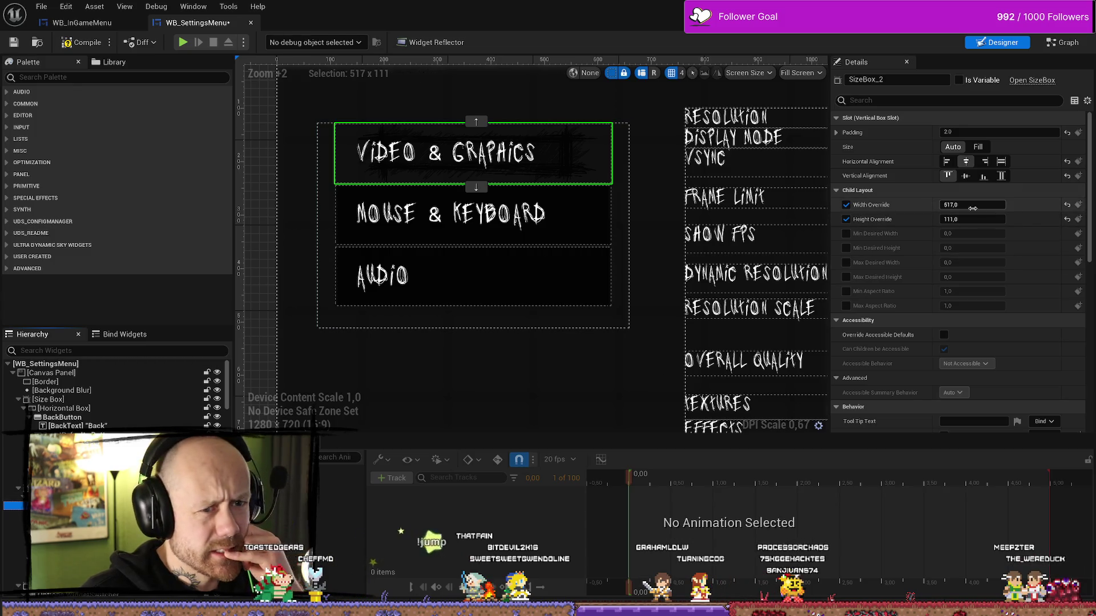
key("Return")
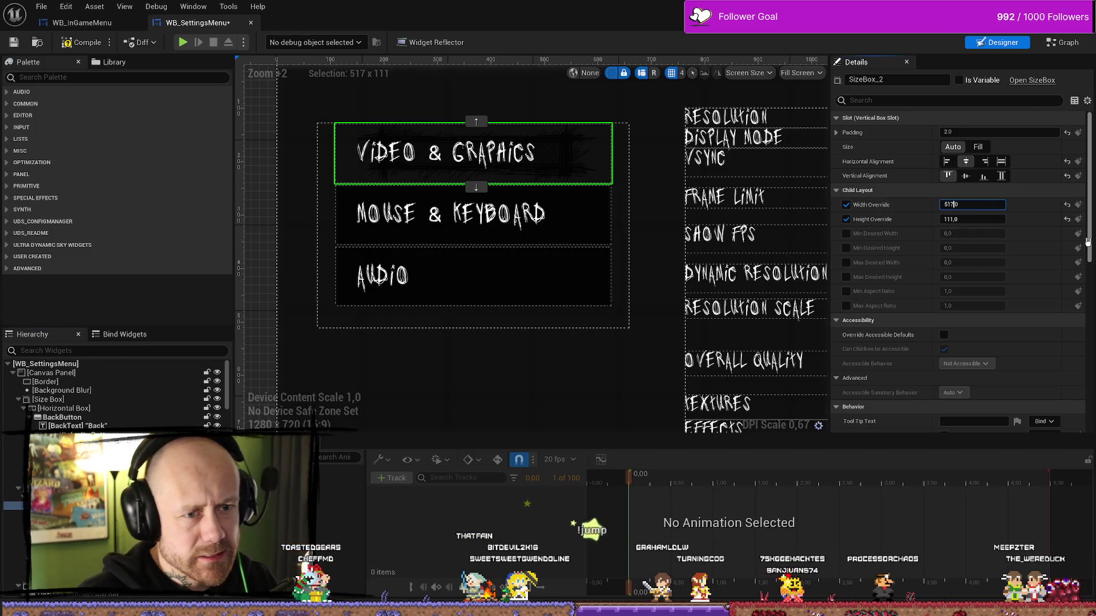
type("557")
key("Return")
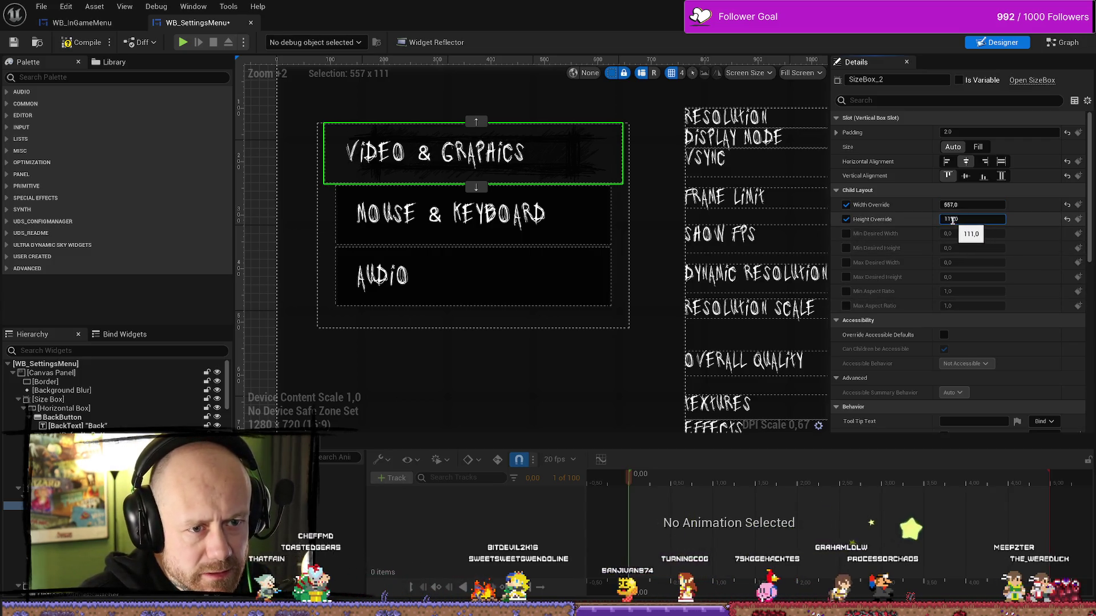
key("Tab")
type("151")
key("Return")
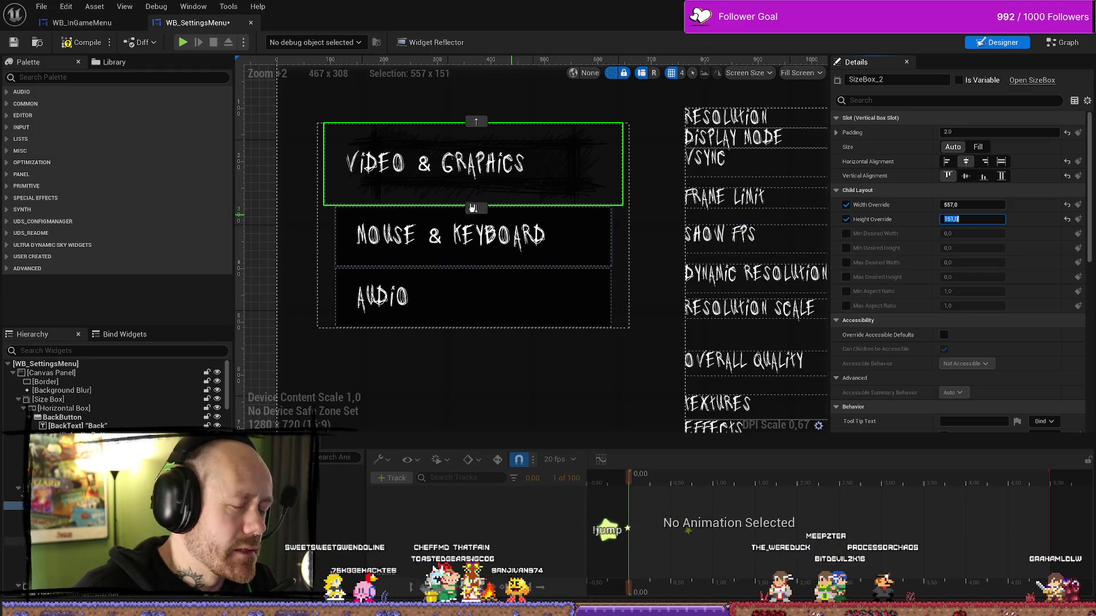
left_click(463, 174)
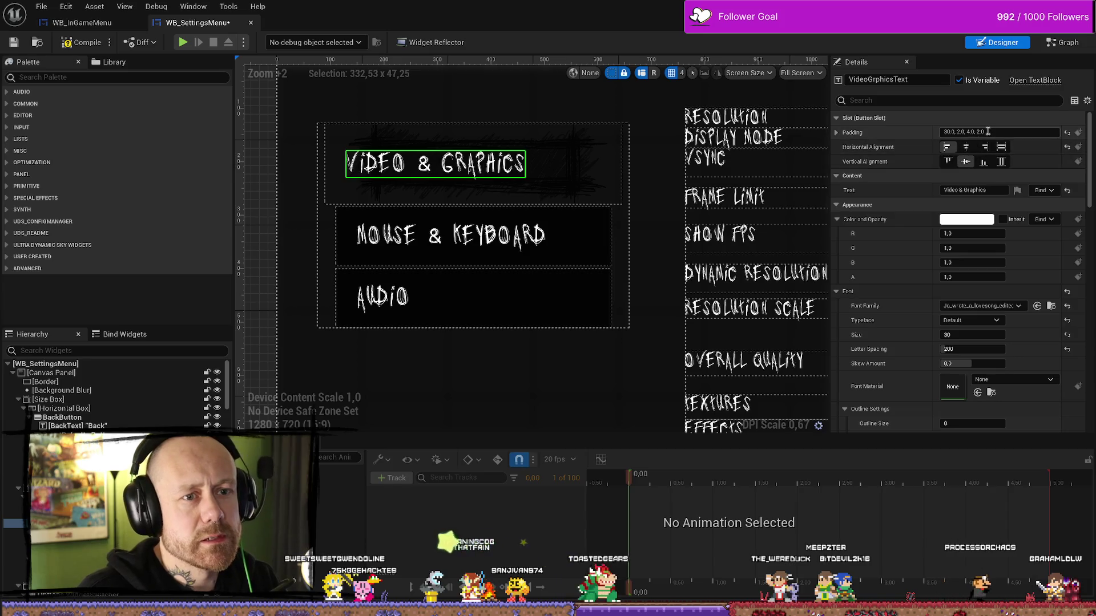
Try left paddings 50, 60 and 100 on the label, then restore the default 4, 2 padding
left_click(838, 134)
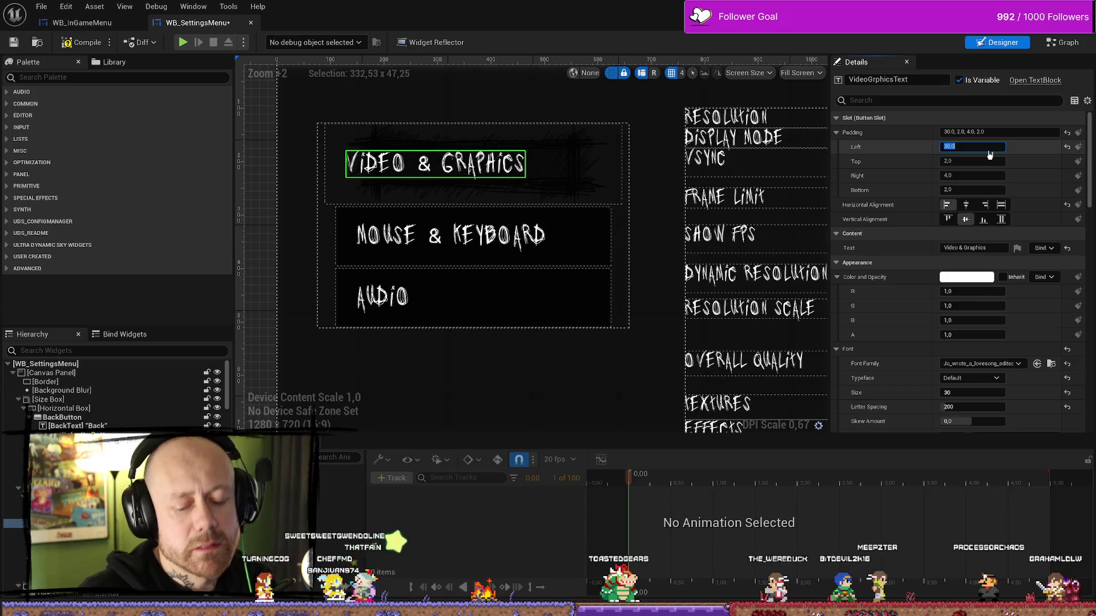
type("50")
key("Return")
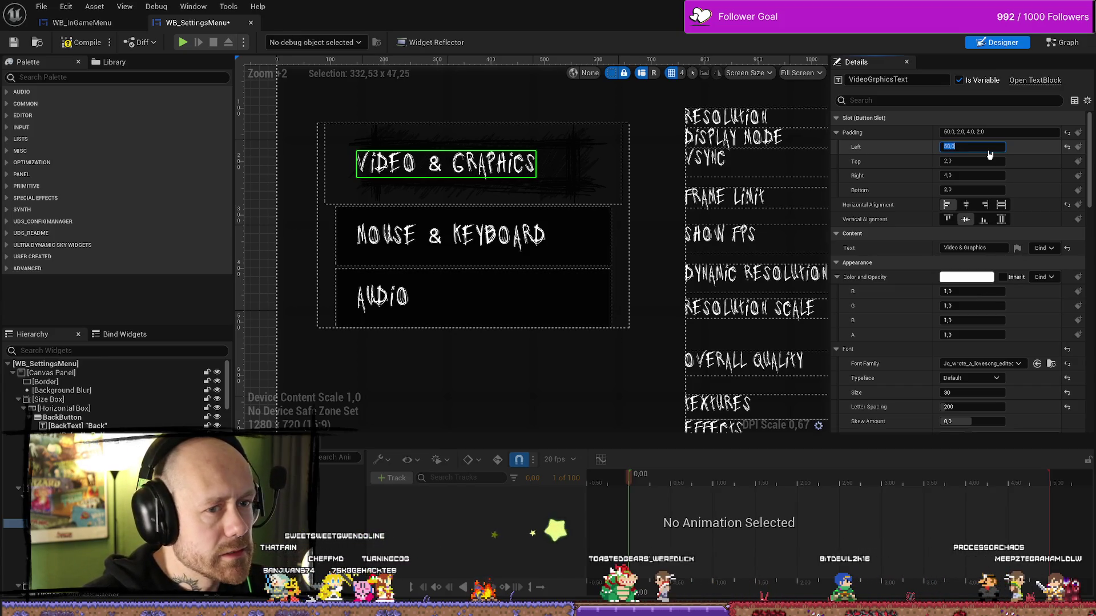
key("Return")
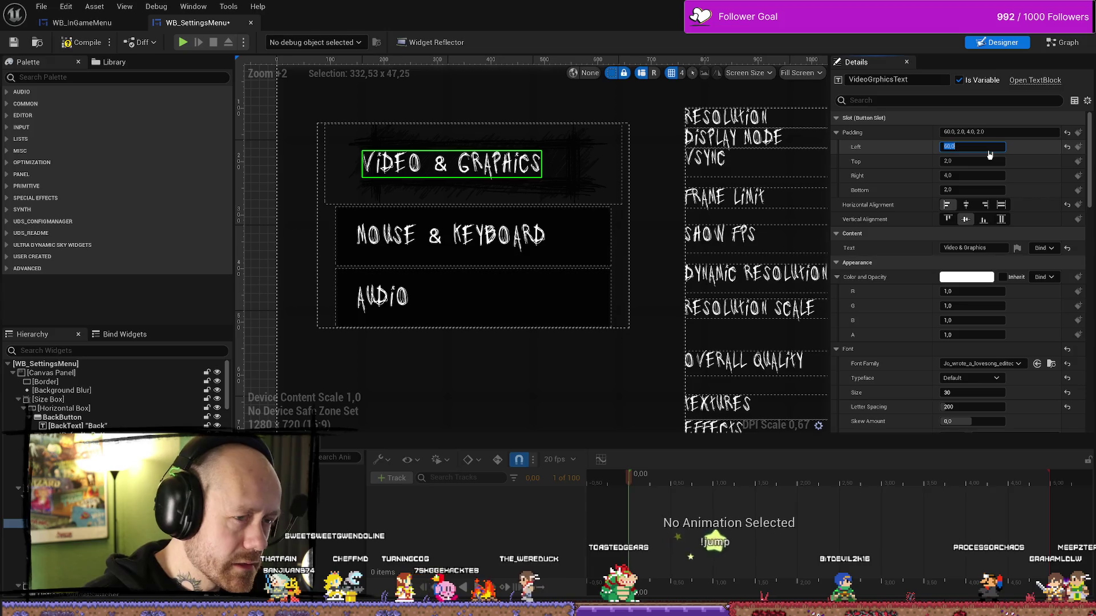
type("100")
key("Return")
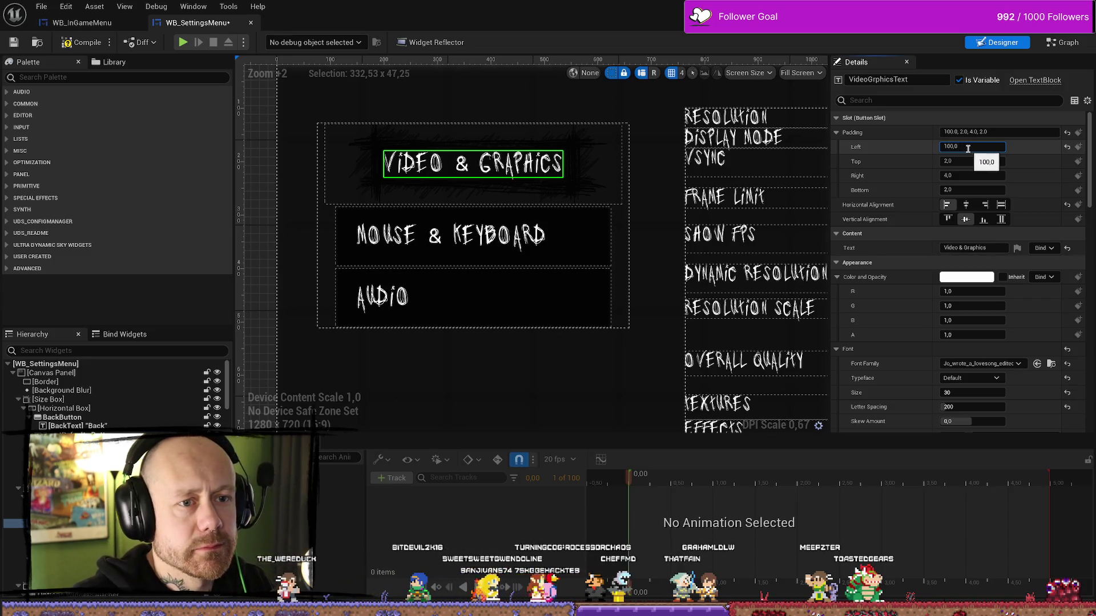
left_click(1078, 138)
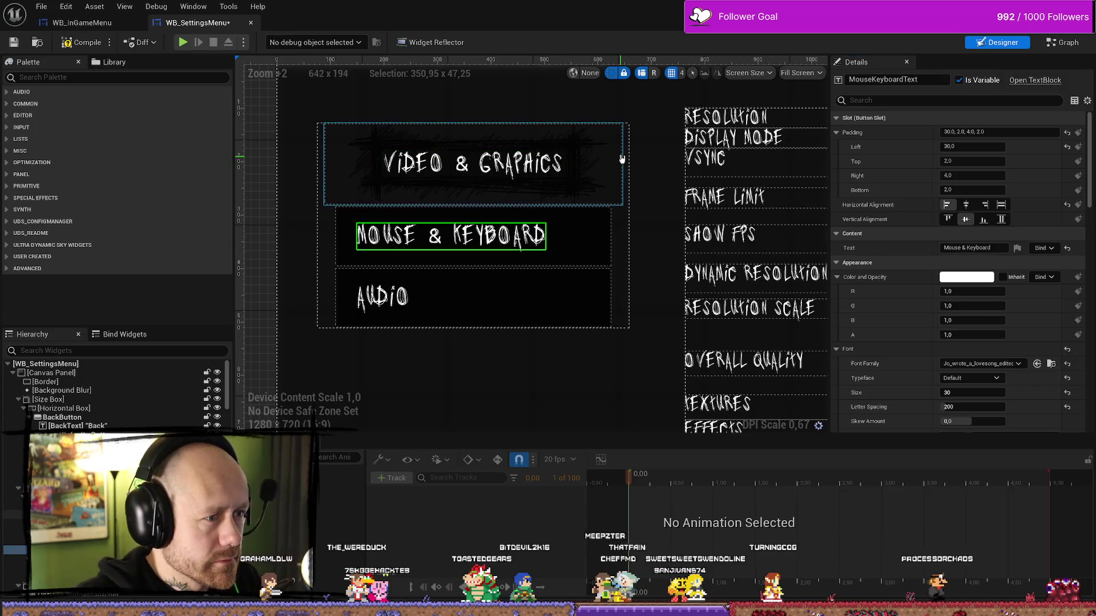
Check the Video & Graphics and Mouse & Keyboard buttons and the containing vertical box
left_click(610, 168)
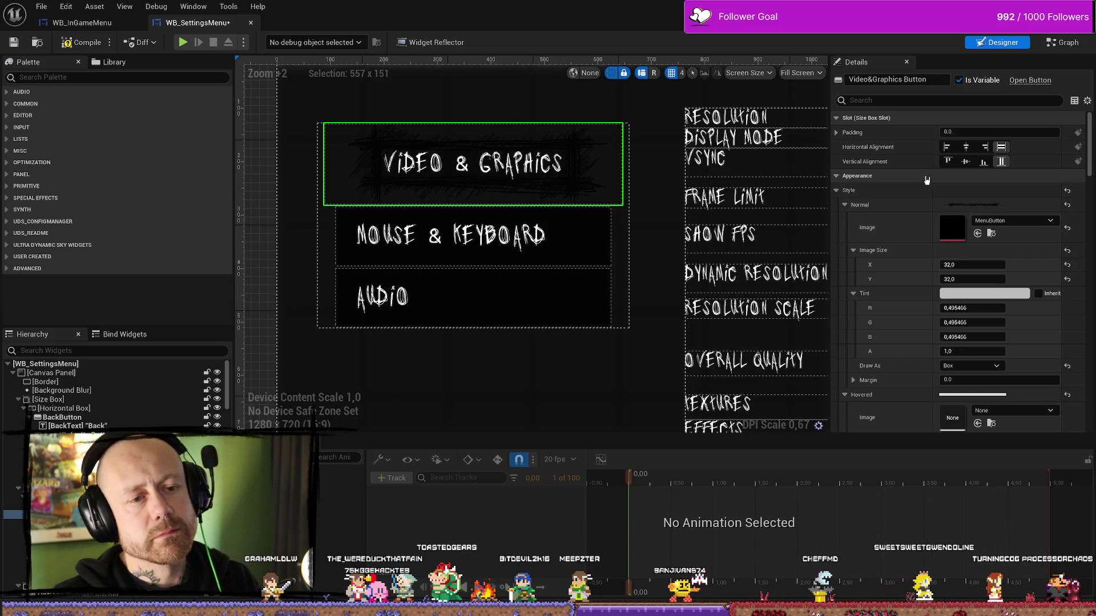
left_click(582, 236)
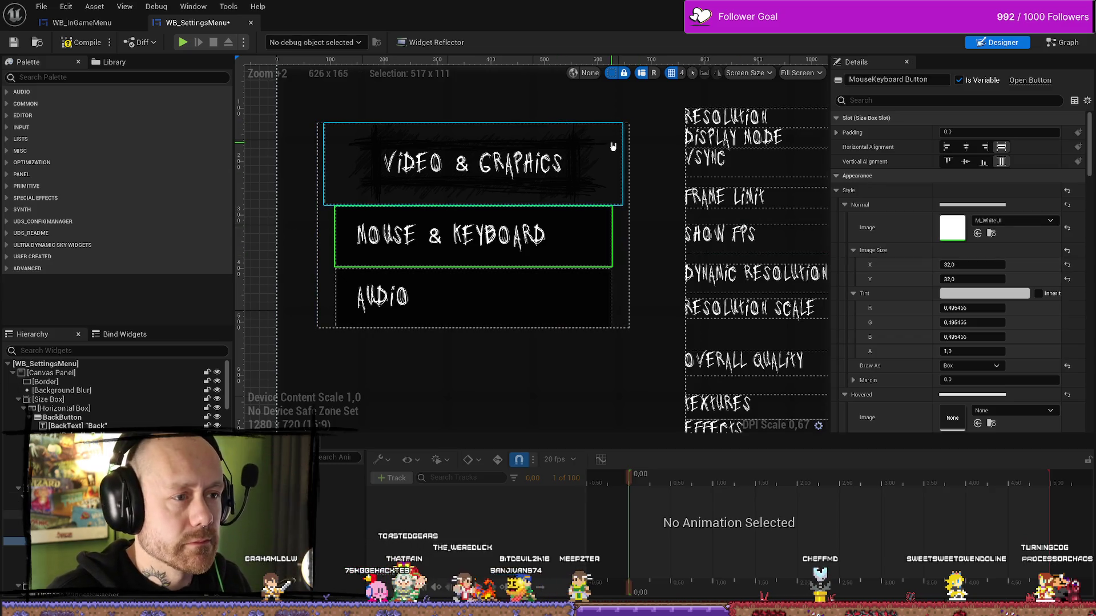
left_click(605, 203)
left_click(325, 305)
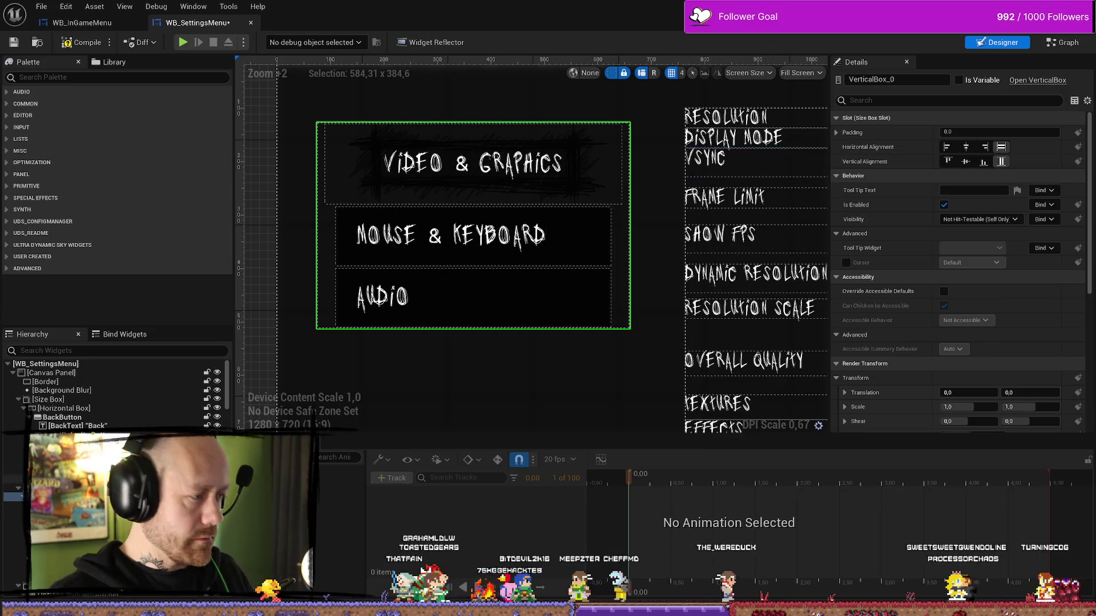
Make the SizeBox_44 container around the button list about 557 tall
left_click(276, 343)
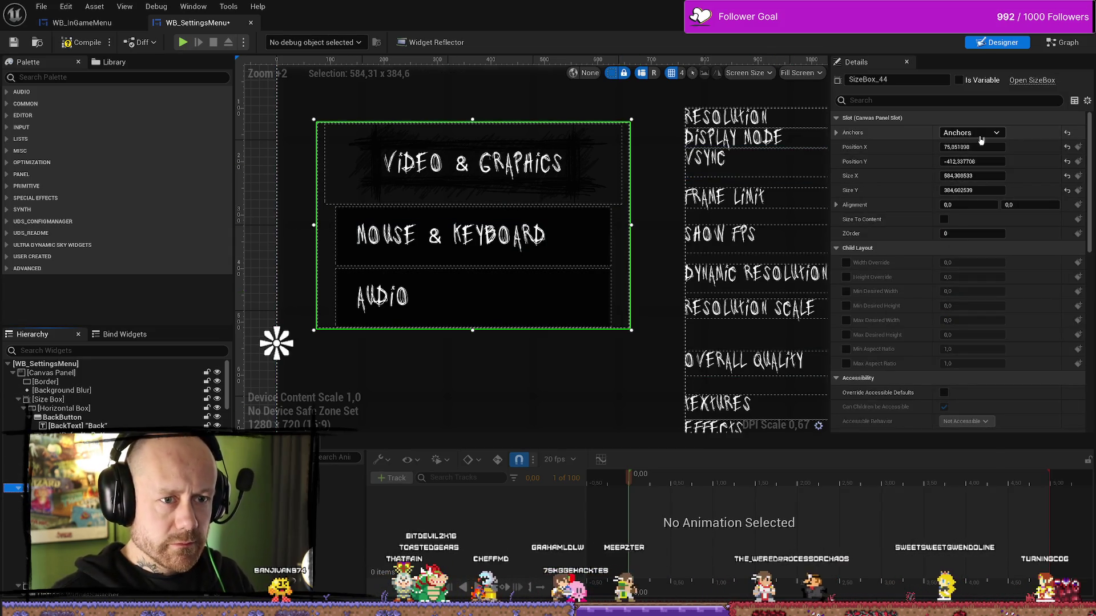
mouse_move(972, 191)
left_mouse_down()
mouse_move(998, 190)
mouse_move(985, 190)
left_mouse_up()
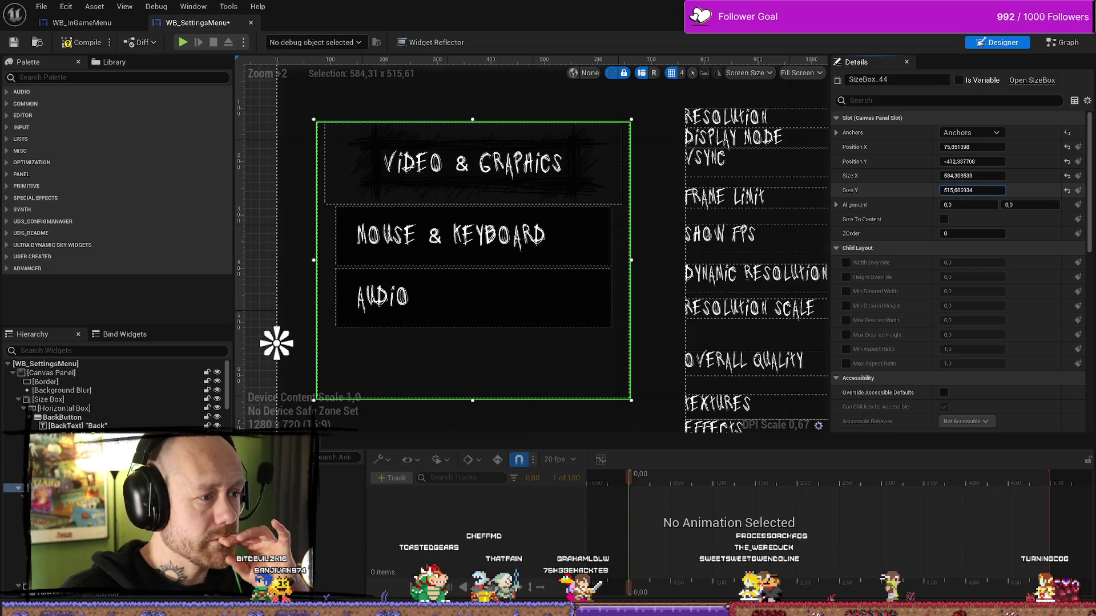
scroll(675, 228, "down", 4)
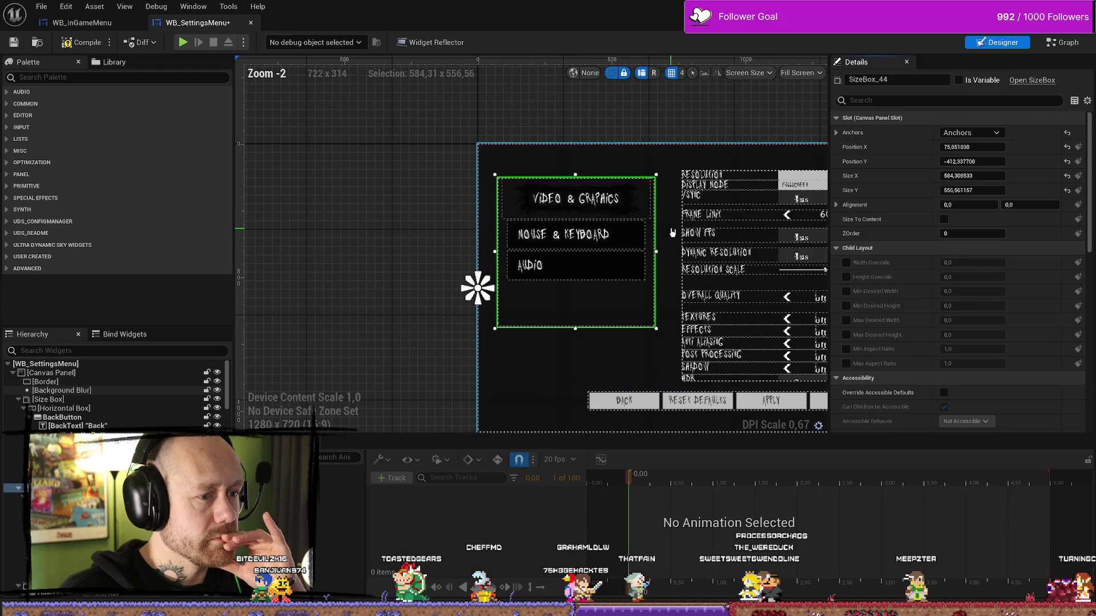
scroll(673, 231, "down", 1)
scroll(554, 225, "up", 3)
scroll(530, 231, "up", 2)
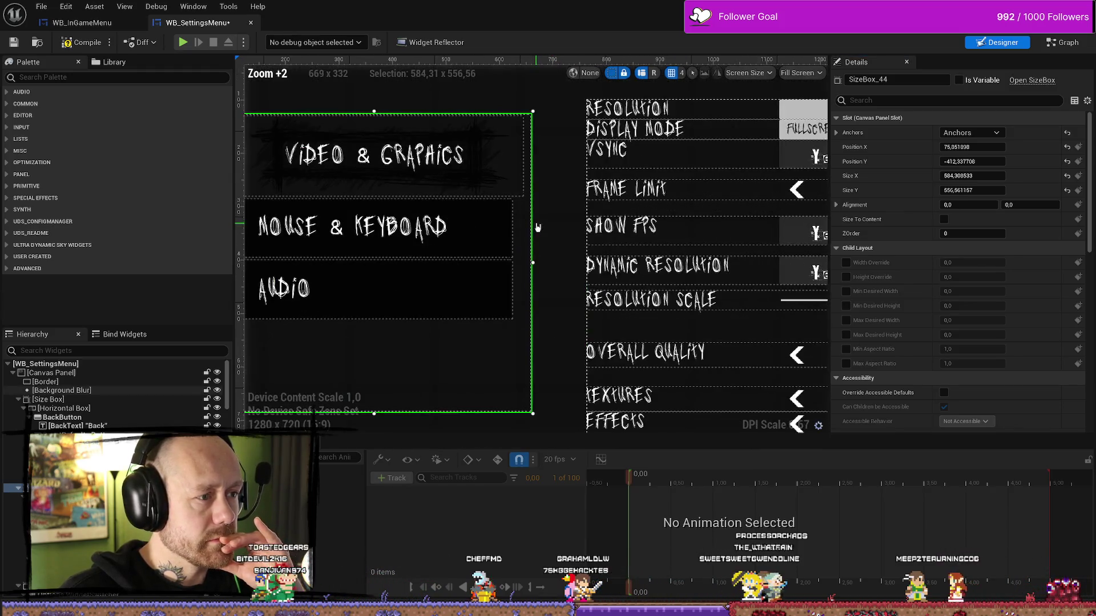
Reset the Mouse & Keyboard label's padding back to the default 4, 2
left_click(575, 237)
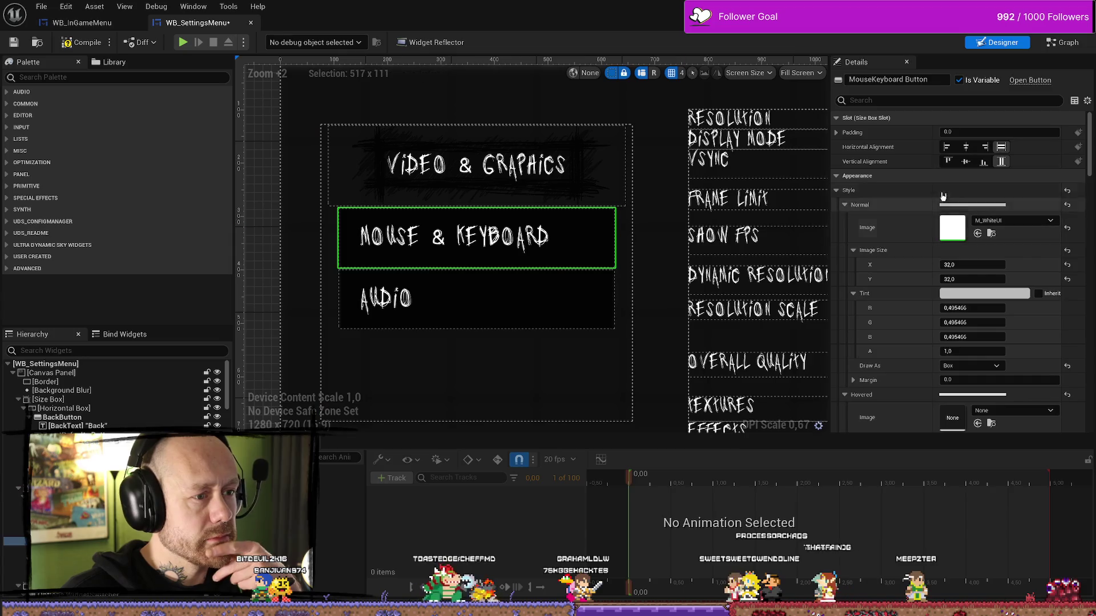
left_click(454, 237)
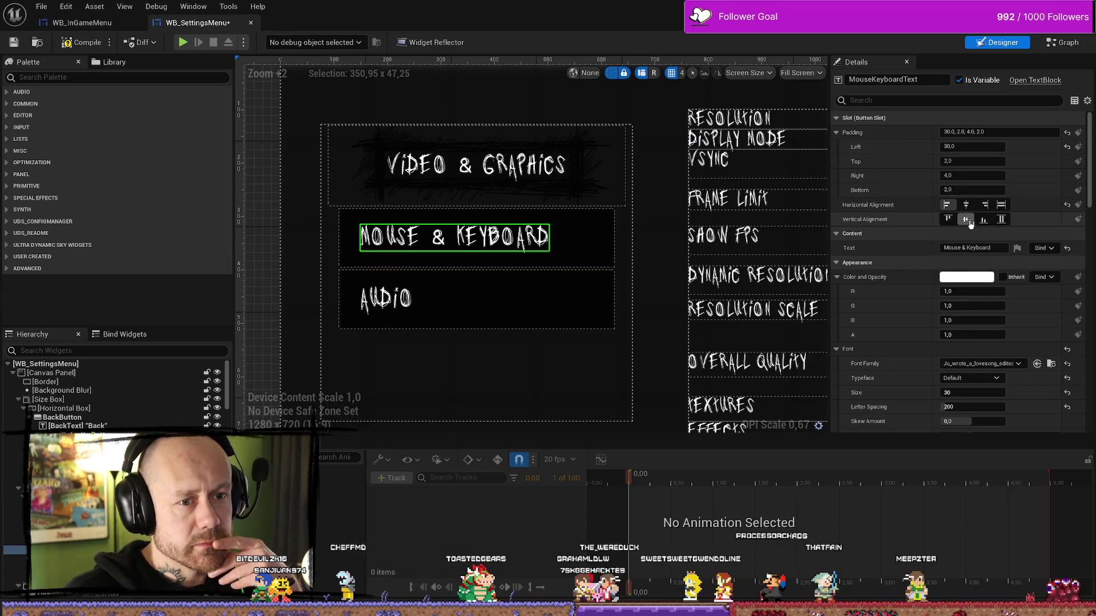
left_click(1068, 133)
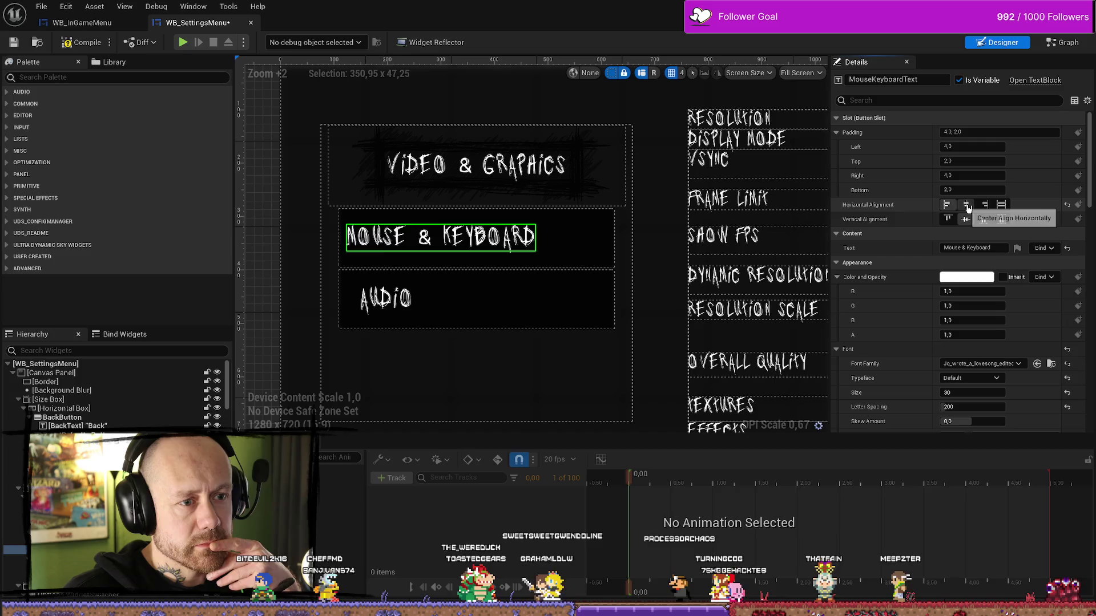
Centre the label and compare the Mouse & Keyboard size box against the Video & Graphics box
left_click(966, 205)
left_click(610, 228)
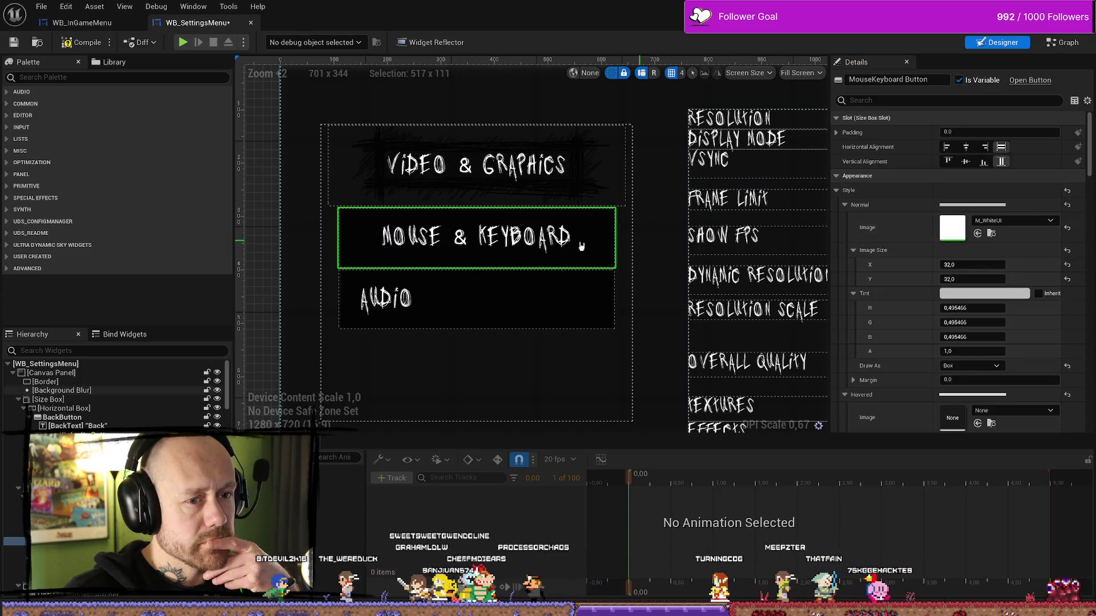
left_click(548, 258)
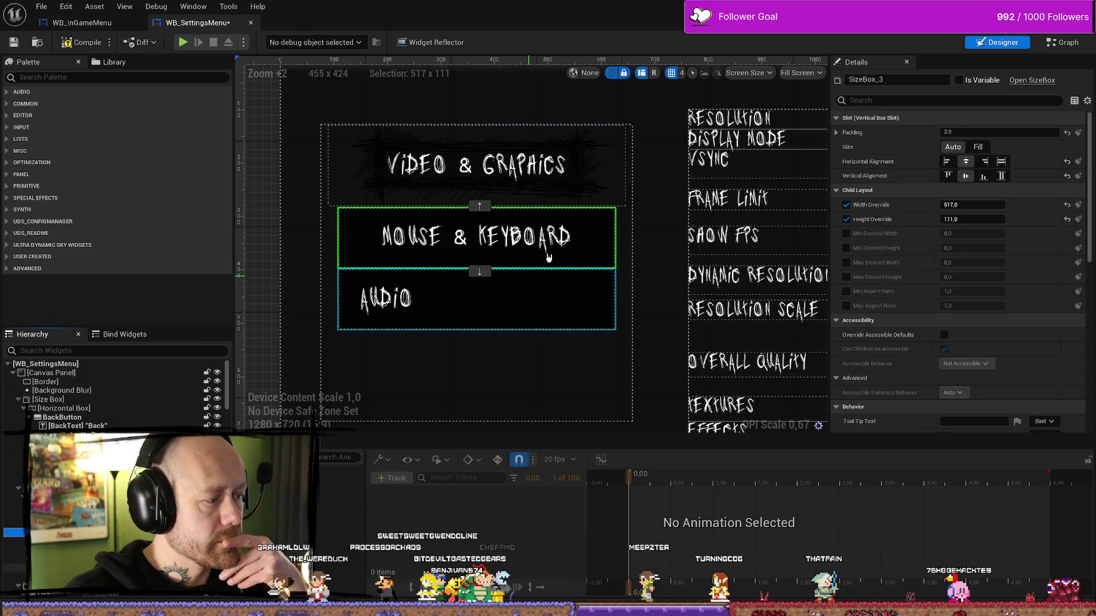
left_click(596, 181)
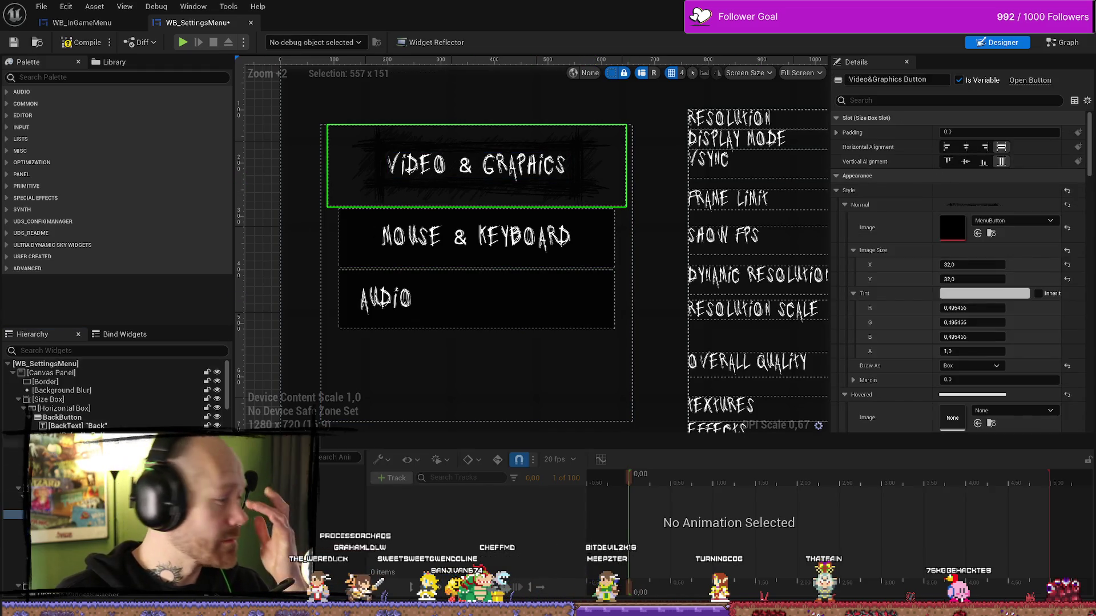
left_click(595, 182)
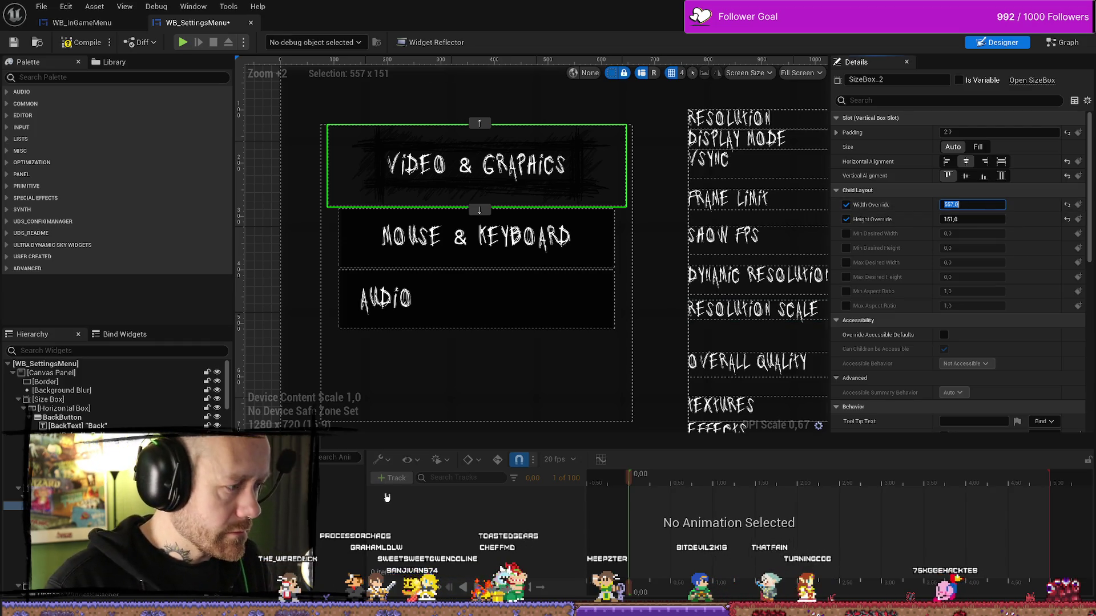
Set the Mouse & Keyboard size box to 557 wide by 151 tall
left_click(600, 253)
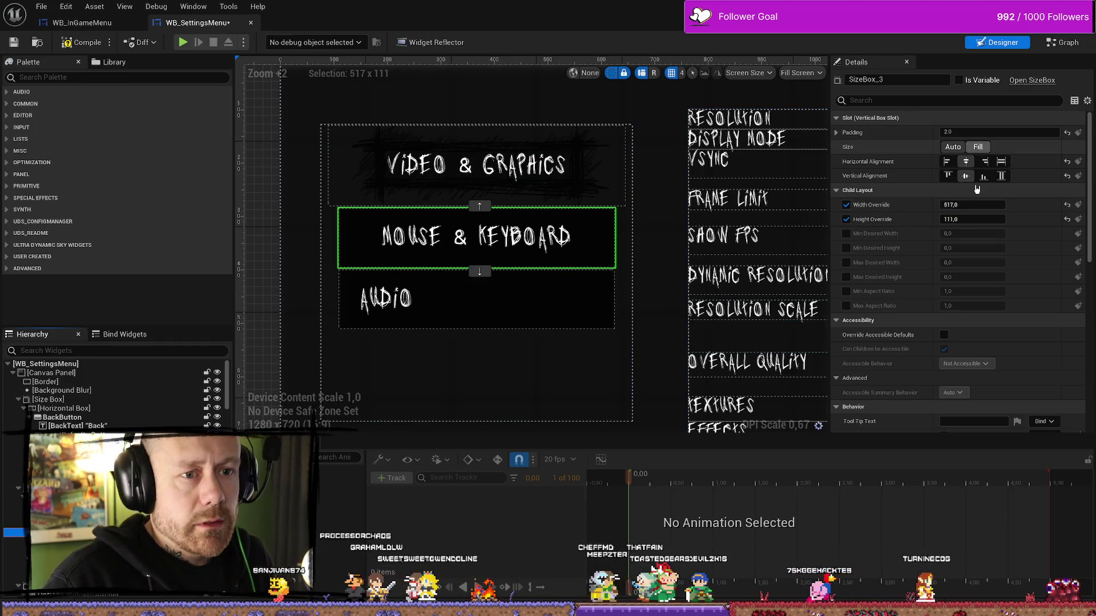
left_click(953, 204)
type("557")
key("Return")
left_click(985, 220)
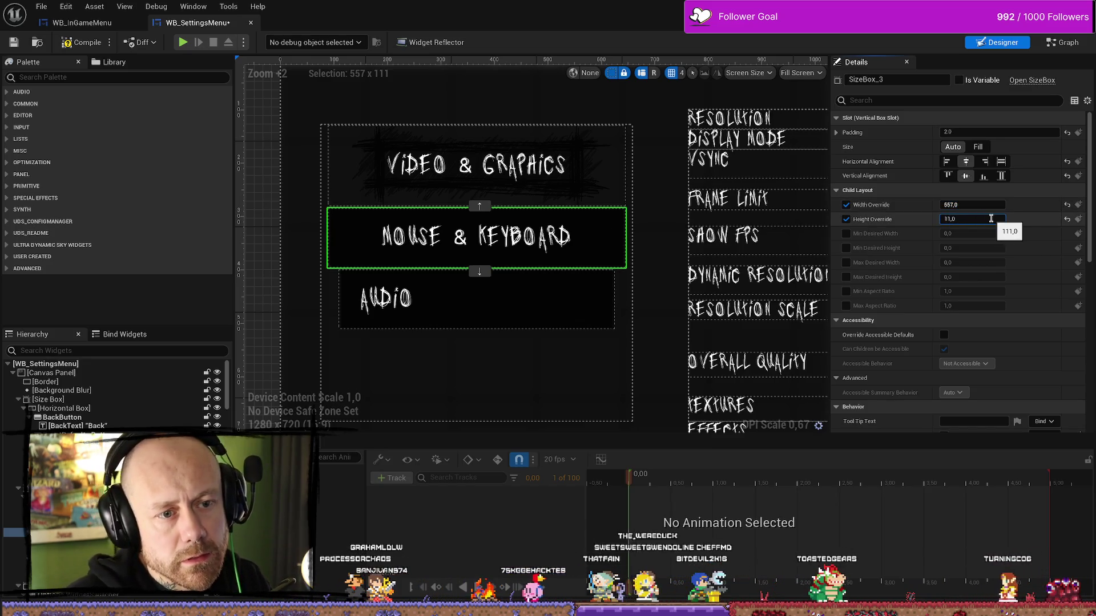
type("151")
key("Return")
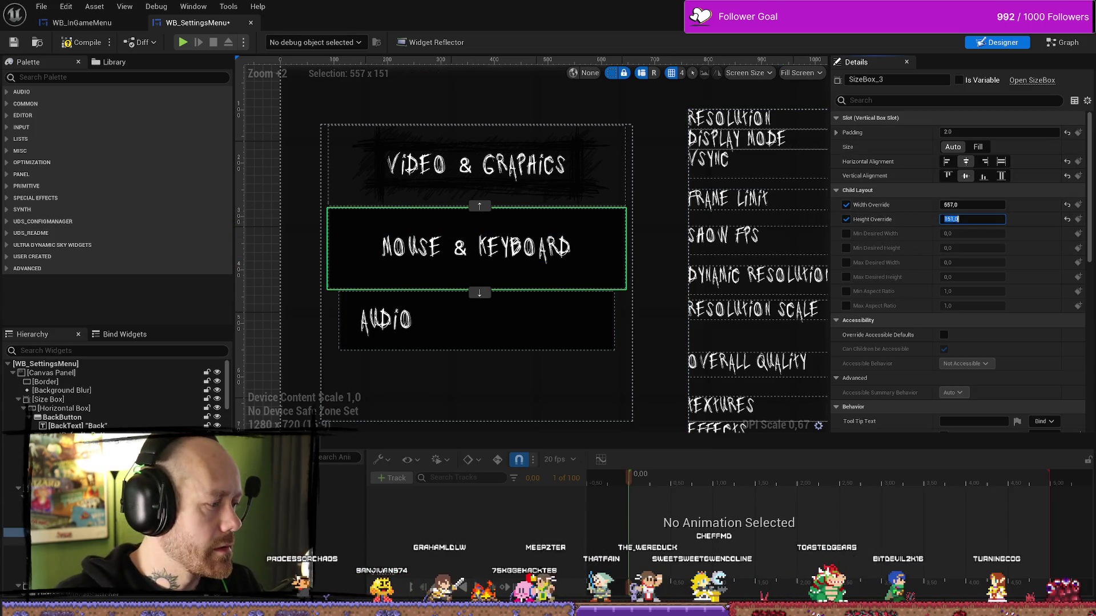
Assign the MenuButton texture as the Mouse & Keyboard button's normal-style image
left_click(476, 249)
left_click(1025, 220)
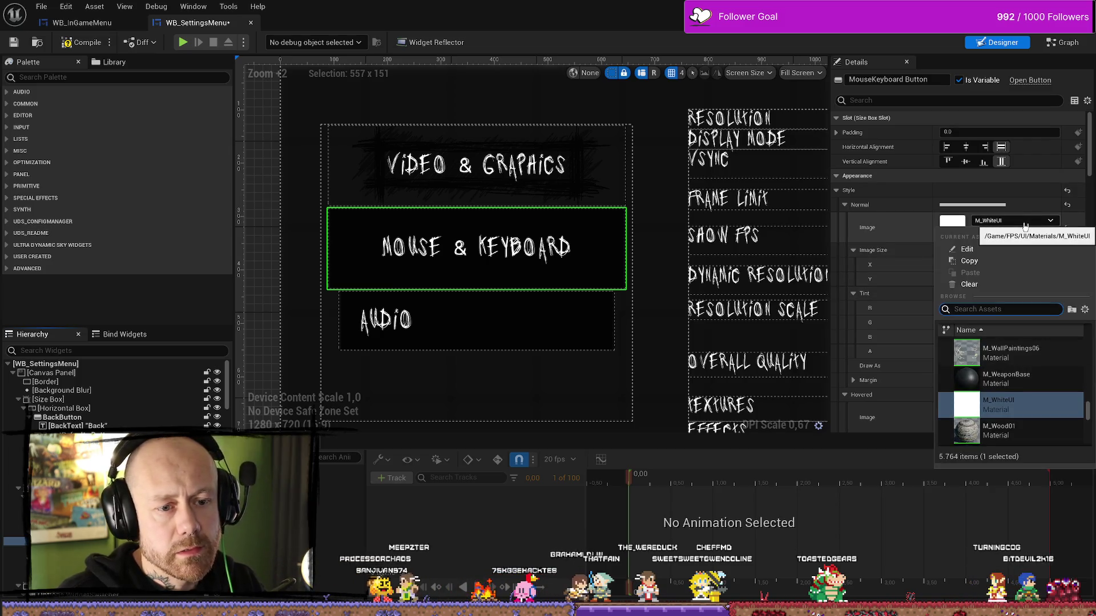
type("menu")
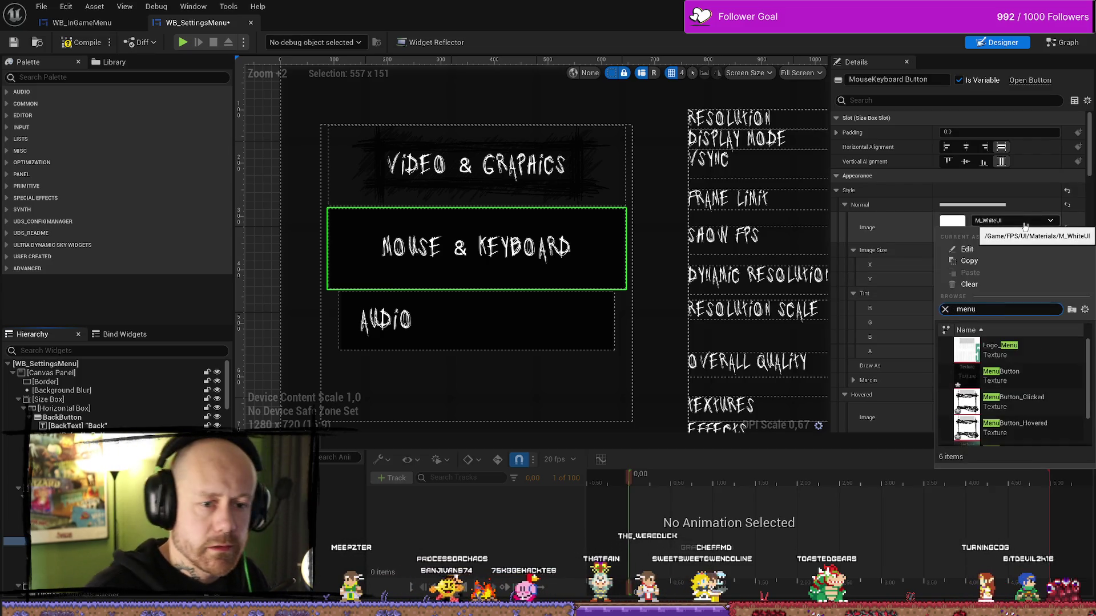
left_click(1038, 383)
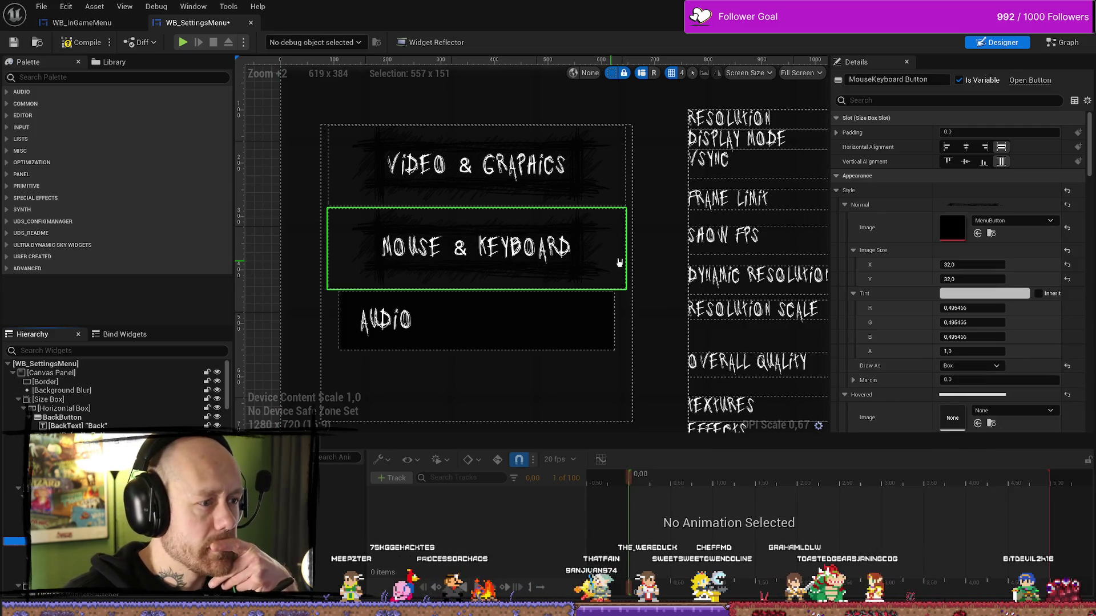
left_click(662, 260)
scroll(662, 262, "up", 10)
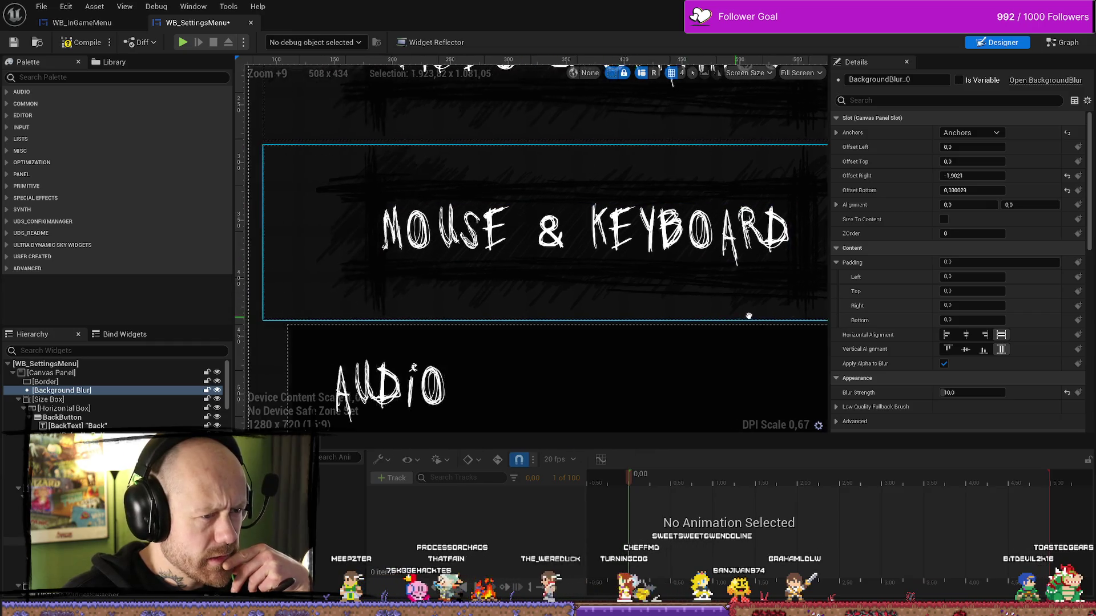
mouse_move(748, 316)
left_mouse_down()
mouse_move(531, 318)
mouse_move(693, 319)
left_mouse_up()
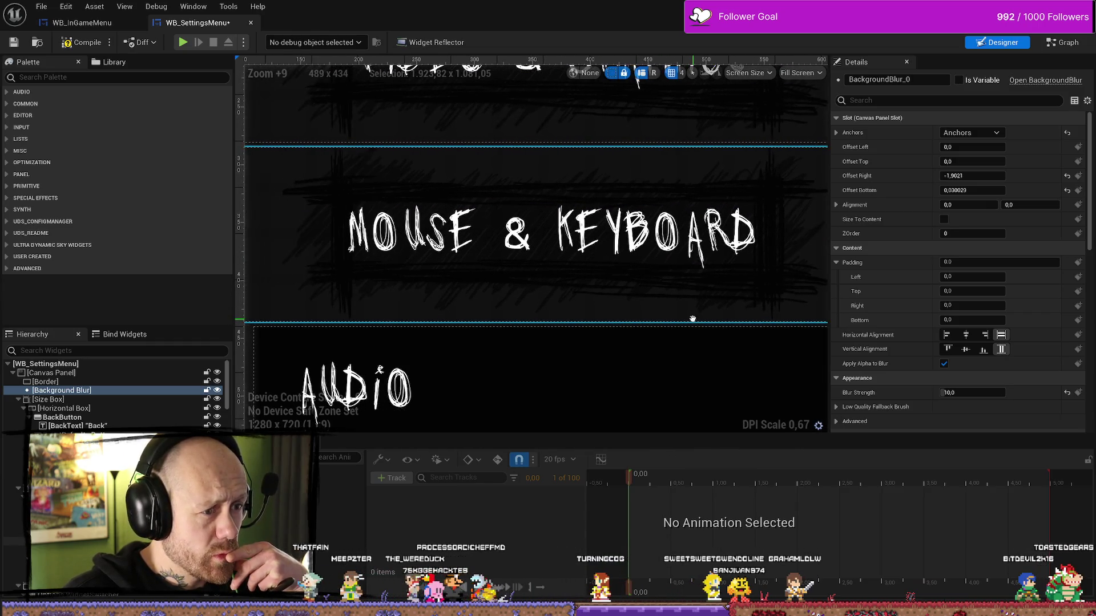
scroll(685, 324, "down", 1)
scroll(651, 291, "down", 1)
scroll(629, 273, "down", 1)
left_click(624, 267)
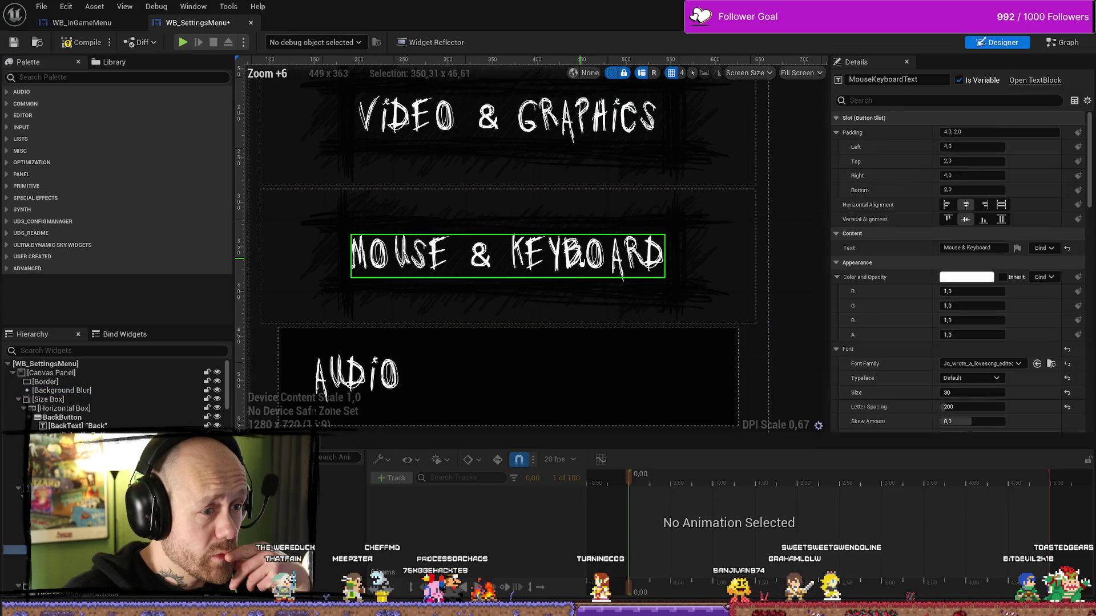
scroll(583, 261, "down", 4)
scroll(581, 264, "down", 1)
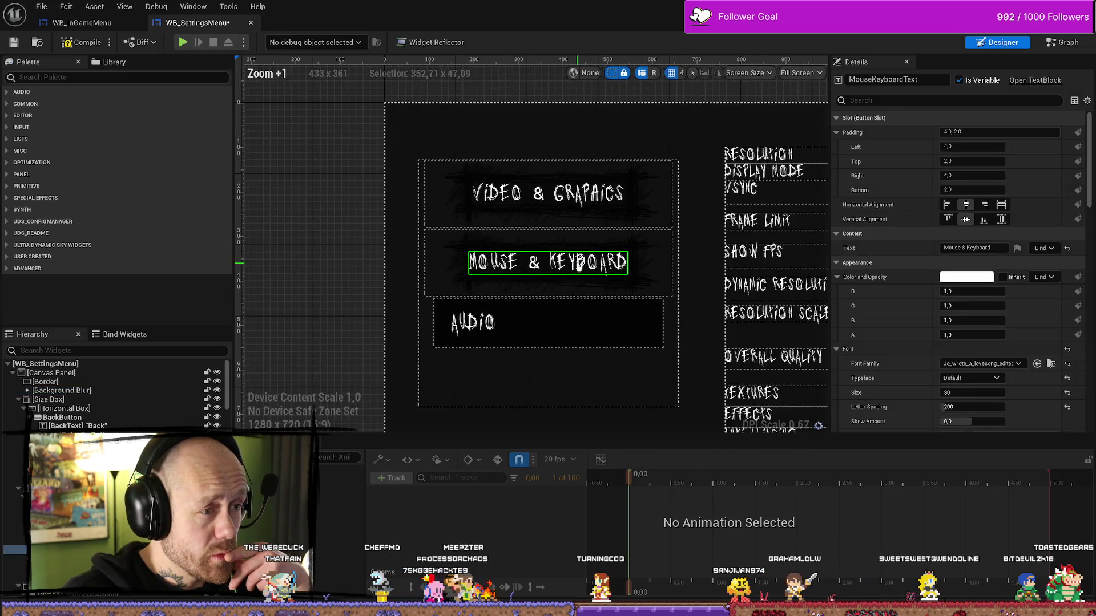
scroll(611, 290, "up", 4)
left_click(742, 343)
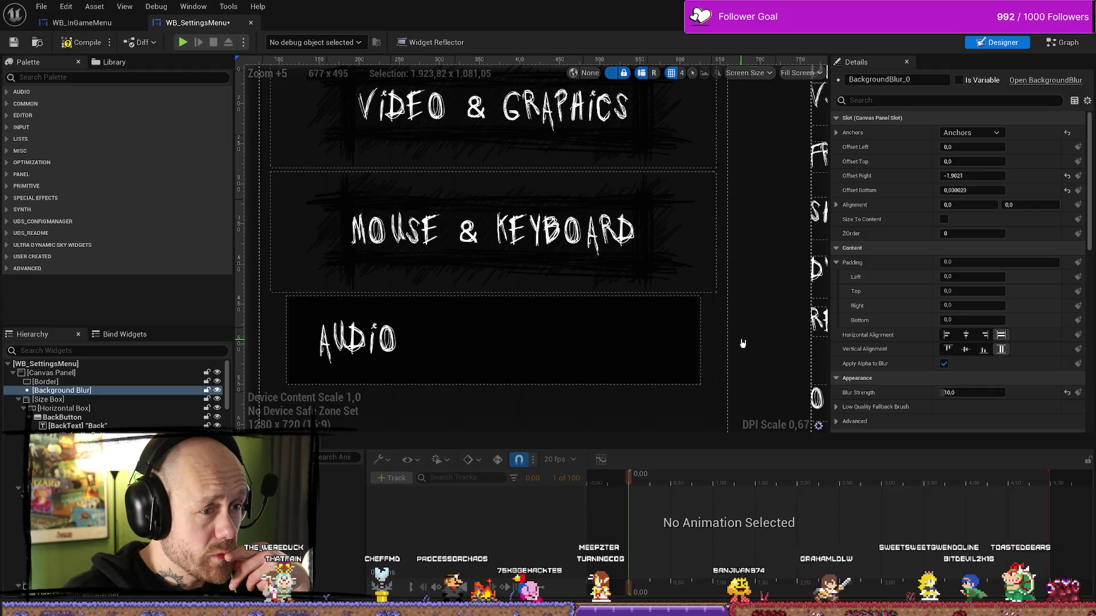
scroll(600, 302, "down", 2)
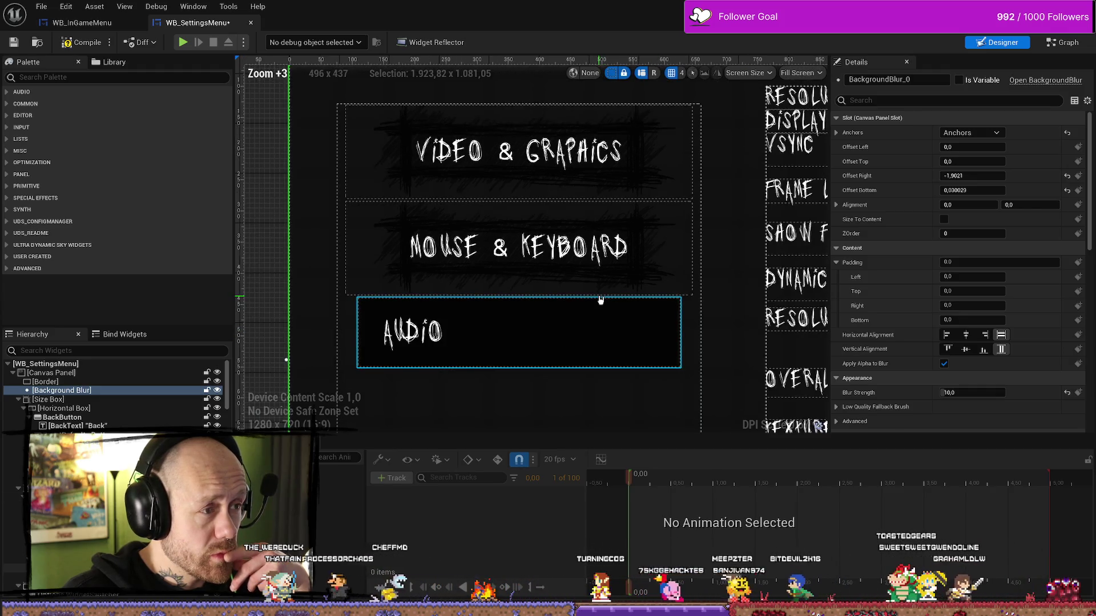
Compare the Mouse & Keyboard button with Video & Graphics and undo the last change
left_click(612, 251)
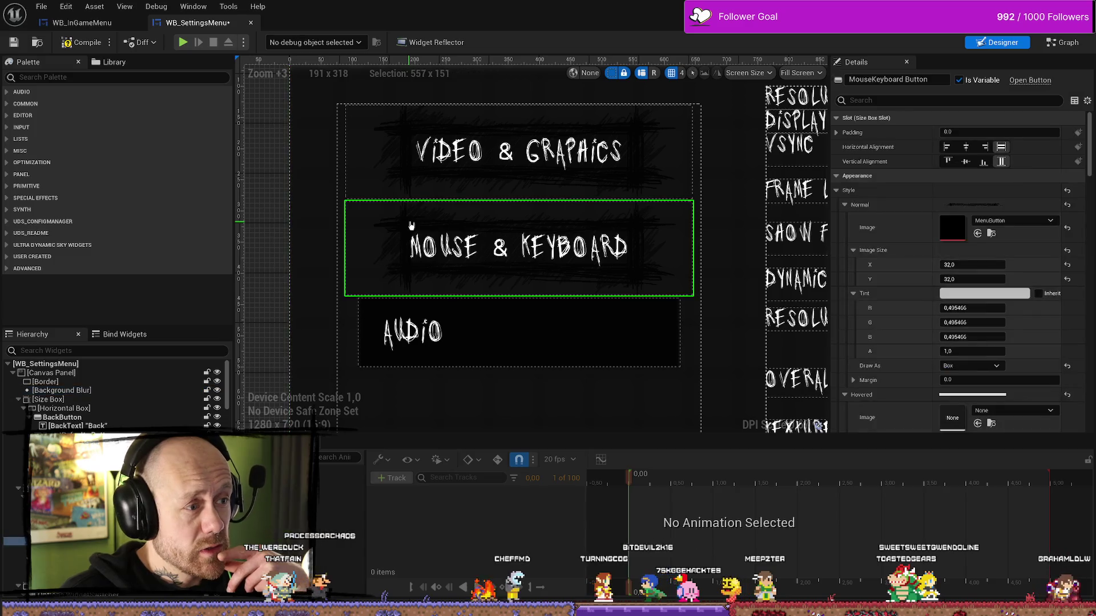
left_click(396, 146)
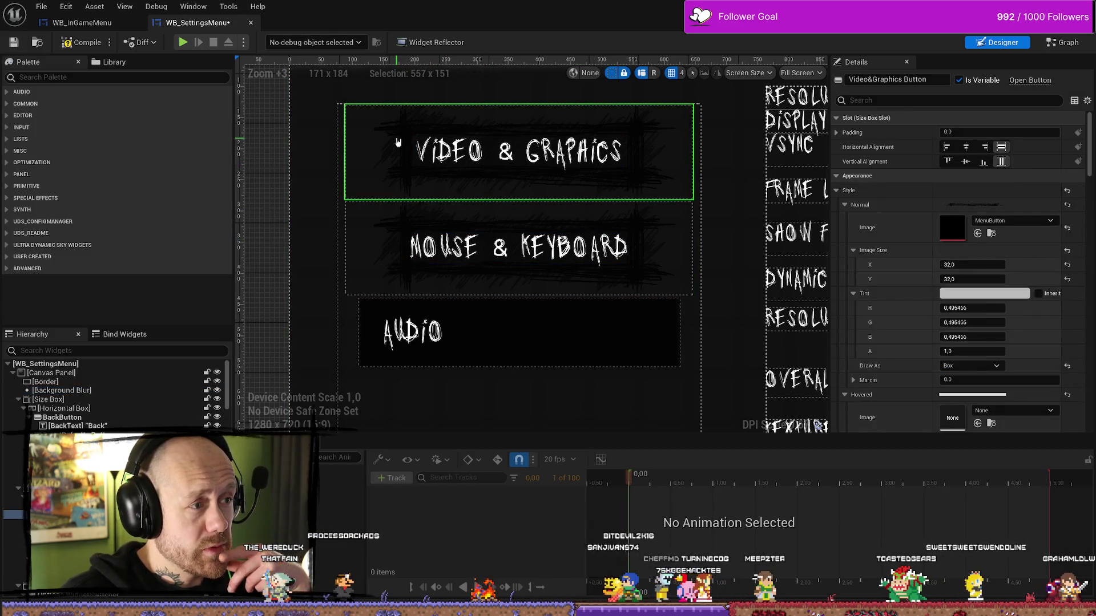
left_click(374, 228)
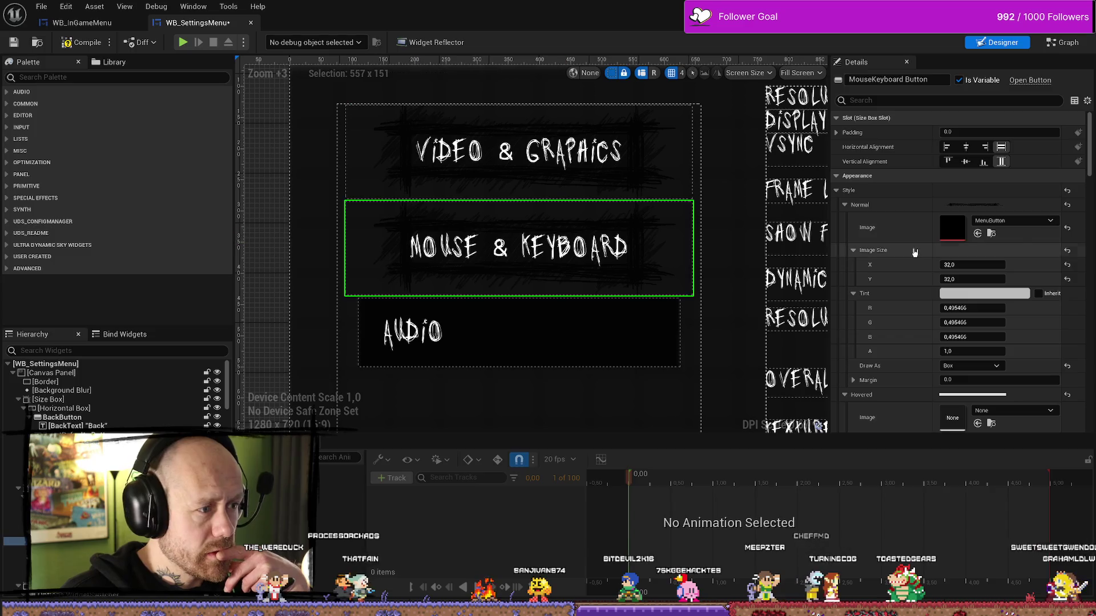
key("ctrl+z")
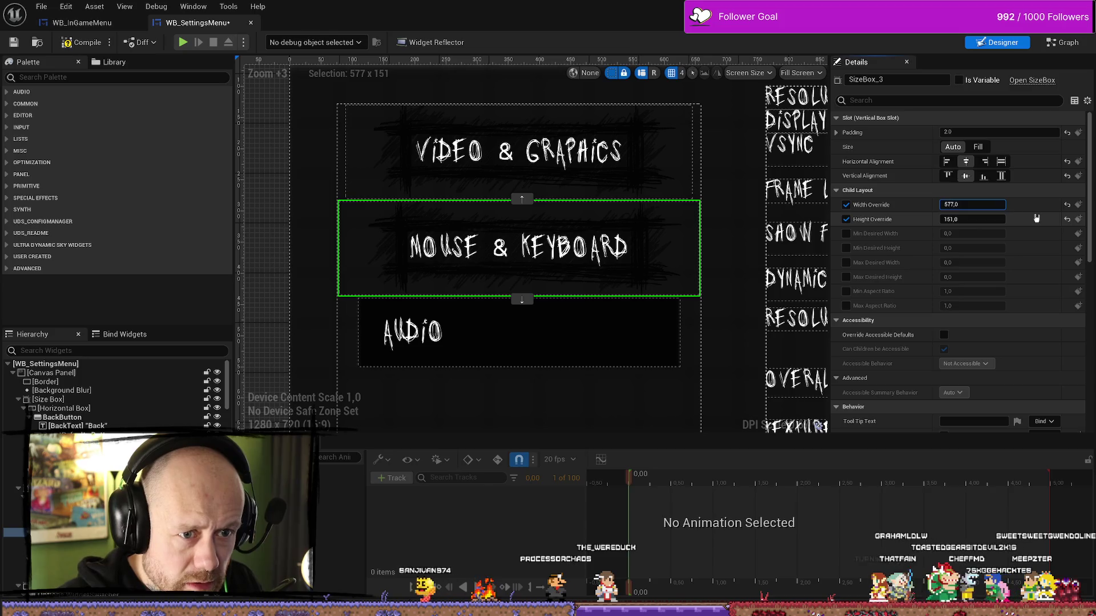
Widen the Mouse & Keyboard size box to 587 and enter a taller height override
left_click_drag(960, 205, 970, 203)
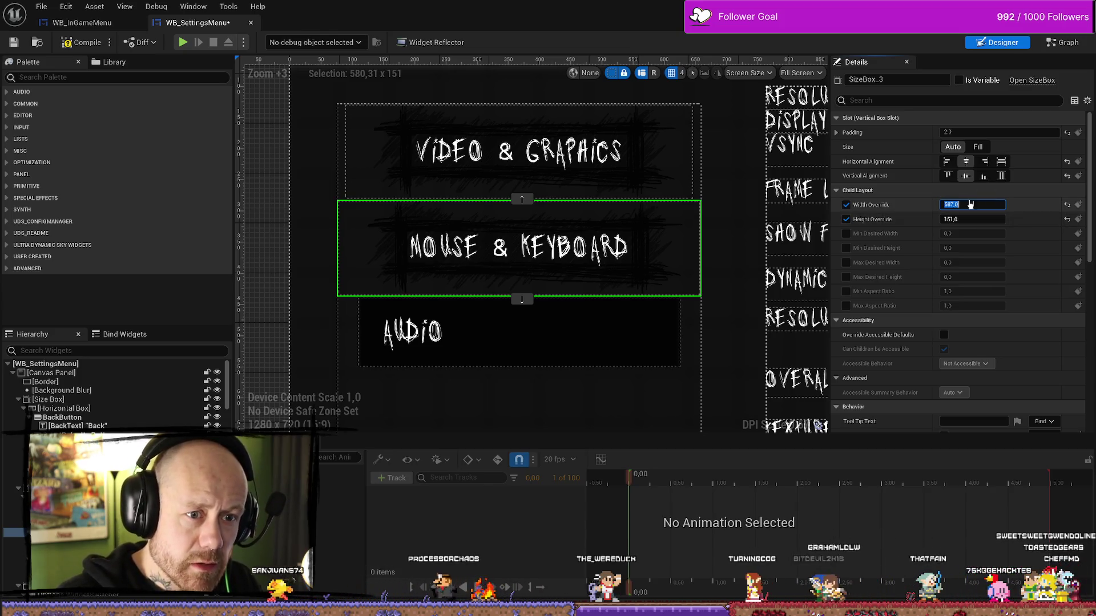
key("Tab")
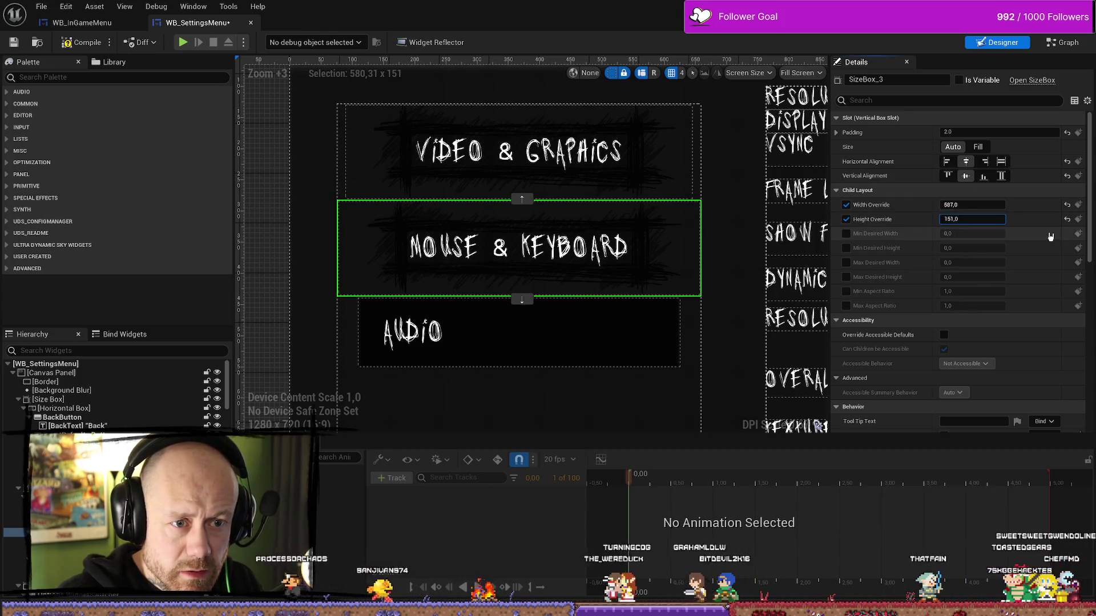
type("180")
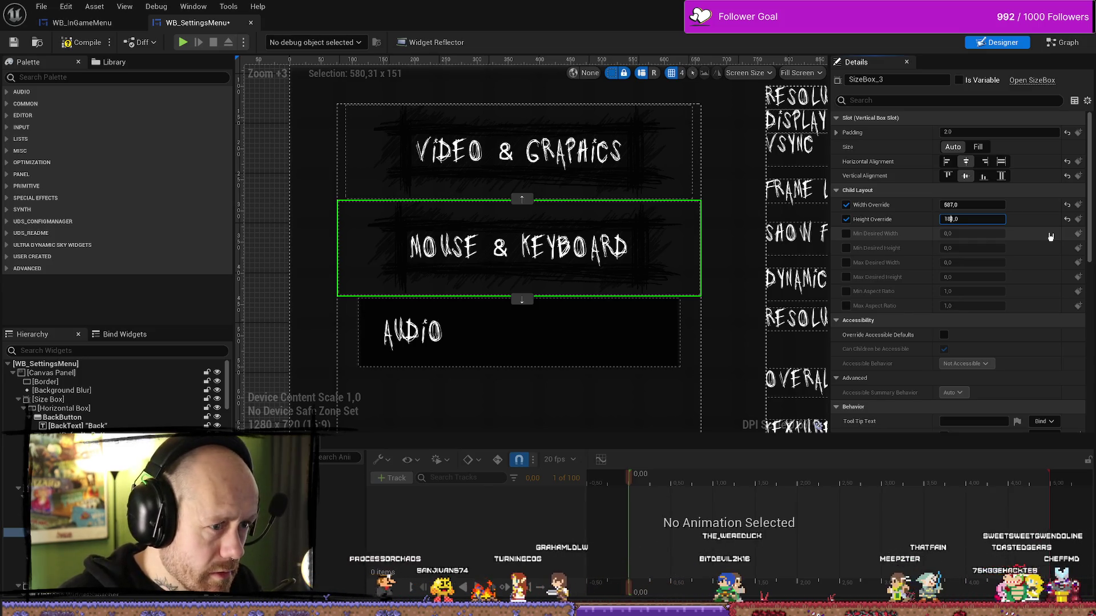
key("Return")
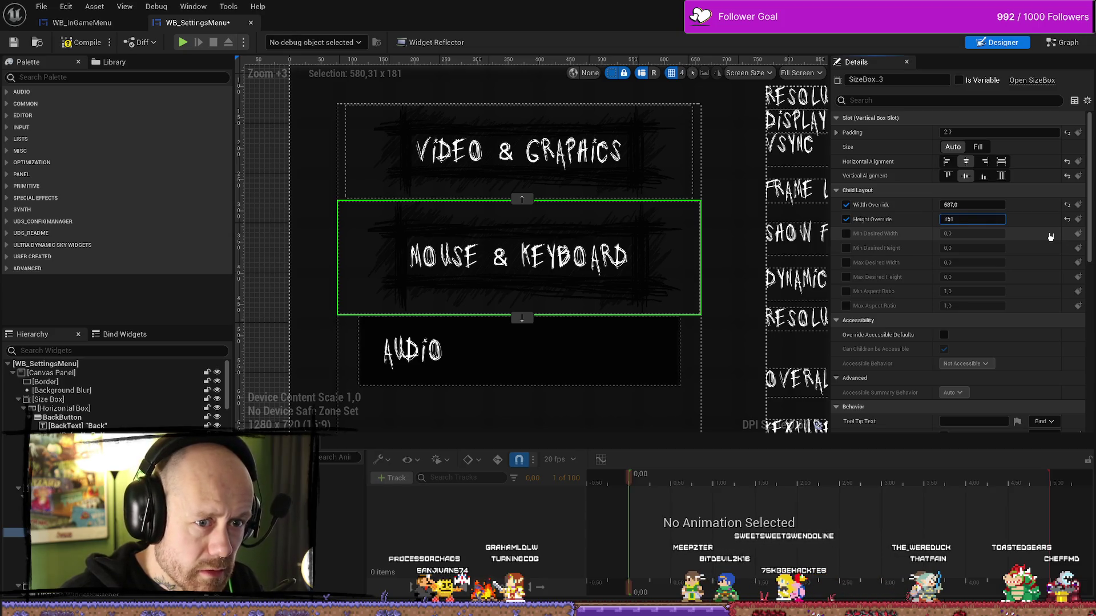
left_click(717, 271)
scroll(563, 272, "up", 1)
scroll(680, 263, "up", 8)
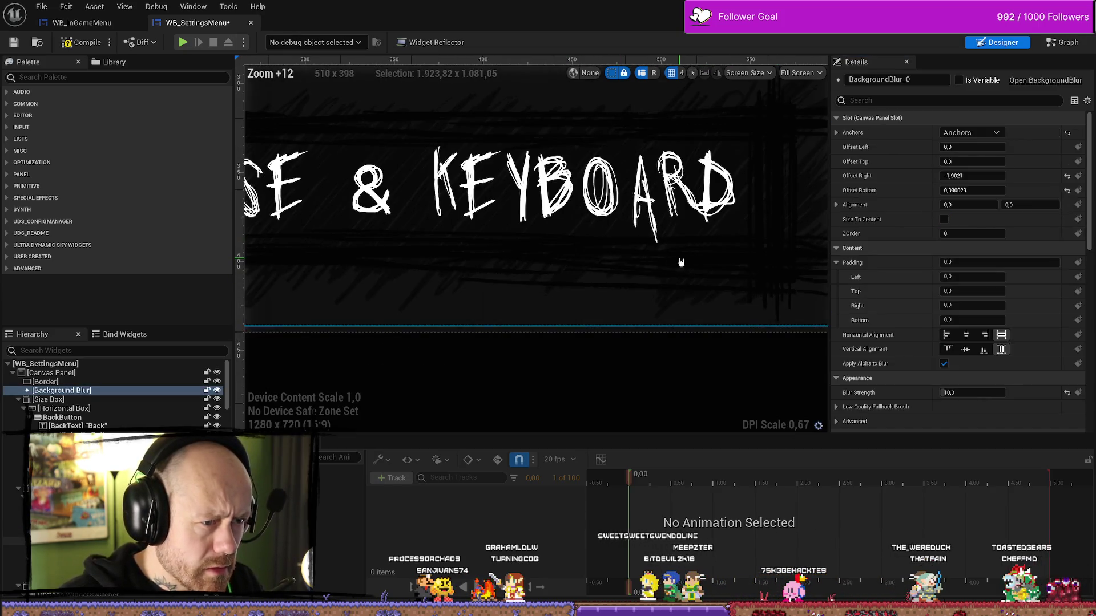
scroll(647, 252, "down", 6)
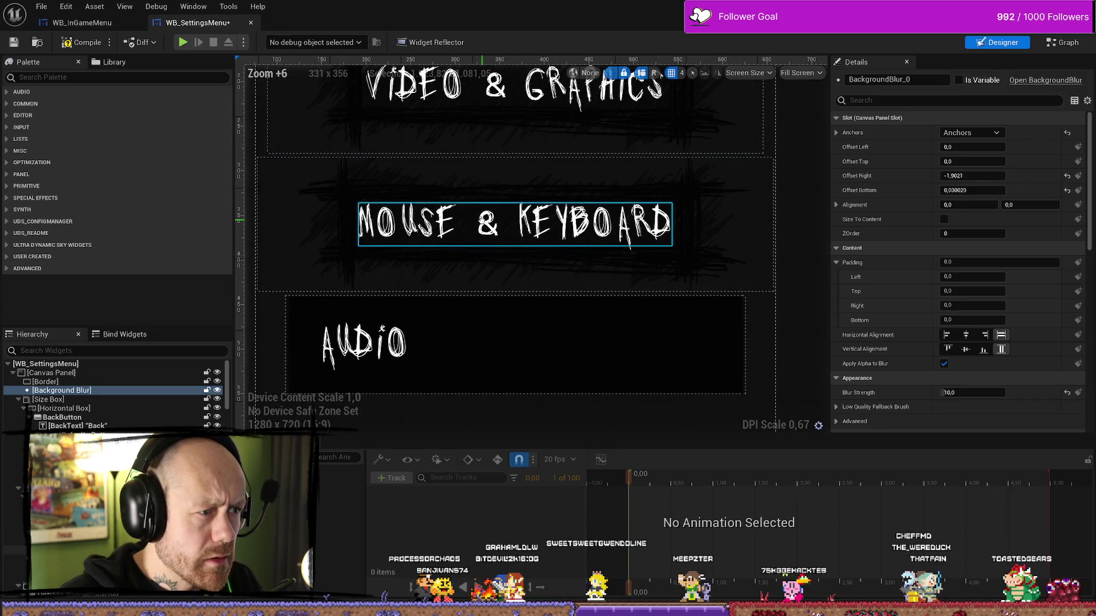
scroll(514, 249, "down", 5)
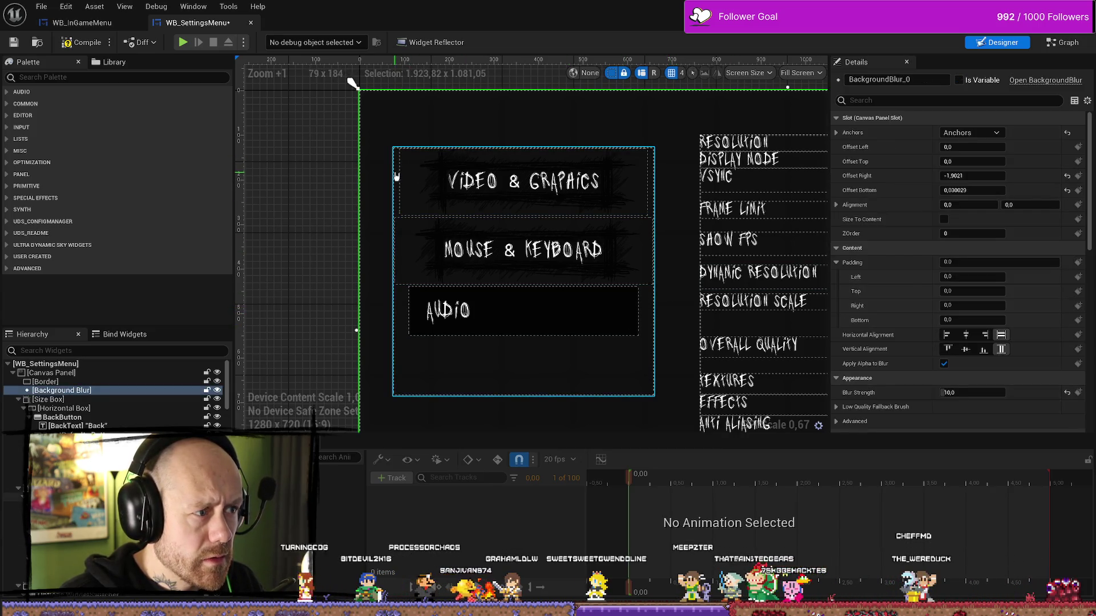
Widen SizeBox_44 around the whole menu to 590, keeping its 557 height
left_click(419, 175)
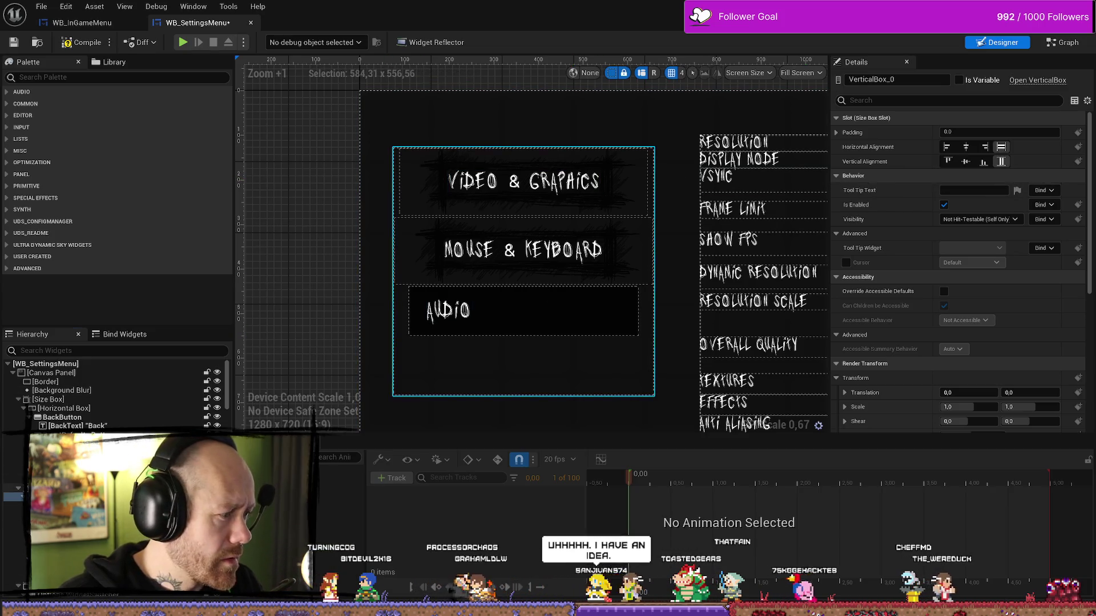
left_click(523, 377)
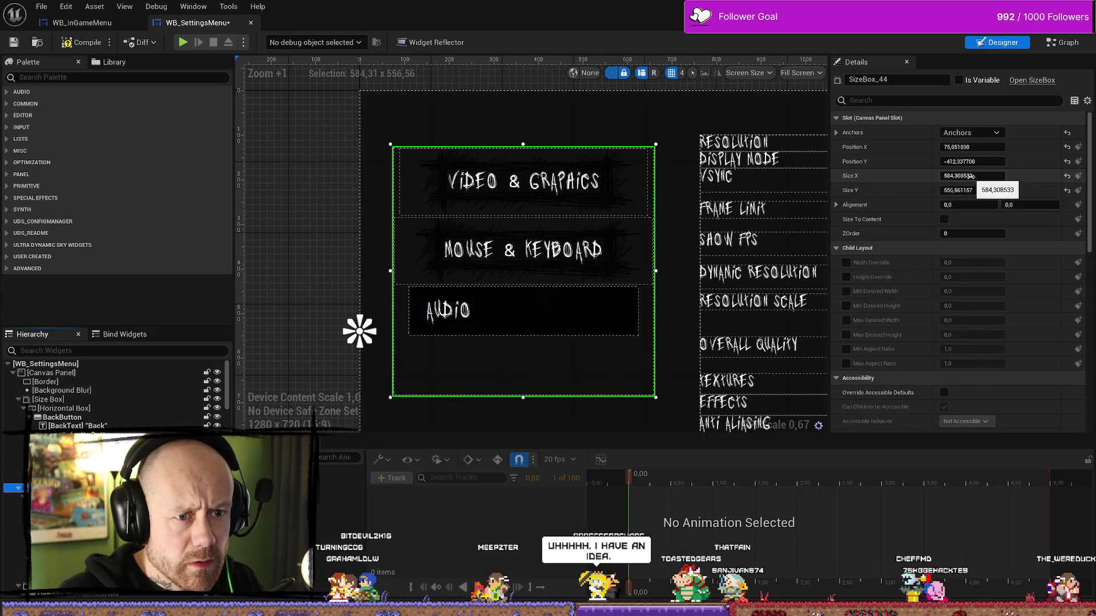
left_click_drag(973, 177, 987, 176)
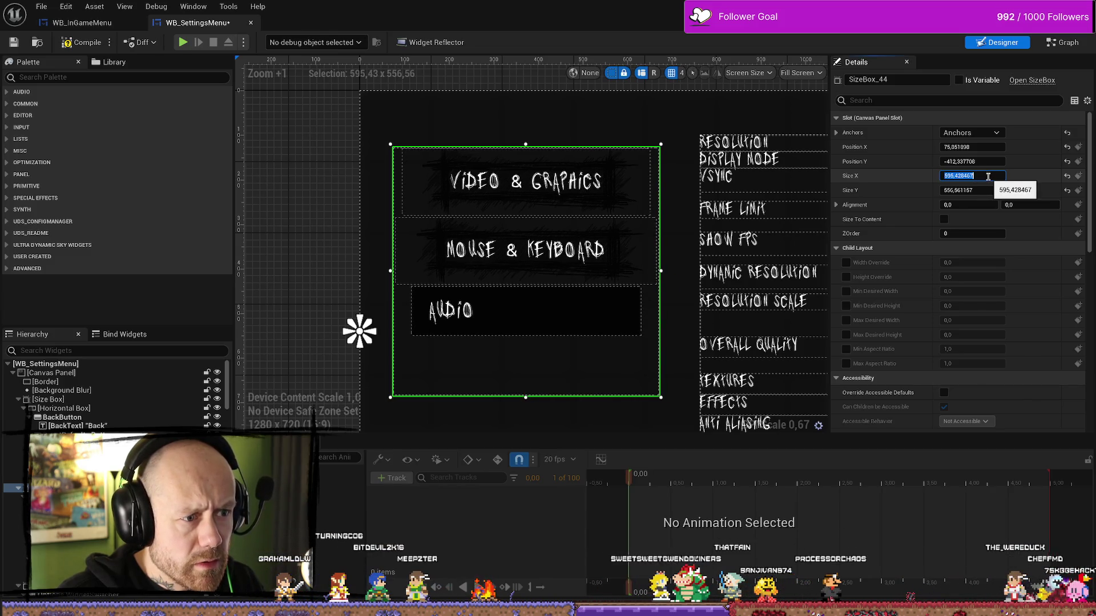
type("590")
key("Return")
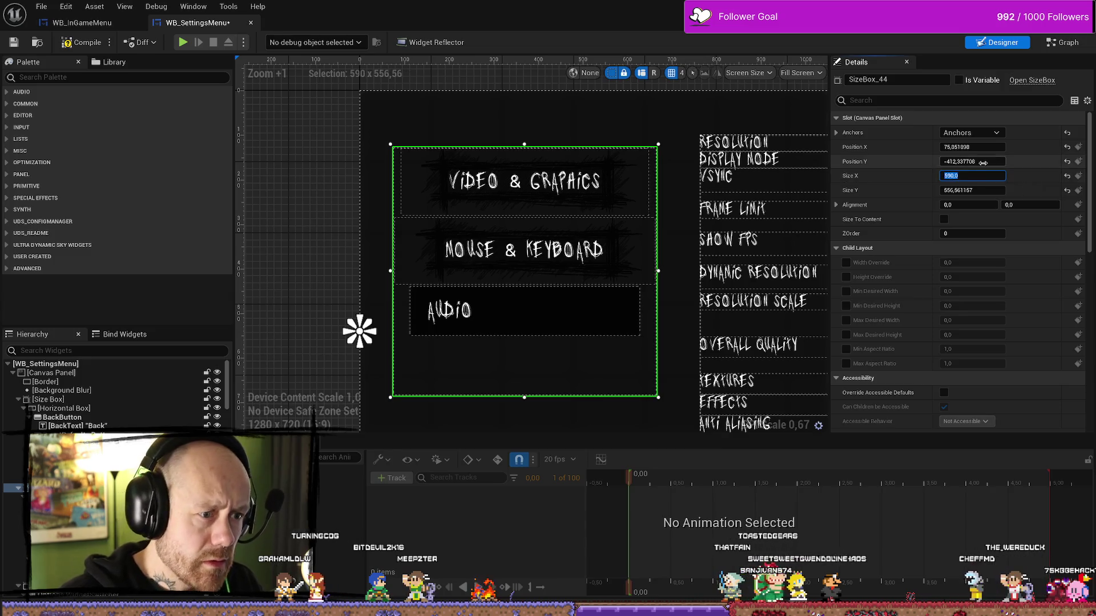
Check the width overrides of the Mouse & Keyboard and Video & Graphics size boxes
left_click(643, 264)
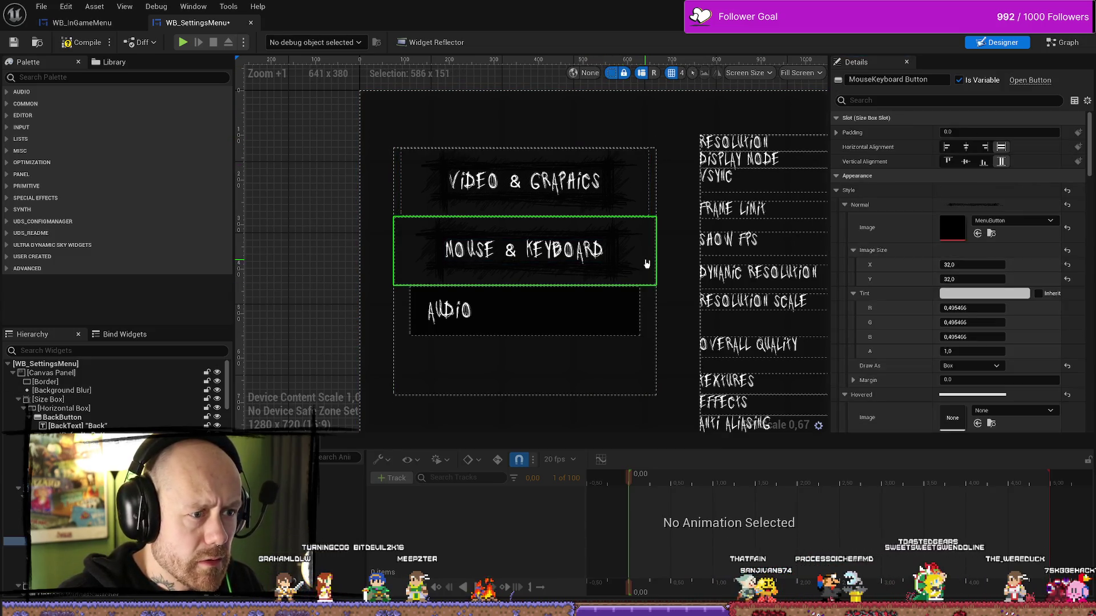
left_click(643, 264)
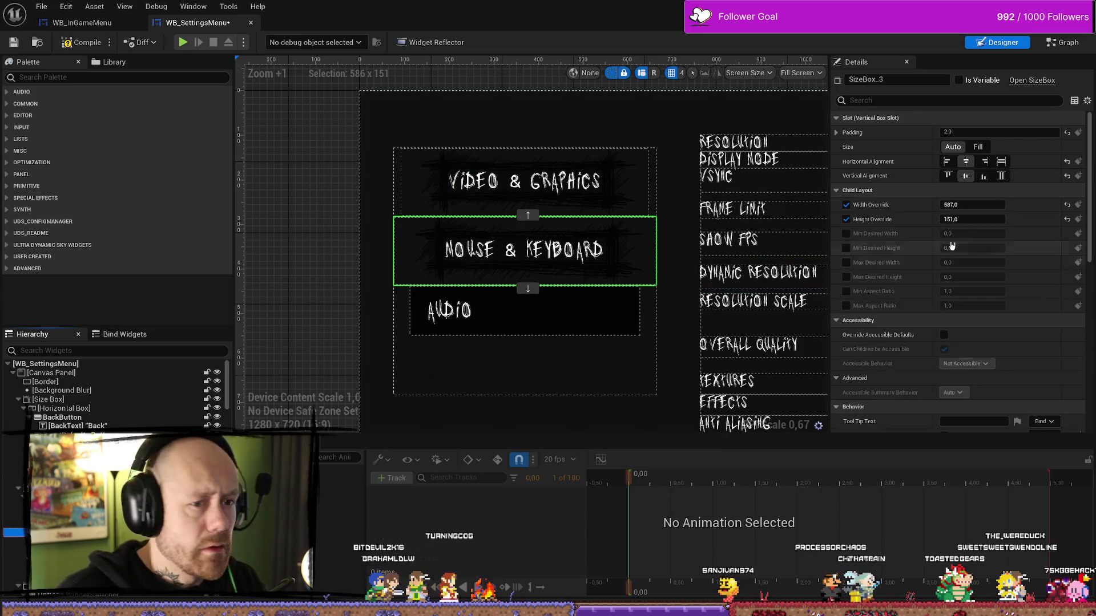
left_click(971, 205)
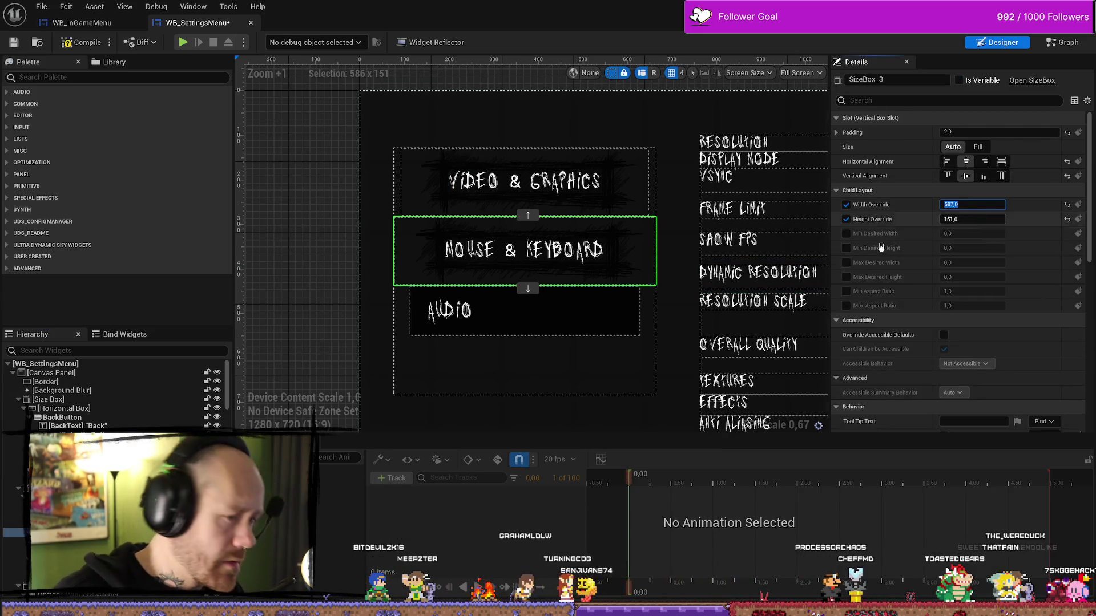
left_click(606, 190)
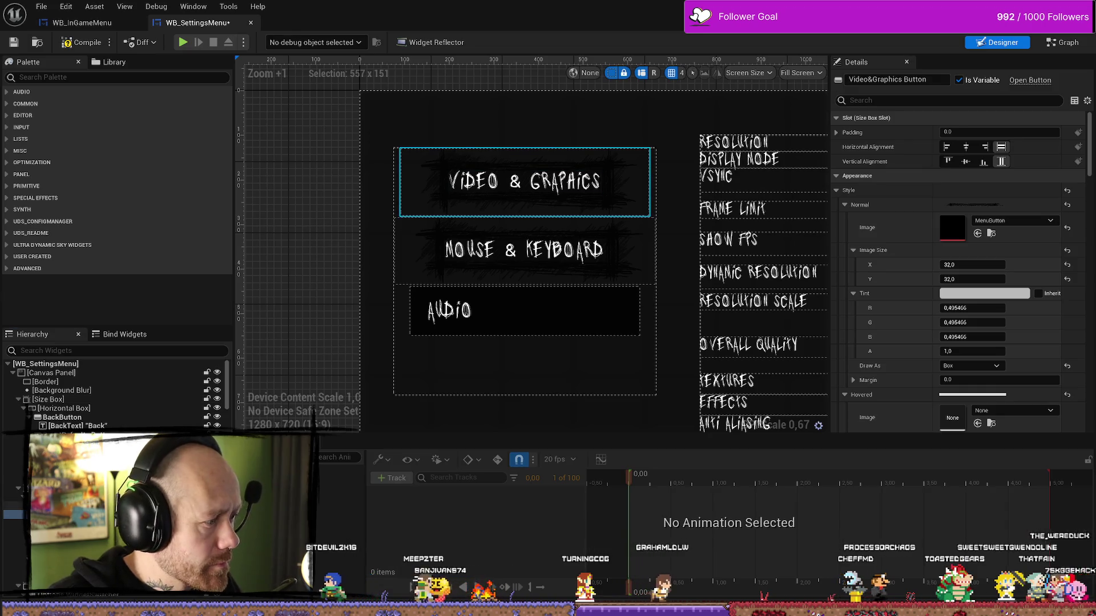
left_click(607, 190)
left_click(977, 204)
type("587,0")
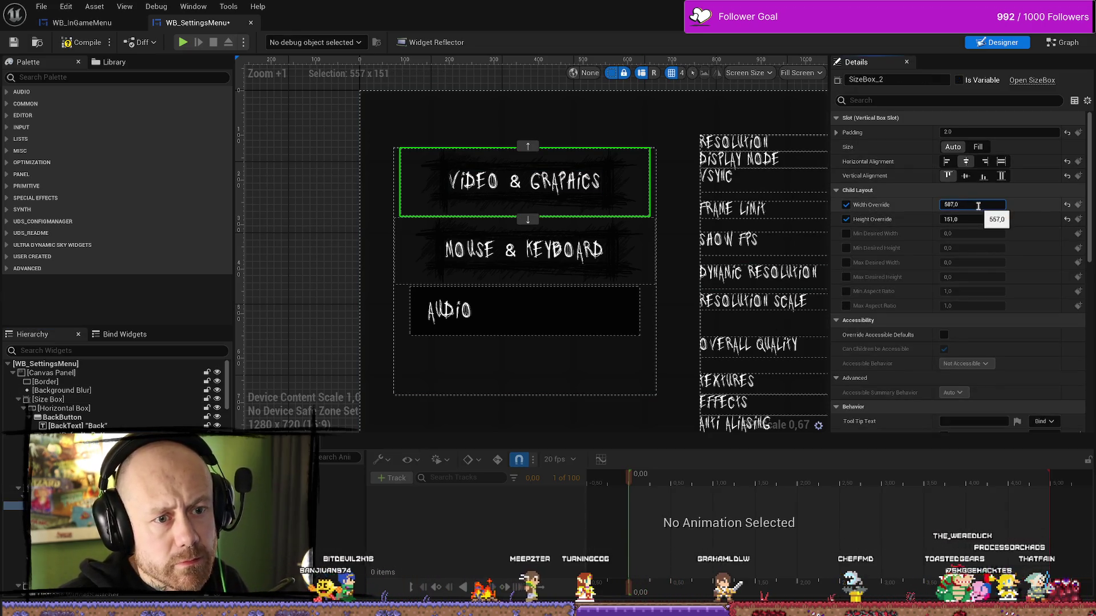
Set the Audio size box height to 151 and centre the AUDIO label horizontally
left_click(631, 321)
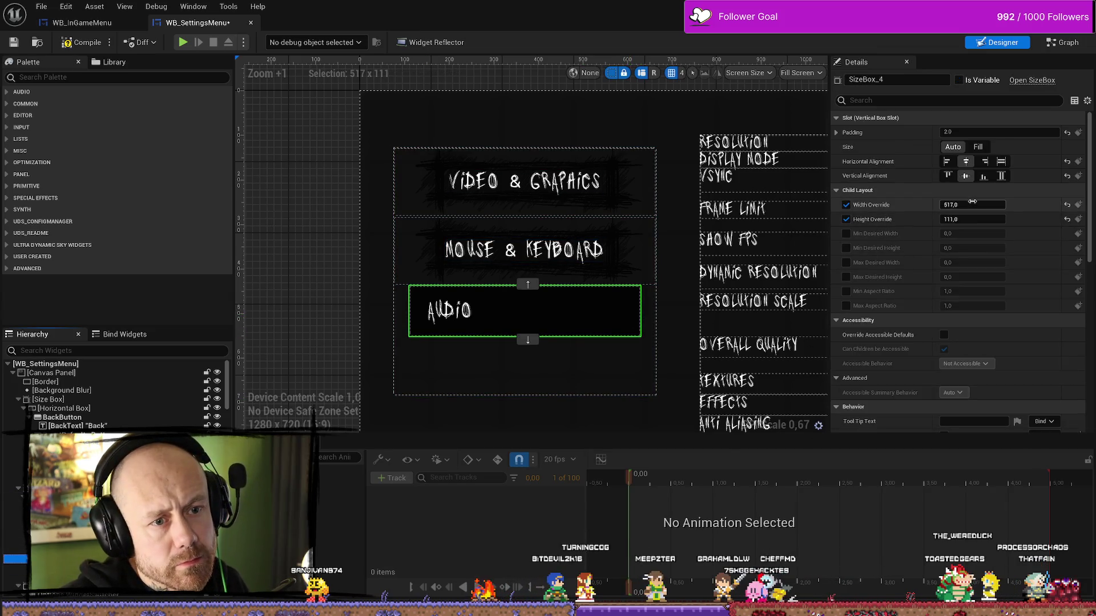
left_click(974, 220)
type("151")
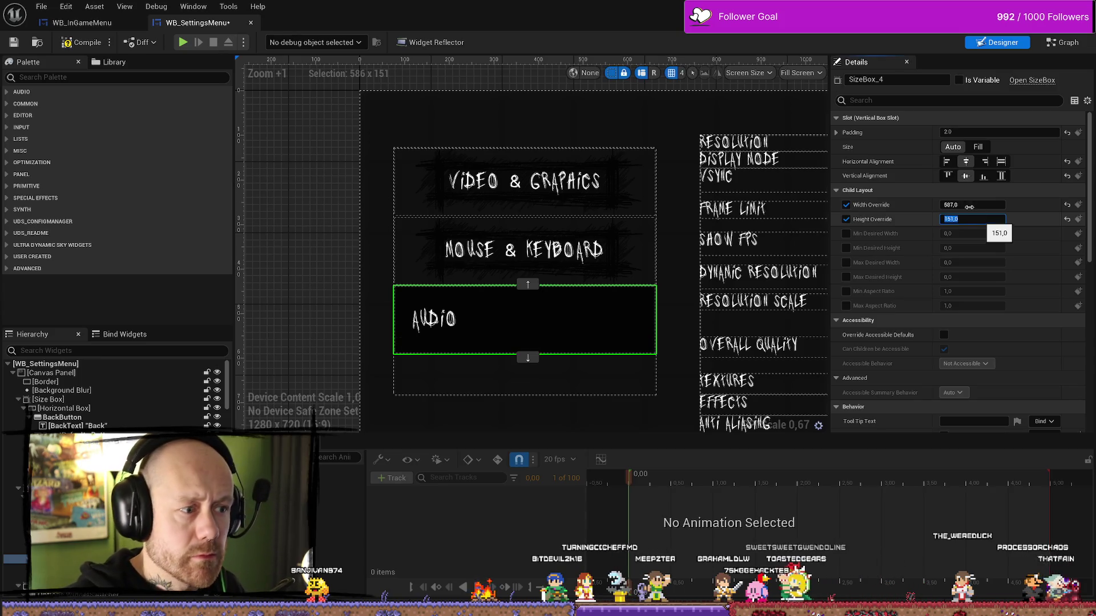
key("Return")
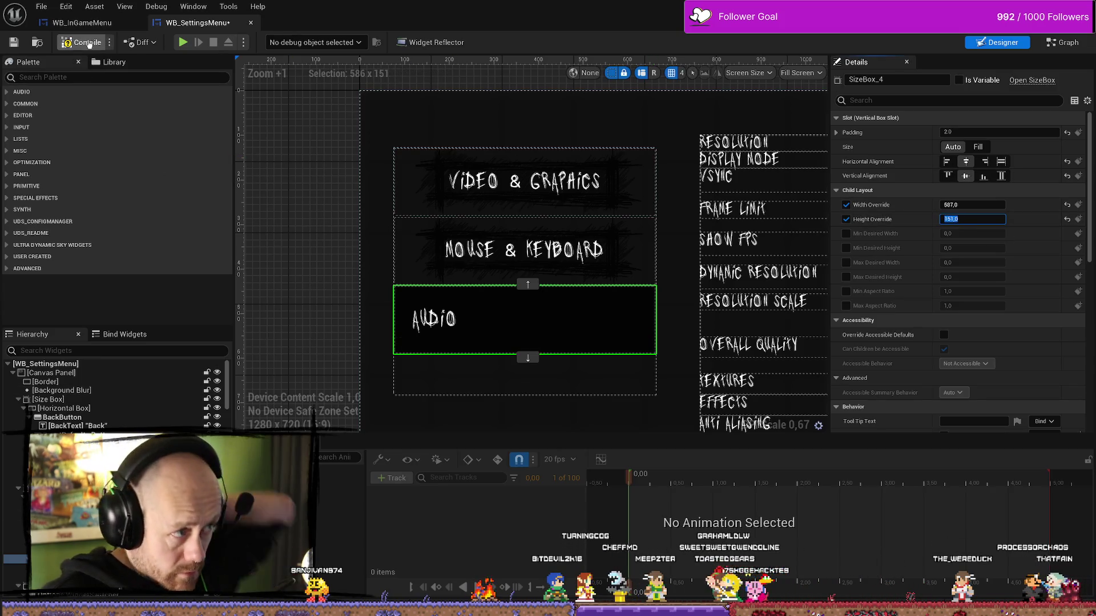
left_click(435, 320)
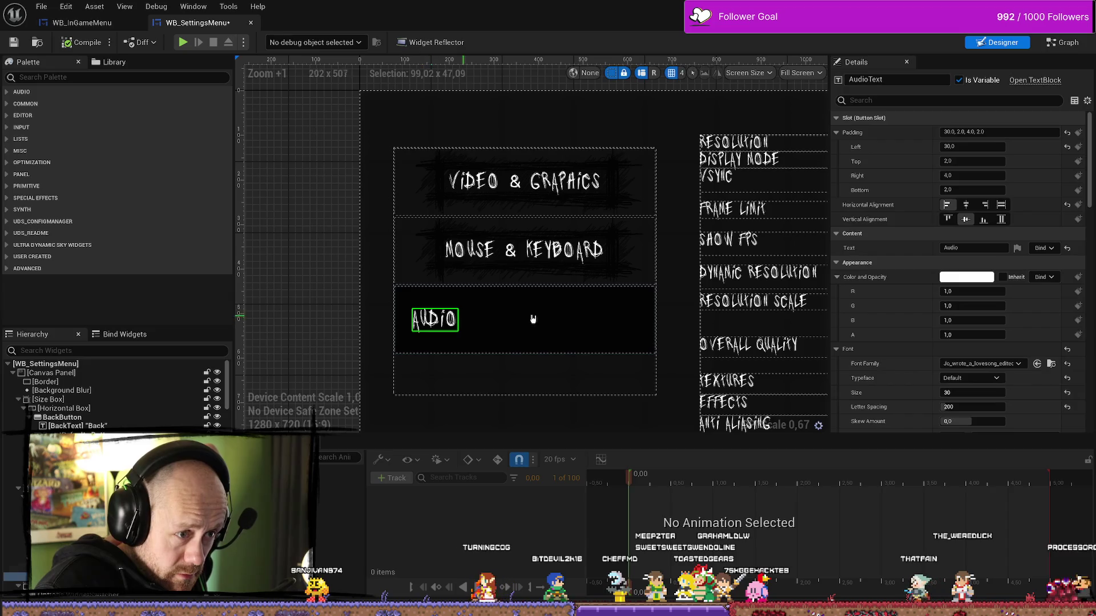
left_click(964, 205)
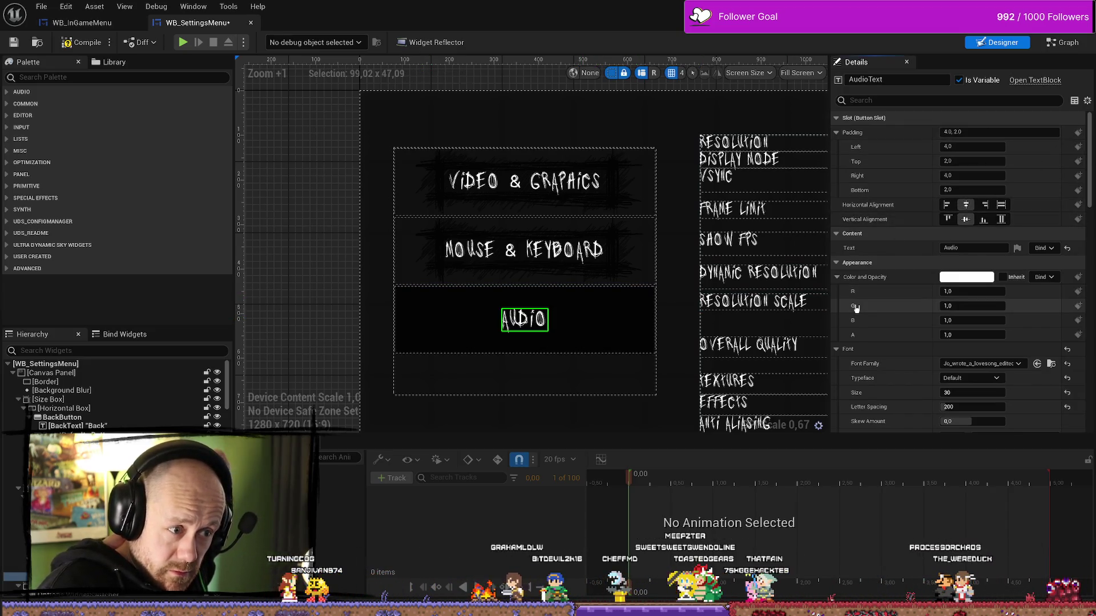
Assign the MenuButton texture as the Audio button's normal-state image
left_click(642, 326)
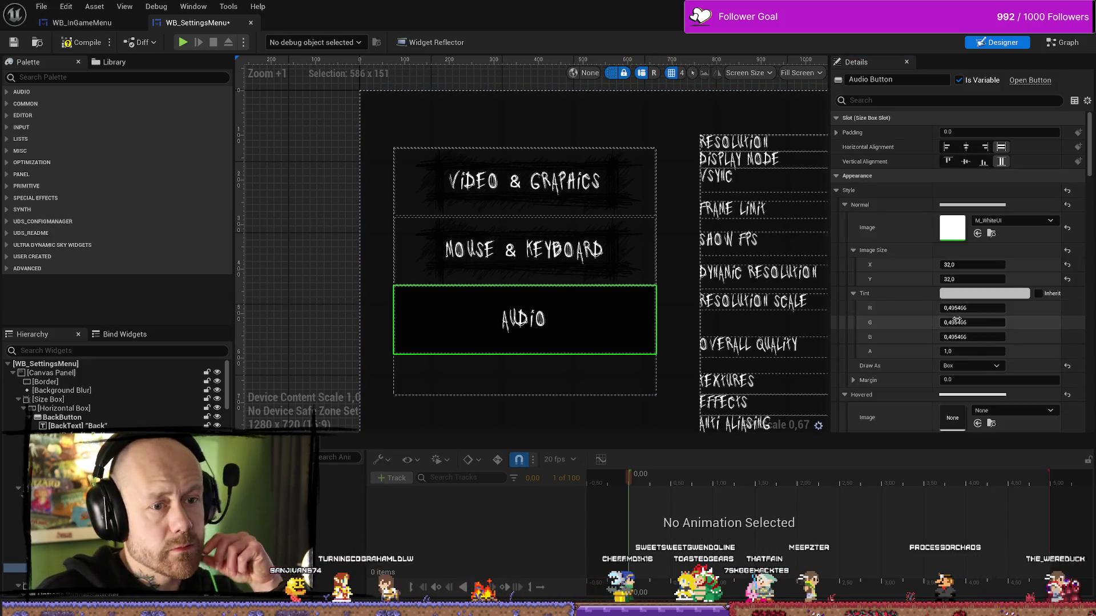
left_click(1032, 222)
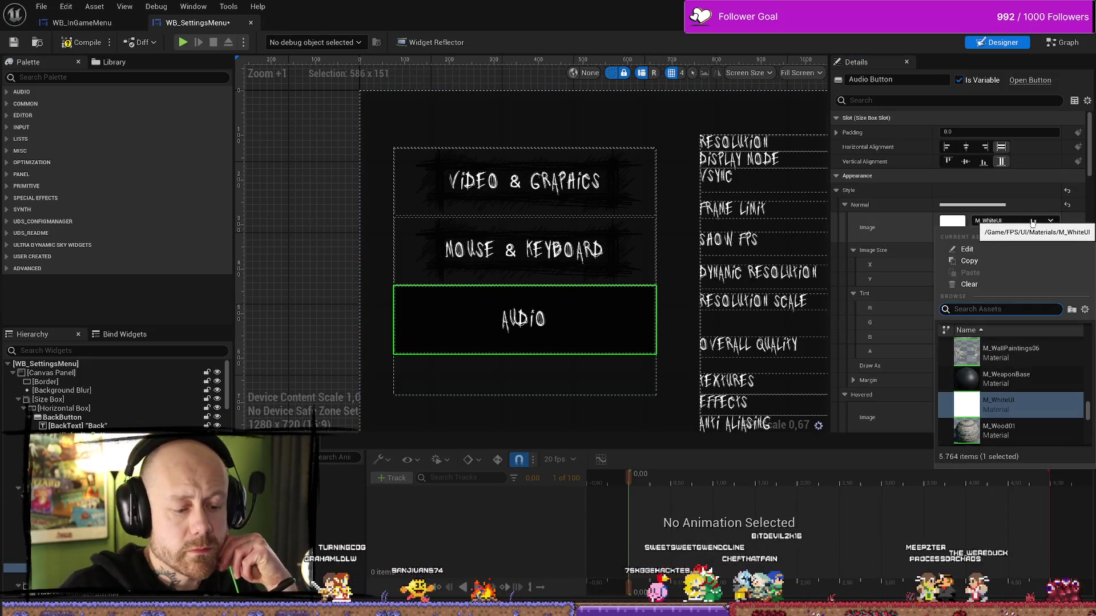
type("menu")
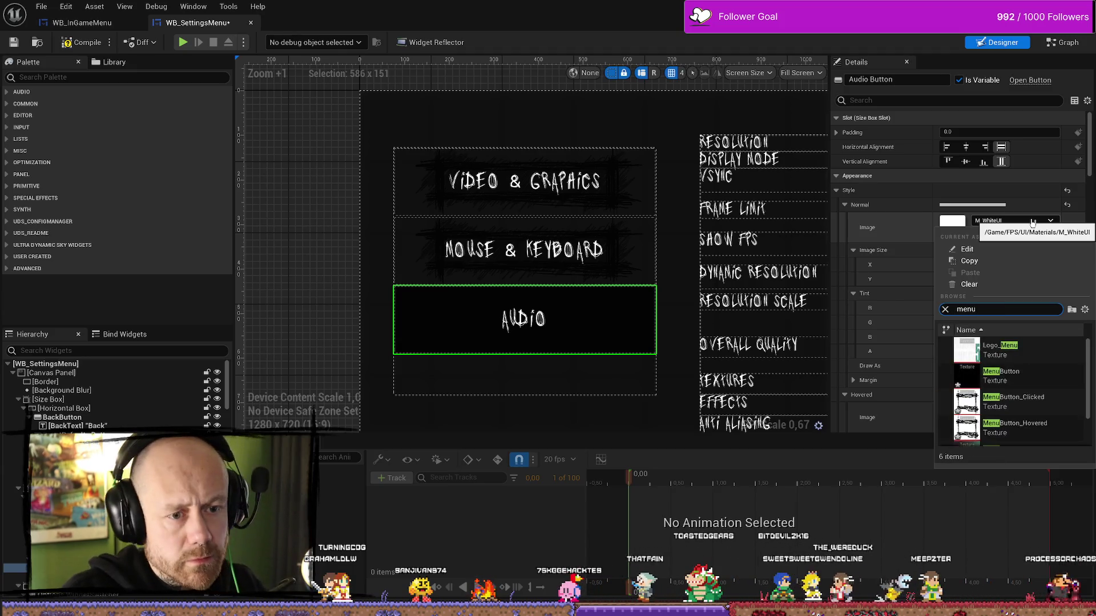
key("Return")
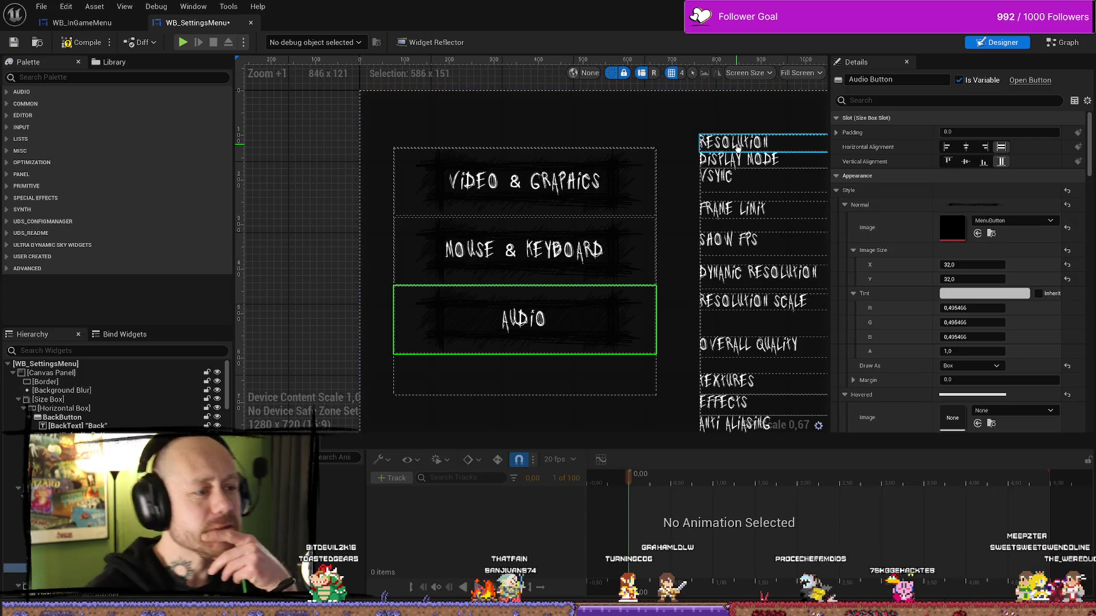
Review the Mouse & Keyboard, Audio and Video & Graphics buttons to confirm they match
left_click(603, 250)
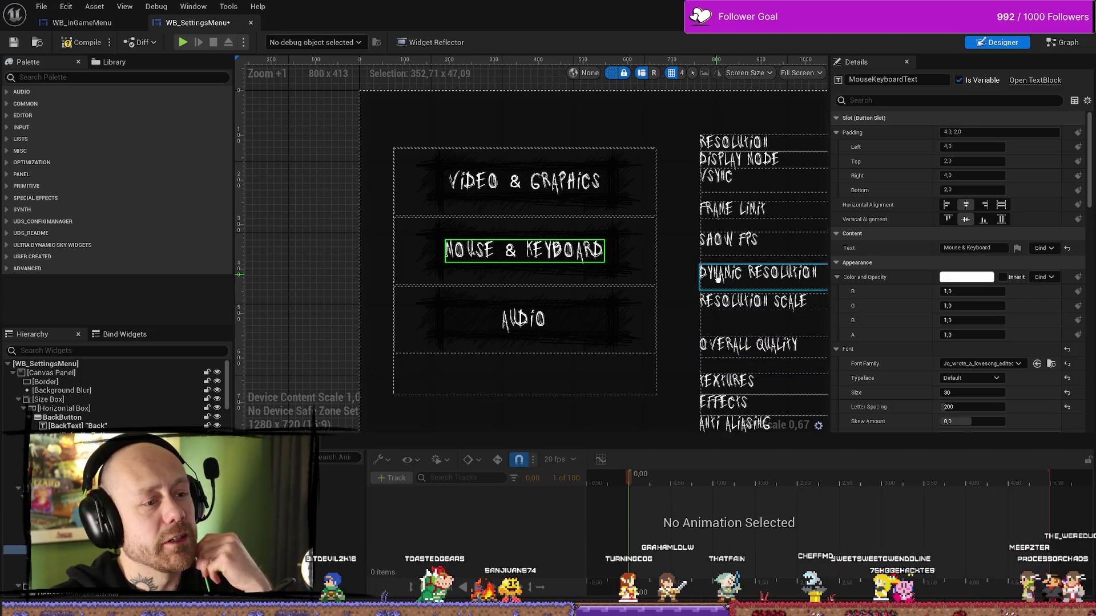
left_click(596, 320)
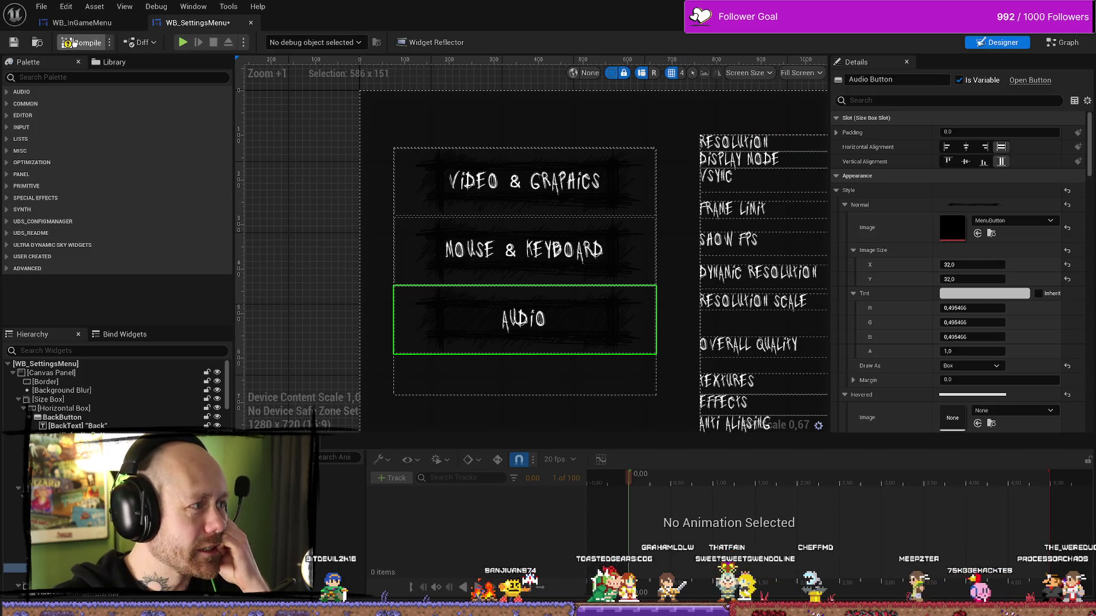
left_click(621, 186)
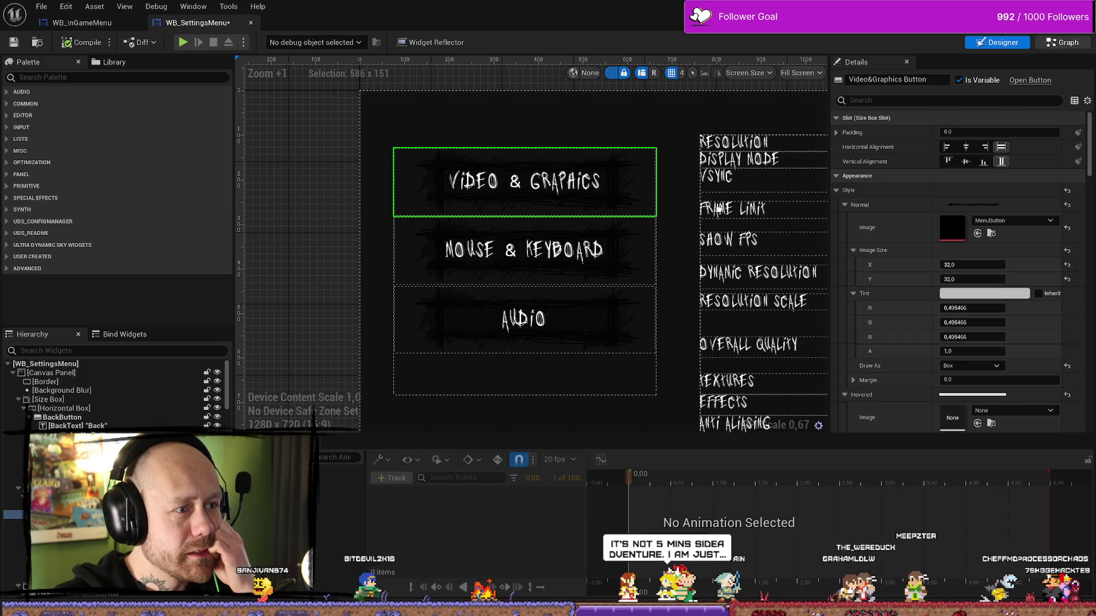
Switch to the Event Graph and navigate to the OnButtonHovered and OnButtonUnhovered custom events
left_click(1063, 41)
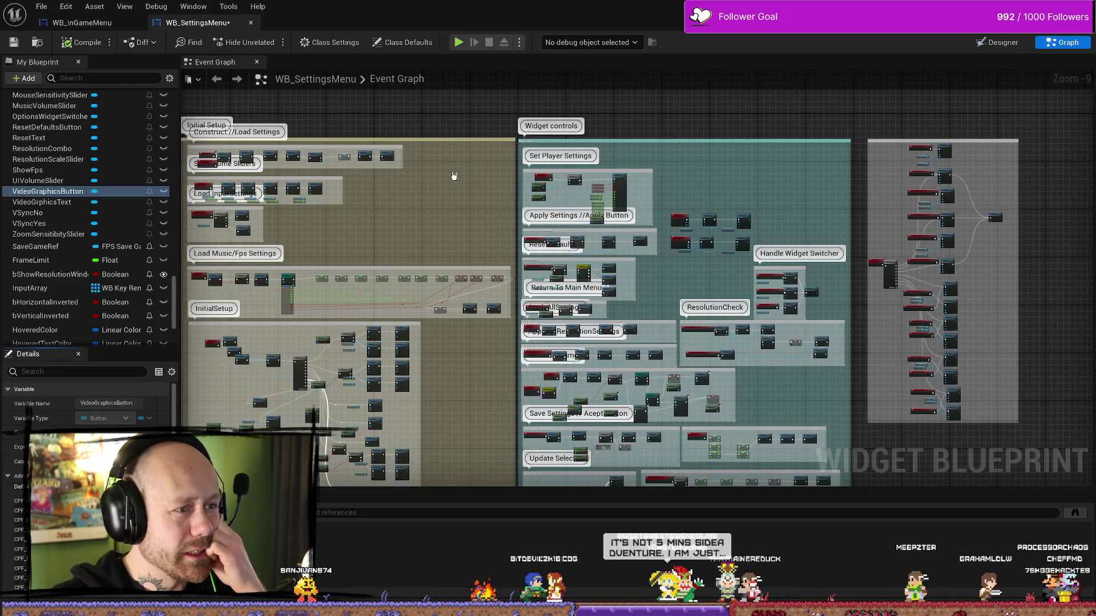
scroll(561, 277, "up", 2)
scroll(417, 334, "up", 5)
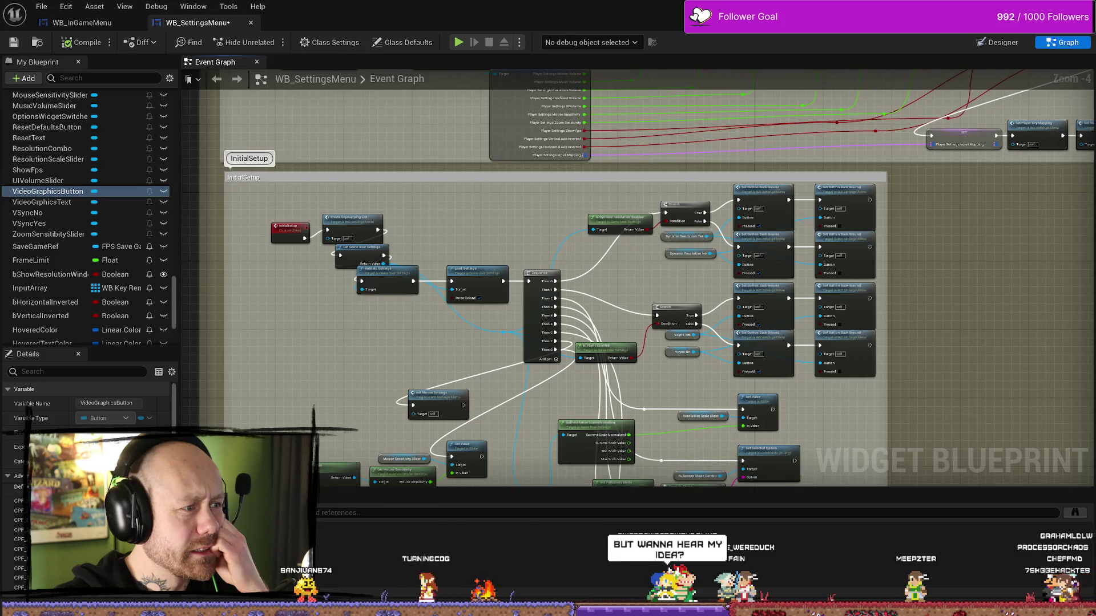
scroll(687, 230, "up", 1)
scroll(687, 231, "up", 1)
scroll(688, 230, "up", 1)
scroll(688, 230, "up", 1)
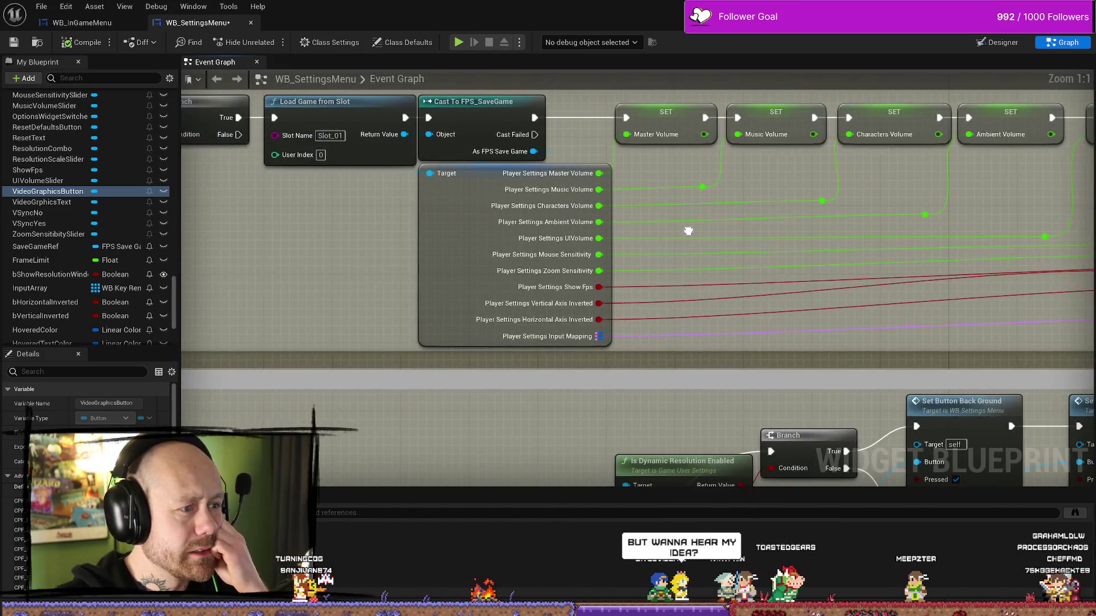
scroll(948, 248, "down", 1)
scroll(450, 251, "down", 4)
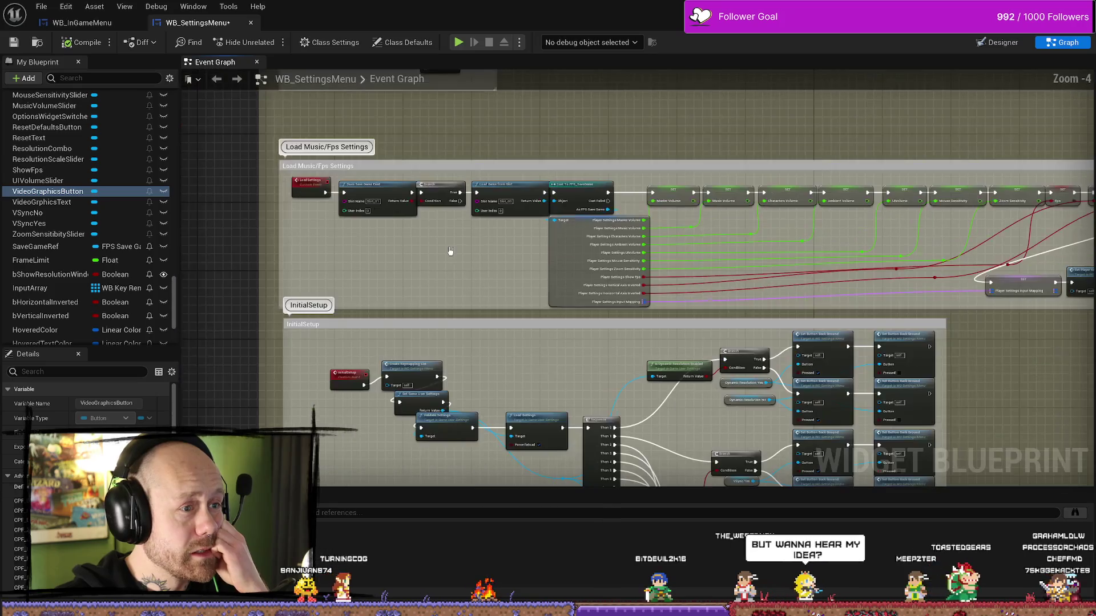
scroll(450, 251, "down", 4)
scroll(538, 313, "up", 3)
scroll(434, 130, "up", 4)
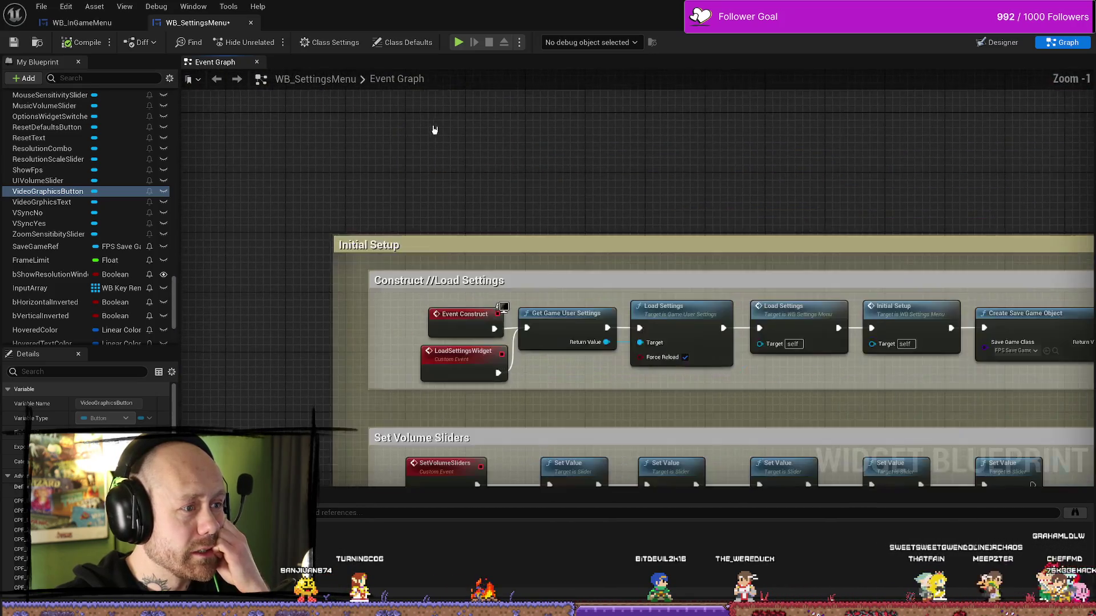
scroll(526, 334, "down", 2)
scroll(526, 334, "down", 2)
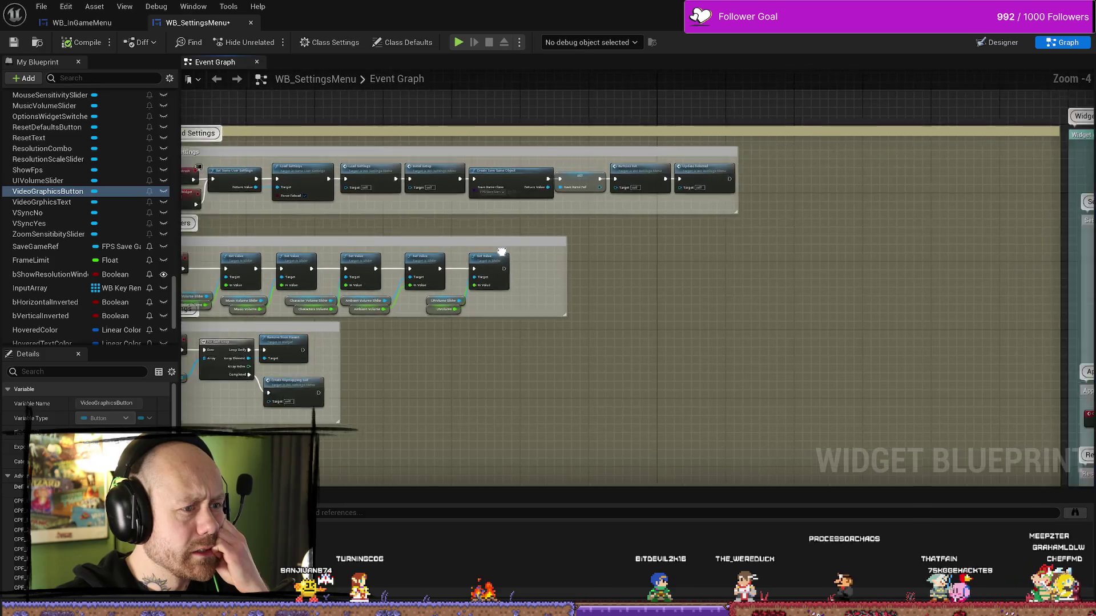
scroll(792, 274, "down", 2)
left_click_drag(792, 274, 569, 220)
left_click_drag(769, 361, 743, 314)
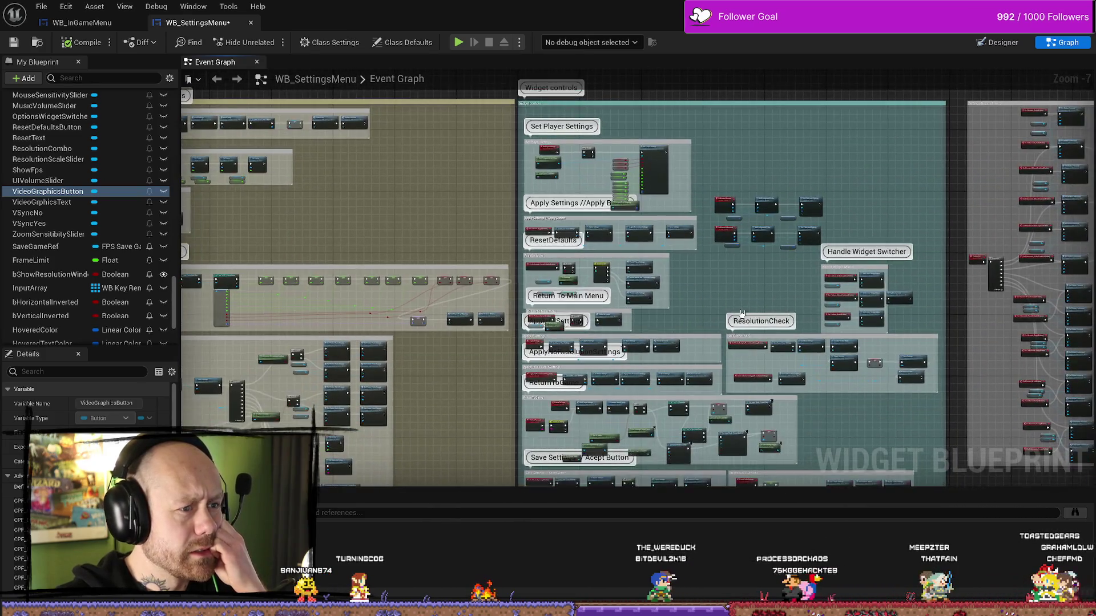
scroll(629, 199, "up", 6)
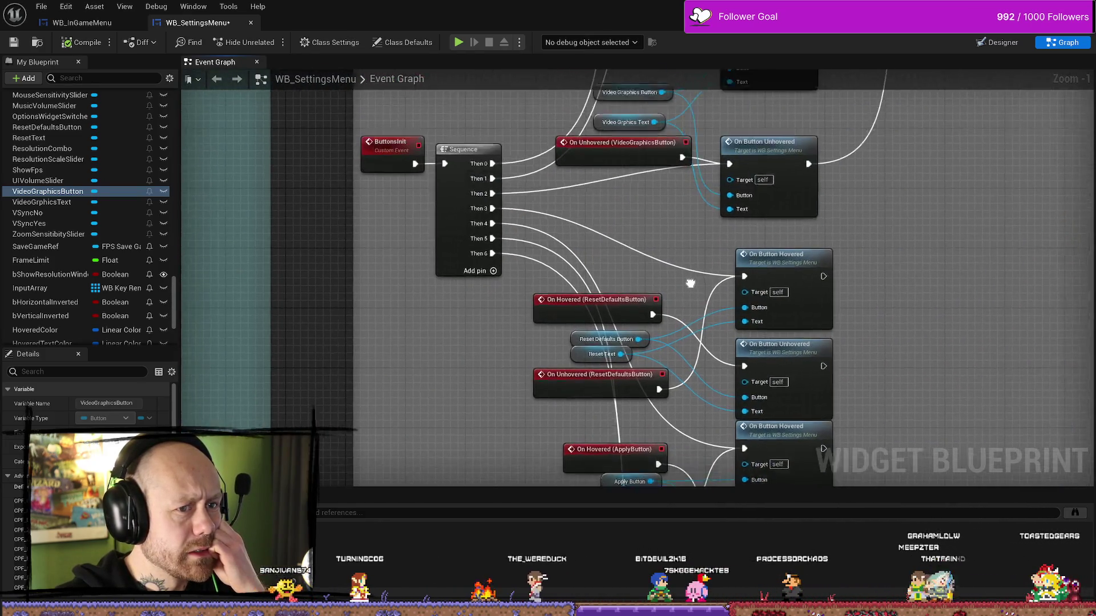
mouse_move(696, 198)
left_mouse_down()
mouse_move(658, 259)
mouse_move(664, 350)
left_mouse_up()
scroll(740, 262, "down", 3)
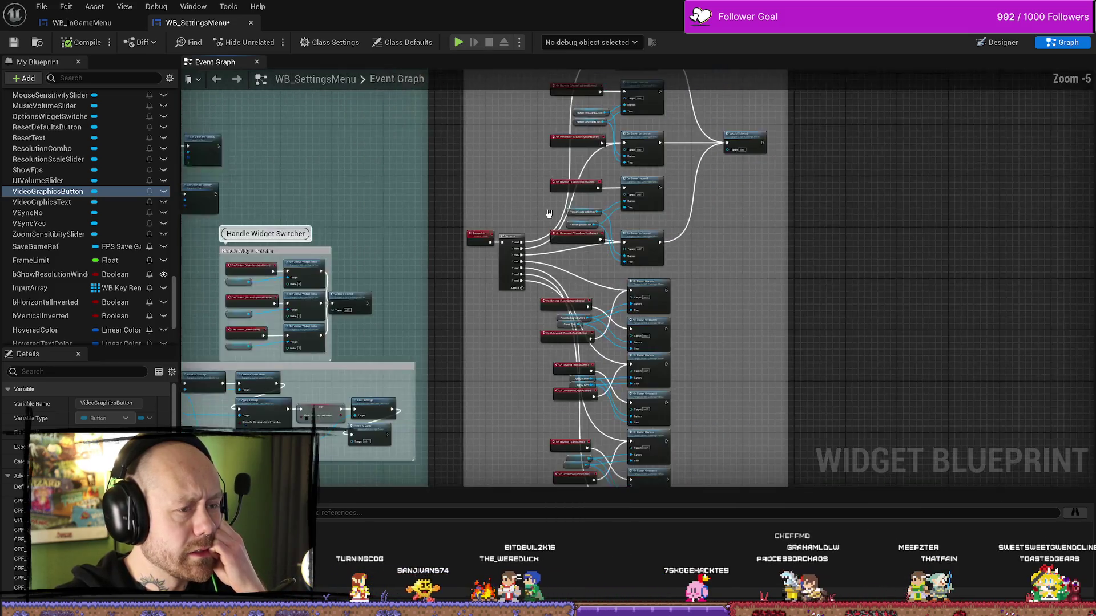
scroll(741, 261, "down", 1)
scroll(740, 261, "up", 2)
left_click_drag(665, 174, 705, 254)
scroll(705, 255, "down", 2)
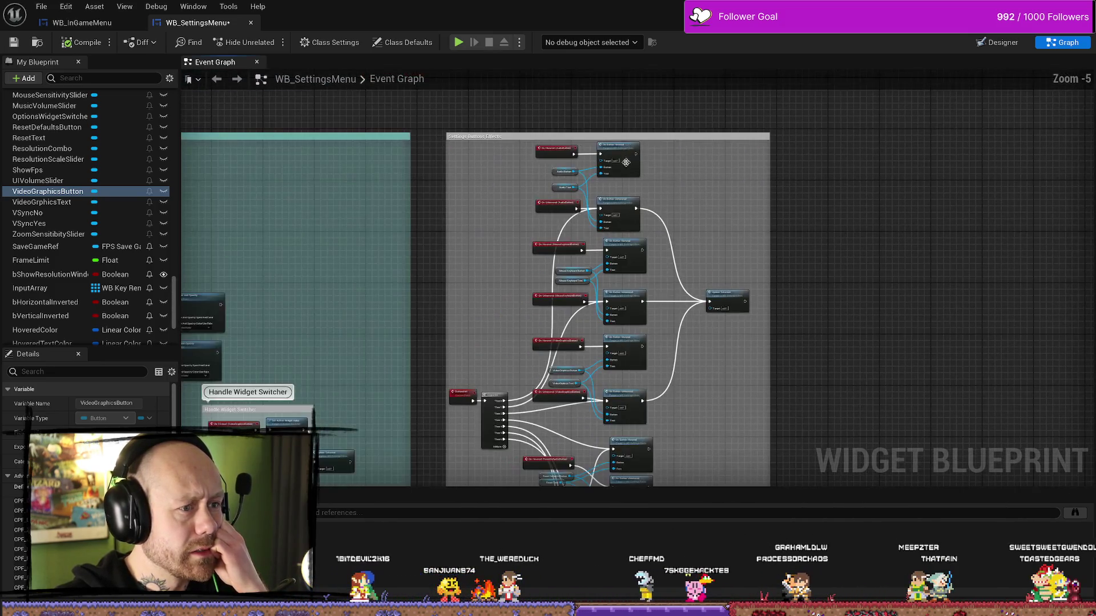
double_click(623, 145)
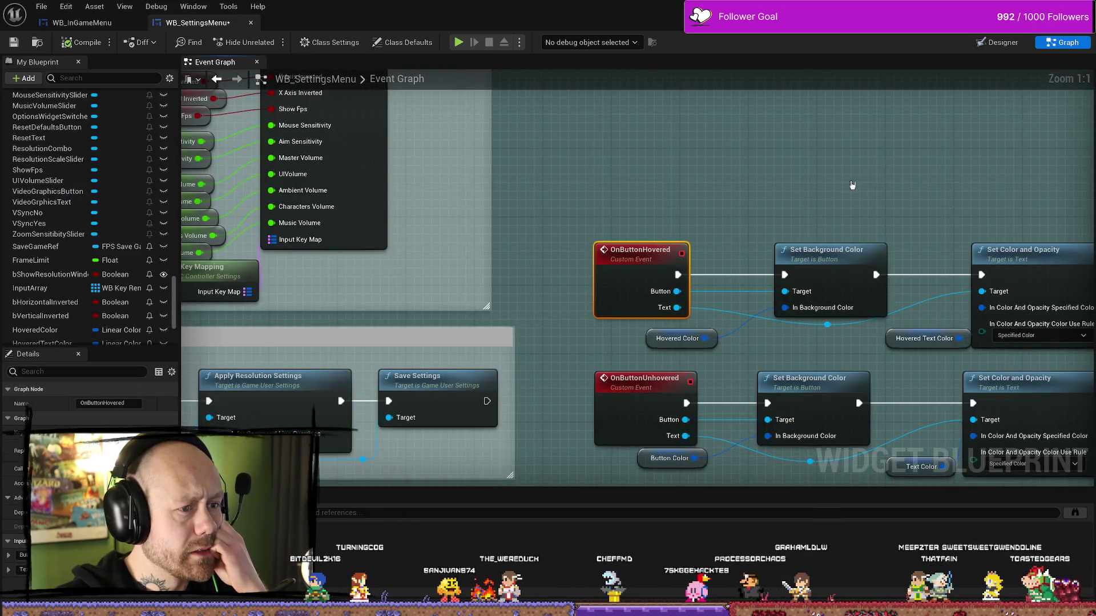
left_click_drag(852, 185, 657, 128)
Drag the OnButtonUnhovered node chain down below the OnButtonHovered chain and recentre the view
left_click(636, 135)
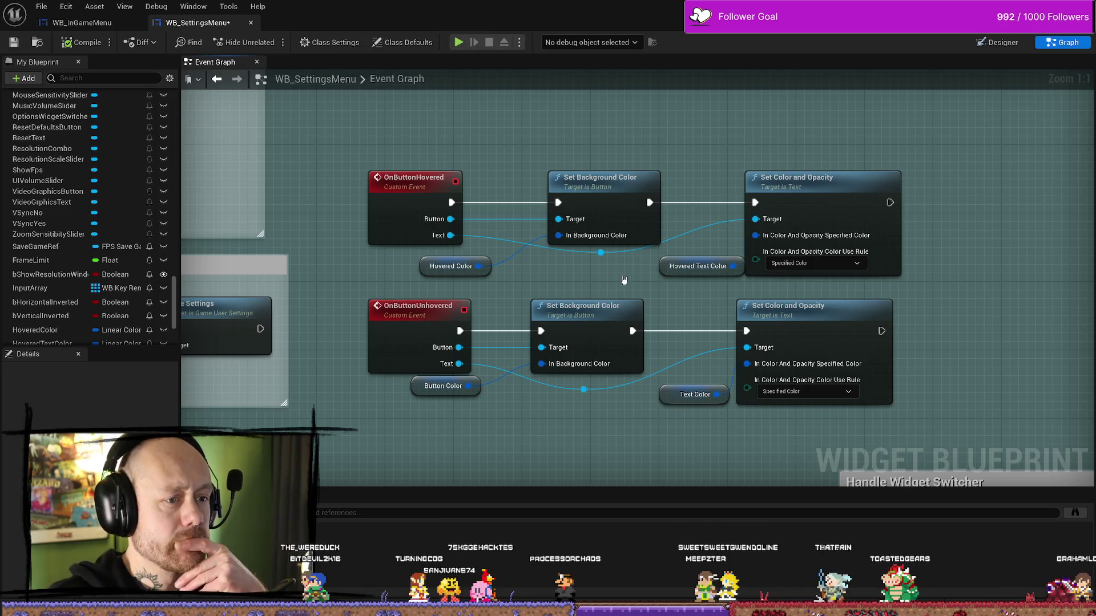
left_click_drag(623, 280, 671, 251)
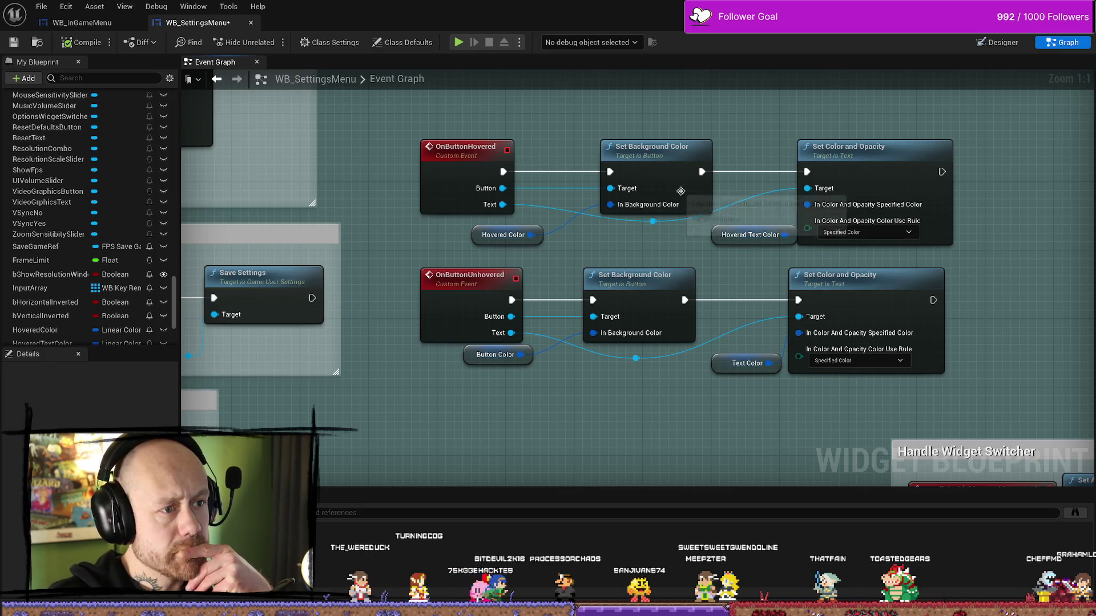
left_click_drag(990, 214, 873, 216)
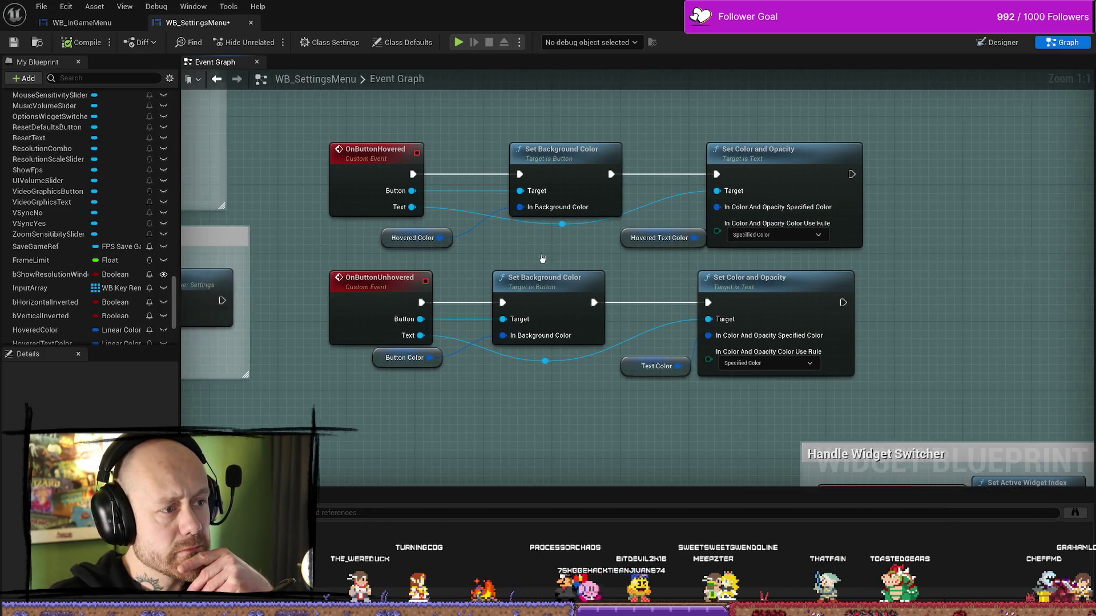
scroll(778, 221, "down", 2)
scroll(765, 318, "up", 2)
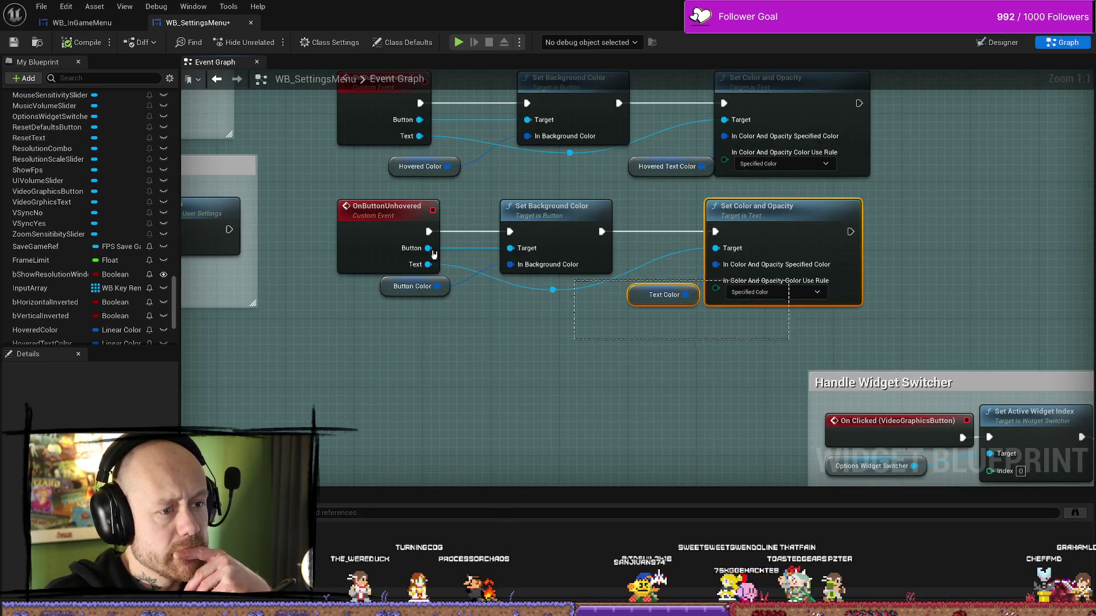
mouse_move(765, 319)
left_mouse_down()
mouse_move(377, 215)
mouse_move(397, 268)
mouse_move(396, 251)
left_mouse_up()
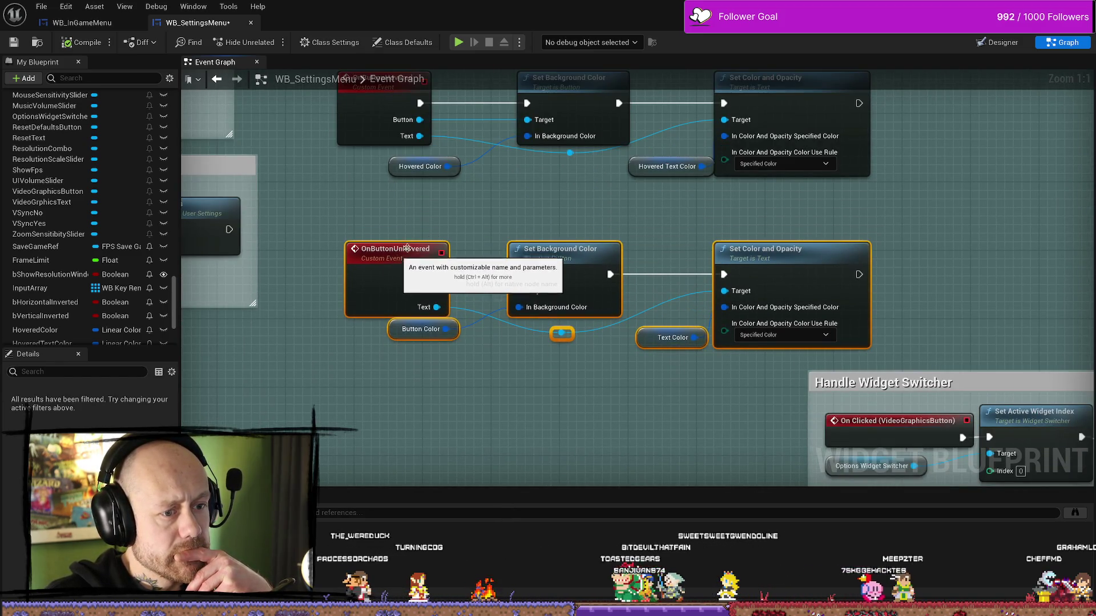
left_click(541, 195)
mouse_move(541, 196)
left_mouse_down()
mouse_move(533, 224)
mouse_move(583, 218)
left_mouse_up()
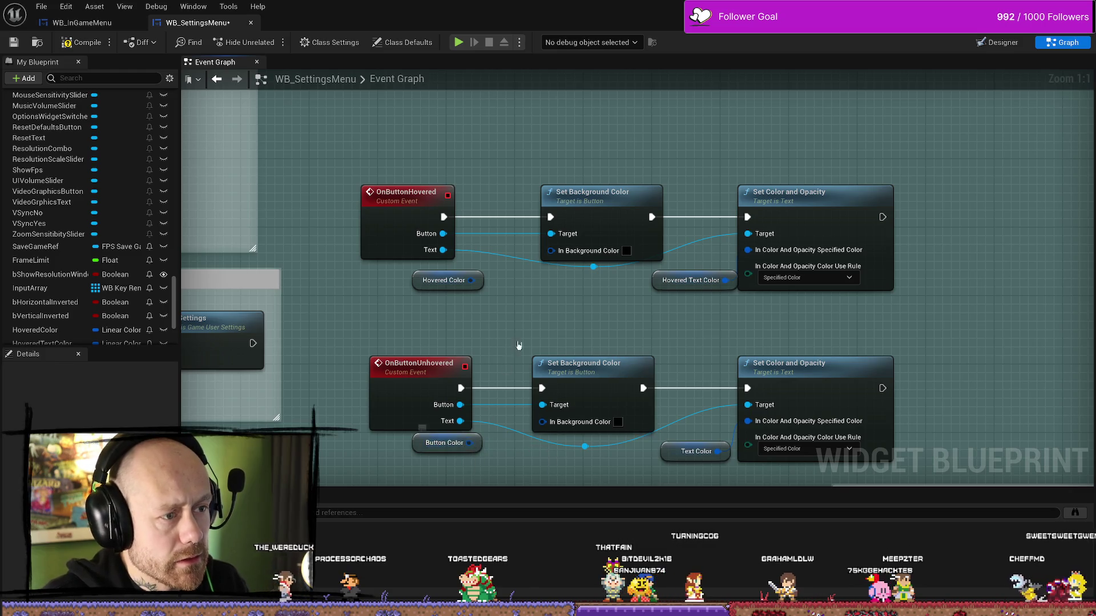
left_click(569, 227)
right_click(483, 204)
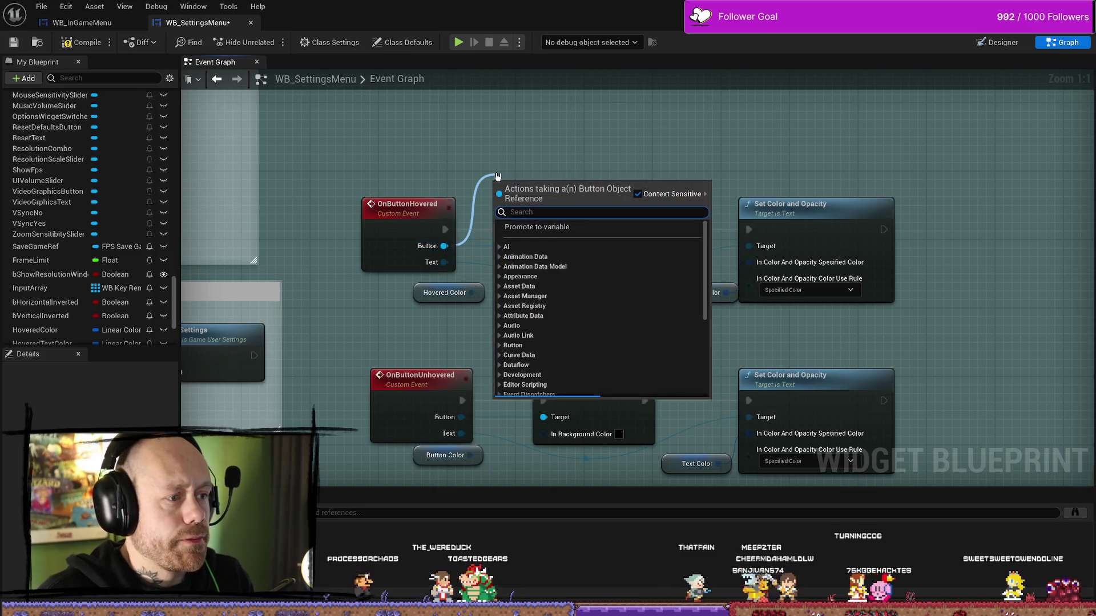
left_click(489, 172)
left_click(82, 22)
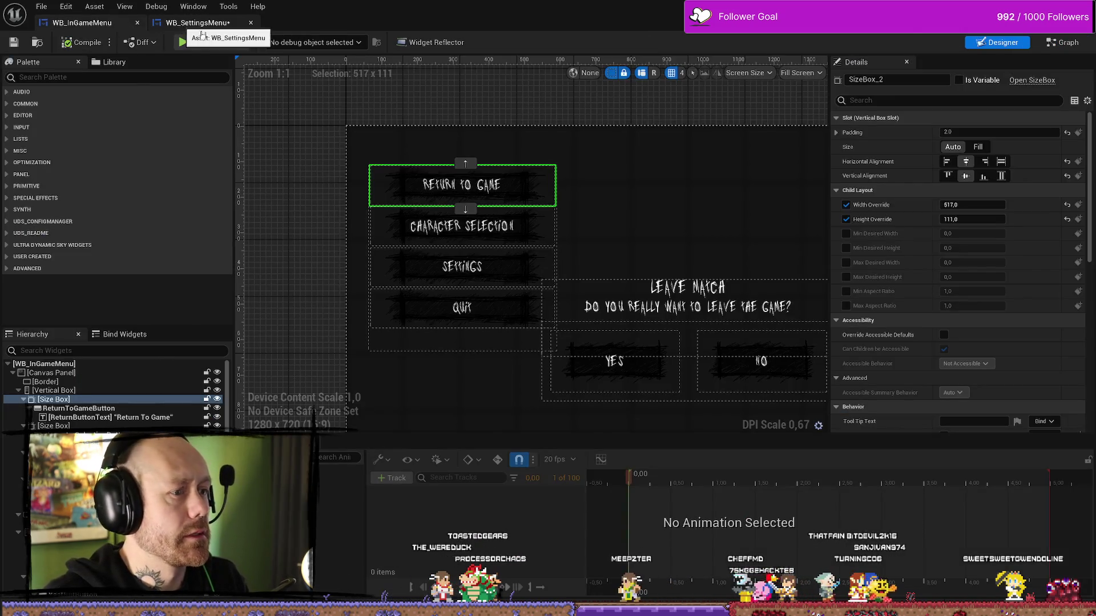
left_click(505, 193)
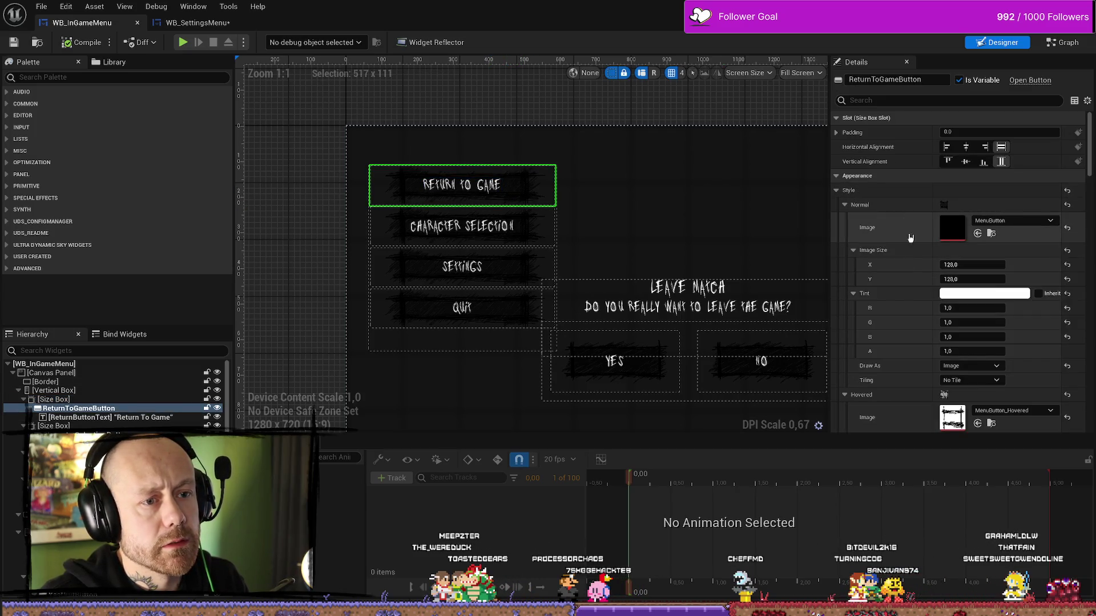
left_click(196, 22)
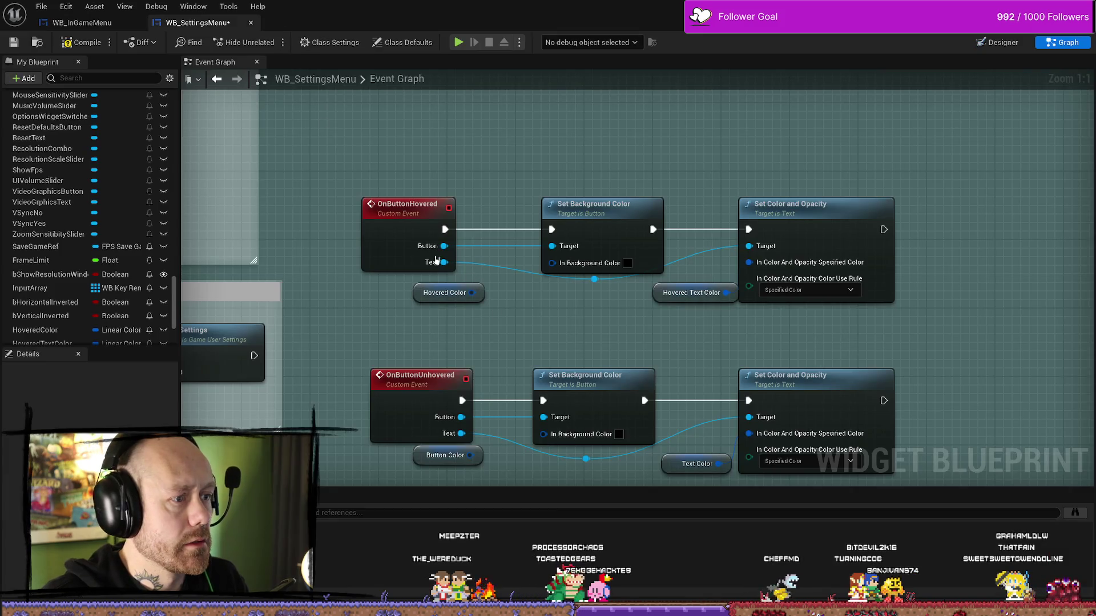
Add a Set Style node off the hovered Button pin and position it clear of the background colour node
left_click_drag(444, 246, 514, 158)
type("s")
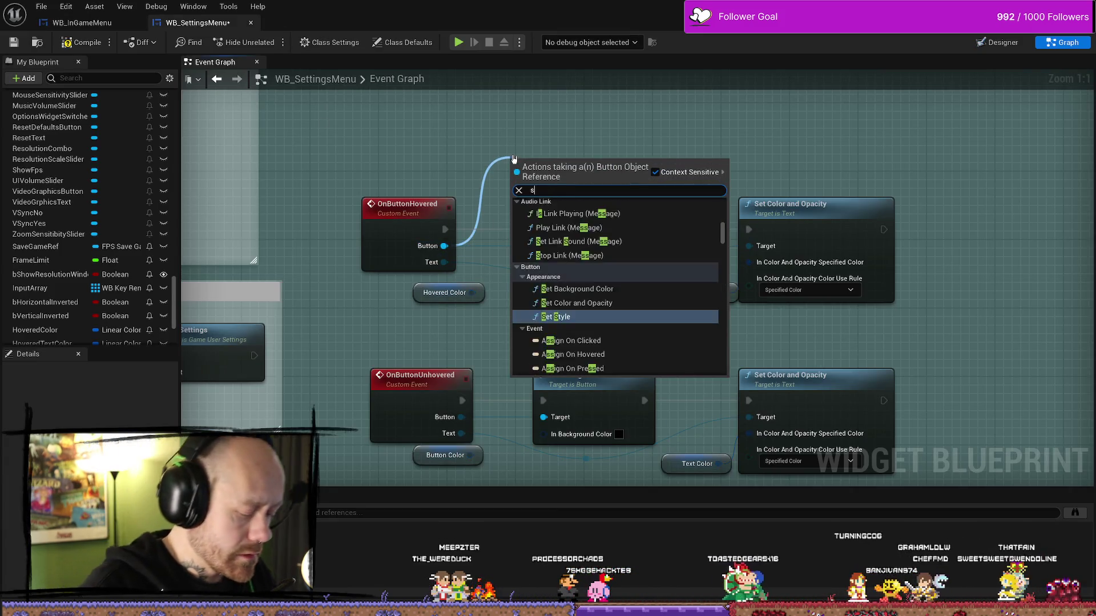
type("et style")
key("Return")
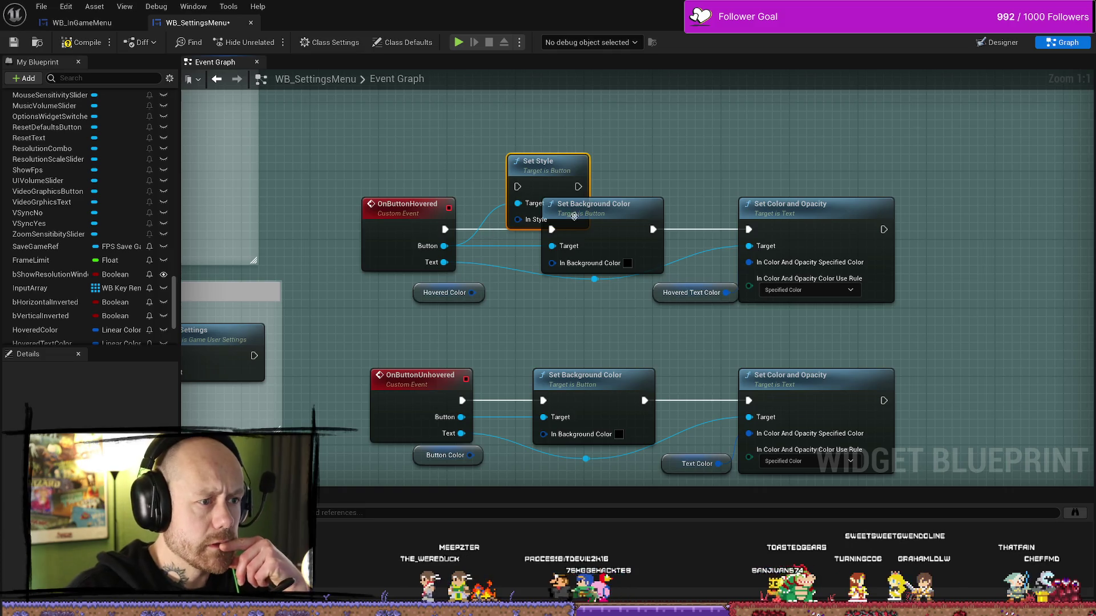
left_click_drag(479, 249, 504, 129)
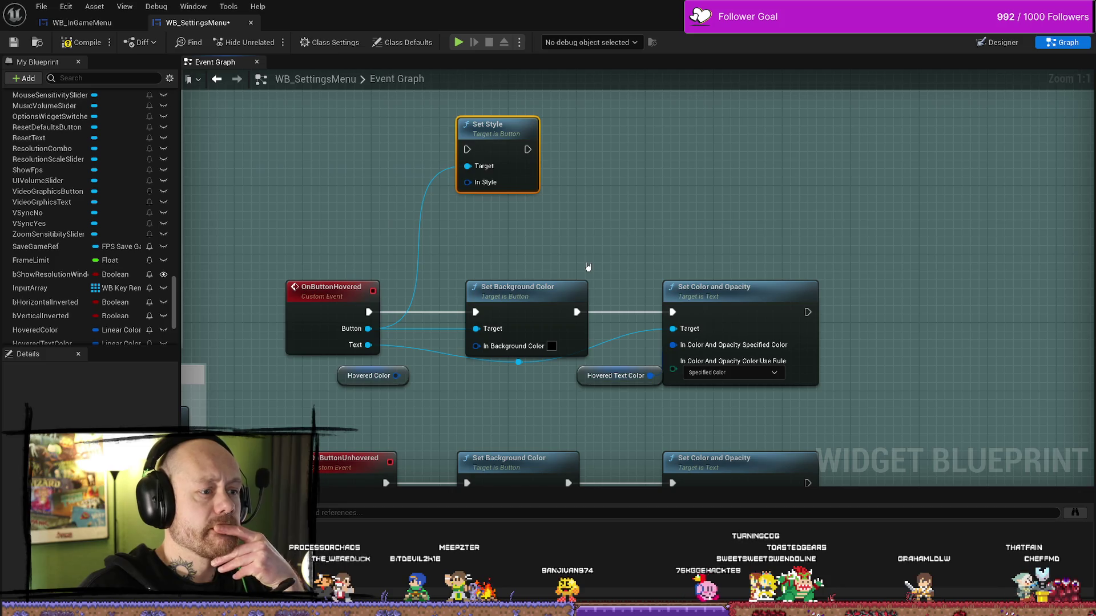
left_click(556, 244)
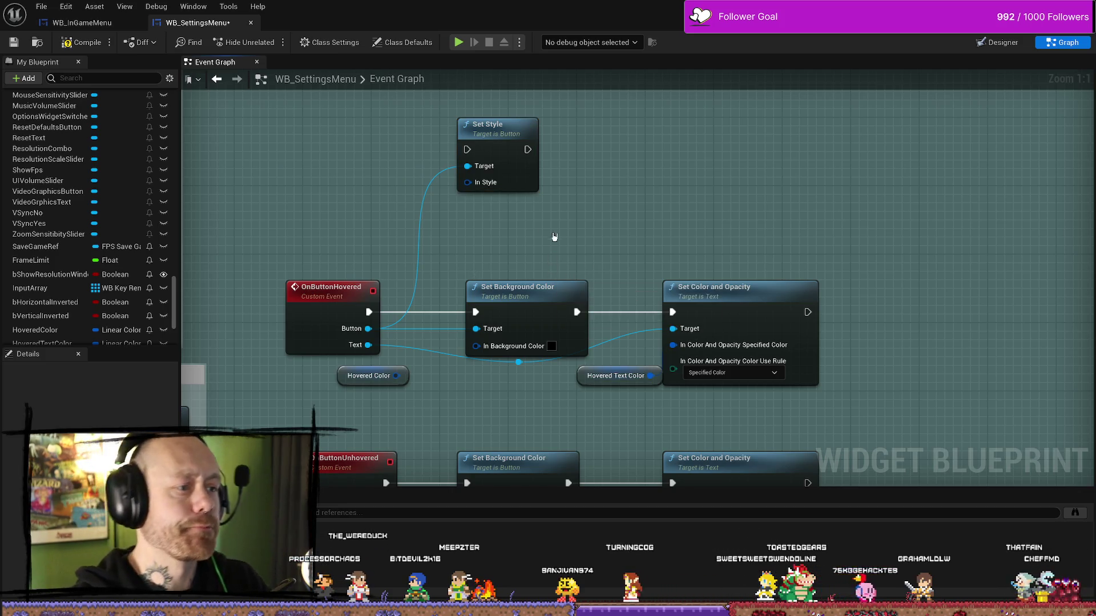
Promote the Set Style node's In Style input to a new In Style variable
right_click(573, 202)
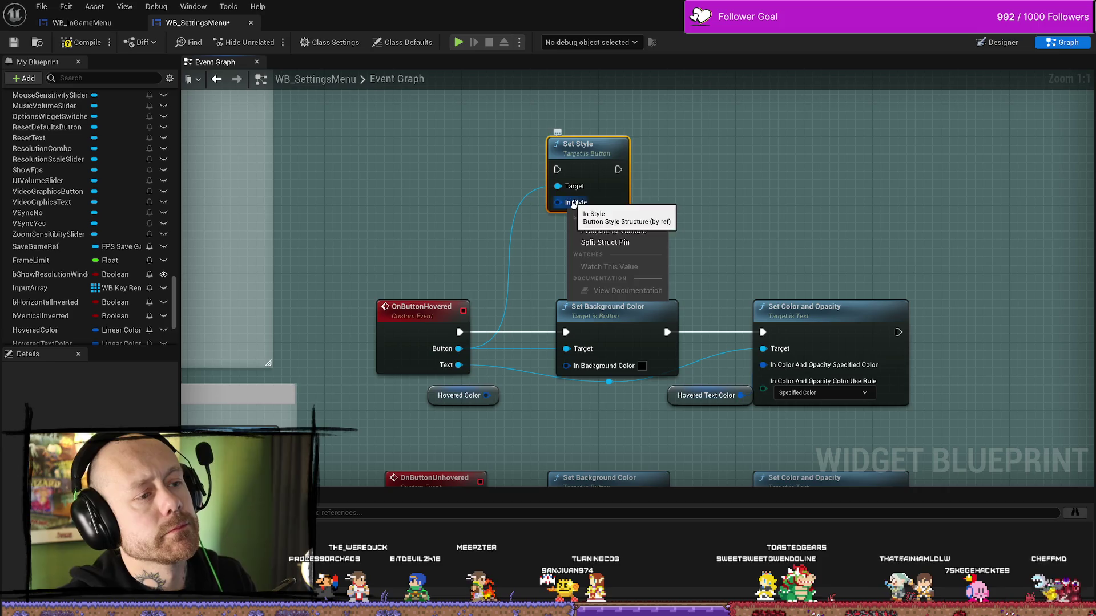
left_click(624, 224)
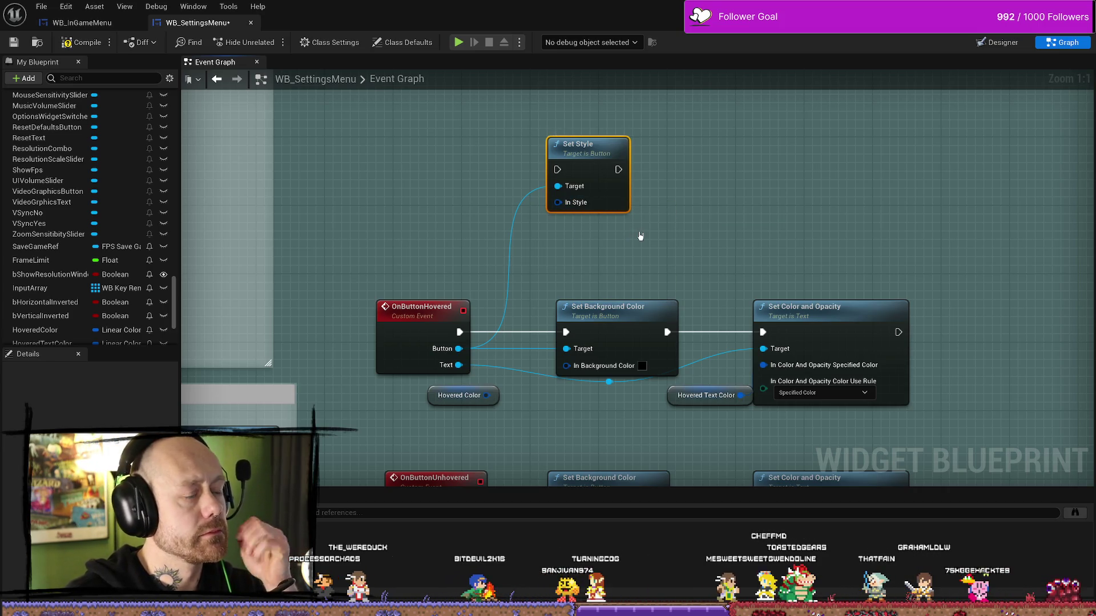
left_click(471, 146)
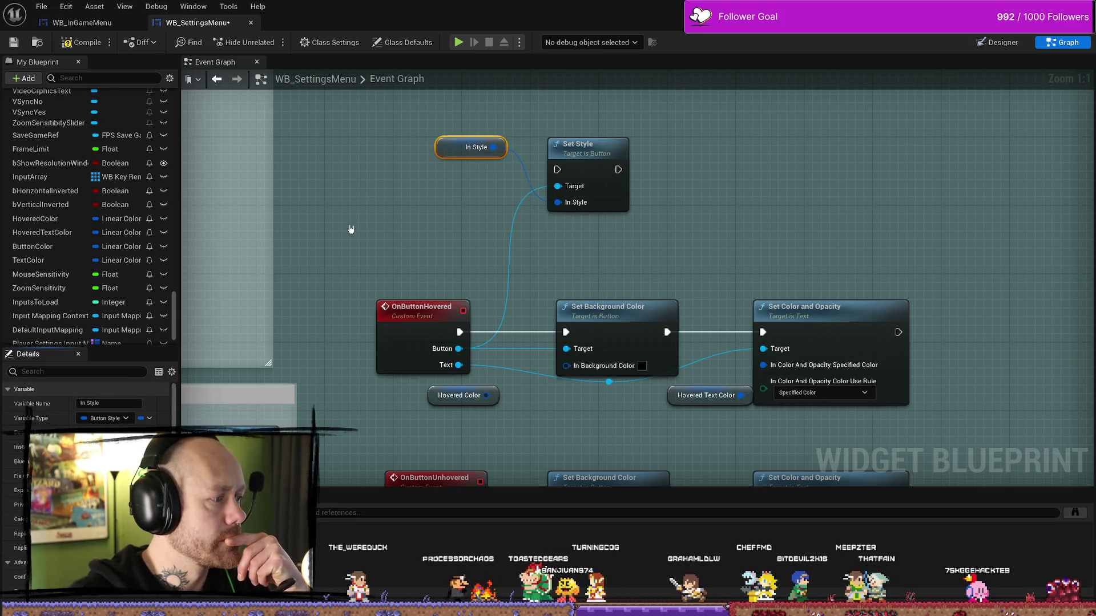
scroll(103, 273, "down", 2)
Find the In Style variable's references and rename it to ButtonHoveredStyle
left_click(36, 323)
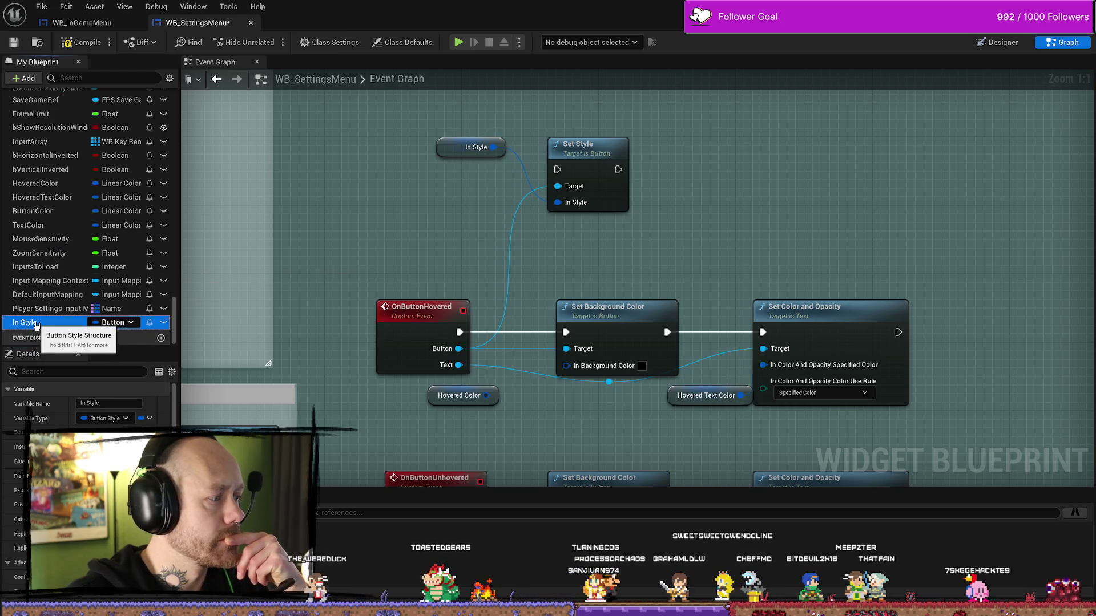
right_click(35, 322)
left_click(89, 346)
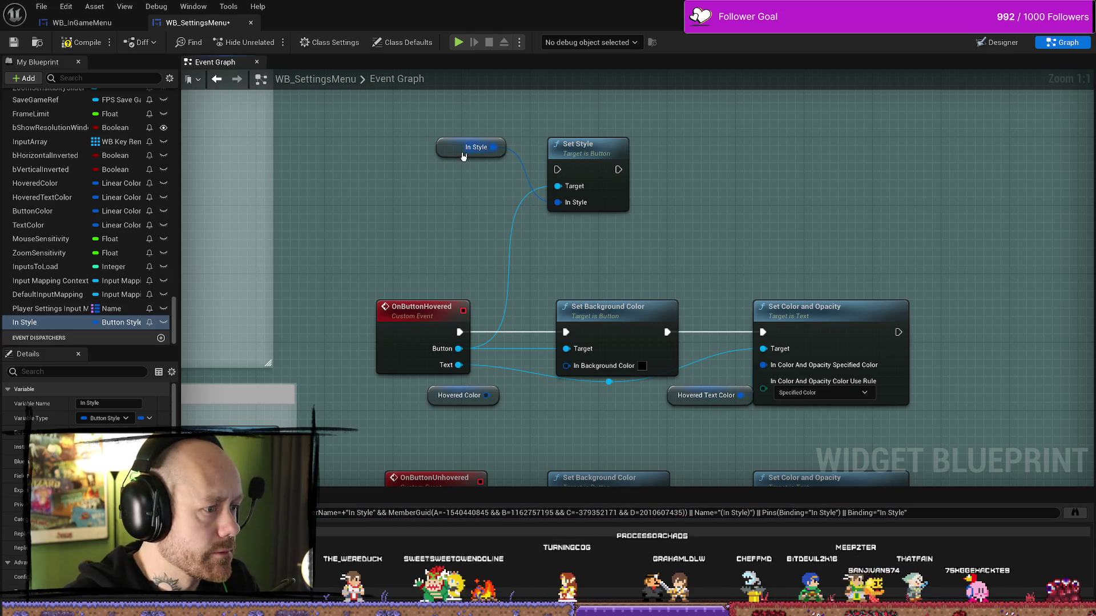
right_click(21, 323)
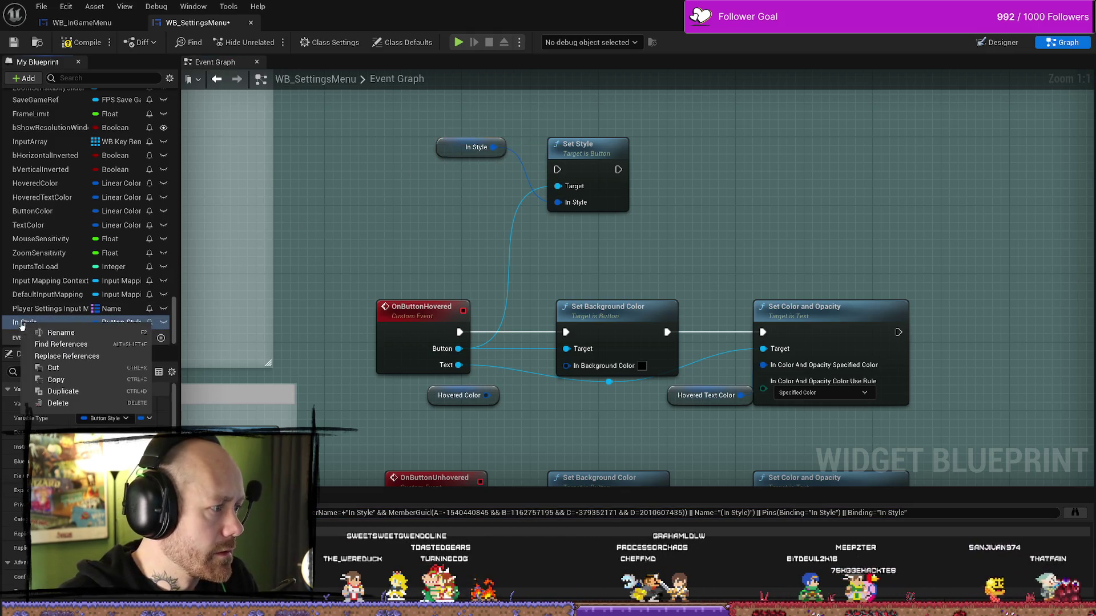
left_click(64, 334)
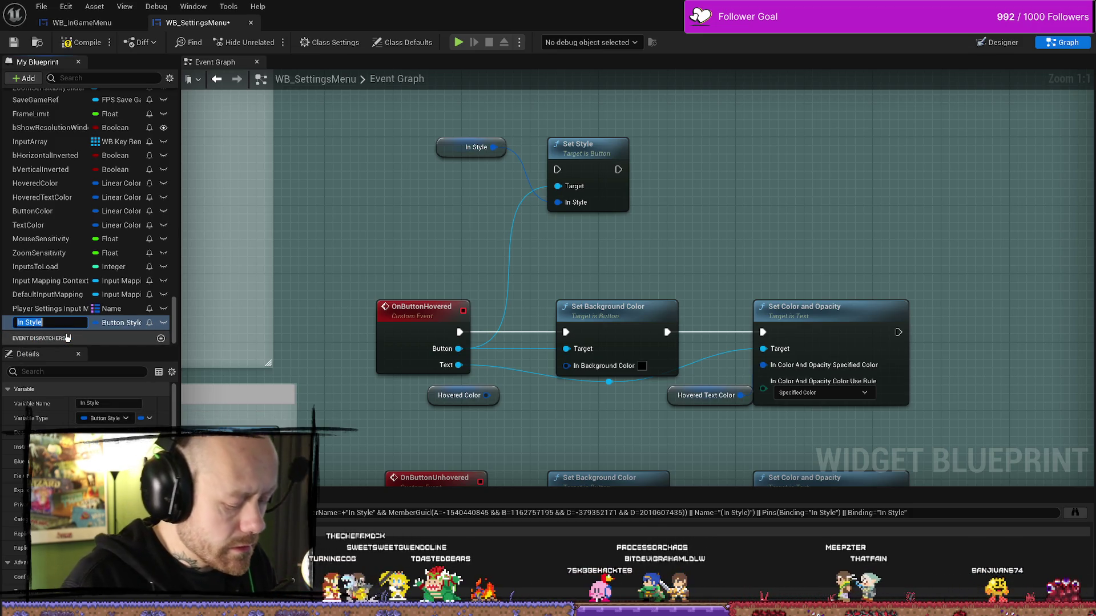
type("ButtonHovere")
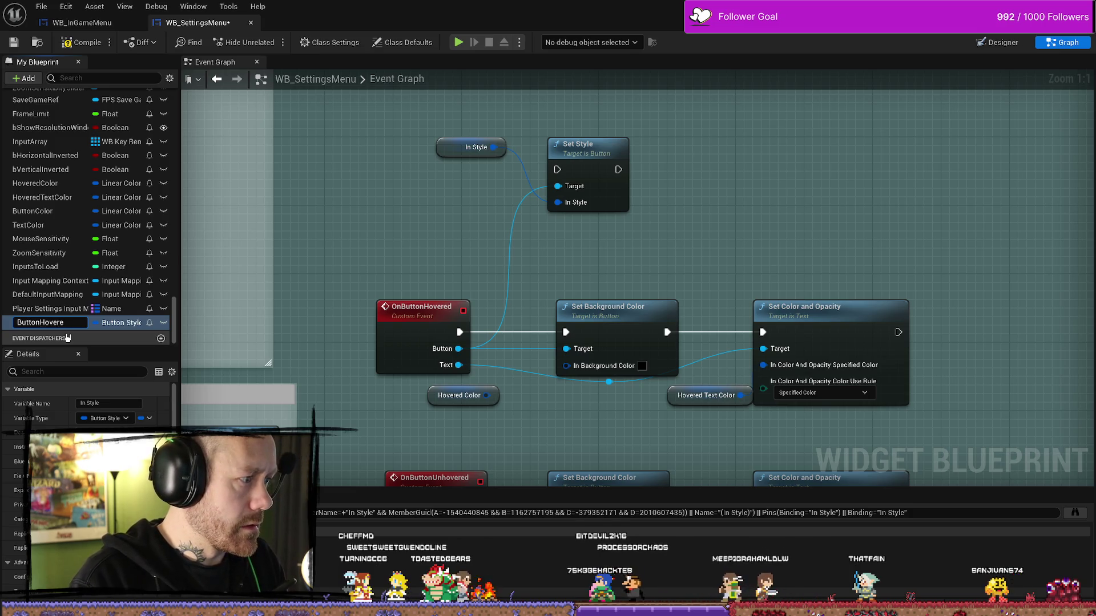
type("dStyle")
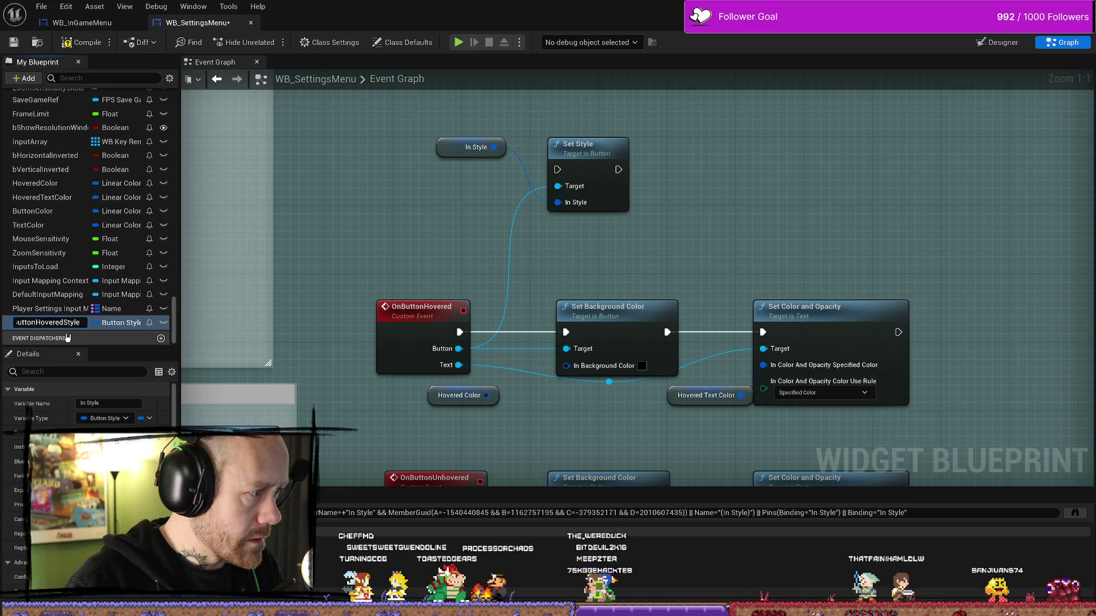
key("Return")
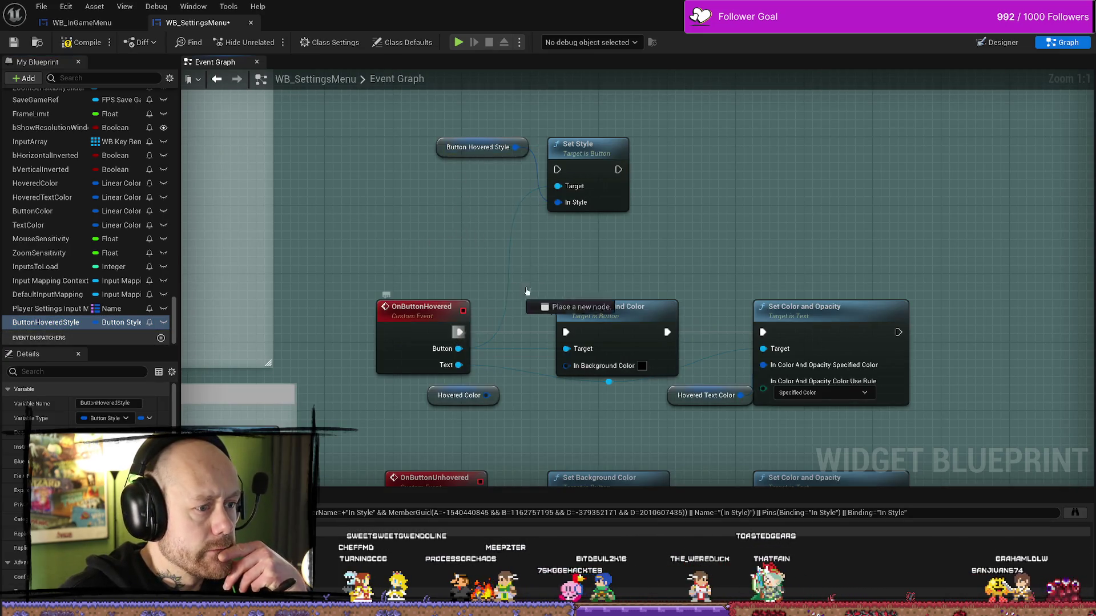
Route the hovered event through Set Style, remove Set Background Color and arrange Button Hovered Style above it
mouse_move(566, 332)
left_mouse_down()
mouse_move(558, 170)
mouse_move(759, 333)
left_mouse_up()
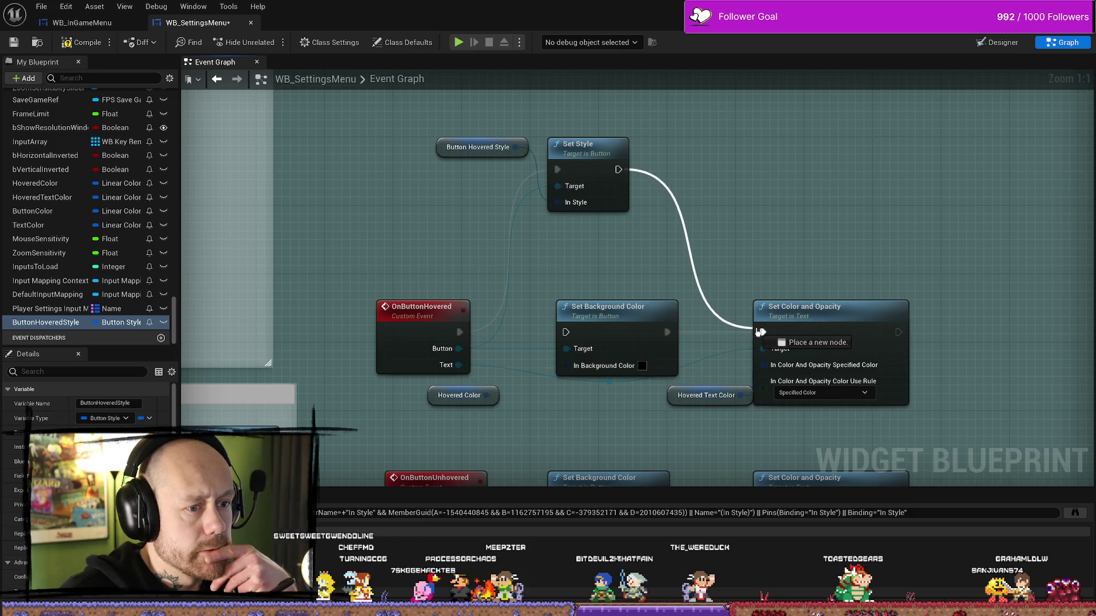
left_click(670, 330)
key("Delete")
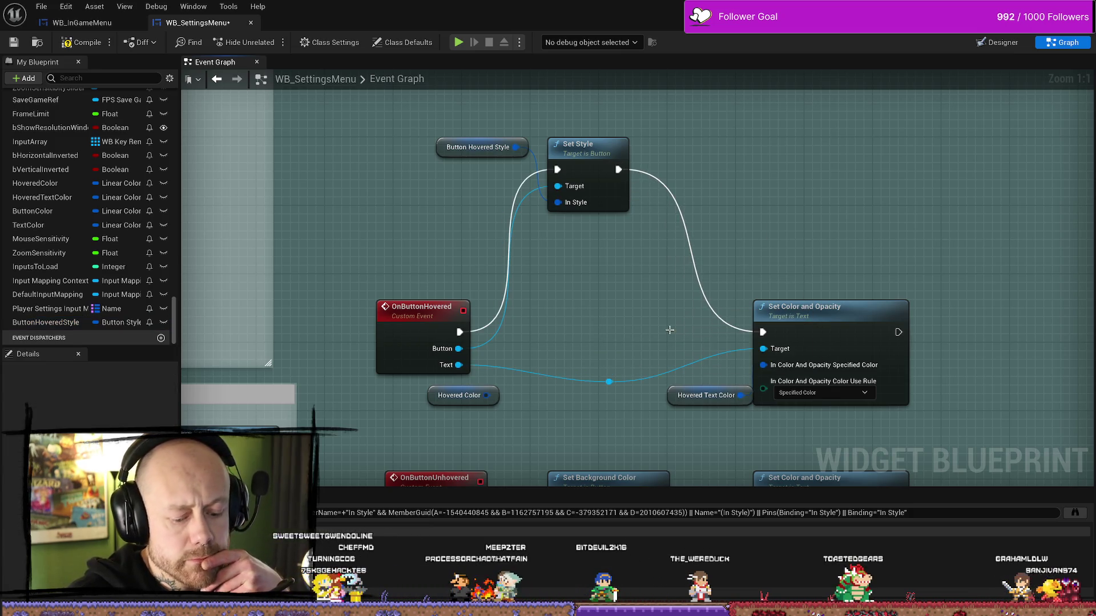
left_click_drag(437, 152, 446, 212)
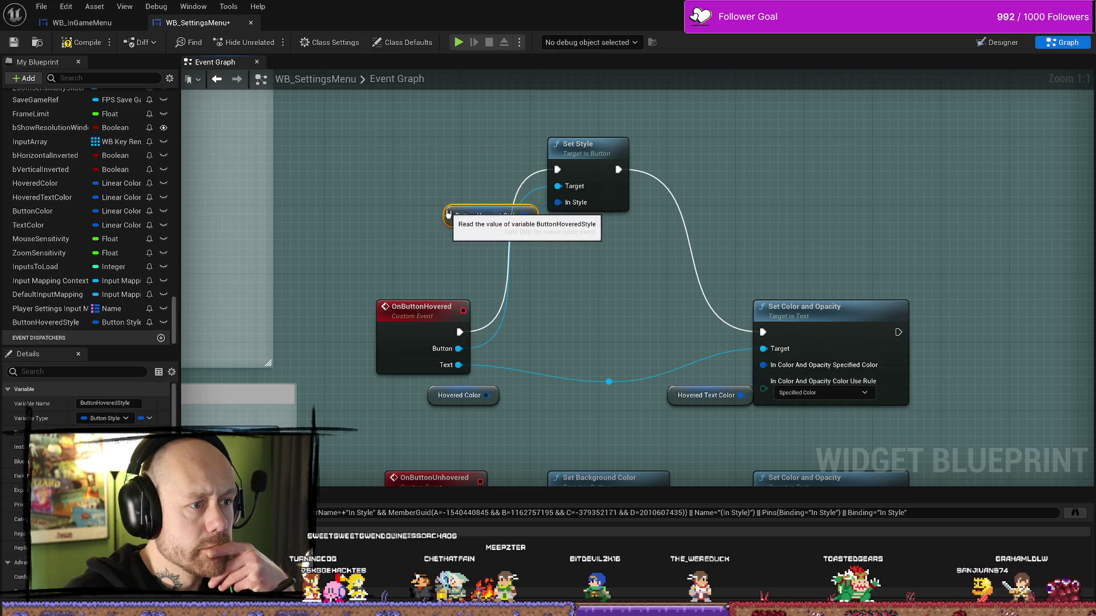
left_click(587, 146, "ctrl")
left_click_drag(587, 145, 612, 283)
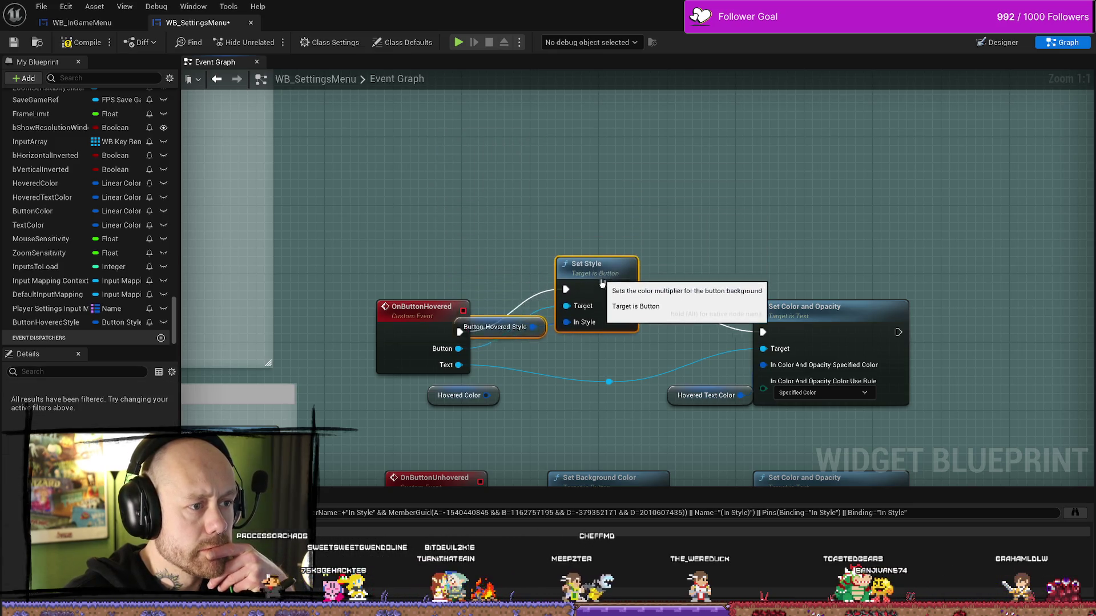
left_click_drag(477, 342, 548, 258)
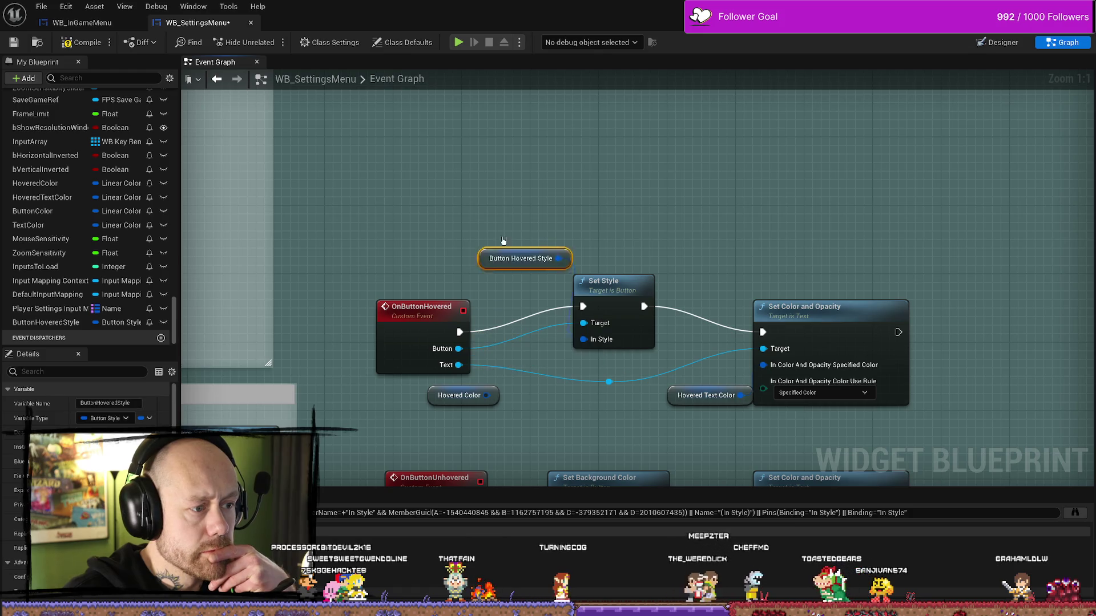
left_click(558, 286, "ctrl")
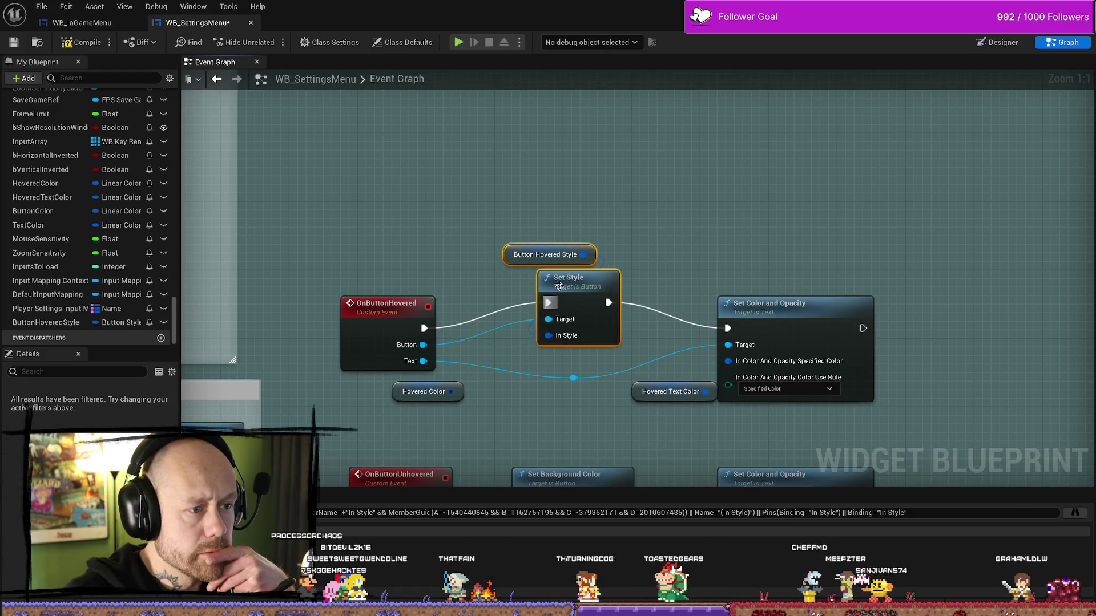
Give the Hovered Text Color variable a new default colour in the Color Picker
left_click(715, 282)
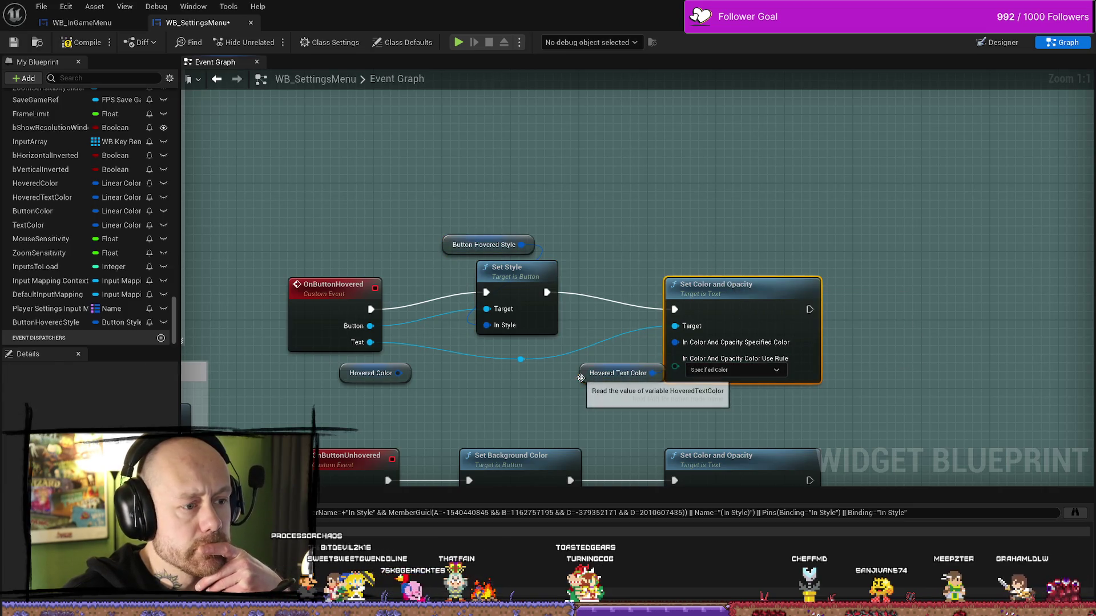
left_click(605, 377)
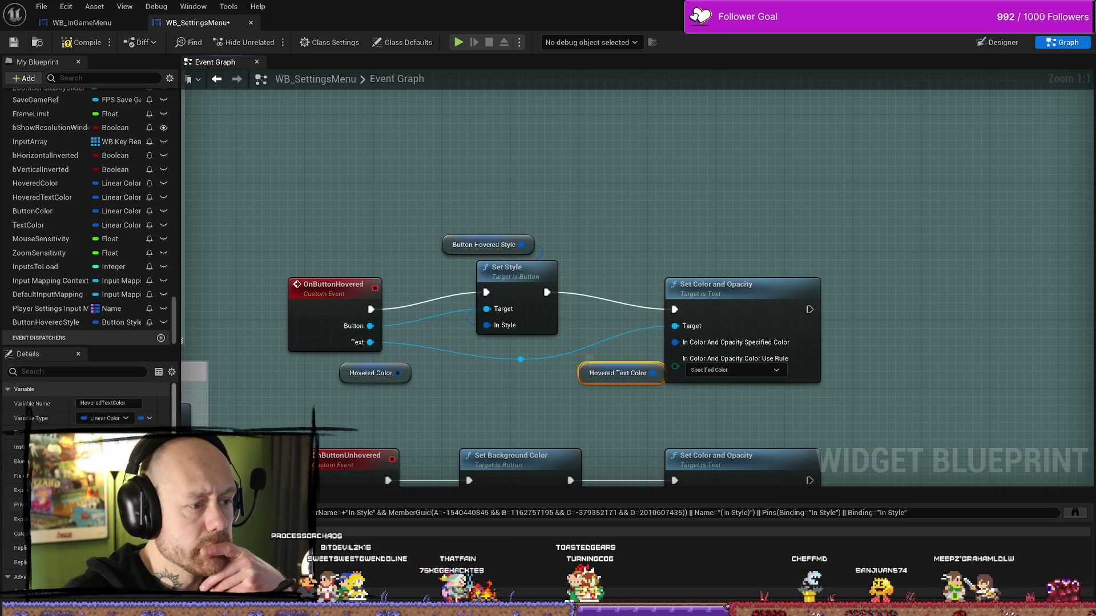
left_click(125, 597)
type("000000")
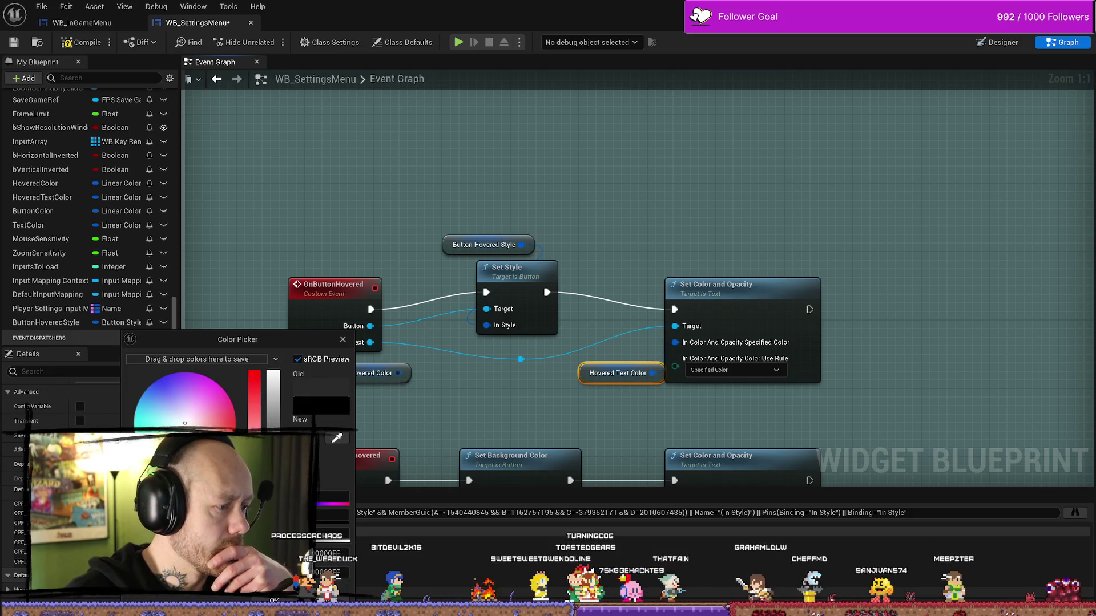
key("Return")
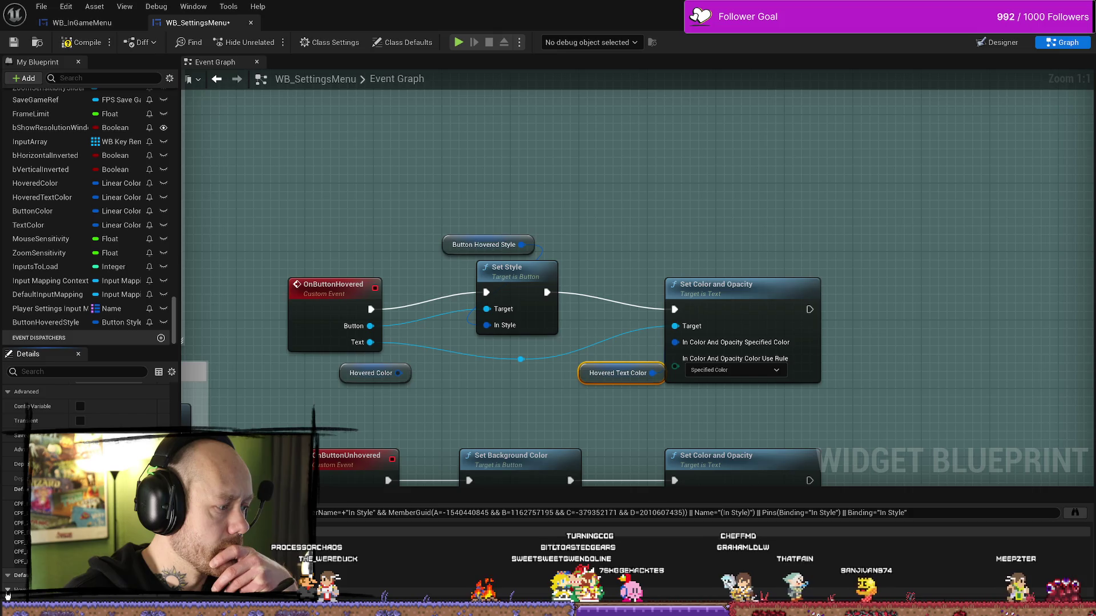
left_click(94, 600)
key("Return")
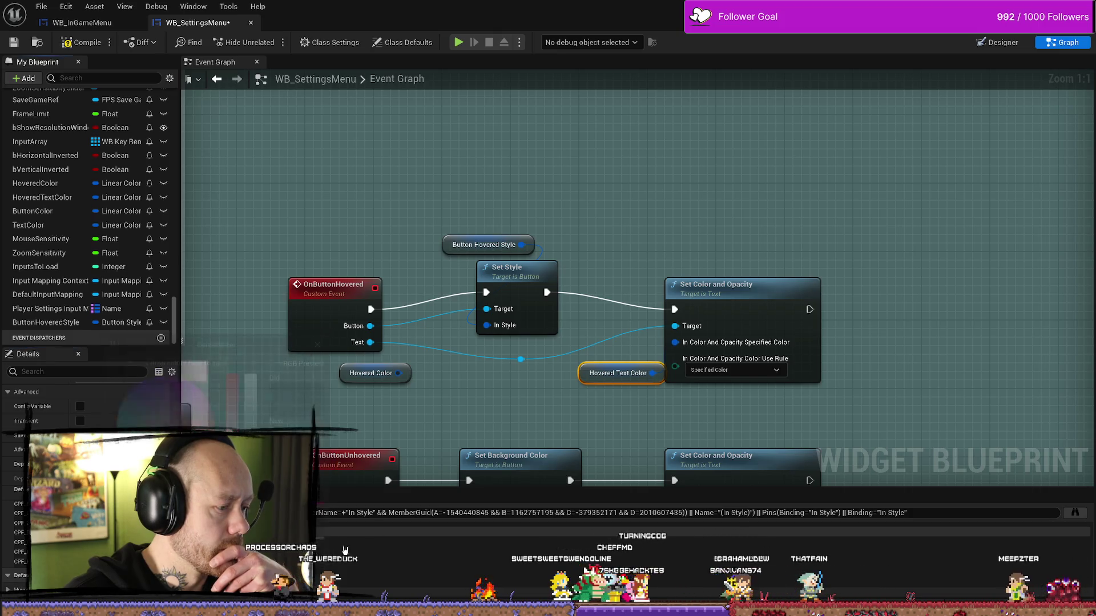
Adjust the Text Color variable's default brightness and confirm it
left_click_drag(459, 402, 459, 226)
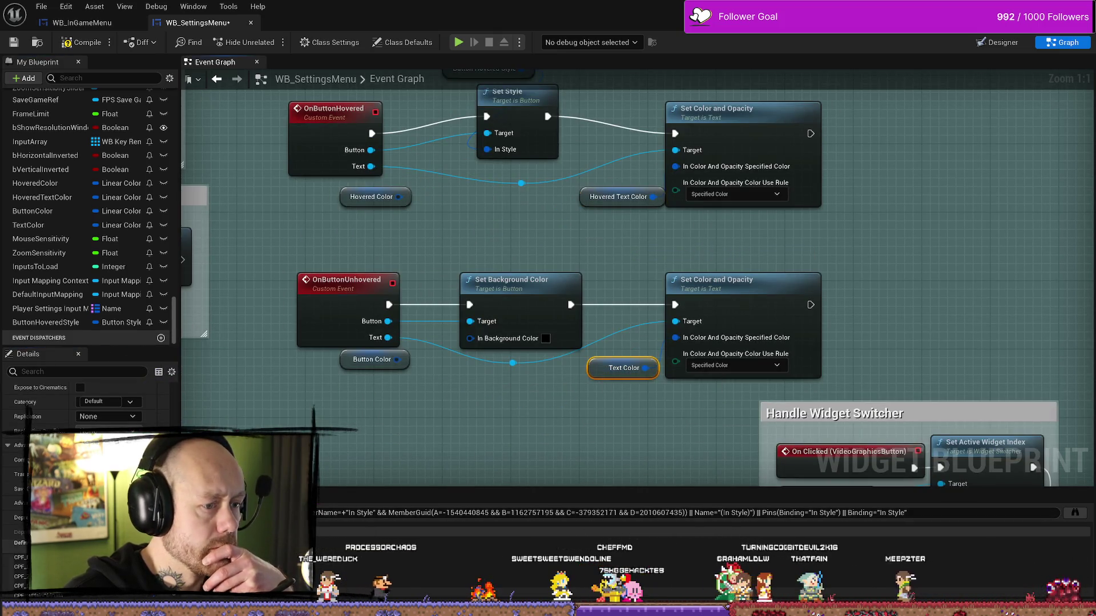
scroll(85, 403, "down", 2)
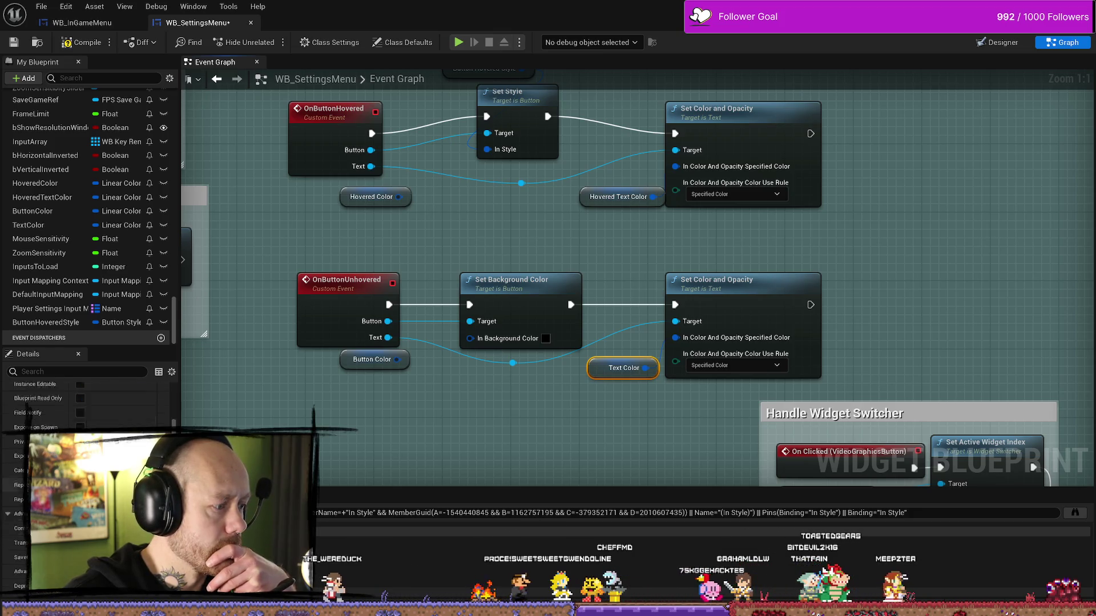
left_click(95, 589)
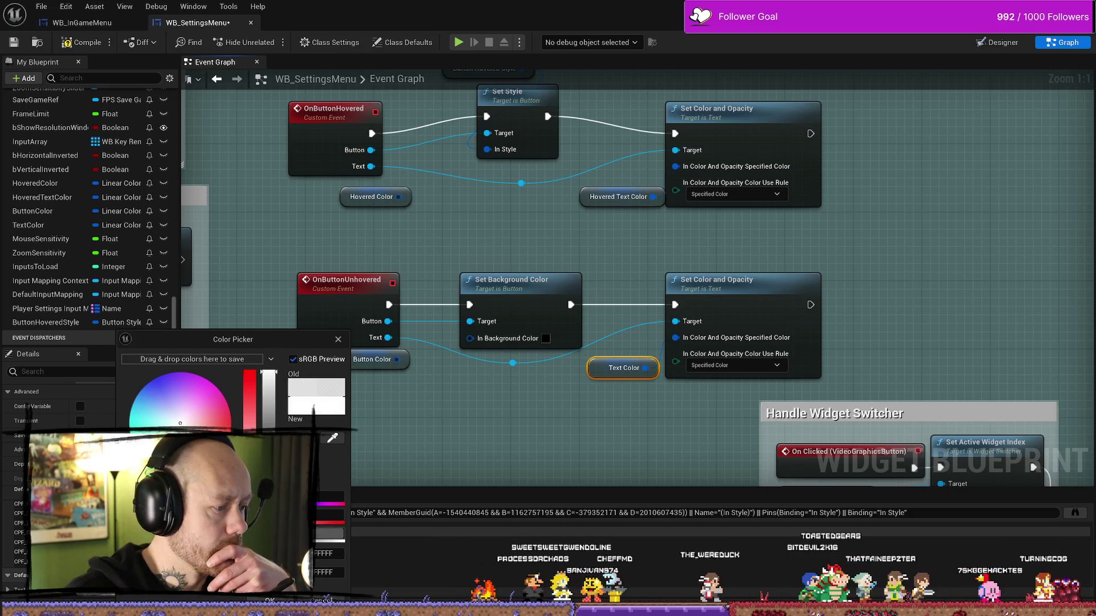
left_click_drag(272, 370, 270, 375)
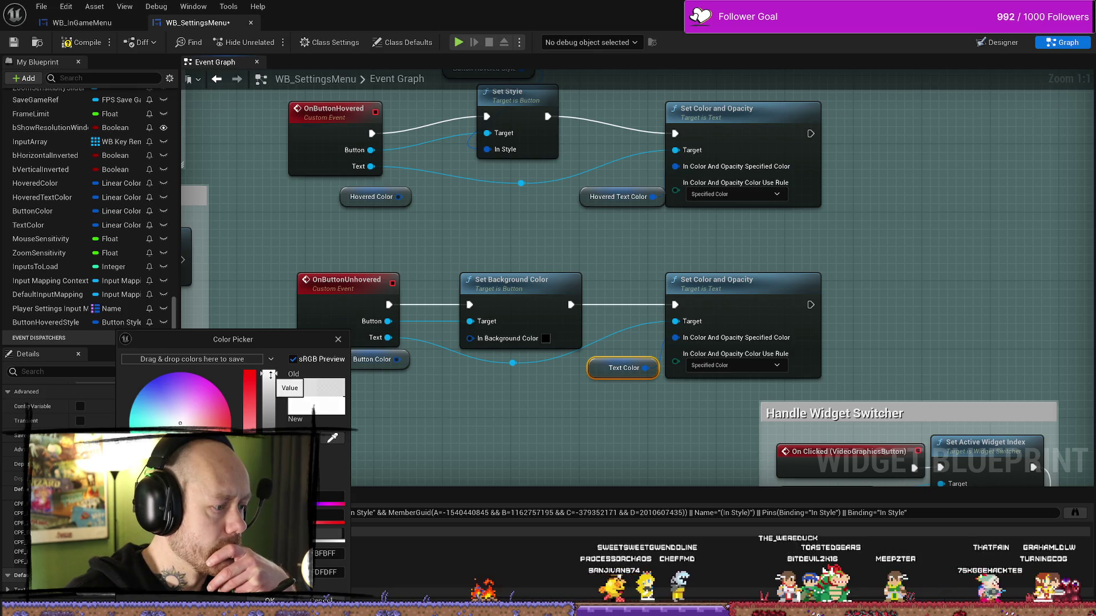
left_click(270, 600)
left_click_drag(569, 209, 574, 277)
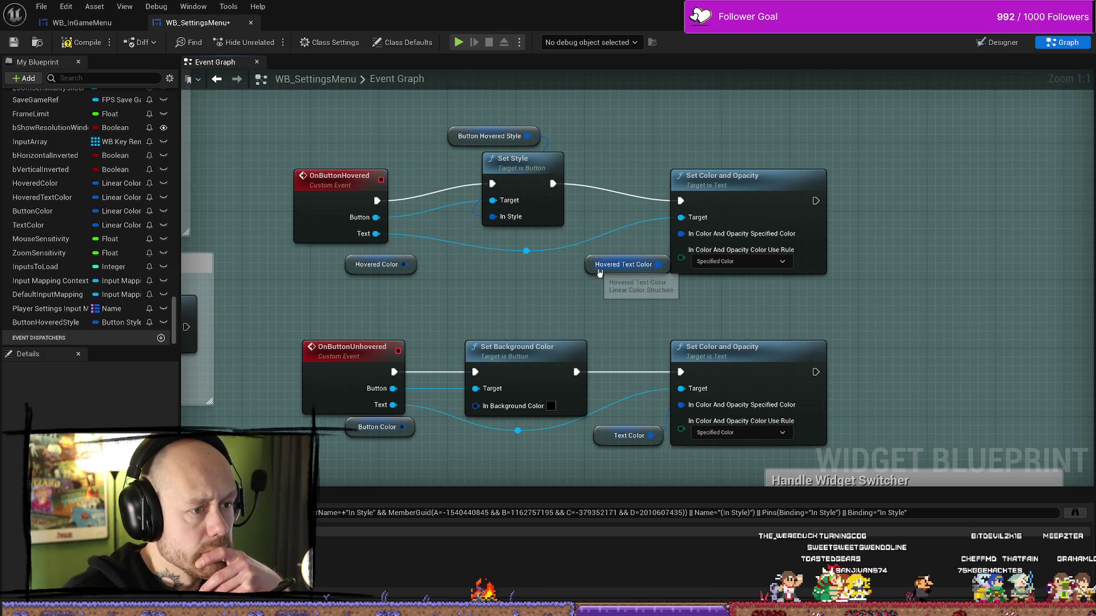
left_click(600, 265)
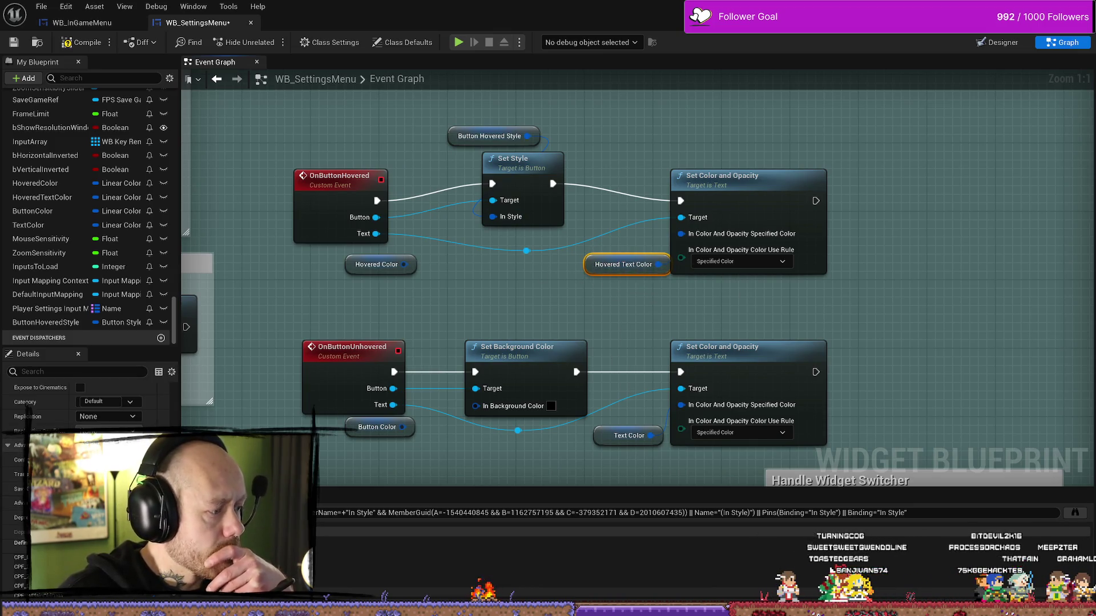
Replace the unhovered Set Background Color with a pasted Set Style wired to OnButtonUnhovered's exec and Button
left_click(524, 350)
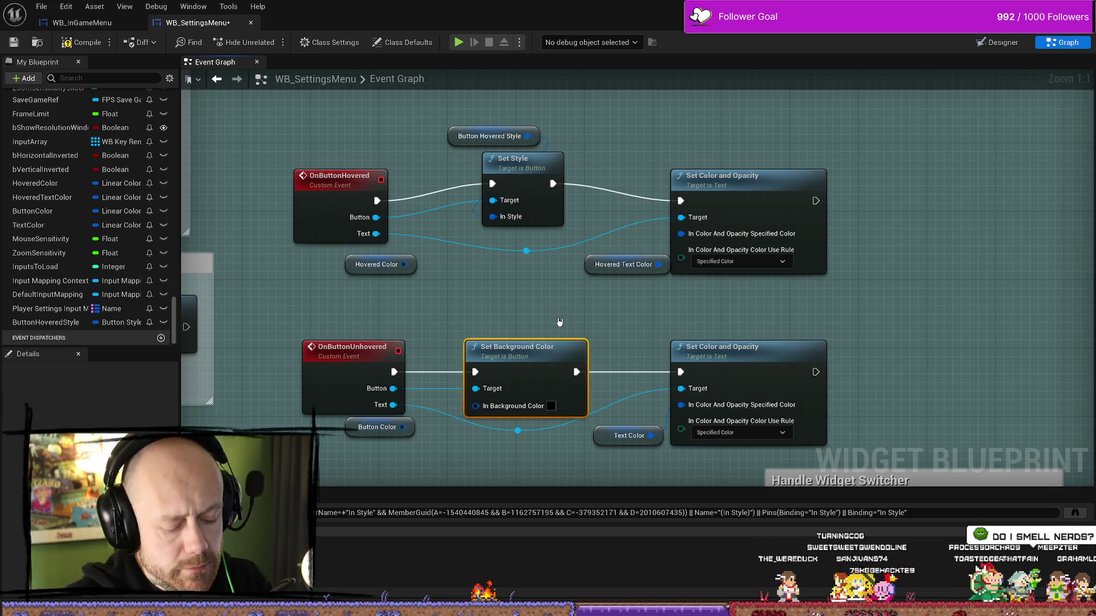
key("Delete")
left_click(527, 172)
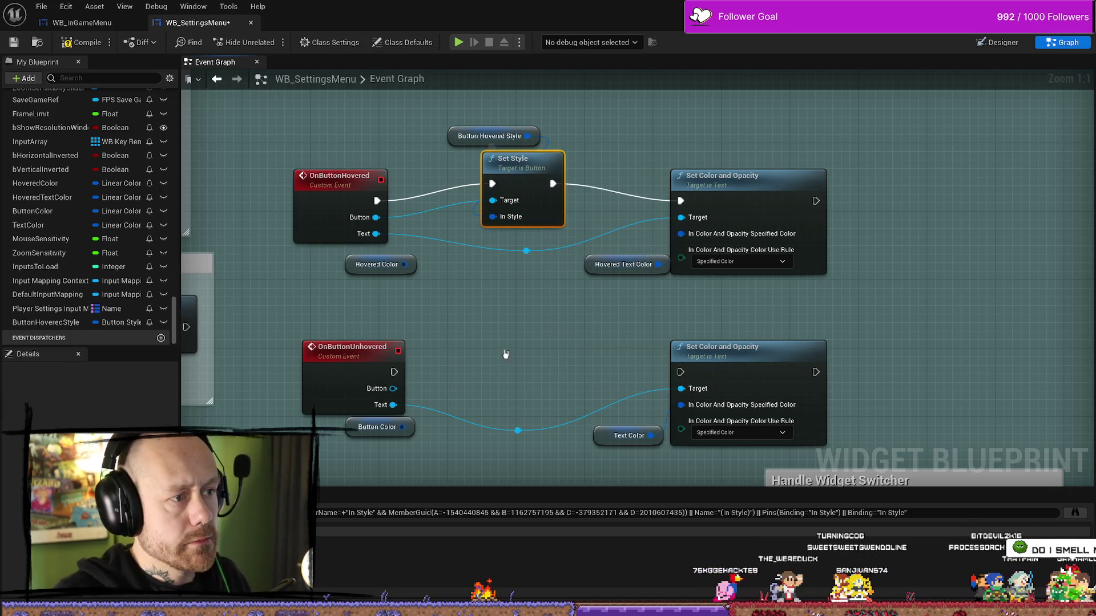
left_click_drag(394, 371, 490, 342)
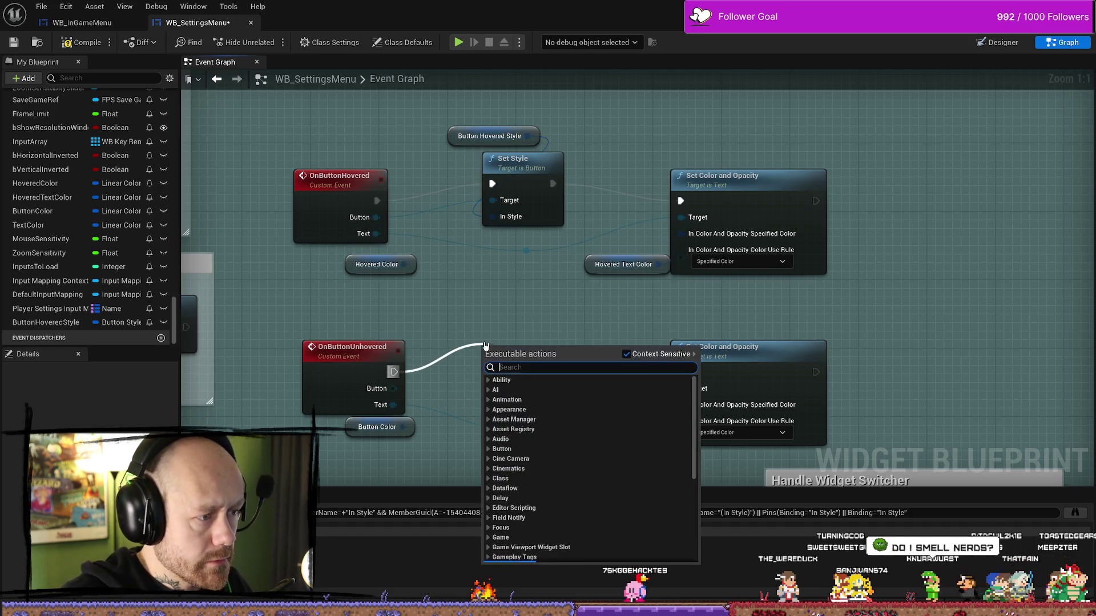
left_click(493, 326)
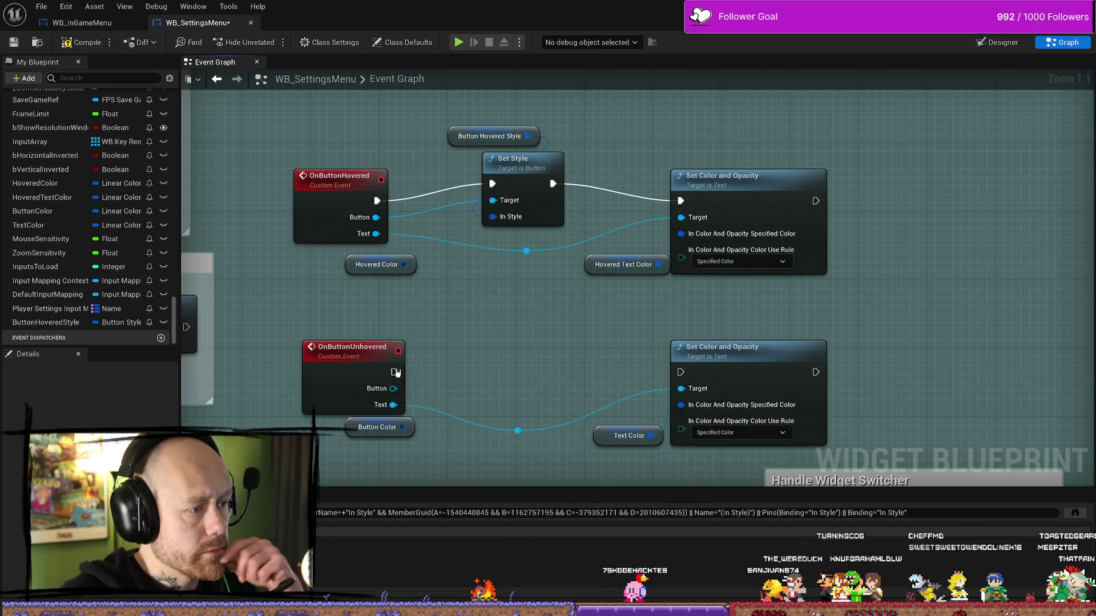
key("ctrl+v")
left_click_drag(392, 372, 501, 354)
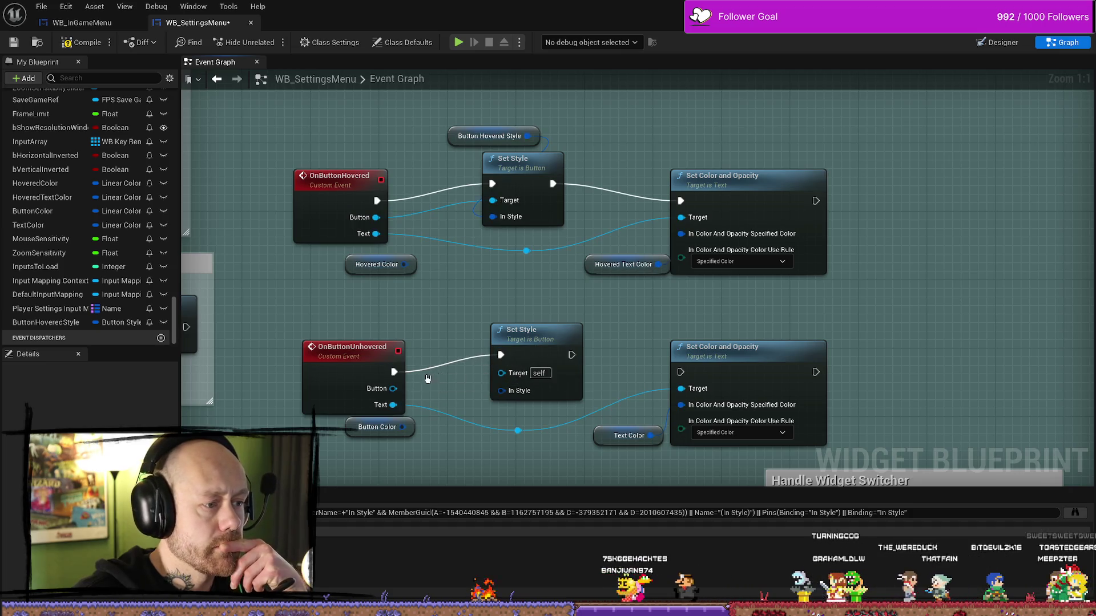
left_click_drag(392, 389, 422, 398)
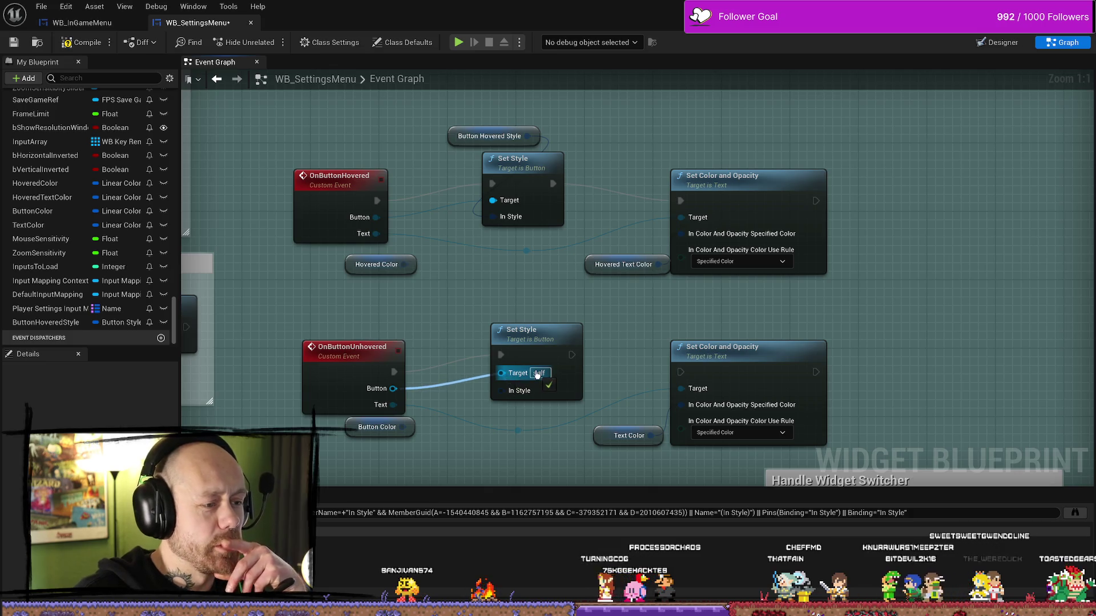
left_click_drag(501, 373, 501, 371)
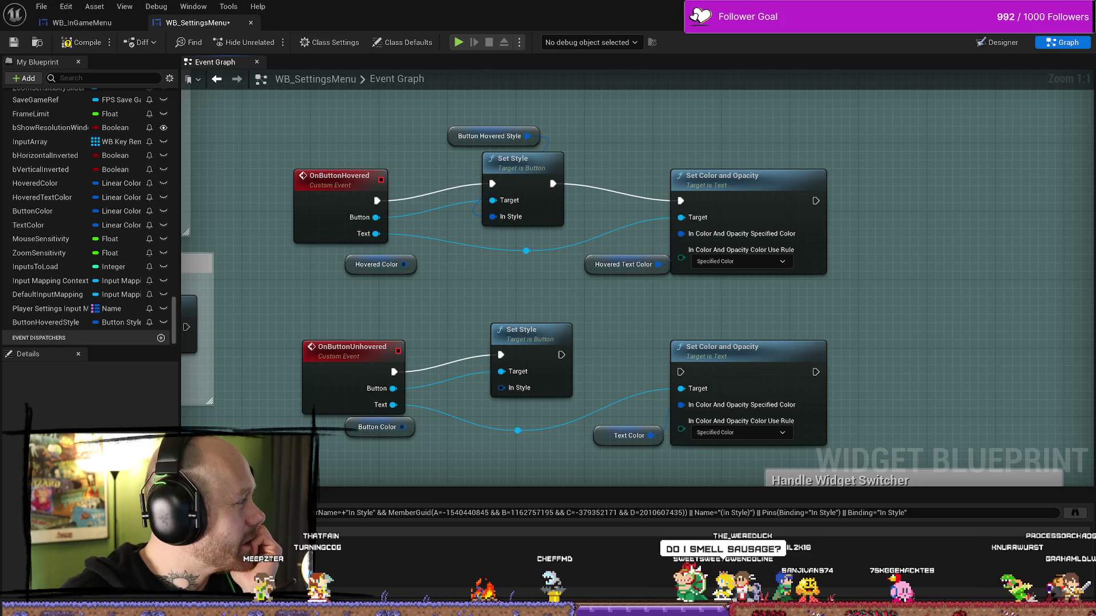
key("alt+Tab")
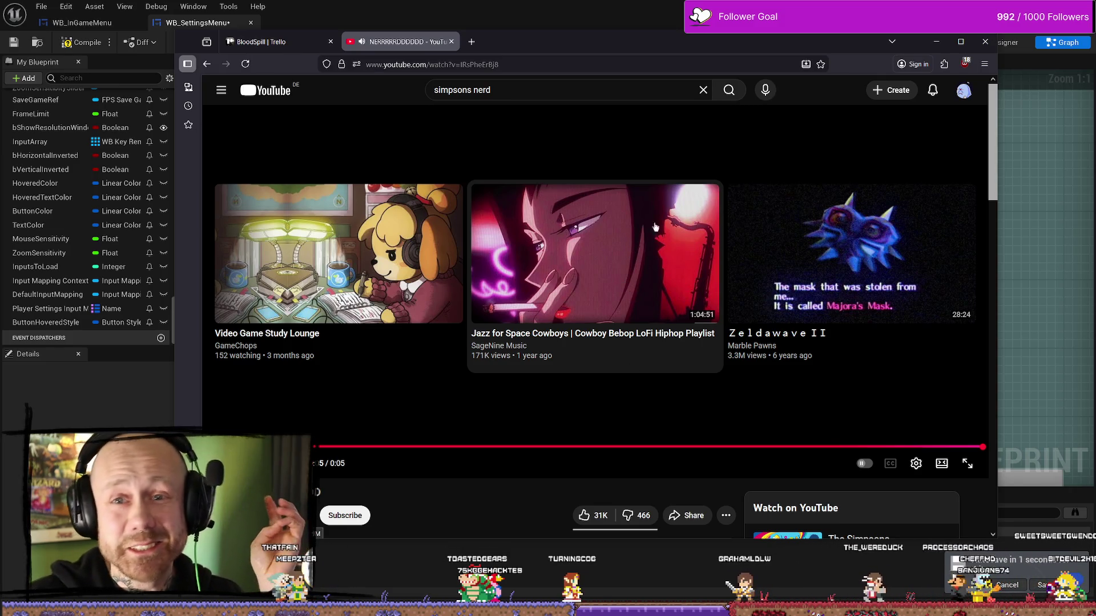
left_click(935, 42)
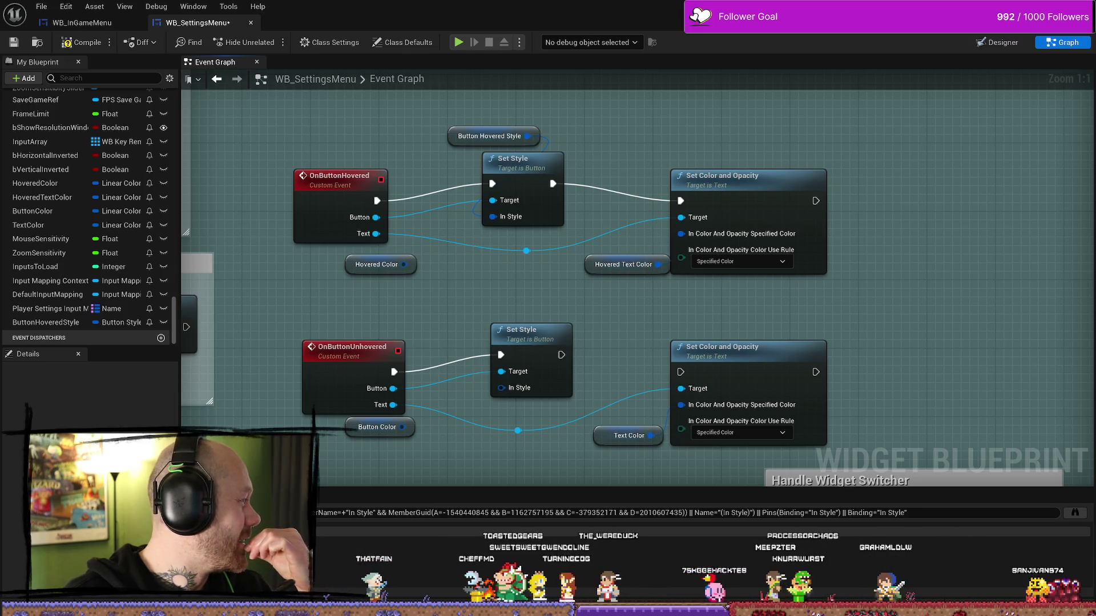
key("alt+Tab")
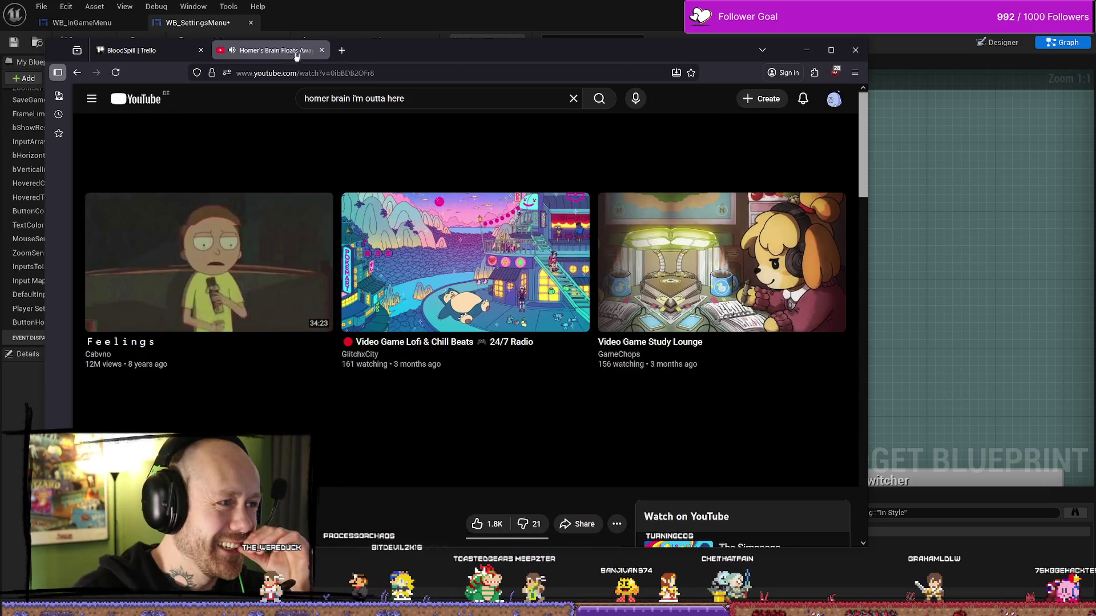
left_click(321, 50)
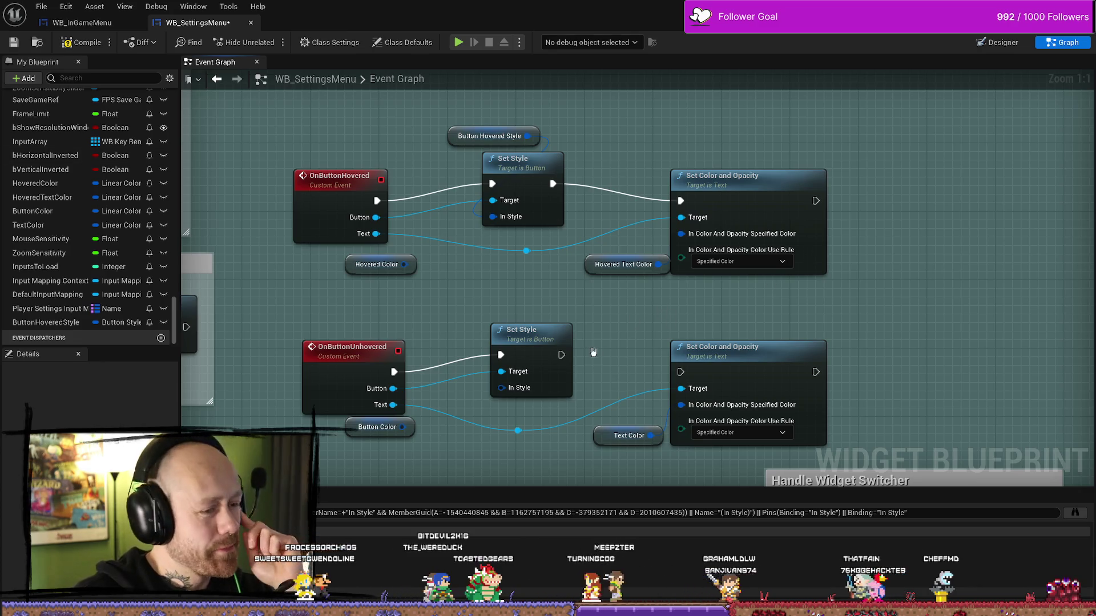
Connect the lower Set Style to Set Color and Opacity and promote its style input to a variable
left_click_drag(563, 349, 680, 367)
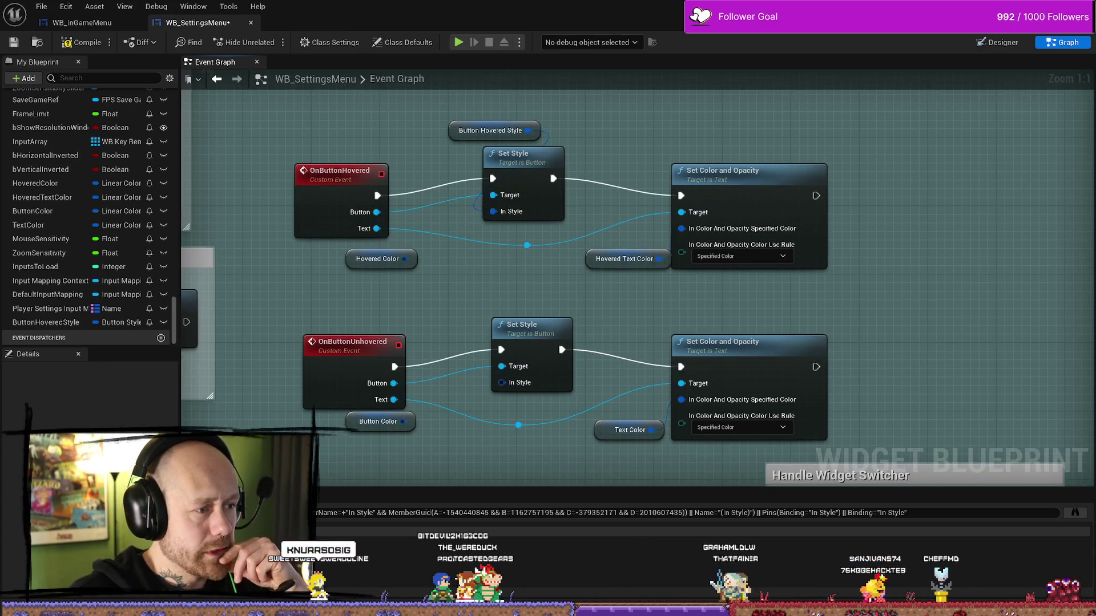
left_click_drag(539, 358, 627, 367)
right_click(600, 391)
left_click(598, 351)
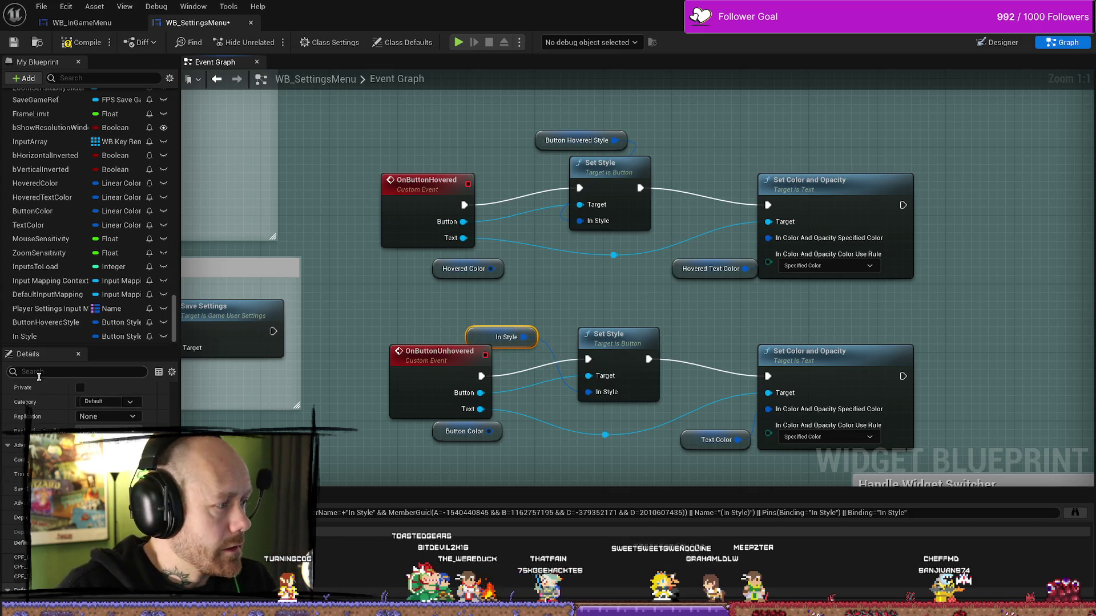
Rename the new In Style variable to ButtonUnhoveredStyle and place it above the lower Set Style
left_click(46, 335)
right_click(47, 334)
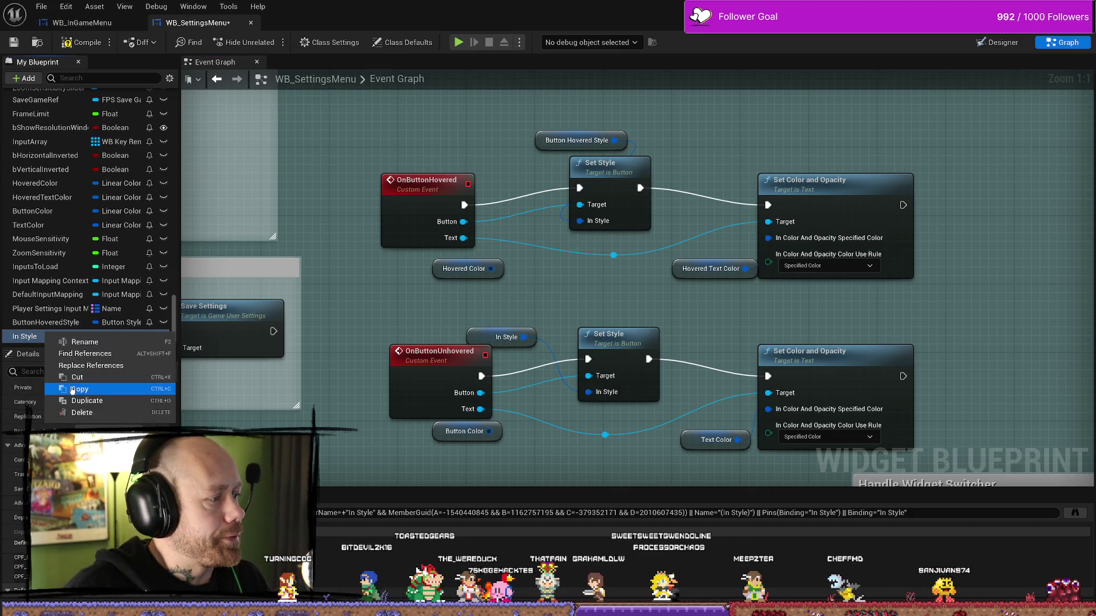
left_click(91, 343)
type("Button")
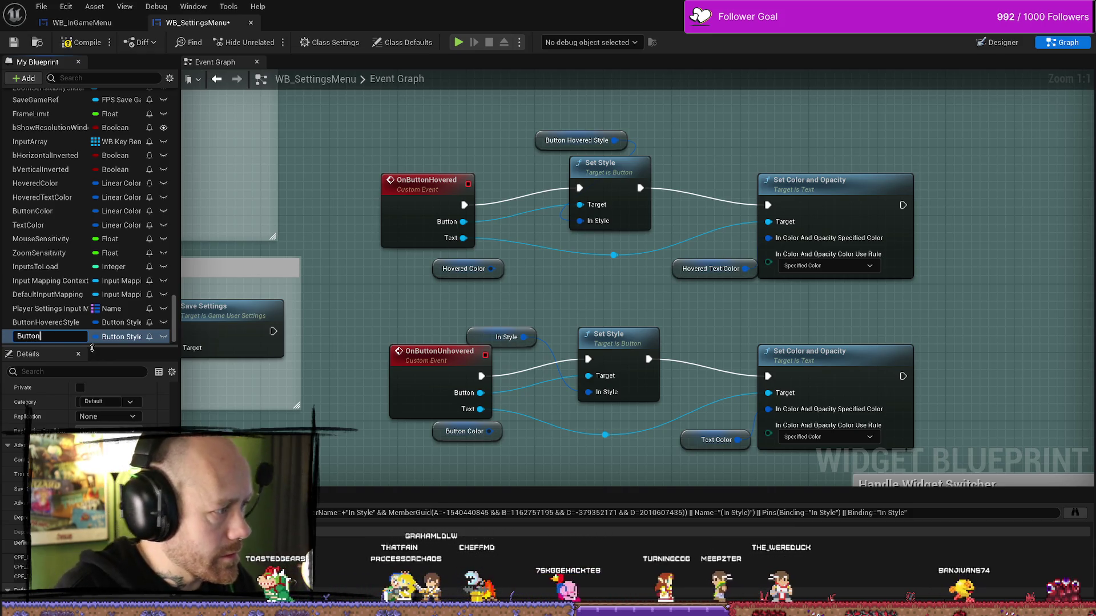
type("UnhoveredStyle")
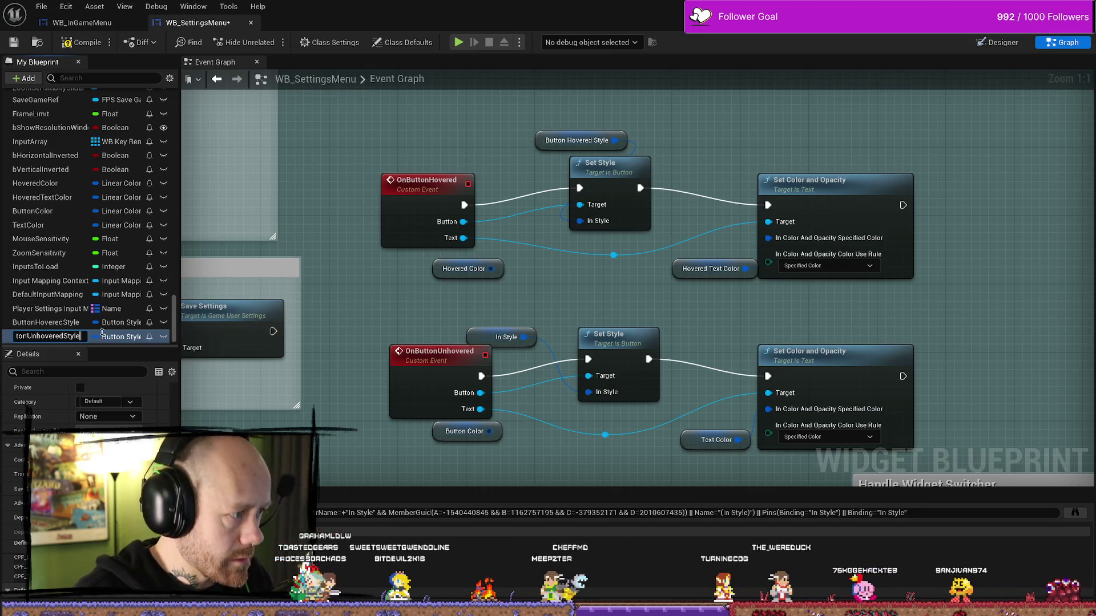
key("Return")
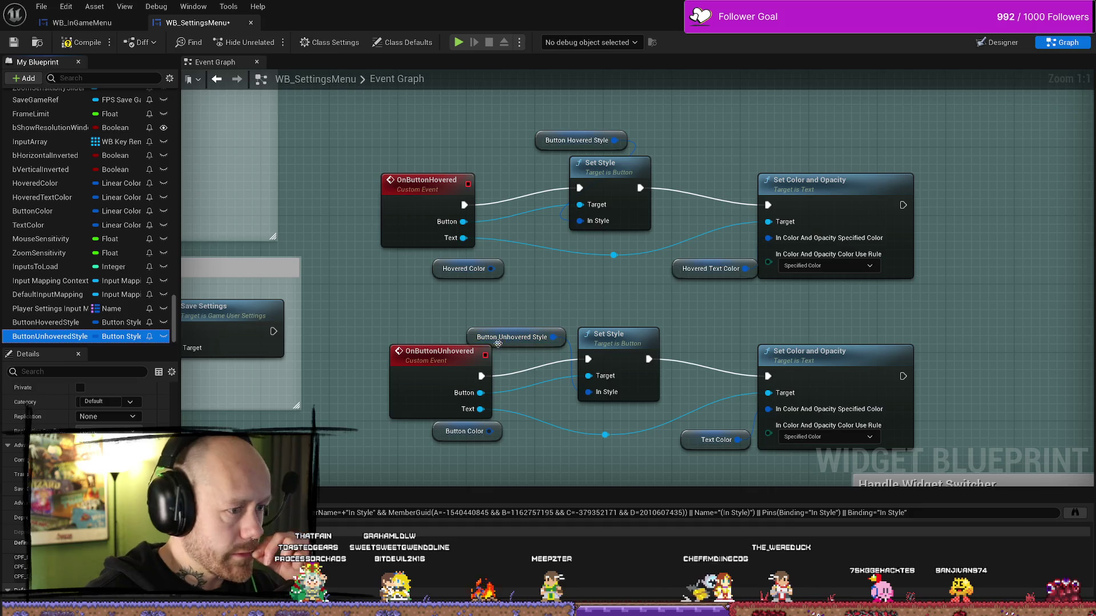
left_click_drag(476, 337, 524, 406)
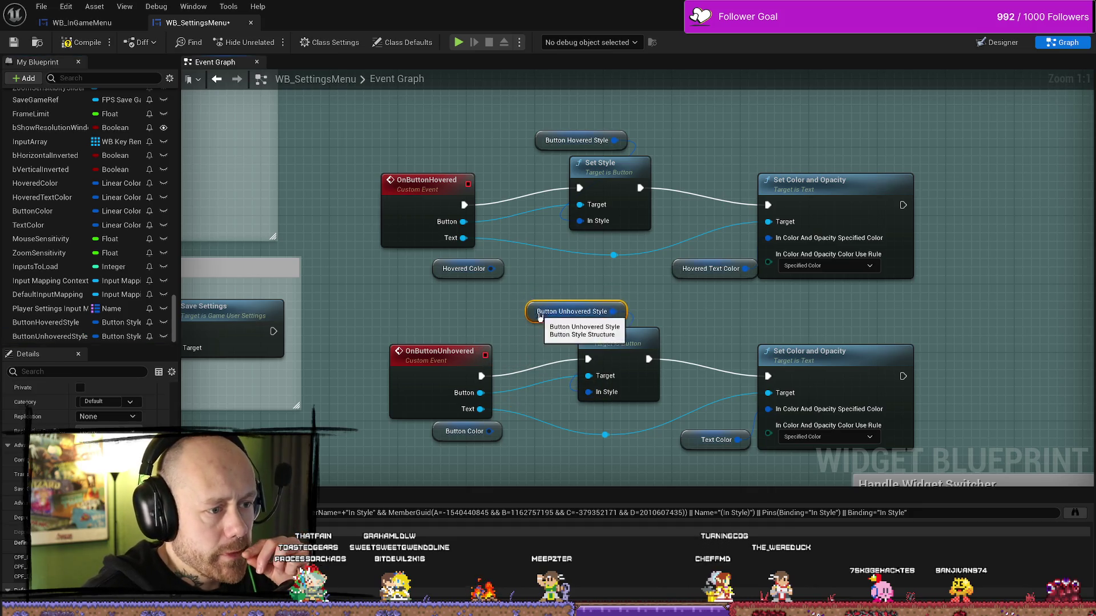
left_click(611, 366, "ctrl")
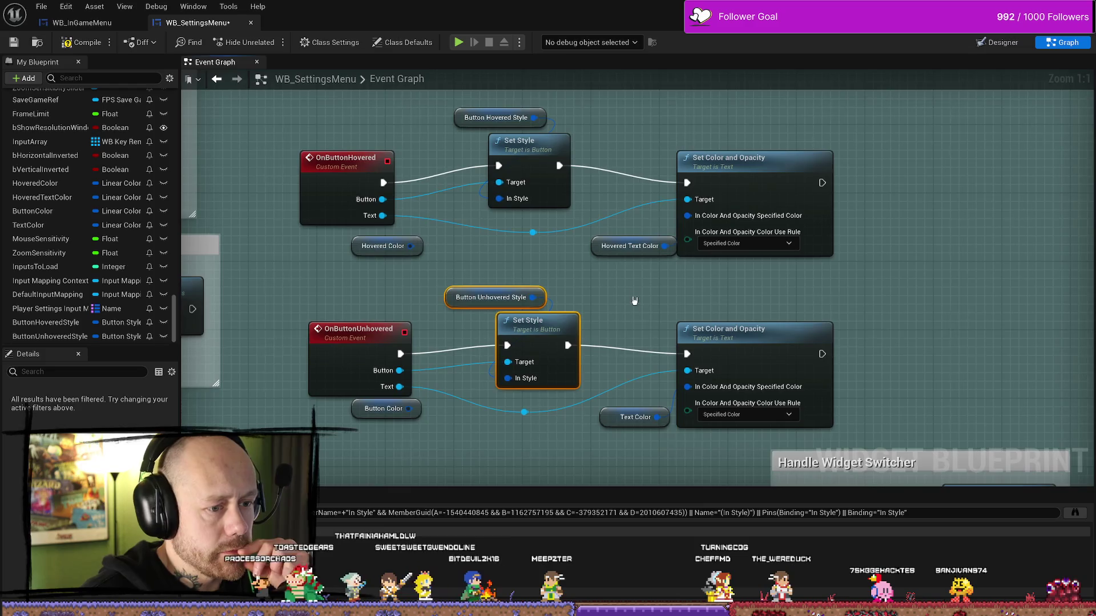
Give ButtonUnhoveredStyle the MenuButton texture as its default image
left_click(81, 42)
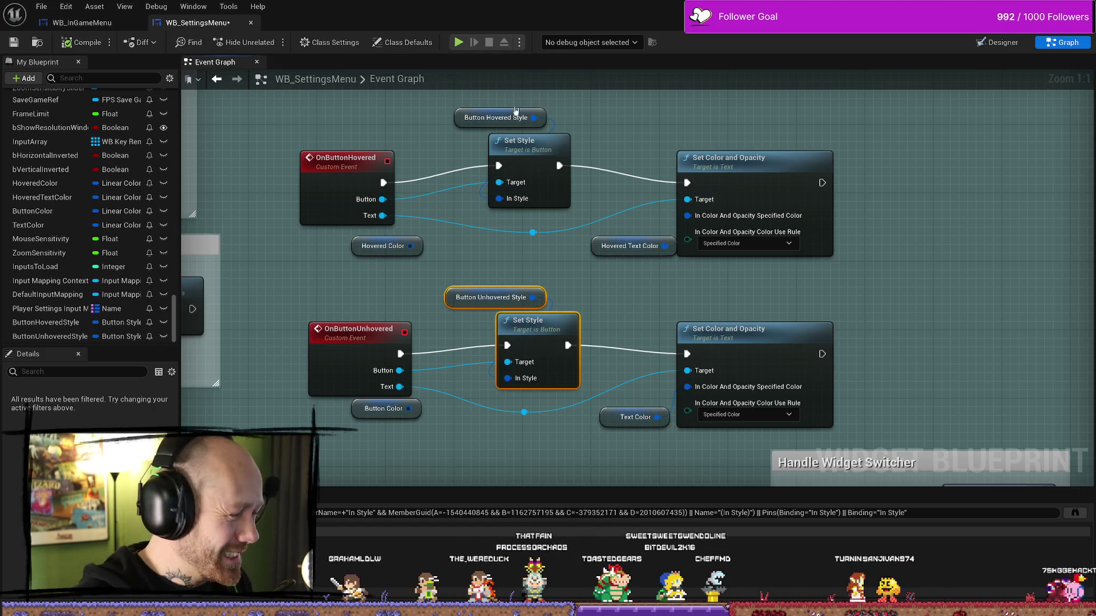
left_click_drag(754, 333, 685, 326)
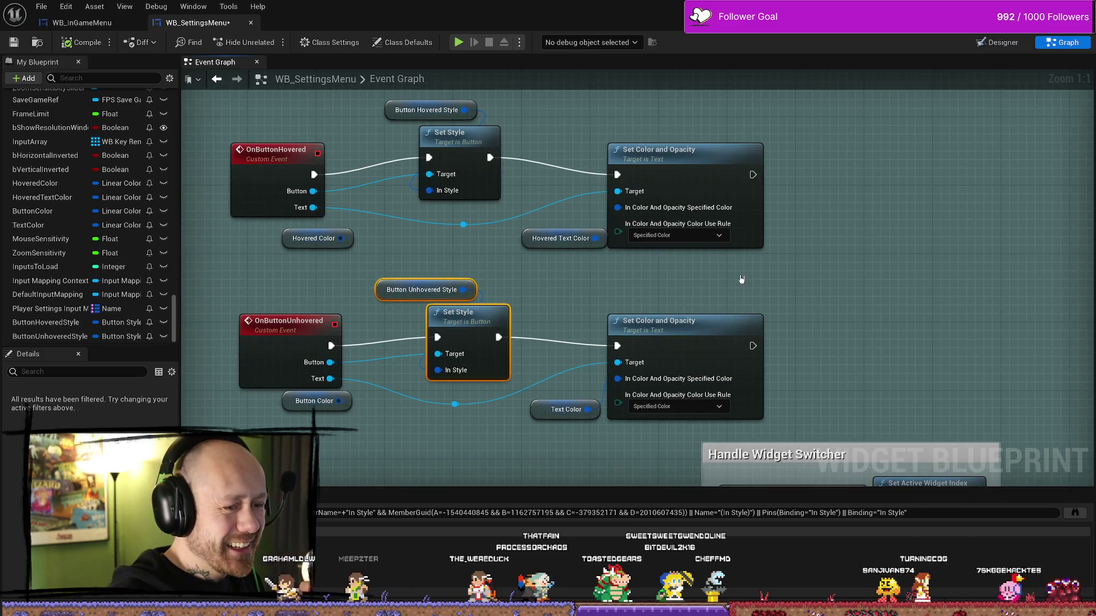
left_click(42, 335)
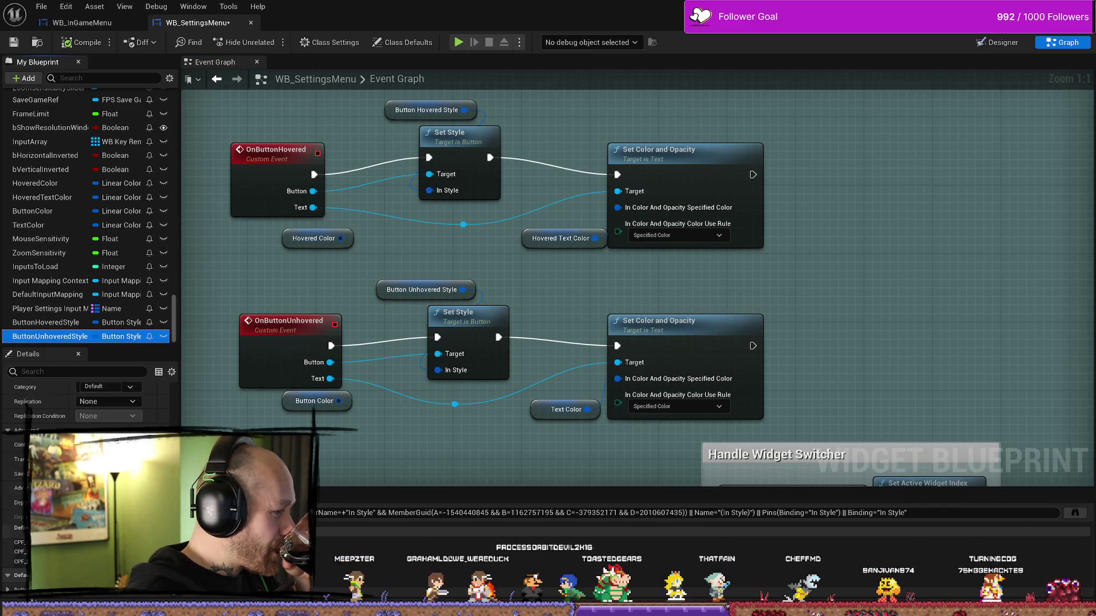
scroll(79, 429, "down", 5)
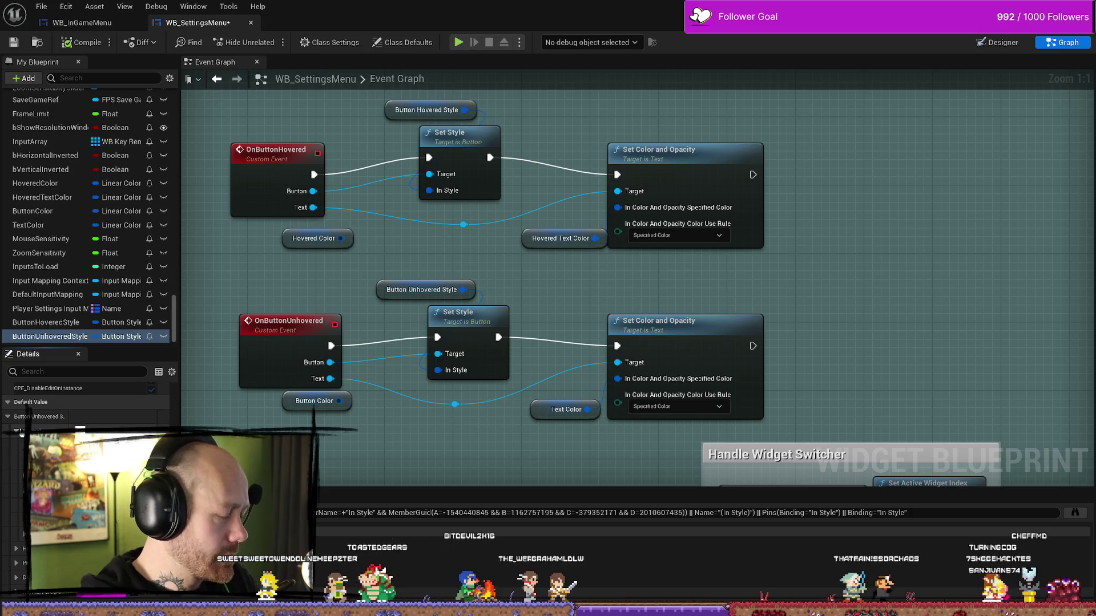
left_click(129, 441)
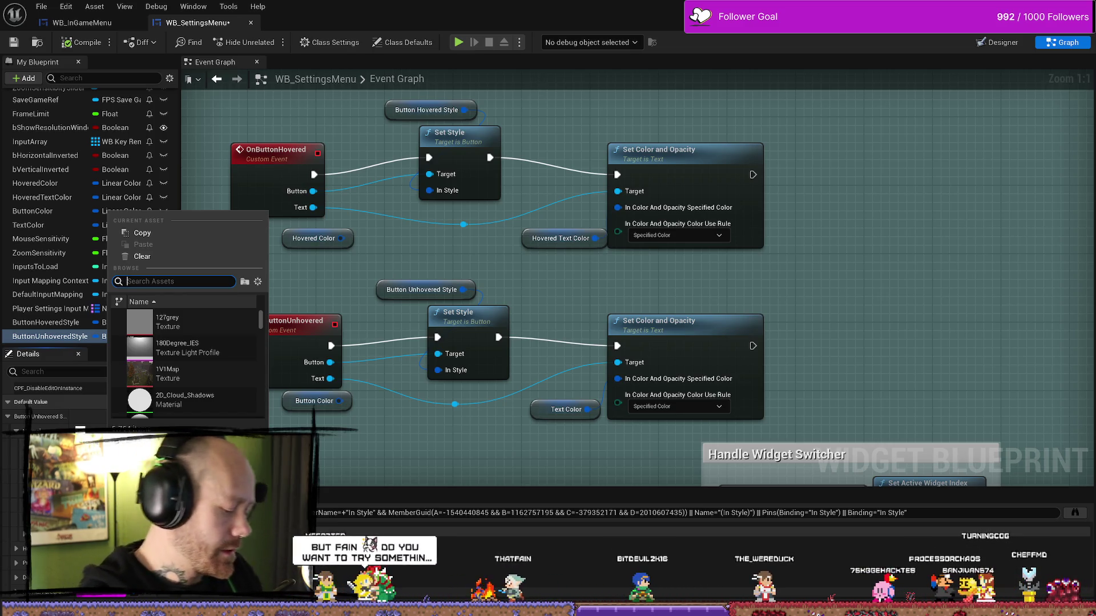
type("menu")
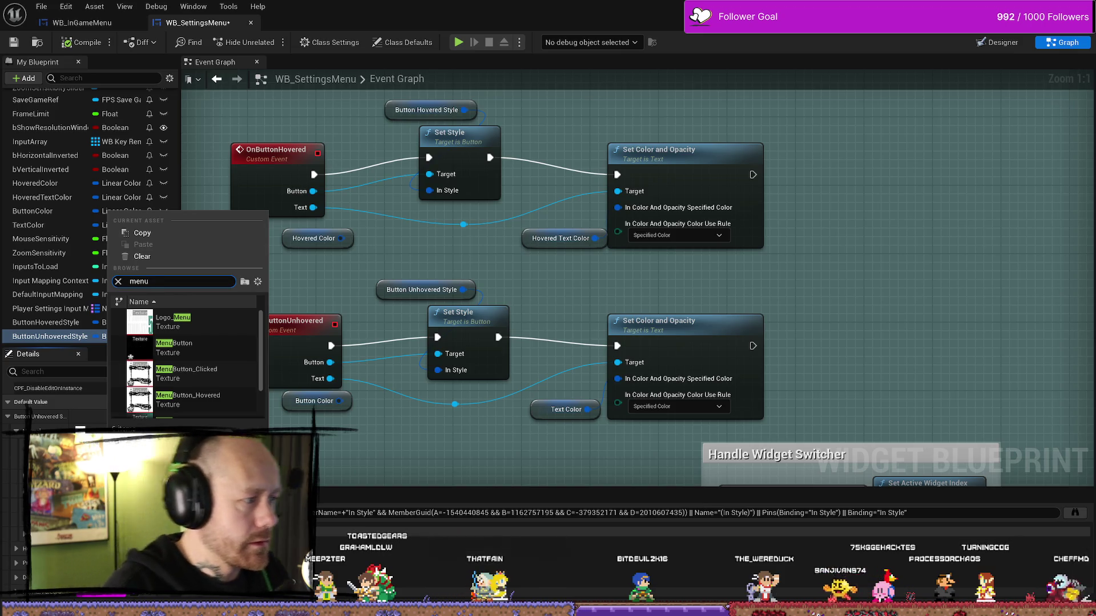
left_click(220, 357)
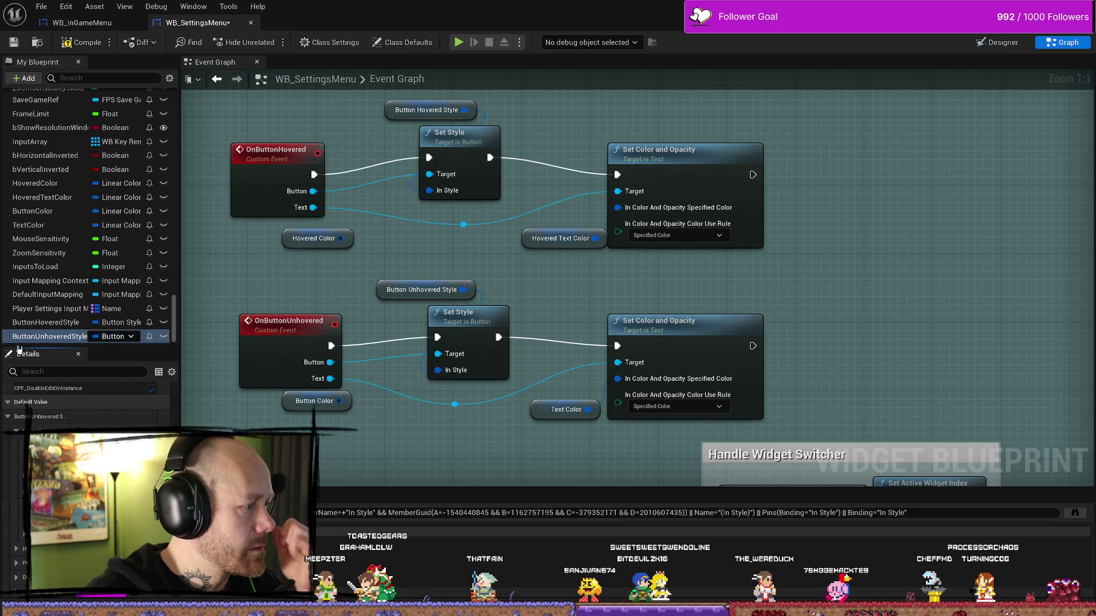
Choose a menu button texture for ButtonHoveredStyle's default image
left_click(57, 325)
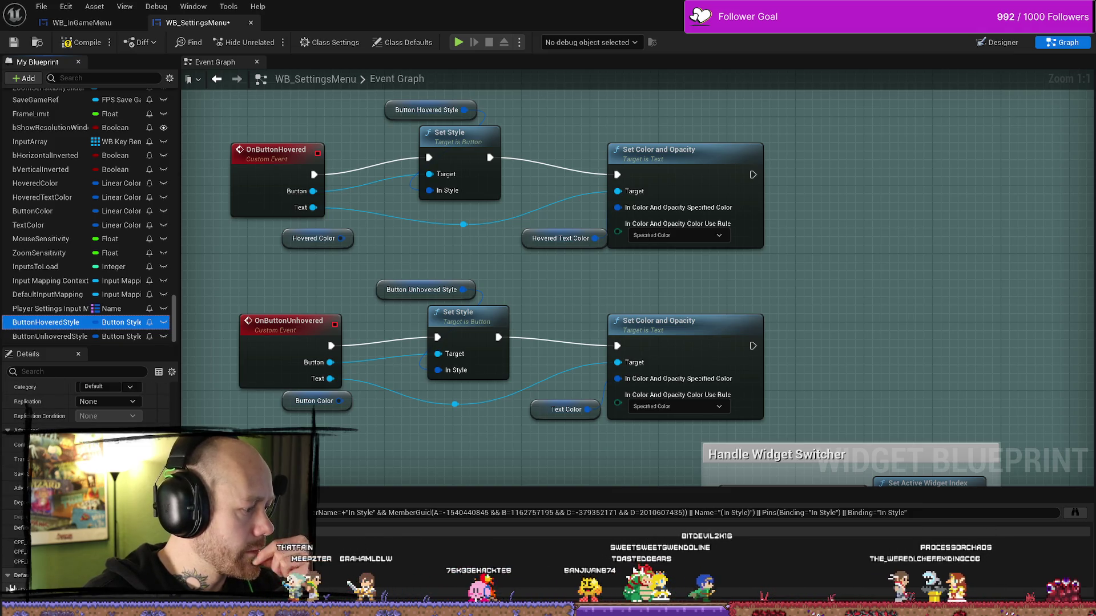
scroll(85, 514, "down", 5)
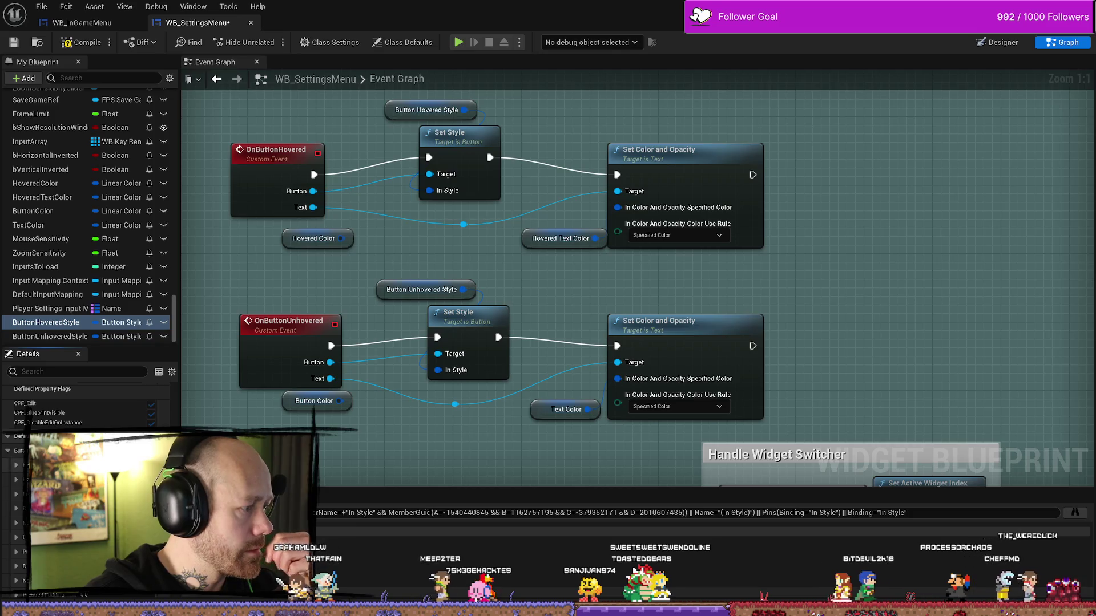
left_click(137, 445)
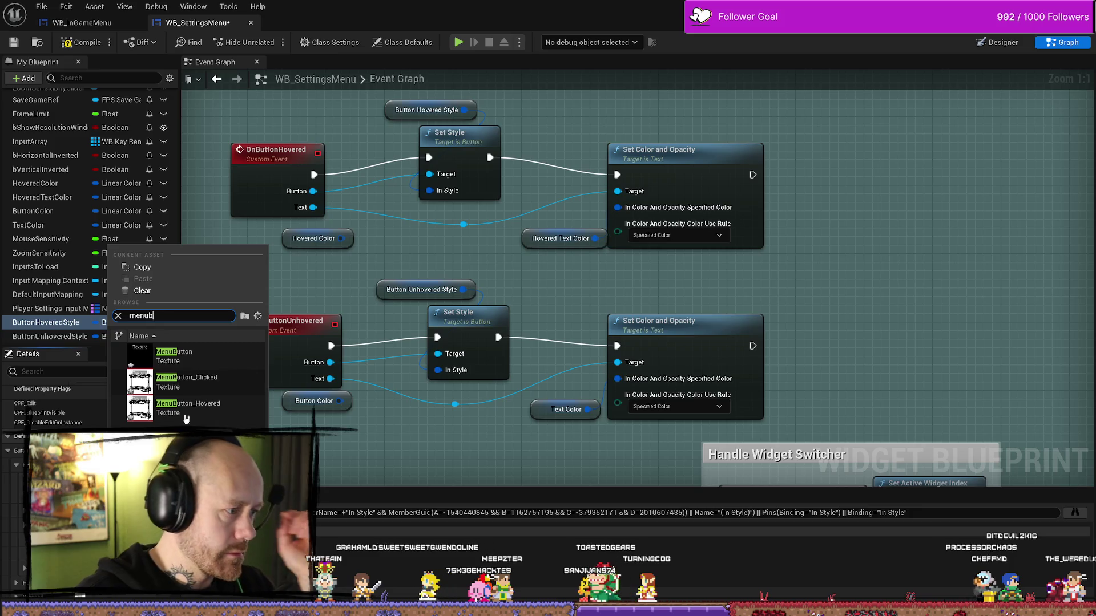
key("Escape")
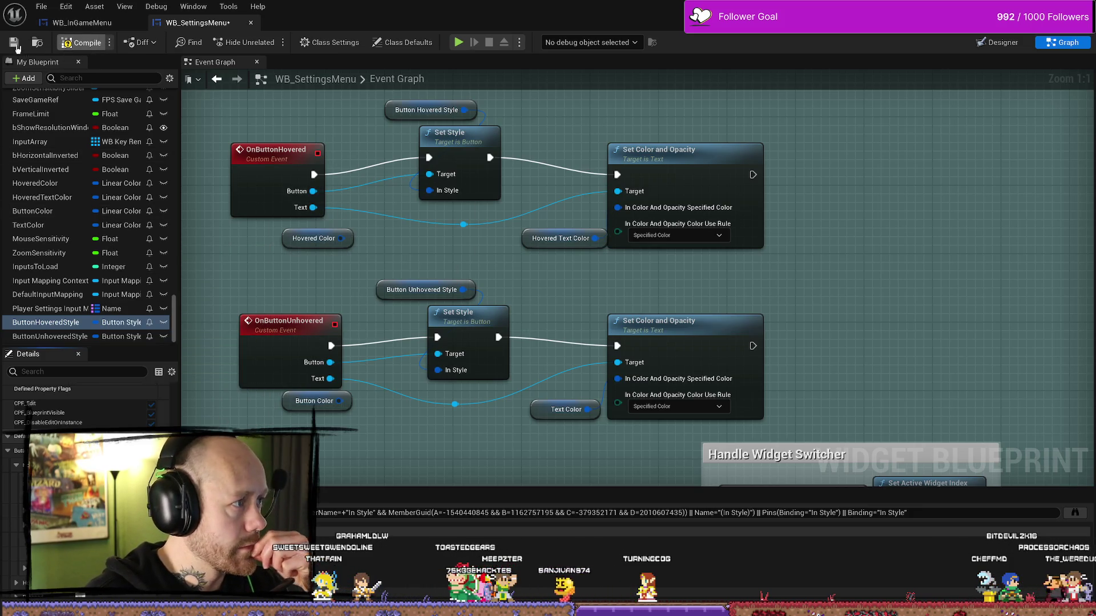
Save the blueprint, play the level and reach the Settings screen from the pause menu
left_click(17, 47)
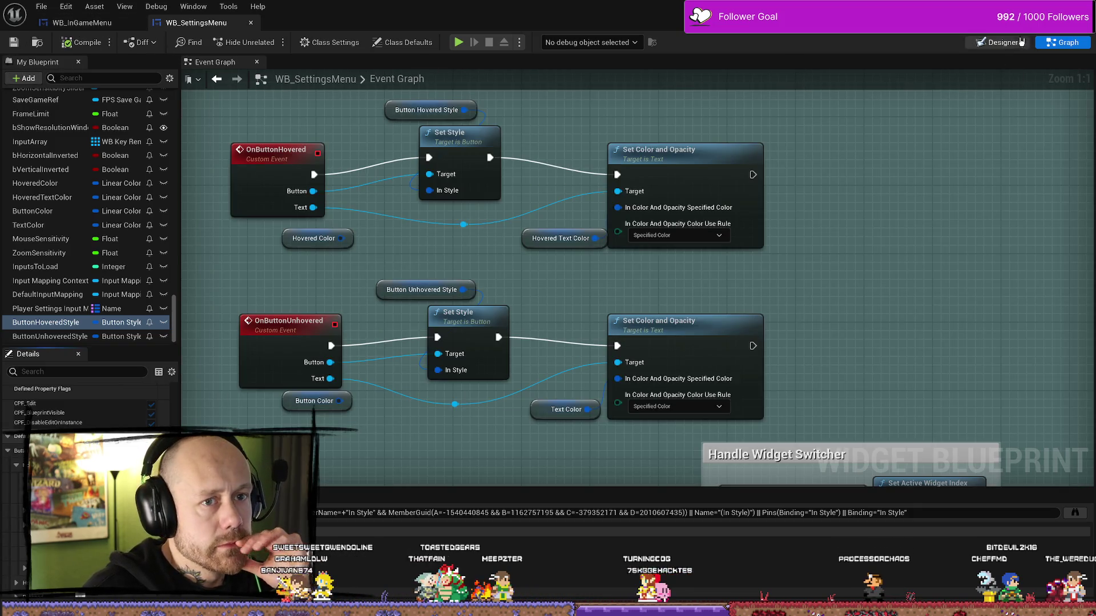
left_click_drag(1008, 23, 710, 90)
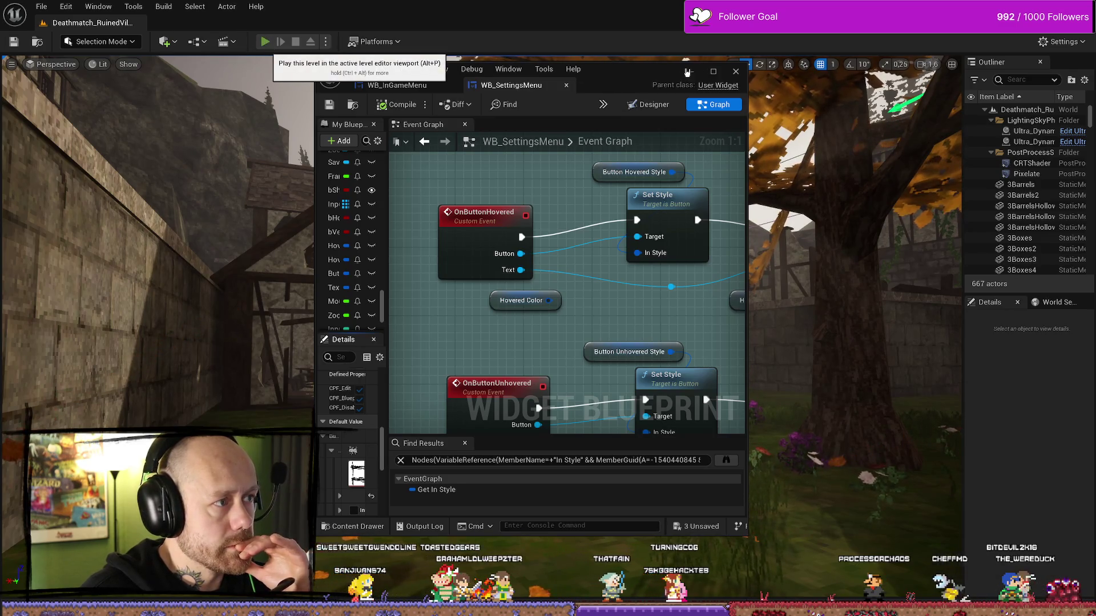
left_click(265, 41)
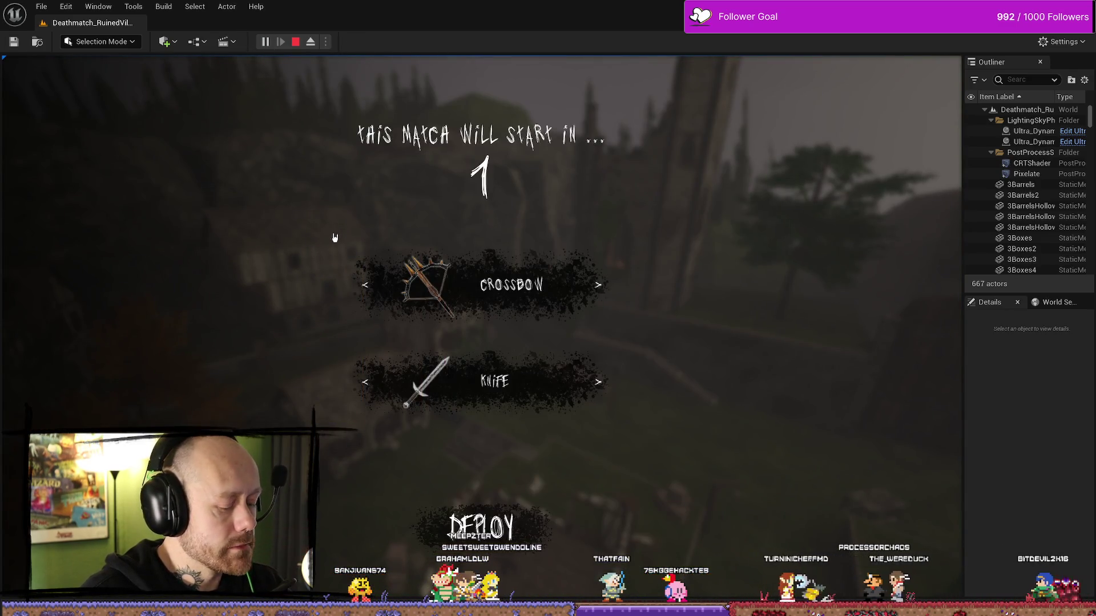
key("Escape")
left_click(202, 201)
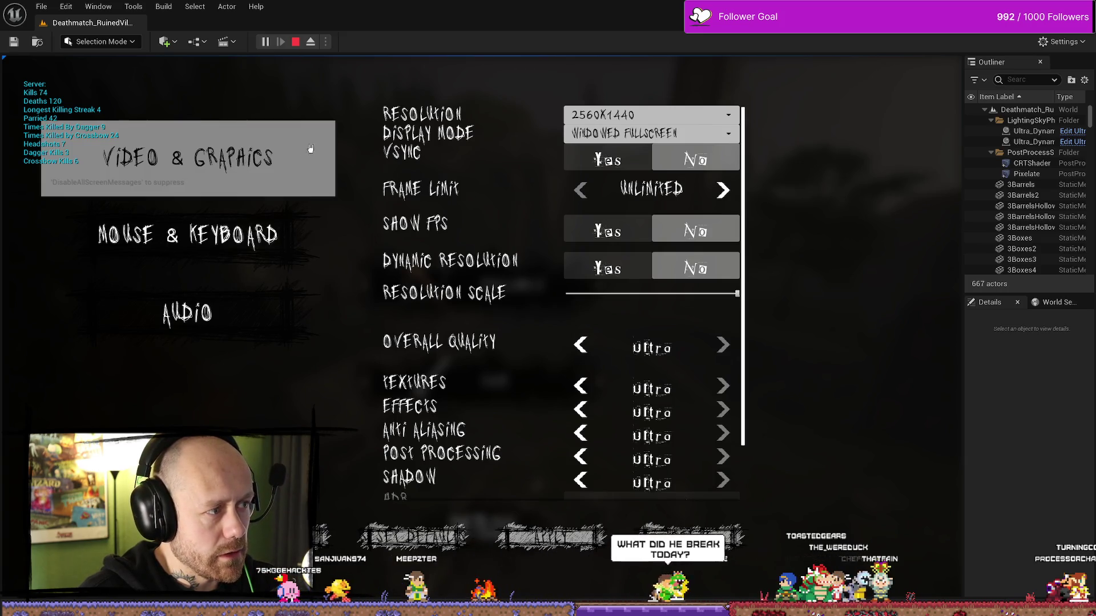
Switch between the Mouse & Keyboard, Audio and Video pages, then stop the play session
left_click(242, 242)
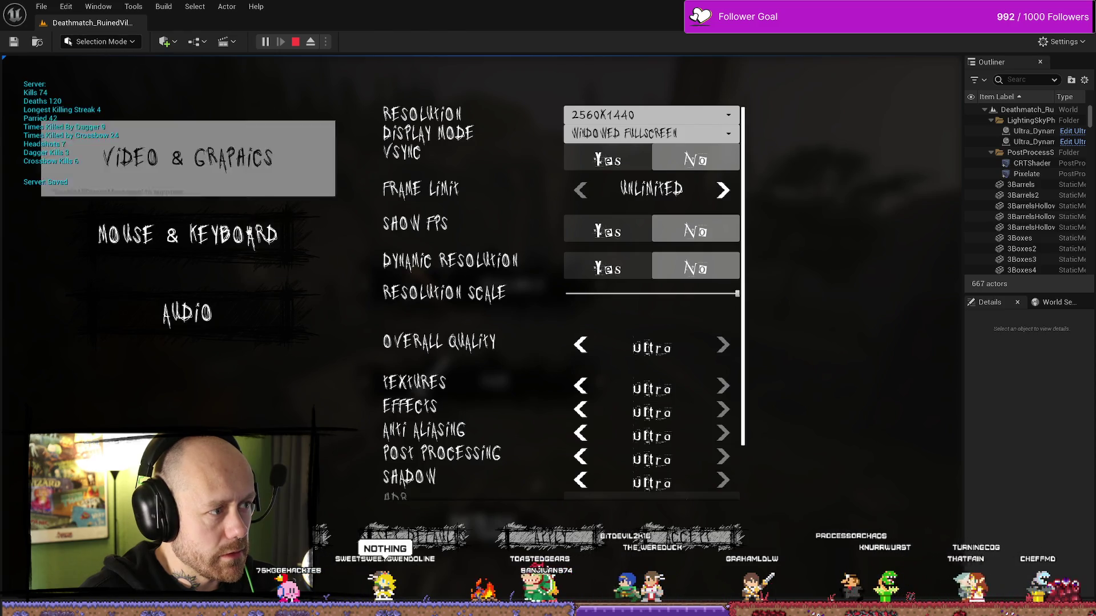
left_click(251, 303)
left_click(250, 236)
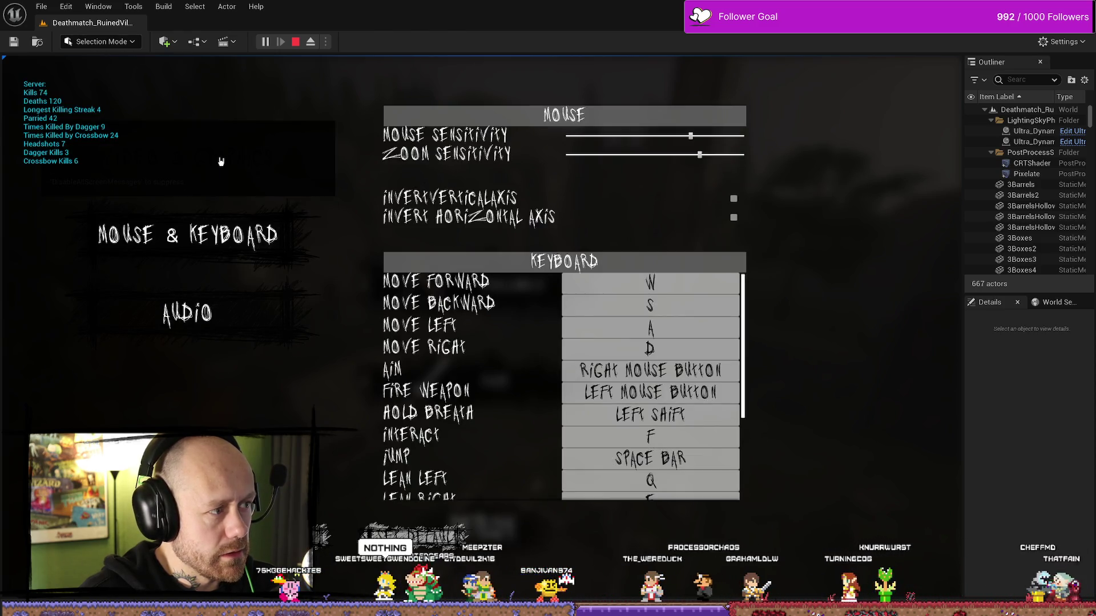
left_click(249, 154)
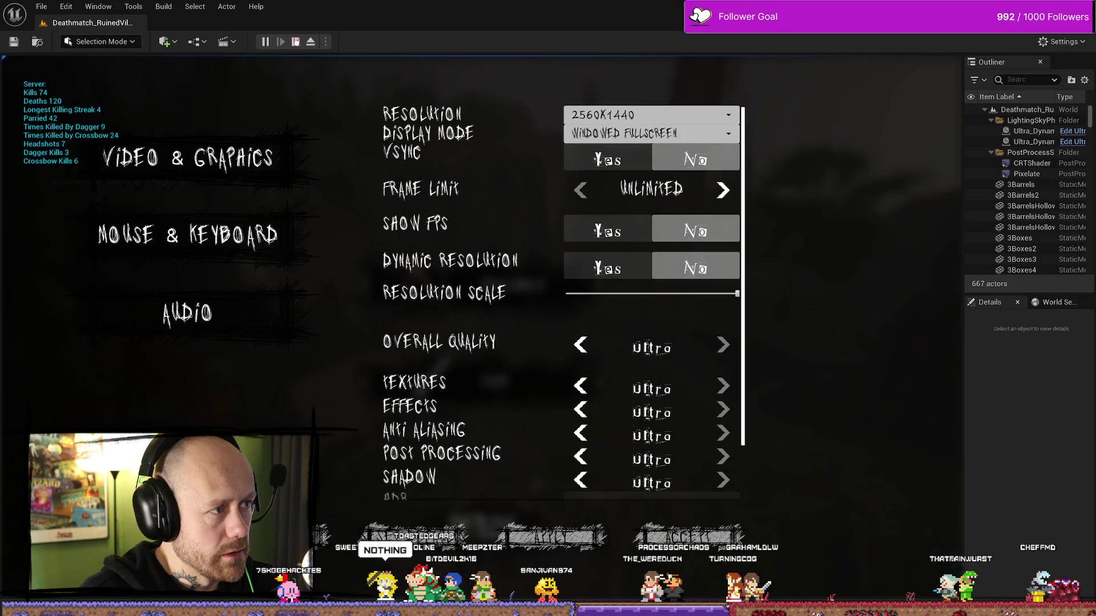
key("Escape")
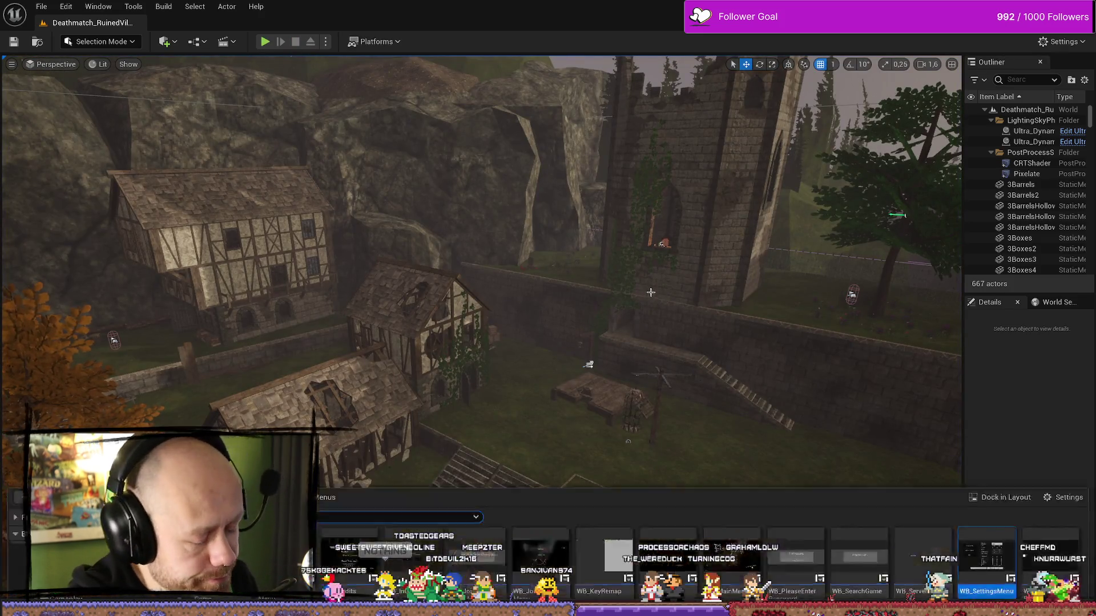
Reopen WB_SettingsMenu from the Content Drawer at full editor size
key("ctrl+space")
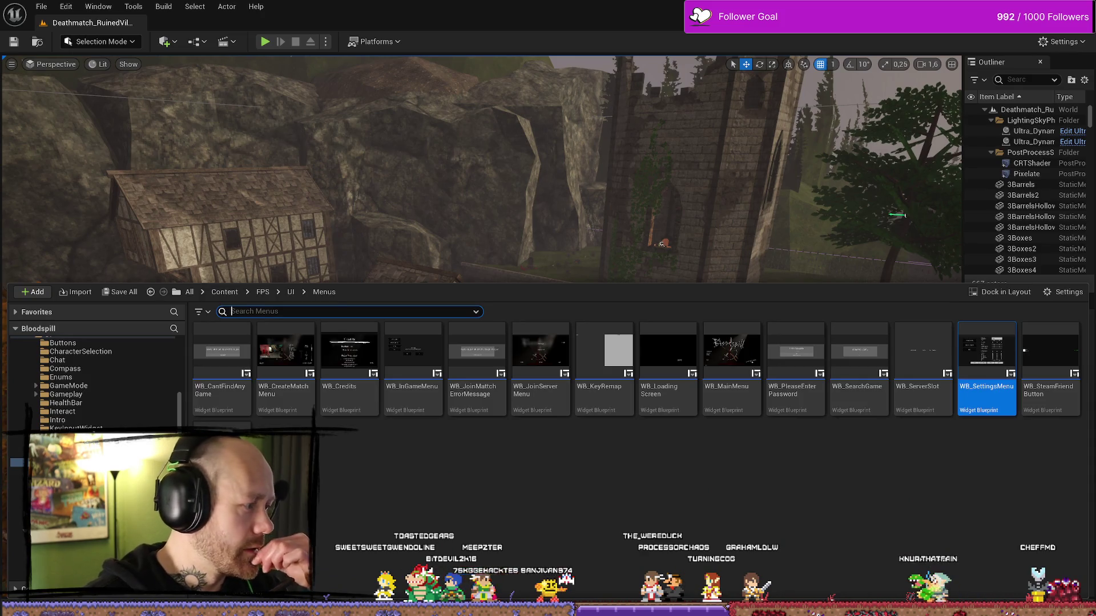
double_click(986, 356)
left_click(712, 78)
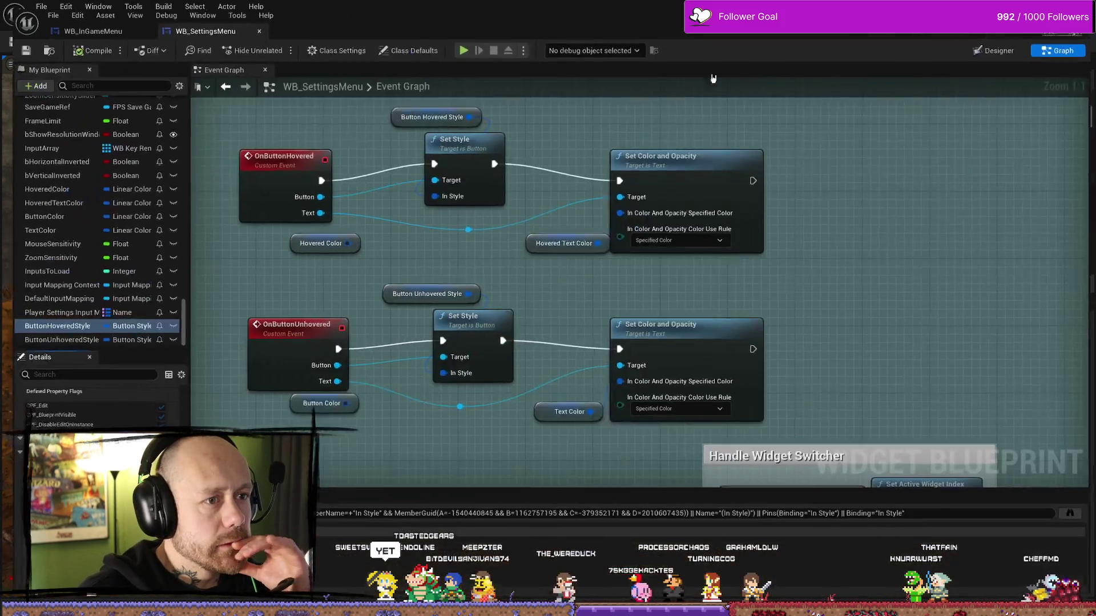
scroll(688, 301, "down", 2)
scroll(651, 274, "down", 2)
scroll(605, 234, "down", 1)
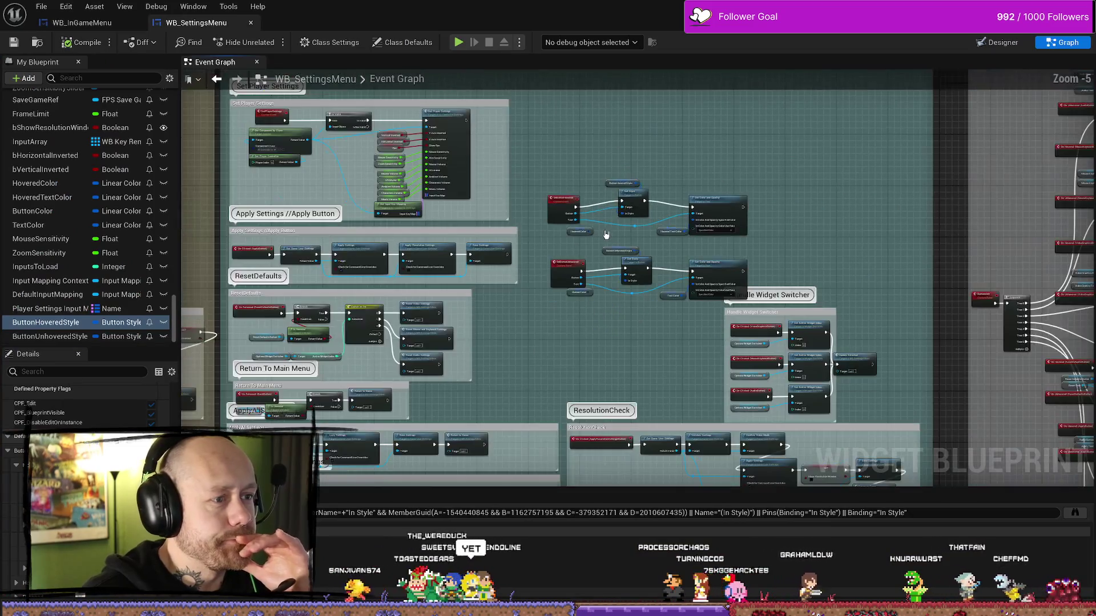
scroll(605, 234, "up", 5)
Select the Button Hovered Style node and review its image tint colour without changing it
left_click(589, 222)
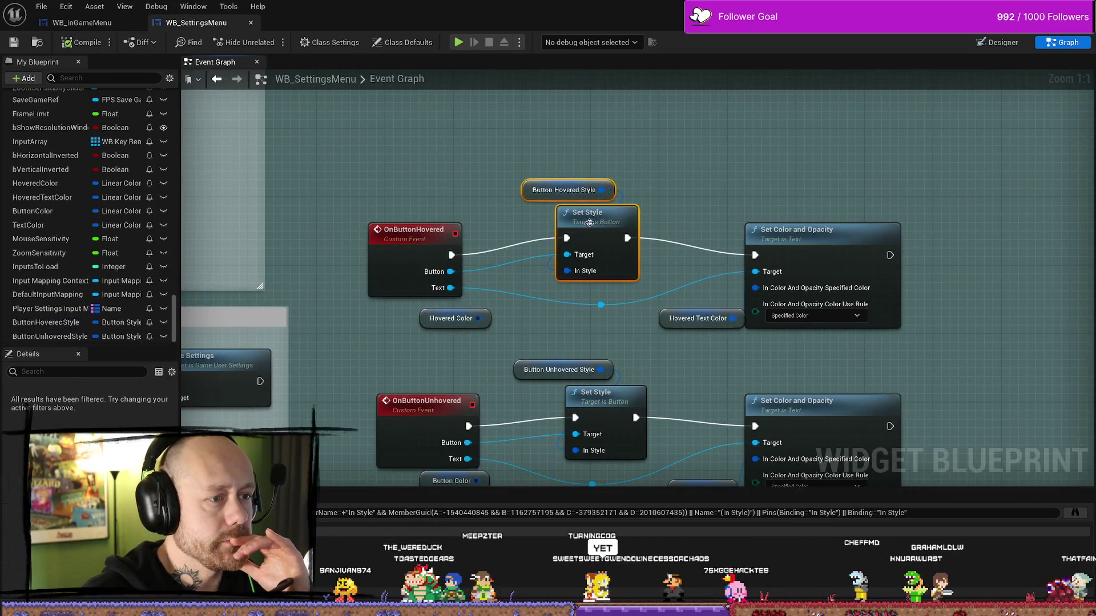
left_click_drag(590, 222, 589, 230)
left_click(415, 232)
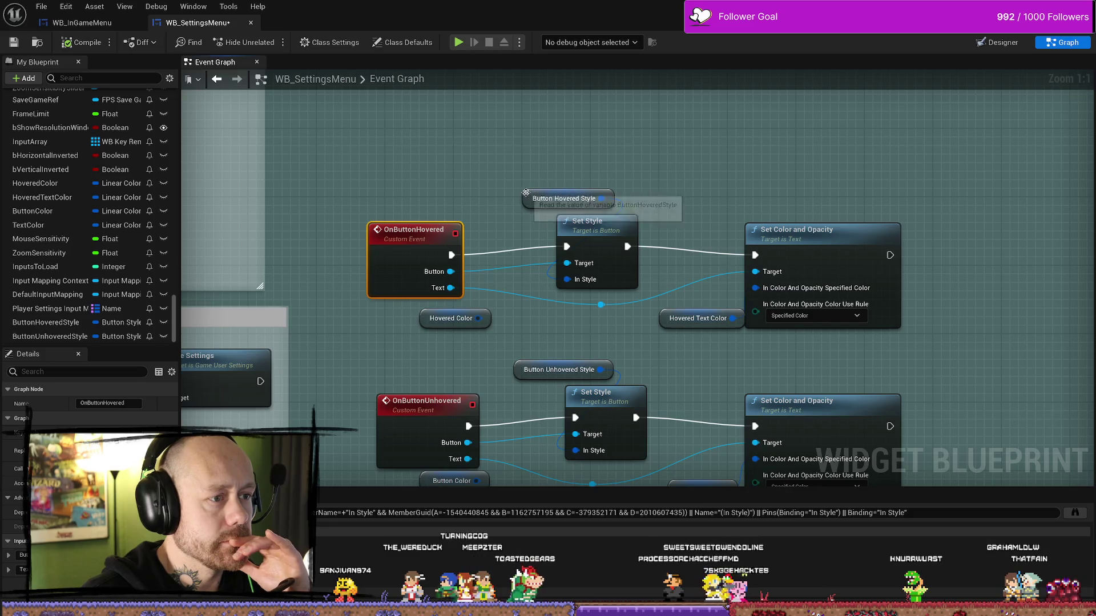
left_click(526, 196)
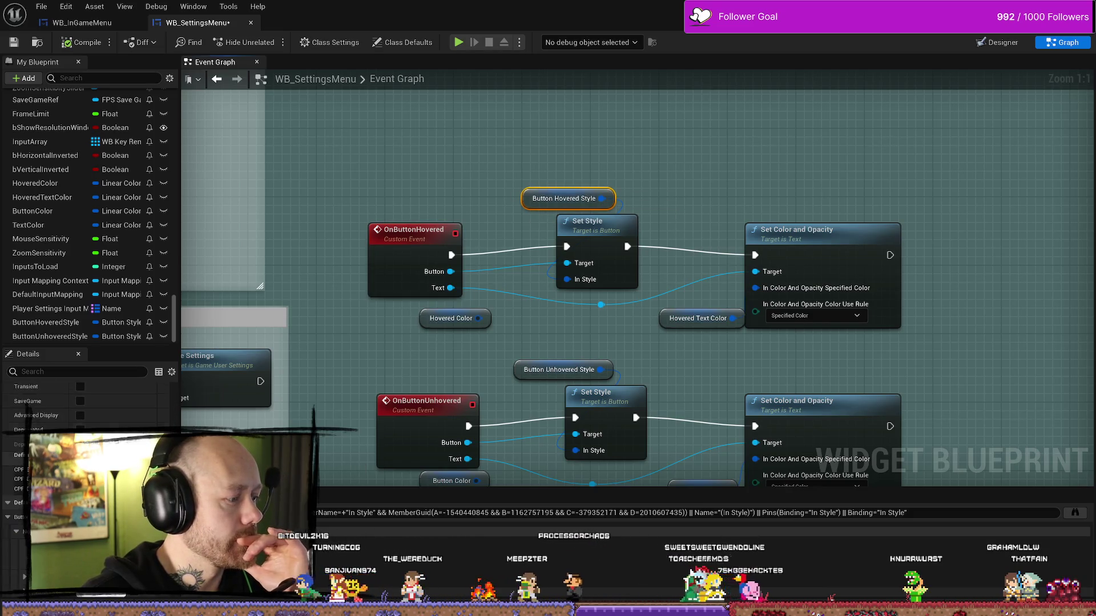
scroll(85, 403, "down", 3)
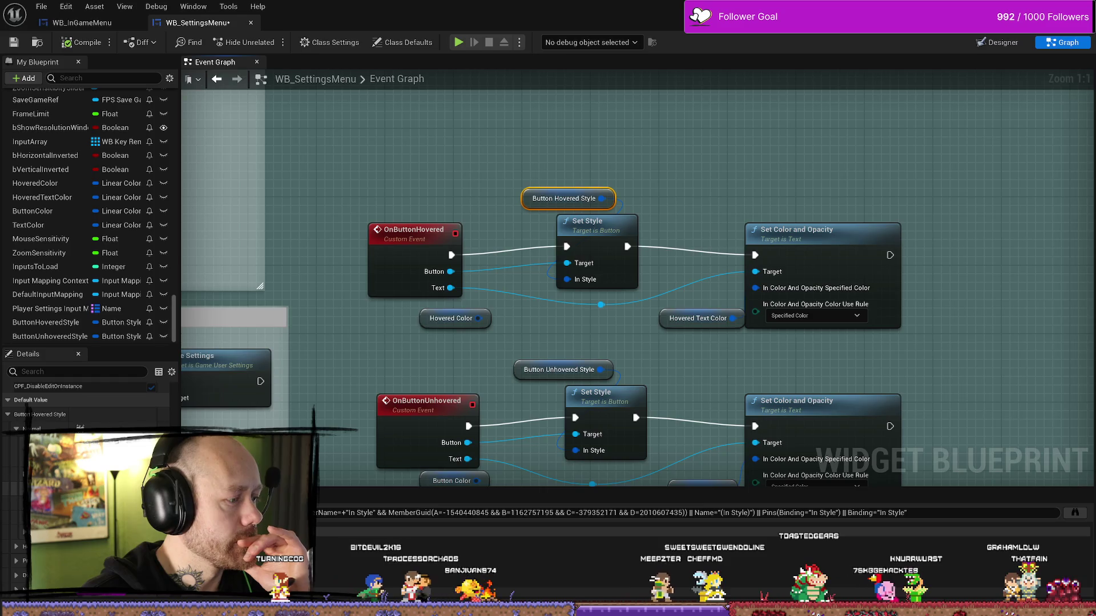
left_click(128, 428)
key("Escape")
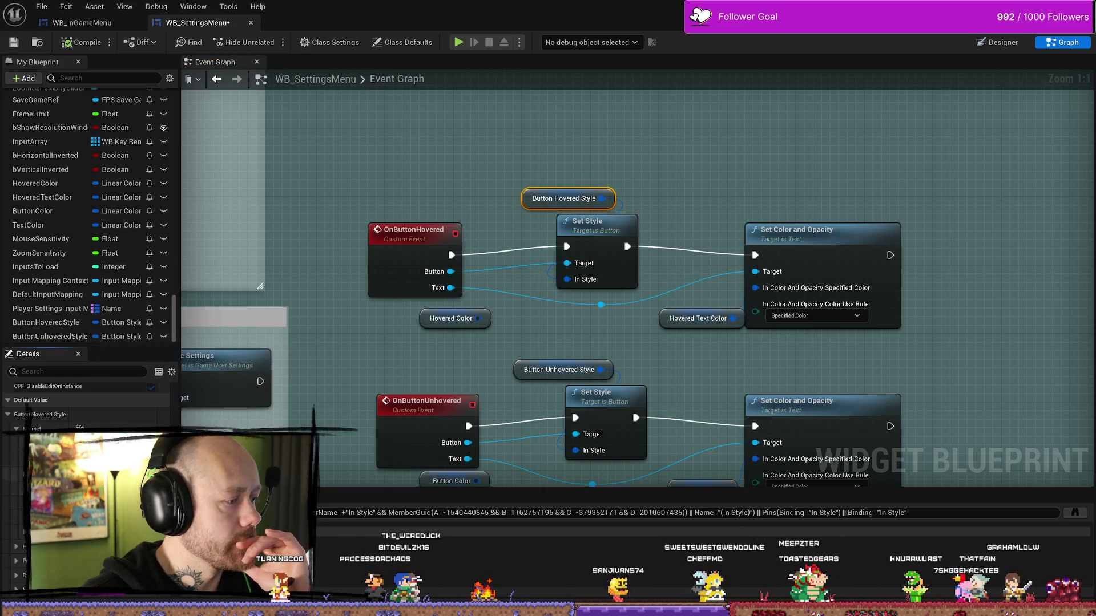
scroll(16, 565, "down", 3)
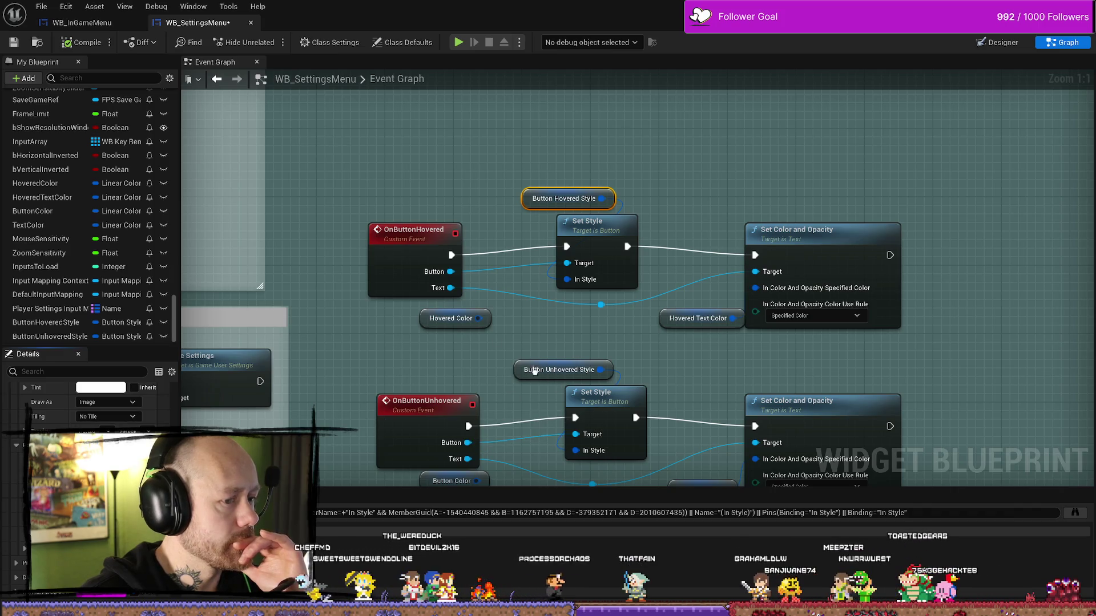
Pan the event graph from Handle Widget Switcher onto the Settings Buttons Effects hover and unhover calls
left_click_drag(534, 370, 587, 401)
left_click_drag(641, 357, 603, 322)
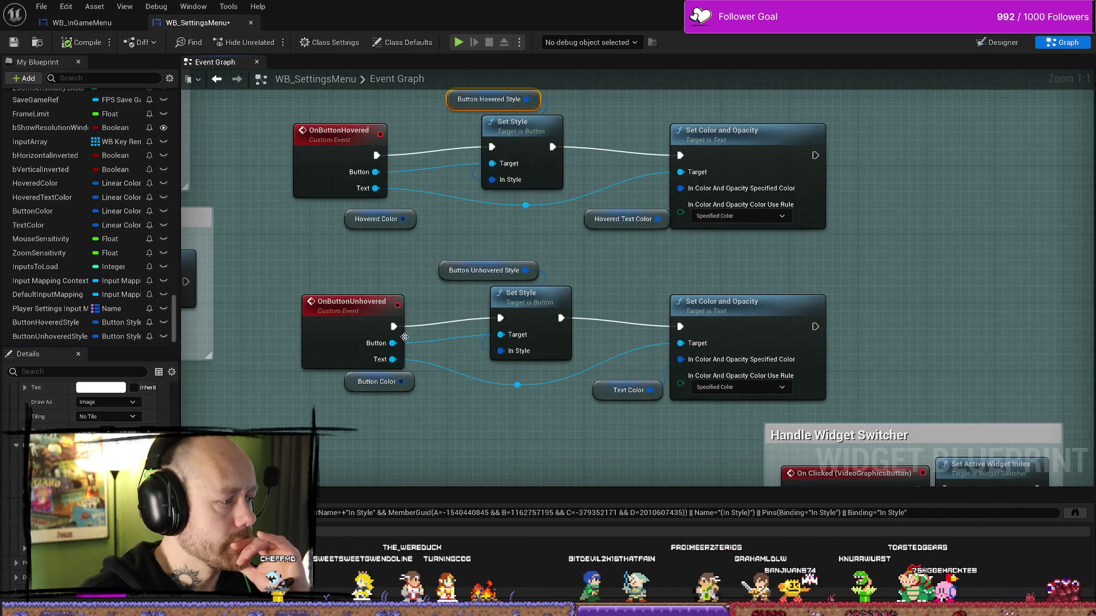
scroll(624, 282, "down", 8)
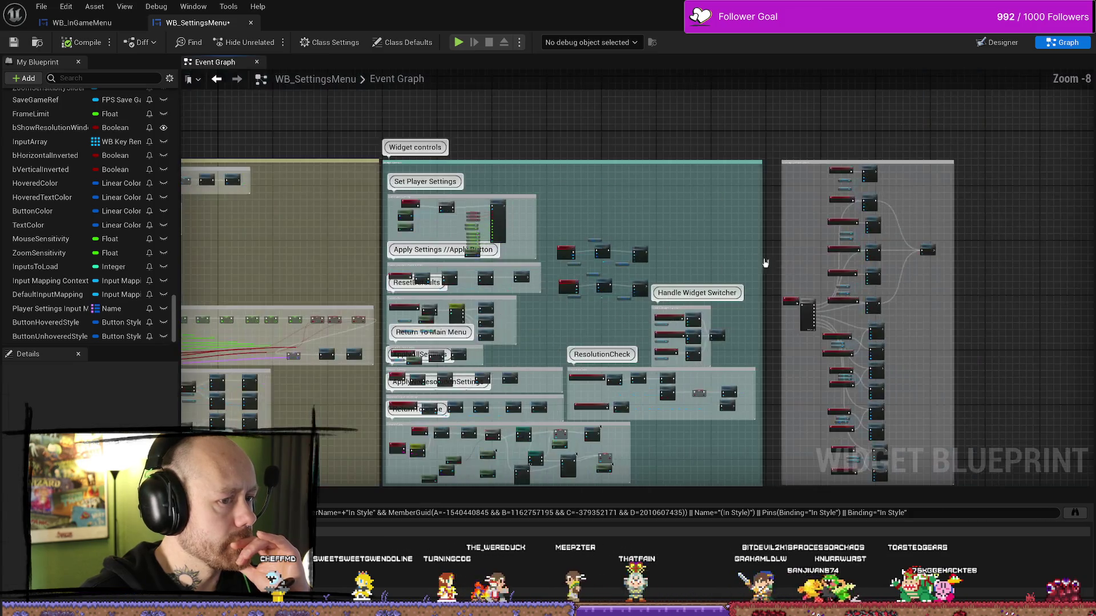
scroll(657, 277, "up", 6)
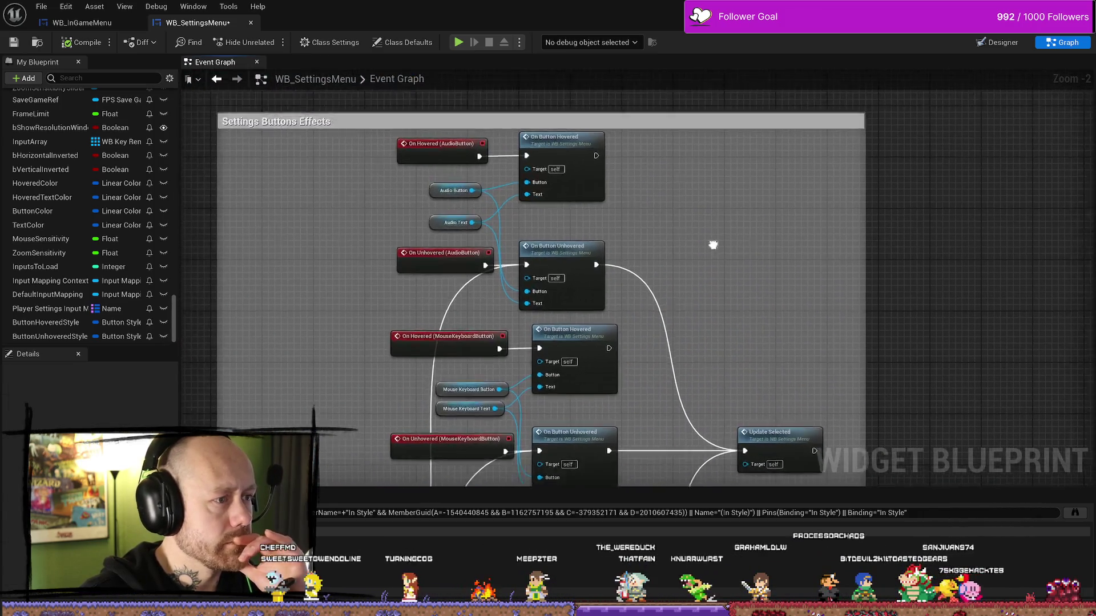
left_click_drag(477, 226, 429, 225)
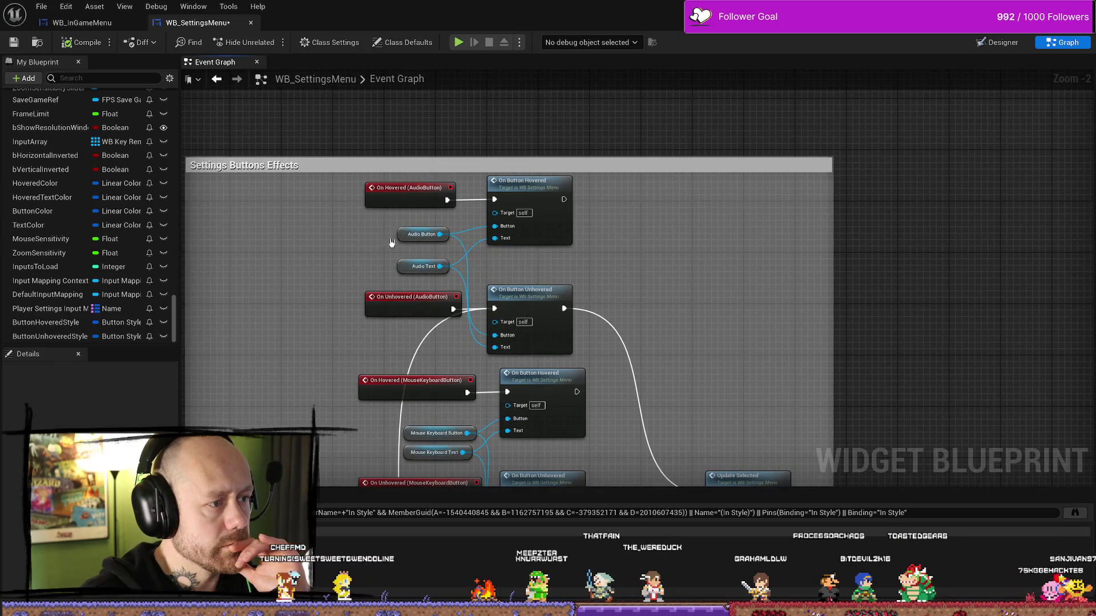
left_click_drag(385, 277, 334, 216)
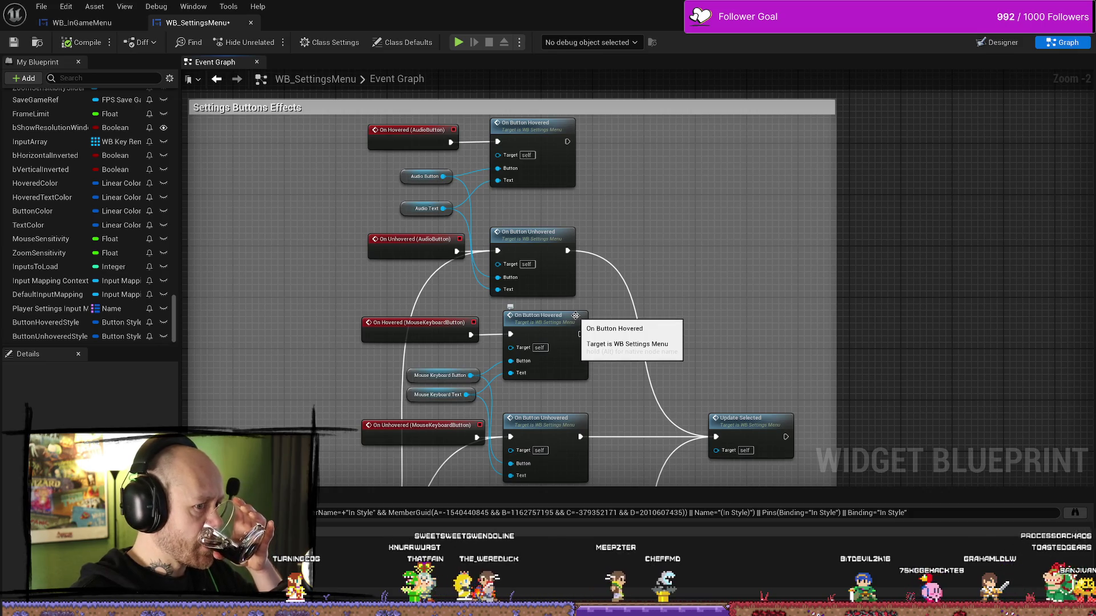
left_click_drag(576, 316, 620, 319)
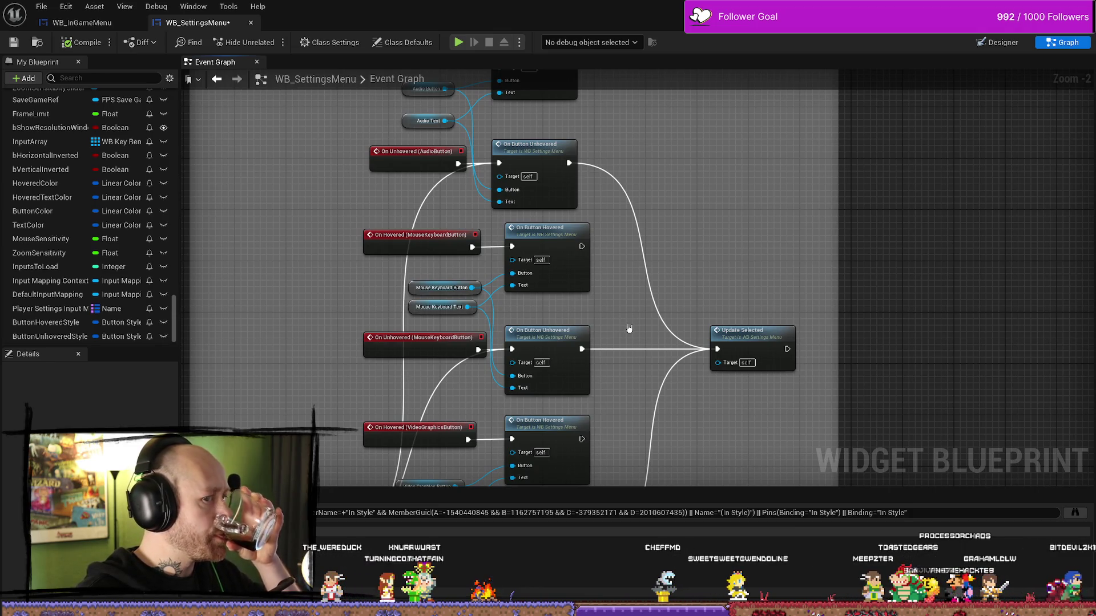
Jump to the Update Selected event definition and bring its Set Background Color nodes into view
double_click(746, 339)
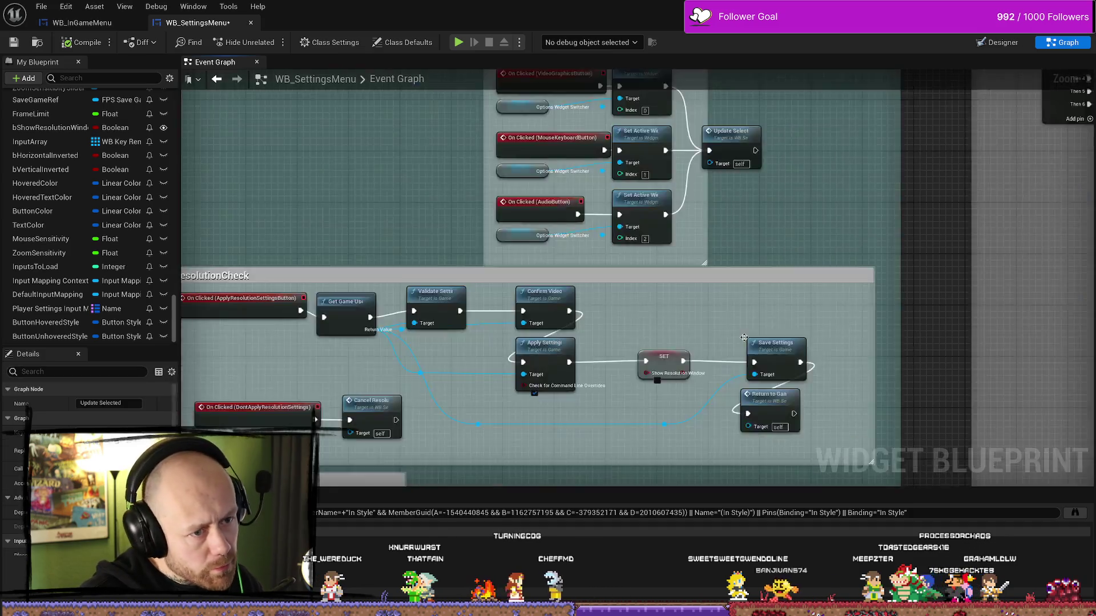
left_click_drag(773, 228, 670, 235)
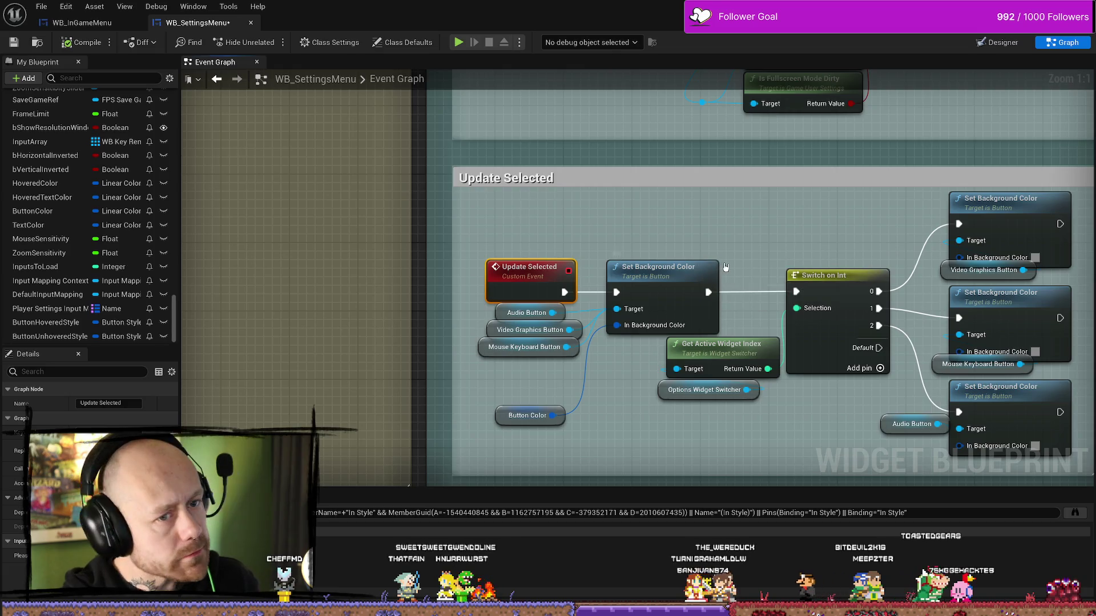
left_click_drag(775, 263, 695, 261)
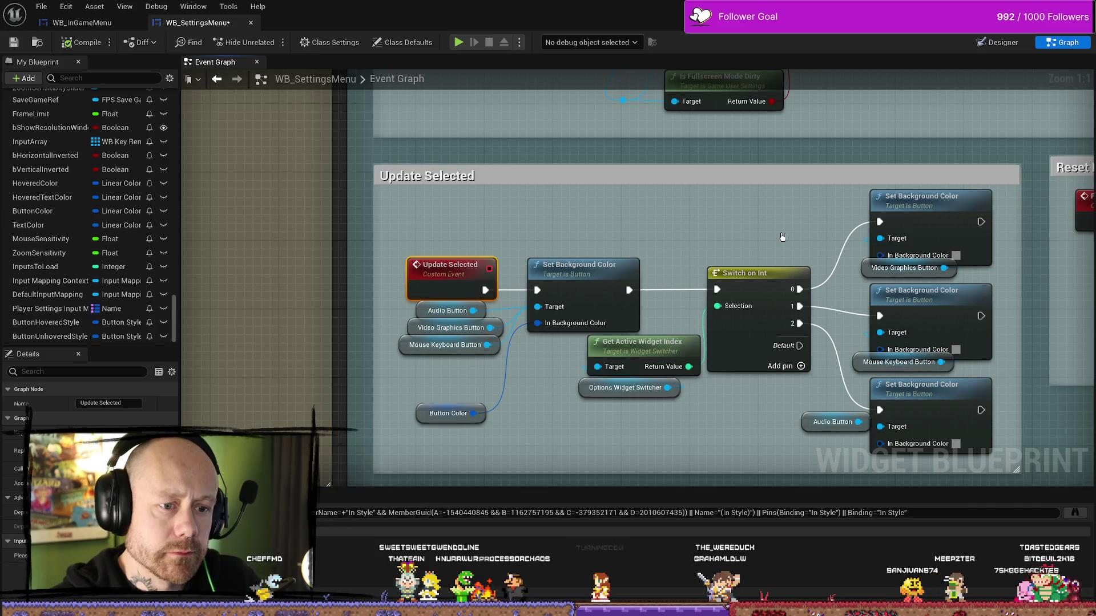
left_click_drag(860, 281, 778, 206)
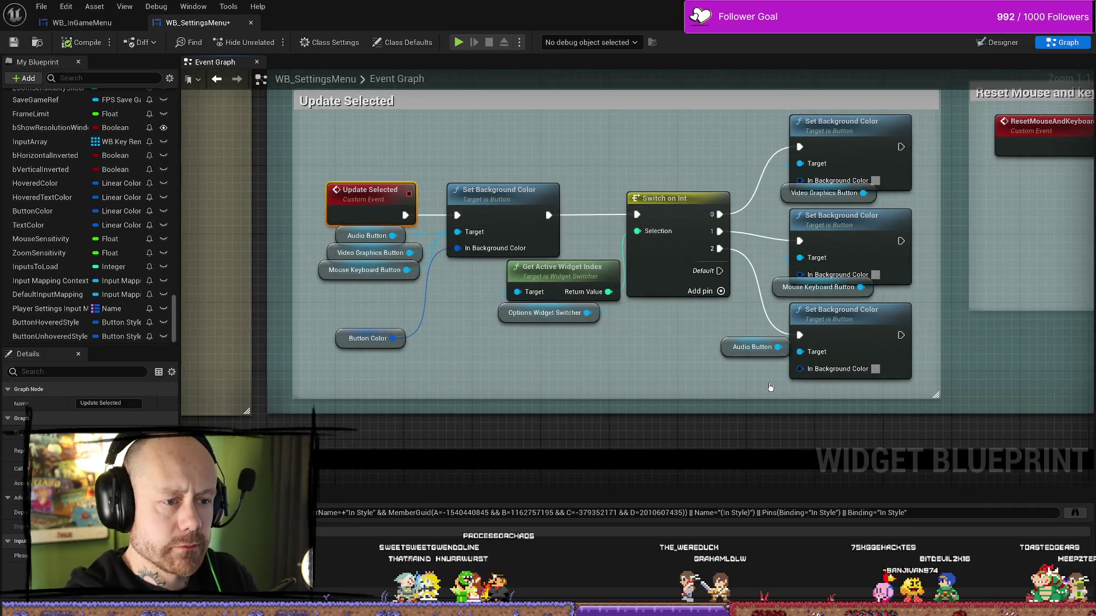
Move the Audio Button getter lower in Update Selected and shrink the editor to show the level
mouse_move(726, 350)
left_mouse_down()
mouse_move(712, 375)
mouse_move(676, 348)
left_mouse_up()
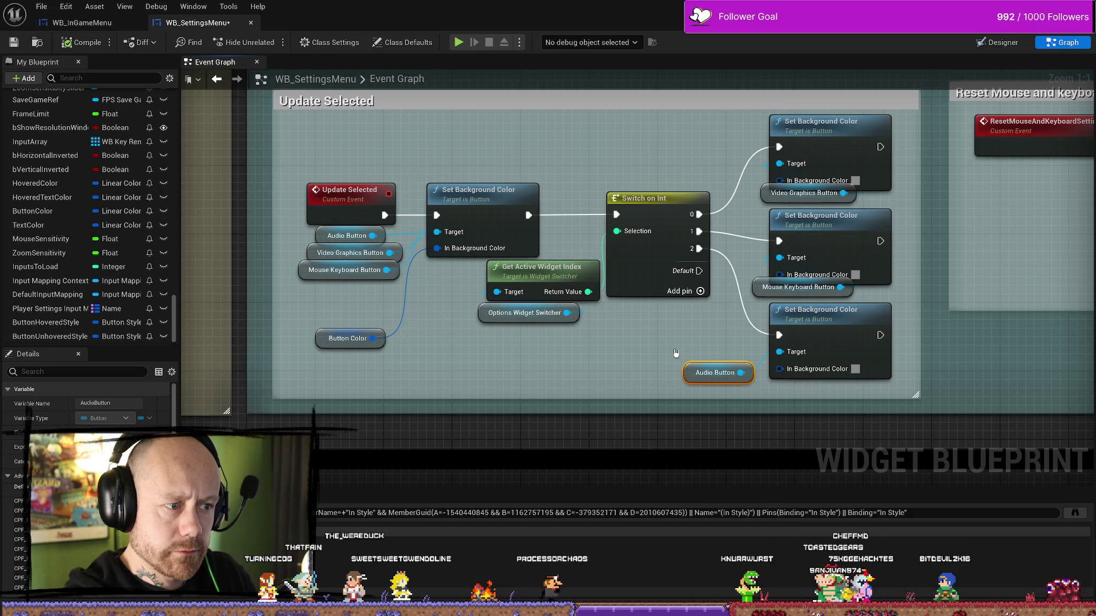
scroll(676, 353, "down", 3)
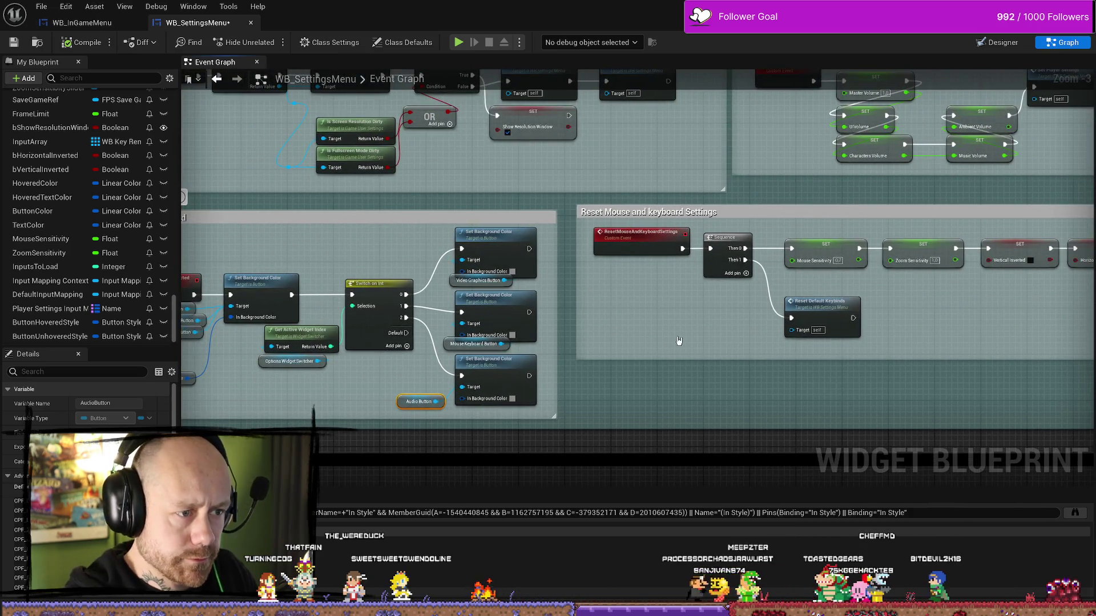
left_click_drag(698, 342, 856, 342)
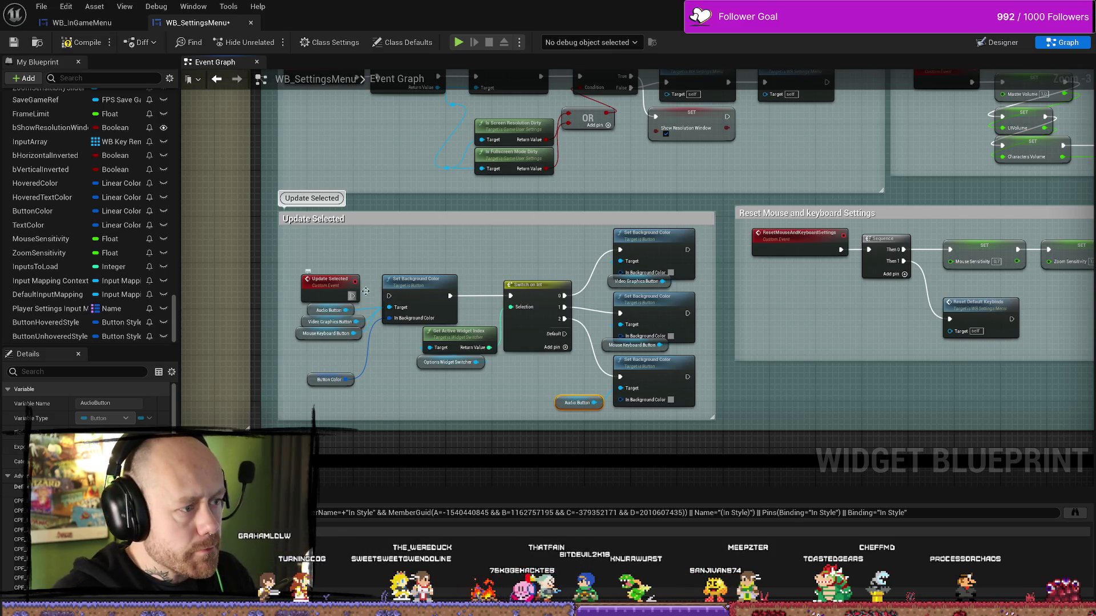
double_click(274, 20)
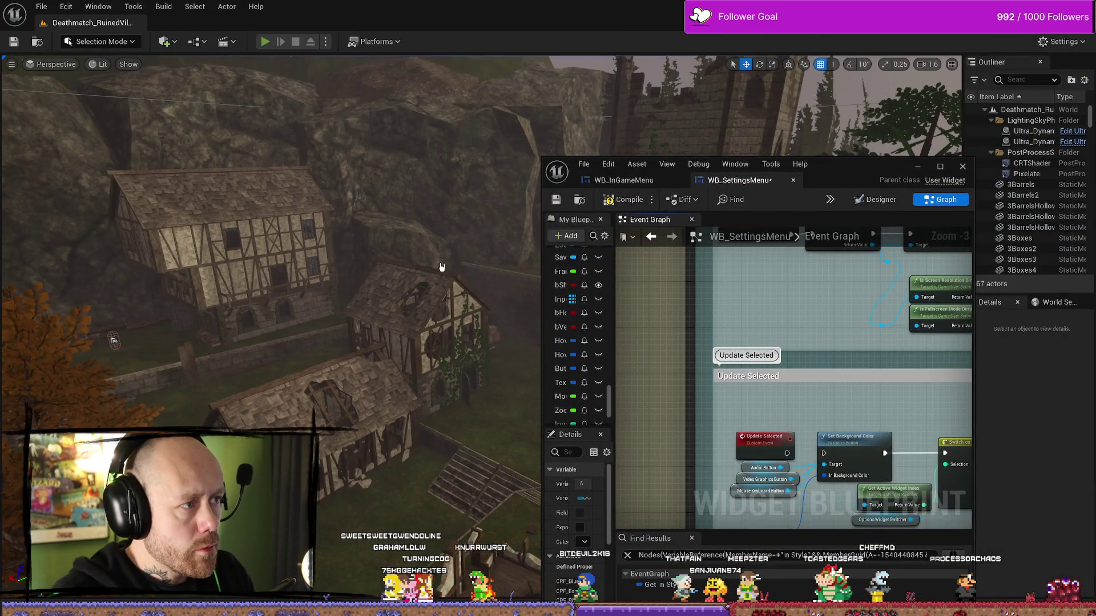
Play-test opening Settings from the pause menu, then stop and restore the full-size blueprint editor
key("alt+p")
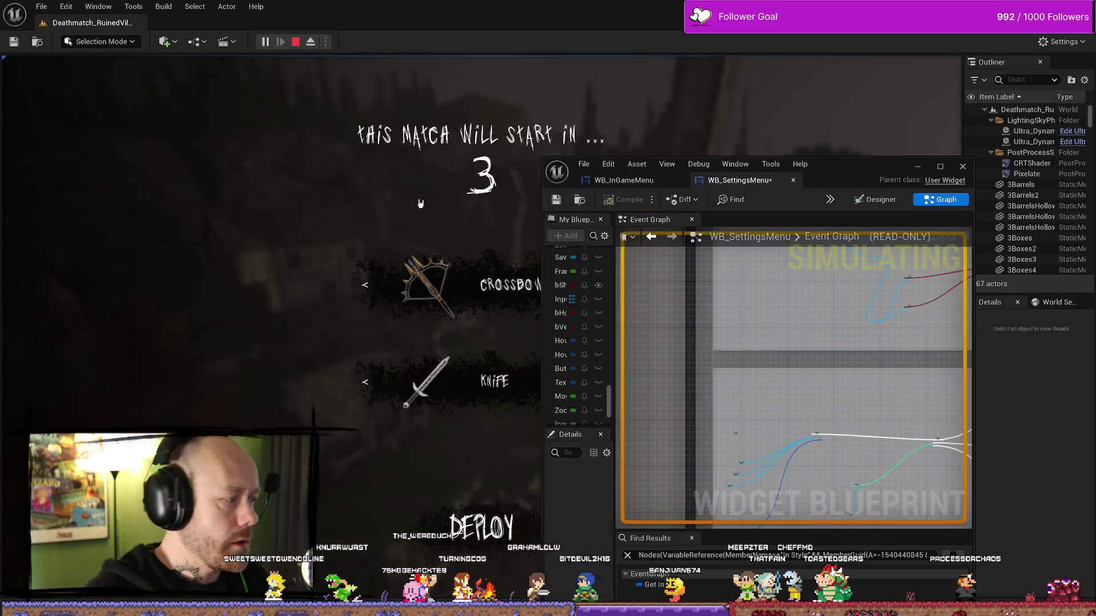
key("Escape")
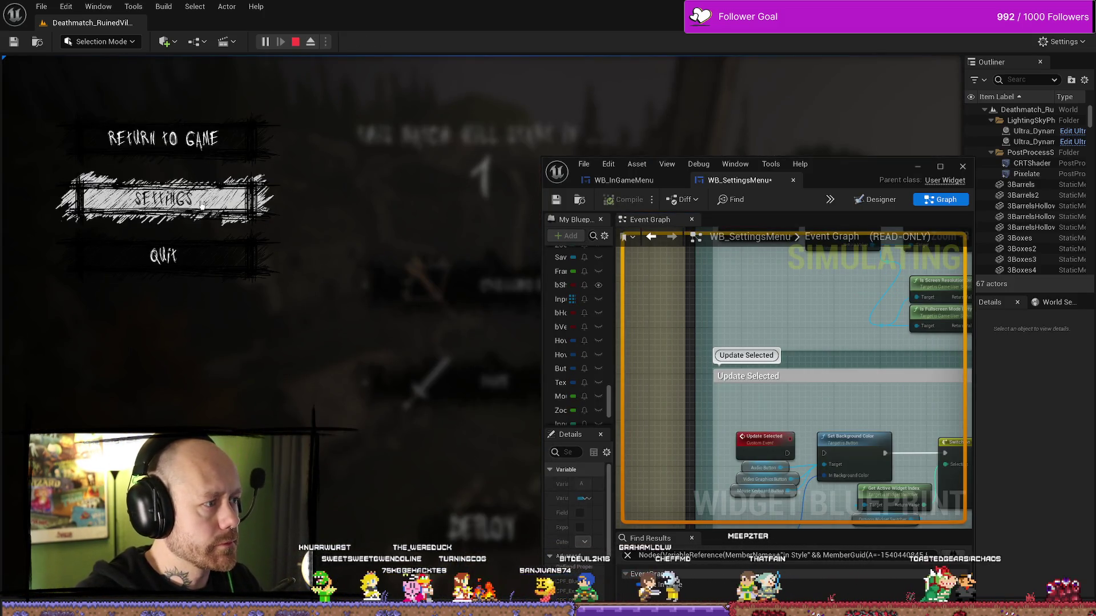
left_click(202, 203)
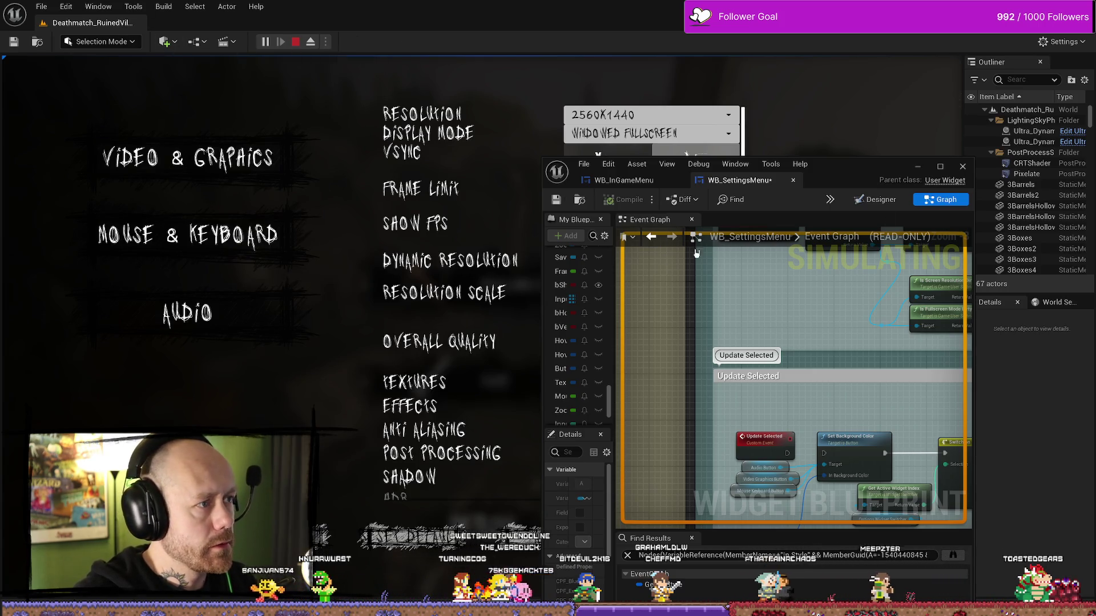
key("Escape")
left_click(865, 166)
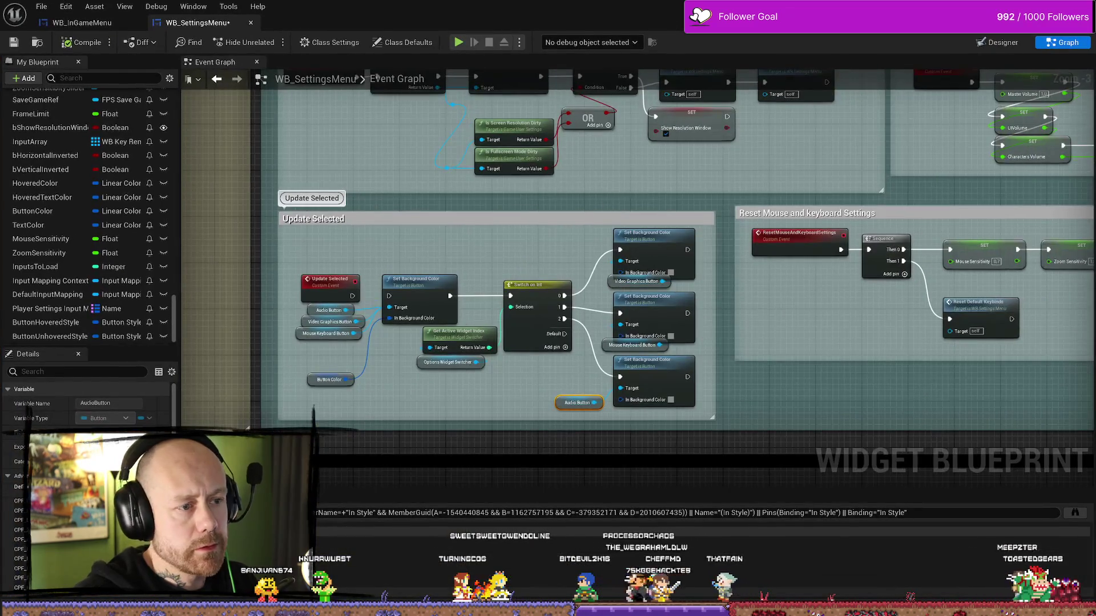
scroll(703, 297, "down", 3)
scroll(702, 296, "down", 2)
scroll(702, 296, "down", 2)
scroll(702, 296, "down", 3)
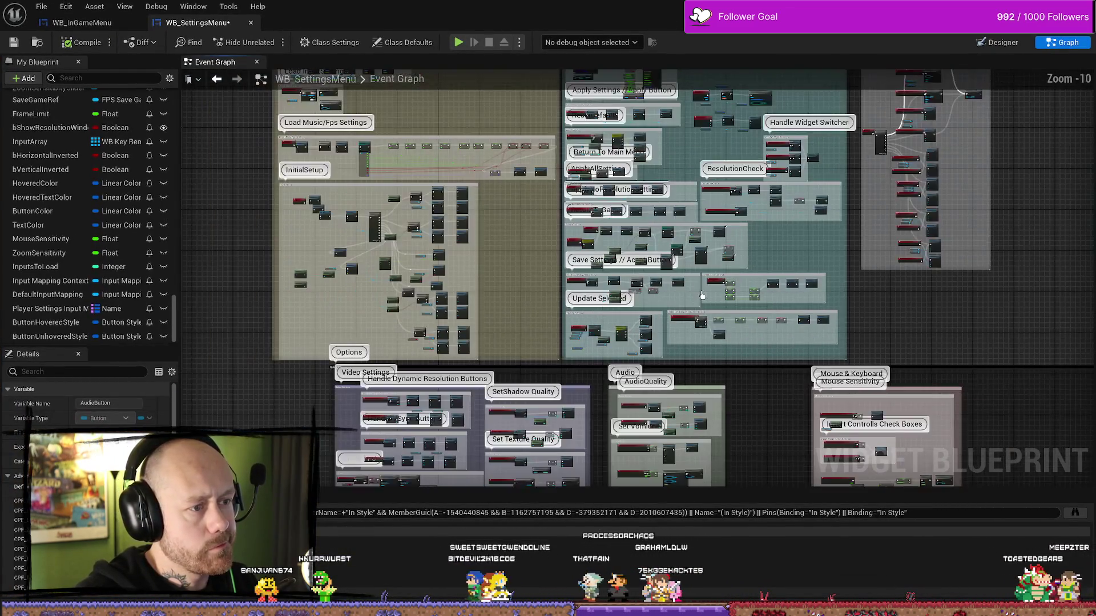
scroll(614, 266, "up", 5)
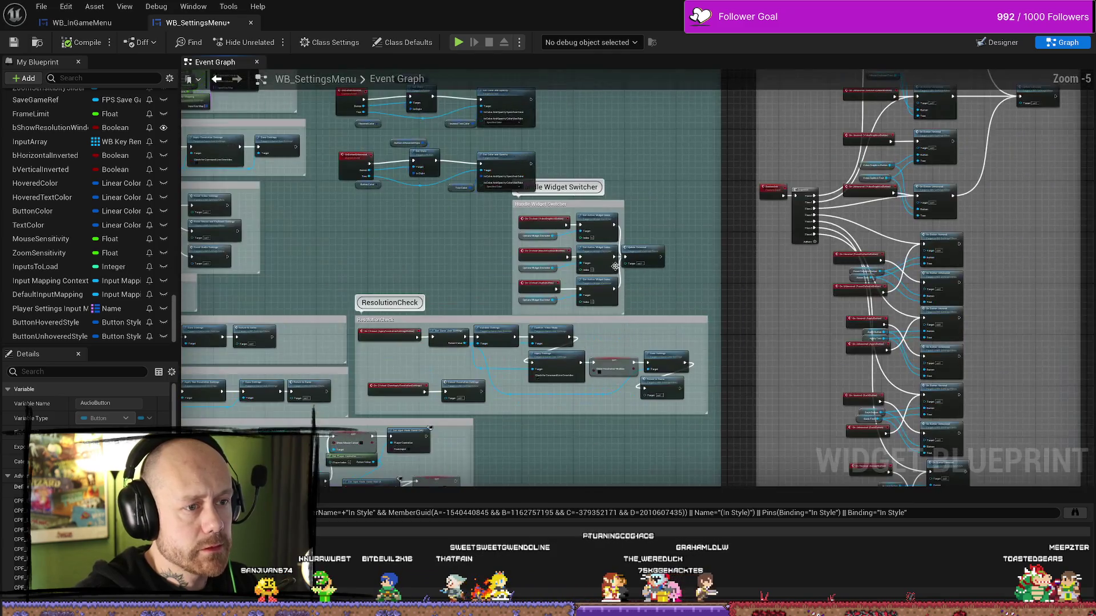
scroll(448, 216, "up", 4)
scroll(382, 269, "down", 2)
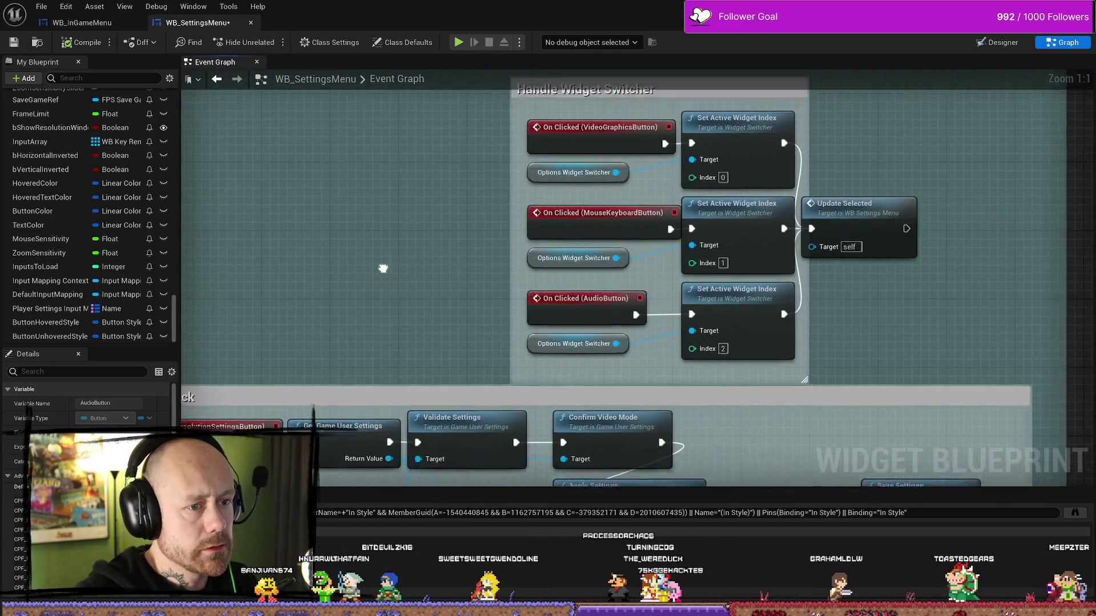
Pan past Apply Settings and Set Player Settings back to the OnButtonHovered and OnButtonUnhovered events
left_click_drag(380, 248, 694, 315)
left_click_drag(494, 283, 602, 391)
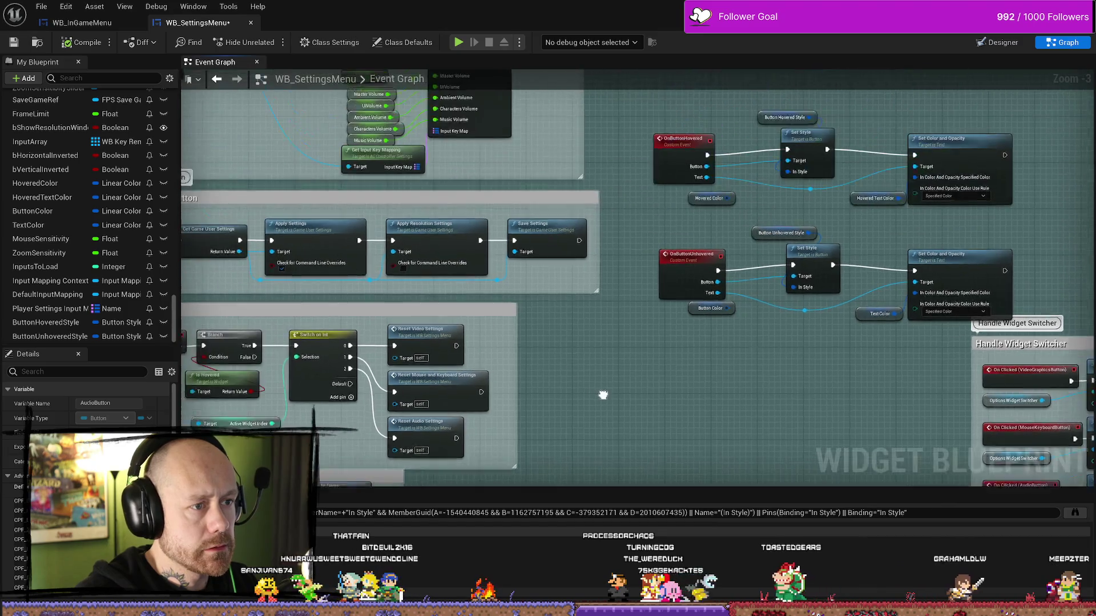
left_click_drag(660, 232, 722, 301)
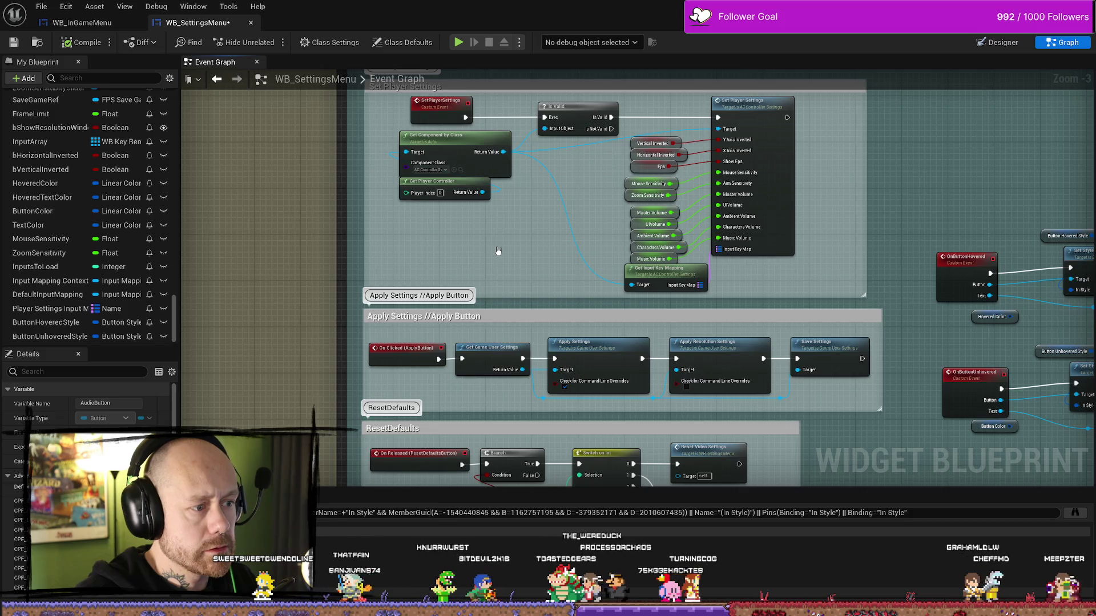
mouse_move(497, 251)
left_mouse_down()
mouse_move(471, 183)
mouse_move(508, 292)
left_mouse_up()
scroll(529, 289, "down", 1)
scroll(582, 265, "up", 2)
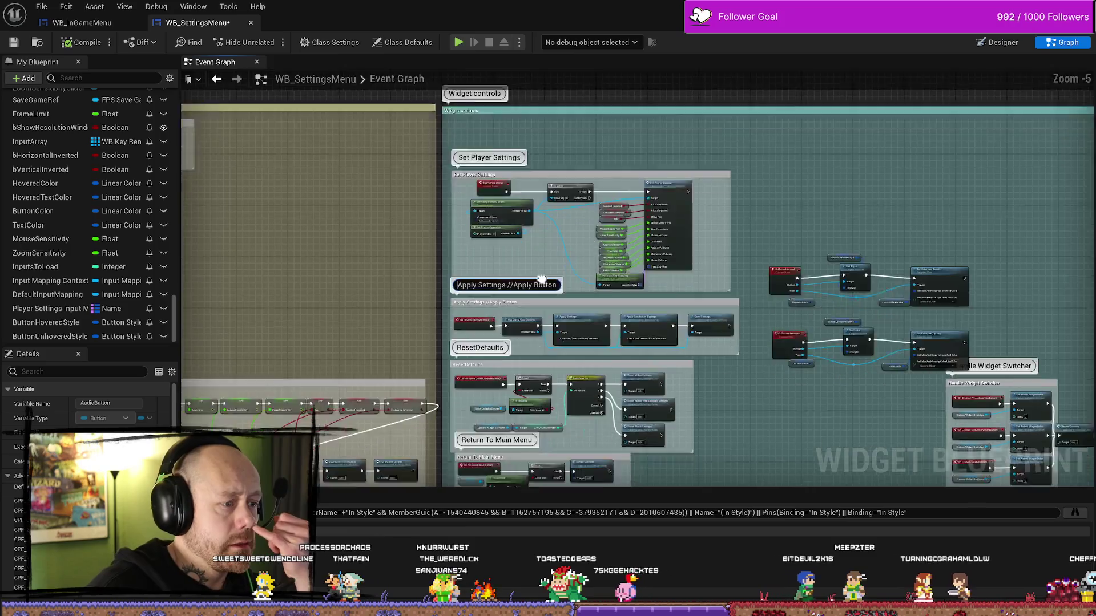
scroll(633, 248, "up", 1)
scroll(688, 227, "up", 1)
left_click_drag(688, 226, 482, 253)
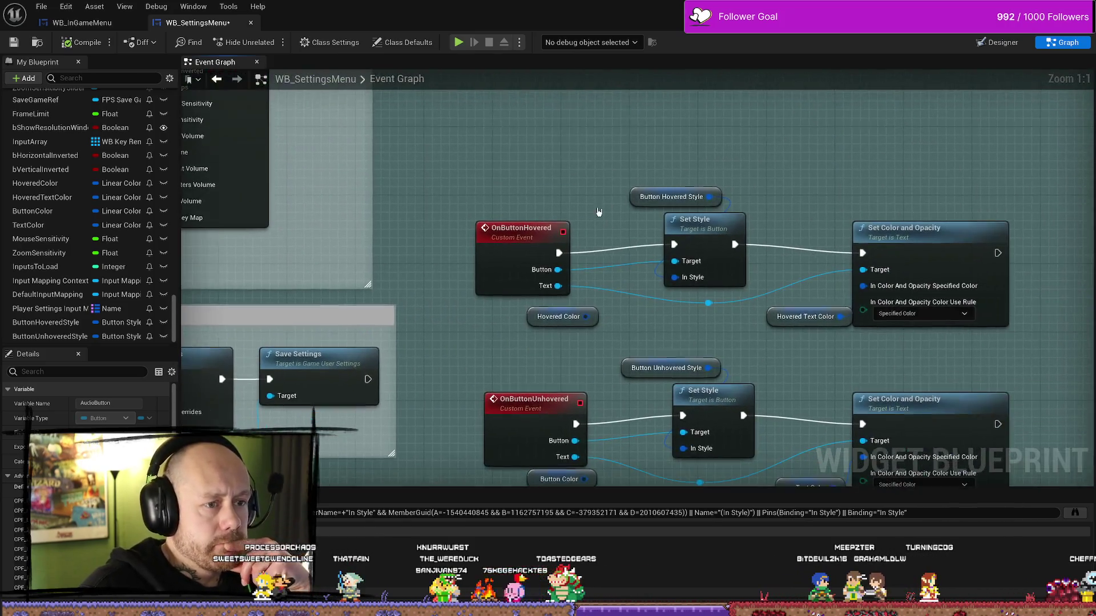
Find all references to the OnButtonHovered event and jump to its first call
right_click(524, 229)
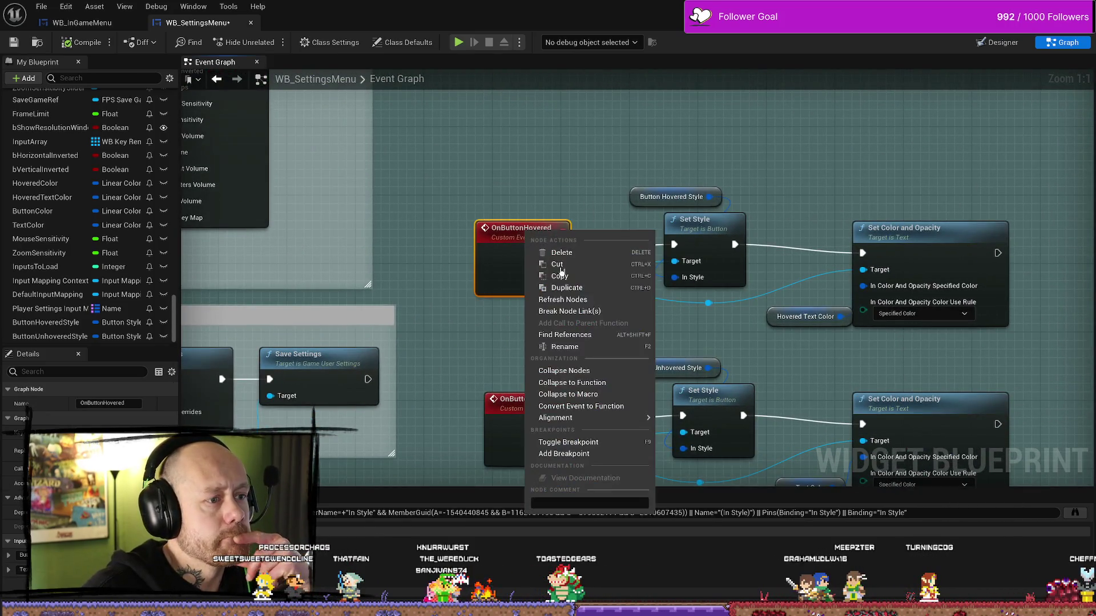
left_click(576, 335)
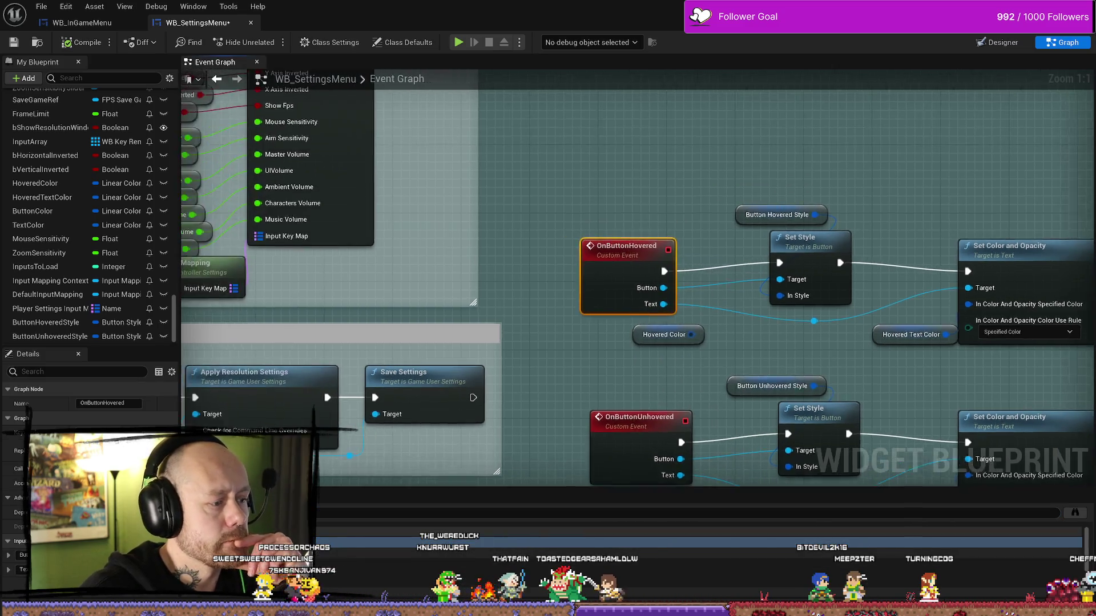
left_click_drag(576, 340, 690, 361)
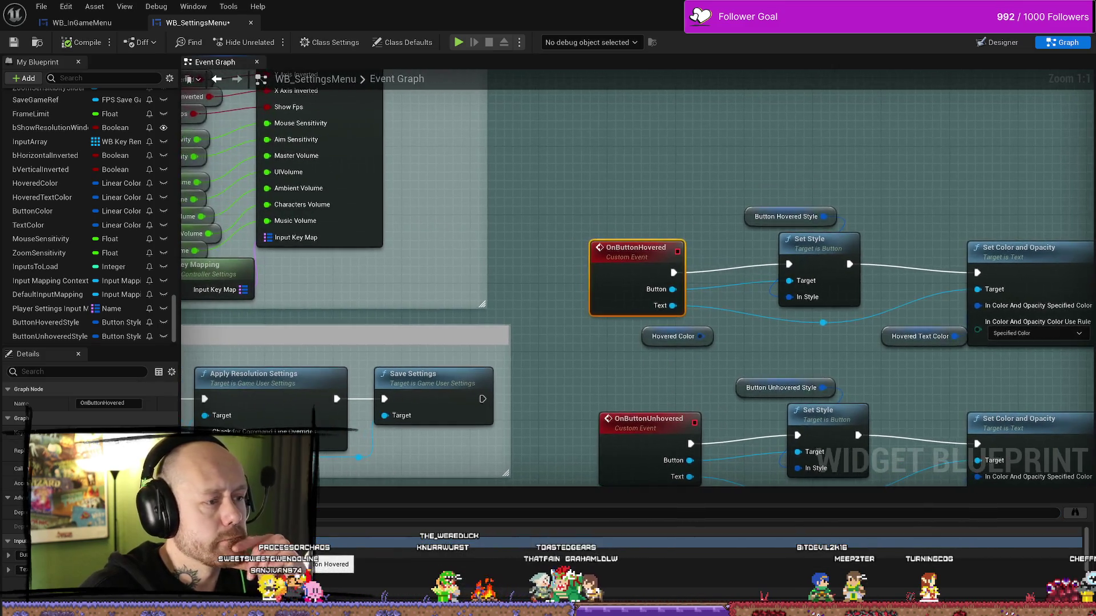
left_click(330, 565)
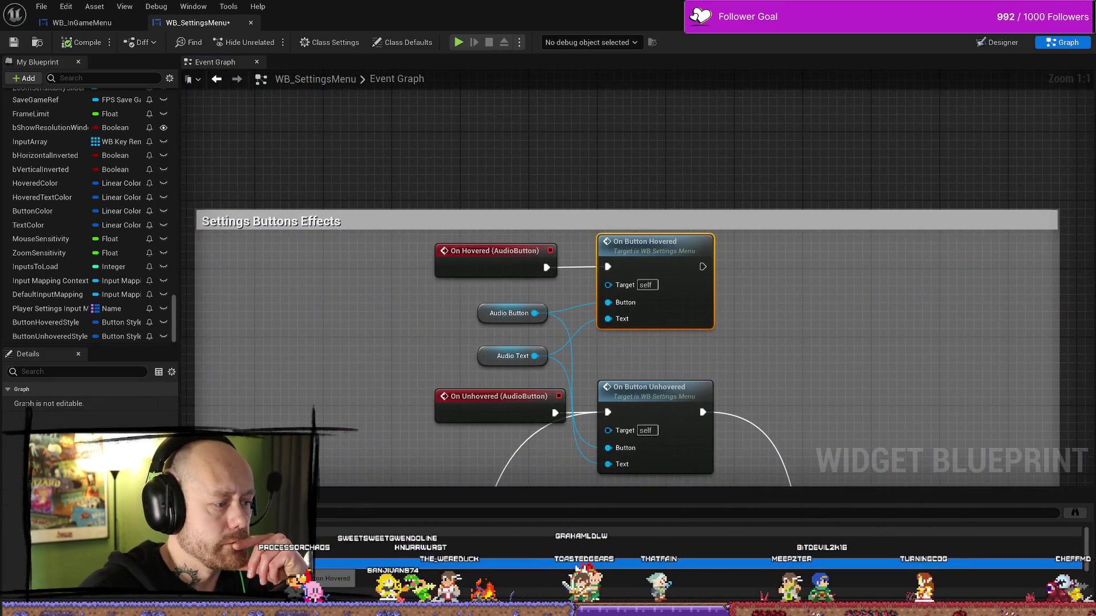
Step through the VideoGraphics, Back and ResetDefaults hover calls and select the ButtonsInit event
key("Down")
key("Down")
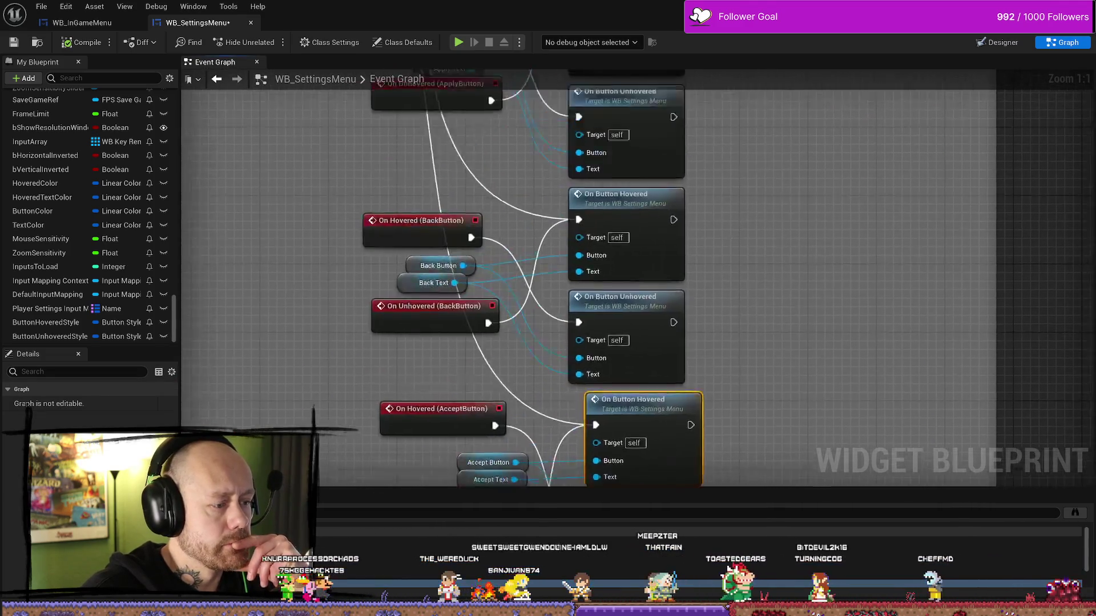
key("Down")
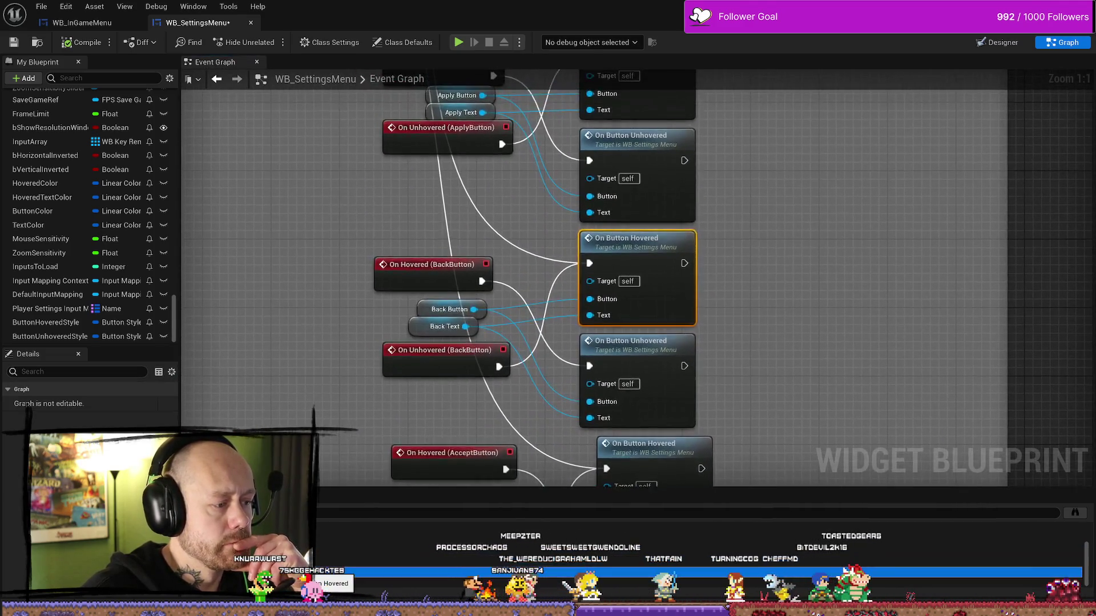
key("Down")
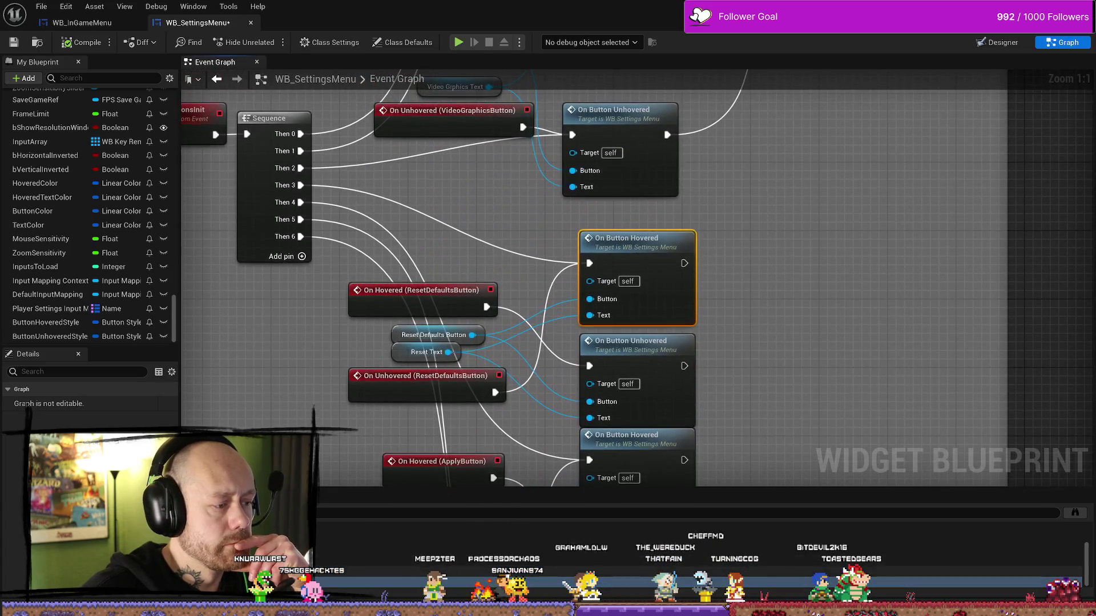
left_click(788, 302)
mouse_move(403, 169)
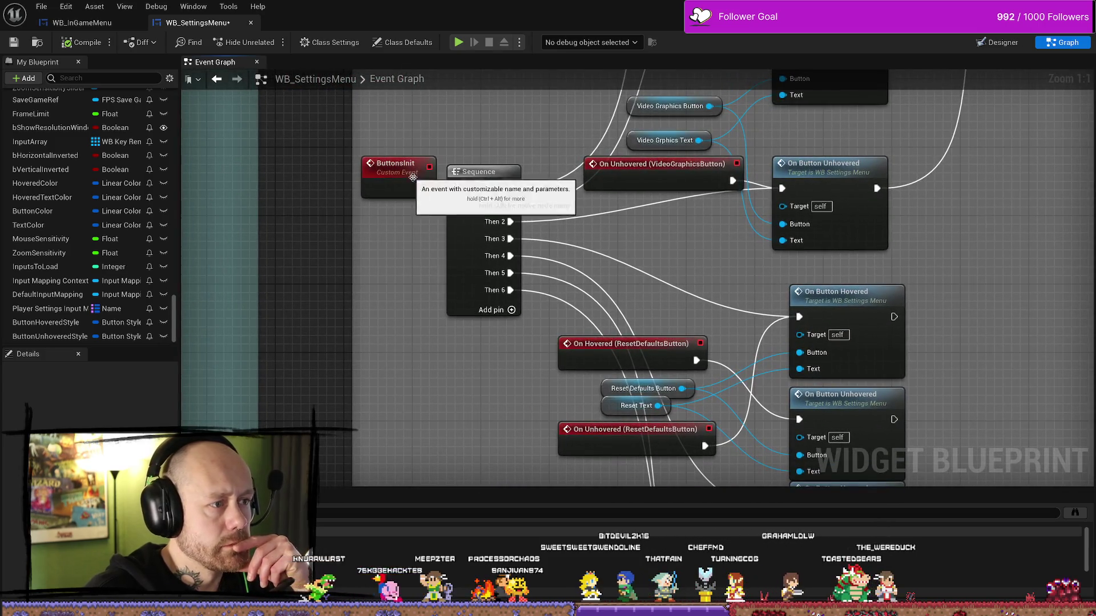
left_click(412, 177)
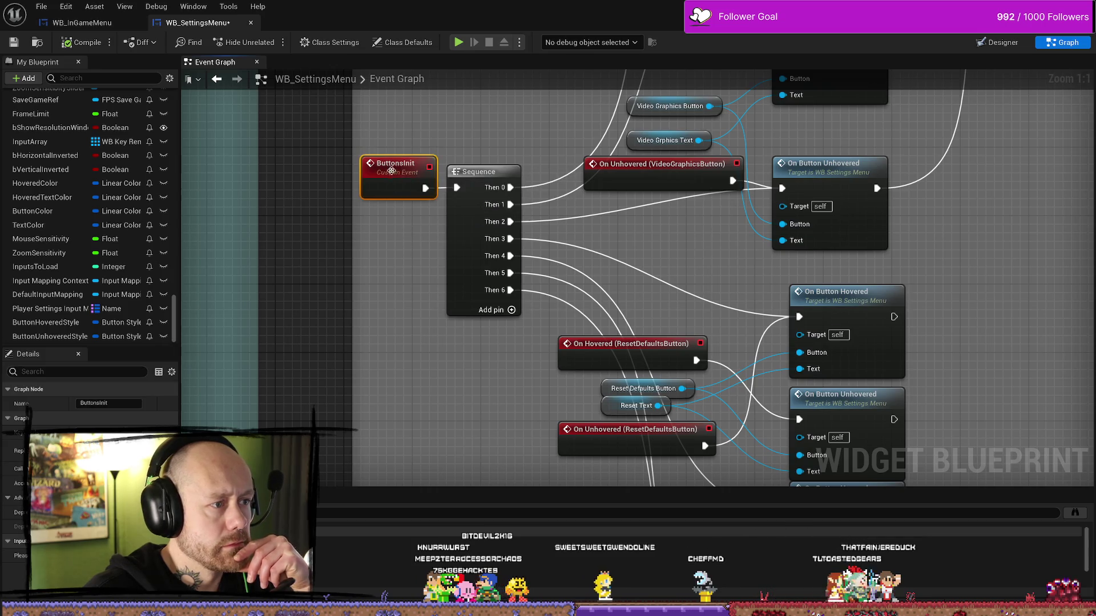
Find references to ButtonsInit, tracing it to the Construct/Load Settings chain
right_click(393, 174)
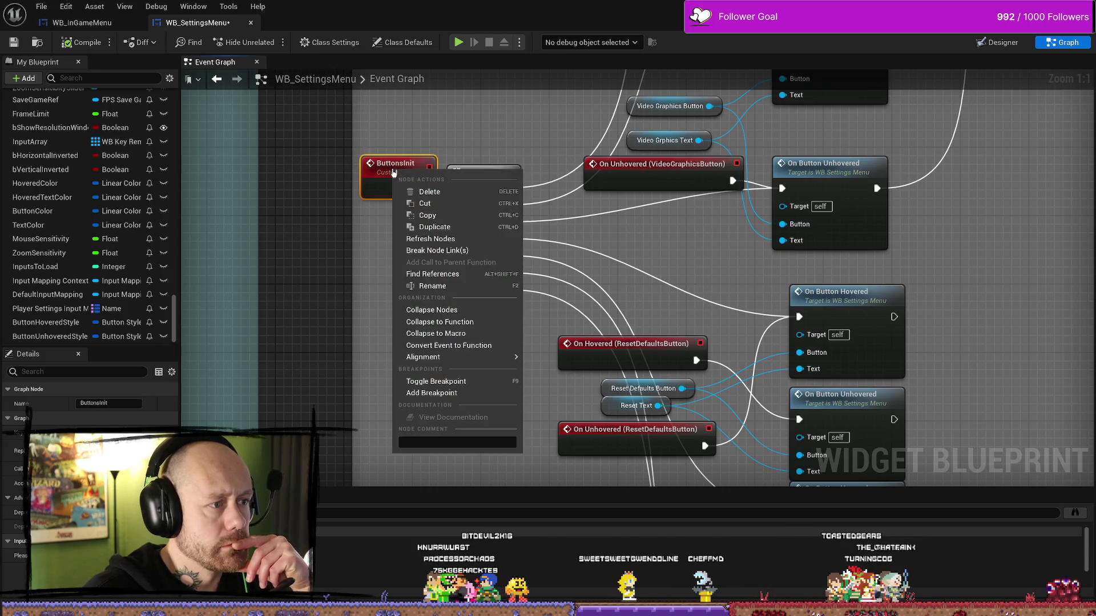
left_click(448, 275)
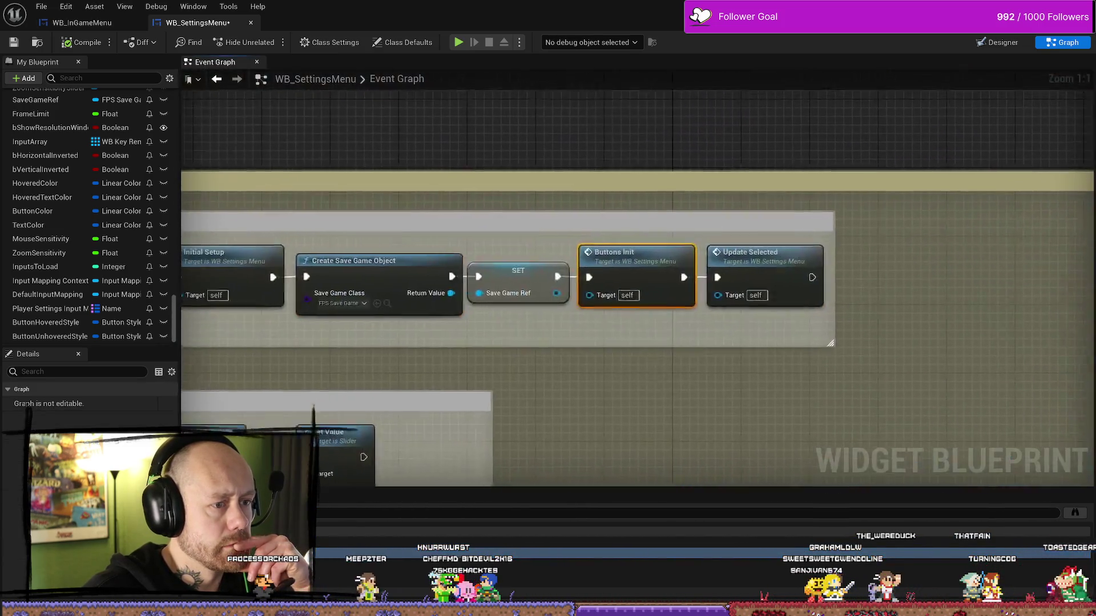
scroll(730, 353, "down", 3)
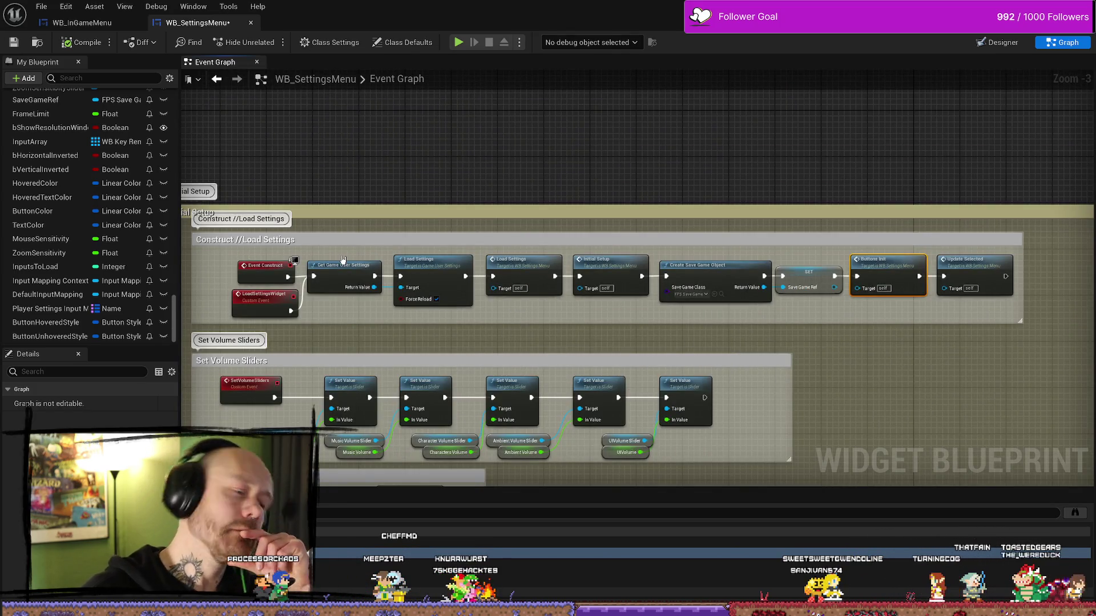
left_click_drag(897, 353, 867, 345)
scroll(867, 345, "down", 8)
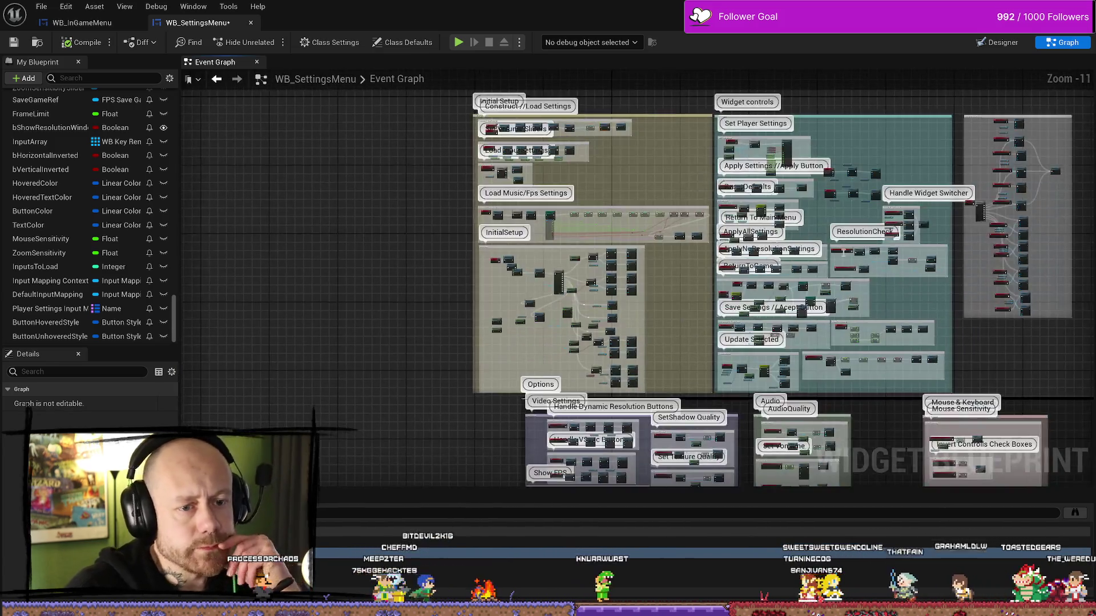
scroll(686, 404, "up", 7)
scroll(684, 404, "up", 5)
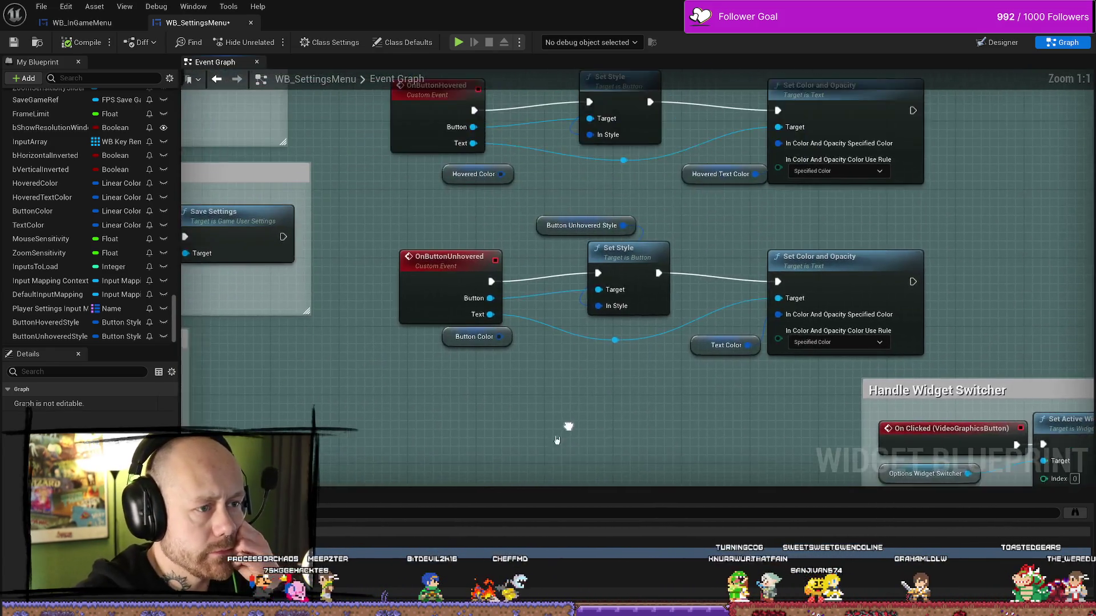
Inspect ButtonUnhoveredStyle's default value, confirming its Normal image is MenuButton
left_click(579, 232)
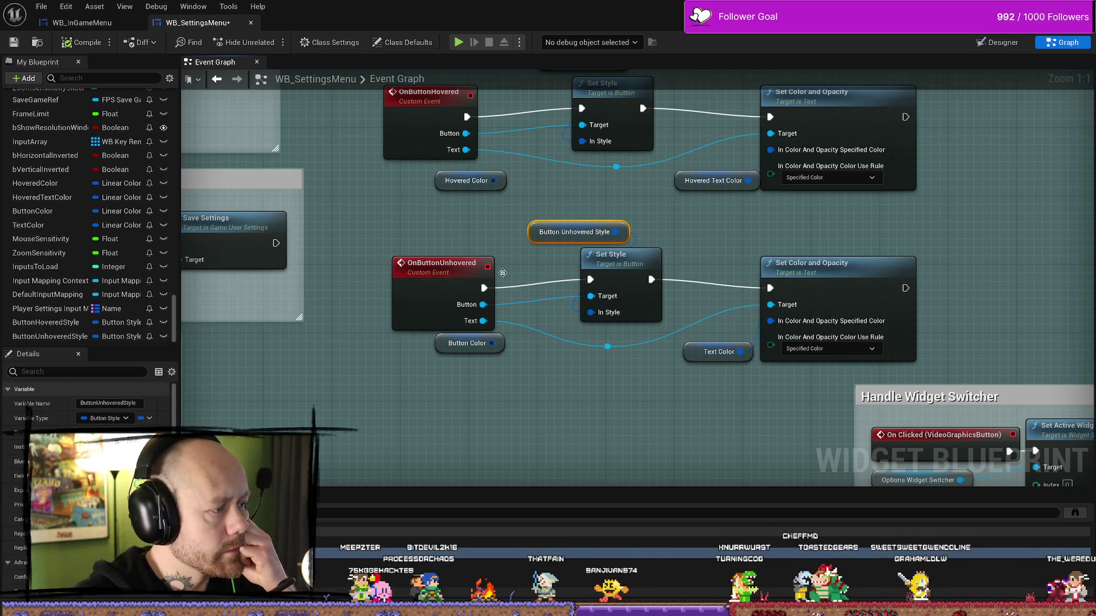
left_click_drag(522, 249, 476, 320)
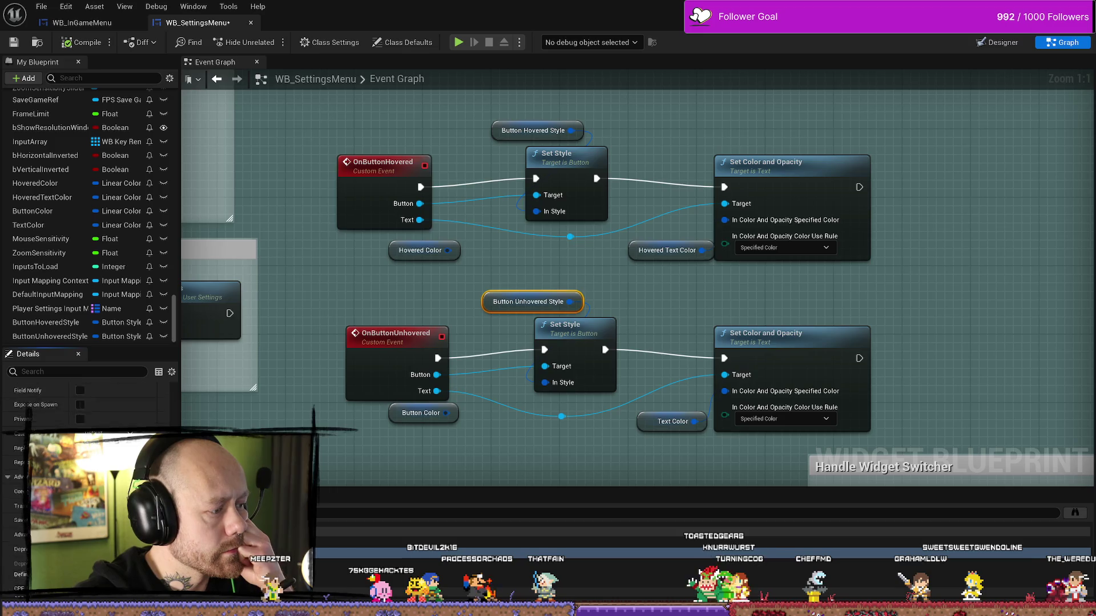
scroll(23, 392, "up", 3)
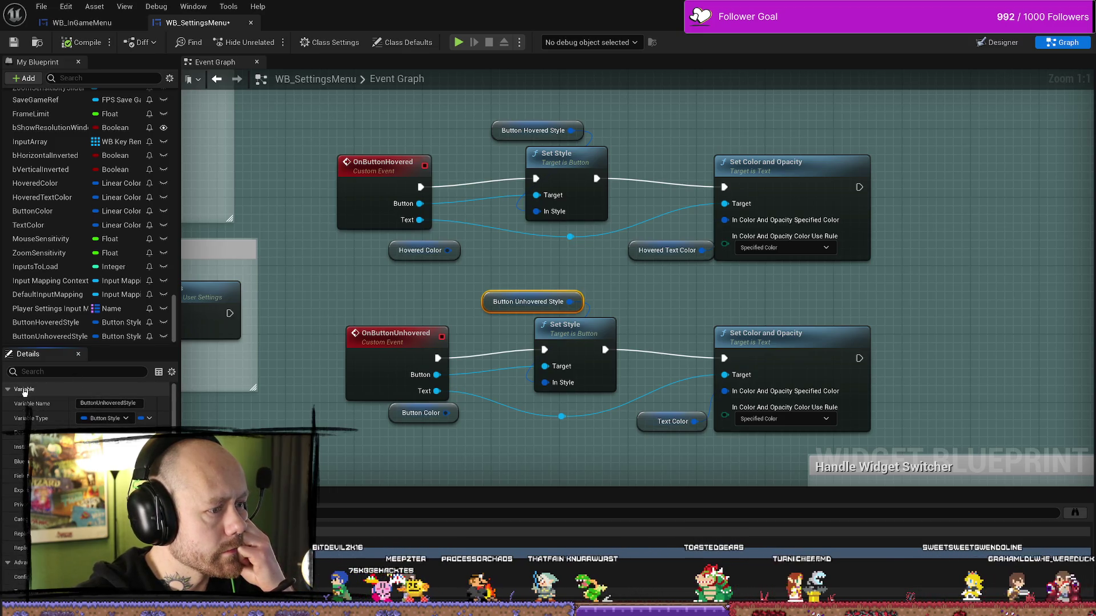
left_click(51, 336)
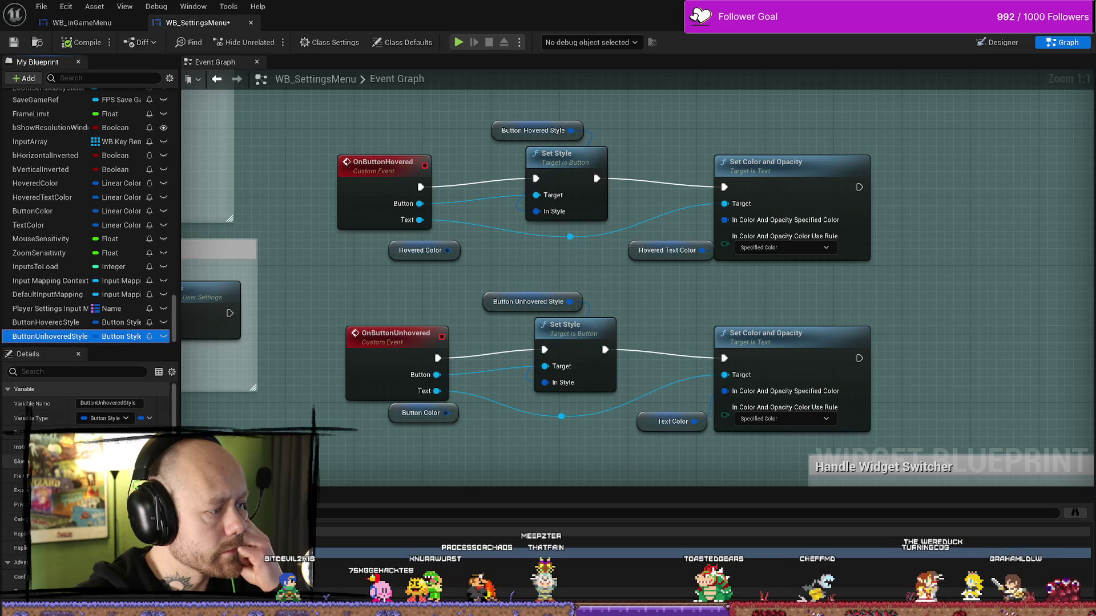
scroll(17, 435, "down", 5)
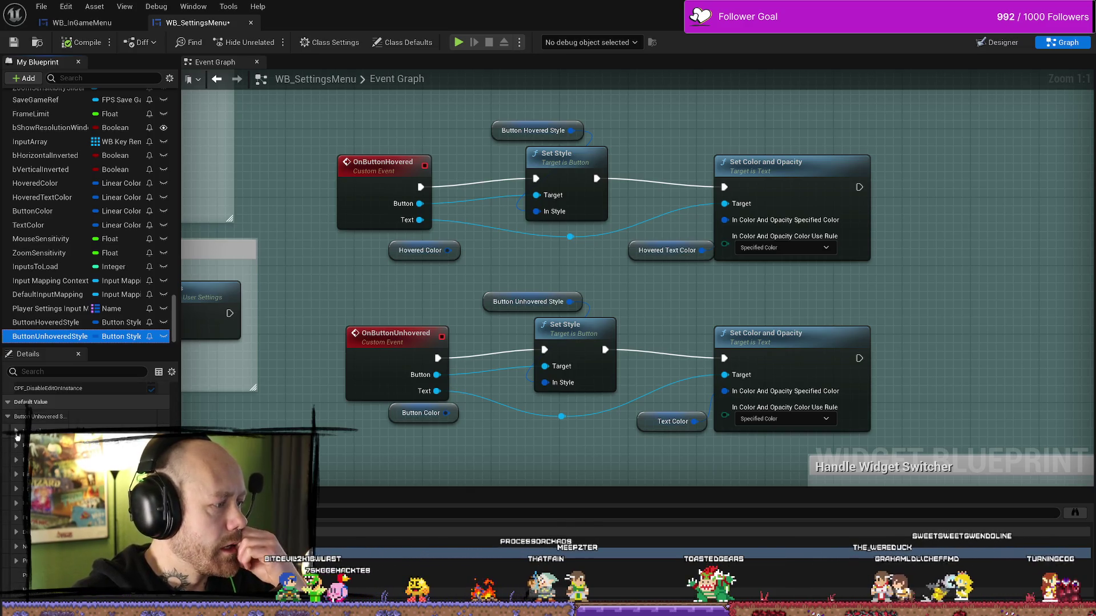
left_click(17, 433)
scroll(17, 519, "down", 2)
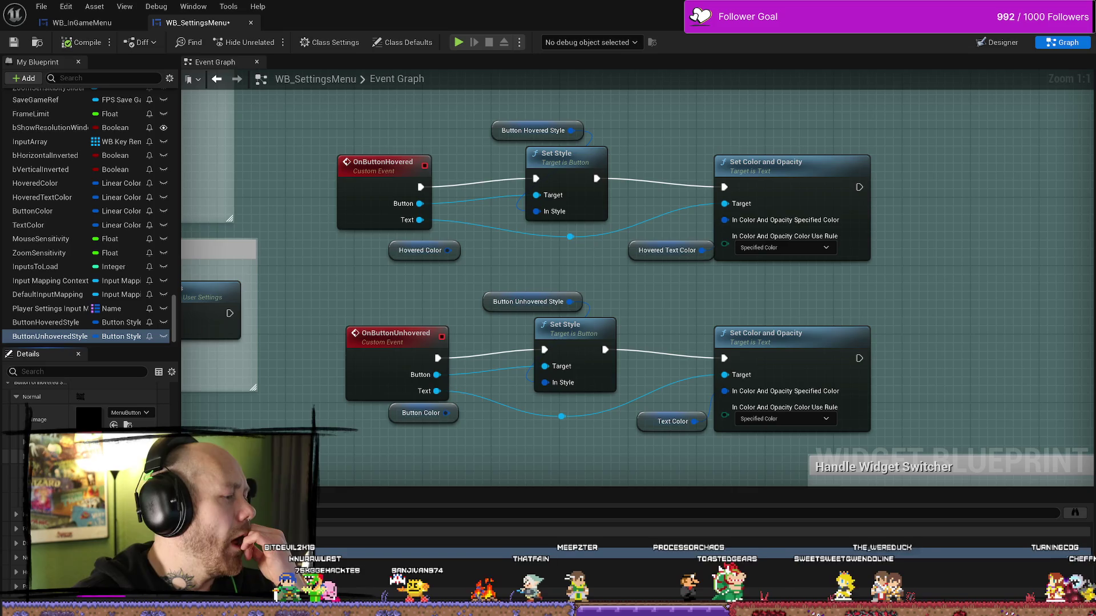
Collapse the unhovered style and select the Button Hovered Style getter for editing
left_click(17, 518)
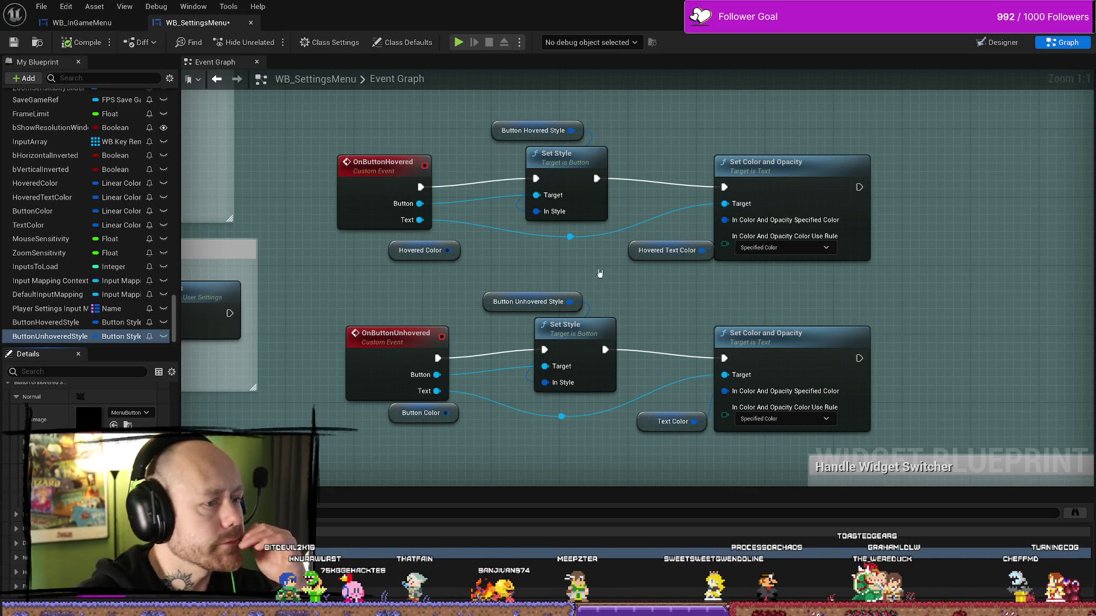
left_click(498, 132)
scroll(85, 403, "up", 2)
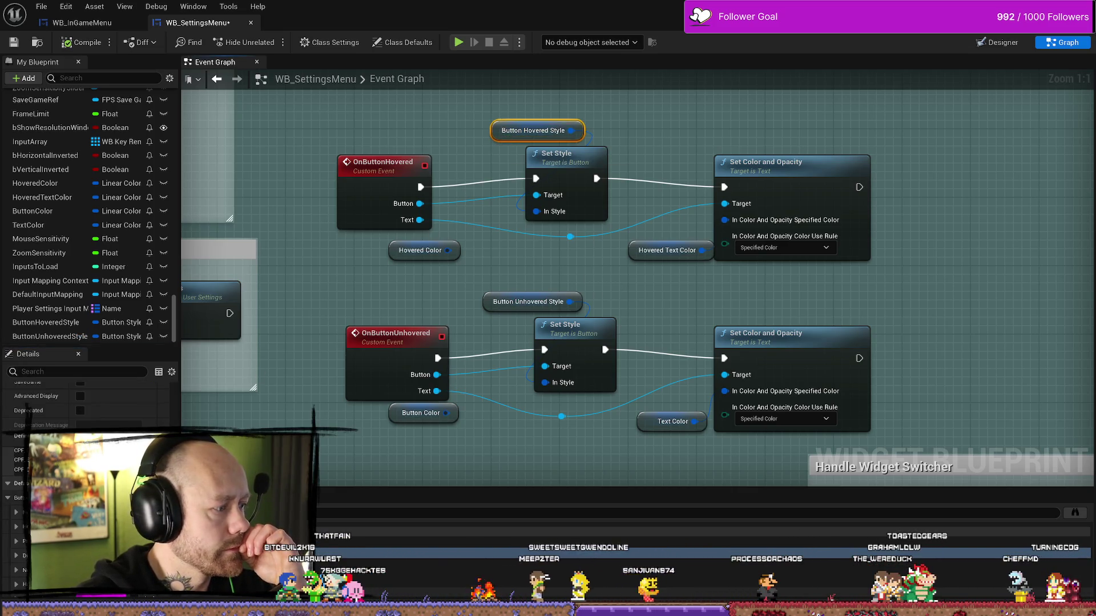
scroll(15, 519, "down", 1)
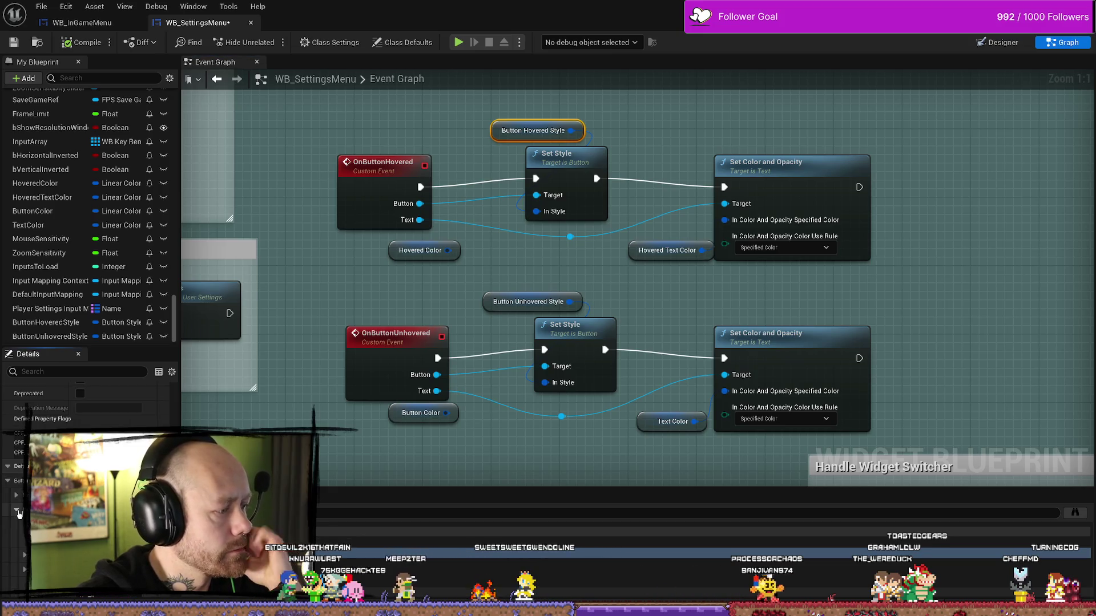
Assign the ButtonQuite_Hovered texture as ButtonHoveredStyle's image, leave tint unchanged, and save
left_click(137, 514)
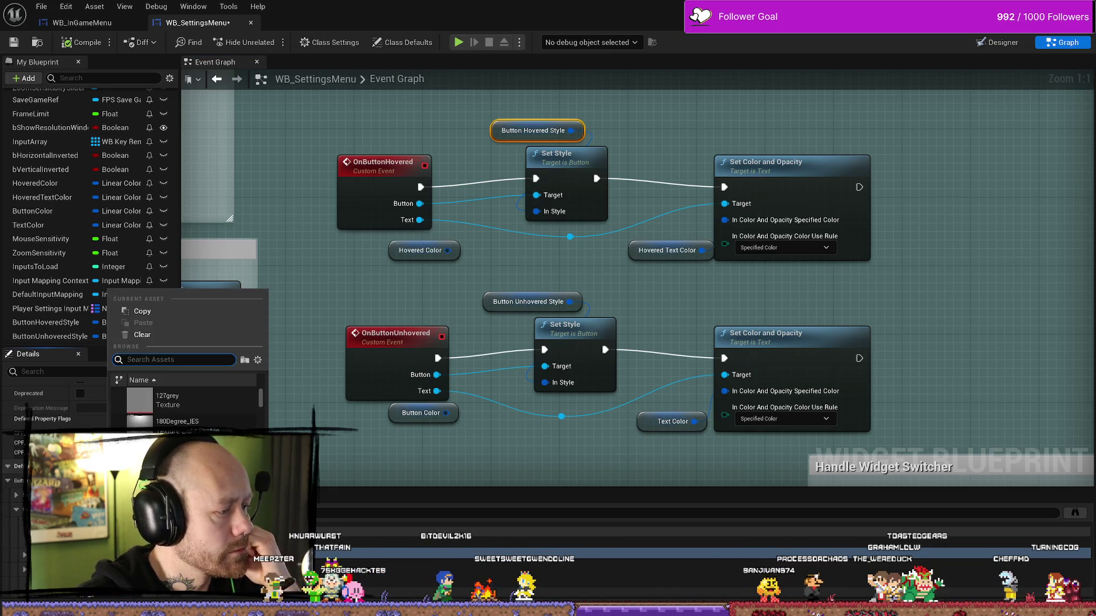
type("hov")
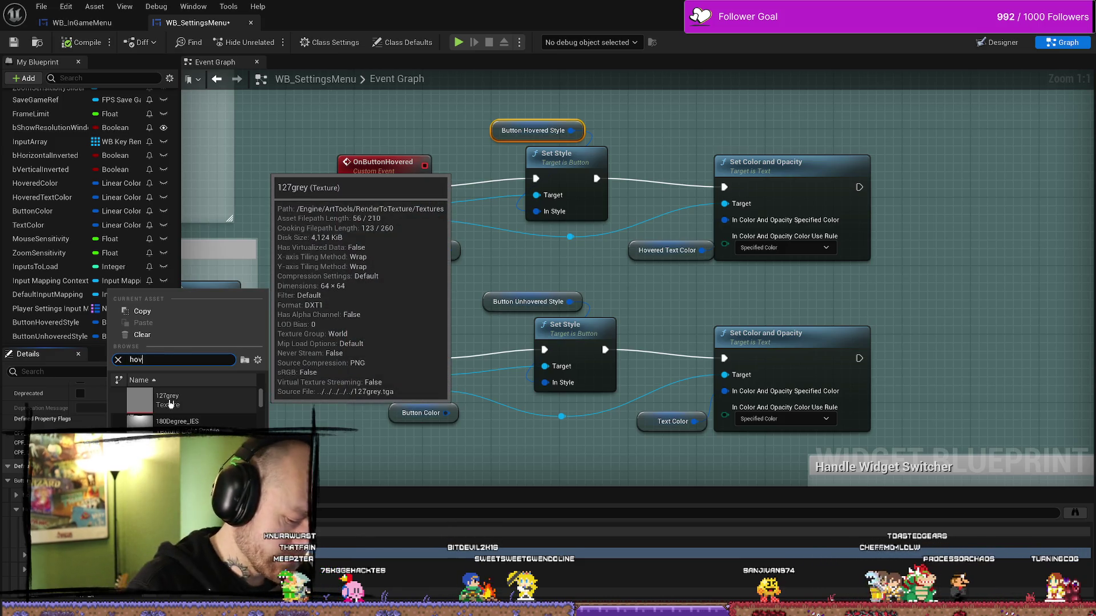
type("ered")
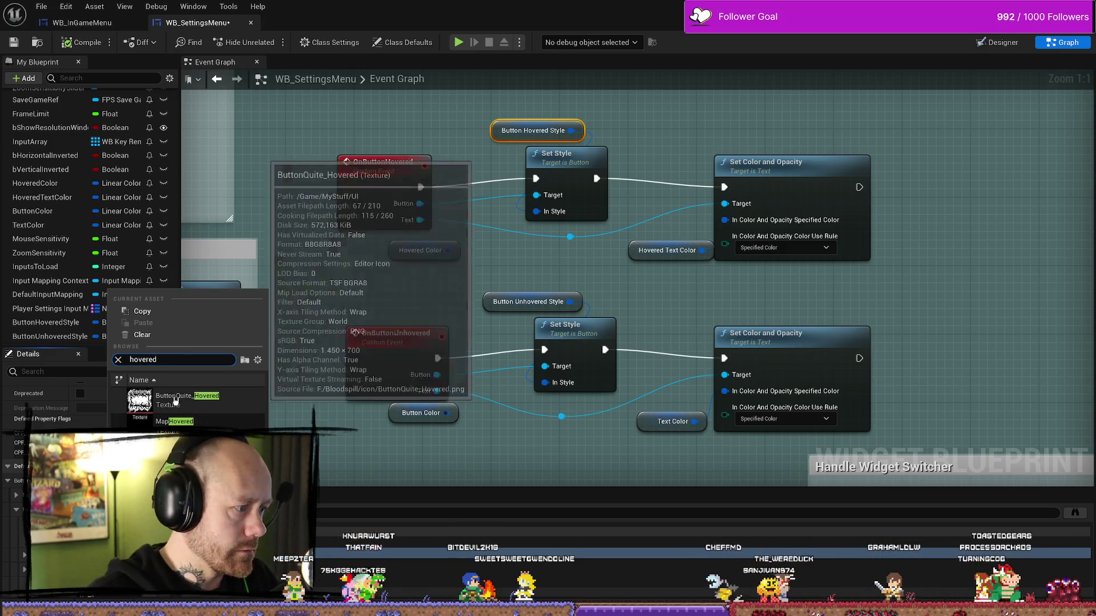
left_click(174, 400)
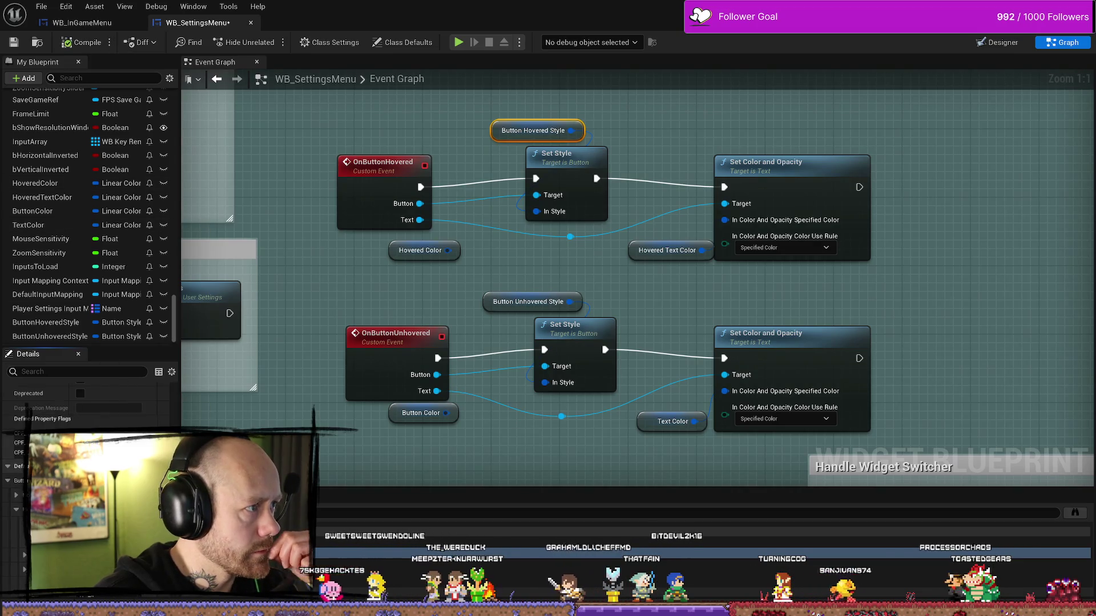
scroll(128, 392, "down", 2)
left_click(126, 462)
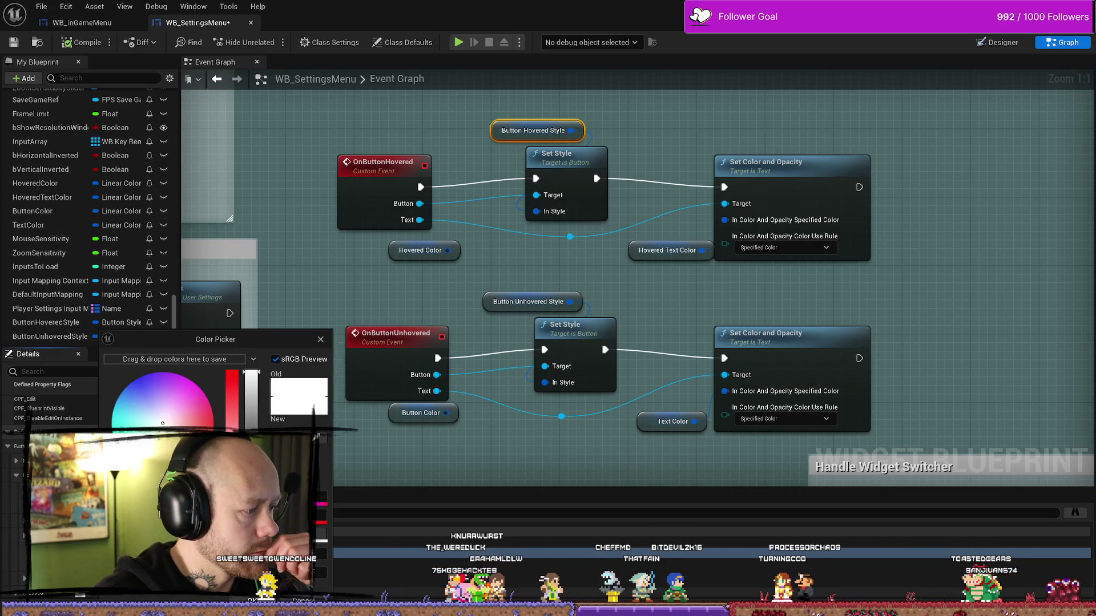
key("Escape")
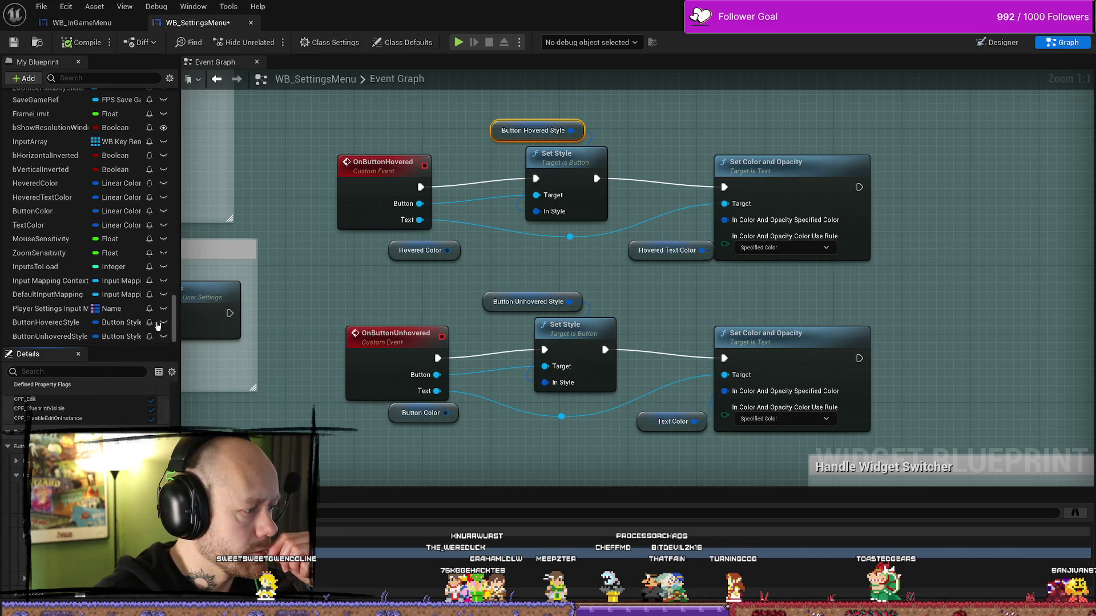
key("ctrl+s")
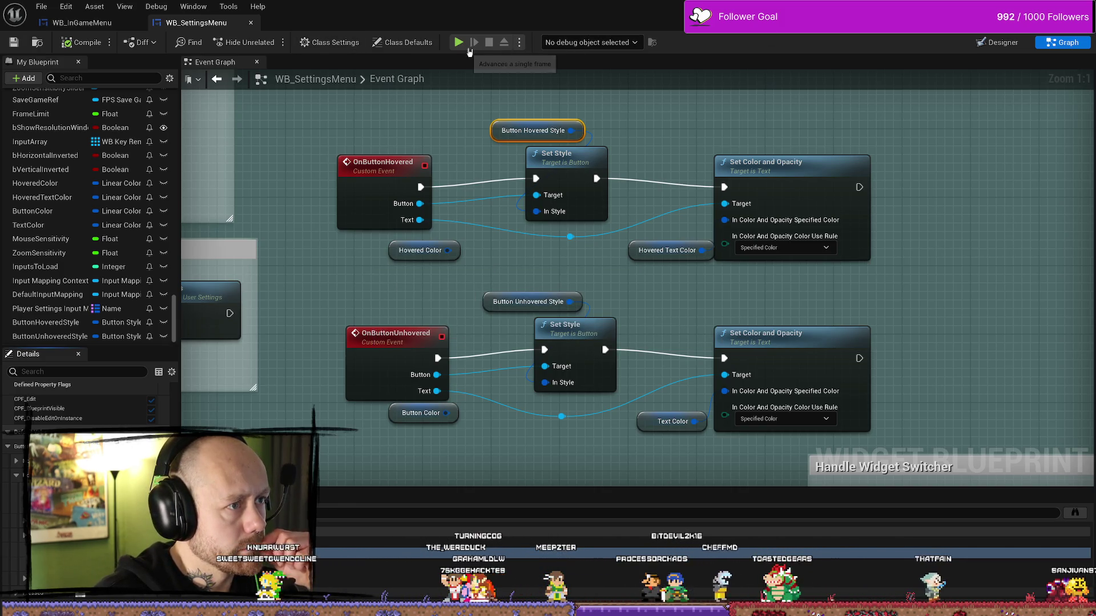
Play the level, pause with Escape and open the in-game Settings screen
left_click(459, 43)
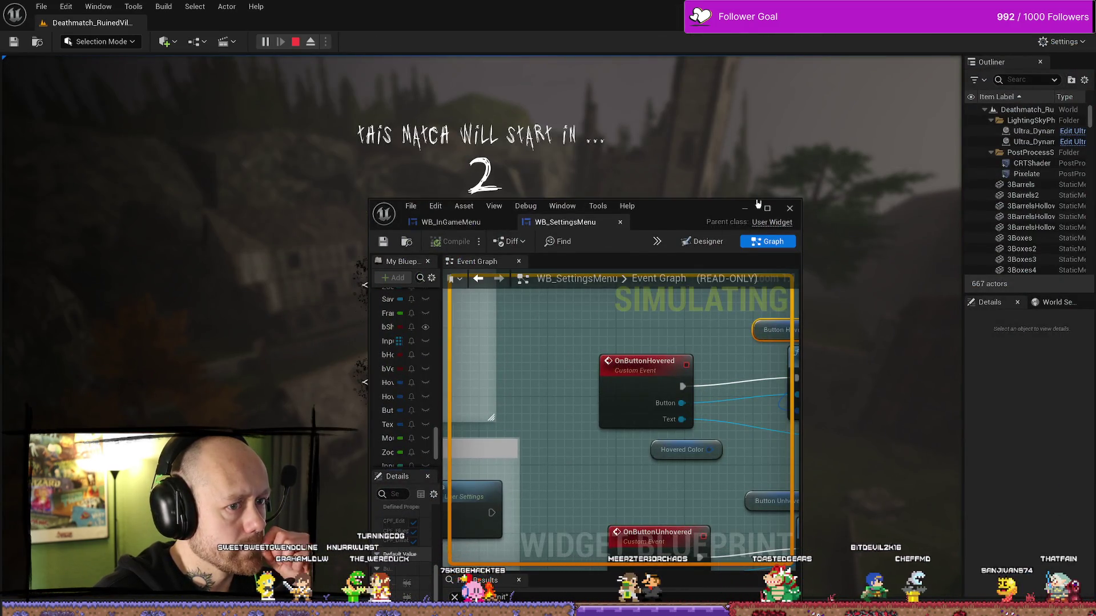
left_click(709, 172)
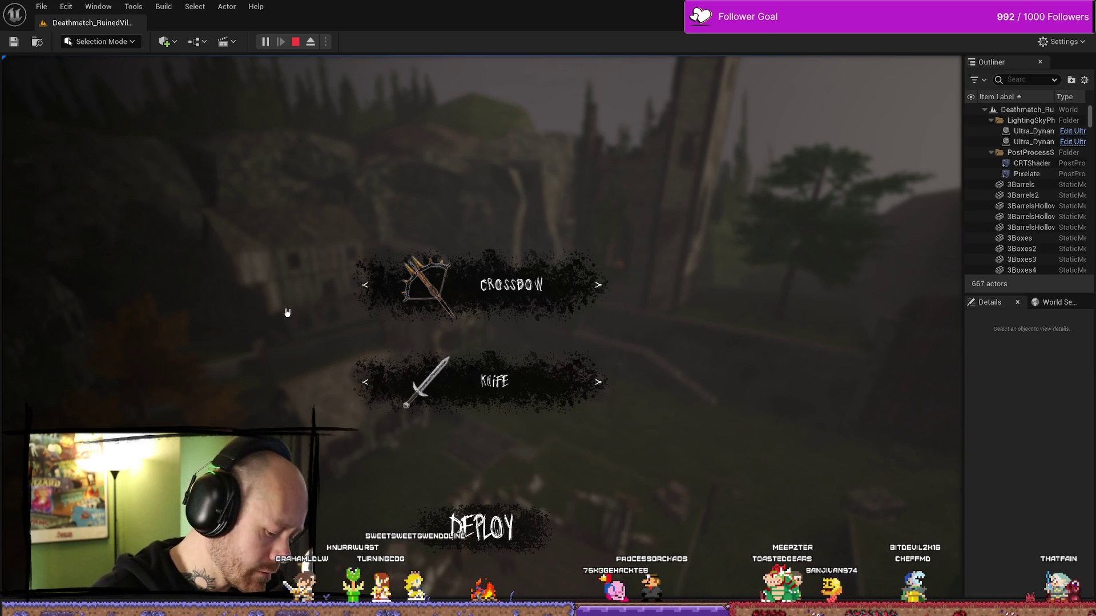
key("Escape")
left_click(162, 198)
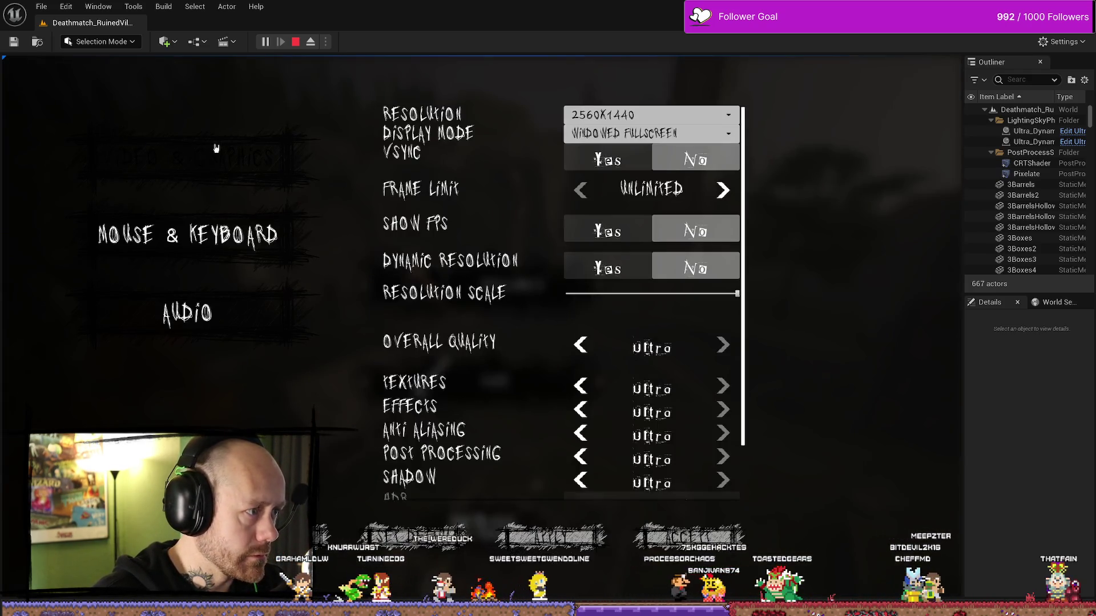
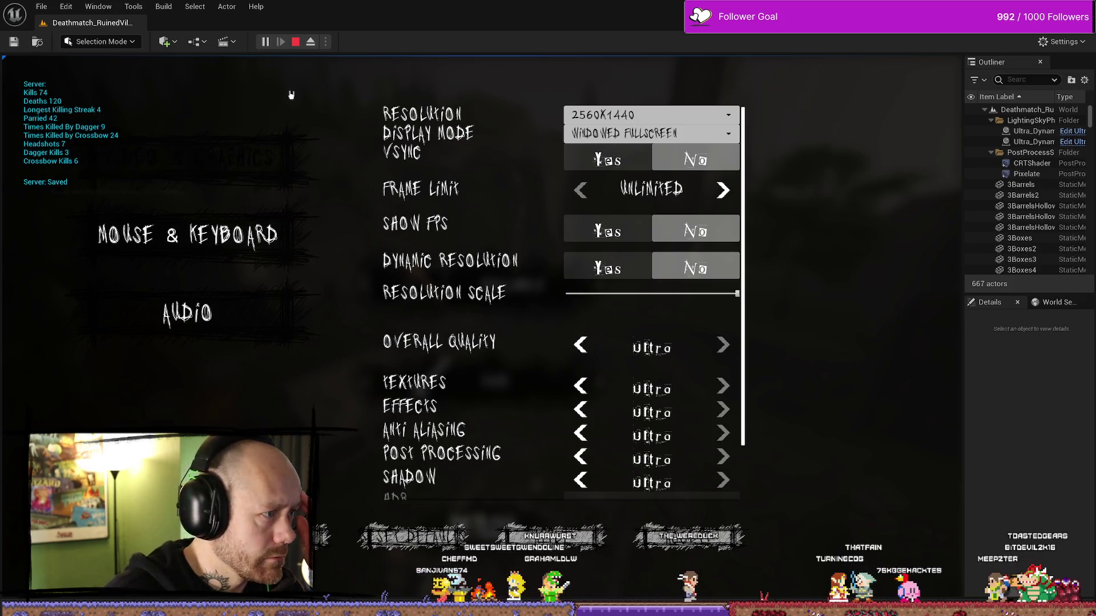
Play the level, pause into the Settings screen to check the menu, then stop the session
key("Escape")
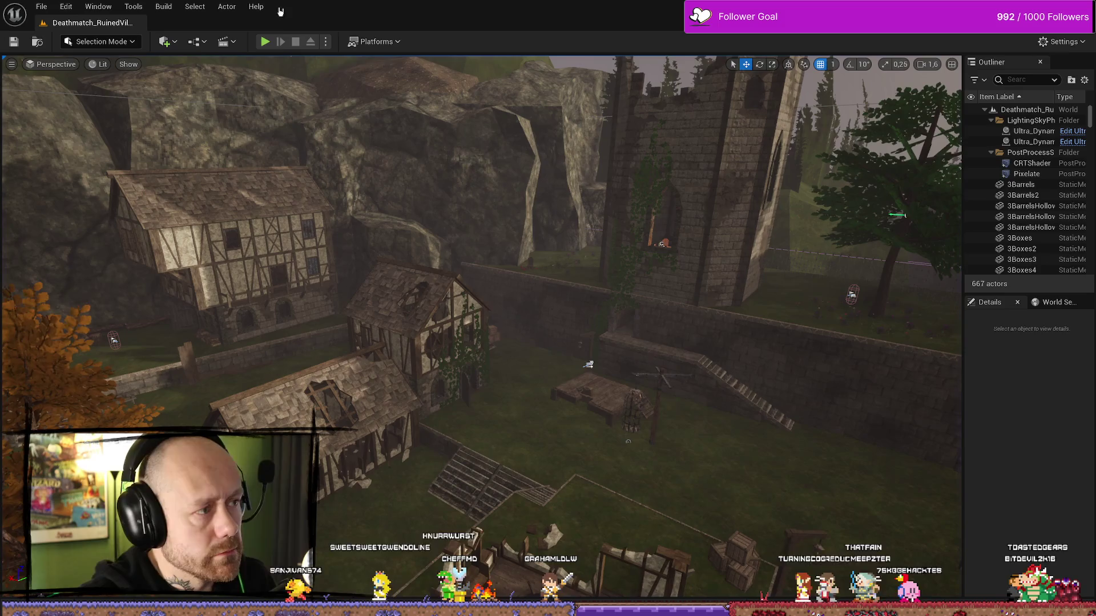
key("alt+p")
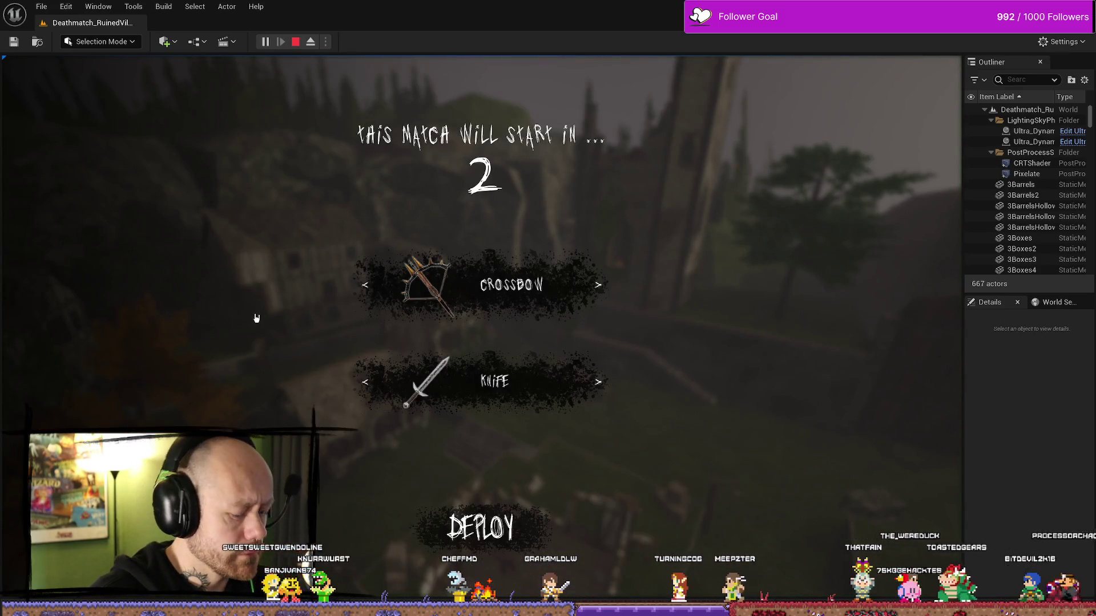
key("Escape")
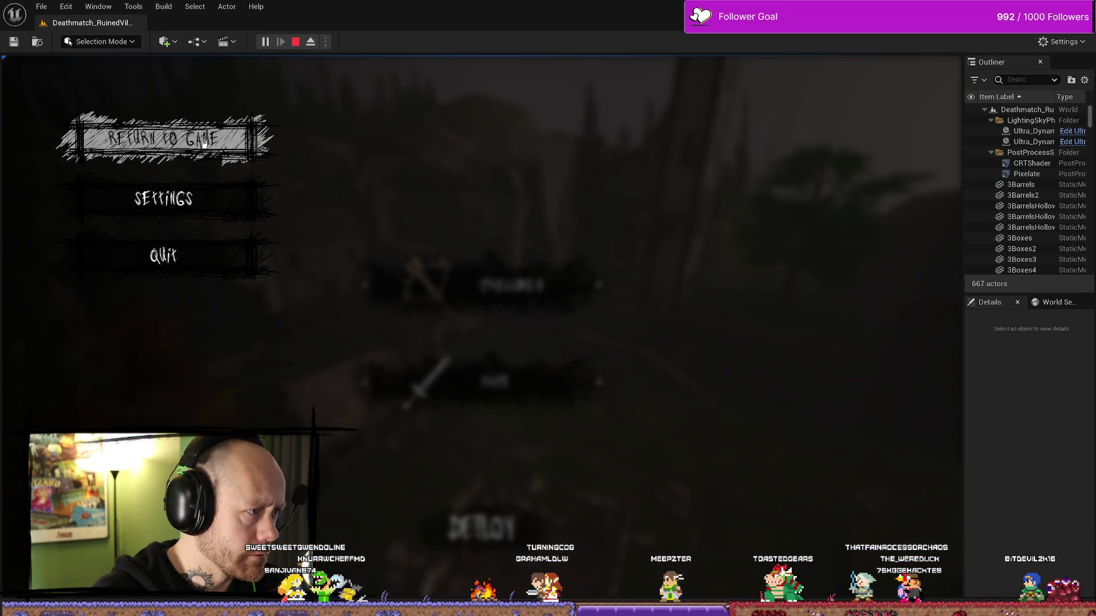
left_click(163, 199)
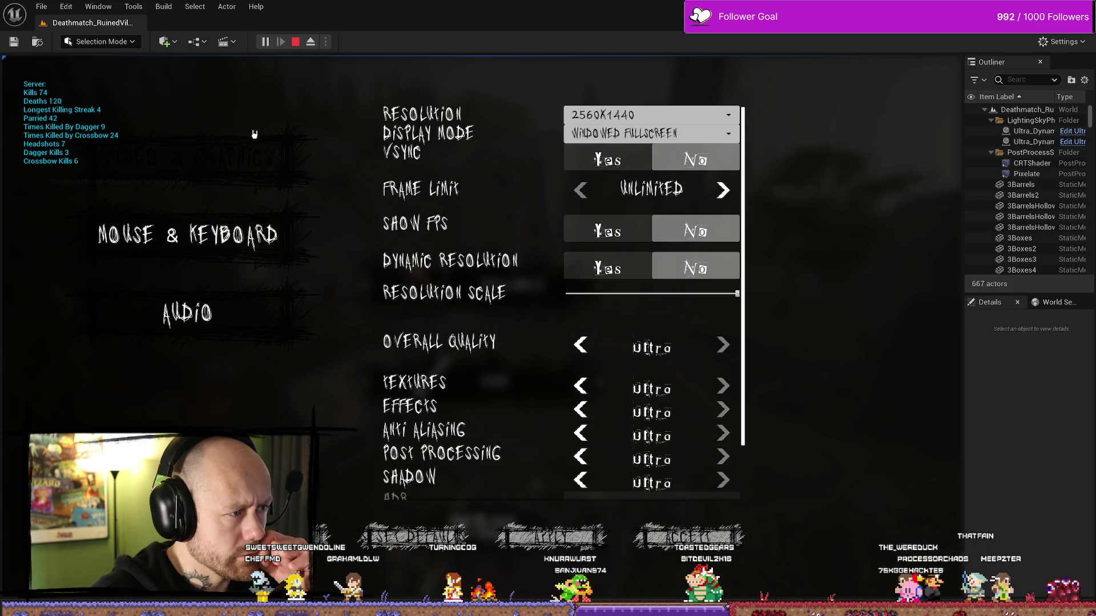
left_click(295, 41)
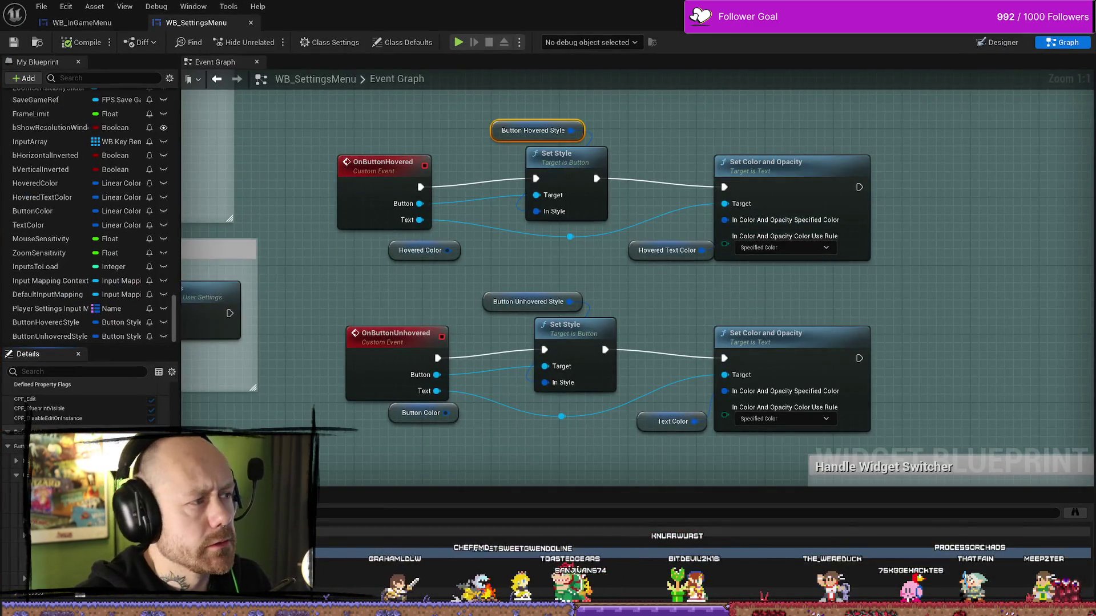
In the Designer view, inspect the Back button's styling, then select the Audio category button
left_click(998, 42)
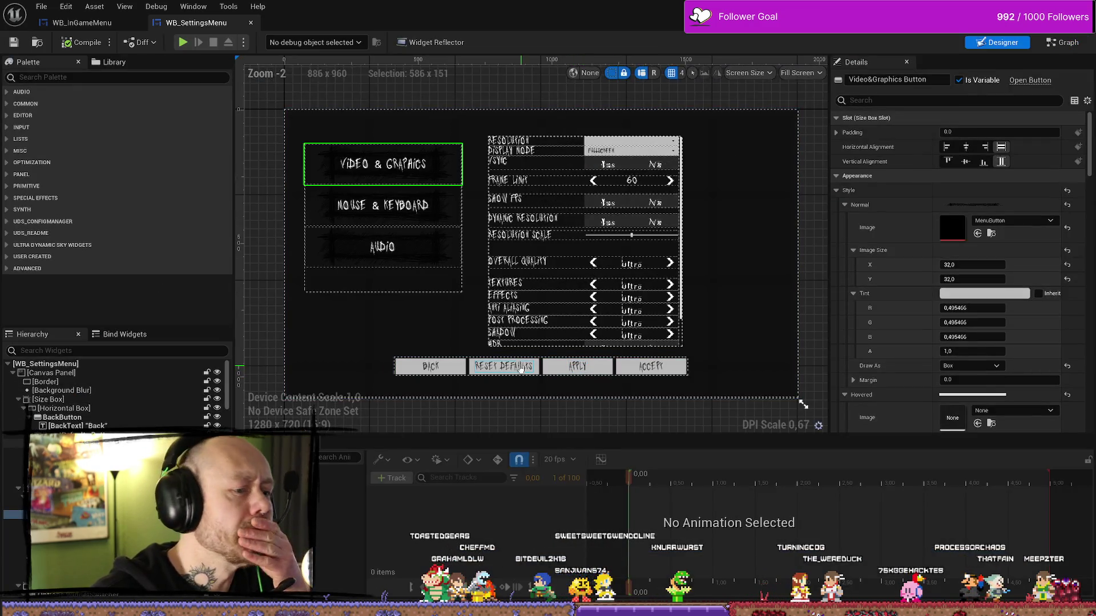
left_click(454, 368)
scroll(924, 318, "down", 3)
scroll(924, 322, "down", 3)
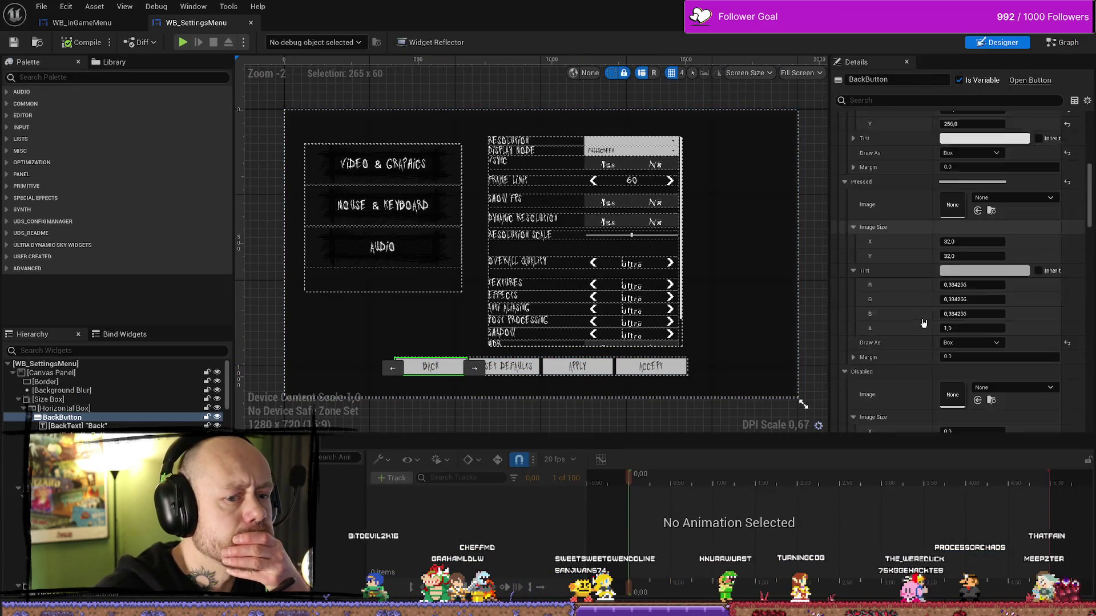
scroll(925, 323, "down", 3)
scroll(925, 323, "down", 3)
scroll(924, 324, "down", 3)
scroll(925, 323, "down", 3)
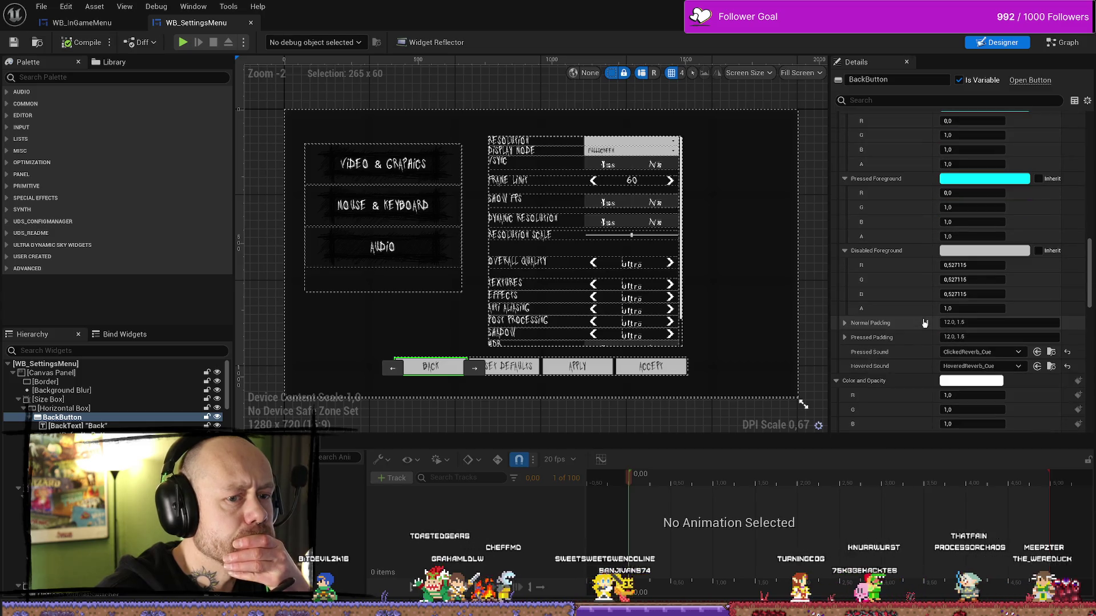
scroll(875, 266, "down", 3)
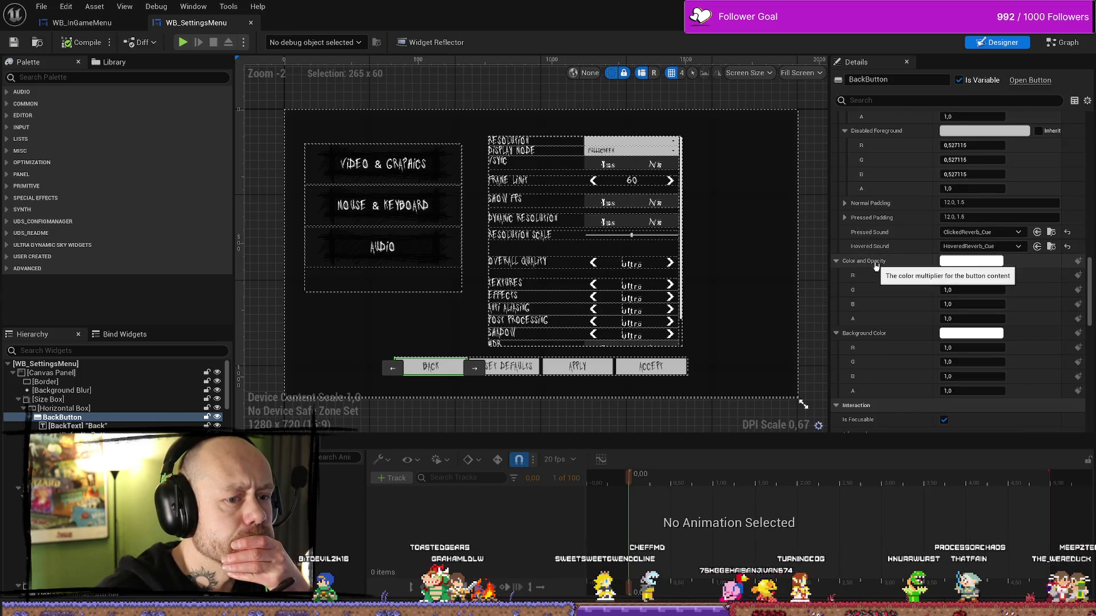
scroll(875, 266, "down", 3)
scroll(865, 272, "down", 3)
scroll(851, 278, "down", 3)
scroll(837, 286, "down", 3)
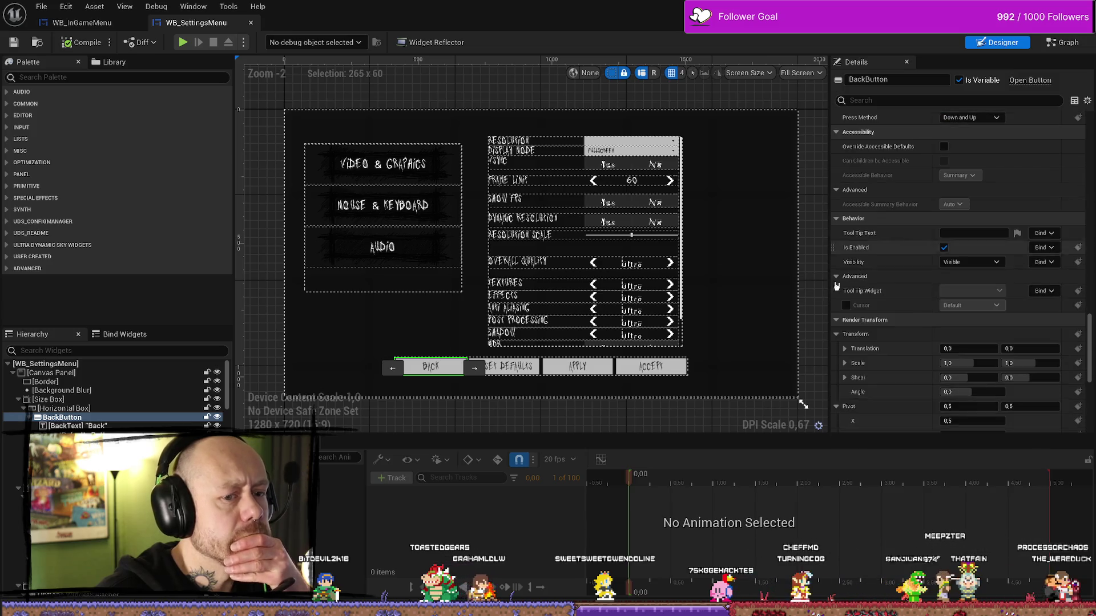
scroll(848, 284, "down", 3)
scroll(865, 282, "down", 3)
scroll(880, 280, "down", 2)
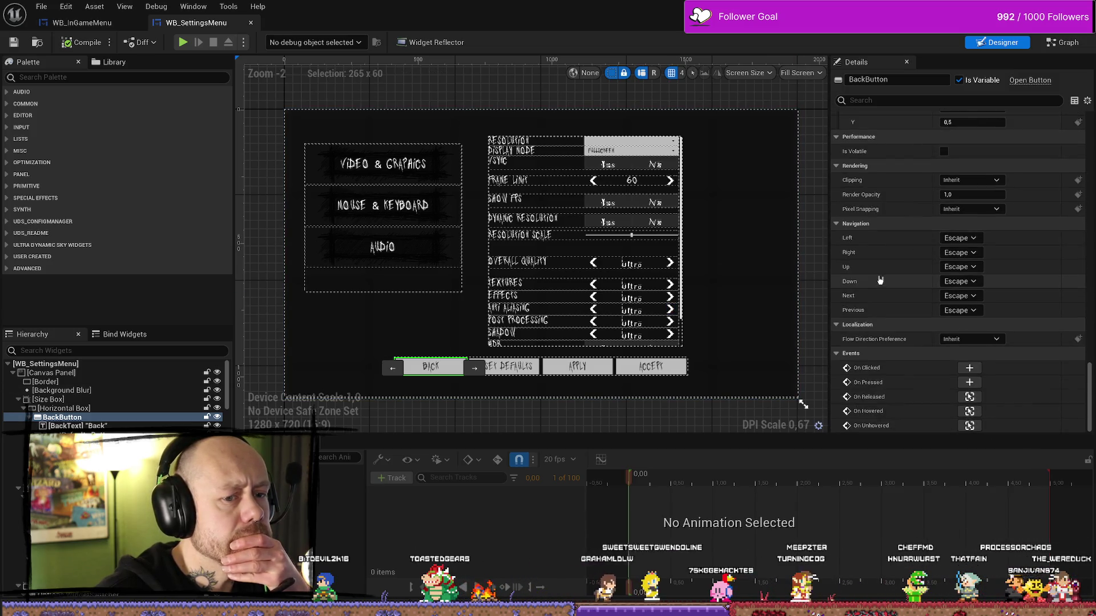
left_click(433, 257)
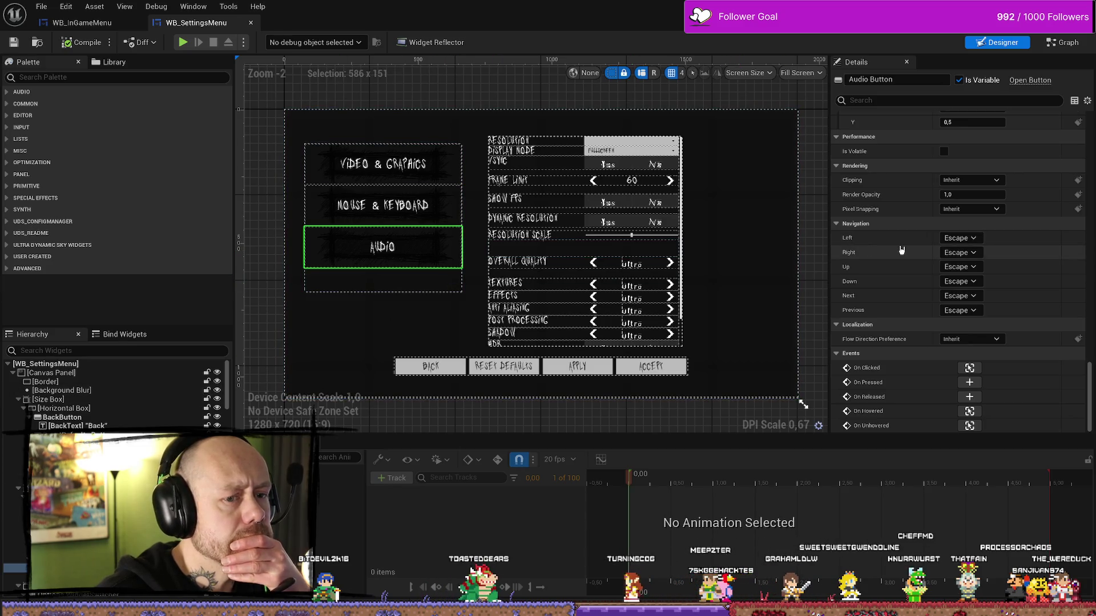
scroll(901, 249, "up", 3)
scroll(901, 250, "up", 2)
scroll(900, 250, "up", 3)
scroll(900, 251, "up", 2)
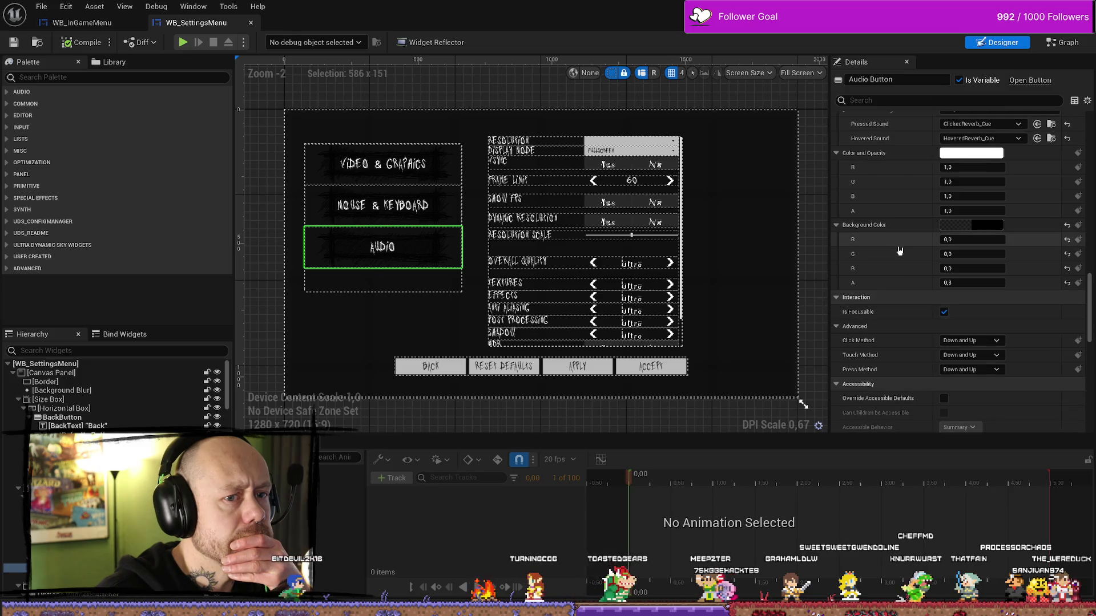
scroll(899, 250, "up", 2)
Set the Audio button's Background Color to white
left_click(984, 276)
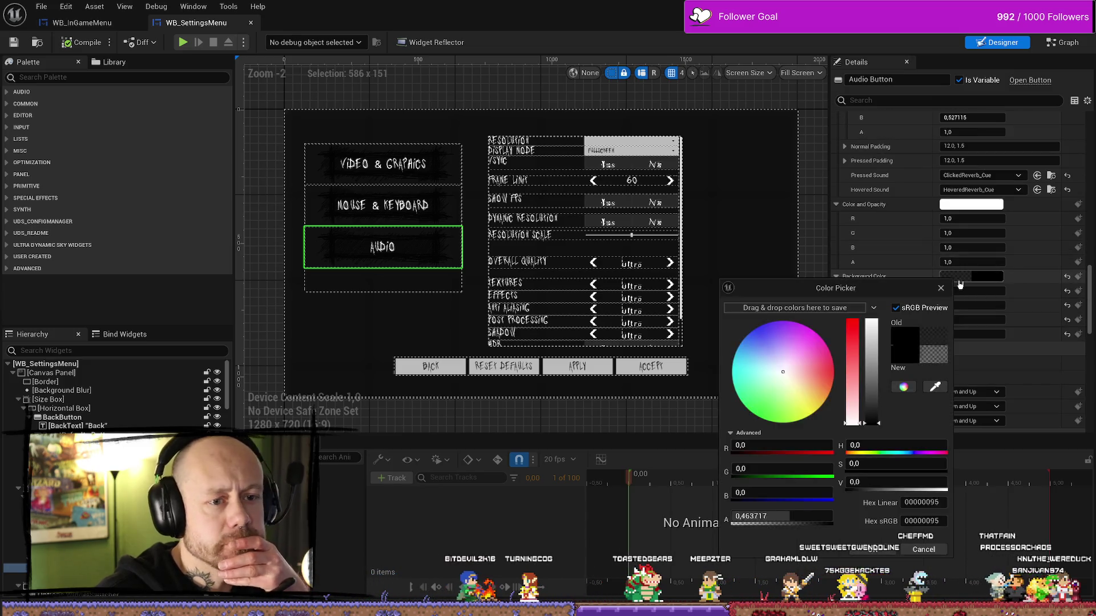
left_click_drag(871, 423, 871, 324)
left_click_drag(813, 520, 835, 518)
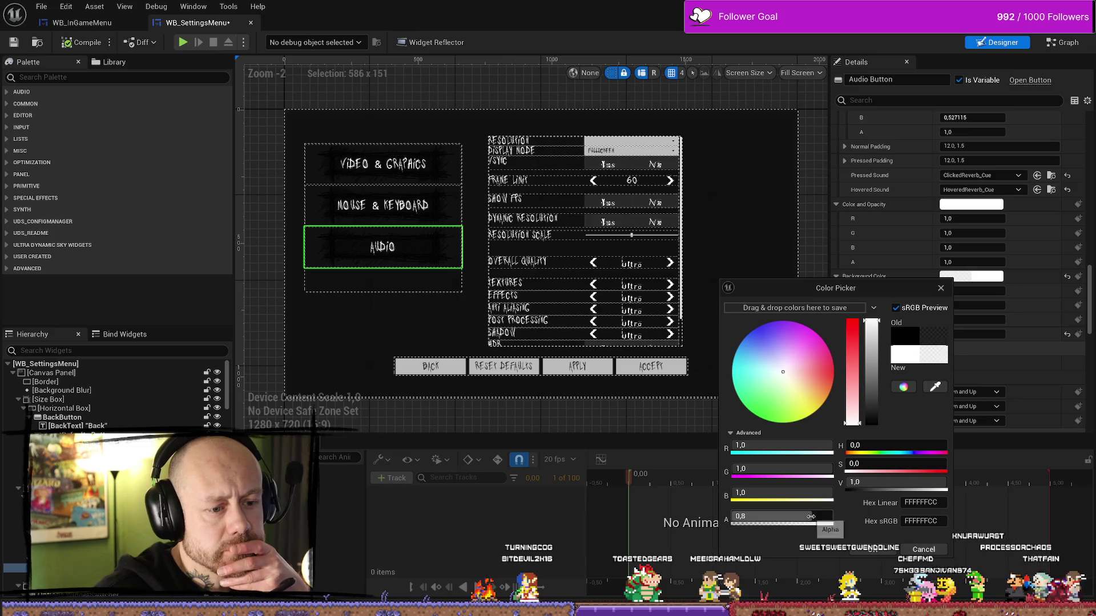
left_click(807, 556)
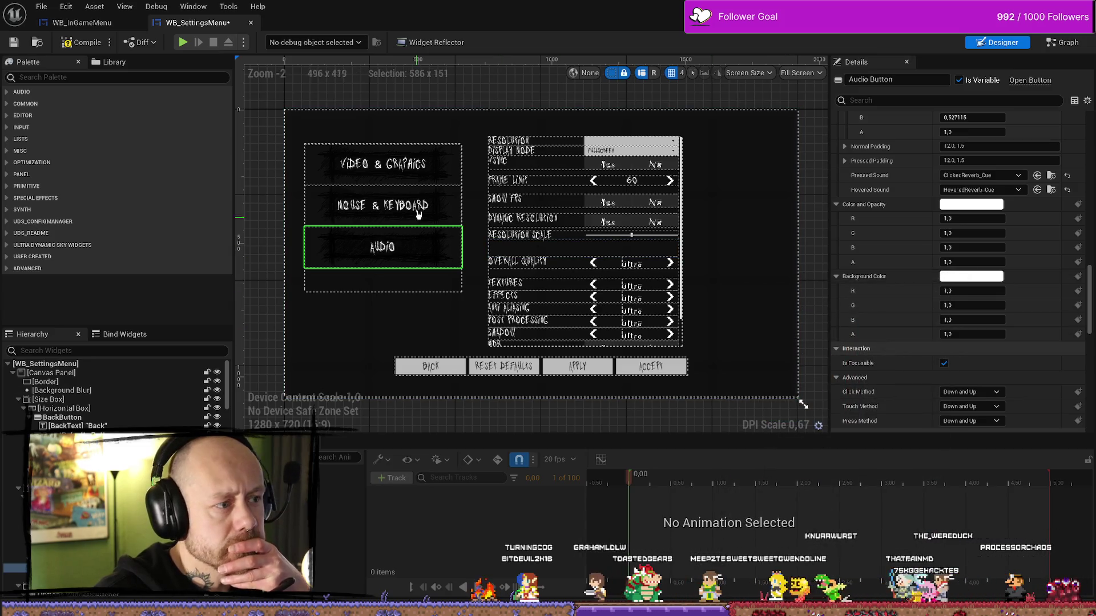
Set the Mouse & Keyboard button's Background Color to white
left_click(458, 216)
left_click(966, 276)
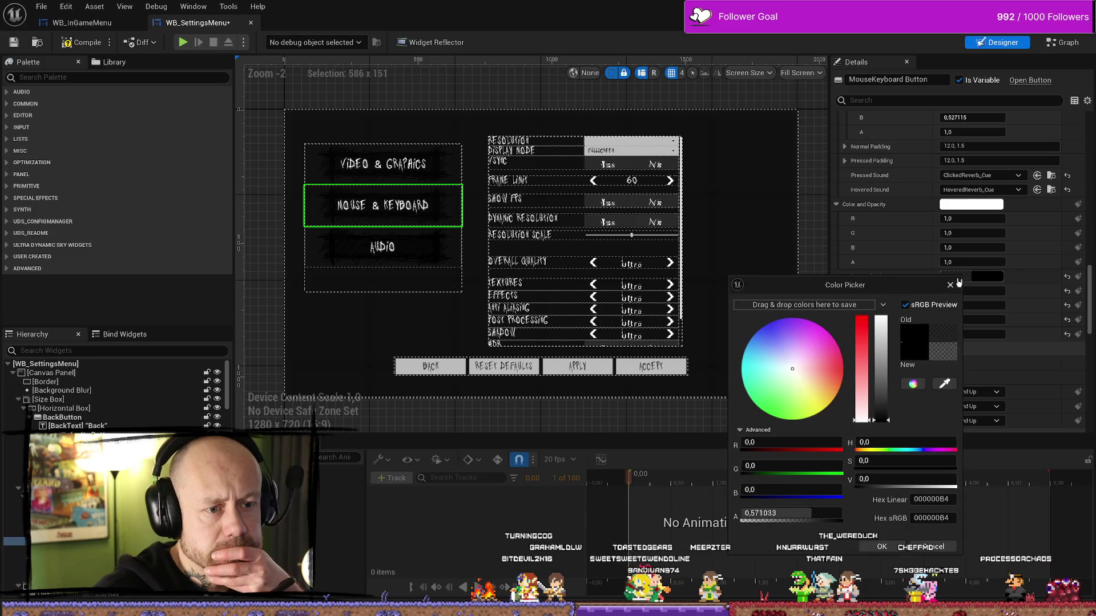
left_click_drag(892, 421, 887, 287)
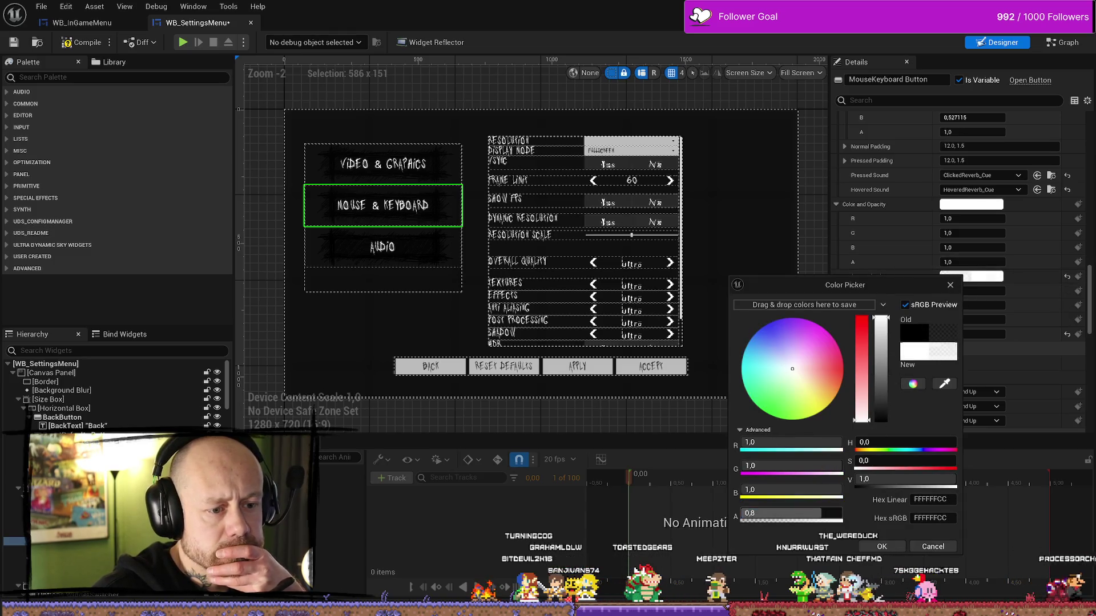
left_click(883, 547)
Set the Video & Graphics button's Background Color to white and save the widget
left_click(382, 164)
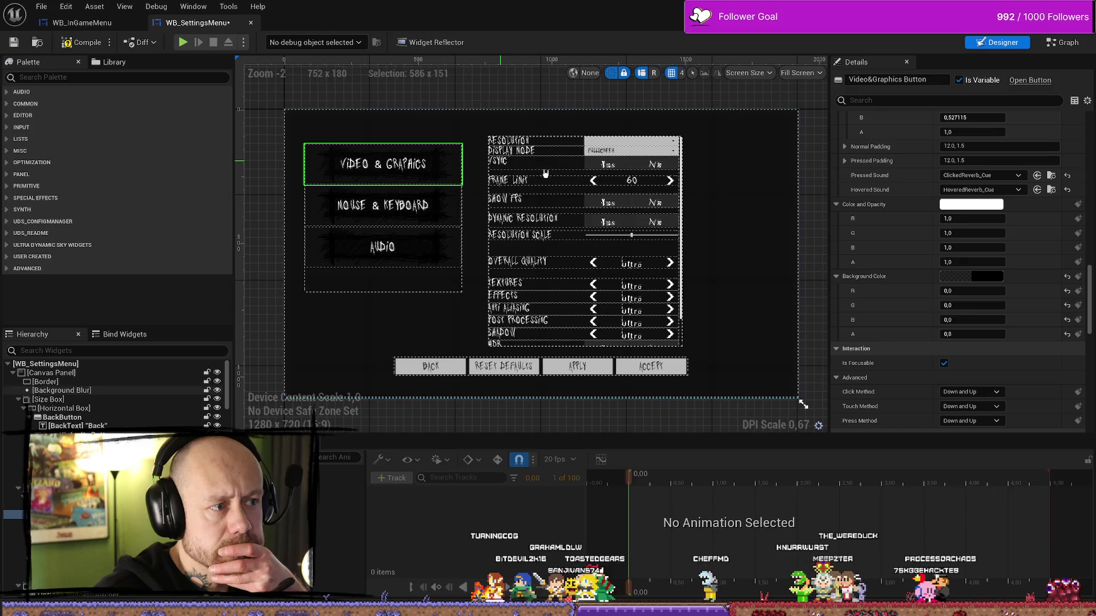
left_click(971, 276)
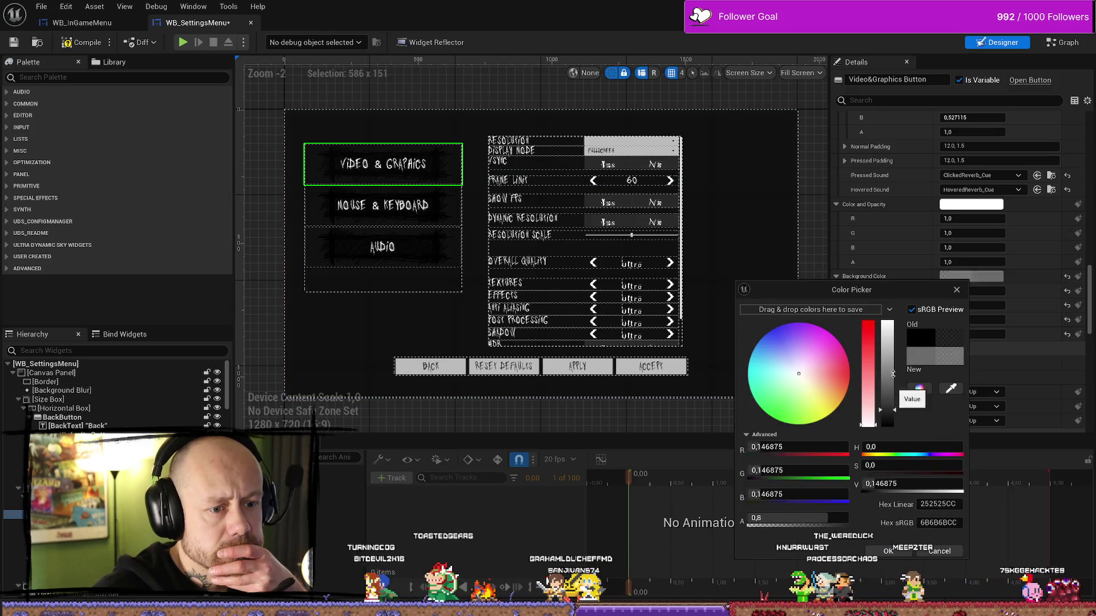
left_click_drag(891, 393, 904, 330)
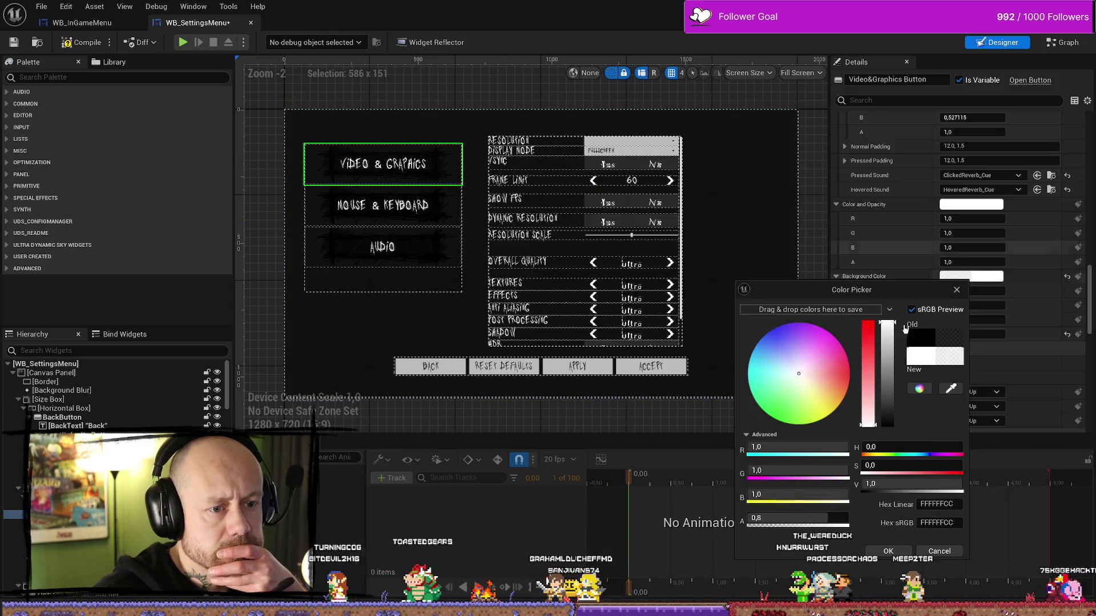
left_click(882, 551)
scroll(959, 257, "down", 3)
scroll(967, 240, "down", 3)
scroll(972, 231, "down", 3)
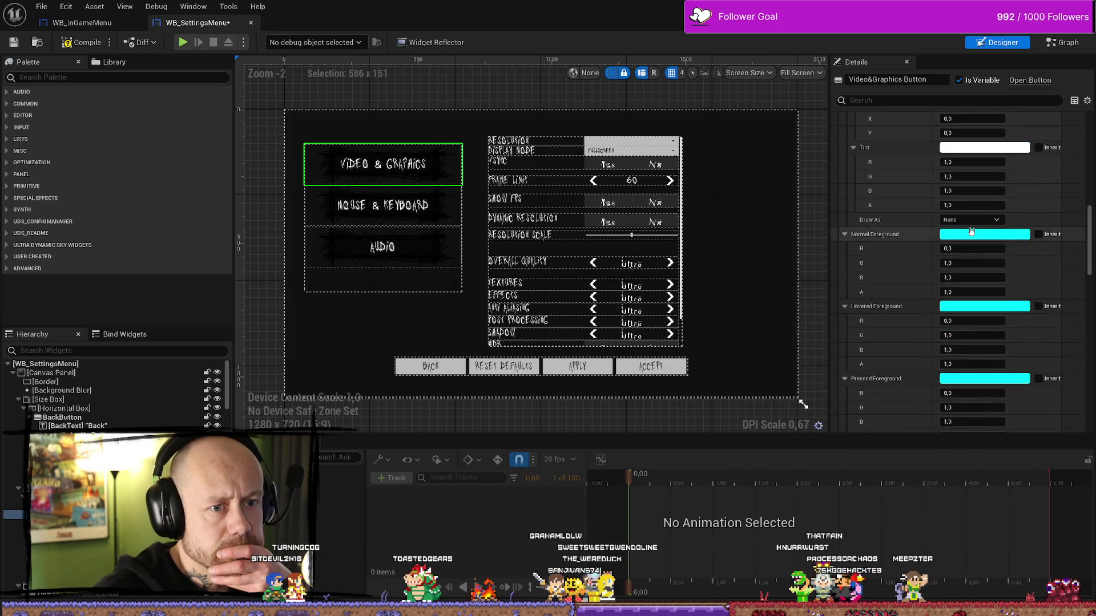
scroll(971, 232, "up", 2)
scroll(968, 231, "up", 2)
scroll(961, 233, "up", 1)
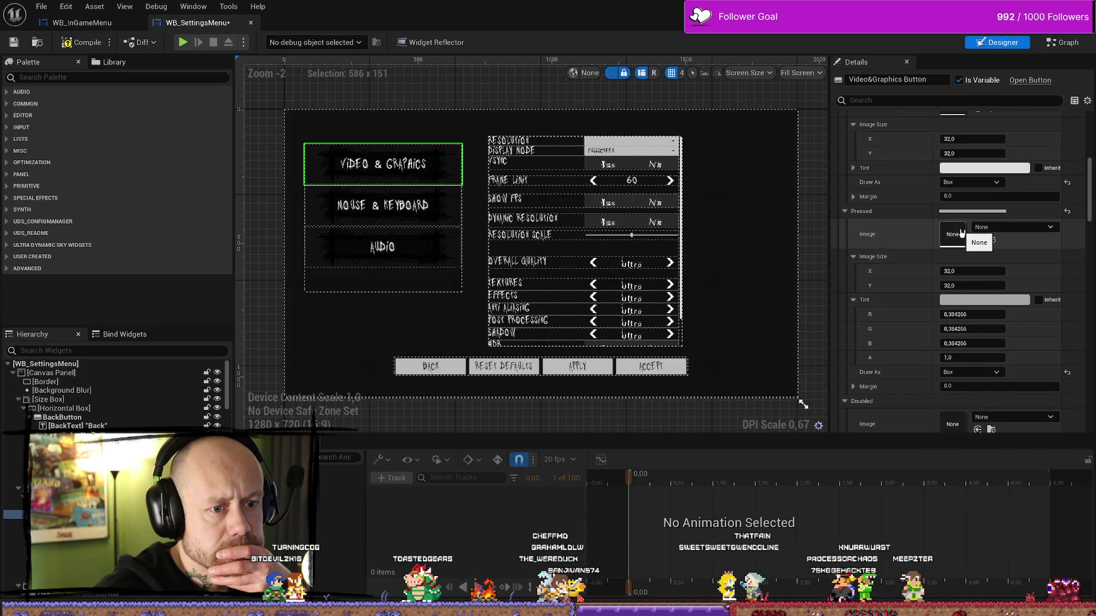
scroll(961, 233, "up", 1)
scroll(960, 233, "up", 2)
scroll(959, 234, "up", 2)
scroll(958, 235, "up", 1)
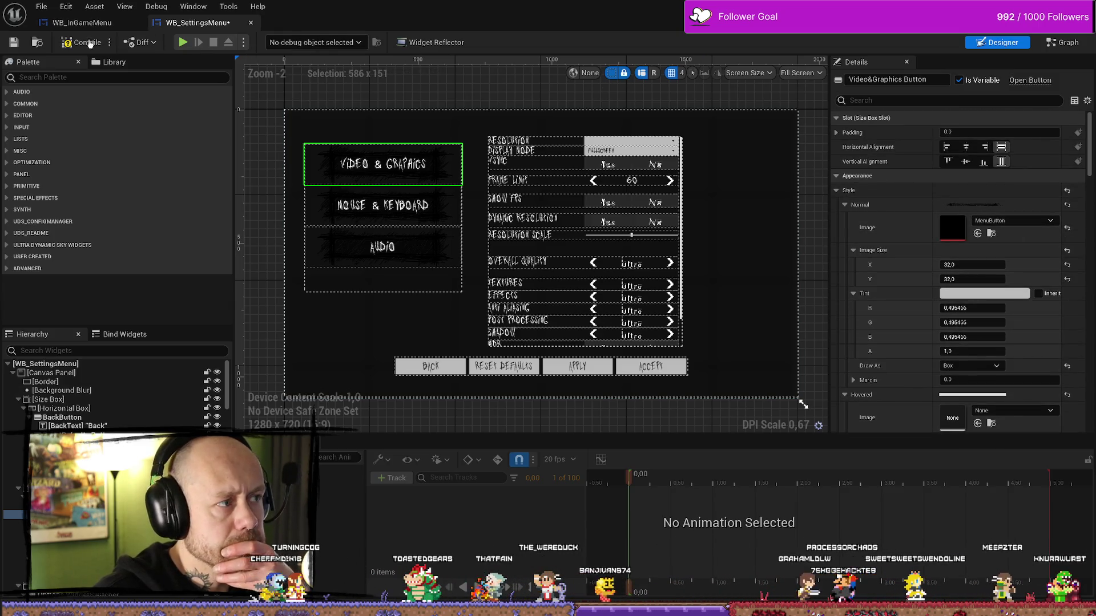
left_click(14, 42)
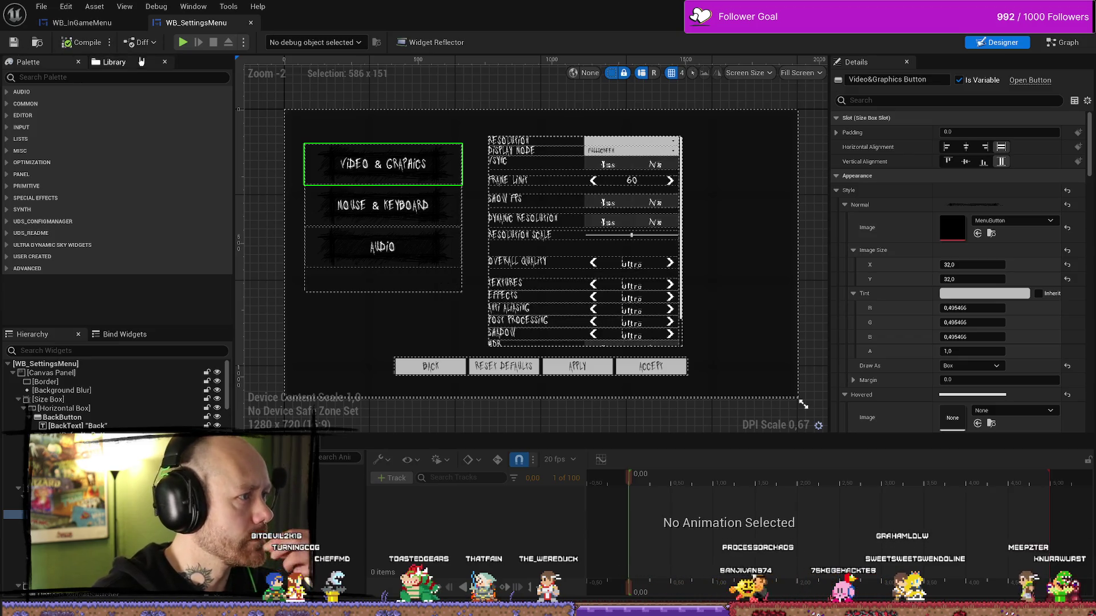
Play-test the settings menu, checking the Mouse & Keyboard category hover, then stop
key("alt+p")
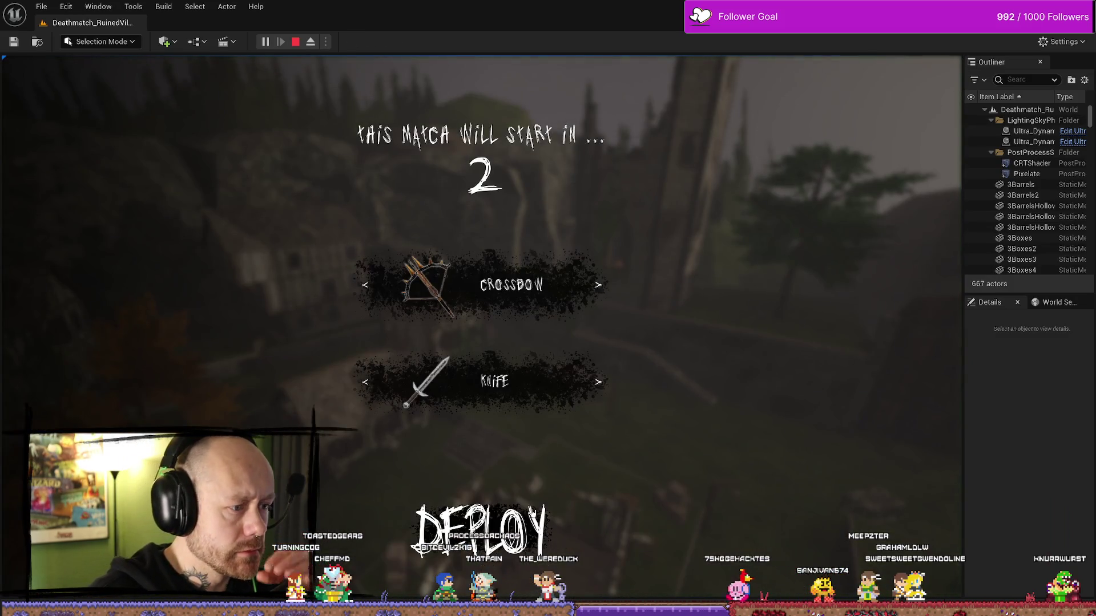
key("Escape")
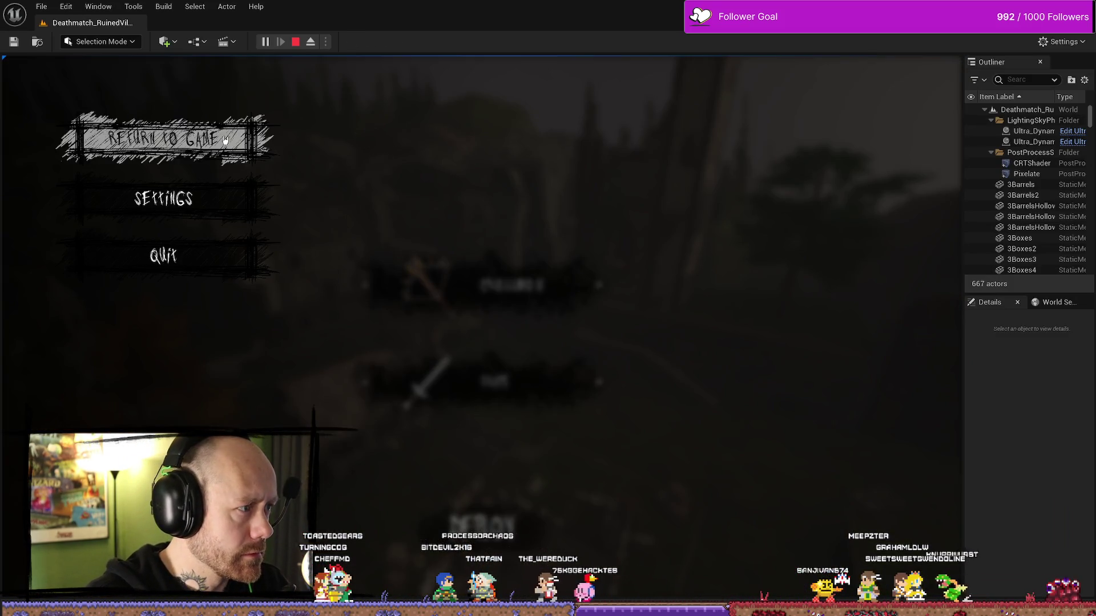
left_click(162, 199)
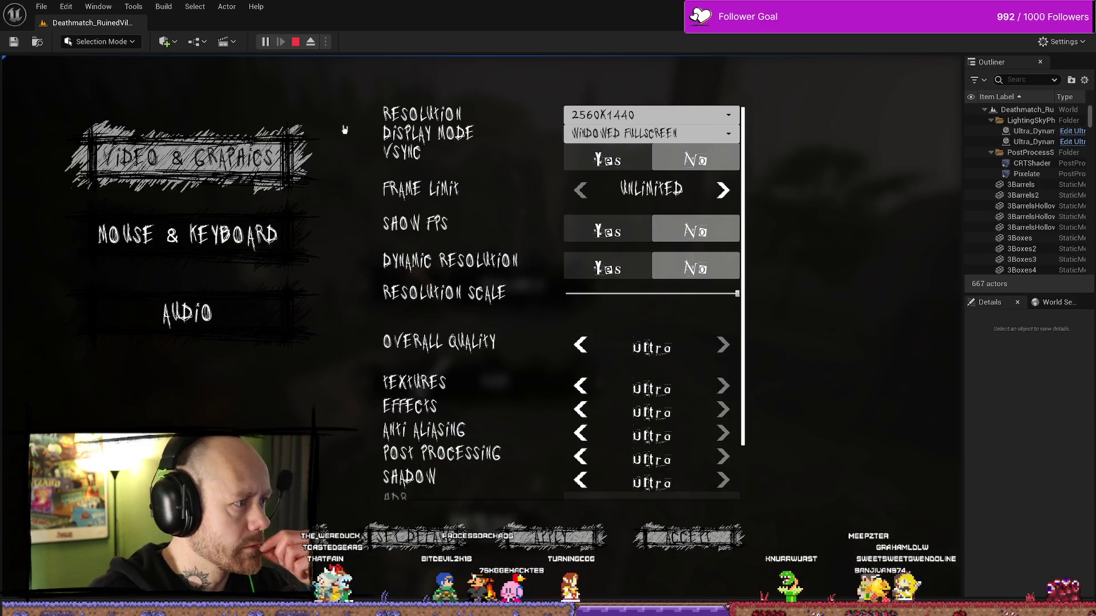
left_click(294, 239)
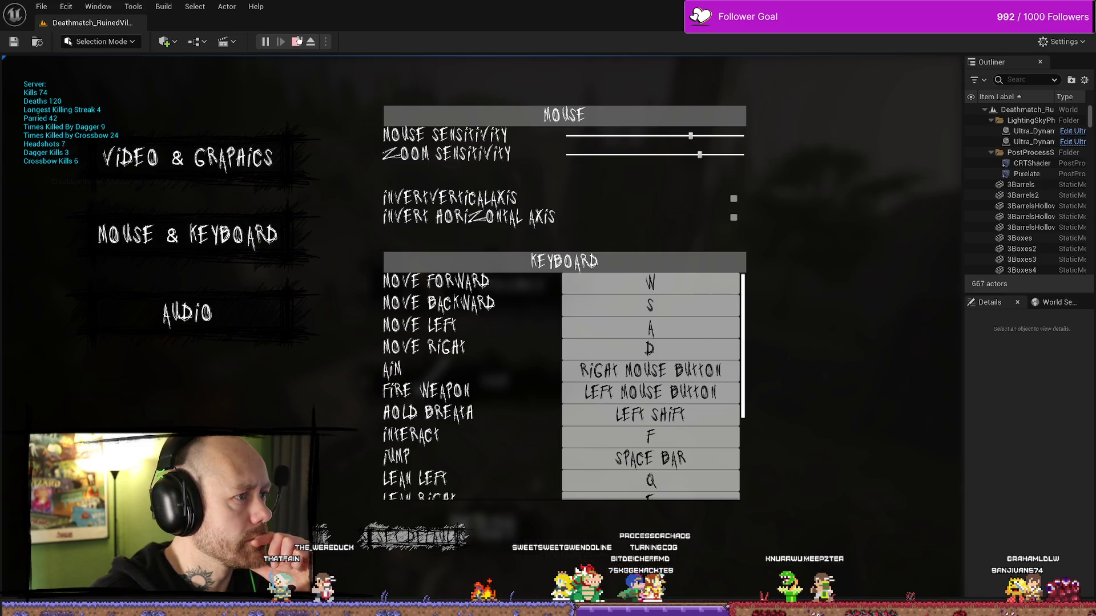
left_click(298, 42)
Reopen the WB_SettingsMenu widget blueprint from the UI/Menus content folder
key("ctrl+space")
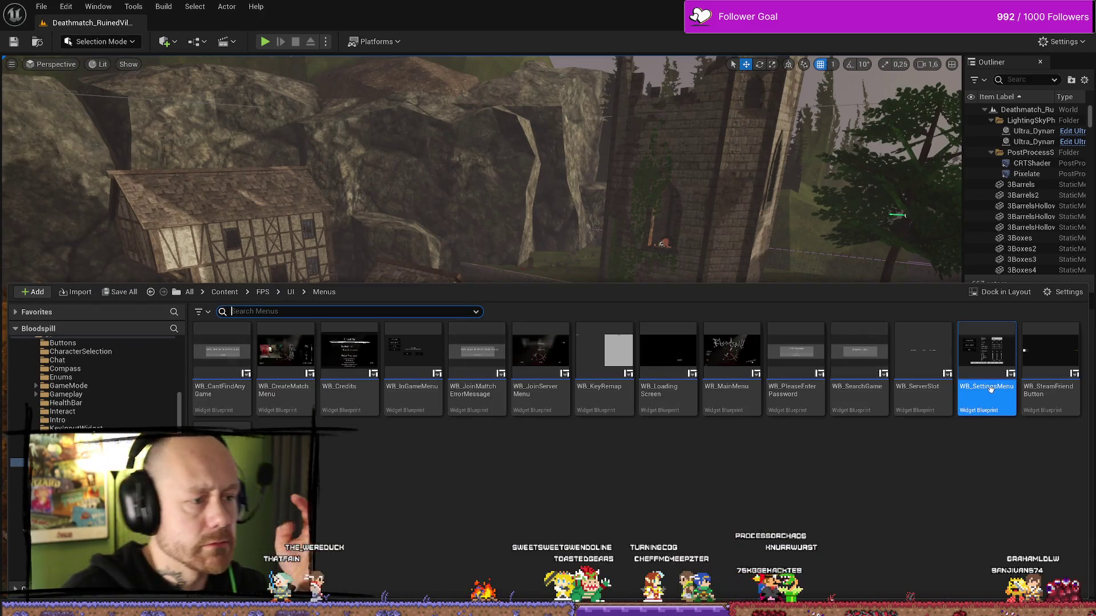
double_click(991, 389)
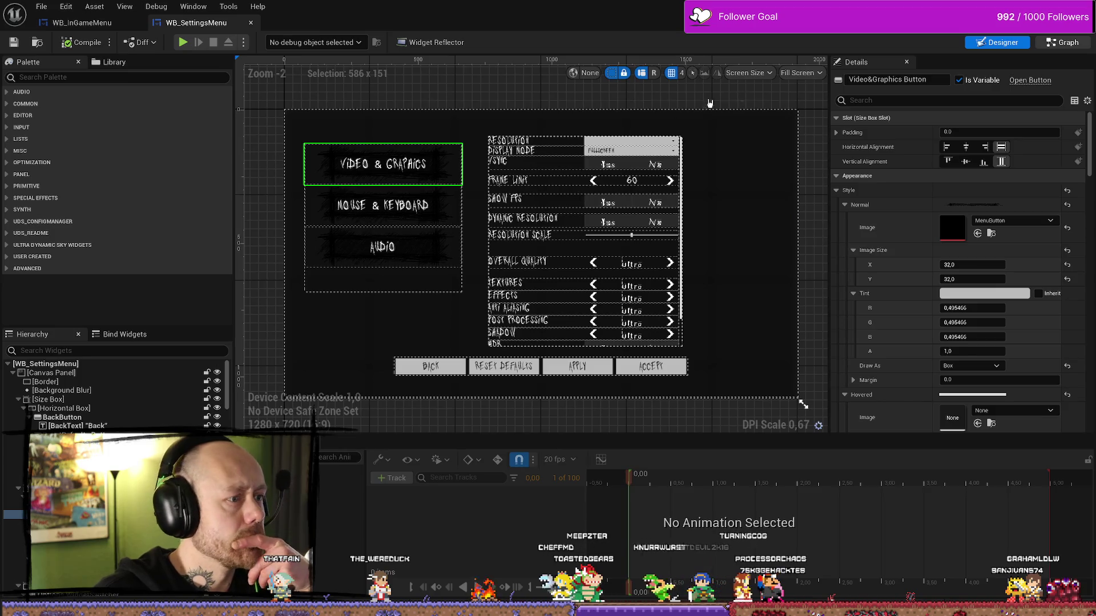
Clear the image on the Button Hovered Style variable's default, then return to the level editor
key("shift+F12")
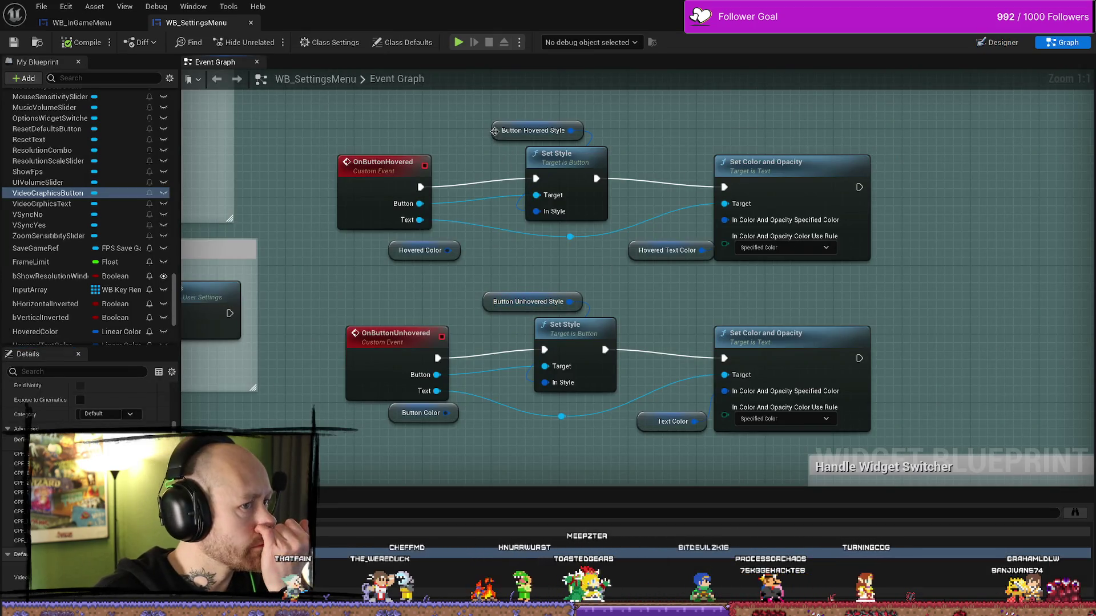
left_click(515, 131)
scroll(86, 402, "down", 3)
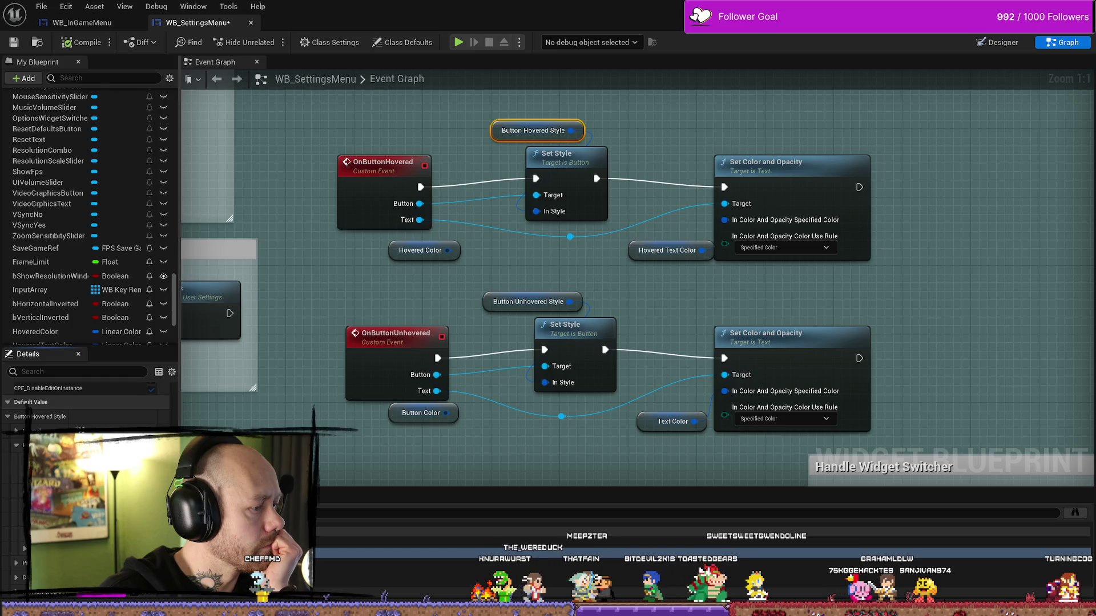
left_click(137, 441)
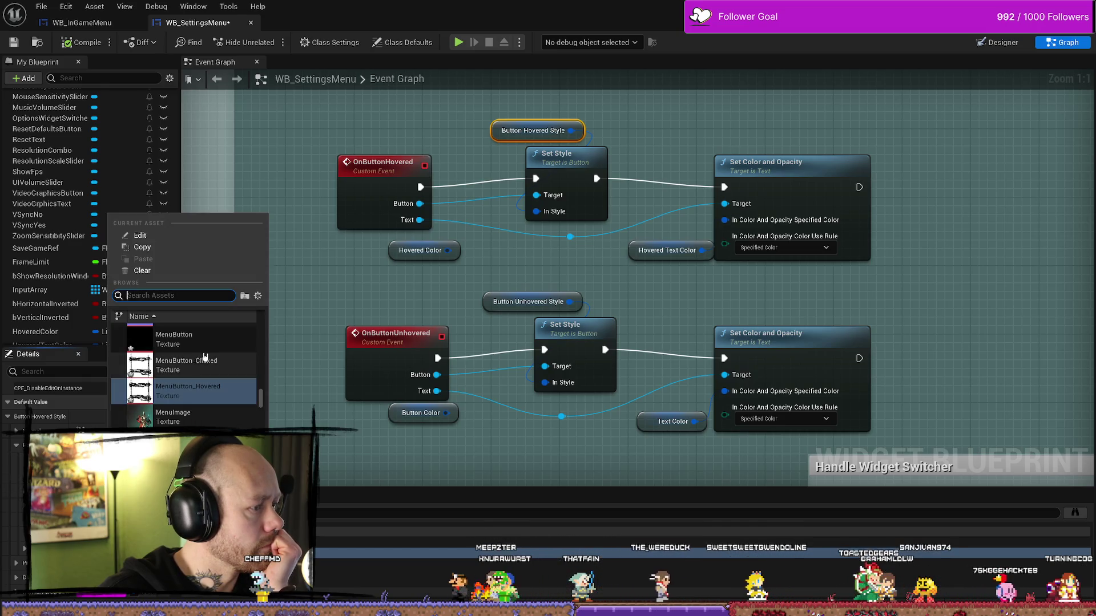
scroll(262, 400, "down", 5)
left_click_drag(261, 401, 258, 293)
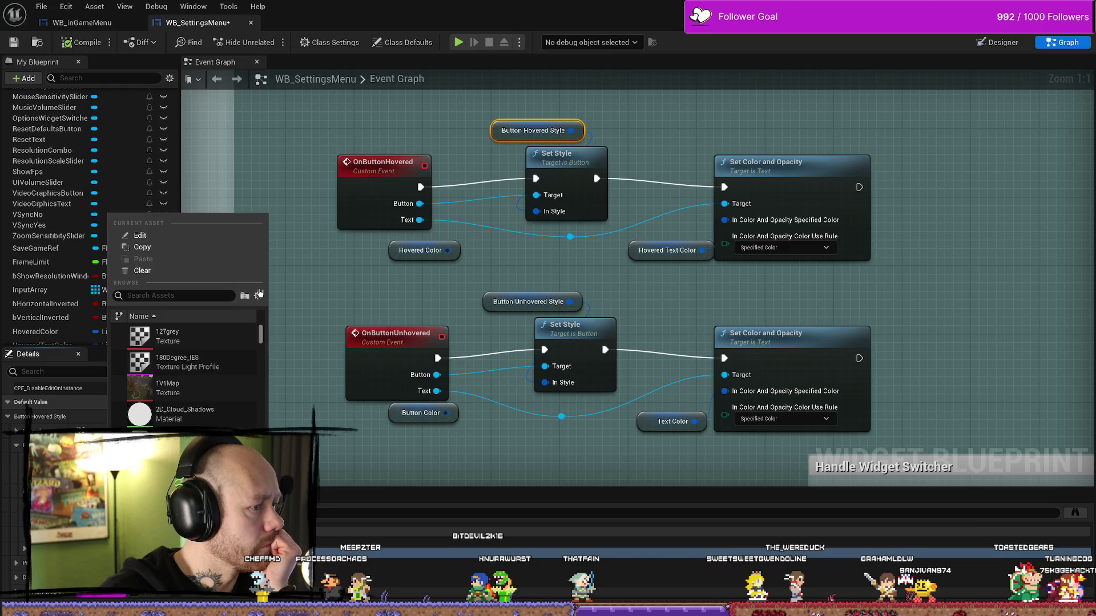
left_click(156, 272)
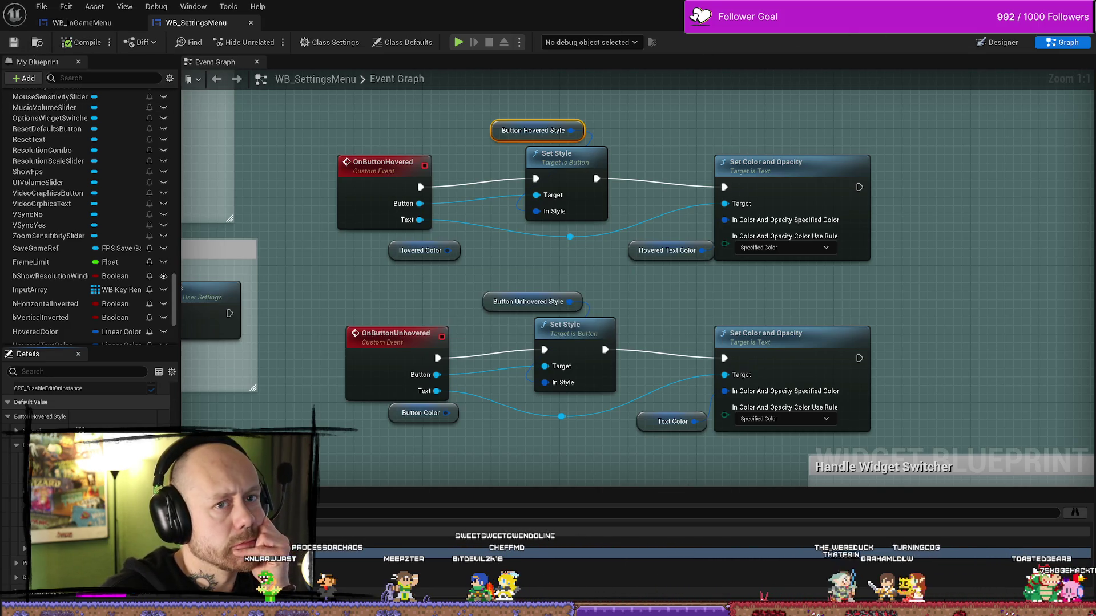
key("alt+Tab")
Play-test the Audio and Mouse & Keyboard settings categories, then stop the session
left_click(266, 42)
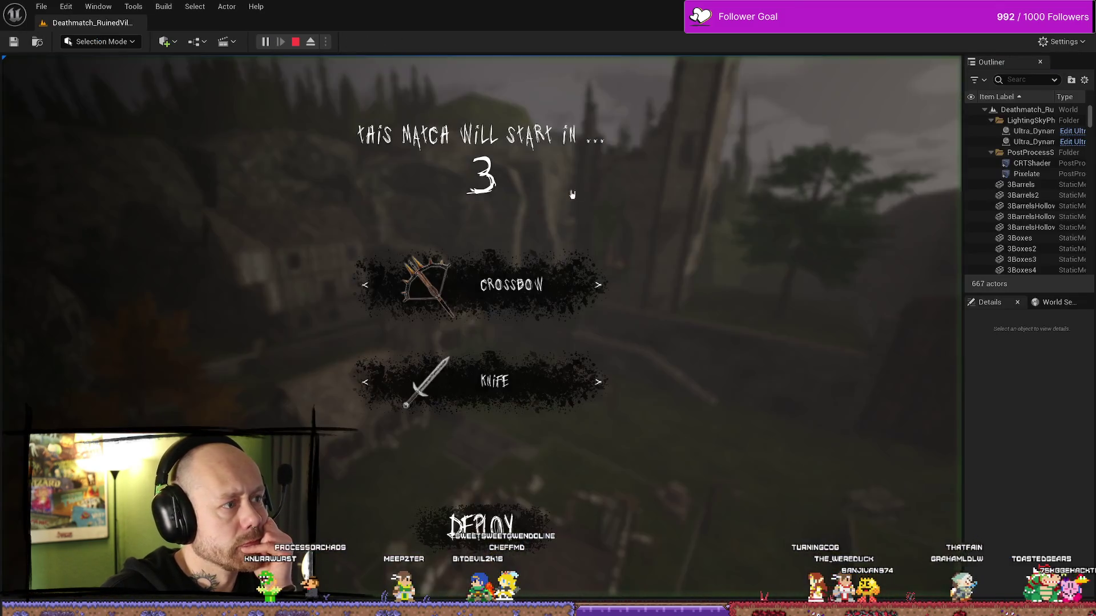
key("Escape")
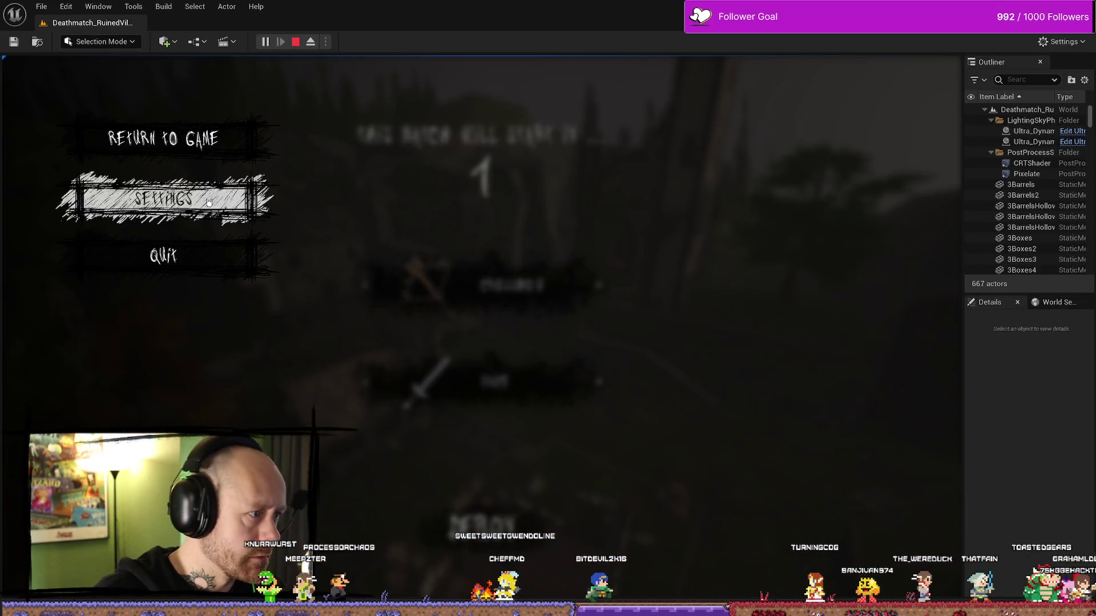
left_click(163, 195)
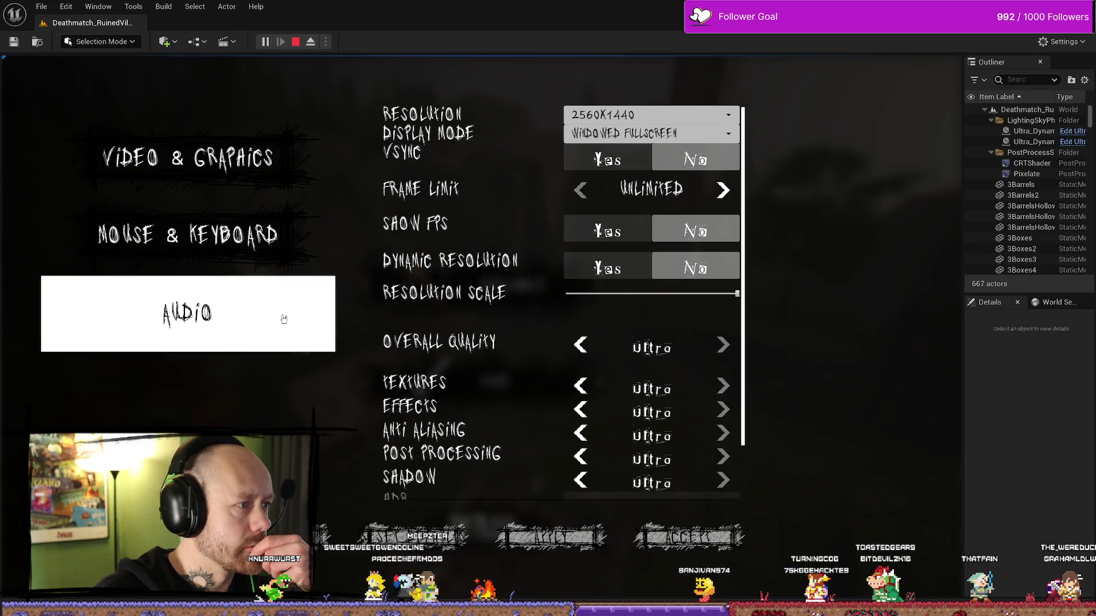
left_click(275, 315)
left_click(276, 236)
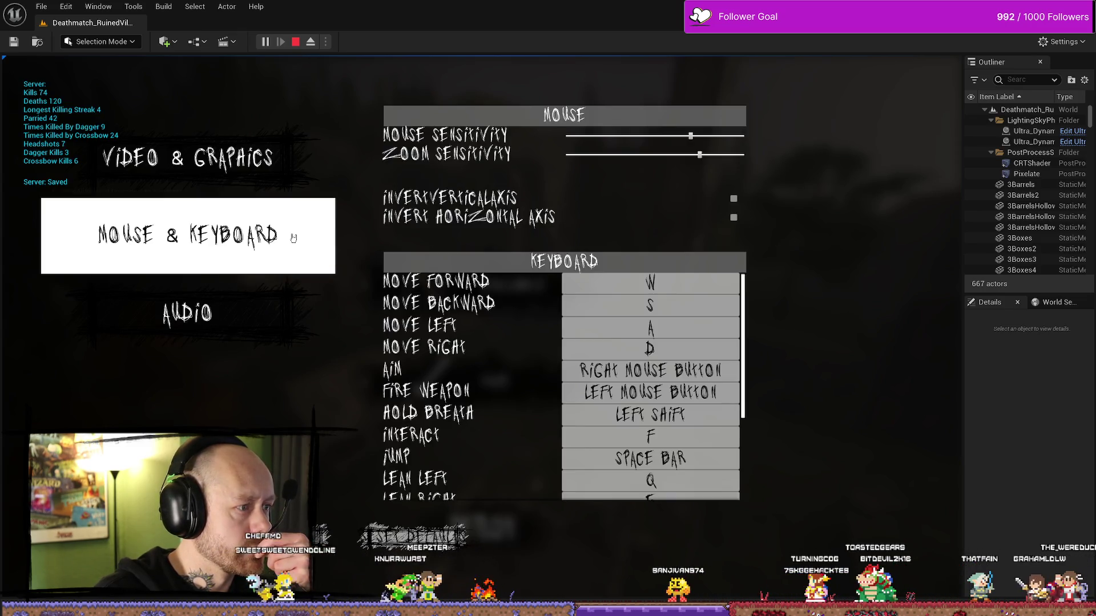
left_click(295, 41)
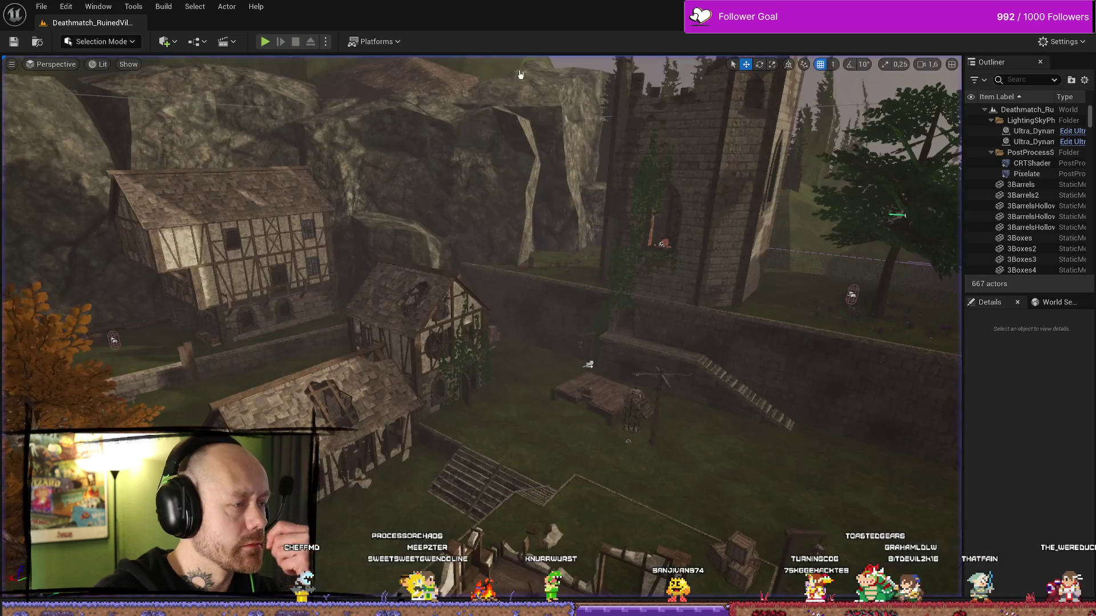
left_click_drag(573, 476, 648, 460)
Reopen WB_SettingsMenu from UI/Menus and select the Button Hovered Style variable
key("ctrl+space")
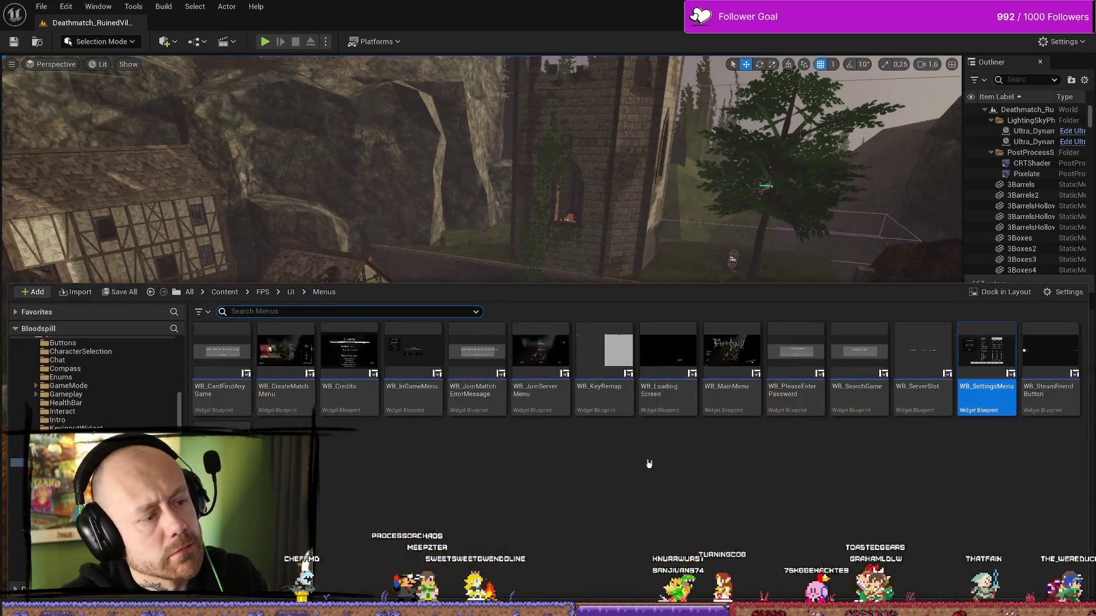
double_click(986, 377)
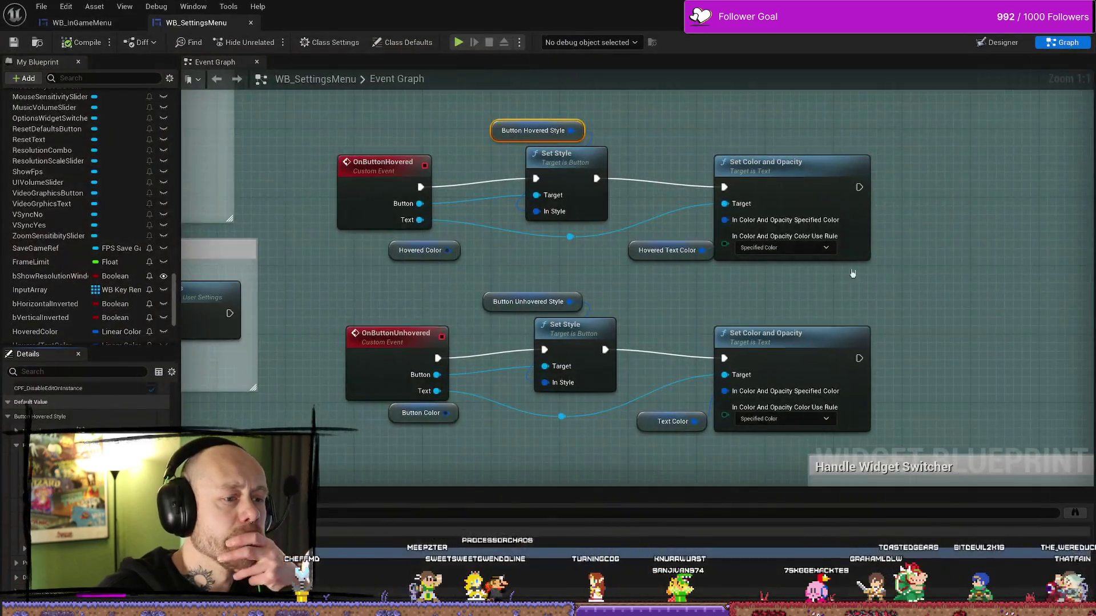
left_click(514, 302)
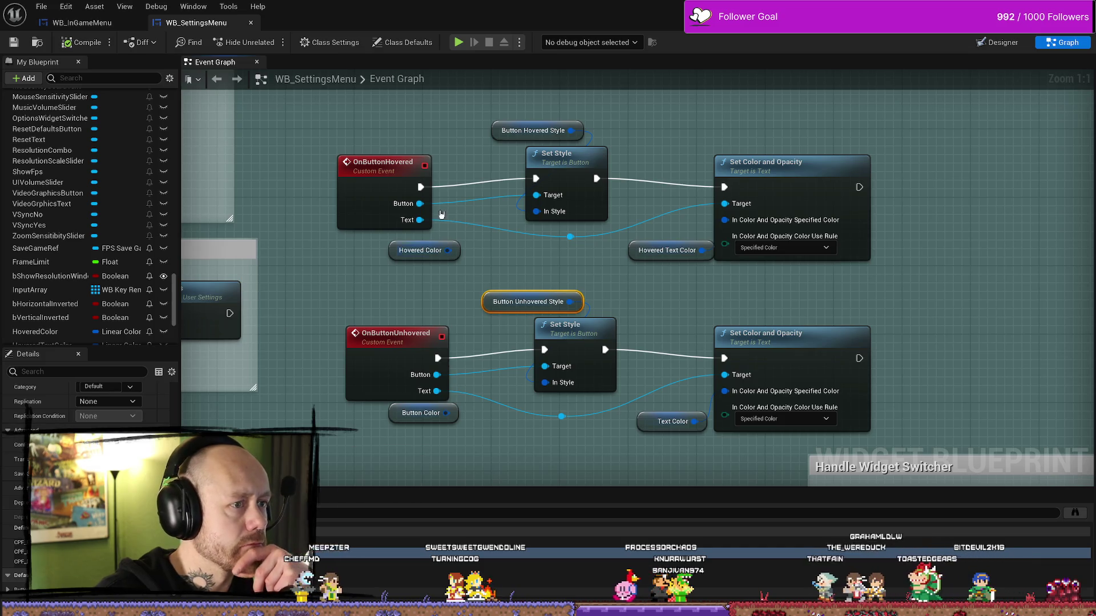
left_click(526, 130)
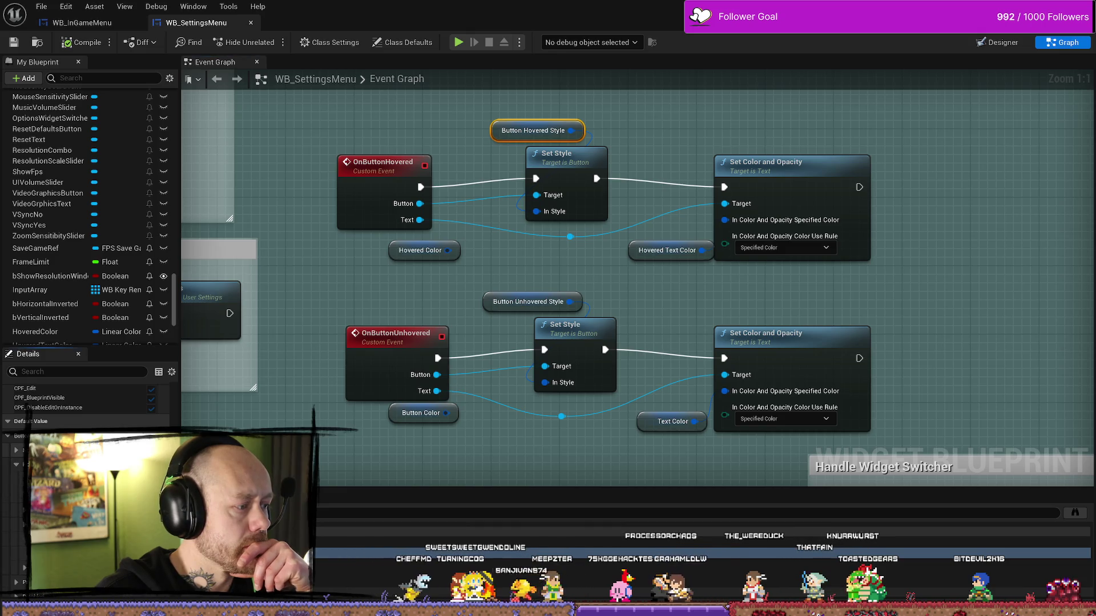
Assign the MenuButton texture as the Button Hovered Style's hovered image
left_click(163, 446)
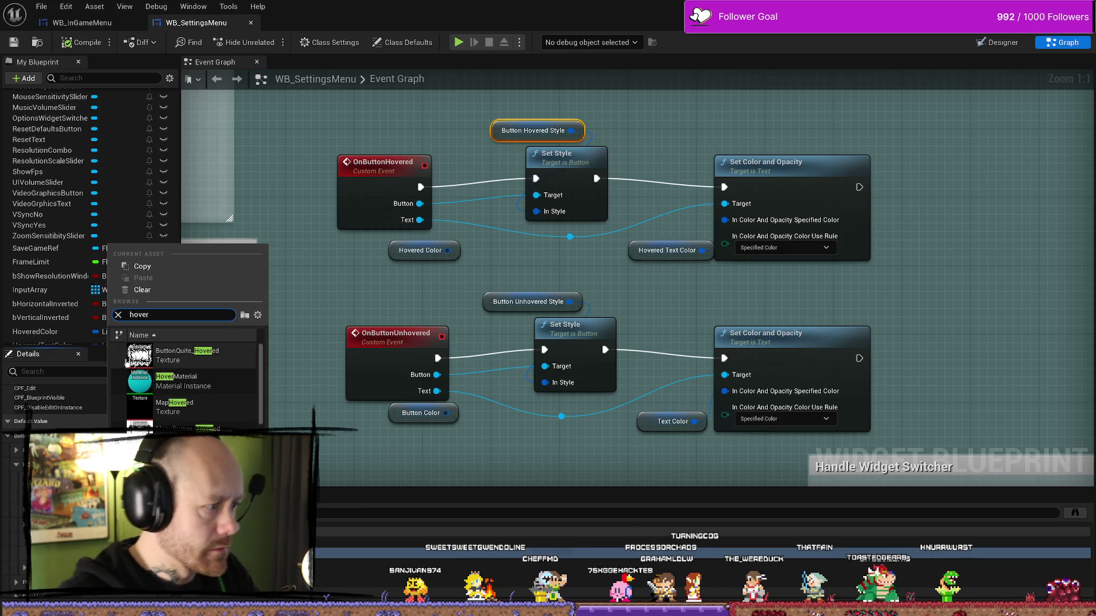
left_click(171, 360)
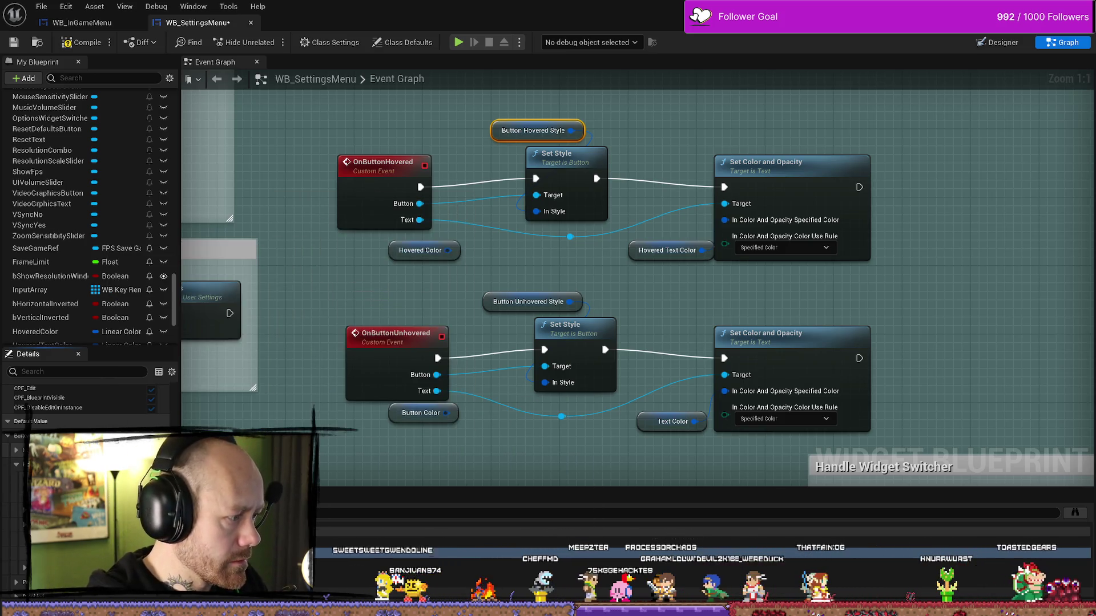
left_click(162, 441)
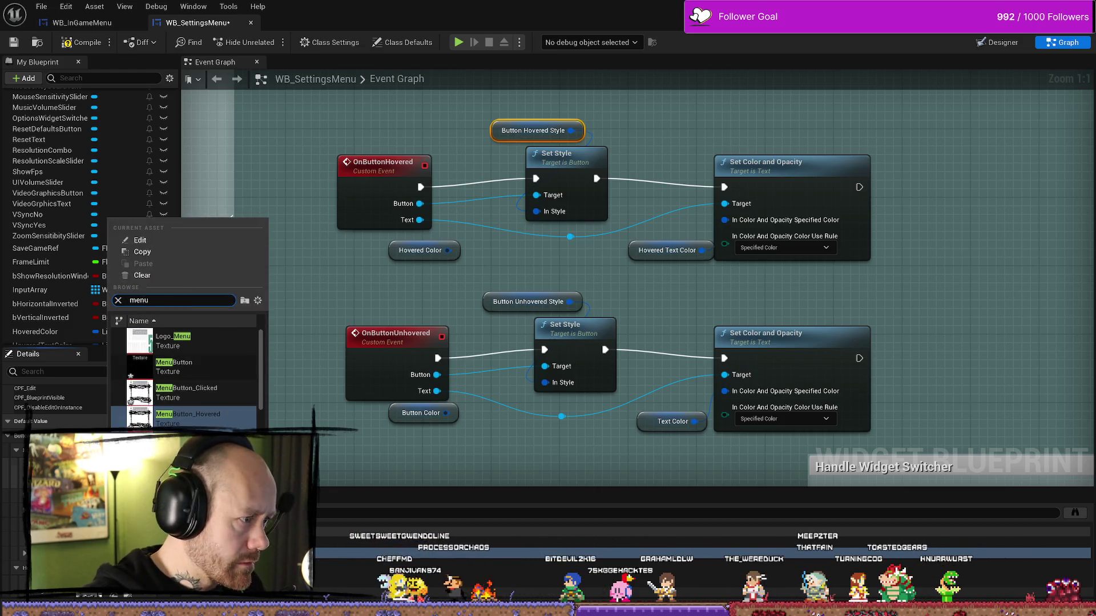
left_click(184, 370)
left_click(163, 440)
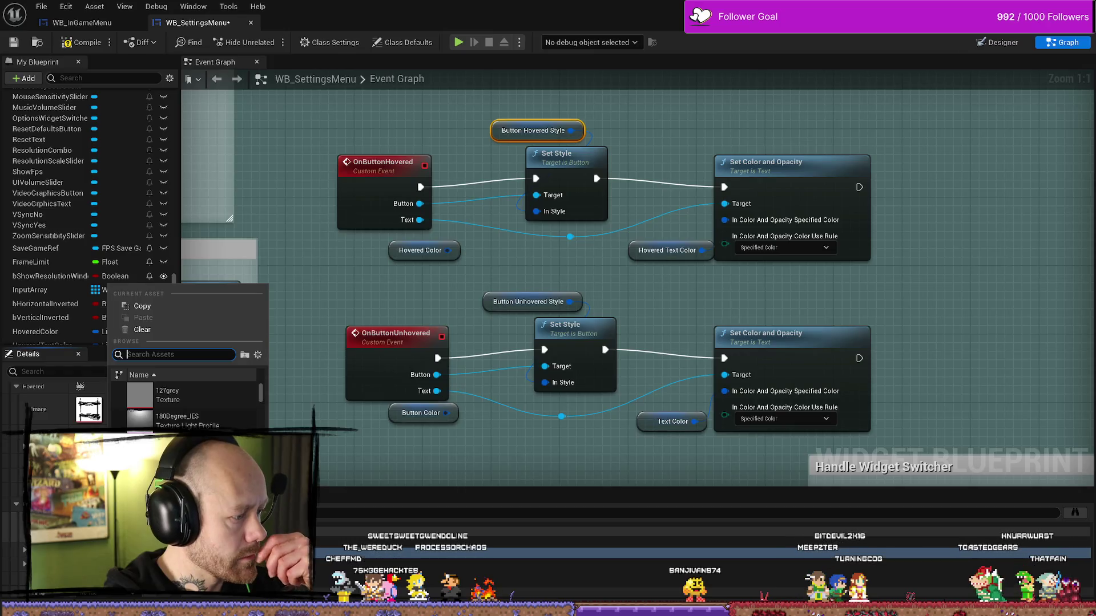
type("menub")
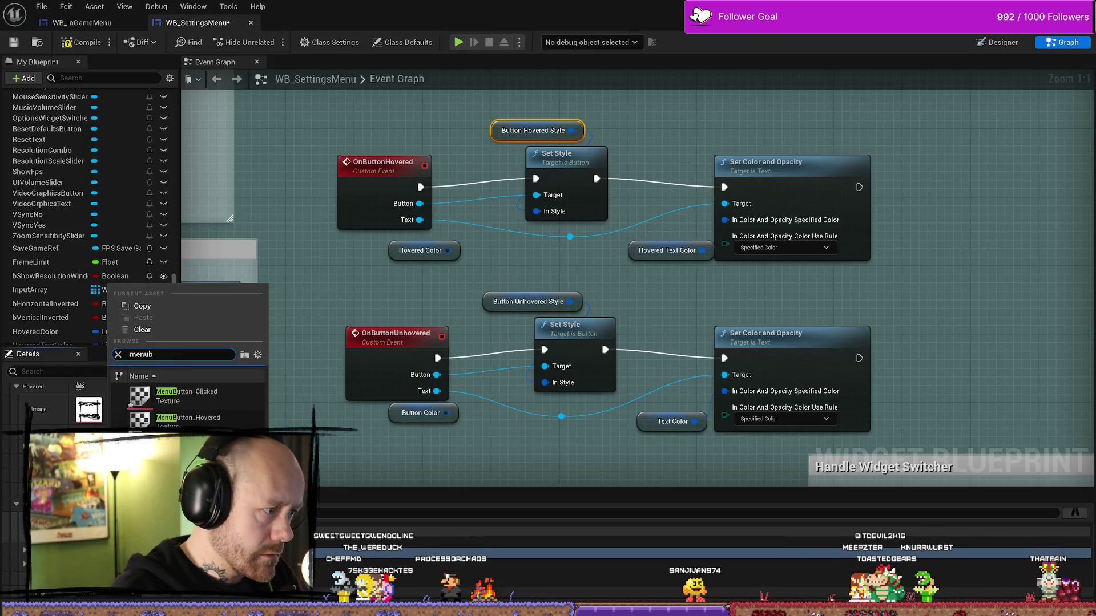
key("Return")
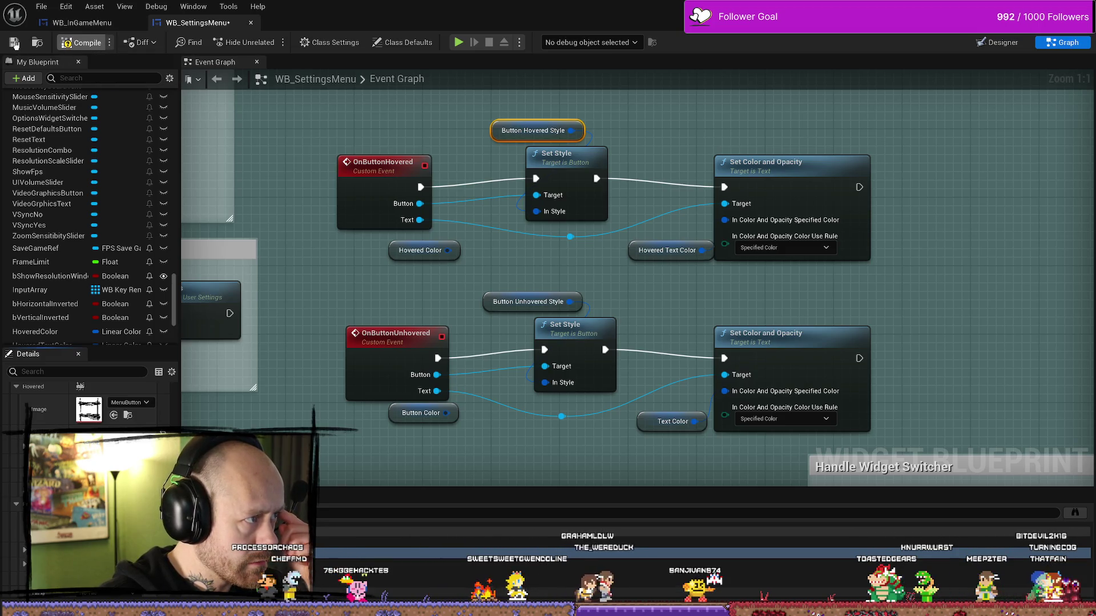
Compile and save the settings menu blueprint and return to the level
left_click(81, 43)
key("ctrl+s")
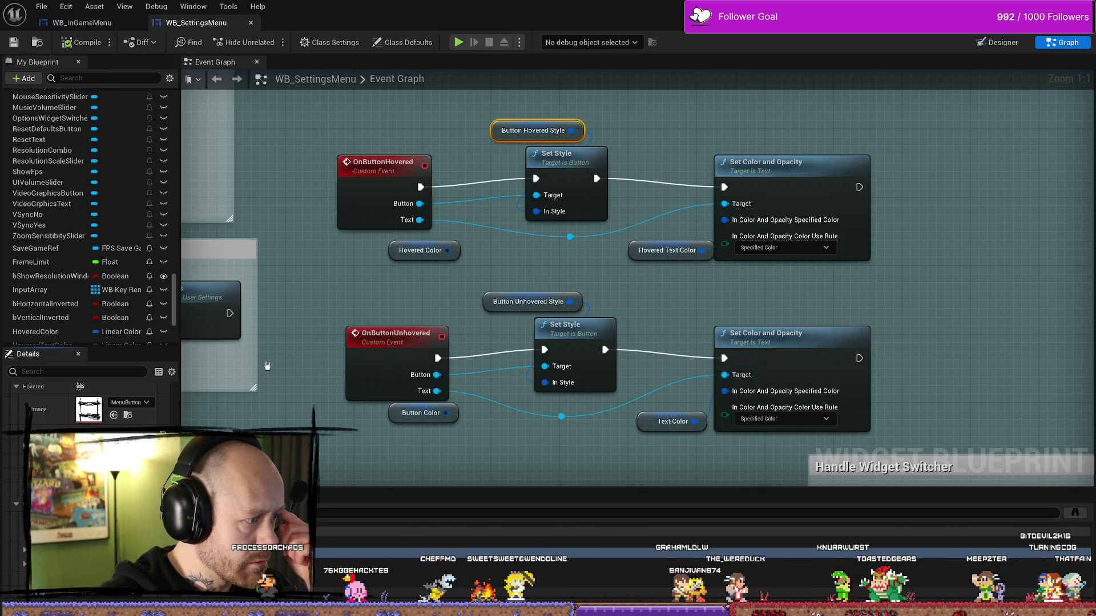
key("alt+Tab")
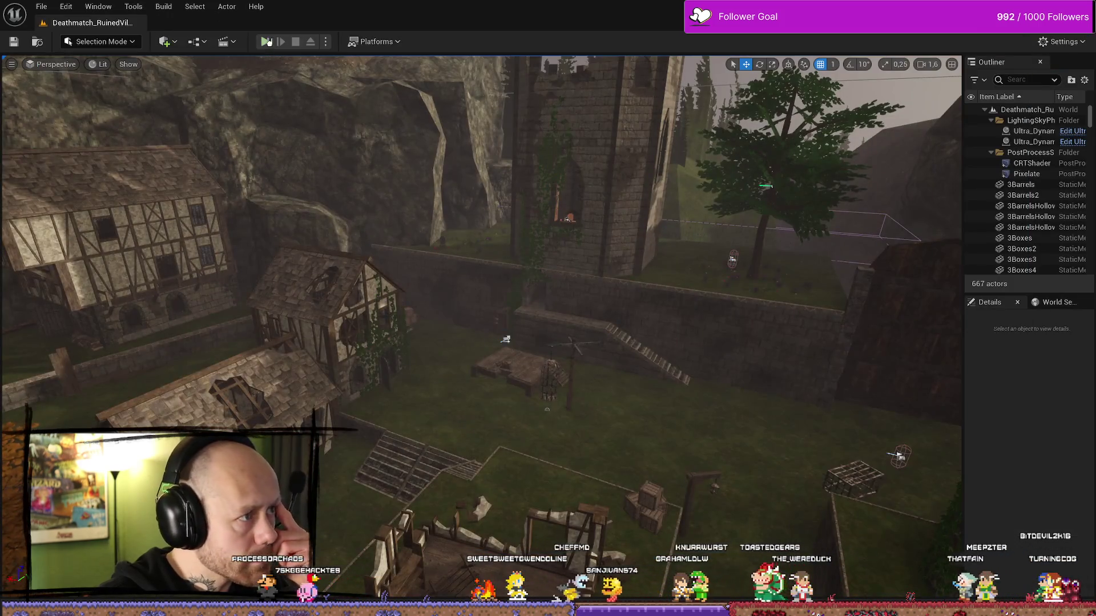
Play the level and click through Mouse & Keyboard, Audio and Video & Graphics to check hover highlights
left_click(265, 41)
key("Escape")
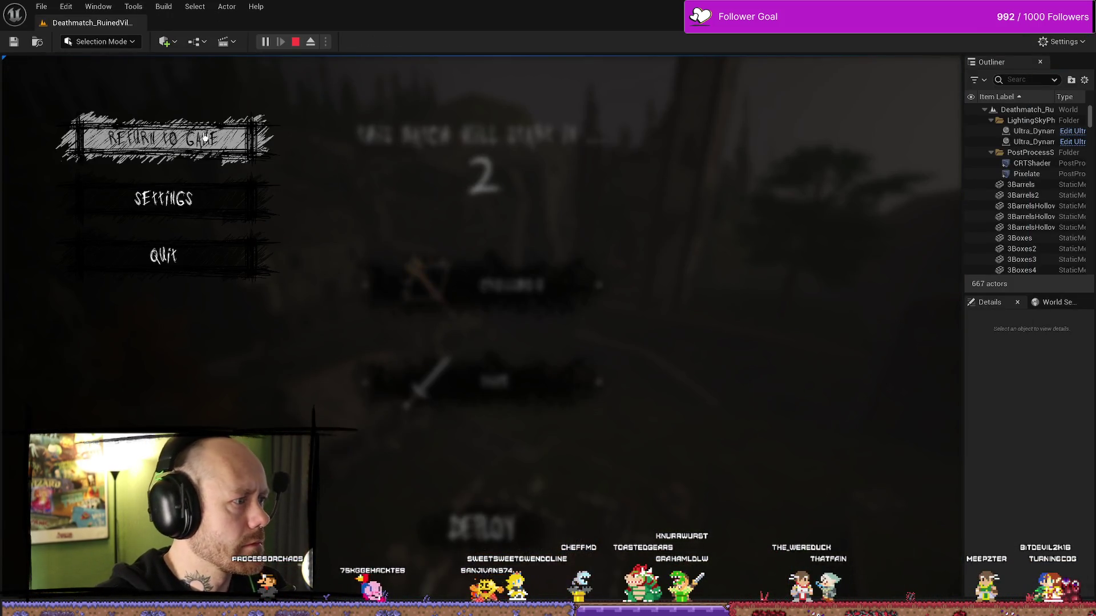
left_click(207, 208)
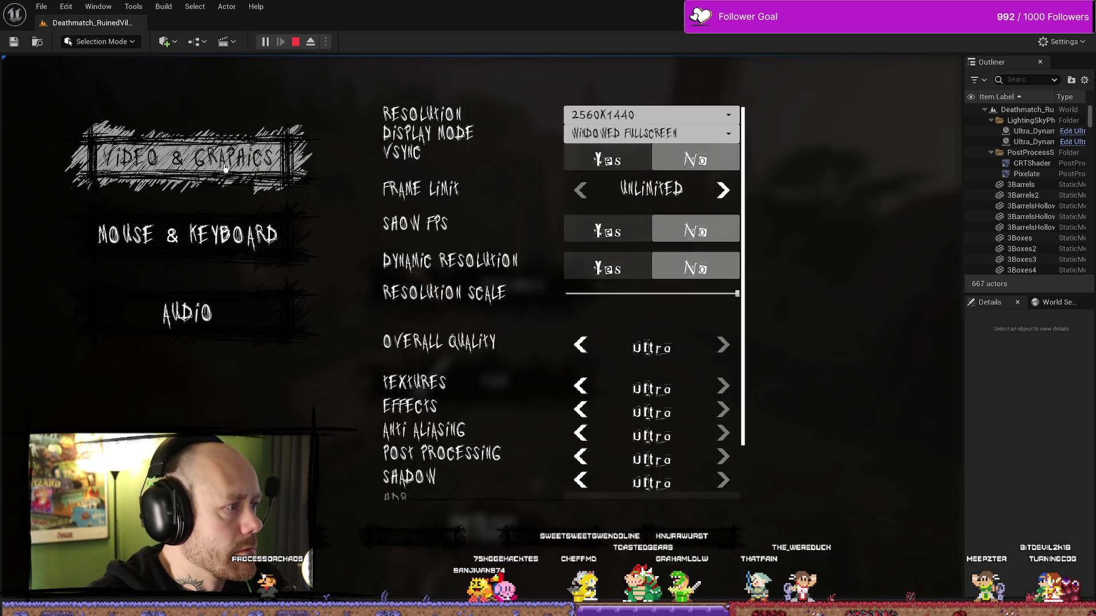
left_click(242, 249)
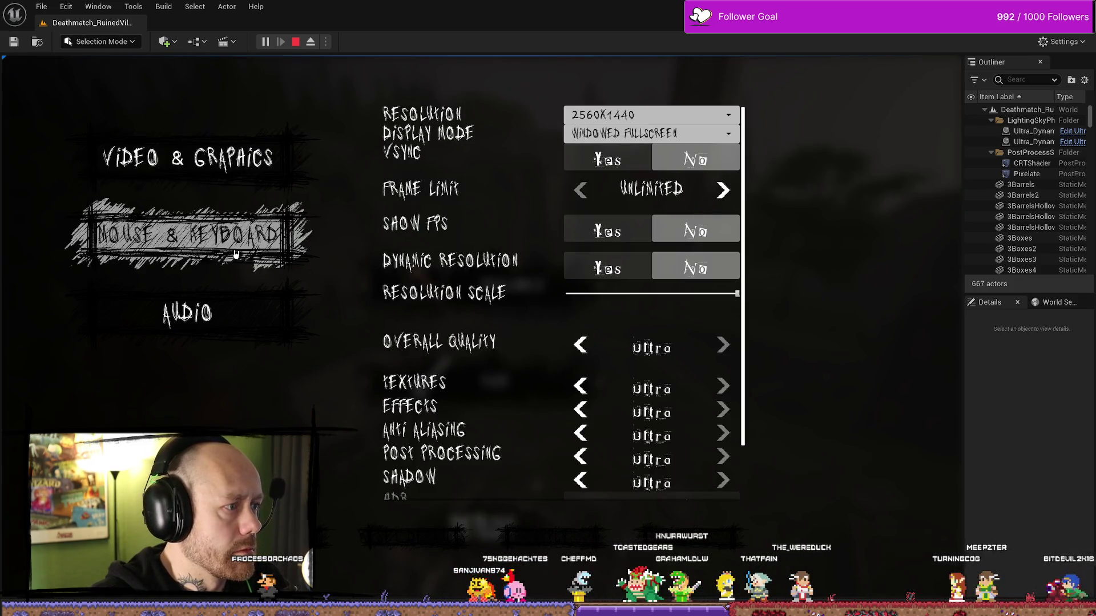
left_click(254, 171)
left_click(266, 245)
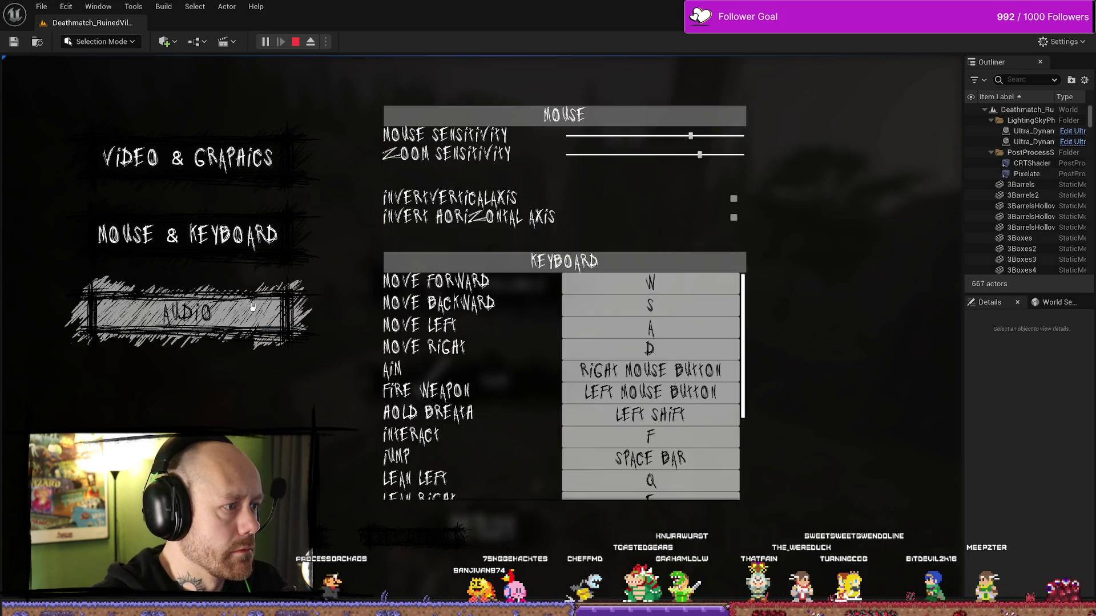
left_click(290, 347)
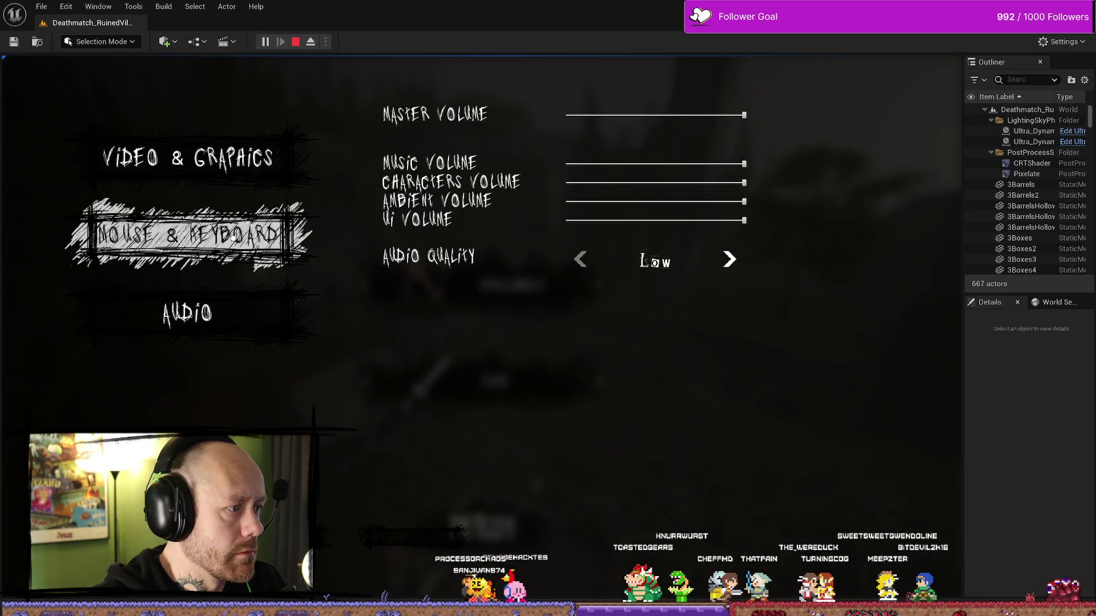
left_click(258, 244)
left_click(255, 187)
left_click(257, 244)
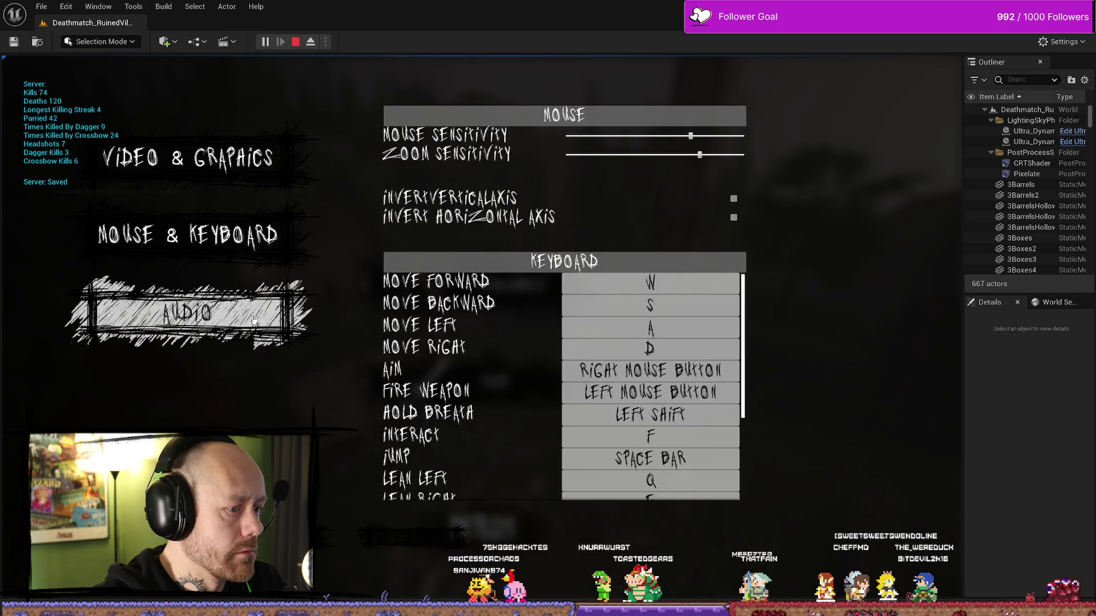
left_click(257, 318)
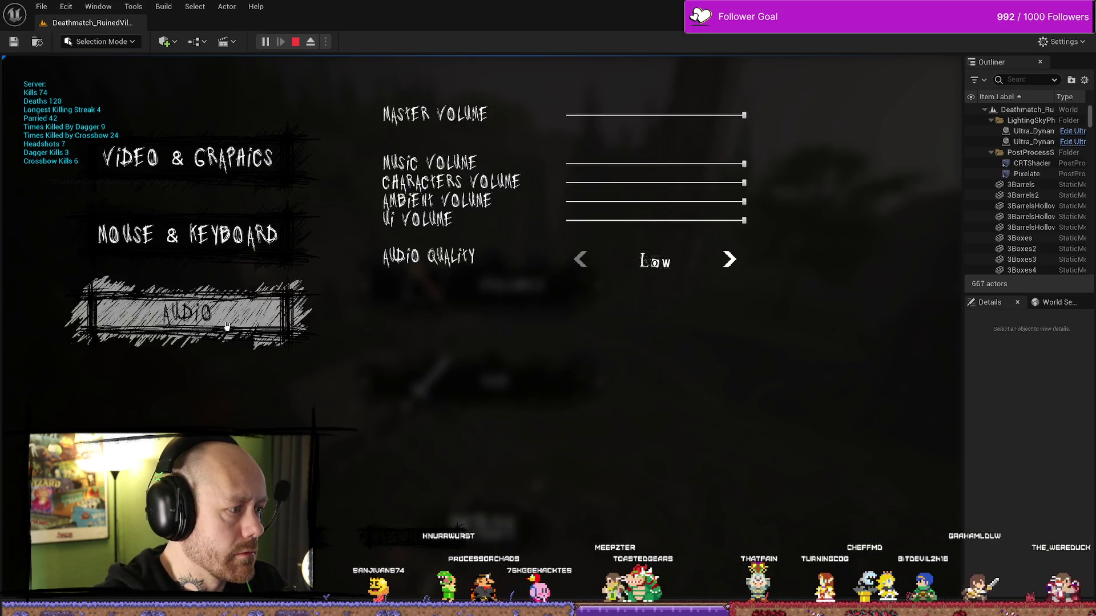
Keep switching between the three settings categories to recheck the textured highlight, then stop playing
left_click(249, 235)
left_click(248, 156)
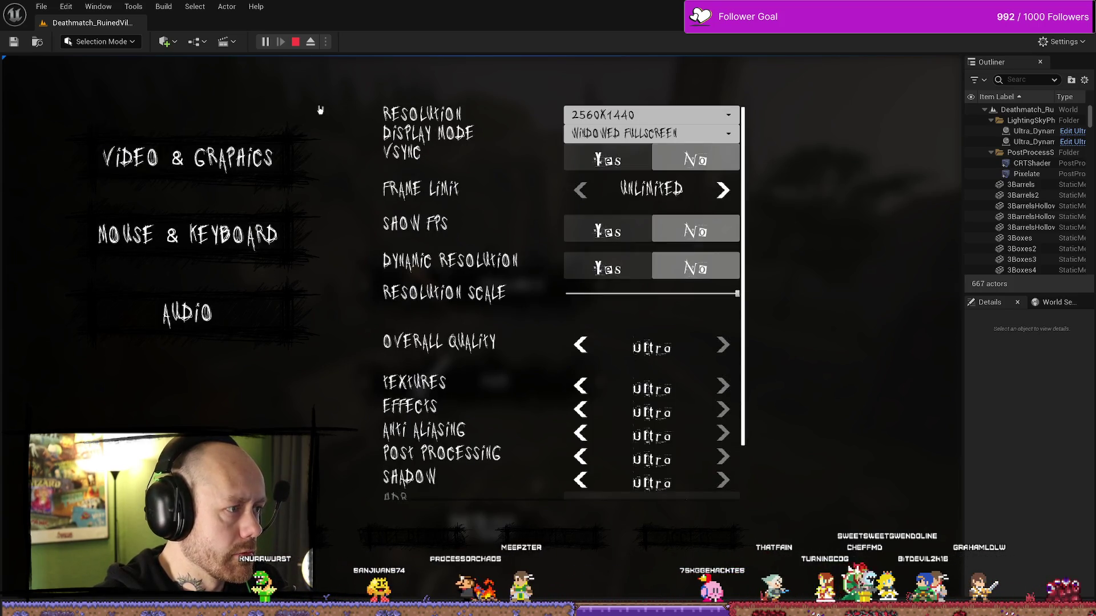
left_click(248, 235)
left_click(248, 312)
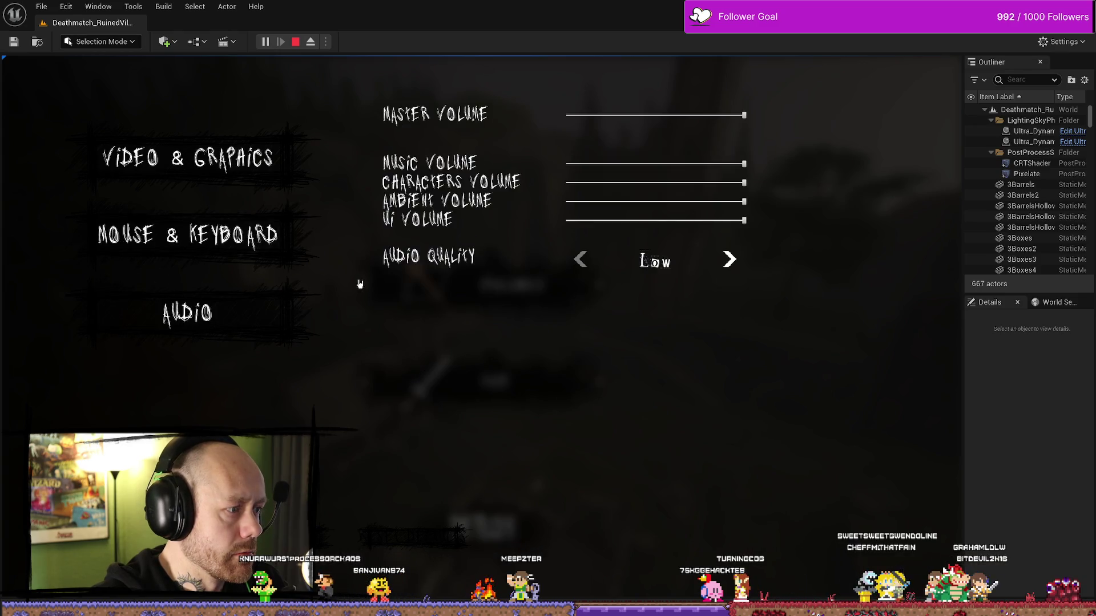
left_click(239, 236)
left_click(229, 171)
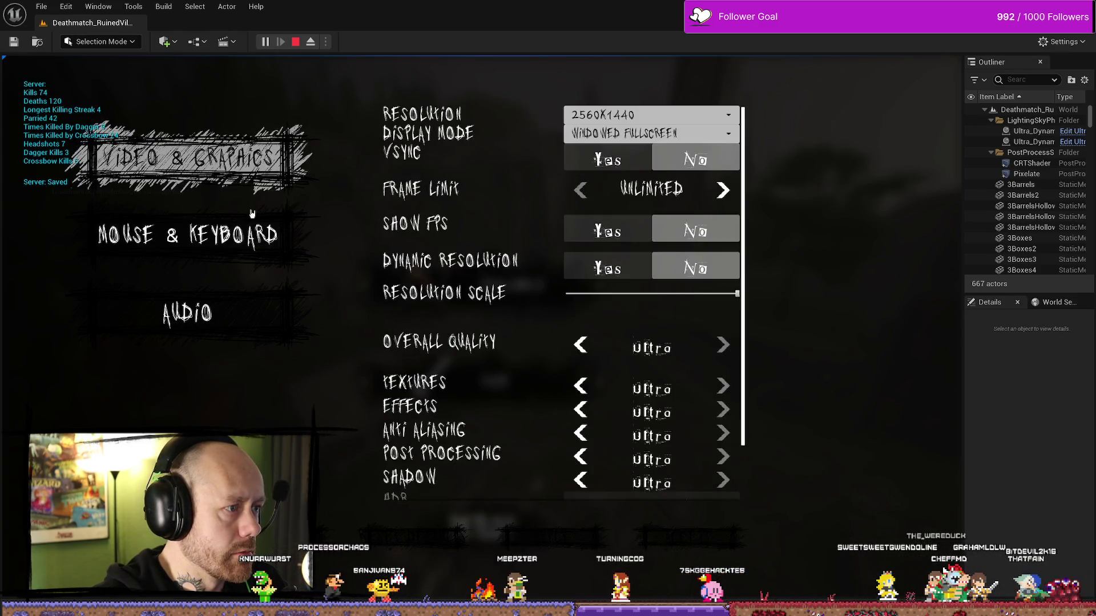
left_click(252, 232)
left_click(249, 313)
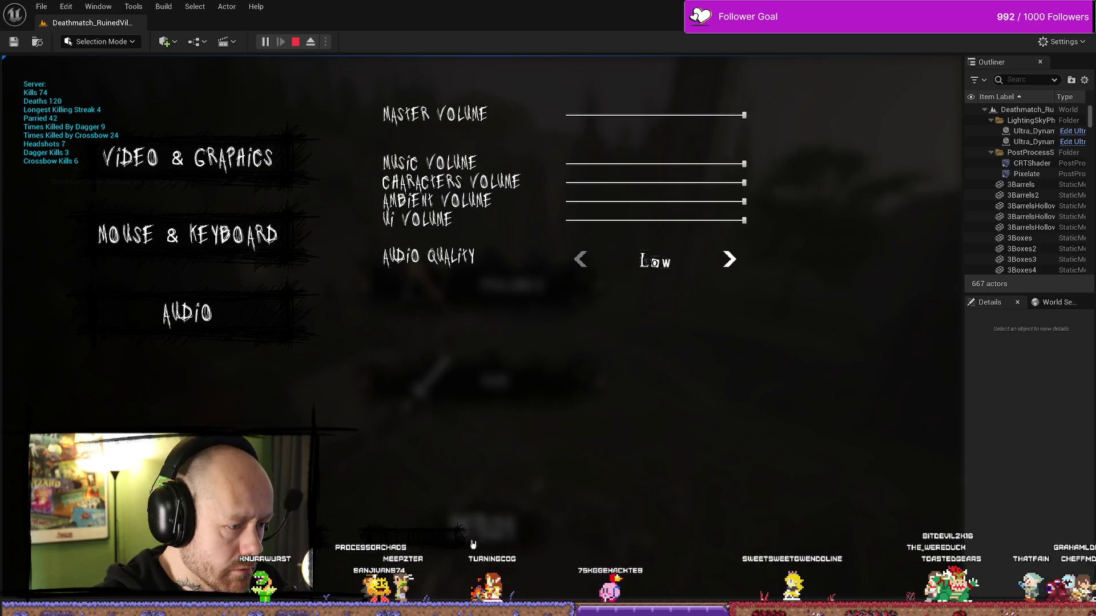
left_click(256, 234)
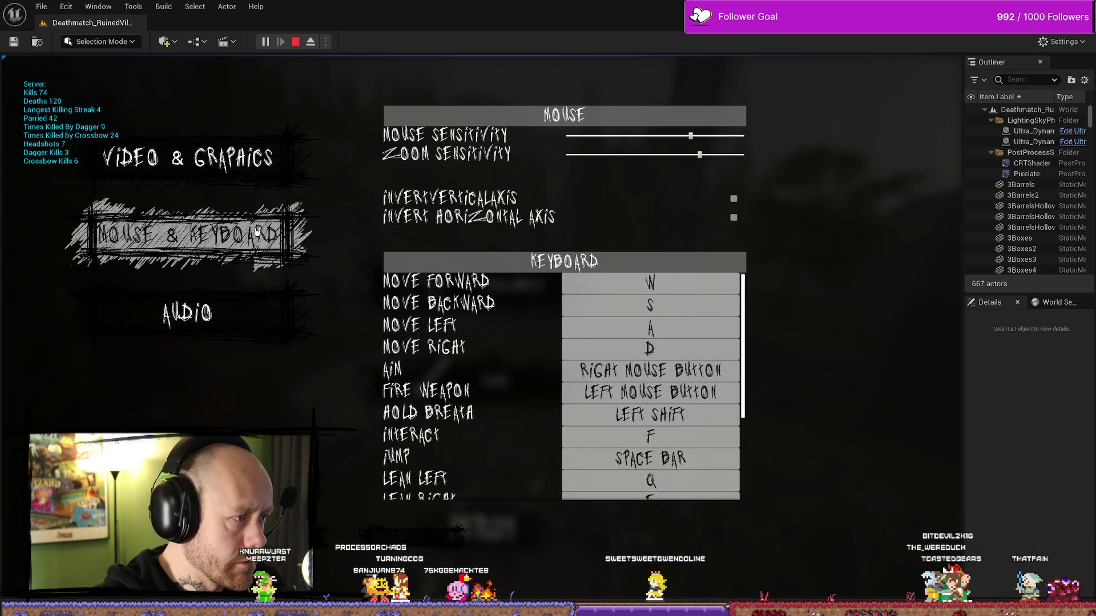
left_click(229, 163)
left_click(257, 236)
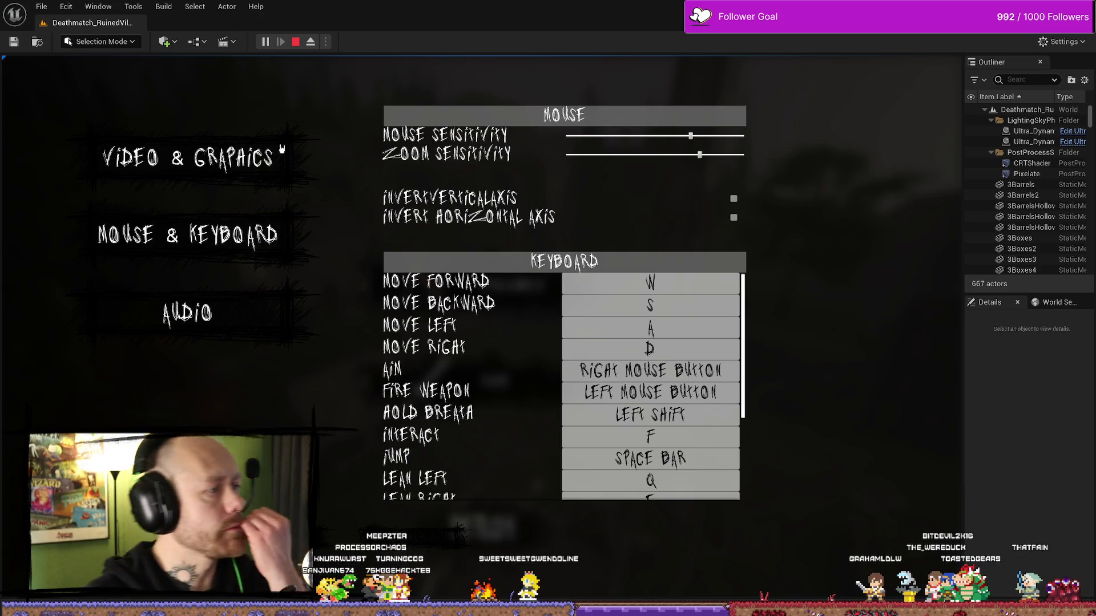
left_click(273, 156)
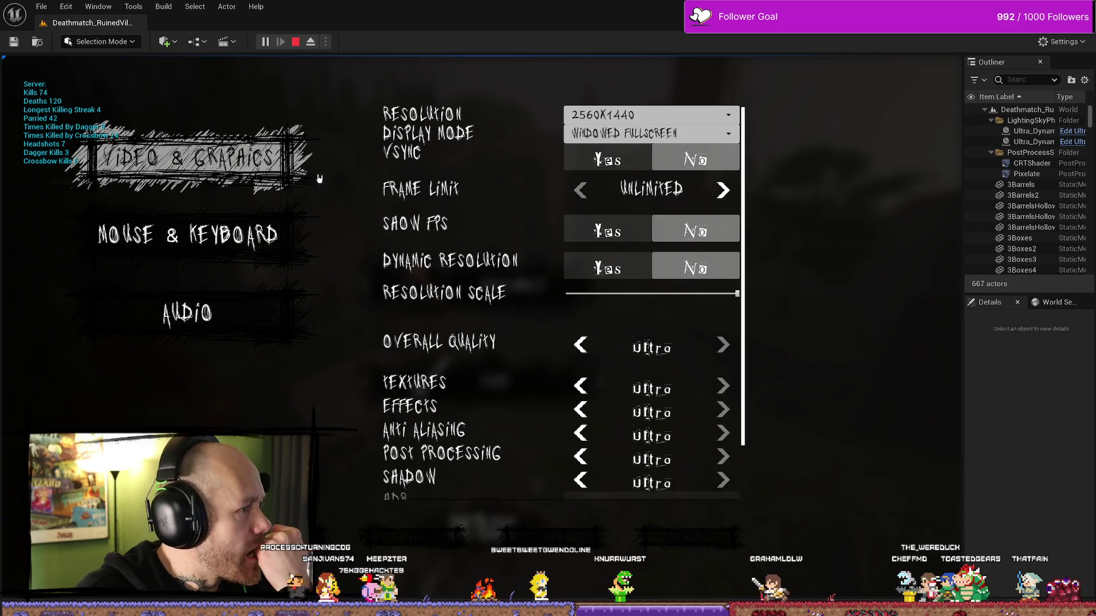
left_click(257, 236)
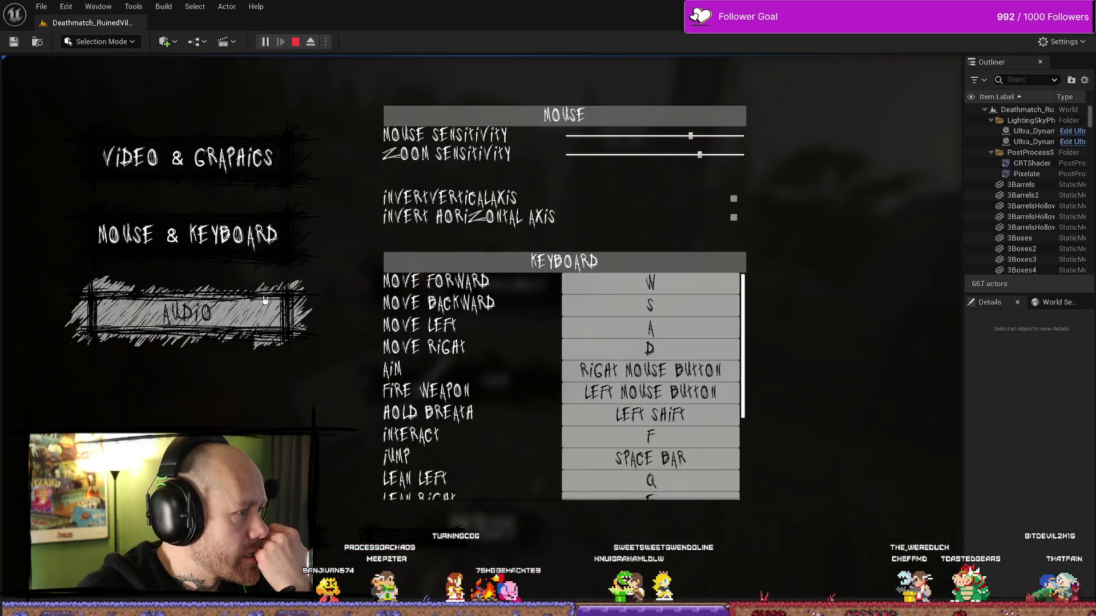
left_click(214, 159)
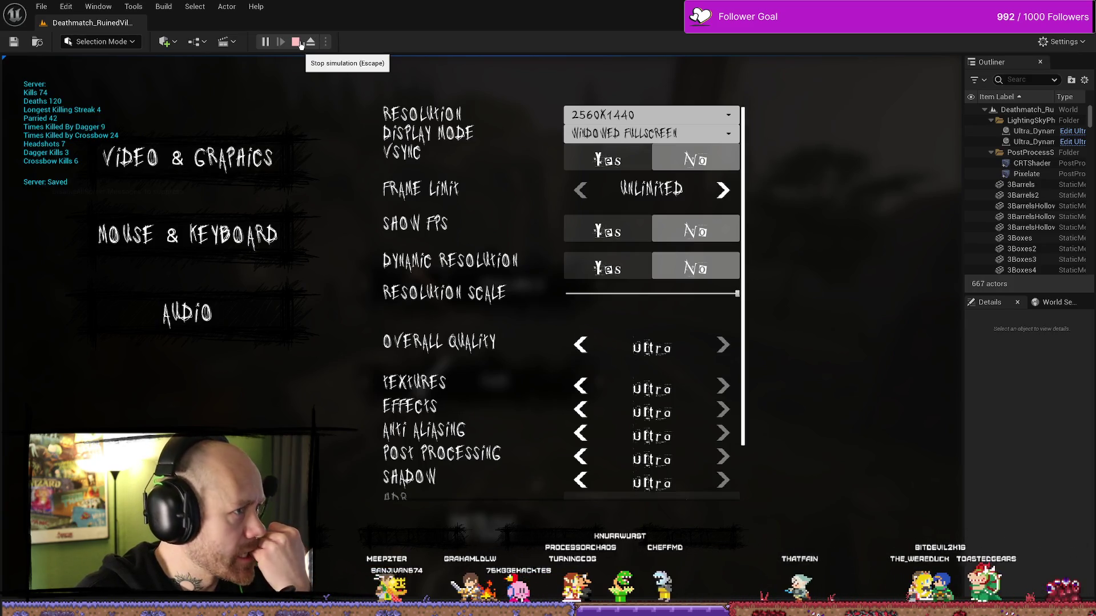
left_click(296, 42)
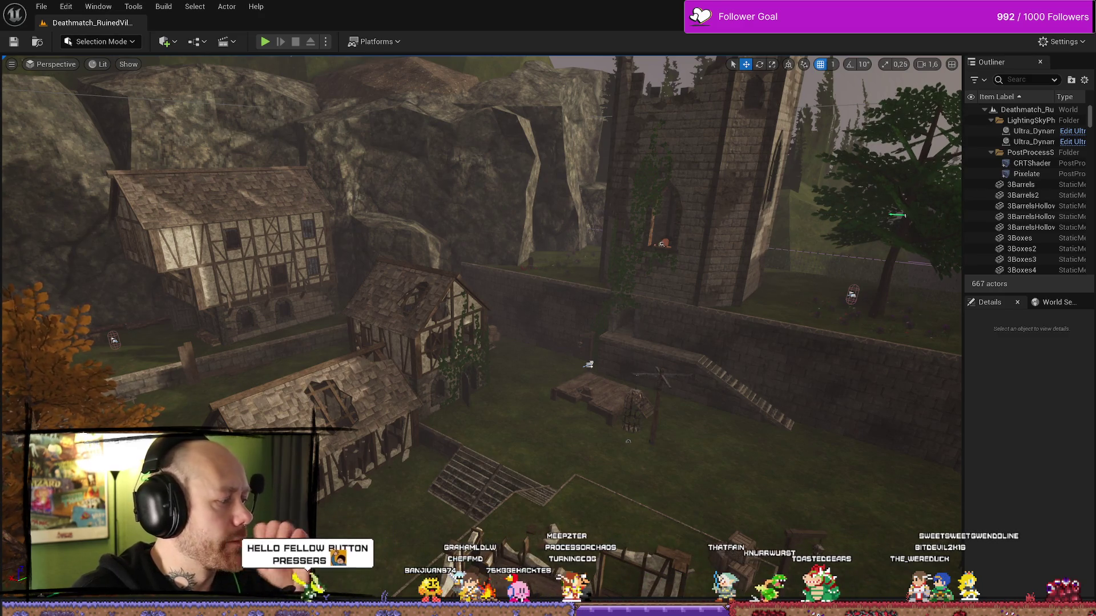
In Affinity Photo, select the button sketch layers and export them as PNG
key("alt+Tab")
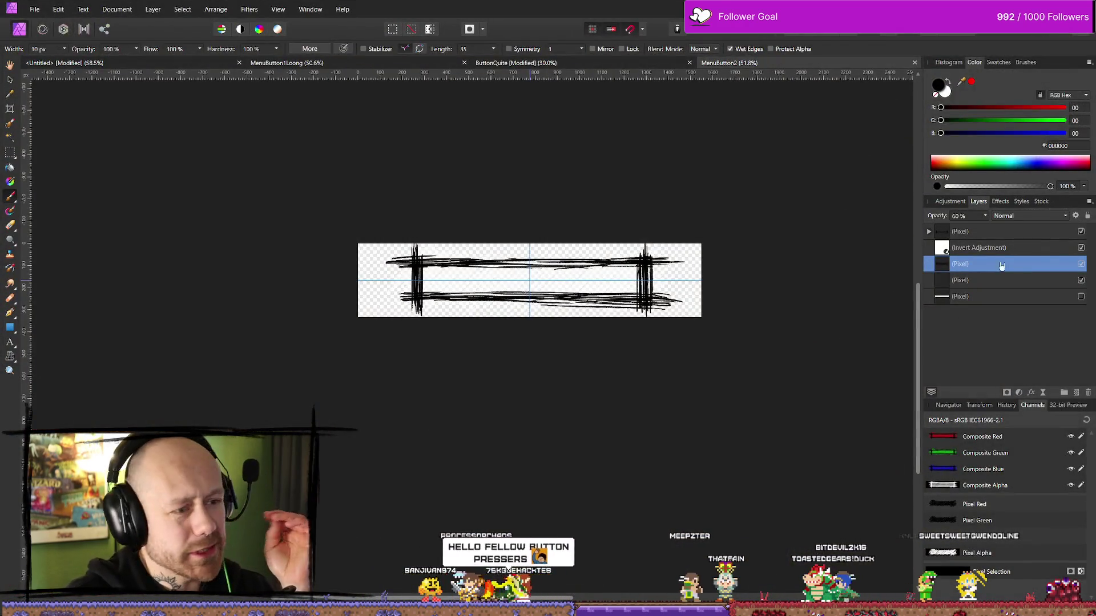
left_click(1030, 253)
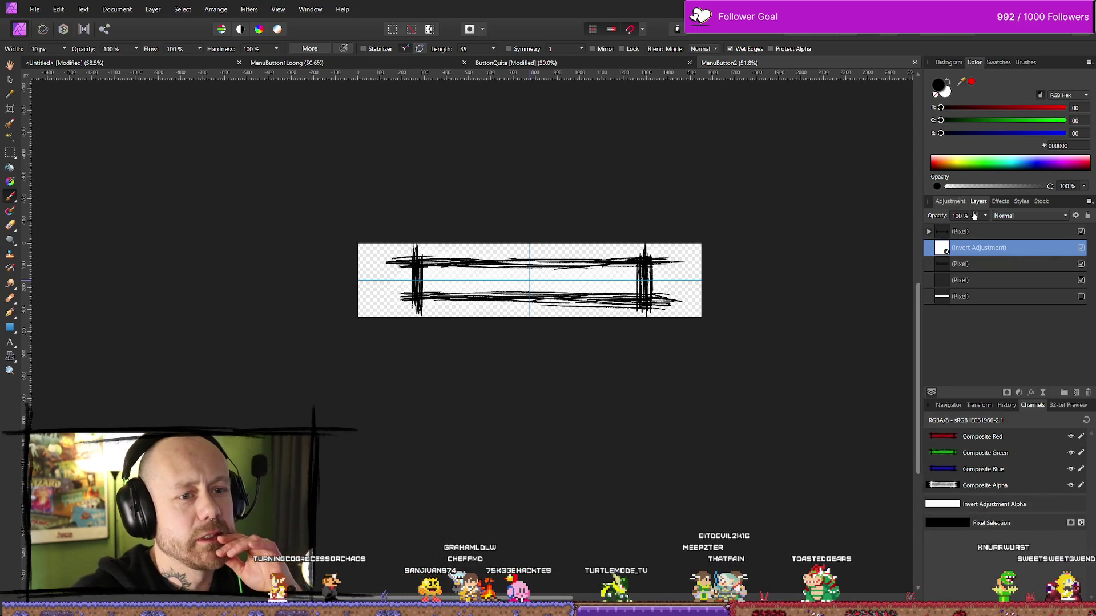
left_click(996, 267)
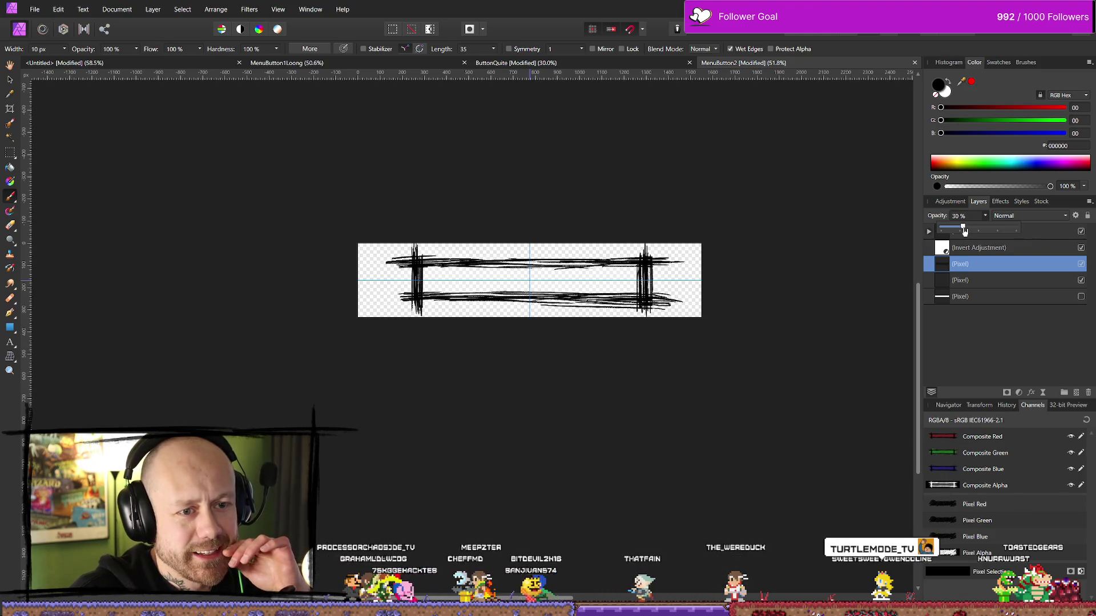
left_click(35, 10)
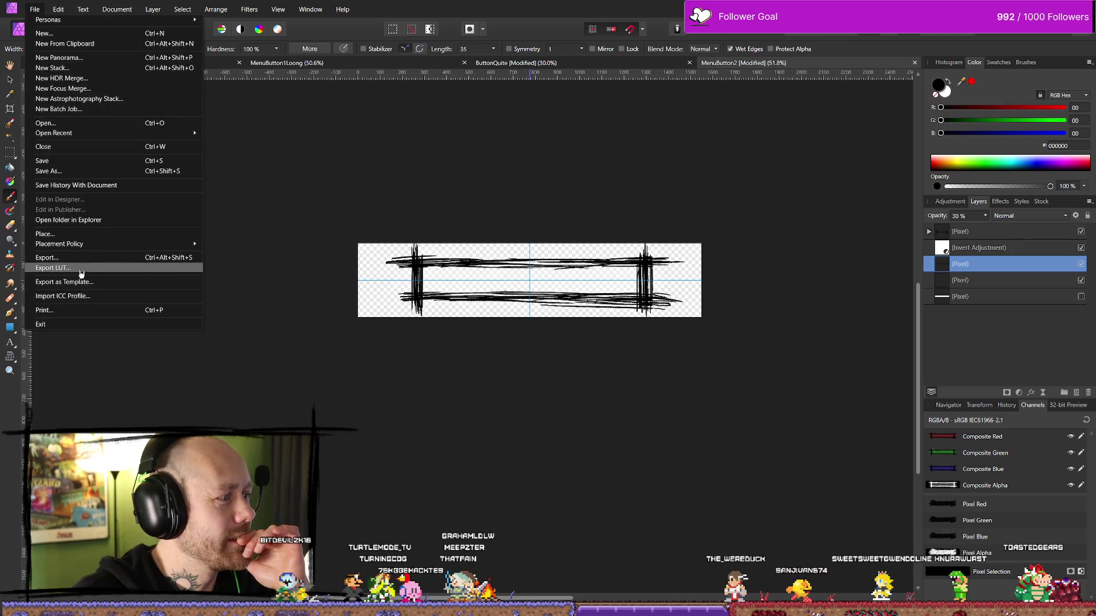
left_click(47, 258)
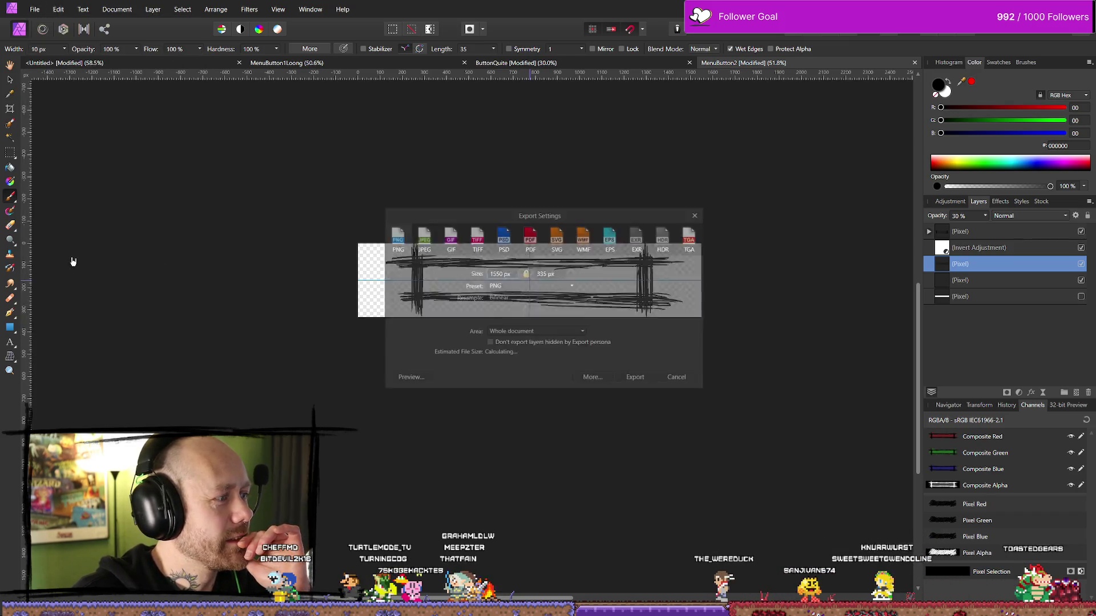
left_click(637, 380)
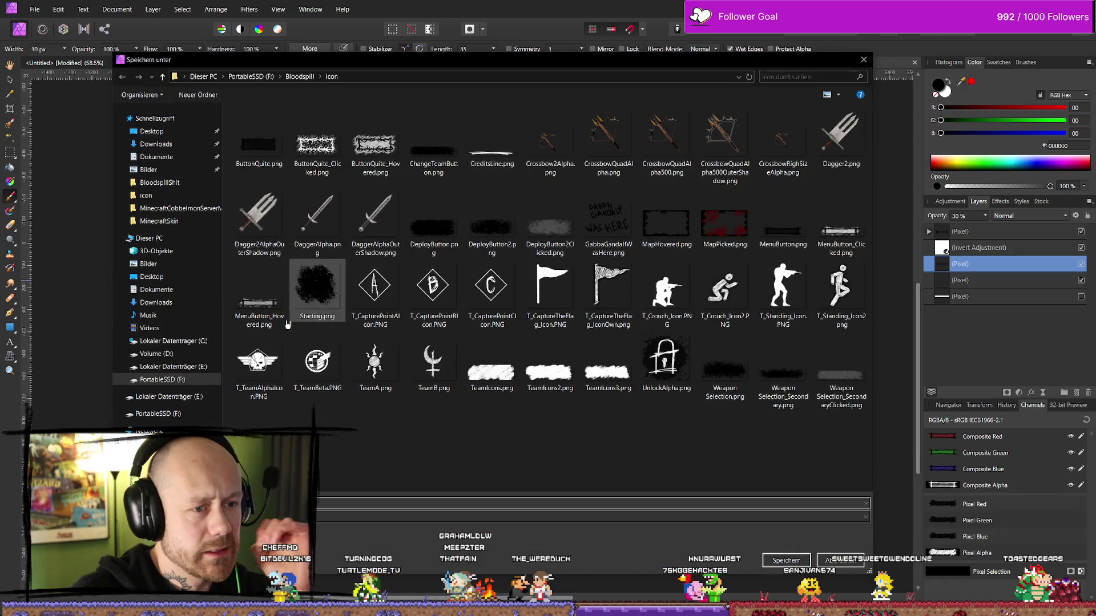
Save over MenuButton_Hovered.png in the icon folder and switch back to Unreal
left_click(257, 332)
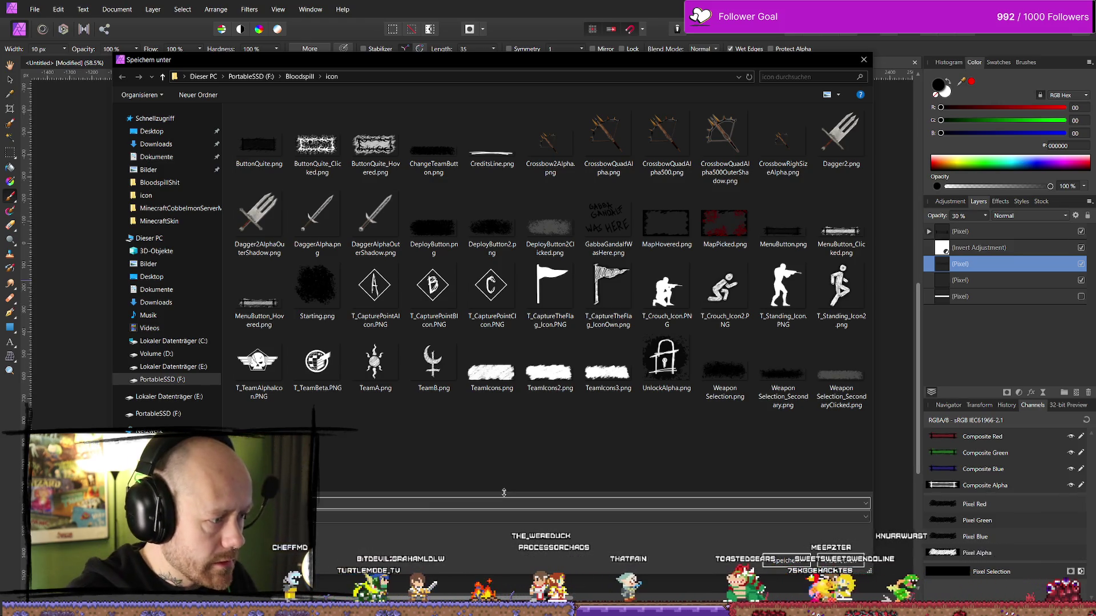
key("Return")
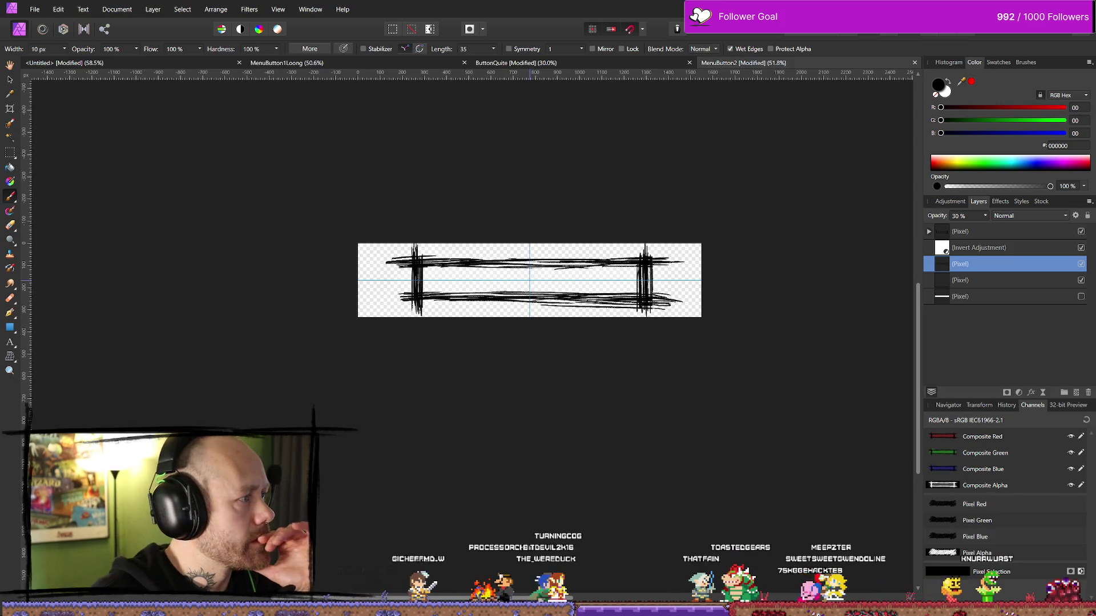
key("alt+Tab")
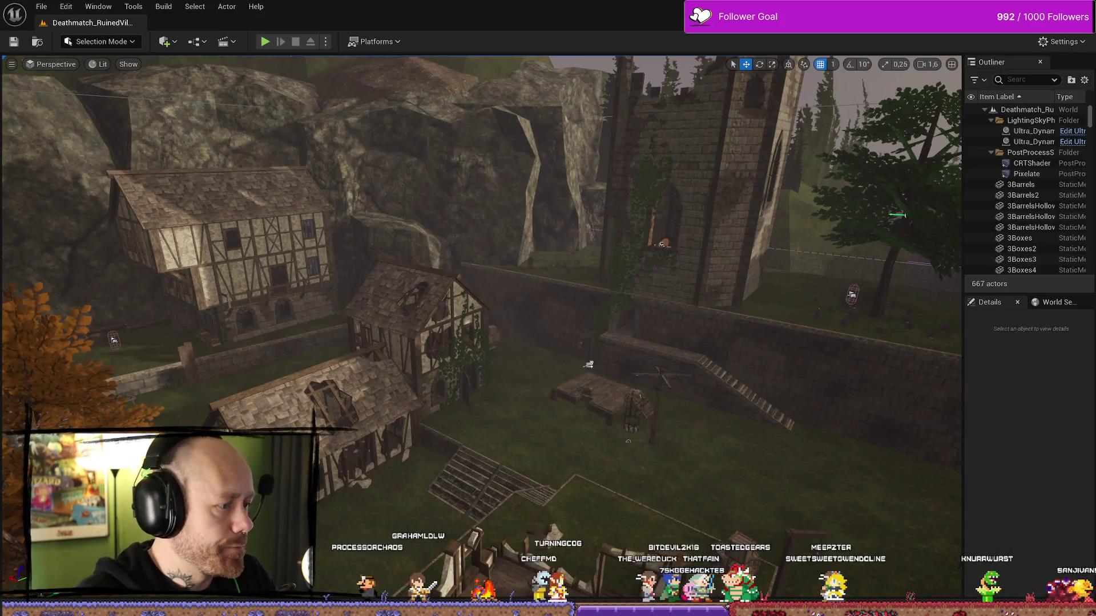
Browse the Content Drawer to MyStuff/UI so the updated texture reimports, then close it over the event graph
key("alt+Tab")
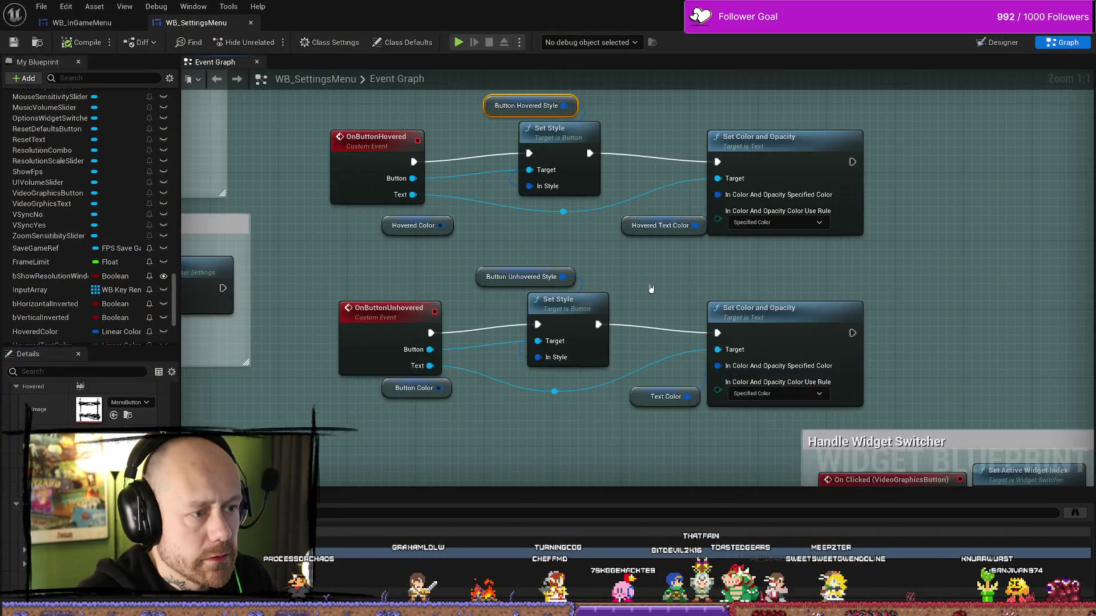
key("ctrl+space")
scroll(94, 381, "down", 5)
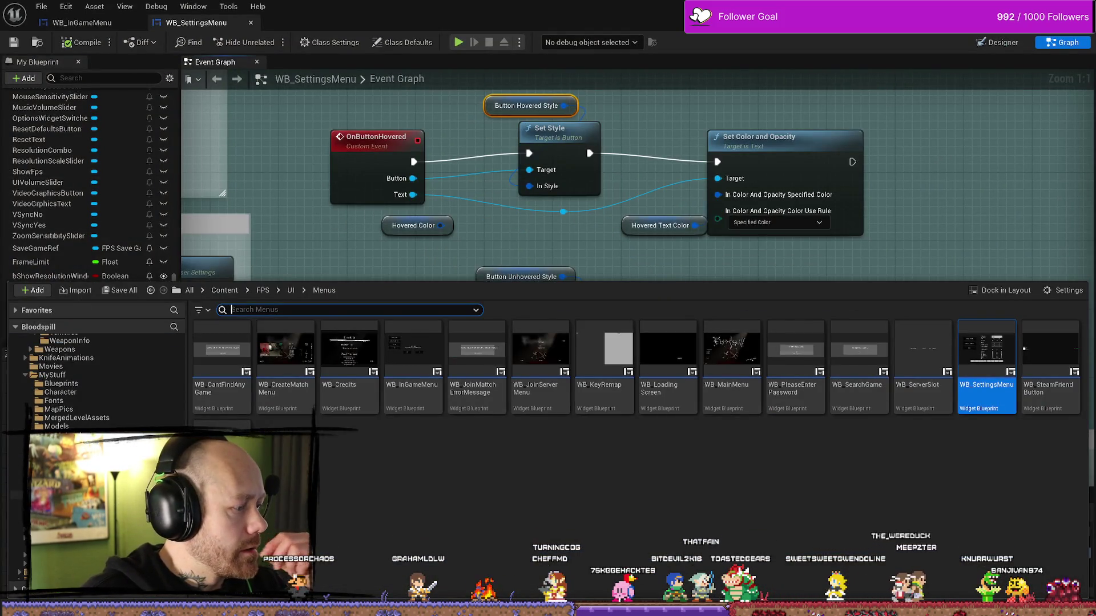
left_click(60, 452)
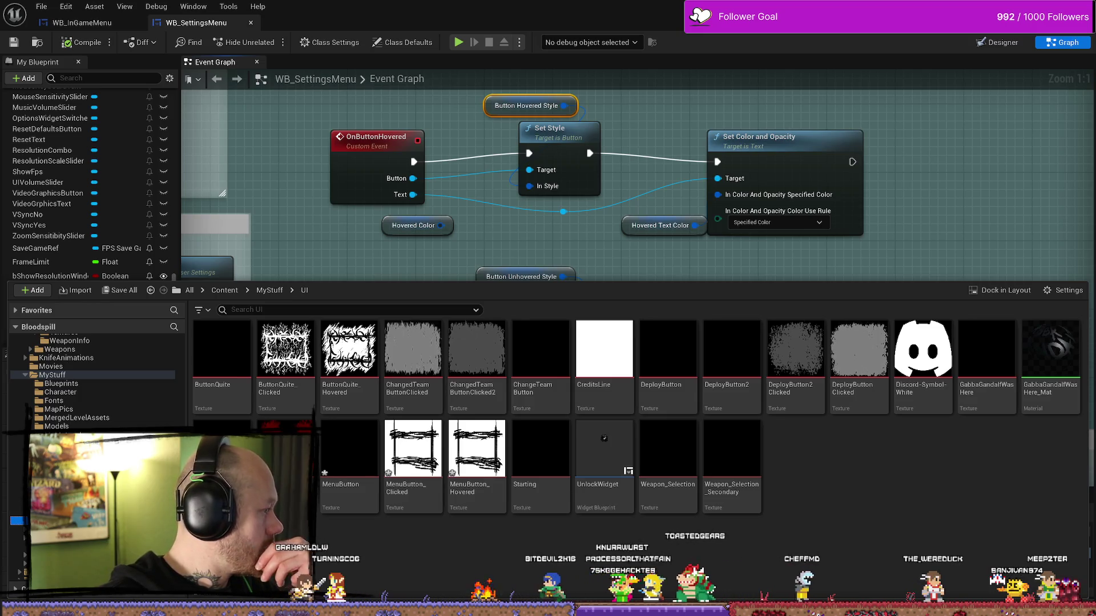
key("ctrl+space")
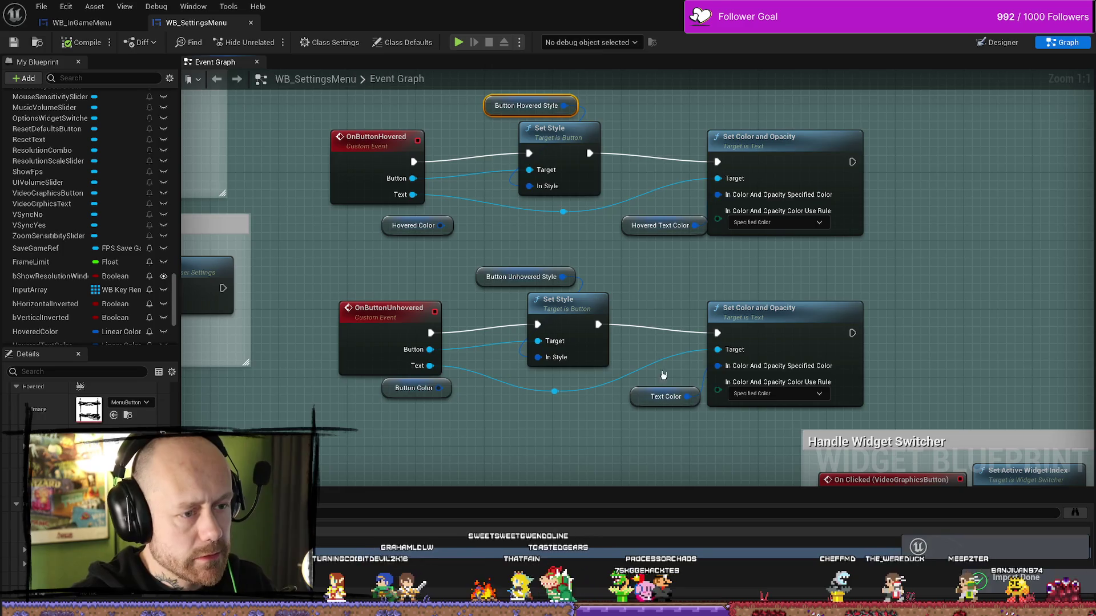
scroll(531, 357, "down", 6)
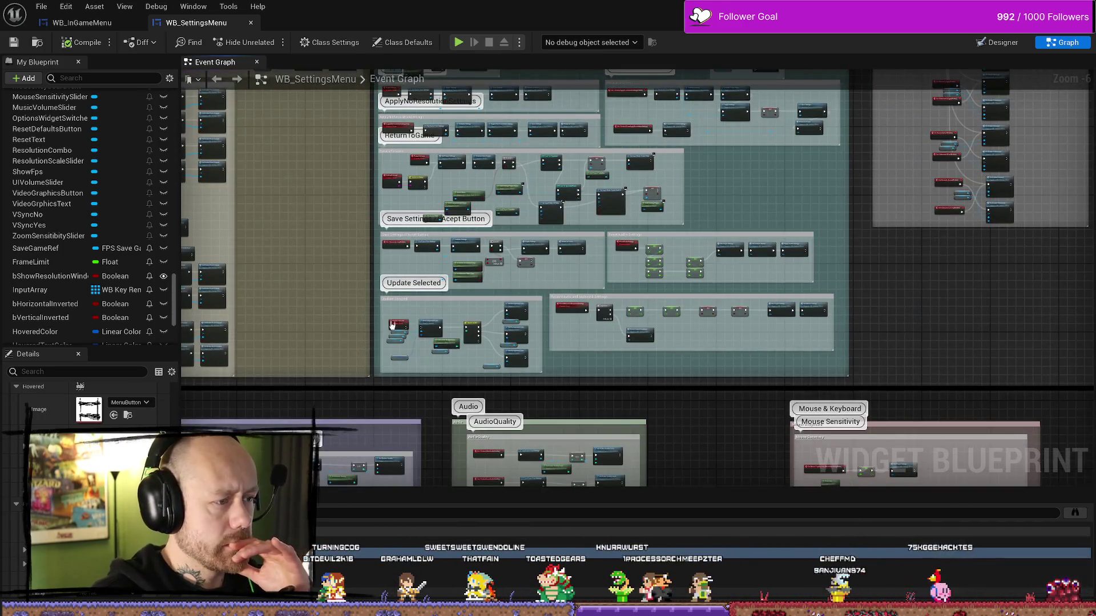
scroll(429, 237, "up", 6)
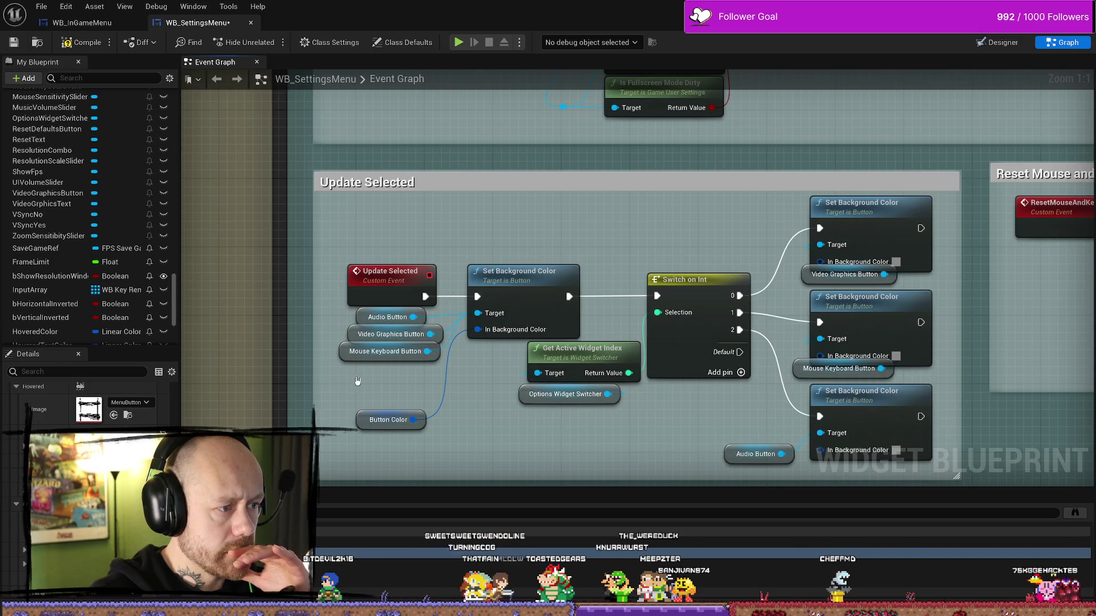
Compile and save the WB_SettingsMenu widget blueprint after clearing the node selection
left_click(374, 321)
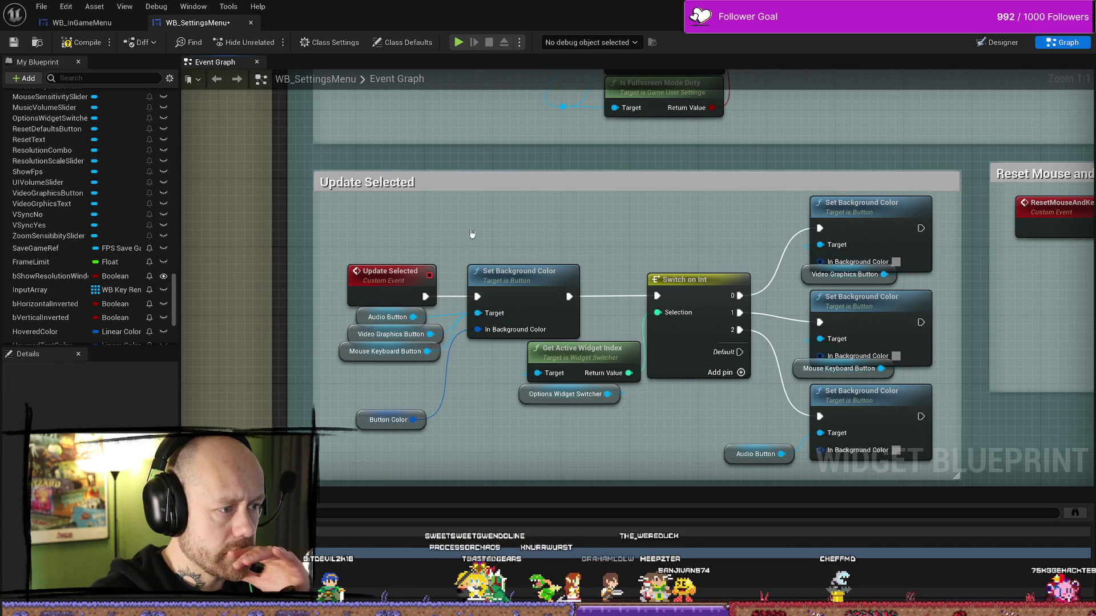
left_click(81, 42)
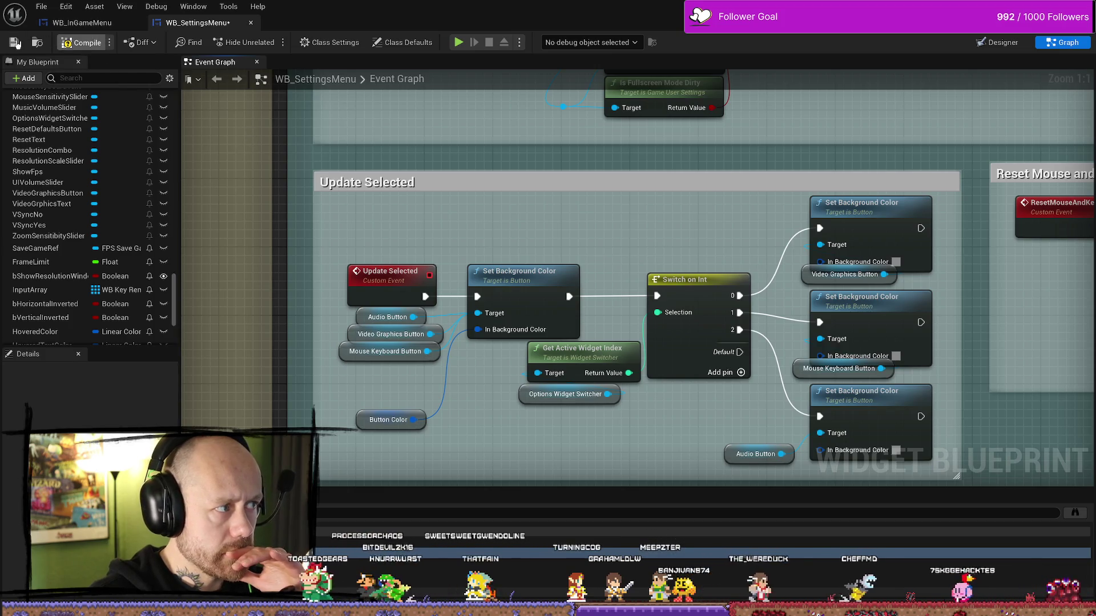
left_click(13, 42)
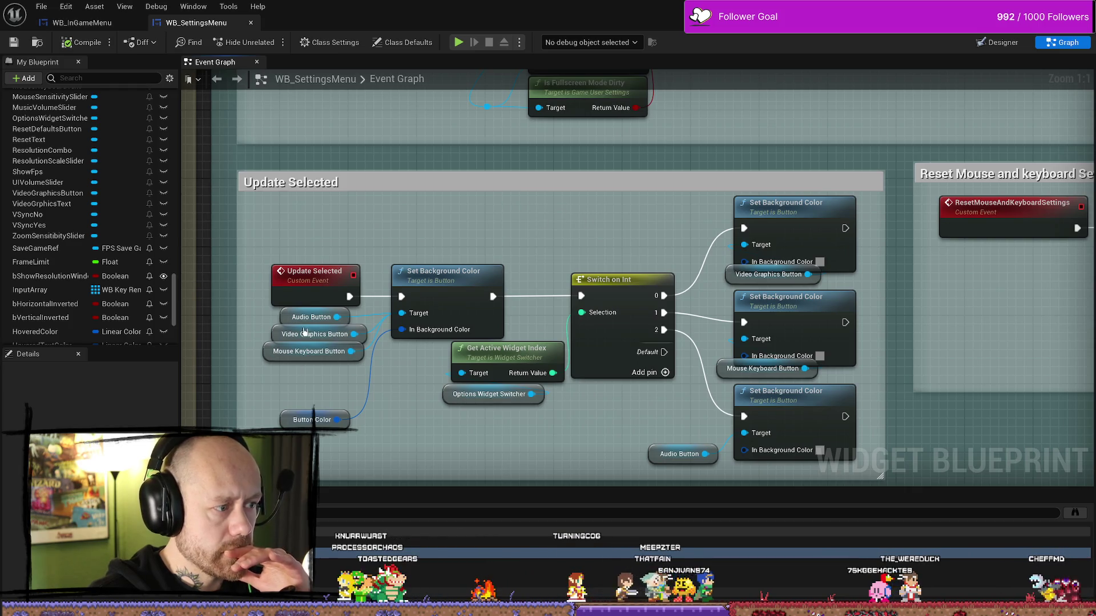
left_click_drag(618, 264, 563, 243)
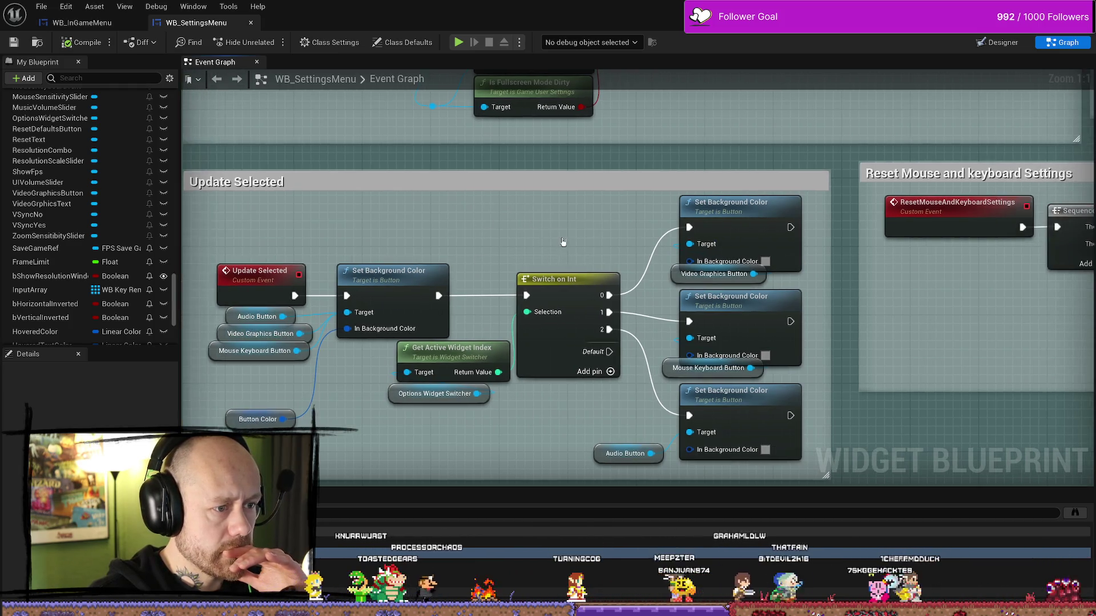
Start a play session and reach the Settings screen from the pause menu
key("alt+p")
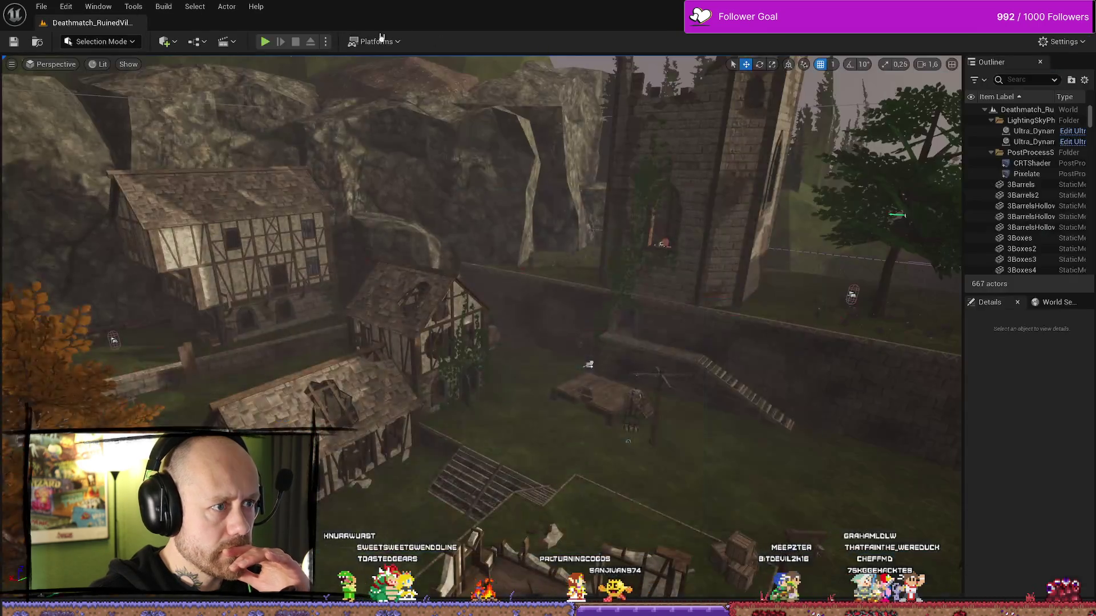
key("Escape")
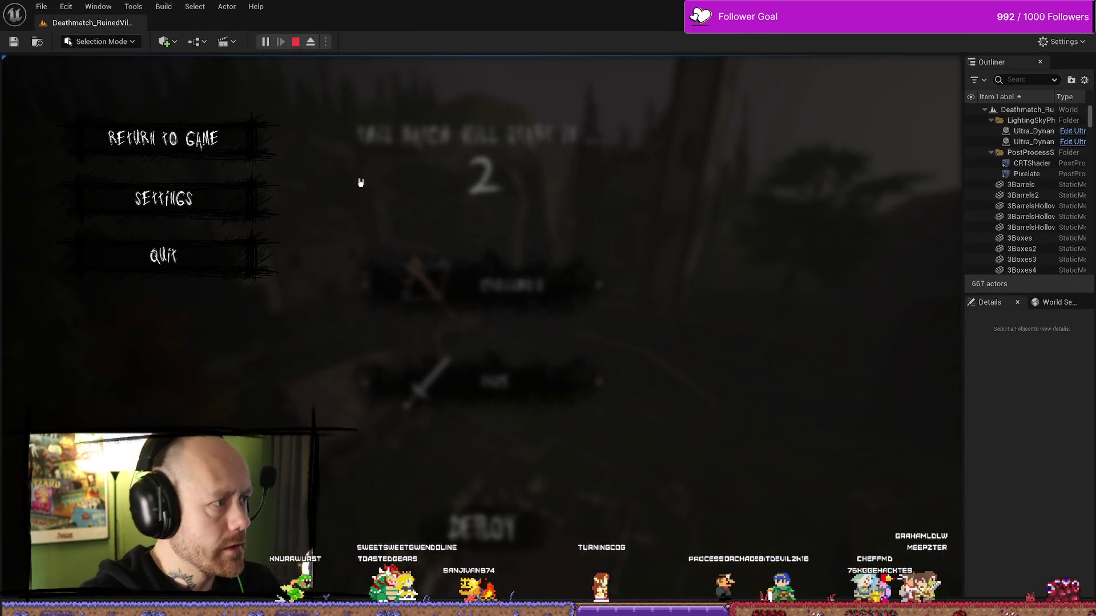
left_click(164, 196)
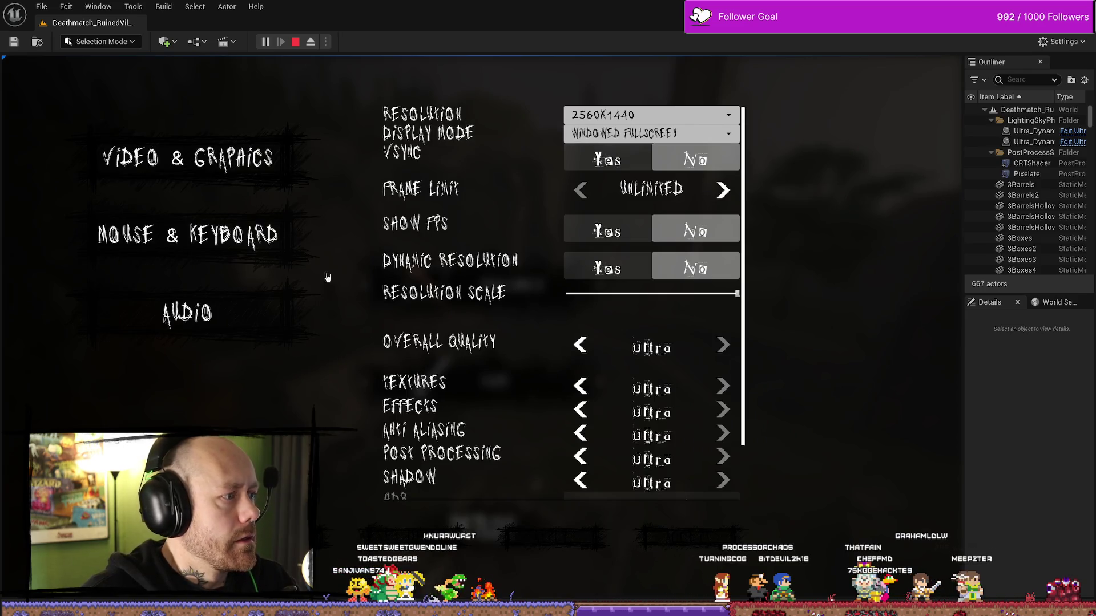
Switch between Mouse & Keyboard and Video & Graphics pages, then stop the play session
left_click(275, 237)
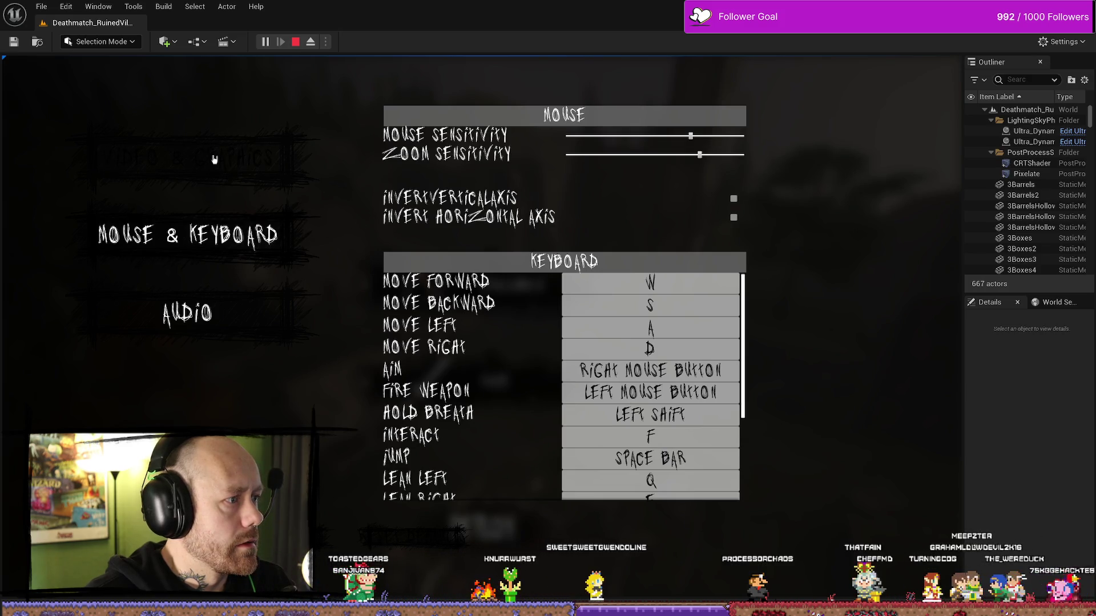
left_click(250, 155)
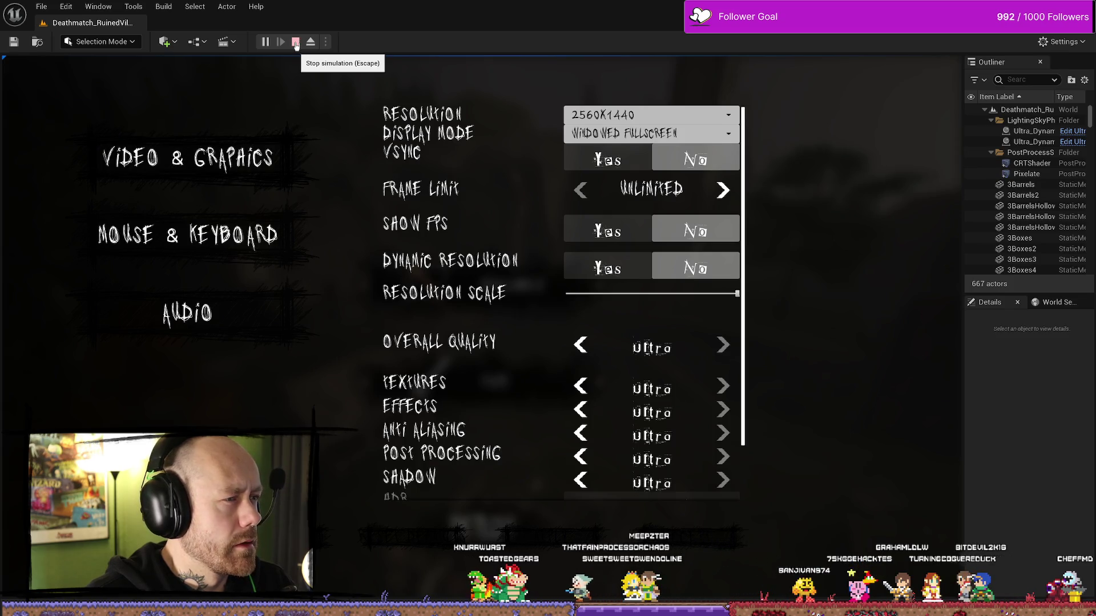
left_click(296, 42)
key("ctrl+space")
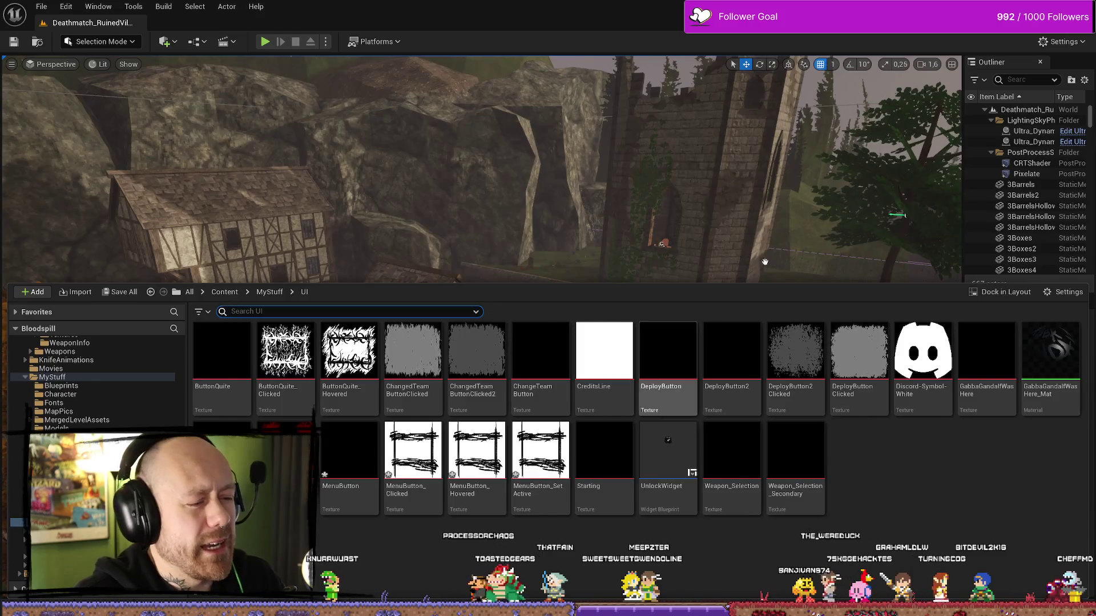
Reopen WB_SettingsMenu from the Content Drawer, then return to the level editor
key("ctrl+space")
key("ctrl+space")
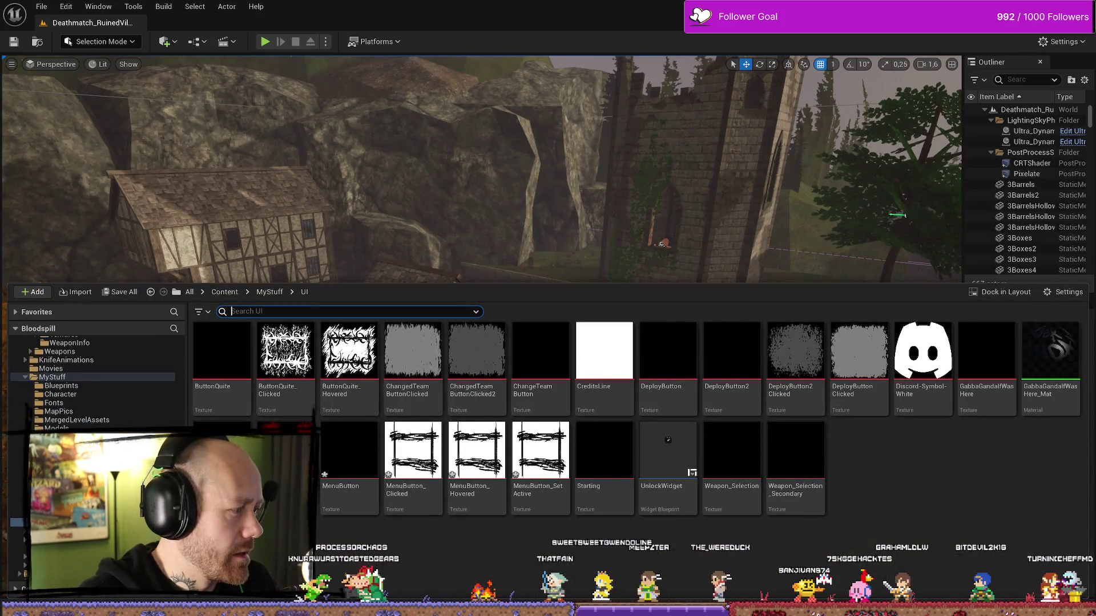
double_click(367, 368)
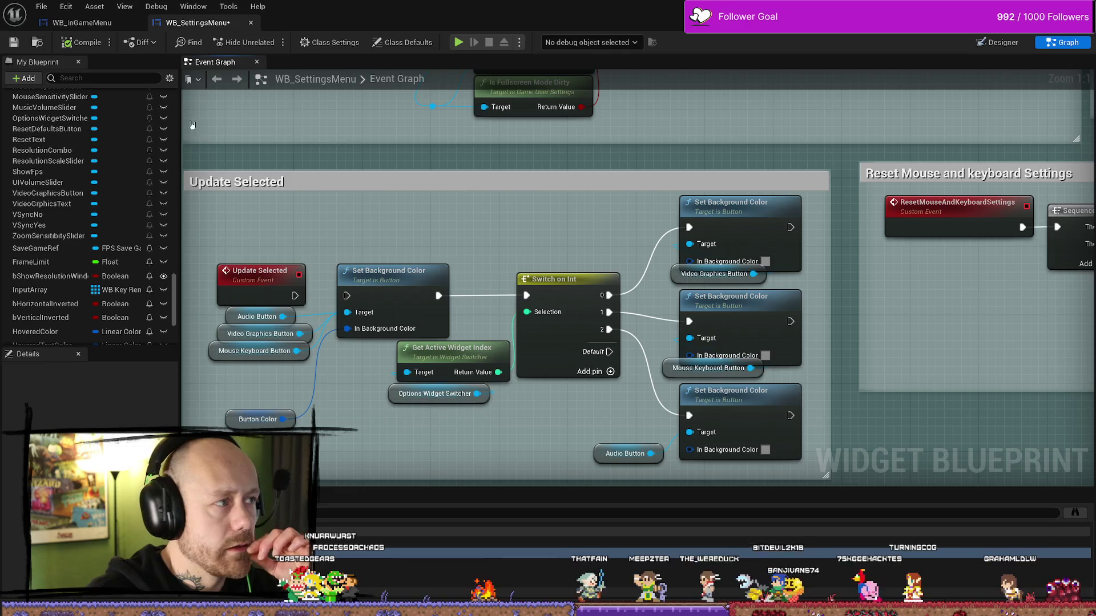
key("alt+Tab")
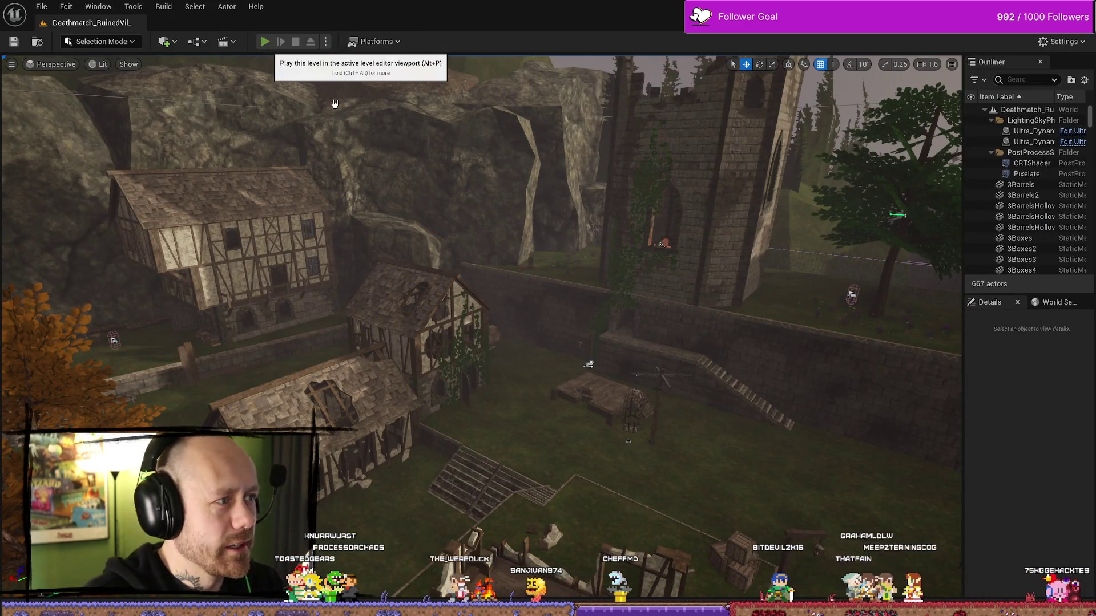
Play the level and bring up the Settings screen from the pause menu
left_click(268, 43)
key("Escape")
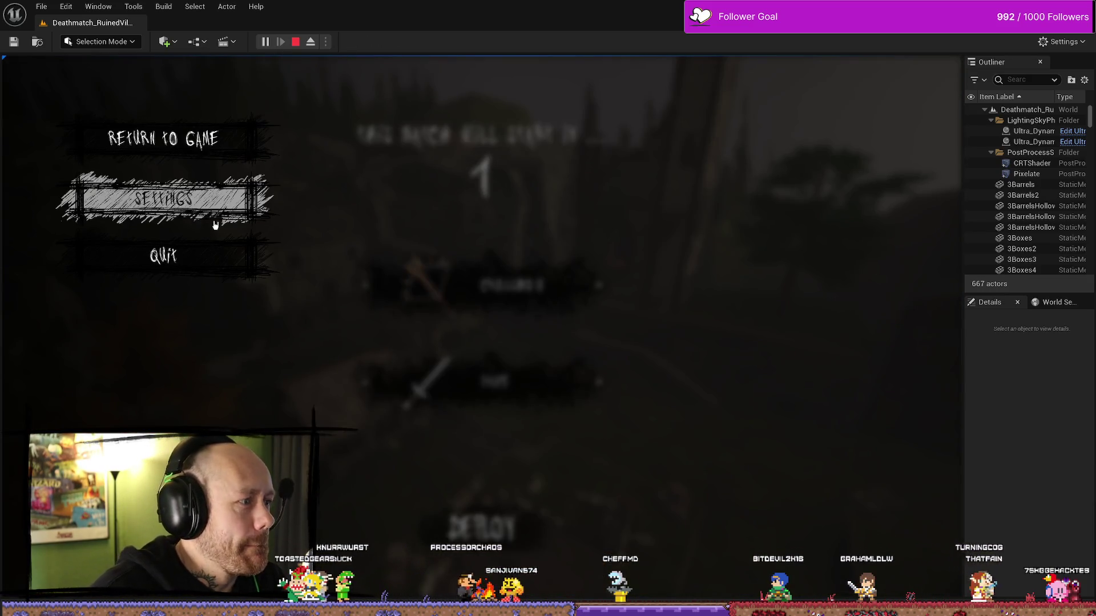
left_click(215, 215)
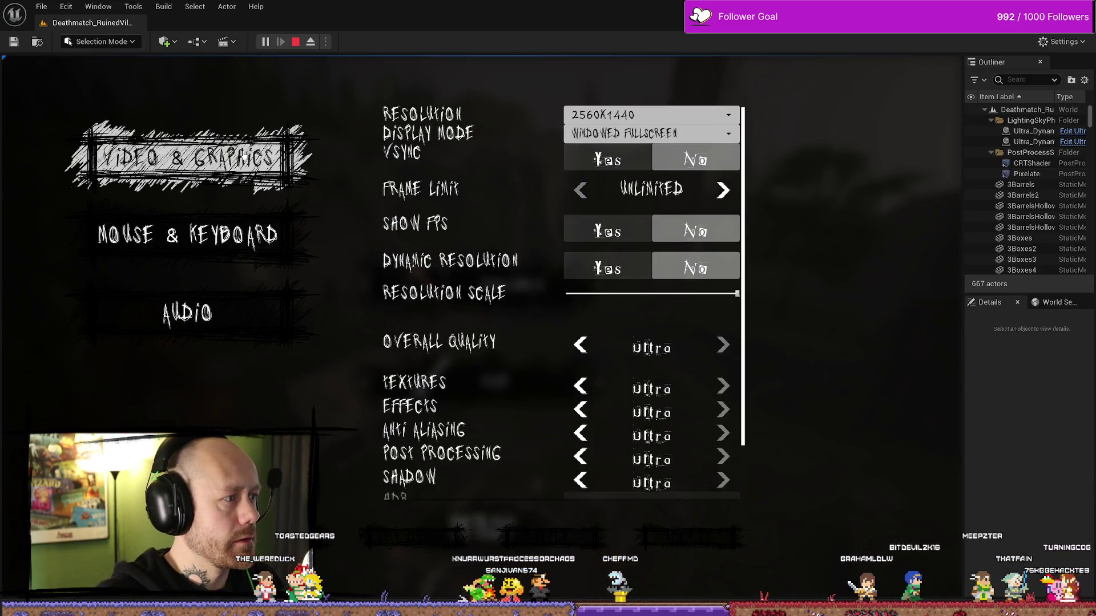
Cycle repeatedly through Video & Graphics, Mouse & Keyboard and Audio to check category highlighting
left_click(283, 233)
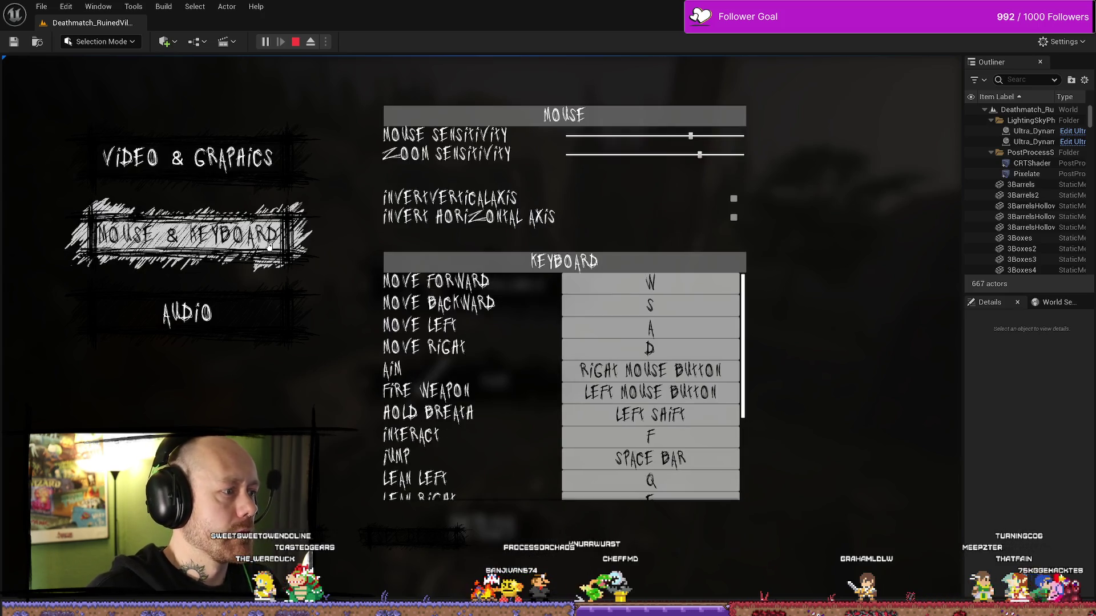
left_click(274, 163)
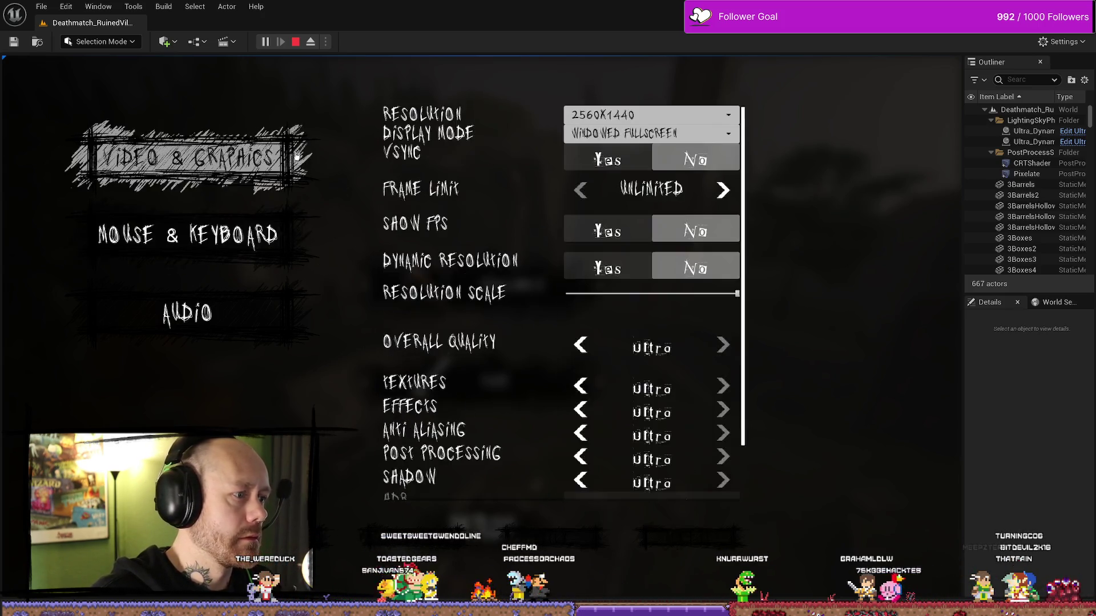
left_click(303, 246)
left_click(189, 159)
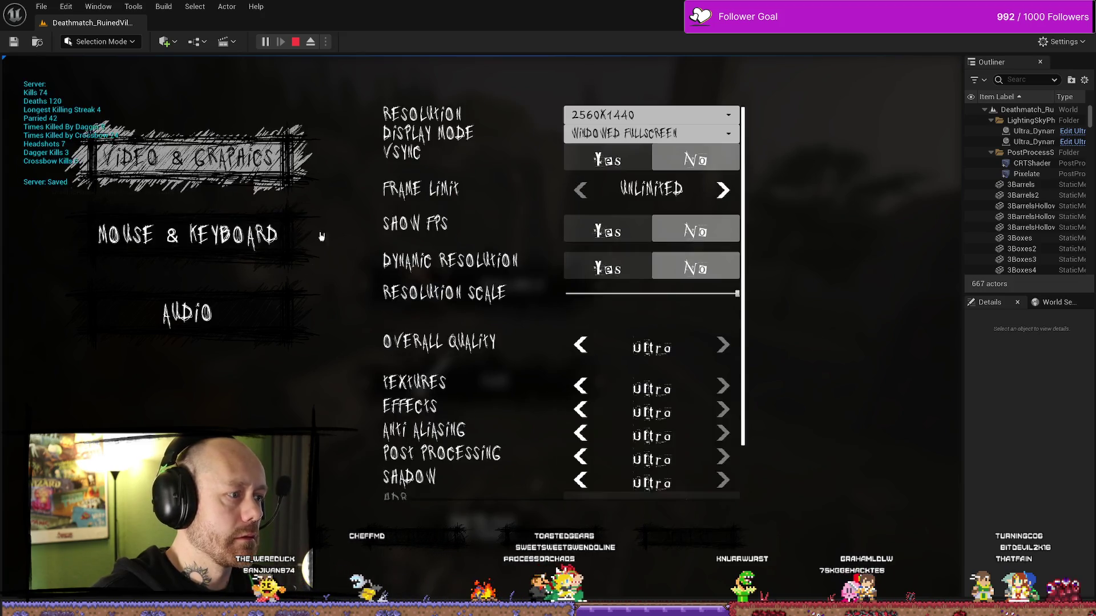
left_click(254, 296)
left_click(270, 235)
left_click(279, 156)
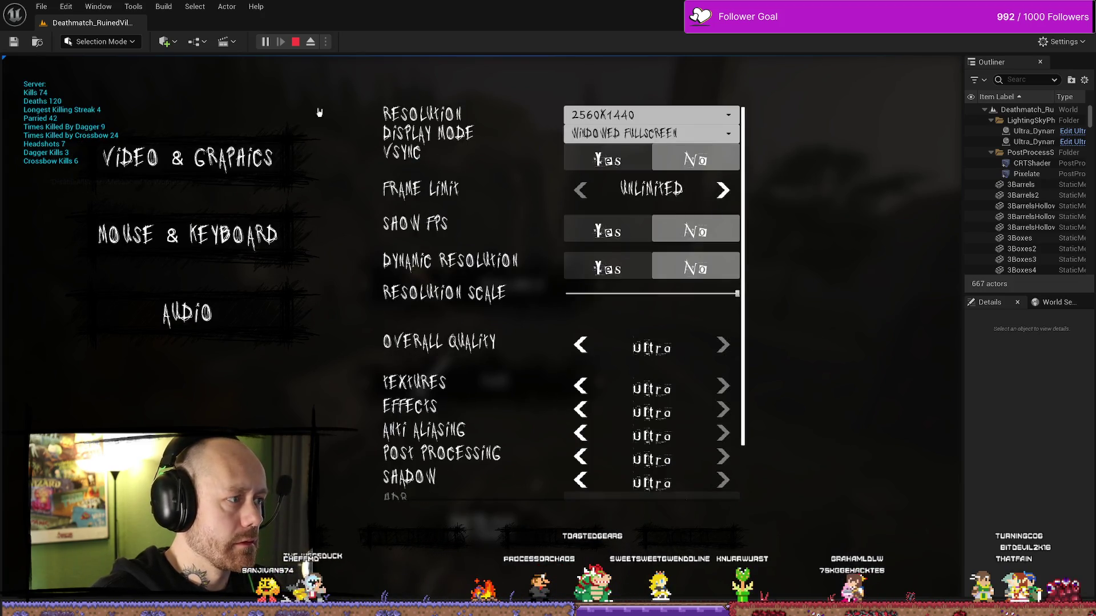
left_click(283, 235)
left_click(291, 313)
left_click(282, 236)
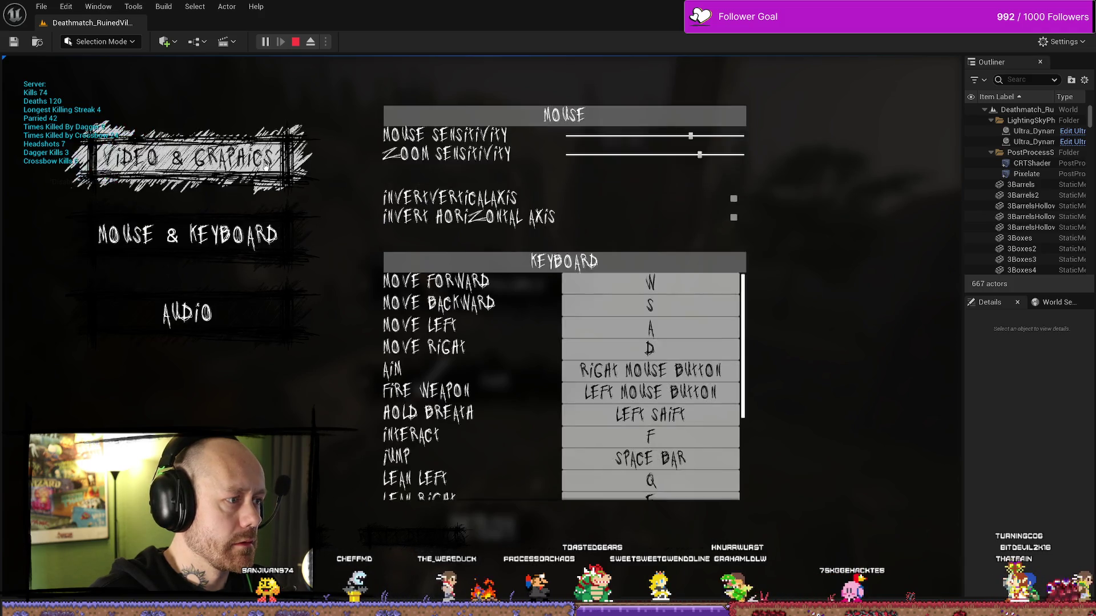
left_click(279, 158)
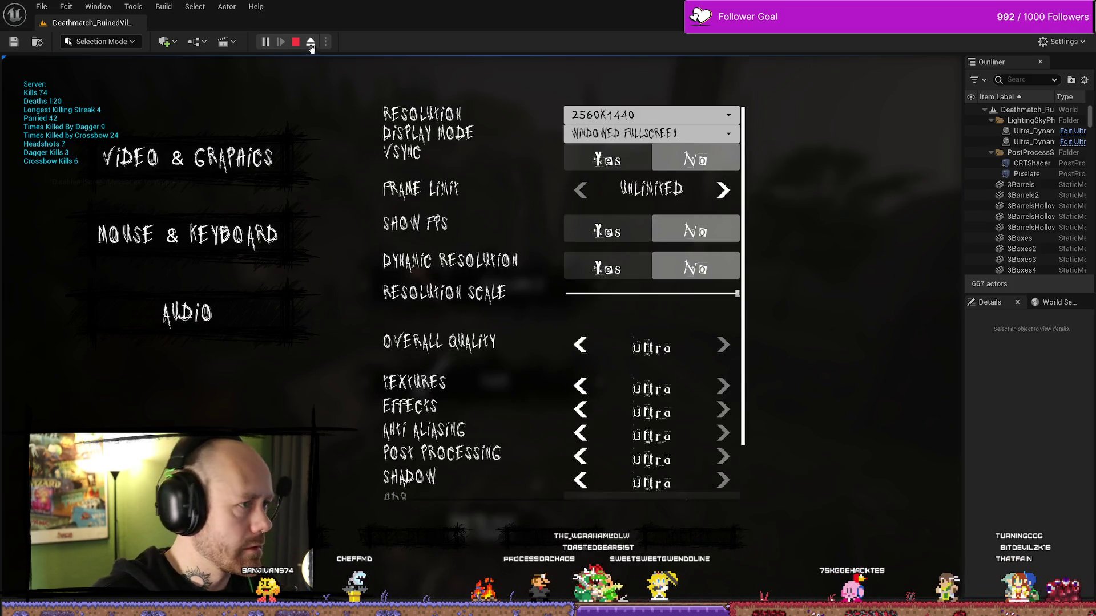
Stop play, return to WB_SettingsMenu and wire Update Selected's exec into Set Background Color
key("Escape")
key("ctrl+space")
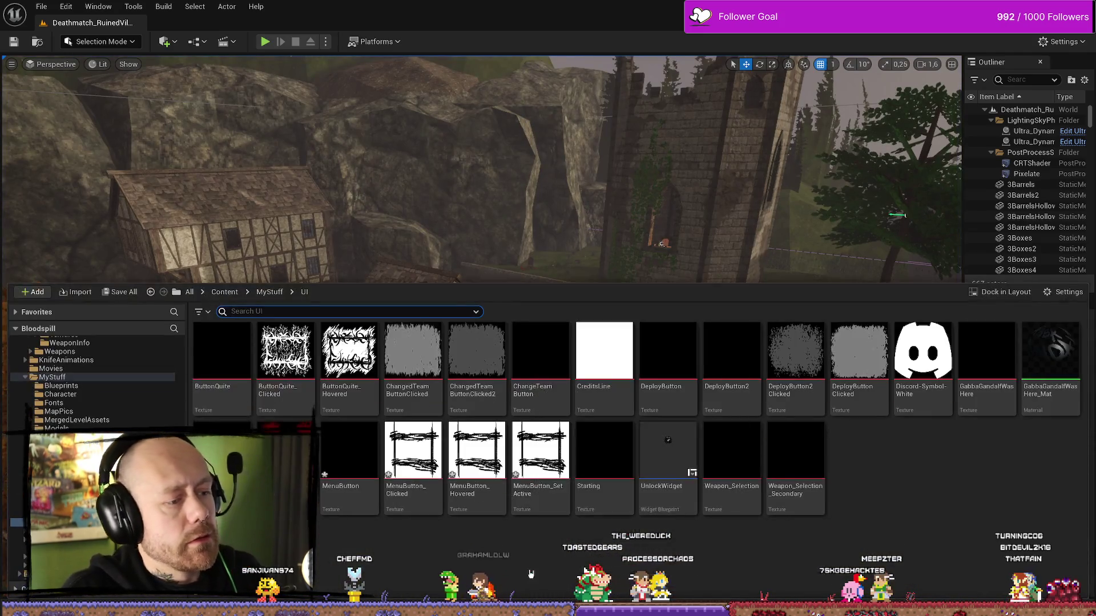
key("alt+Tab")
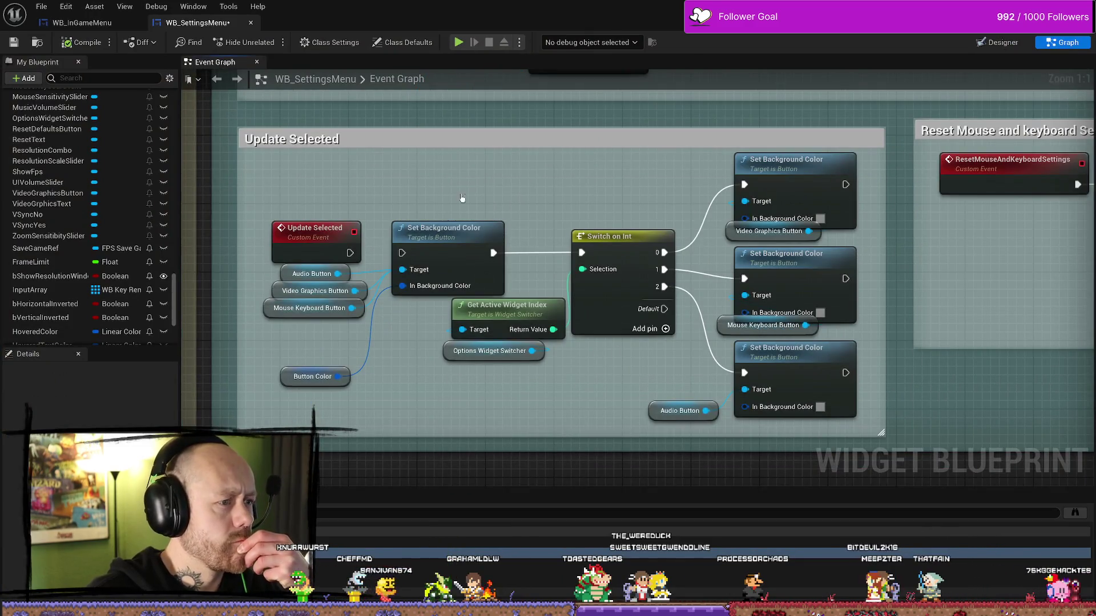
left_click(310, 227)
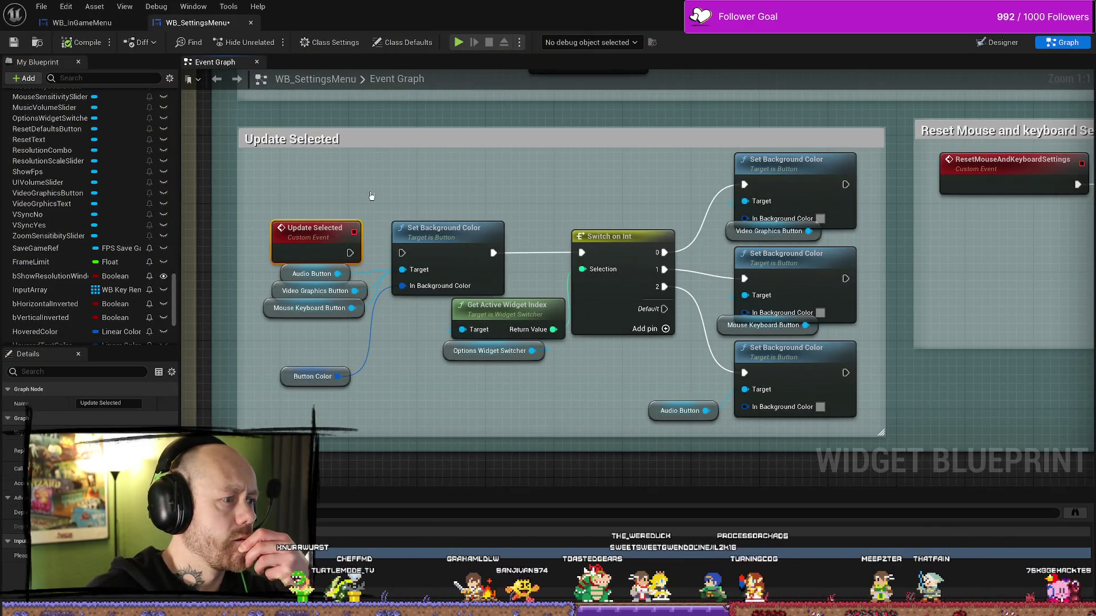
left_click(374, 192)
left_click_drag(350, 253, 403, 253)
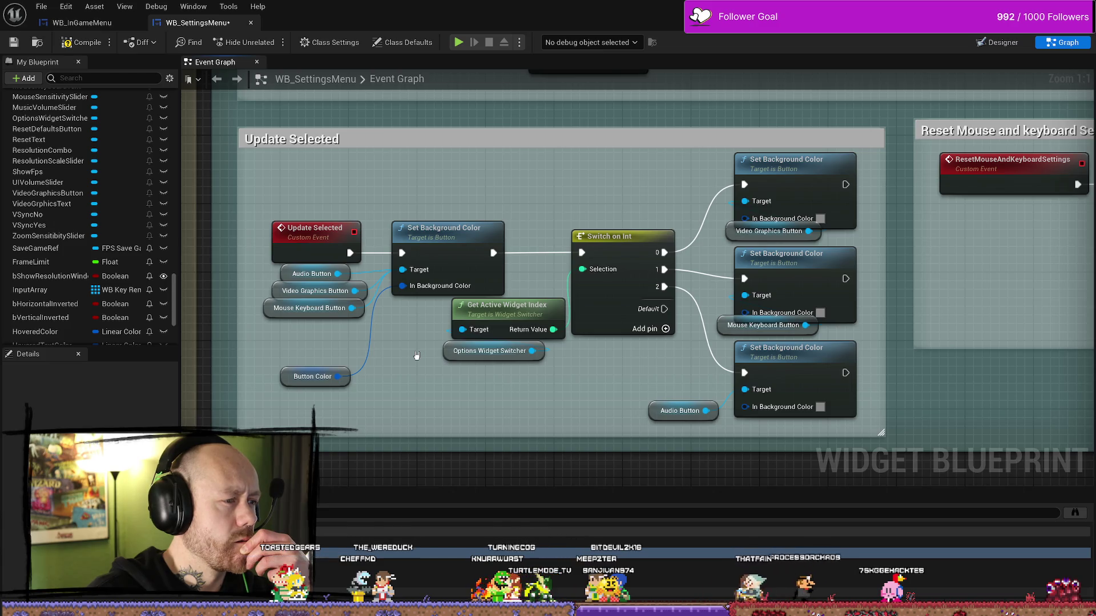
Find references of Update Selected and jump to its call site in the event graph
right_click(329, 225)
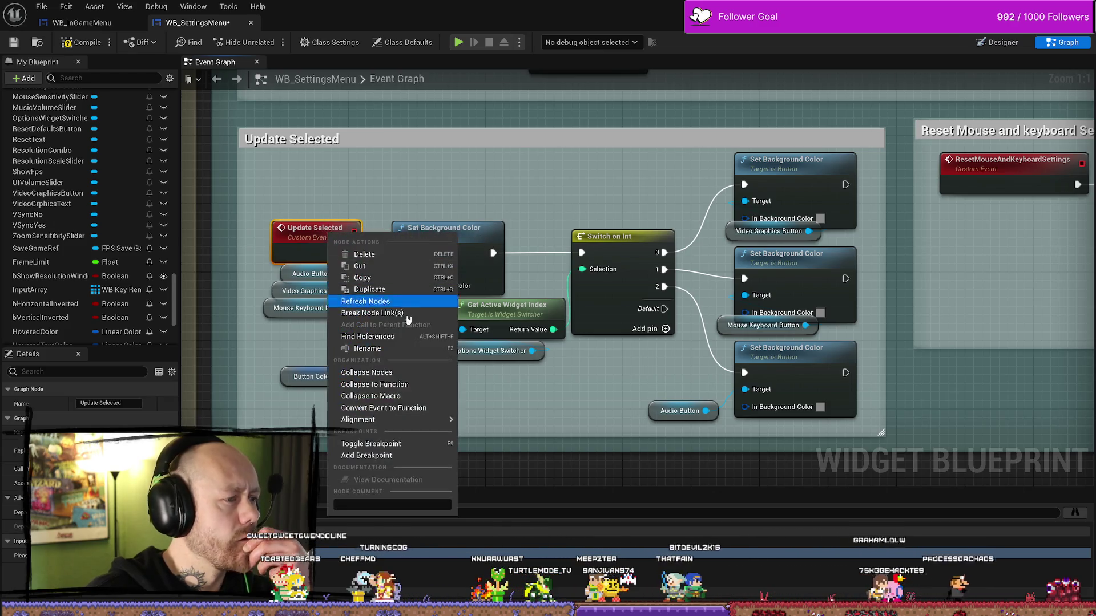
left_click(459, 304)
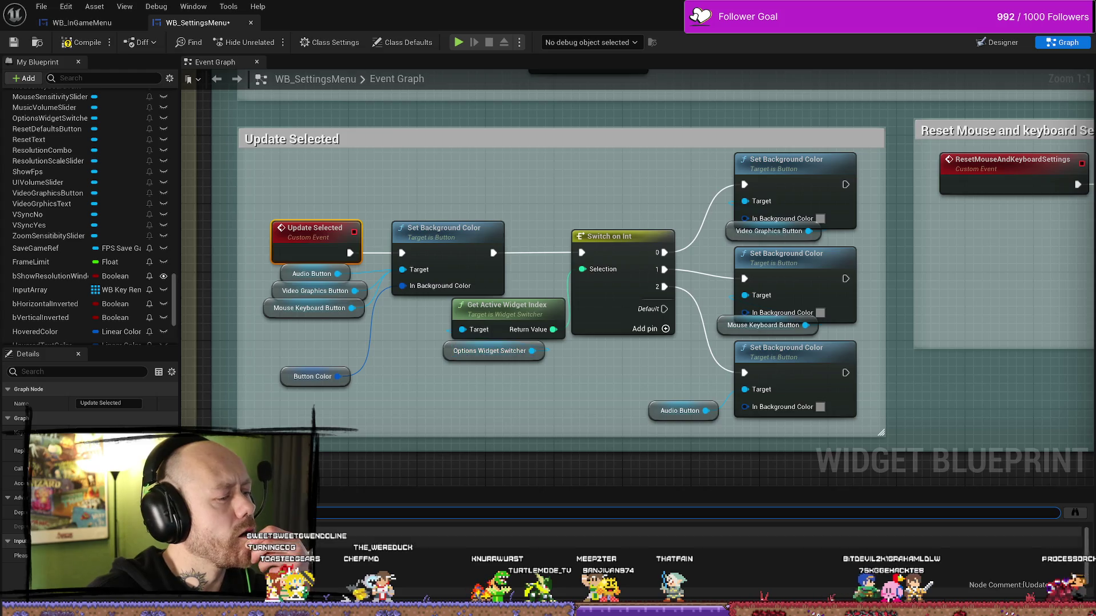
left_click_drag(461, 393, 612, 400)
key("f")
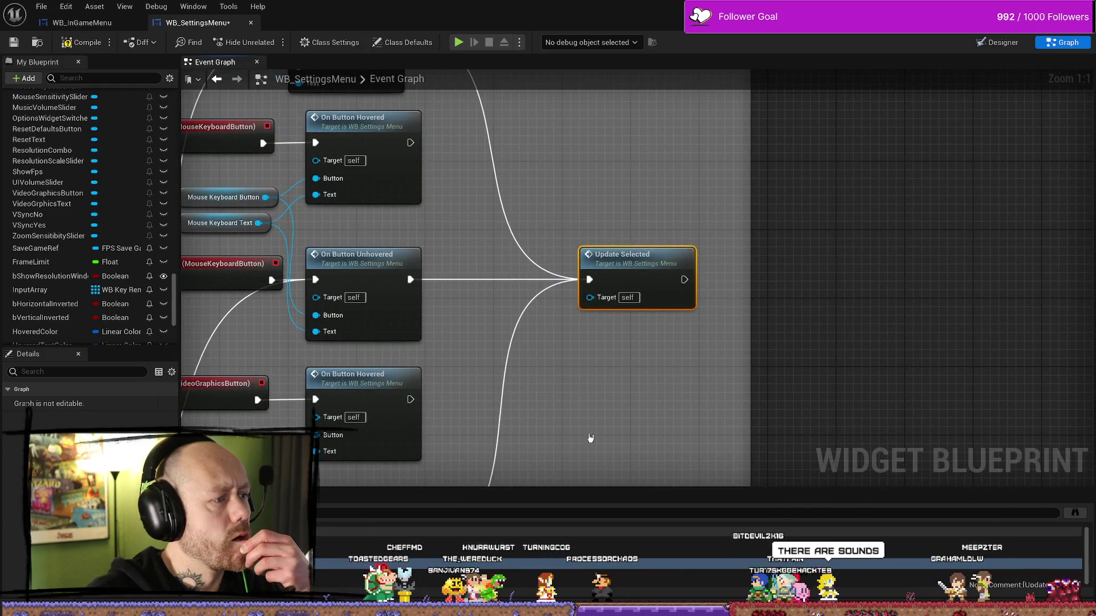
scroll(665, 379, "down", 1)
scroll(669, 378, "down", 4)
scroll(677, 414, "up", 4)
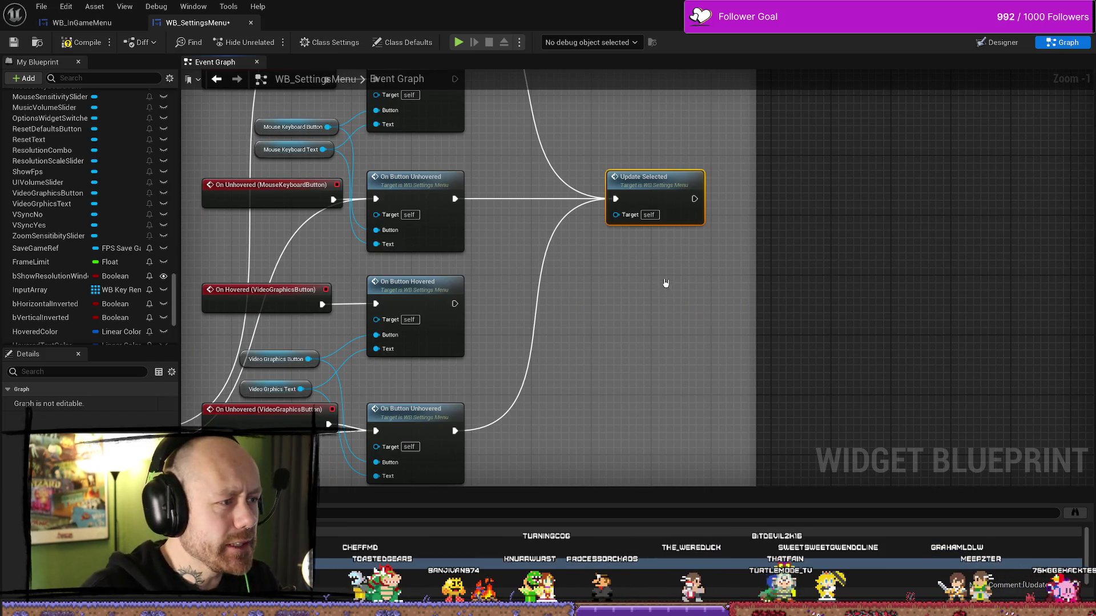
Jump from the Update Selected call node to its custom event definition
key("Delete")
scroll(660, 248, "down", 2)
scroll(690, 275, "down", 1)
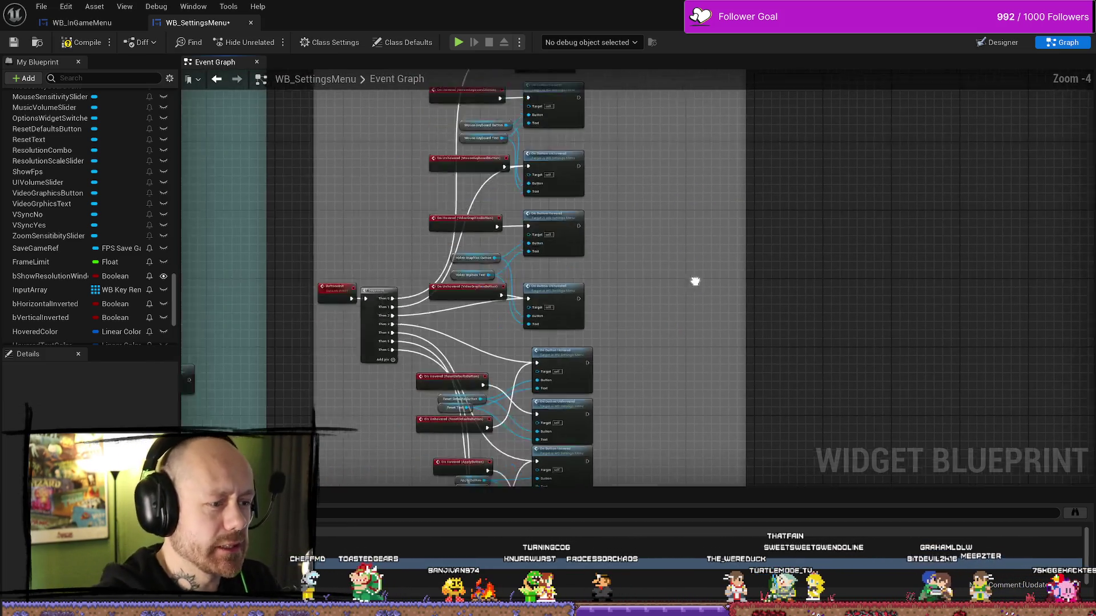
scroll(709, 162, "down", 1)
scroll(705, 202, "down", 1)
left_click_drag(705, 202, 793, 147)
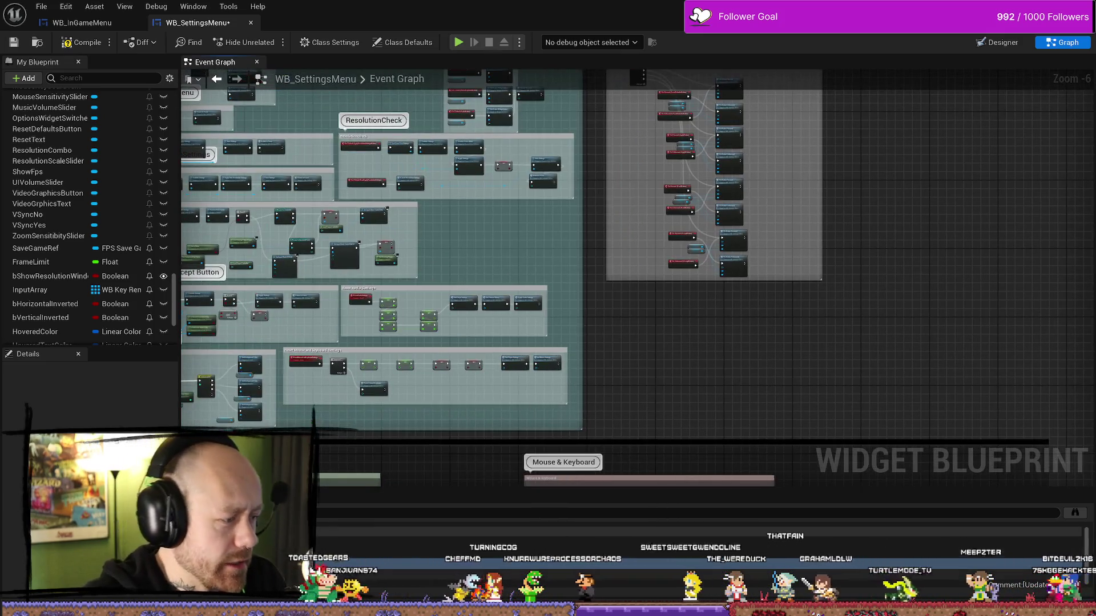
scroll(639, 278, "up", 4)
scroll(638, 279, "up", 3)
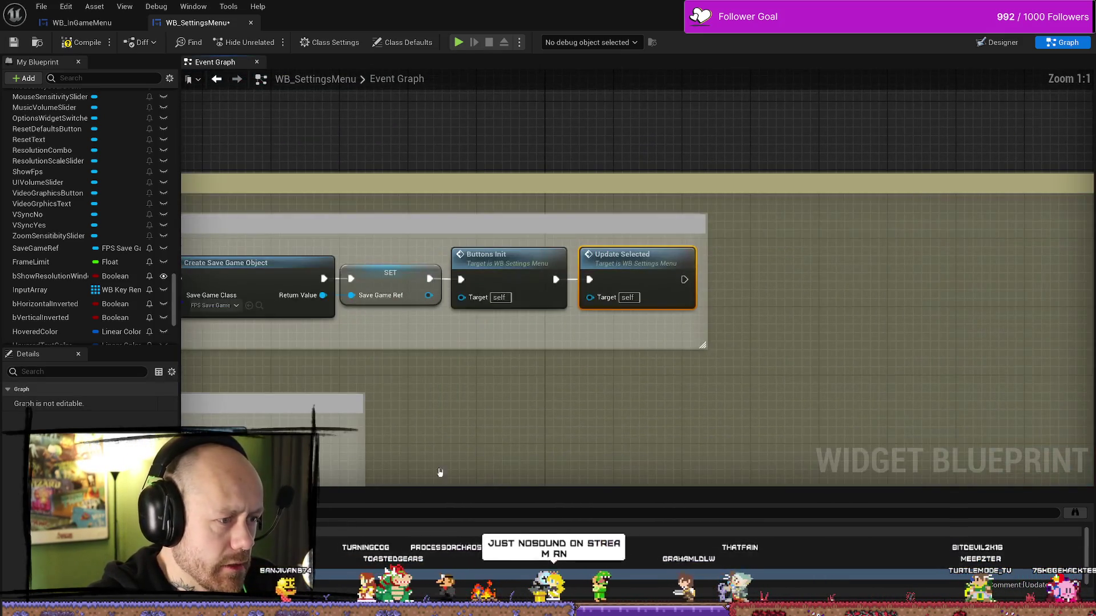
double_click(638, 279)
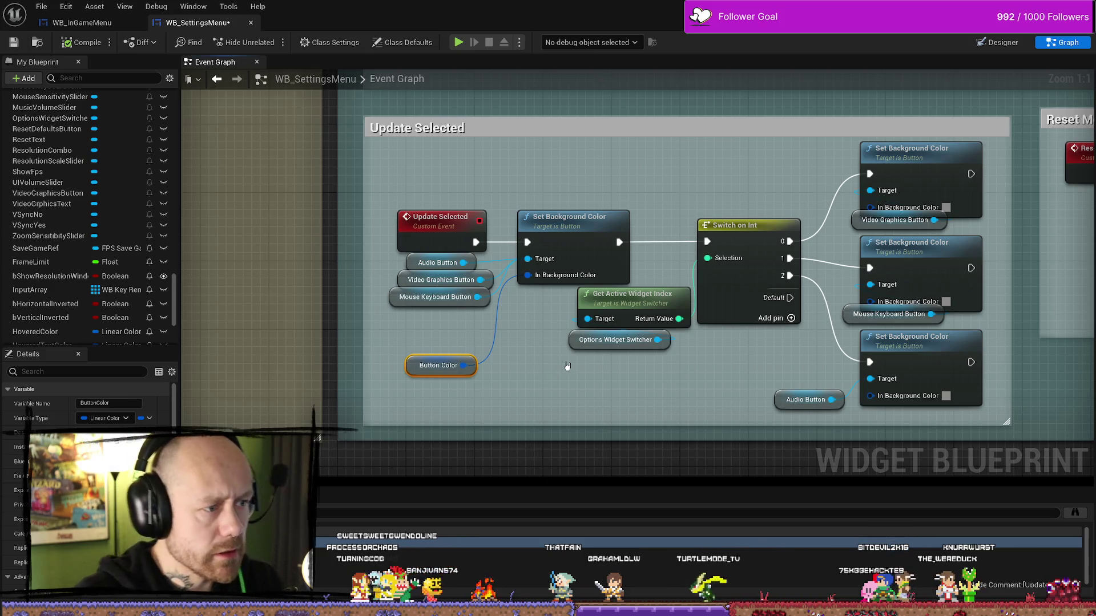
Delete the Button Color getter and the first Set Background Color node, nudging the widget index nodes lower
key("Delete")
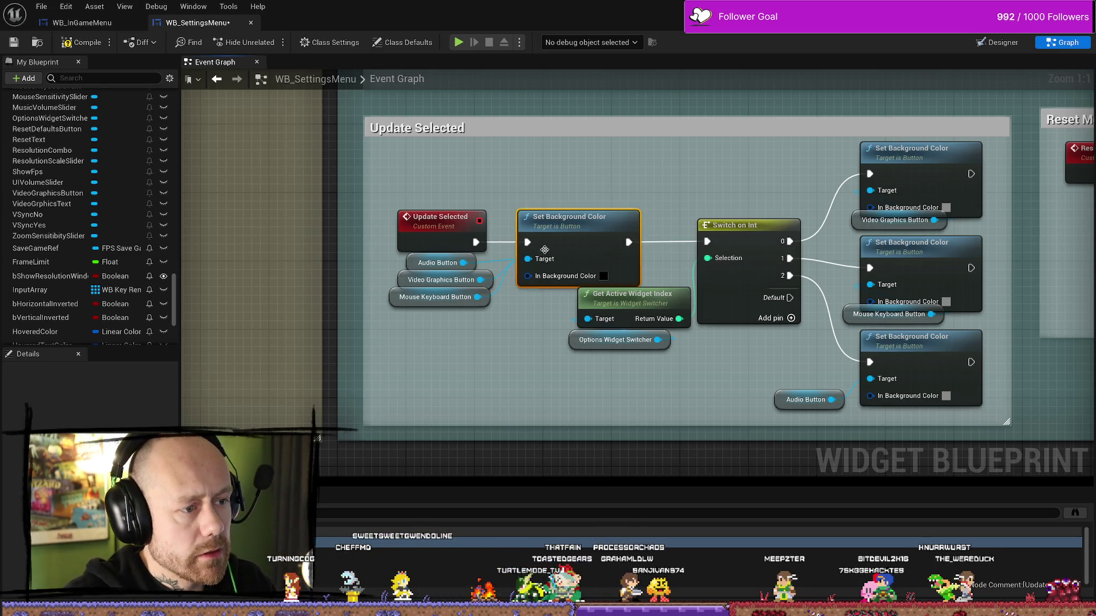
left_click_drag(746, 176, 745, 286)
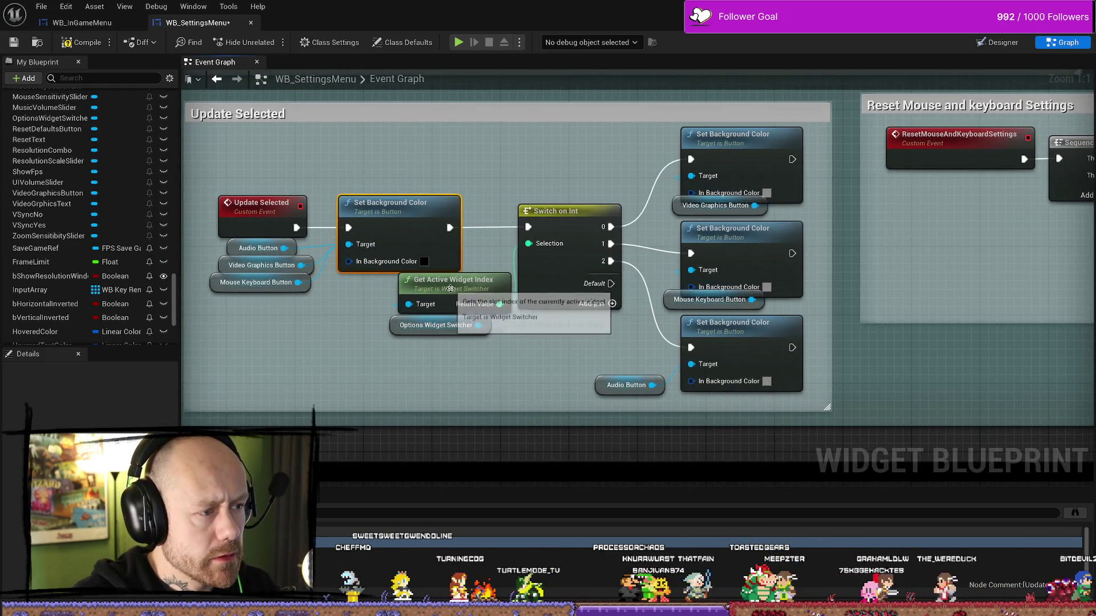
left_click_drag(449, 289, 449, 306)
left_click_drag(513, 363, 574, 383)
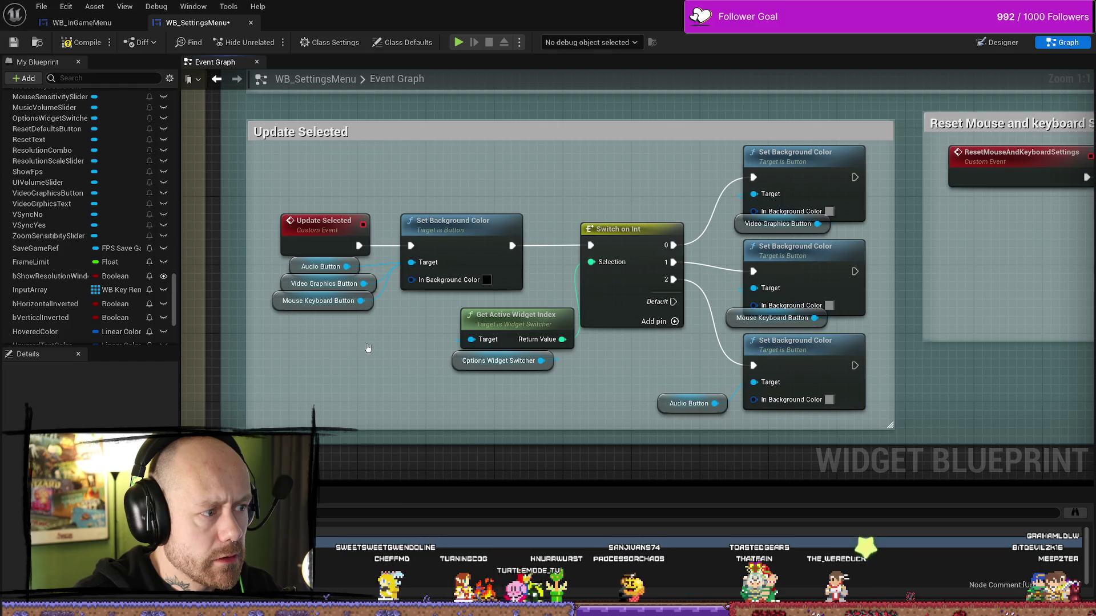
left_click(459, 223)
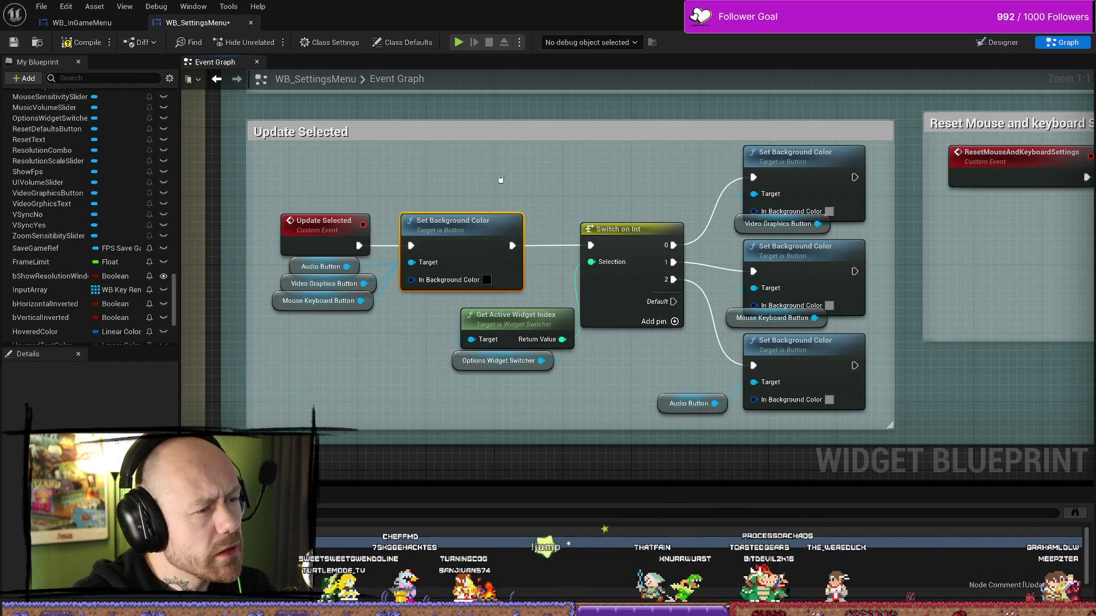
key("Delete")
key("Delete")
Wire Update Selected straight into Switch on Int, then undo the node repositioning moves
left_click_drag(359, 246, 586, 248)
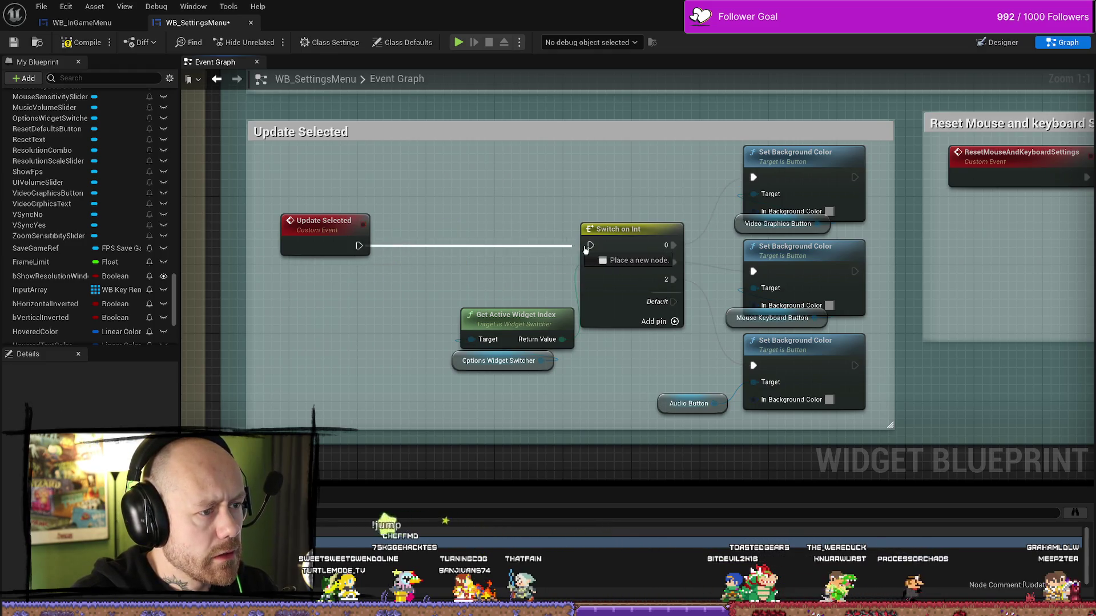
left_click_drag(332, 246, 510, 245)
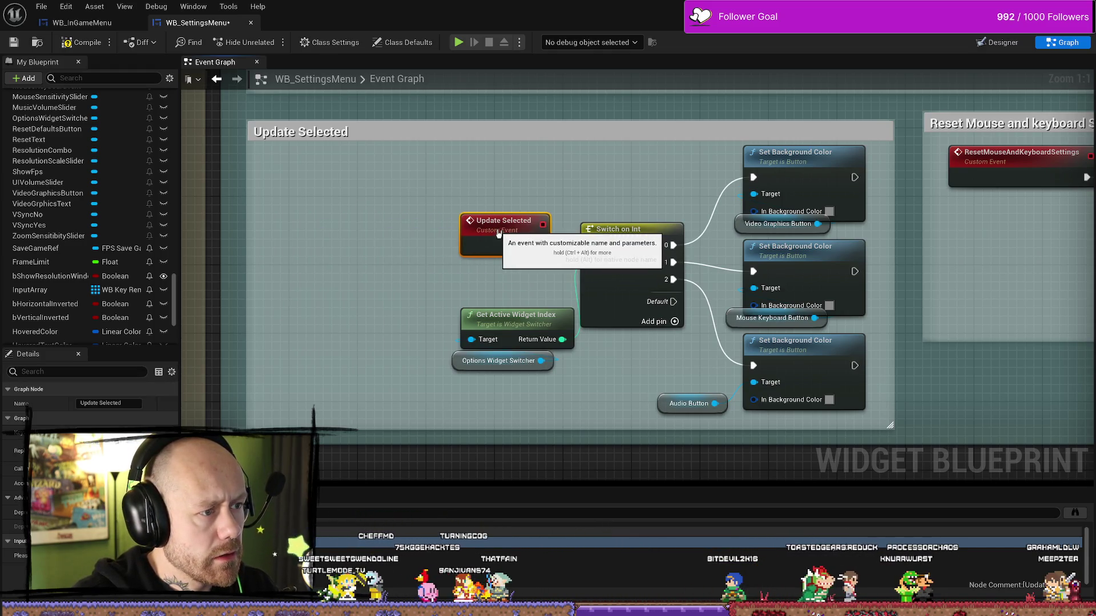
scroll(402, 177, "down", 1)
left_click_drag(359, 171, 590, 317)
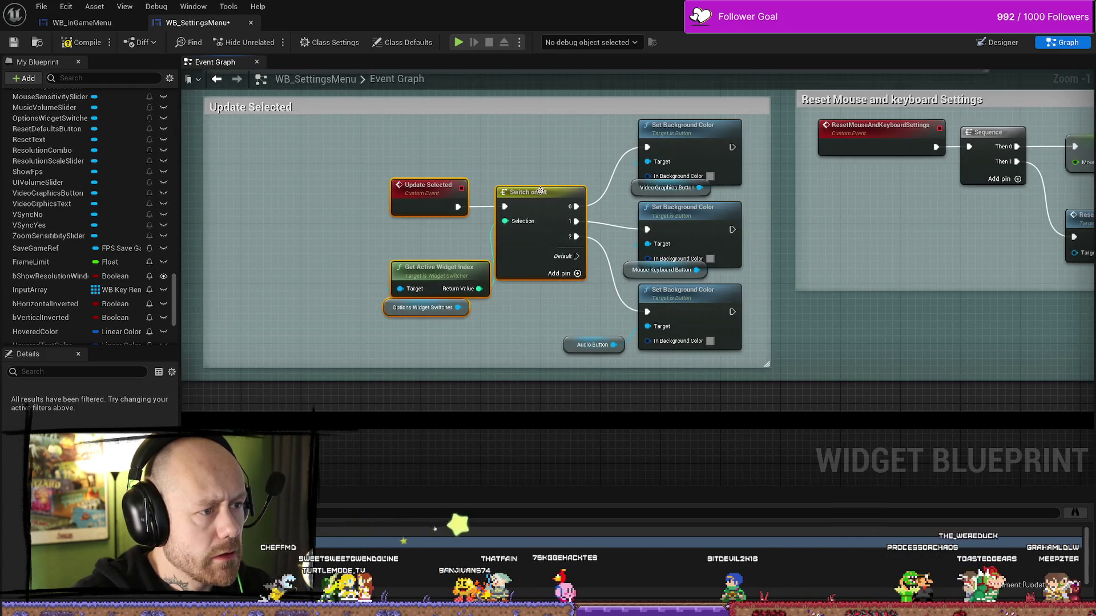
left_click_drag(540, 198, 412, 190)
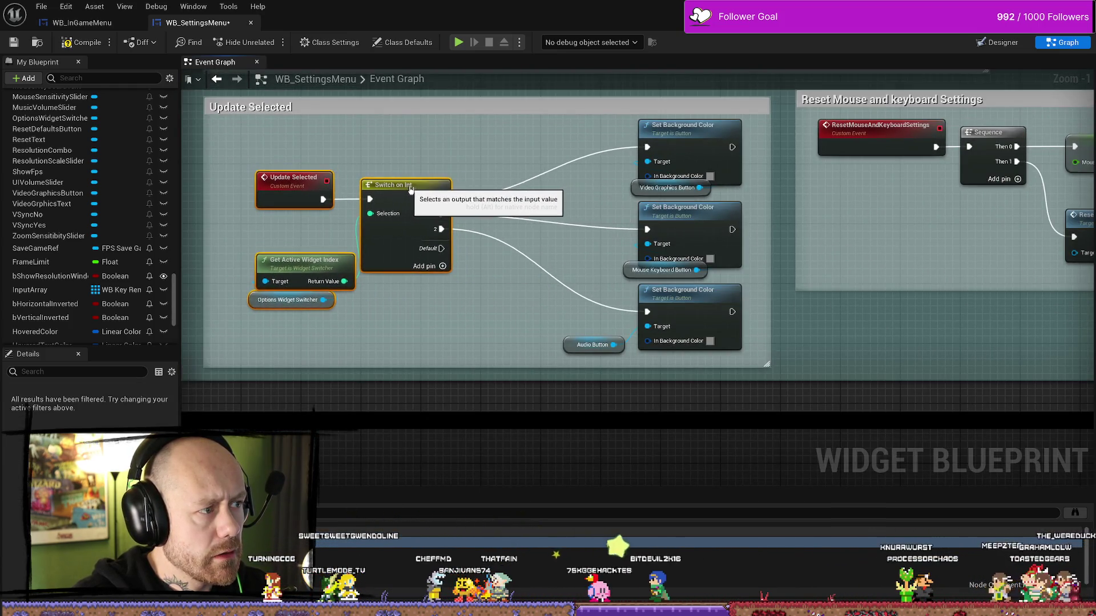
scroll(600, 206, "down", 1)
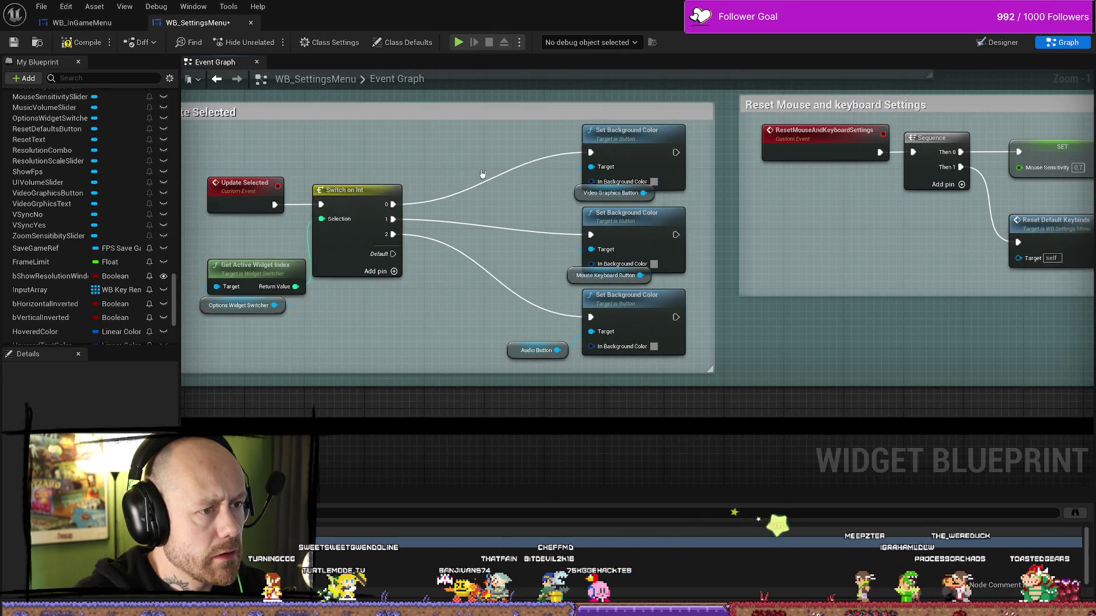
scroll(651, 142, "up", 1)
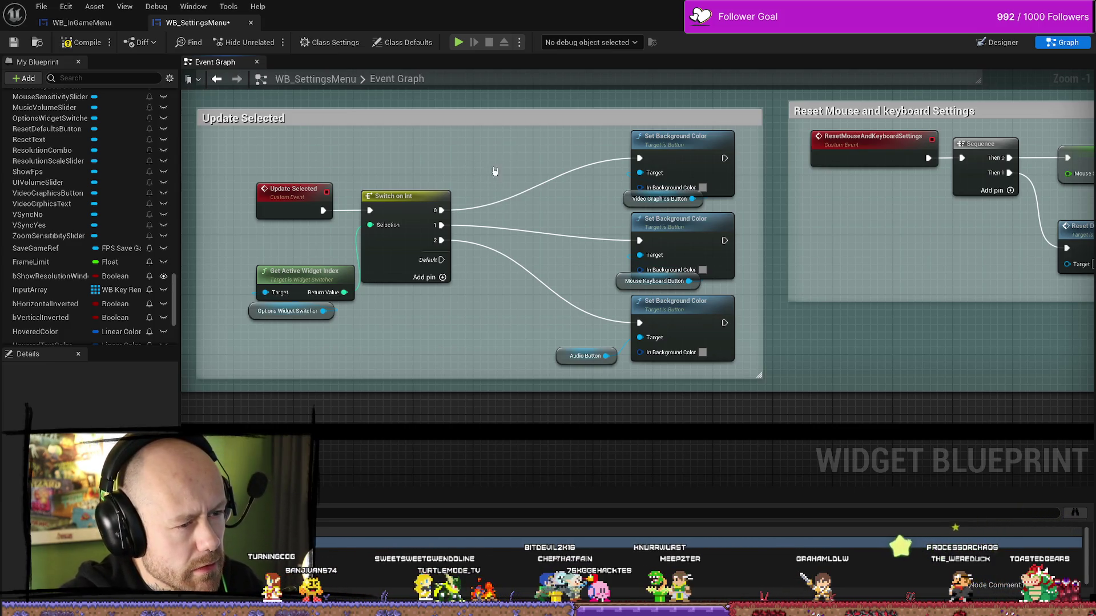
key("ctrl+z")
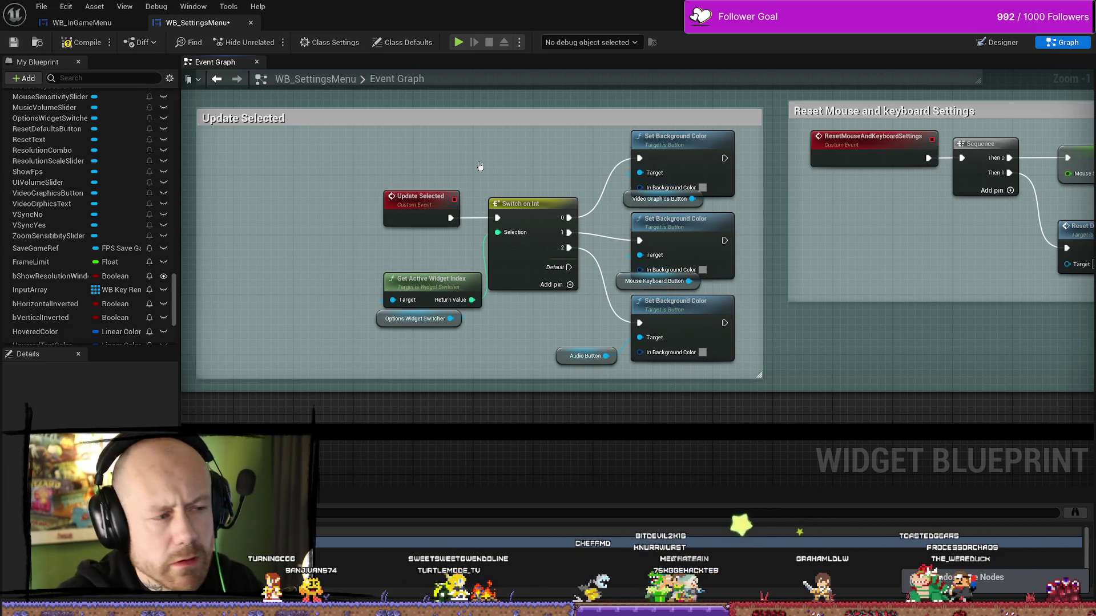
key("ctrl+z")
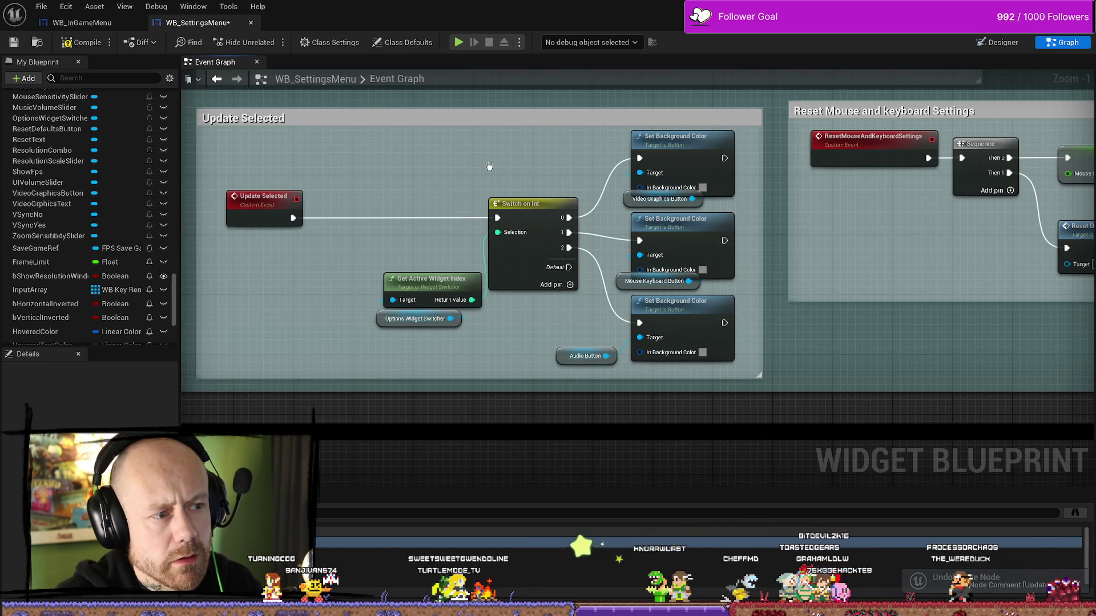
Set the In Background Color of all three Set Background Color nodes to white (Value 1.0)
left_click(665, 189)
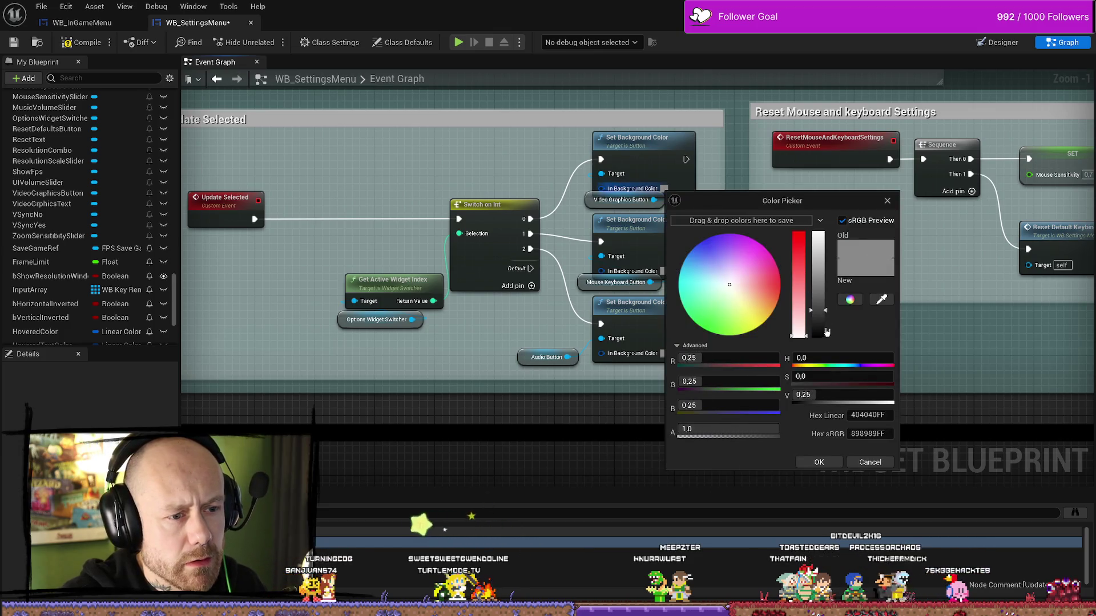
left_click_drag(826, 324, 823, 202)
left_click(819, 462)
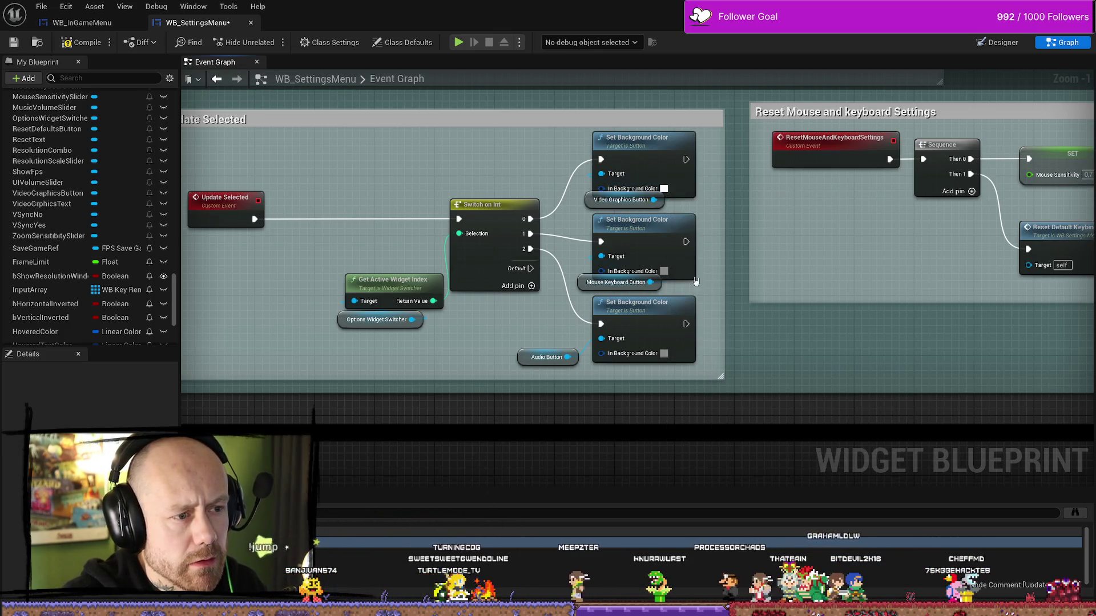
left_click(664, 271)
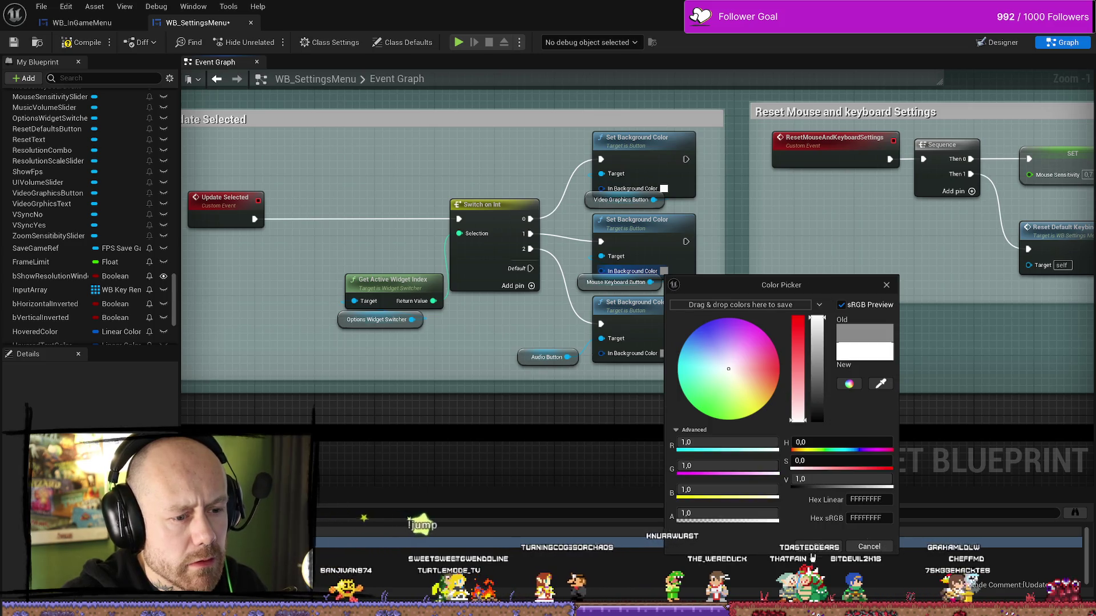
key("Escape")
left_click(665, 356)
left_click_drag(795, 480, 795, 364)
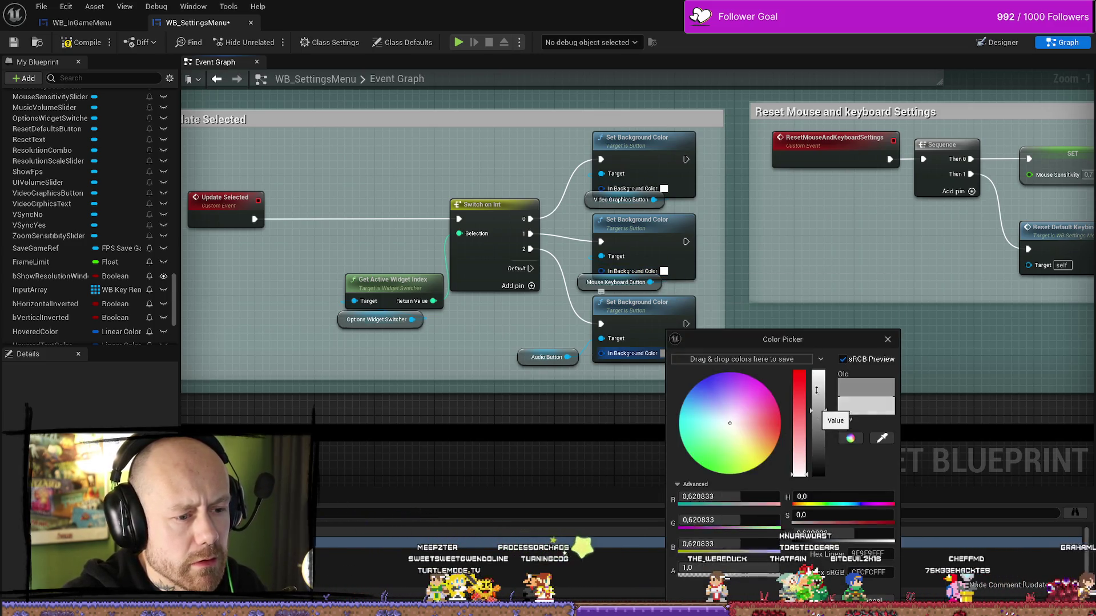
left_click(846, 561)
Compile the widget blueprint and switch back to the level editor
left_click(86, 42)
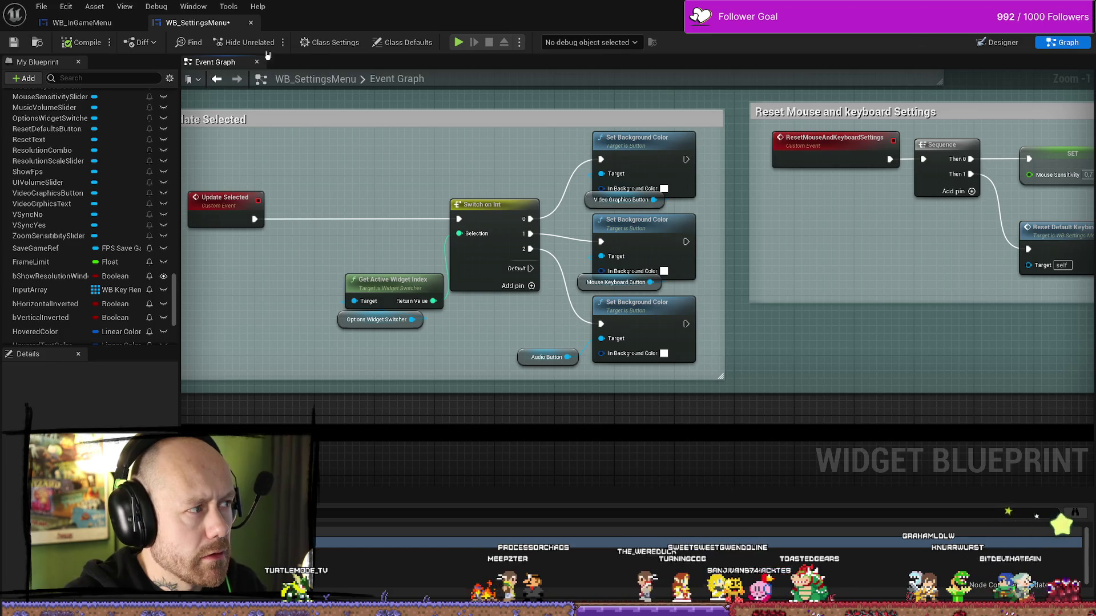
key("alt+F4")
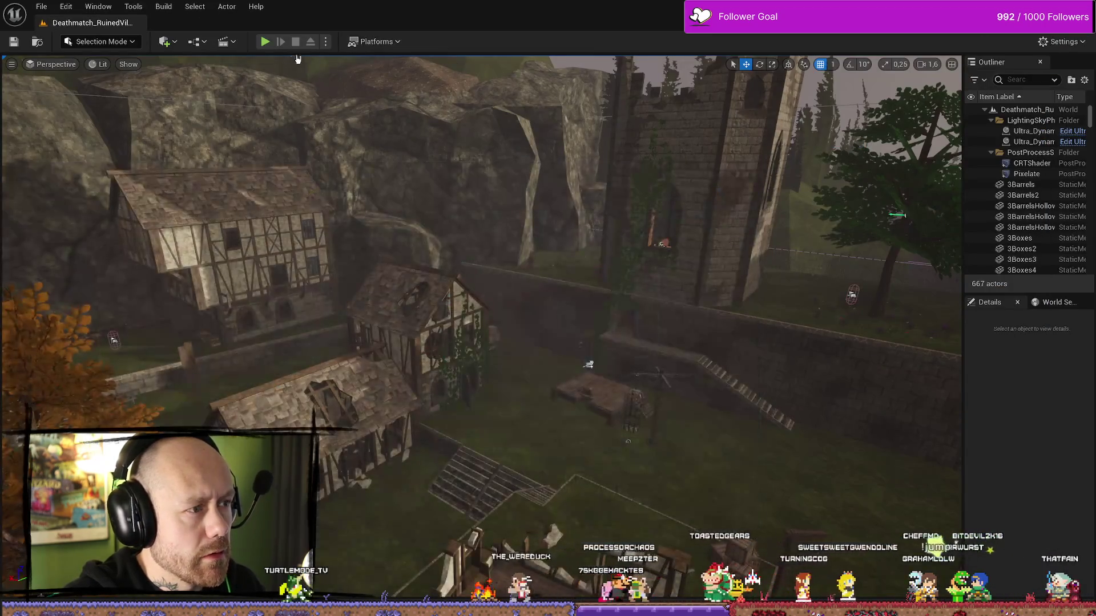
Play the level and open the Settings page from the pause menu
left_click(265, 41)
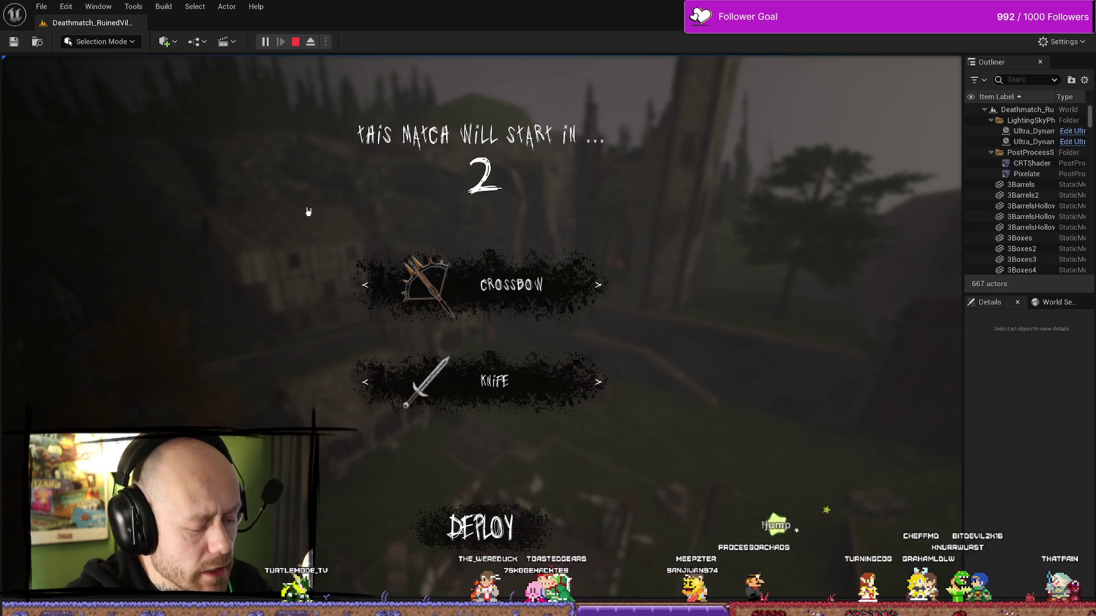
key("Escape")
left_click(162, 196)
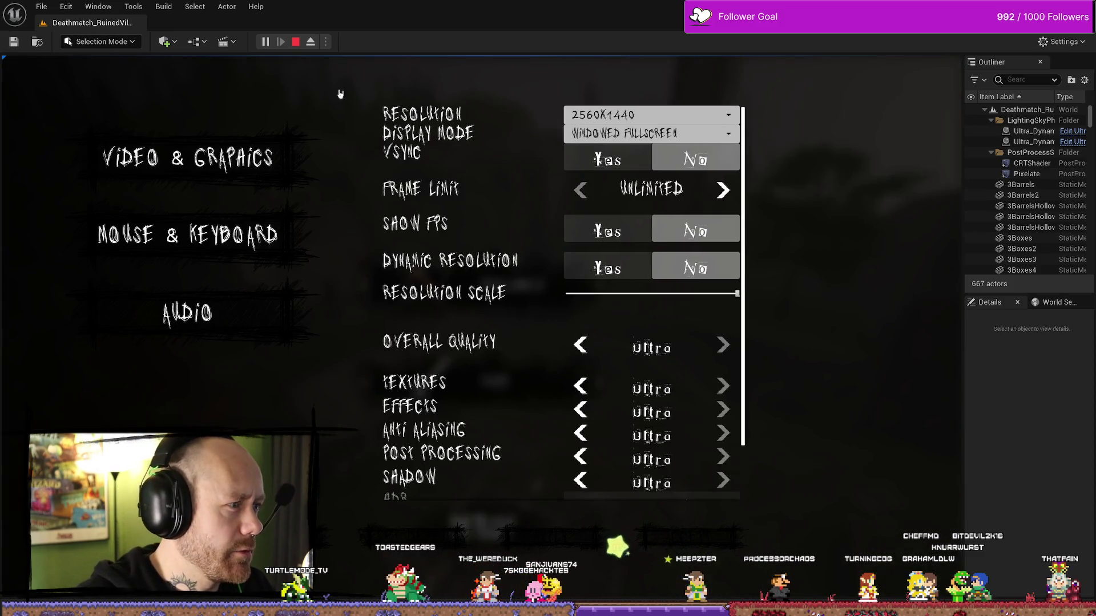
Switch through Mouse & Keyboard, Video & Graphics and Audio categories, then end the play session
left_click(188, 235)
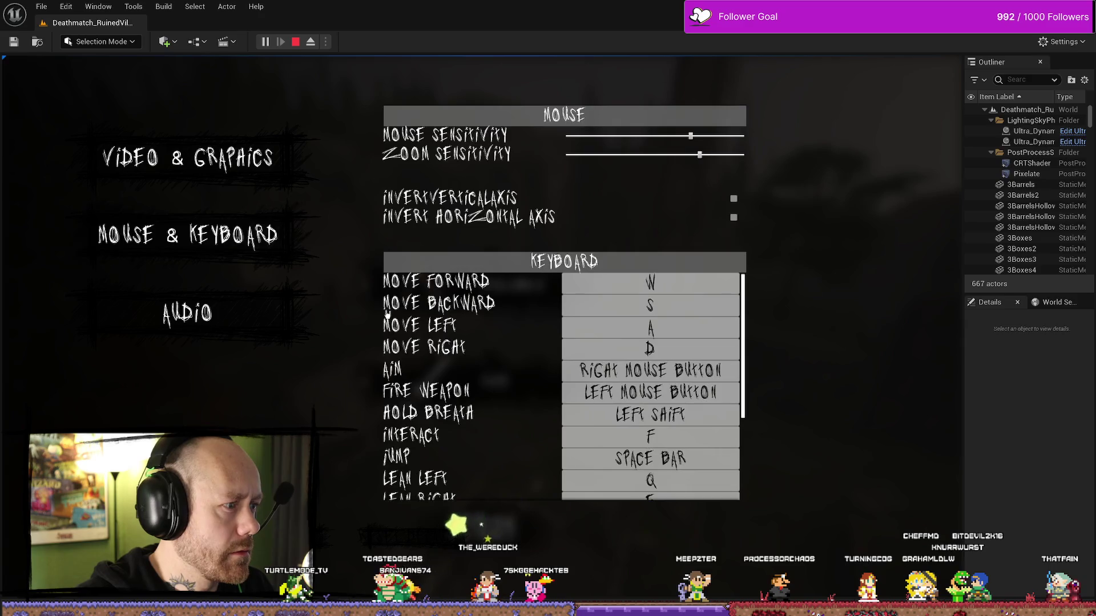
left_click(214, 162)
left_click(283, 329)
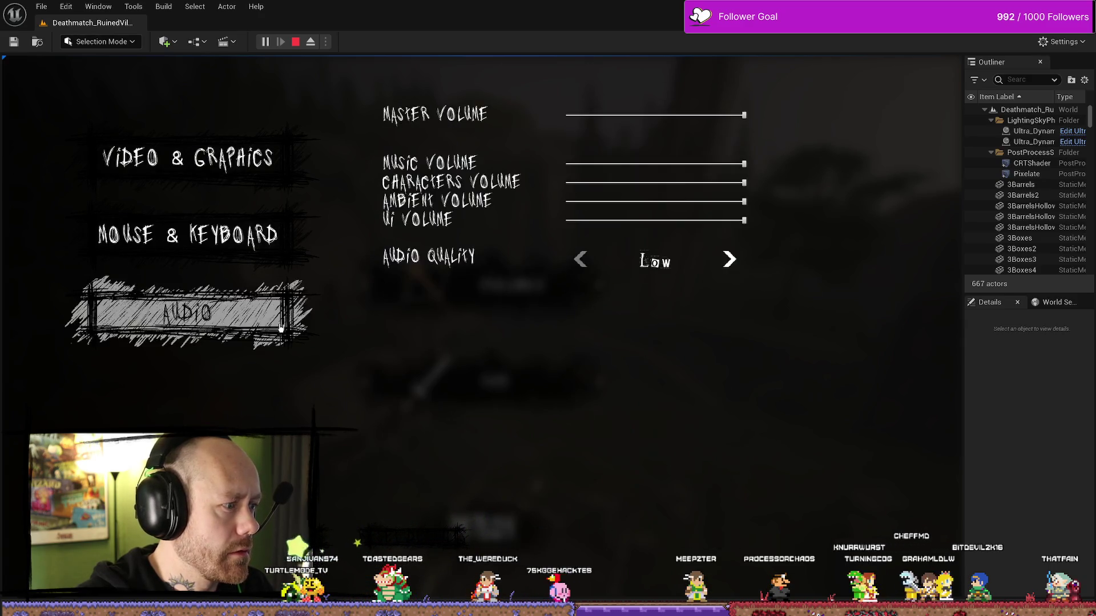
left_click(257, 236)
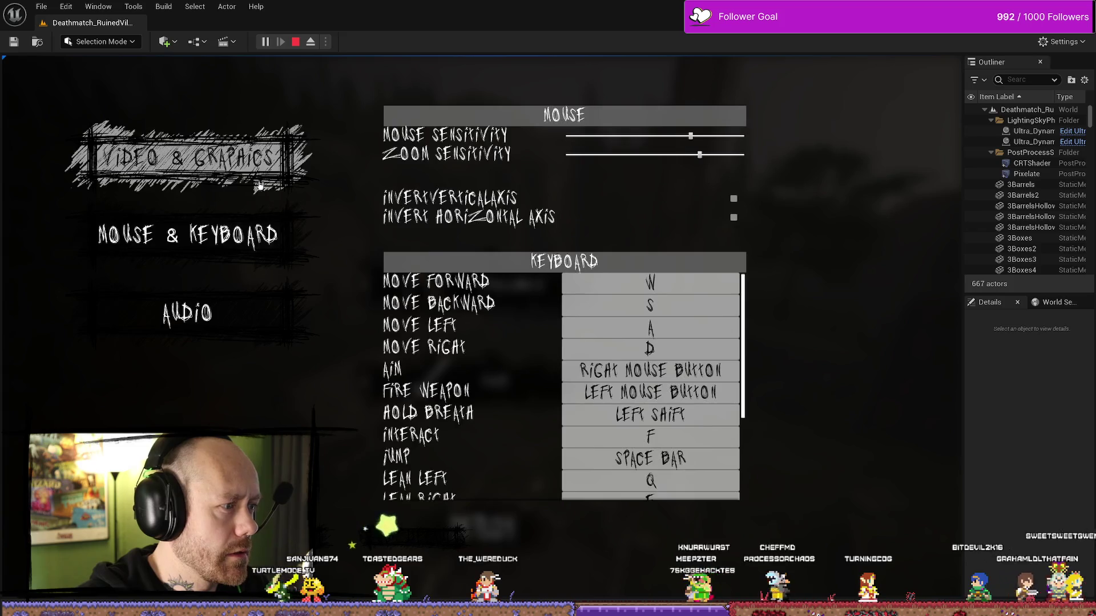
left_click(257, 186)
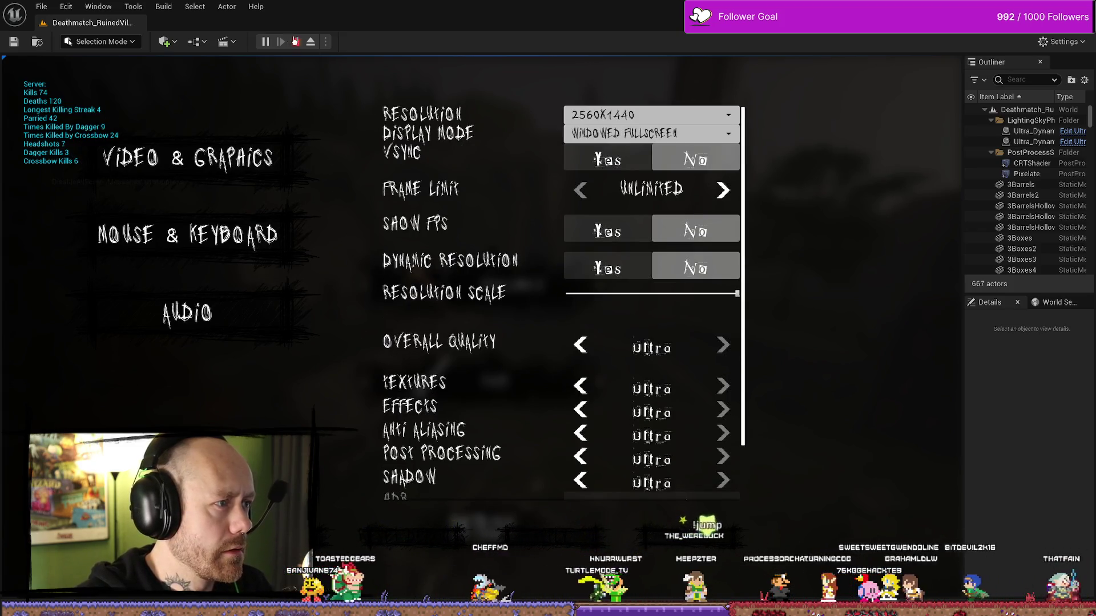
key("Escape")
key("ctrl+space")
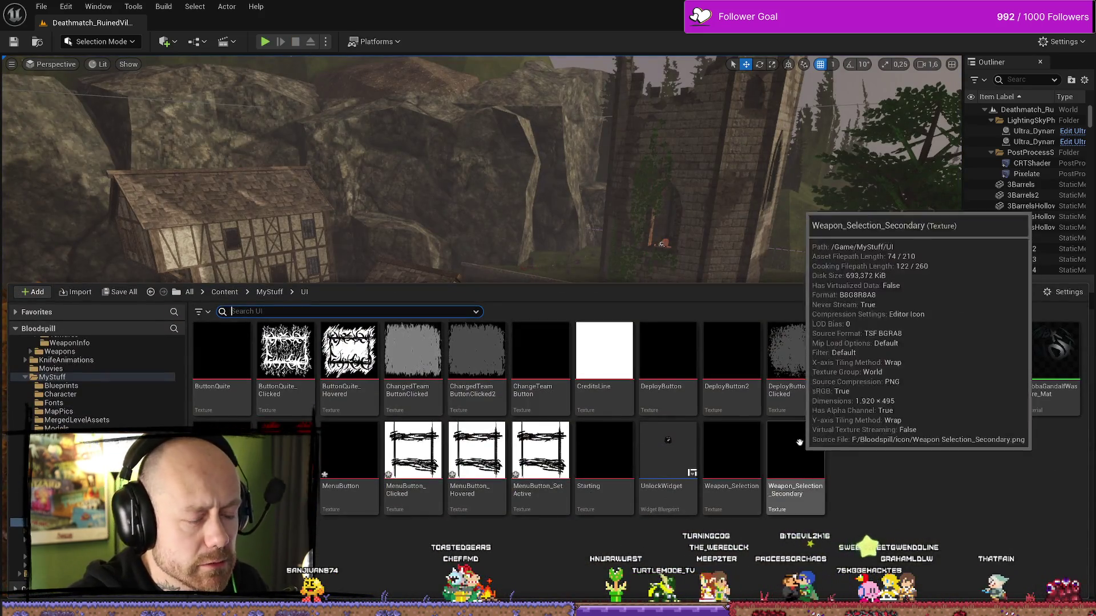
Close the Content Drawer and bring the WB_SettingsMenu event graph back into view
left_click(796, 253)
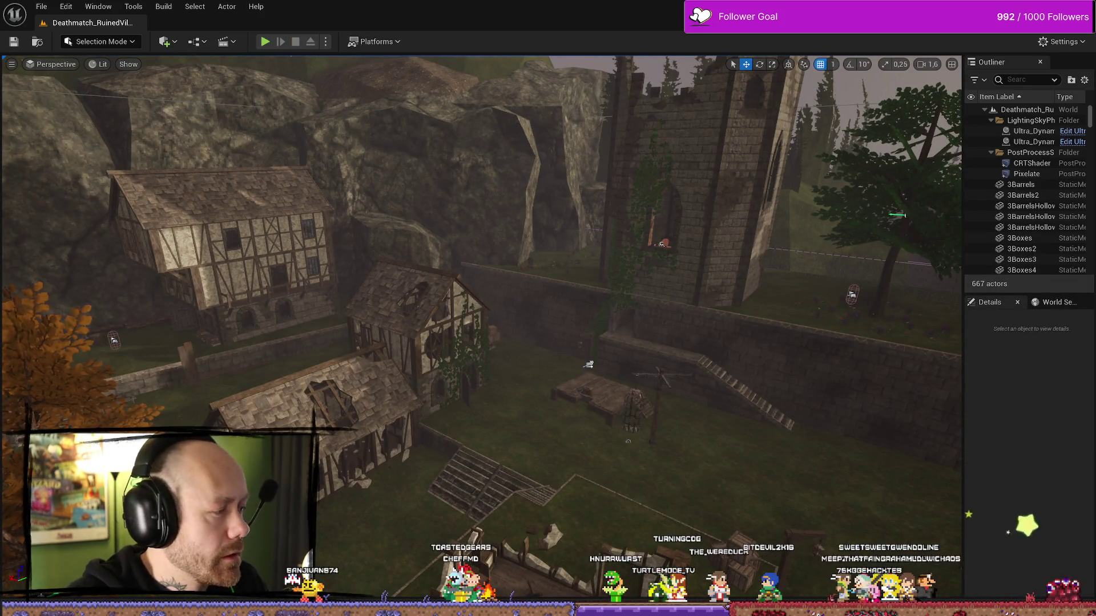
key("alt+Tab")
left_click_drag(439, 383, 509, 385)
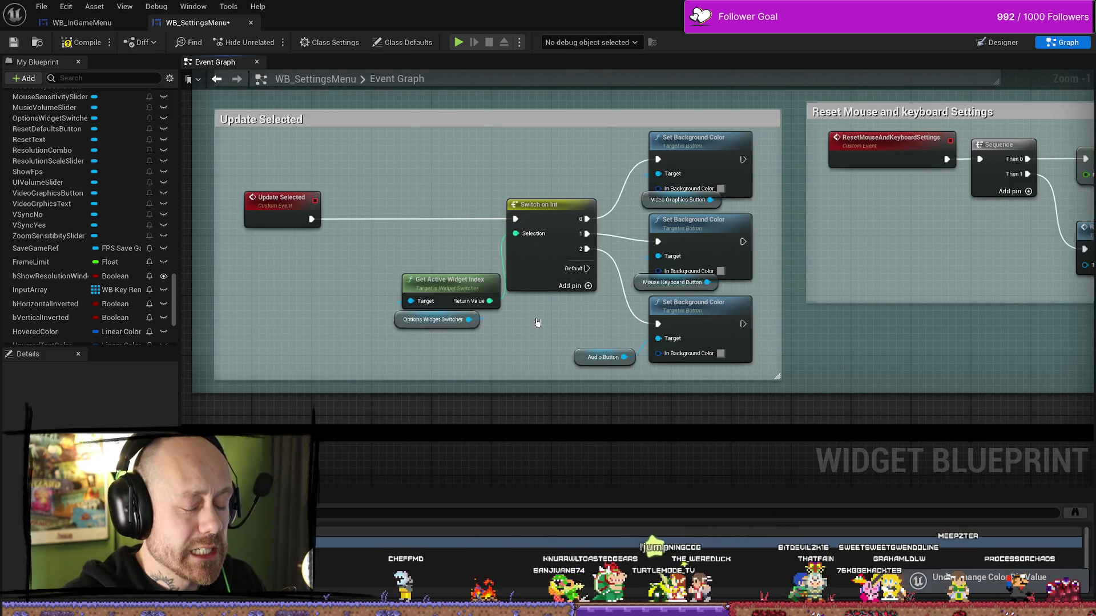
Save the WB_SettingsMenu widget blueprint from the File menu
left_click_drag(537, 323, 573, 346)
left_click(41, 6)
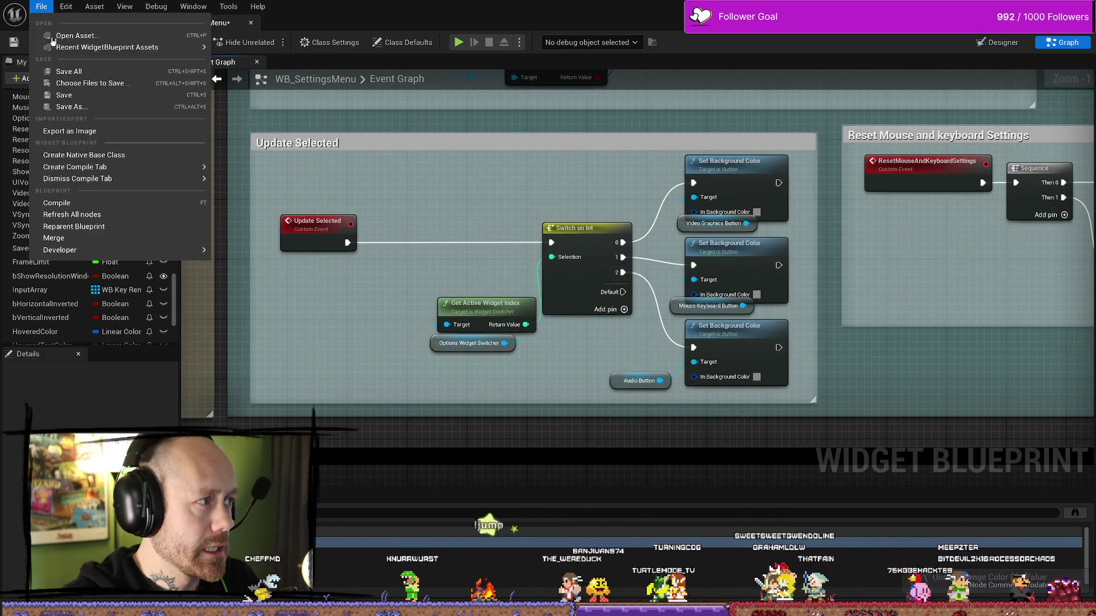
left_click(70, 71)
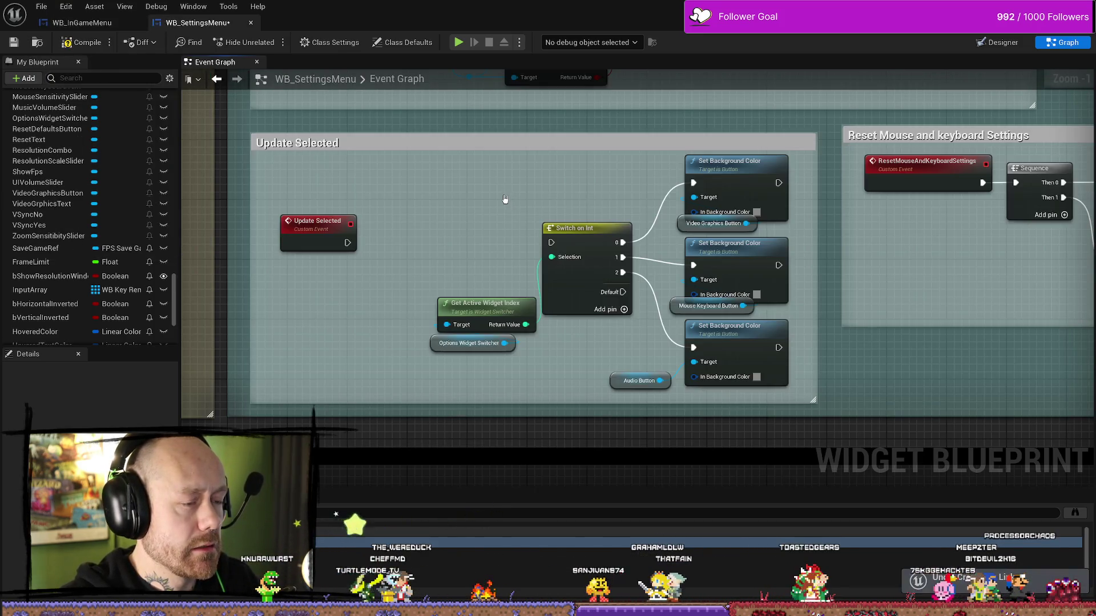
Undo to restore the three button variables and the Set Background Color node, then float the editor window
key("ctrl+z")
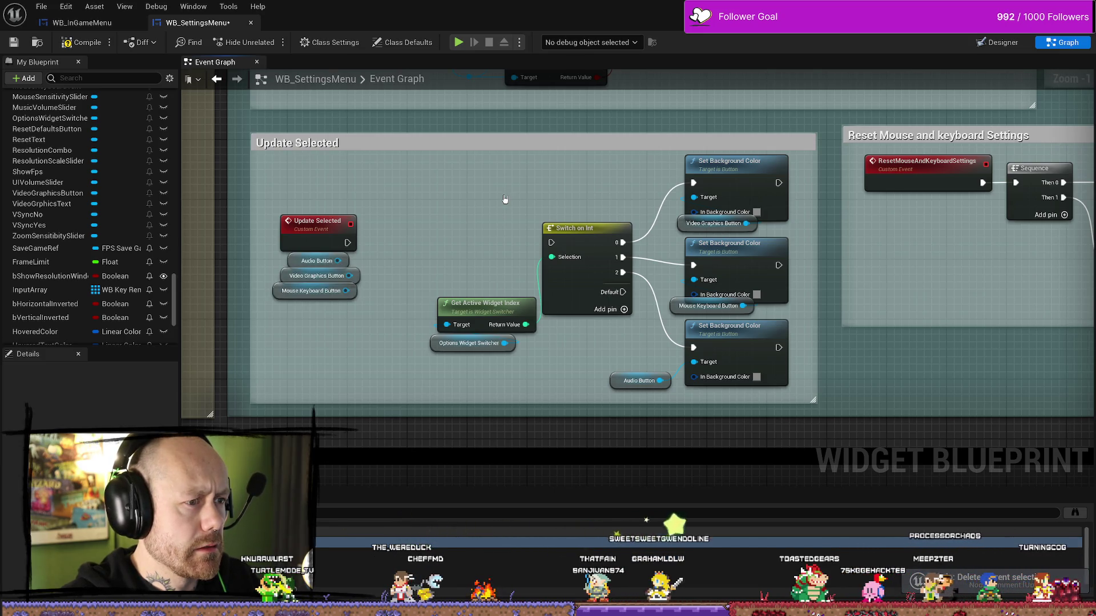
key("ctrl+z")
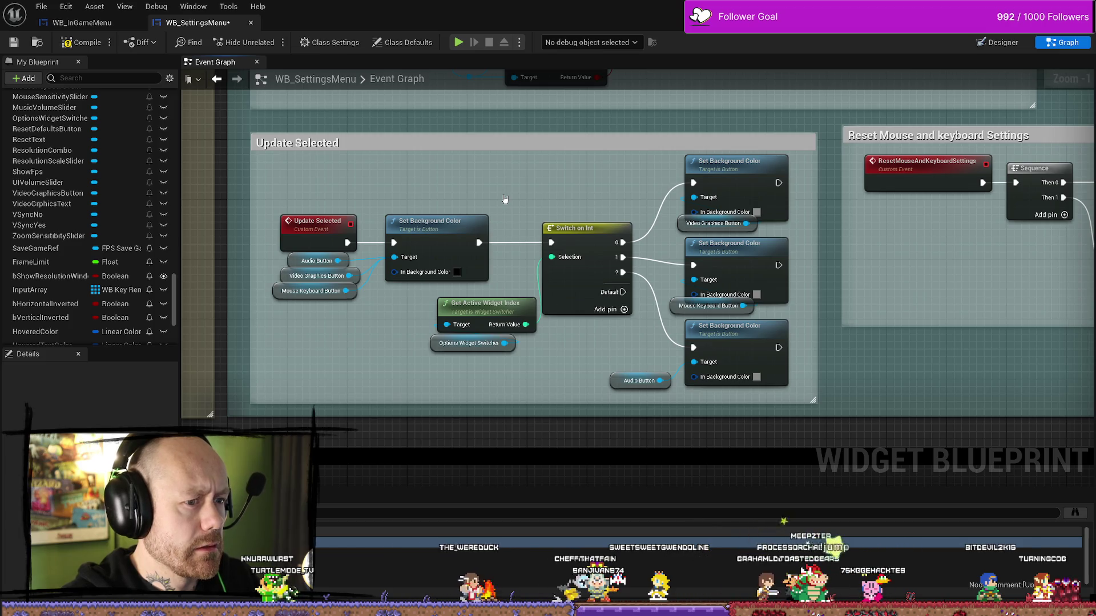
key("ctrl+z")
scroll(553, 327, "down", 3)
scroll(553, 327, "down", 2)
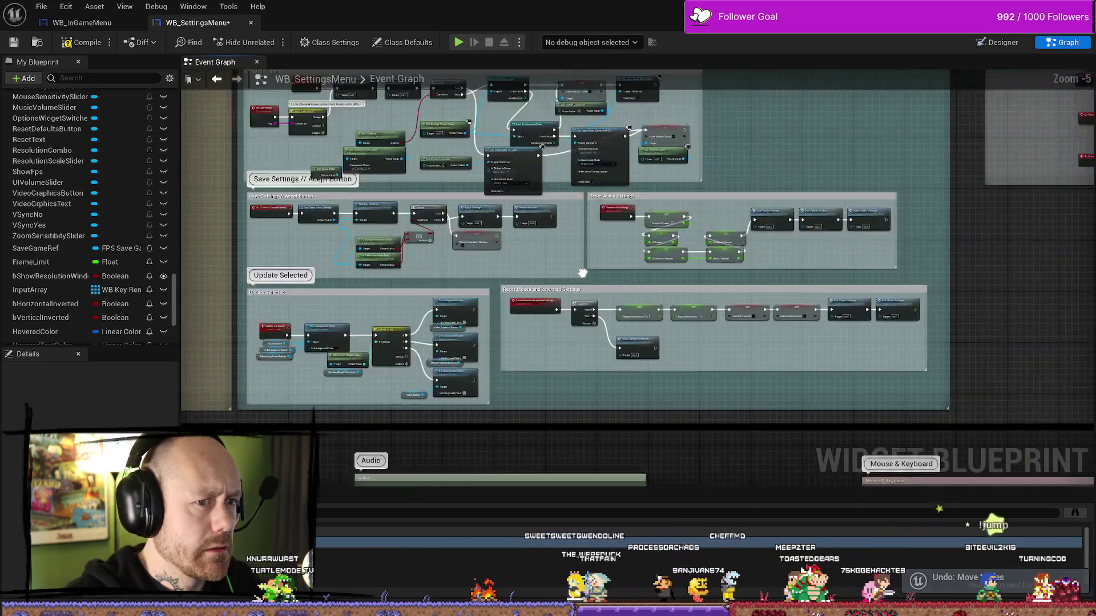
scroll(552, 325, "down", 2)
scroll(552, 326, "down", 2)
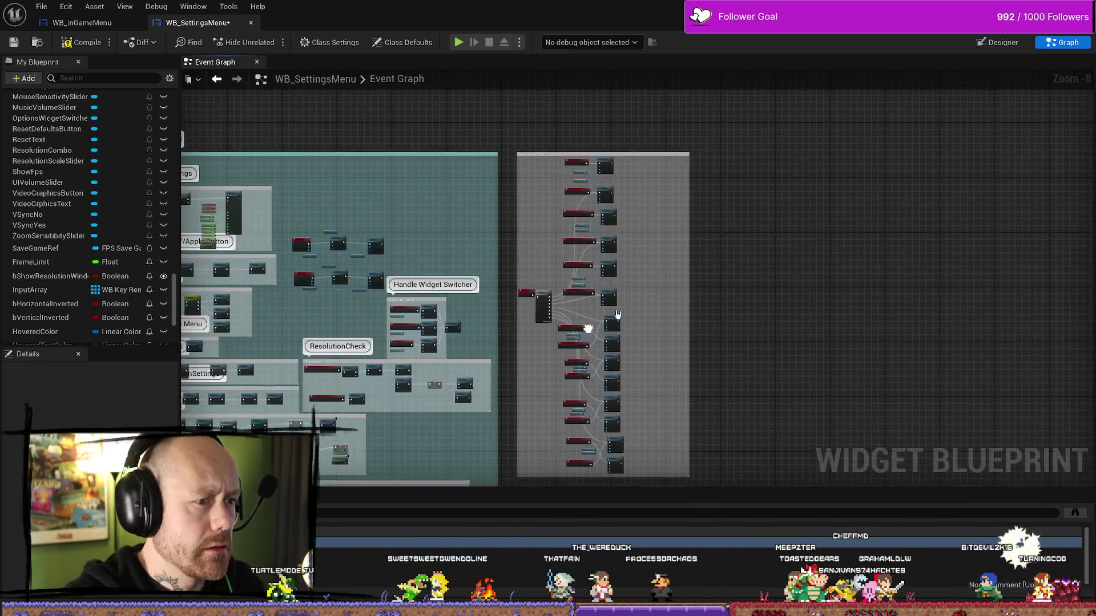
scroll(680, 254, "up", 2)
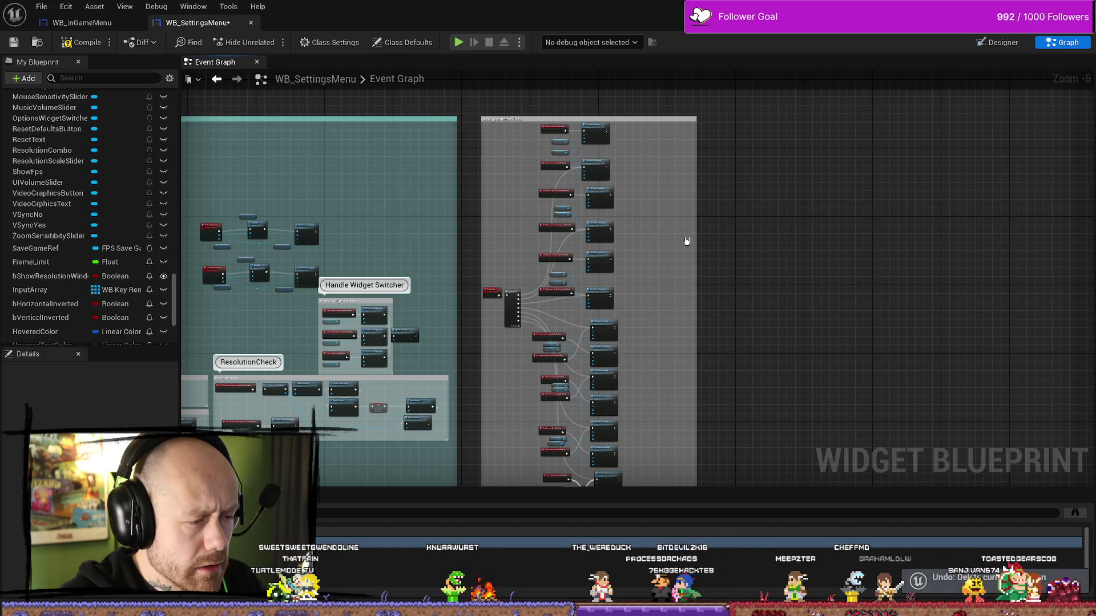
key("ctrl+z")
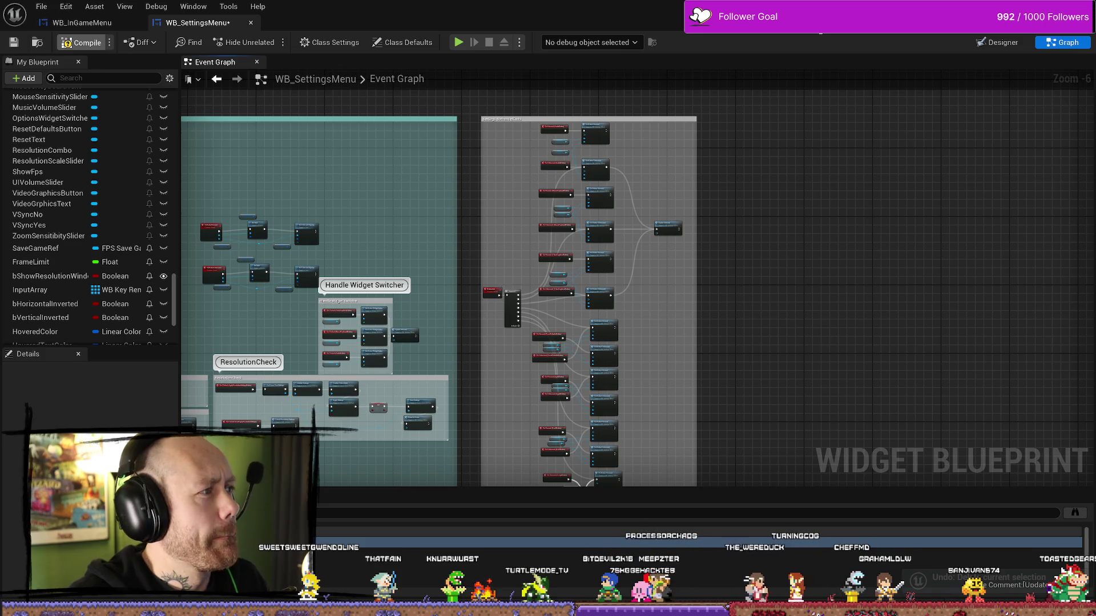
key("super+Down")
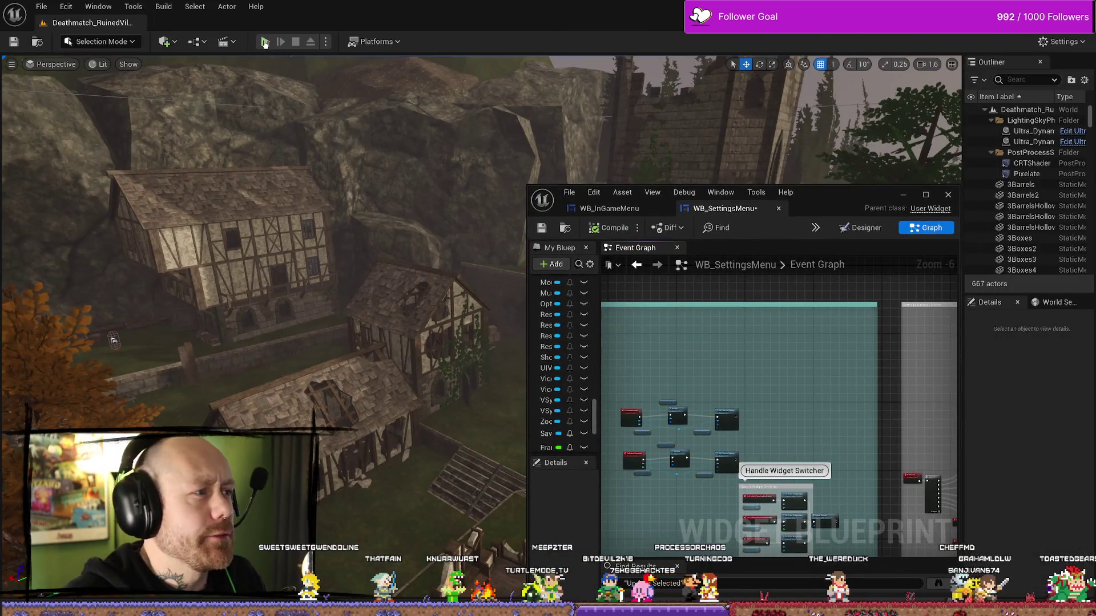
Play the level, pause and enter the in-game Settings screen
left_click(265, 43)
key("Escape")
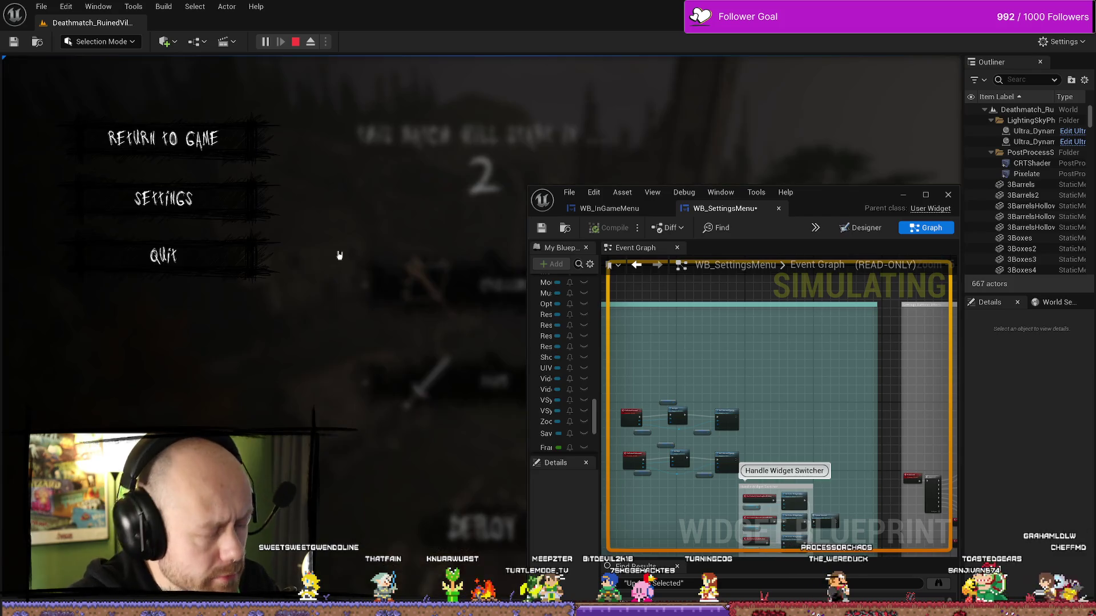
left_click(163, 196)
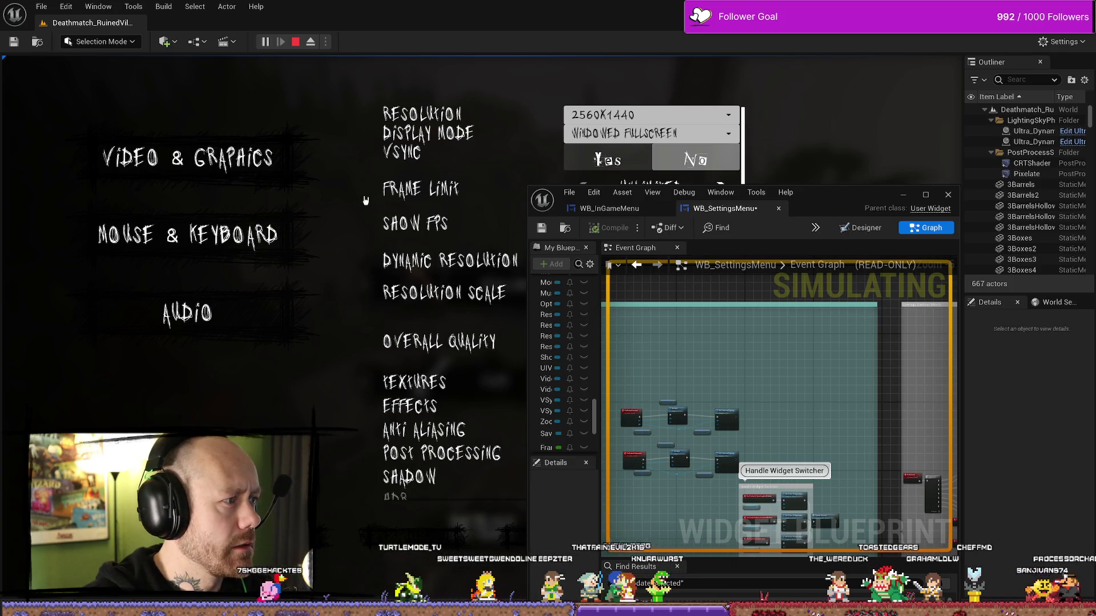
Switch between Mouse & Keyboard and Video & Graphics, then maximize the blueprint editor
left_click(254, 253)
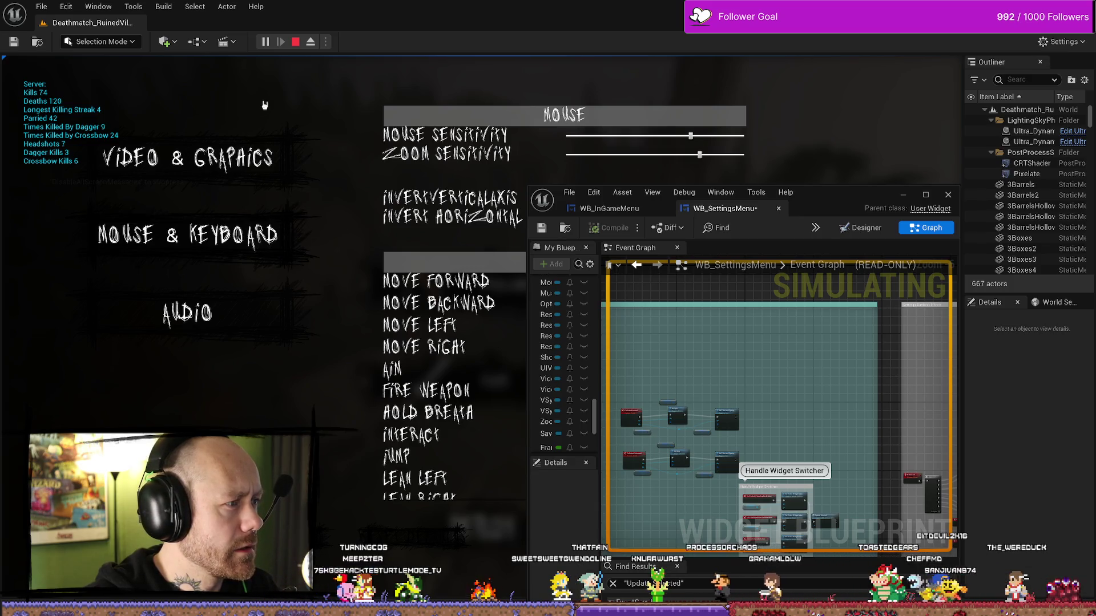
left_click(245, 163)
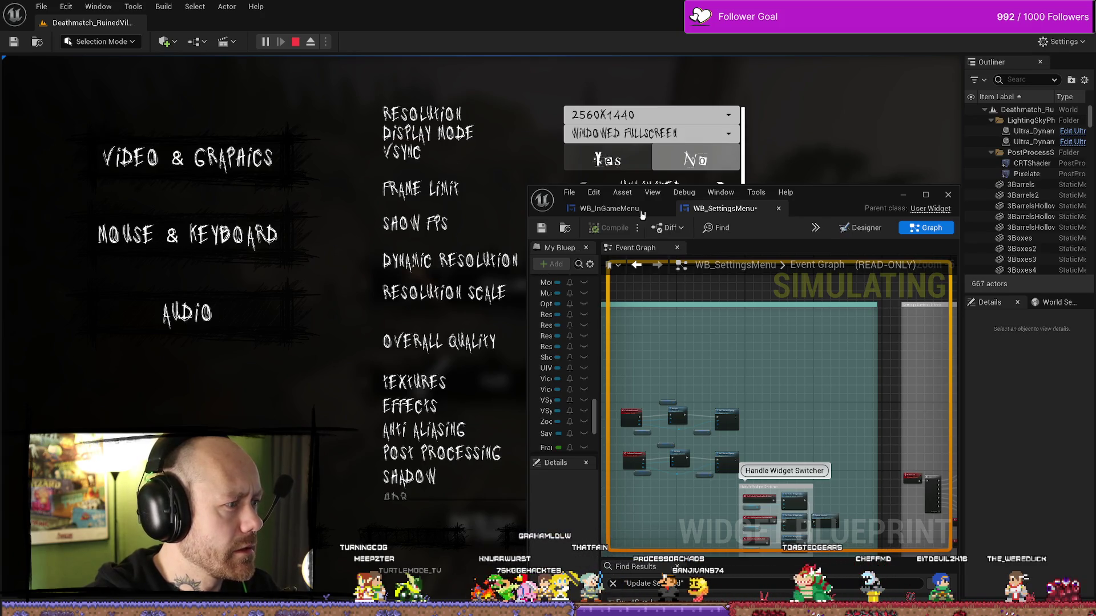
left_click_drag(909, 211, 773, 168)
double_click(772, 168)
scroll(625, 204, "down", 2)
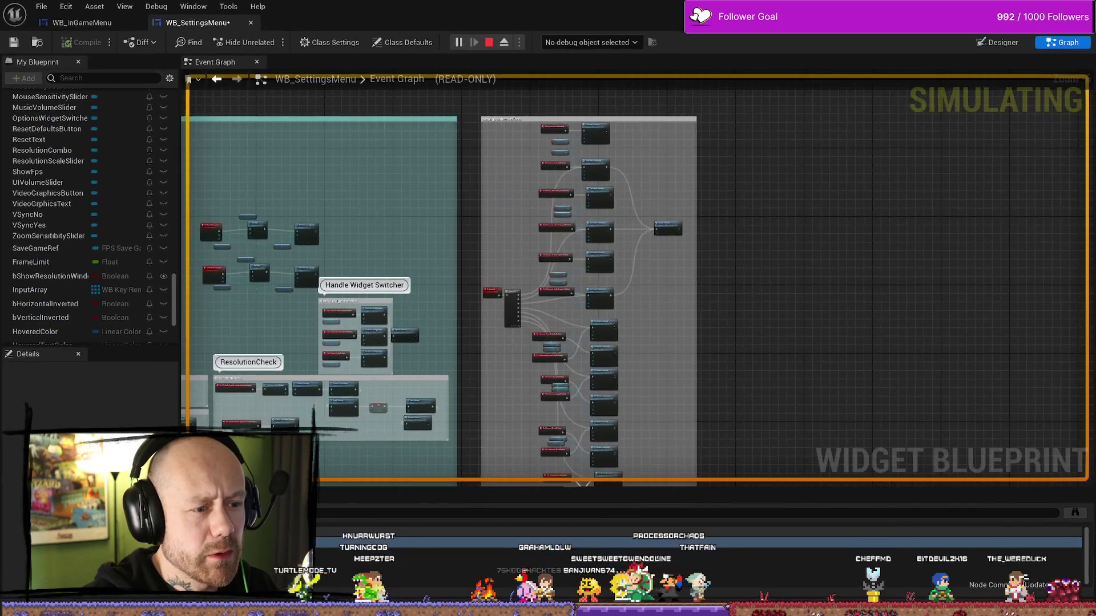
scroll(625, 204, "up", 3)
scroll(625, 204, "up", 1)
Stop the play session and return to the Deathmatch level editor
left_click(557, 195)
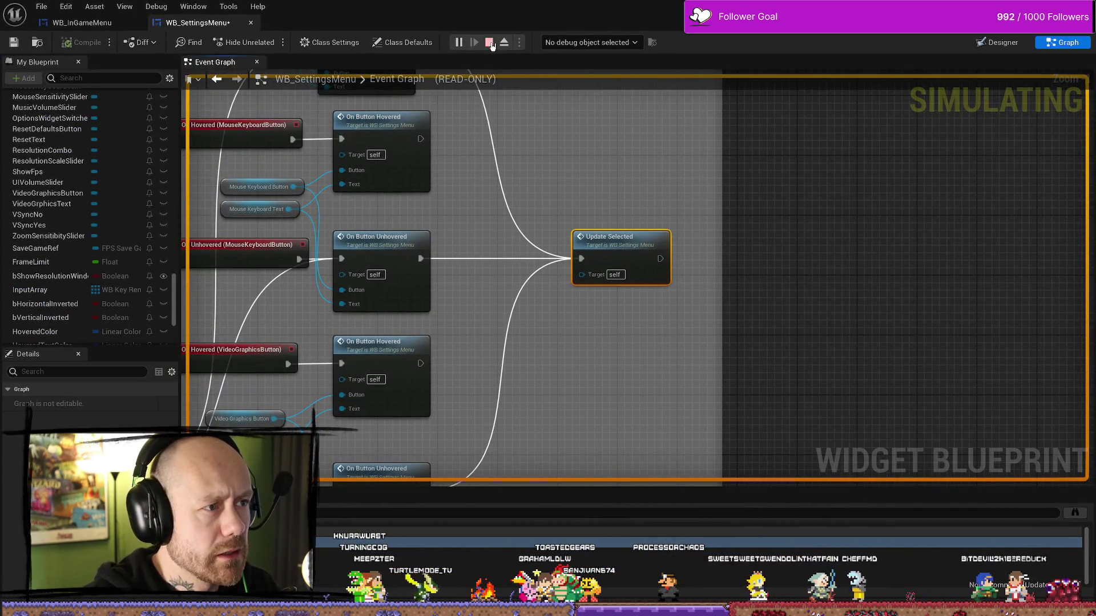
left_click(489, 42)
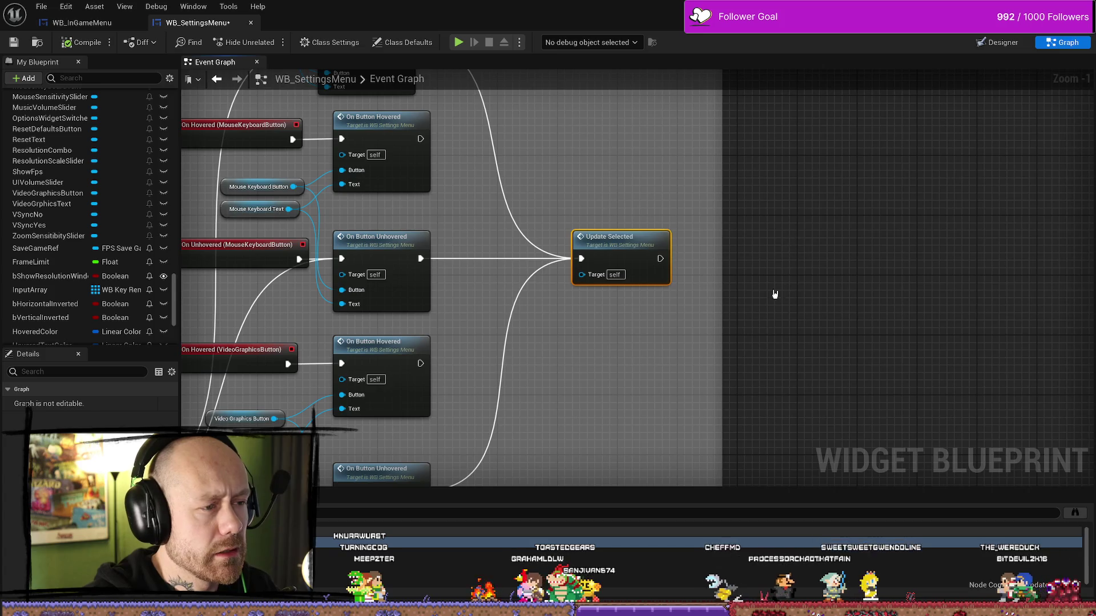
scroll(774, 296, "down", 3)
scroll(694, 196, "up", 3)
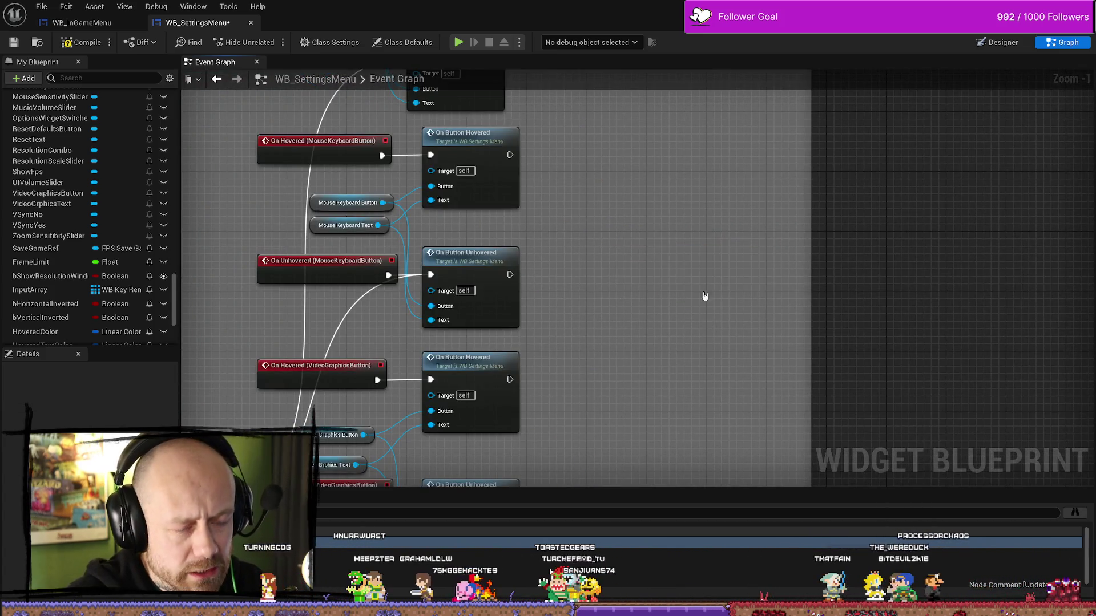
scroll(736, 248, "down", 6)
scroll(747, 253, "up", 4)
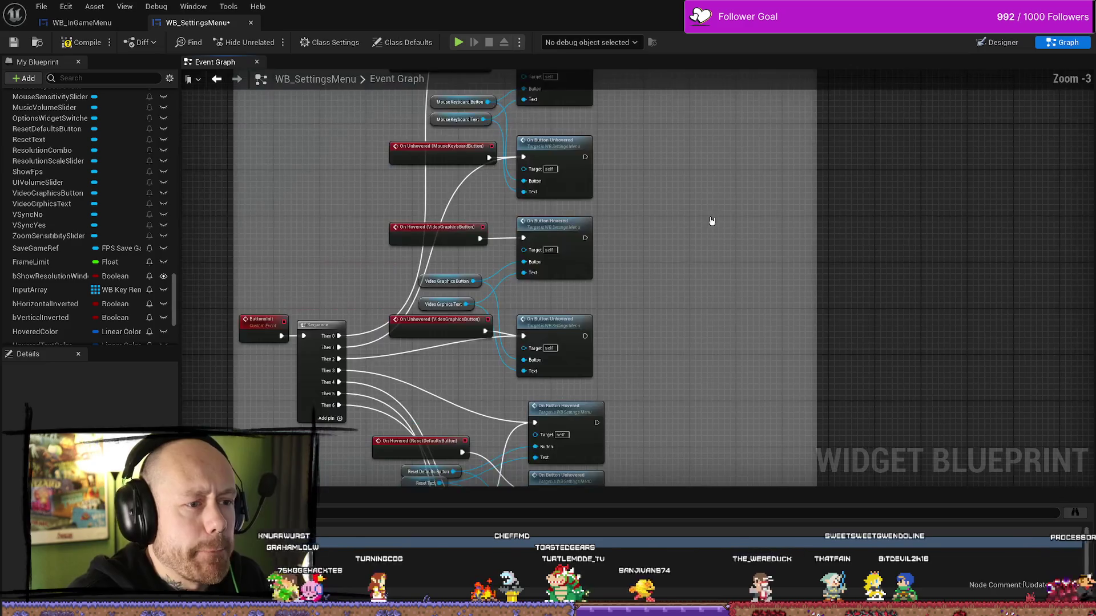
scroll(714, 220, "down", 2)
scroll(657, 215, "down", 2)
scroll(629, 207, "down", 1)
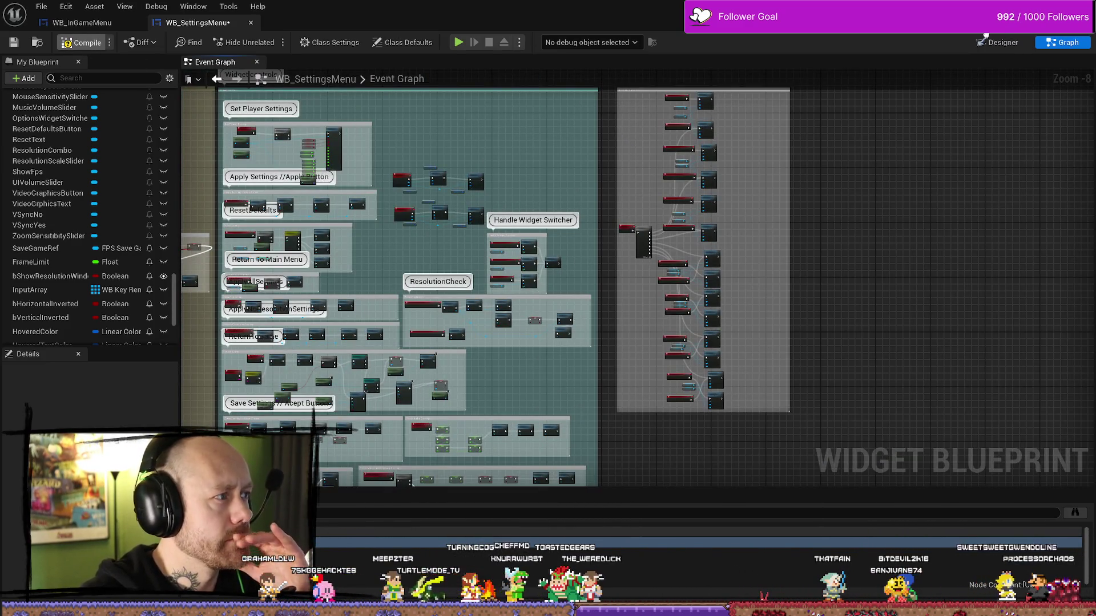
scroll(600, 257, "down", 2)
key("alt+Tab")
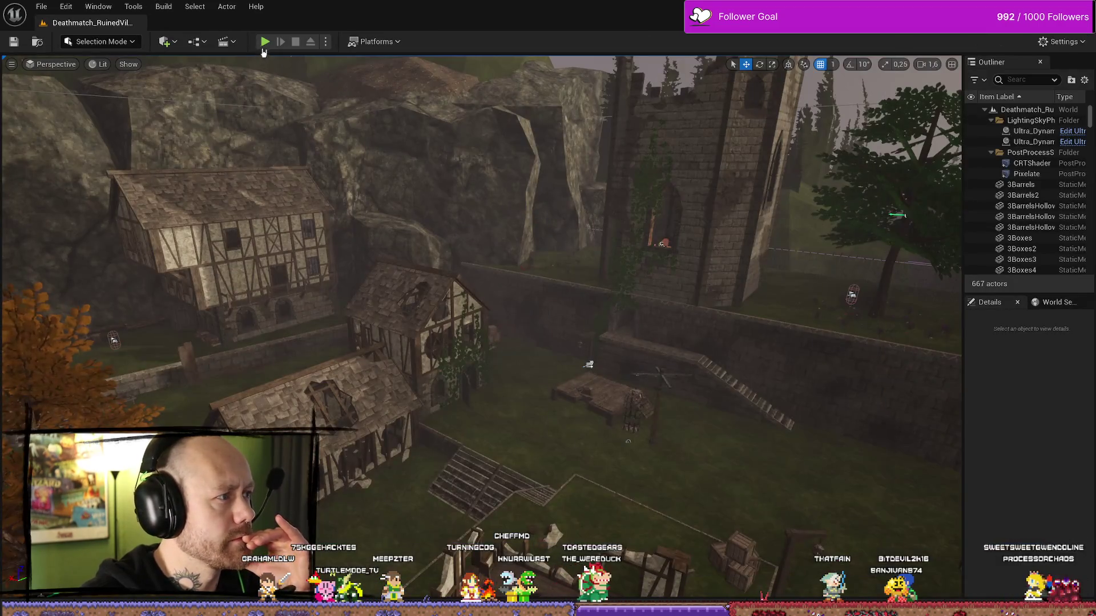
Start and stop a quick play session, toggling the Content Drawer open and closed
key("alt+p")
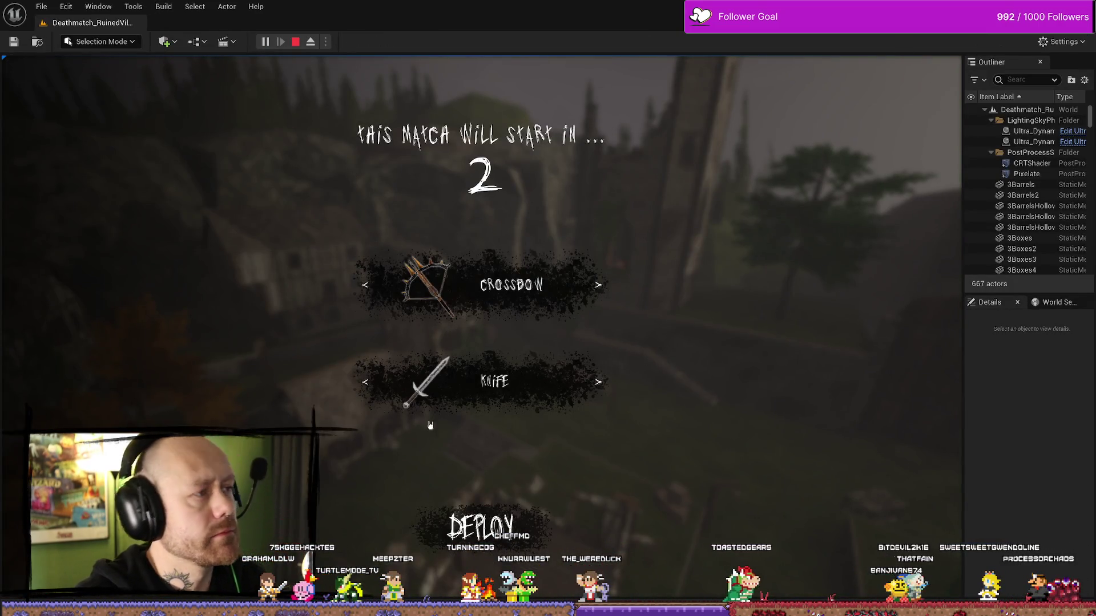
left_click(295, 42)
key("ctrl+space")
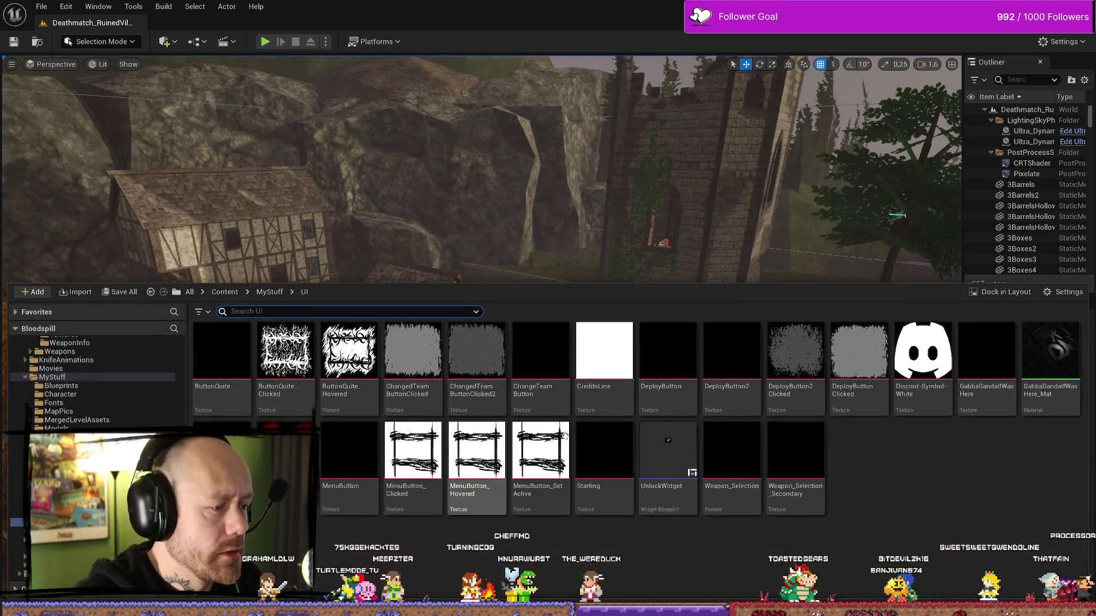
key("ctrl+space")
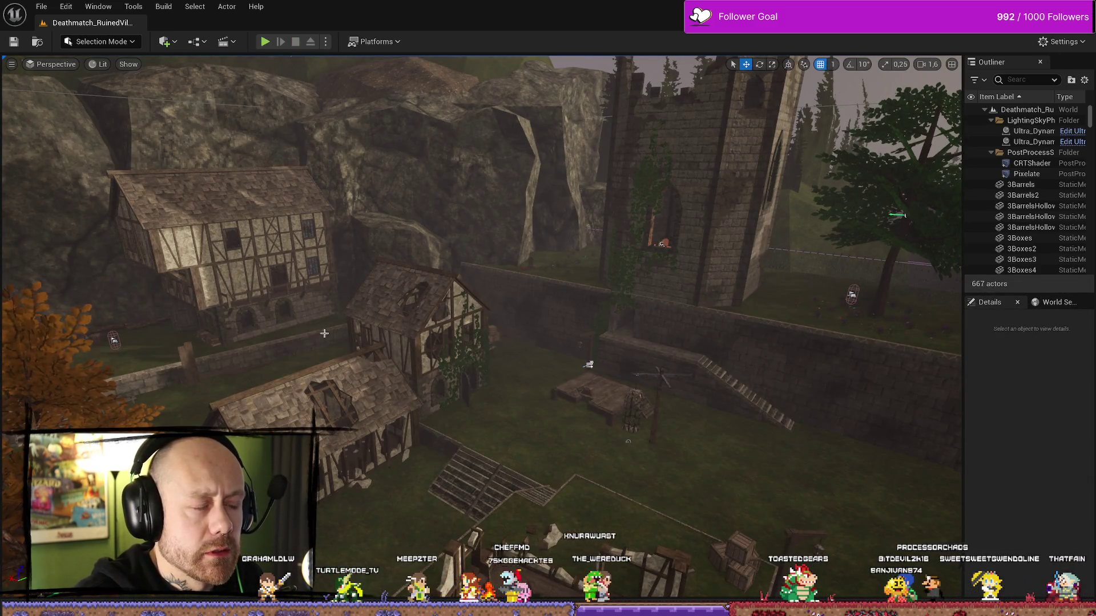
Return to the WB_SettingsMenu graph and centre the Update Selected group
key("alt+Tab")
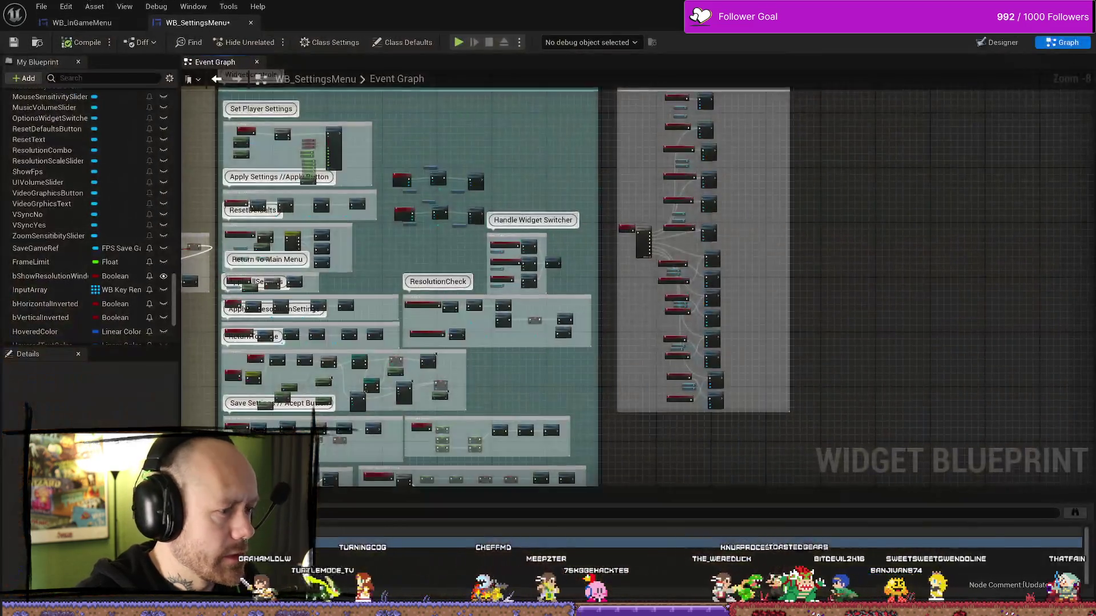
scroll(630, 346, "up", 2)
scroll(630, 347, "up", 1)
scroll(631, 347, "down", 3)
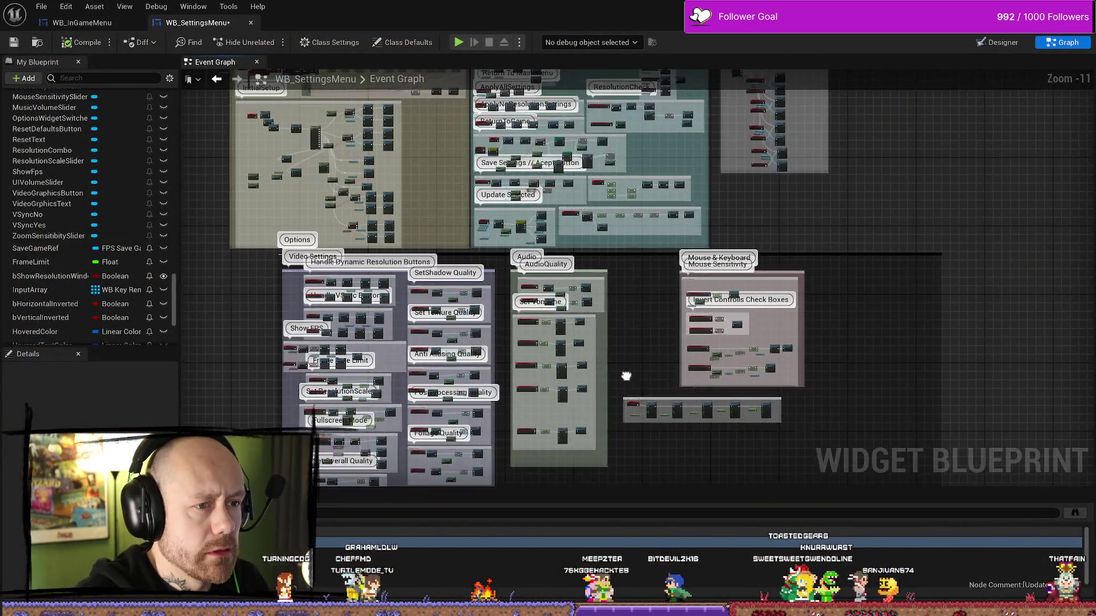
left_click_drag(624, 374, 589, 448)
scroll(594, 355, "up", 2)
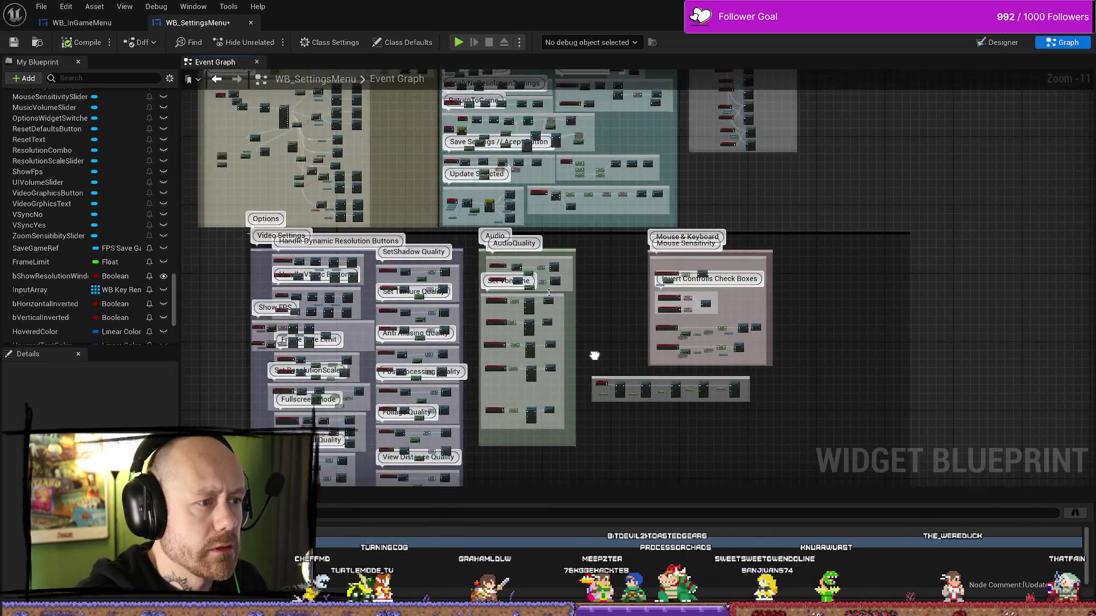
scroll(514, 214, "up", 5)
left_click_drag(523, 193, 735, 276)
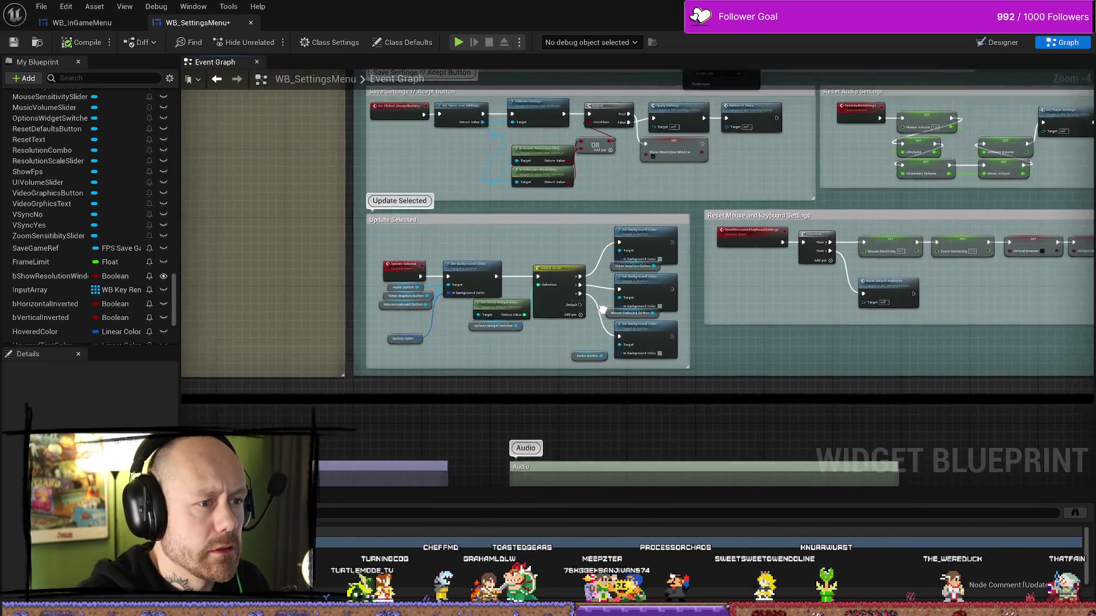
scroll(500, 295, "up", 4)
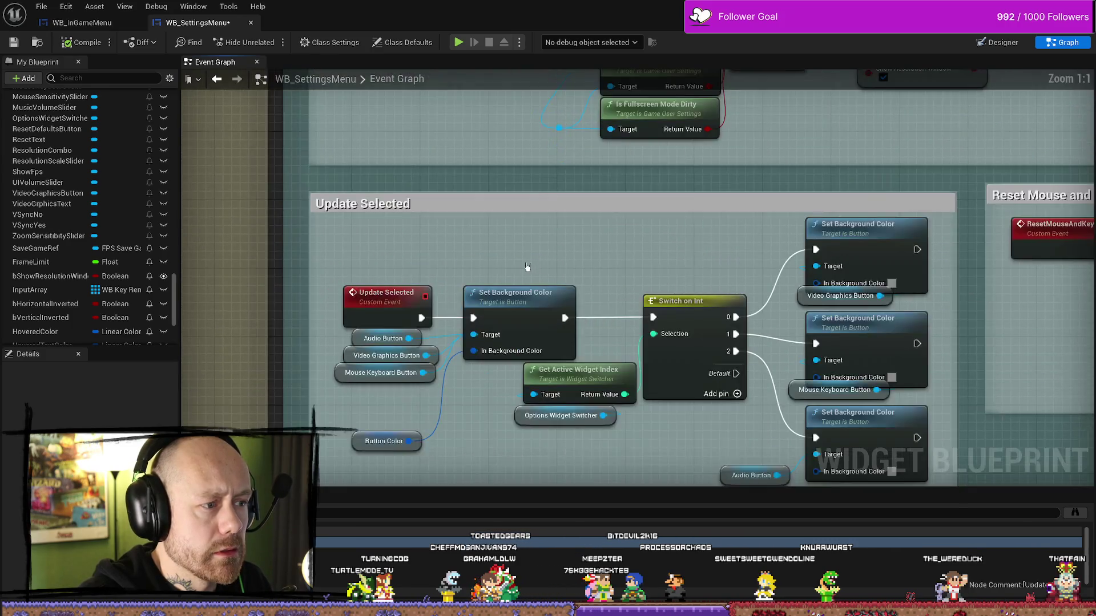
left_click_drag(500, 296, 322, 227)
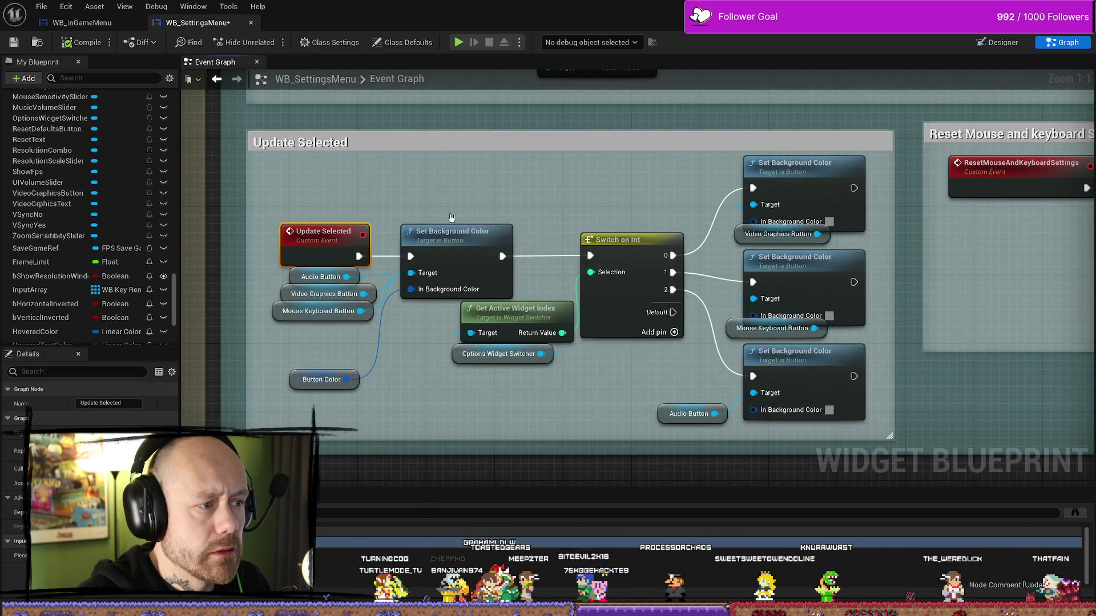
left_click(431, 403)
mouse_move(522, 404)
left_mouse_down()
mouse_move(482, 409)
mouse_move(479, 275)
left_mouse_up()
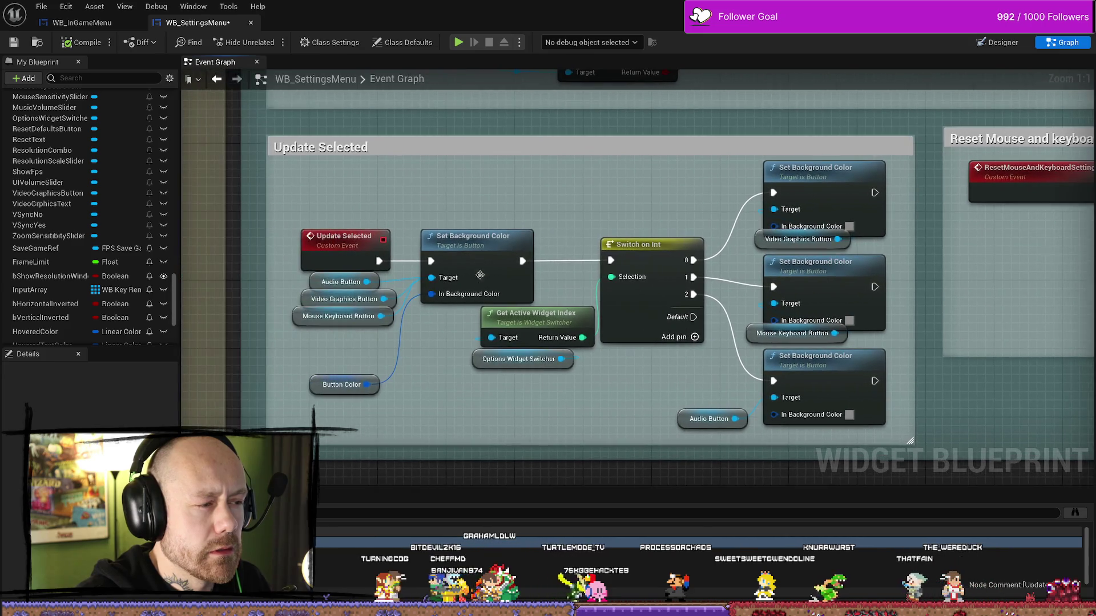
Select the Button Color variable and open its default value colour picker
left_click(343, 384)
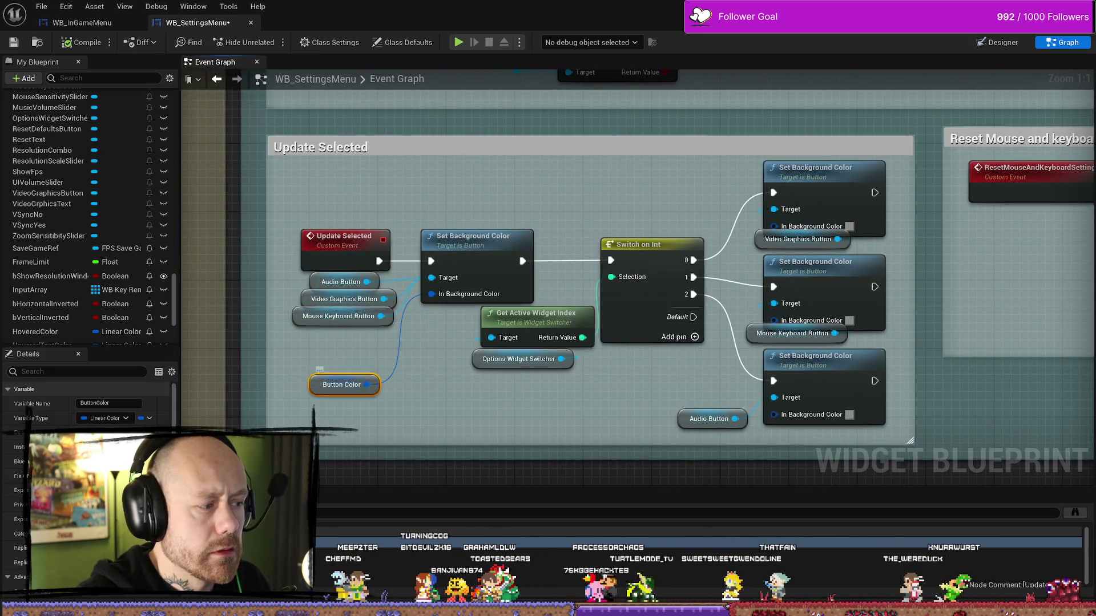
scroll(85, 514, "down", 5)
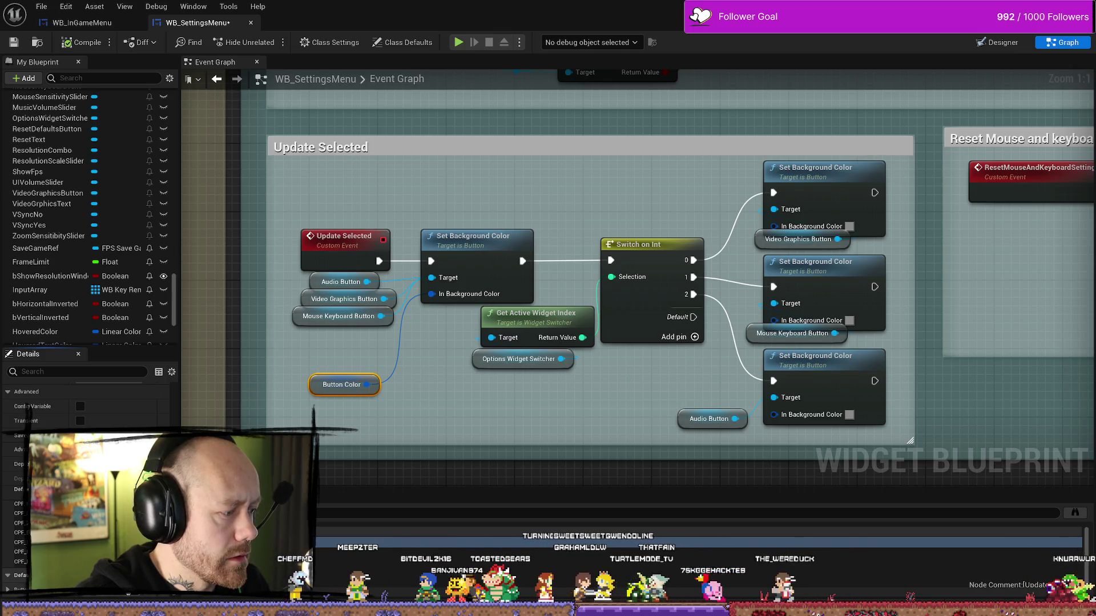
left_click(128, 596)
Raise the Button Color default's value to white and close the picker
left_click_drag(280, 426, 289, 328)
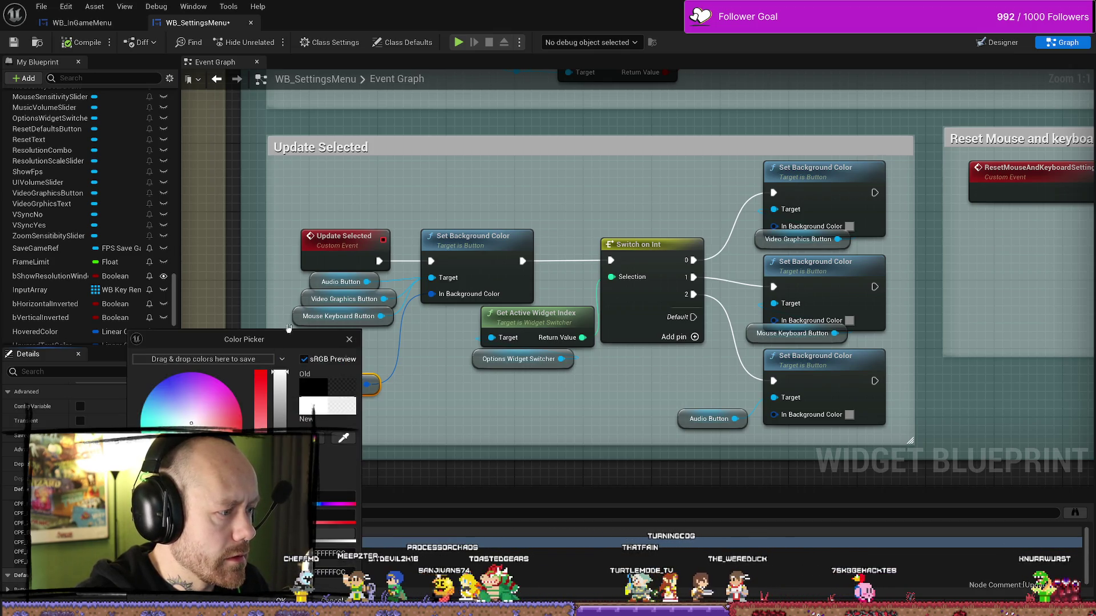
left_click(282, 358)
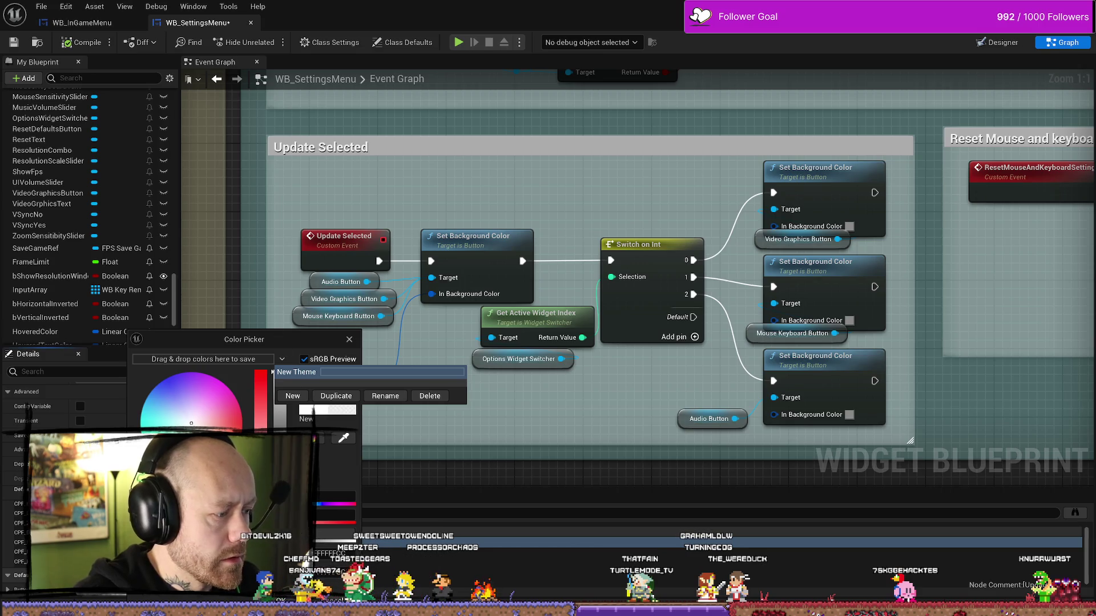
left_click(314, 408)
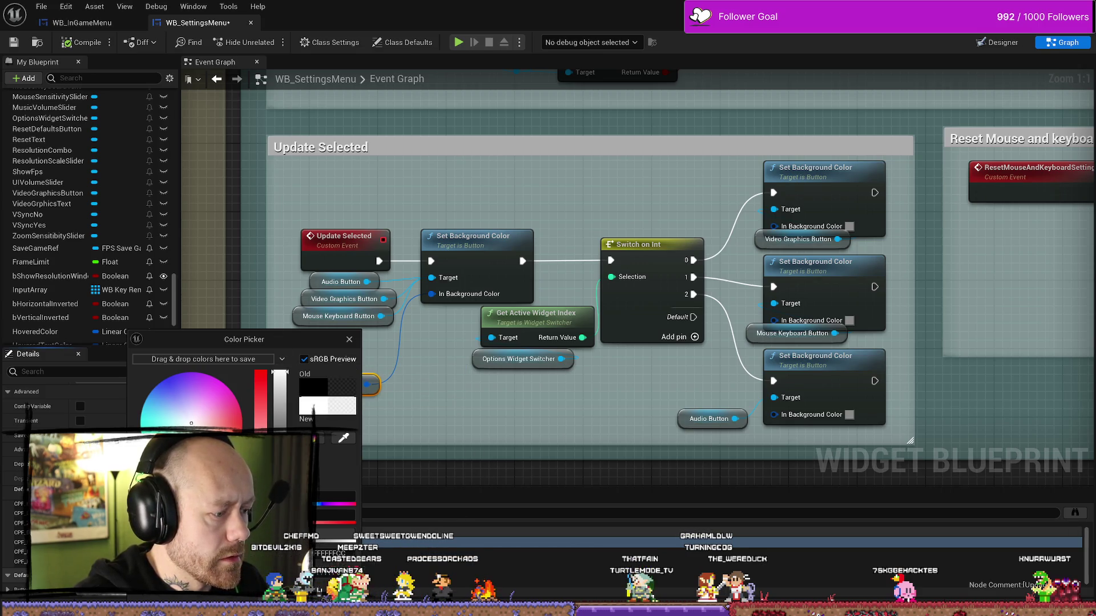
left_click(450, 433)
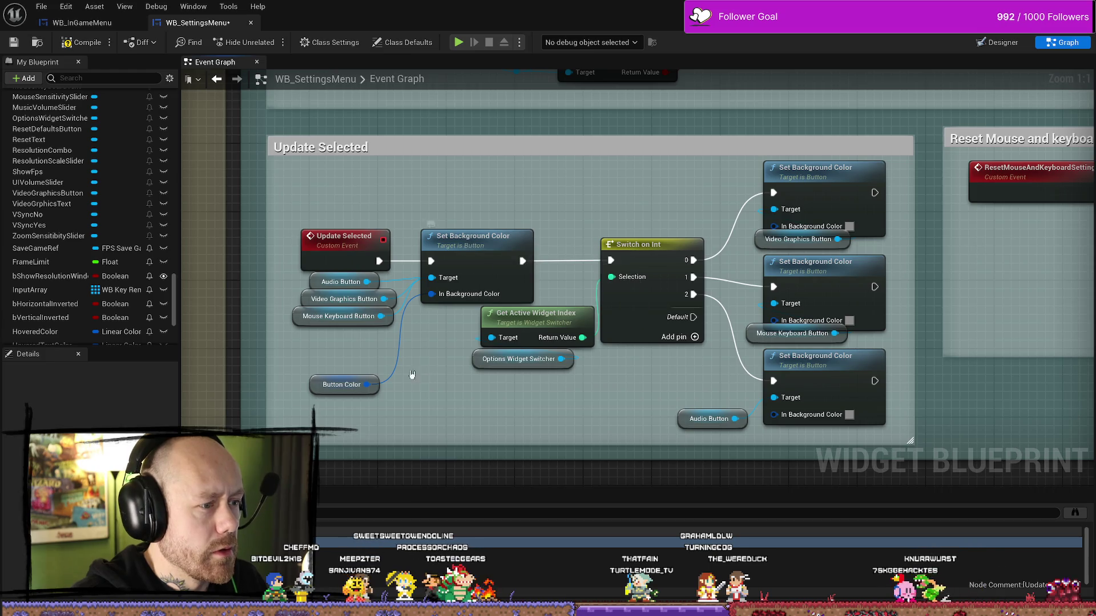
Set all three Set Background Color nodes' In Background Color to dark red and save the blueprint
left_click(849, 226)
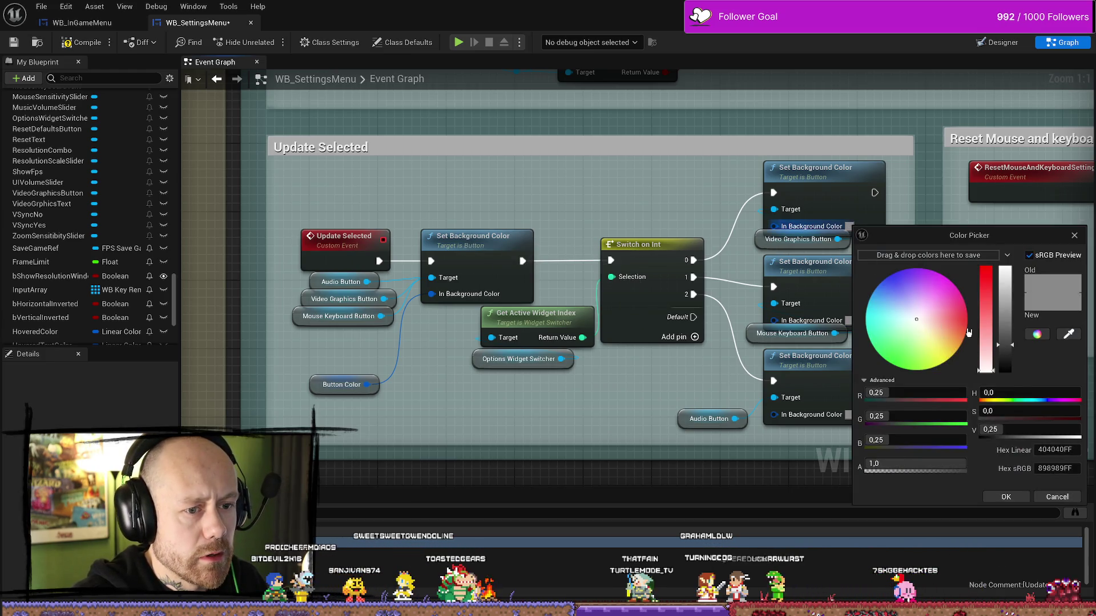
left_click(941, 319)
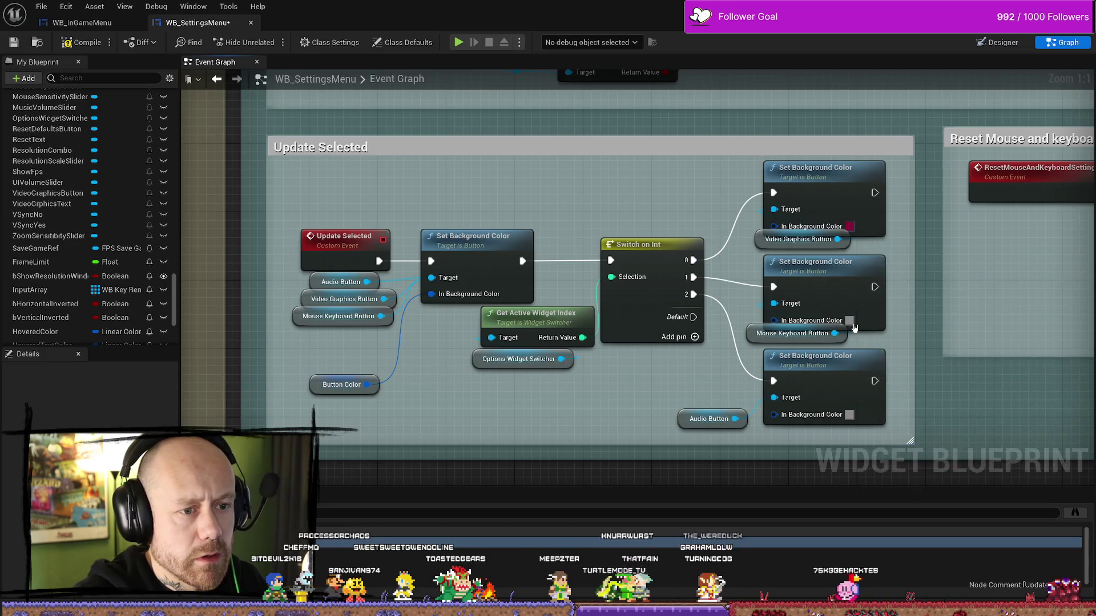
left_click(849, 321)
left_click(967, 415)
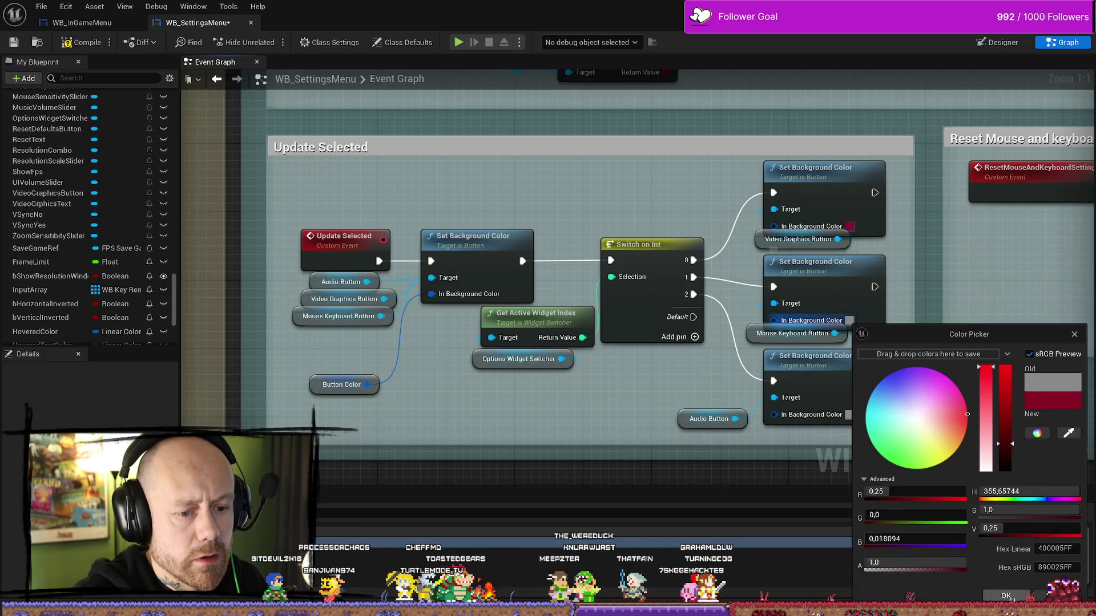
left_click(1006, 596)
left_click(850, 414)
left_click(964, 413)
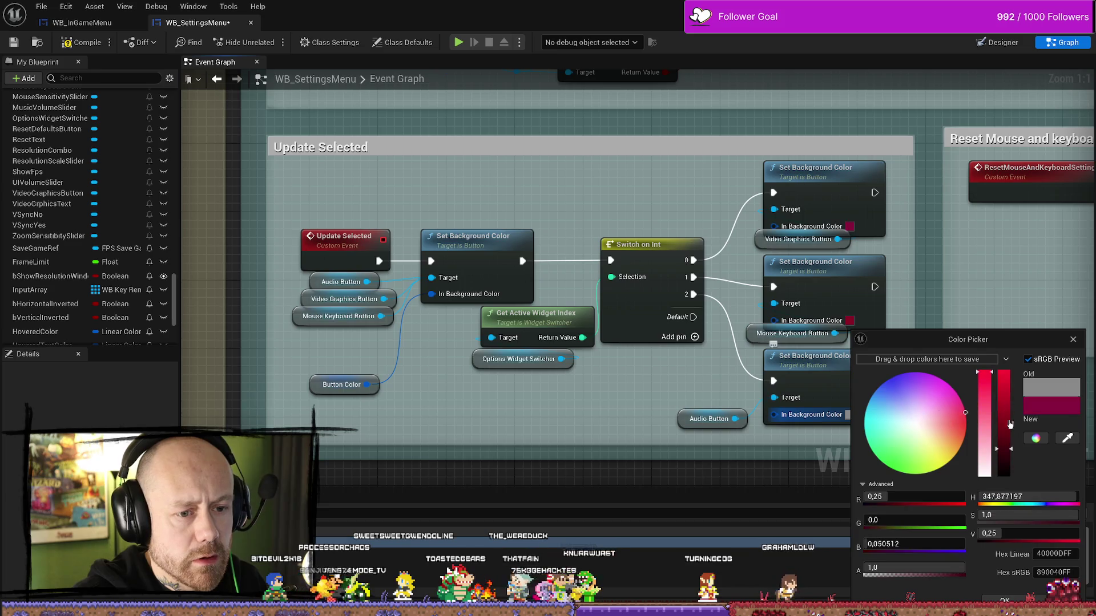
left_click(1006, 596)
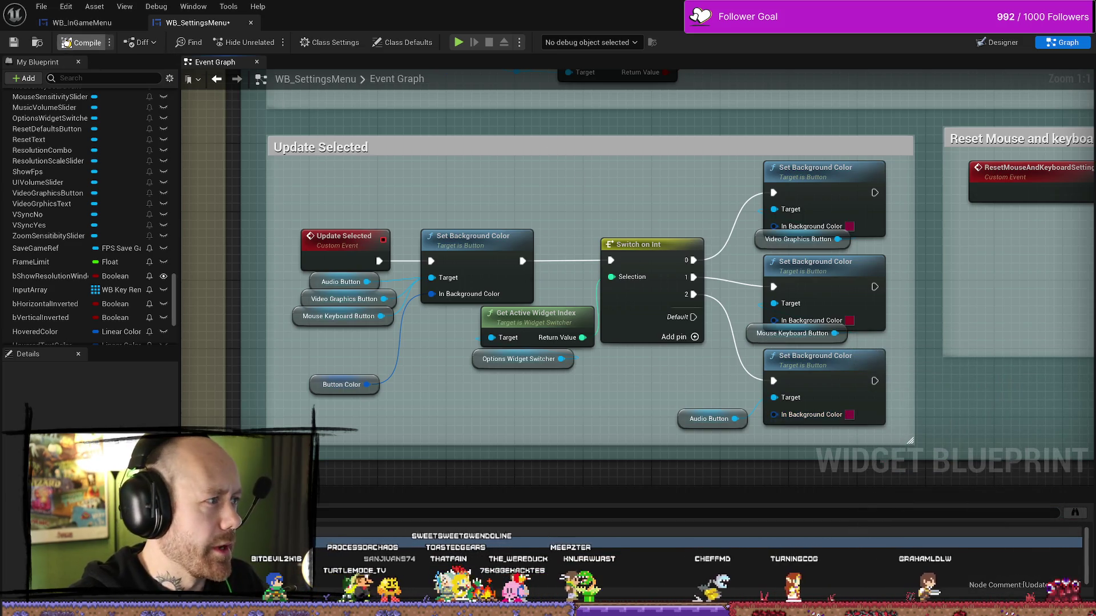
left_click(12, 43)
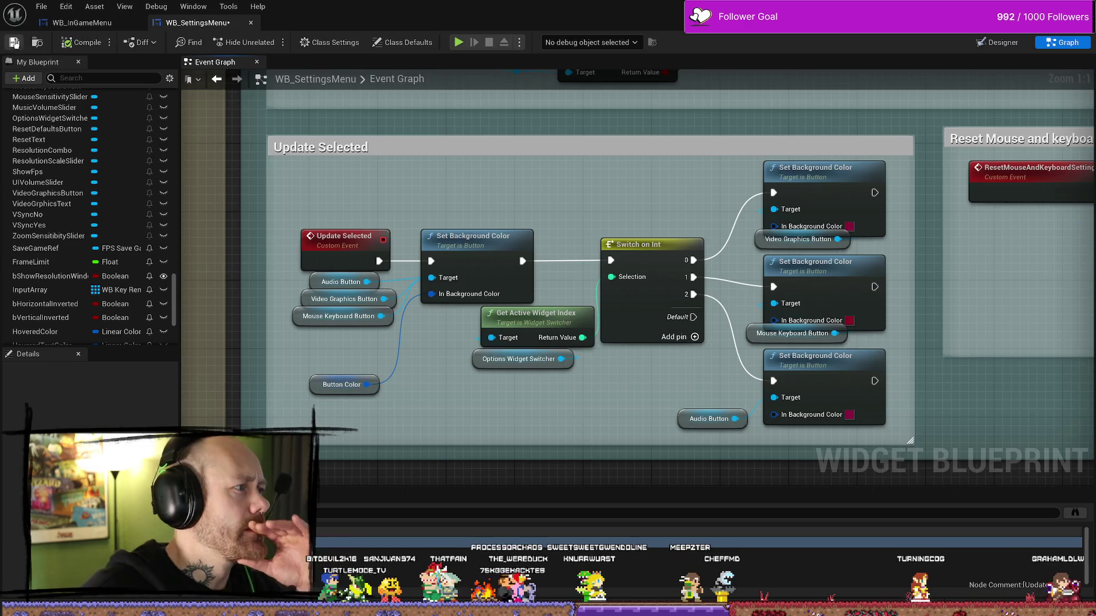
Play the level, pause and enter the in-game Settings screen
key("alt+Tab")
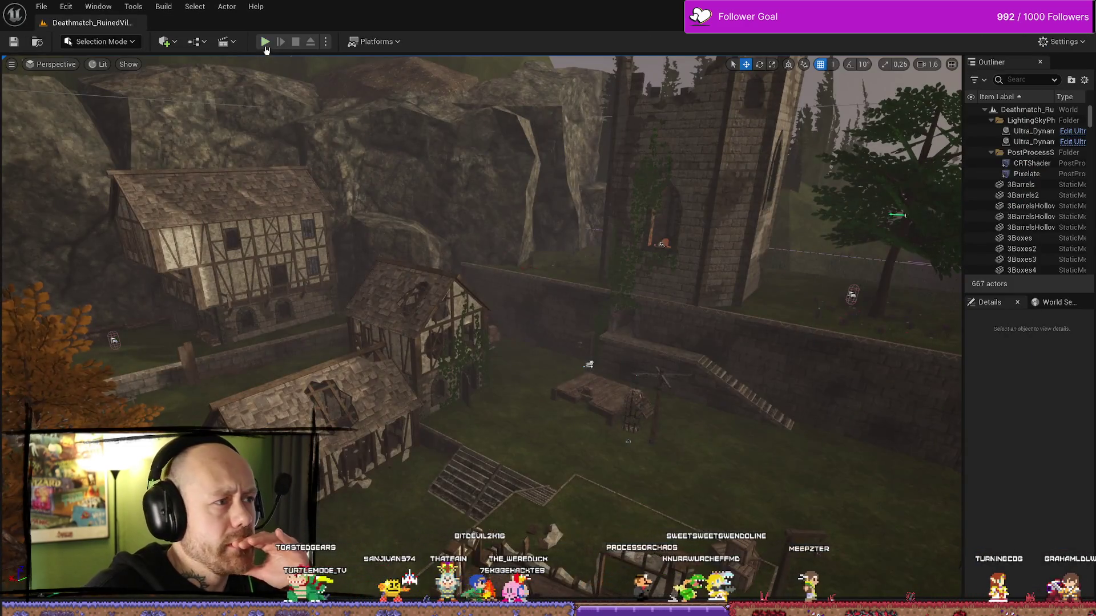
key("alt+p")
key("Escape")
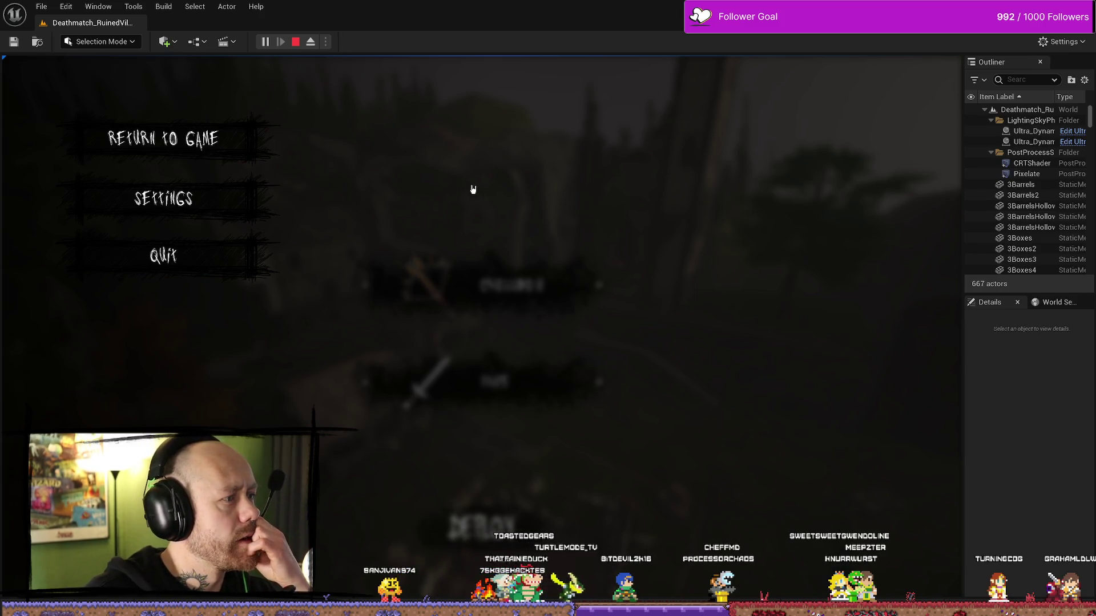
left_click(163, 198)
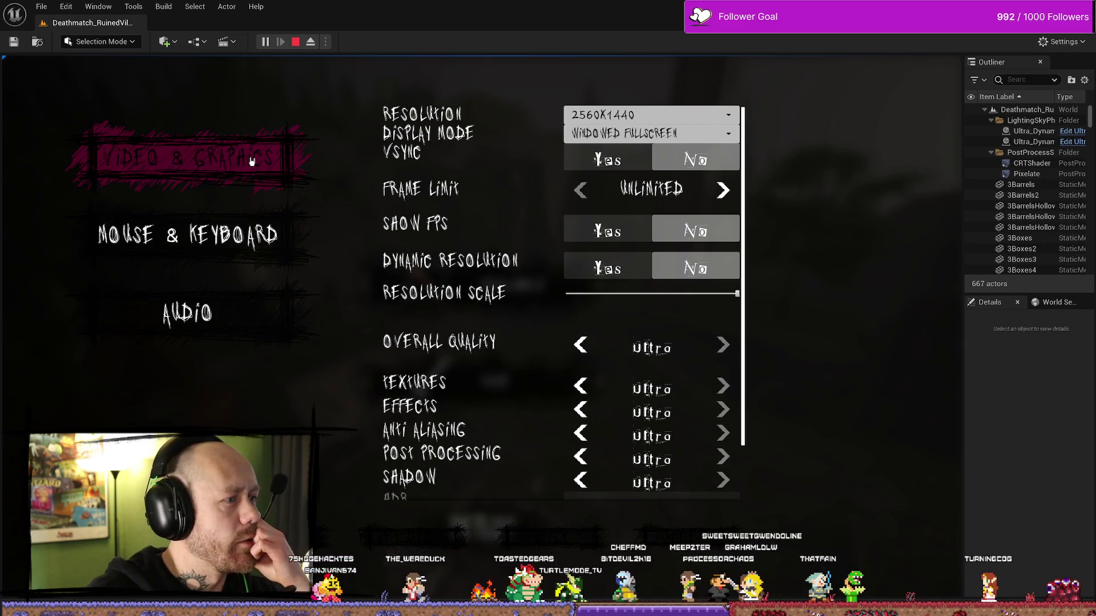
Check the Mouse & Keyboard and Video & Graphics highlights, stop play and show the Content Drawer
left_click(266, 242)
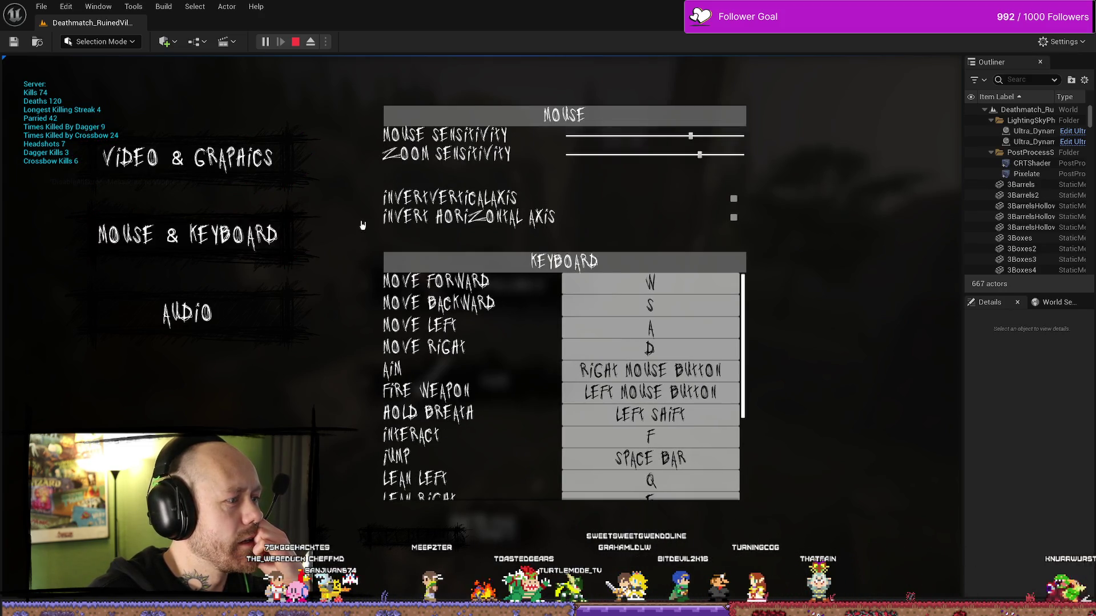
left_click(273, 158)
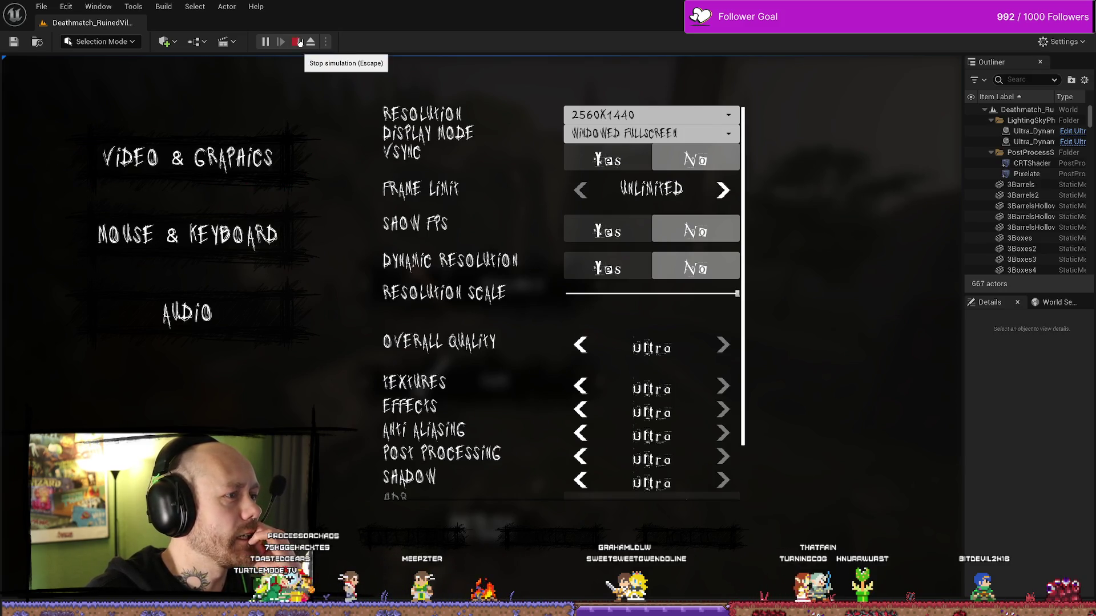
left_click(299, 42)
key("ctrl+space")
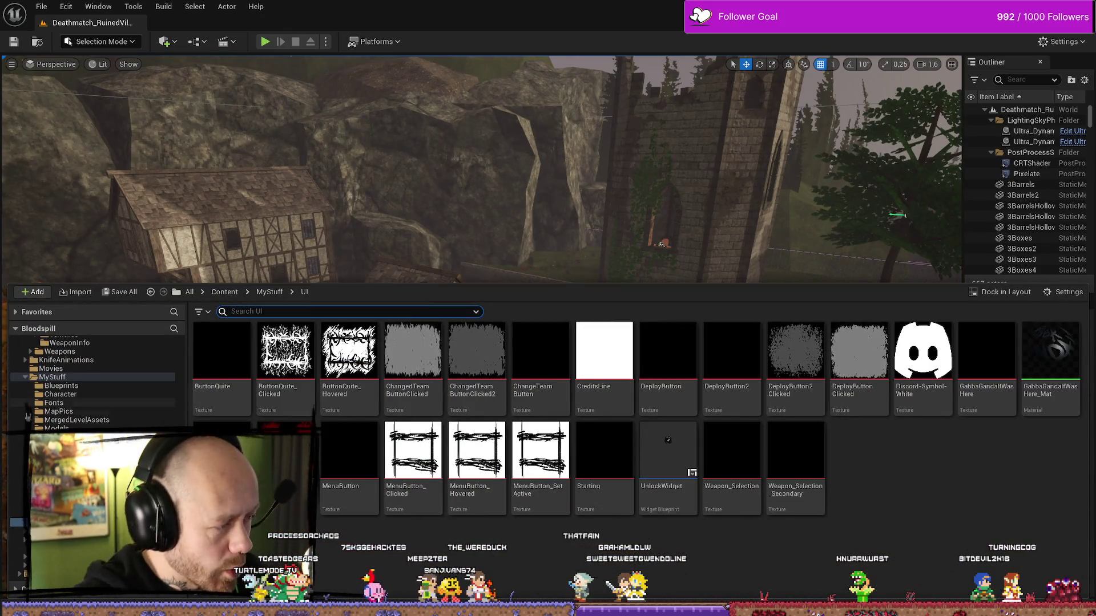
Review the button hover events calling Update Selected, undoing an accidental node deletion
key("alt+Tab")
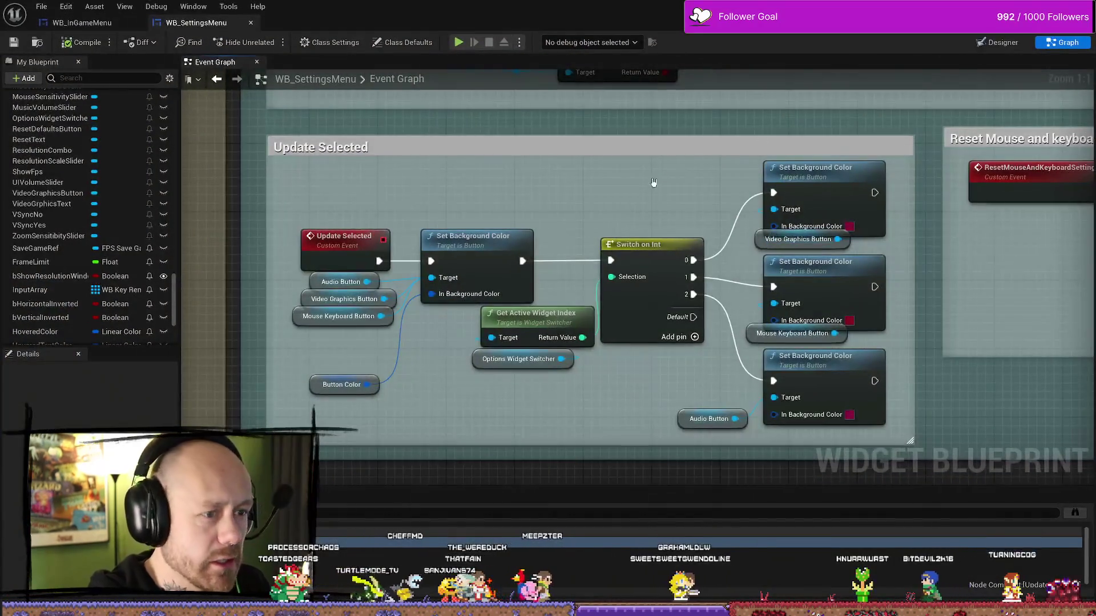
scroll(595, 284, "down", 2)
scroll(595, 283, "down", 2)
scroll(595, 283, "down", 1)
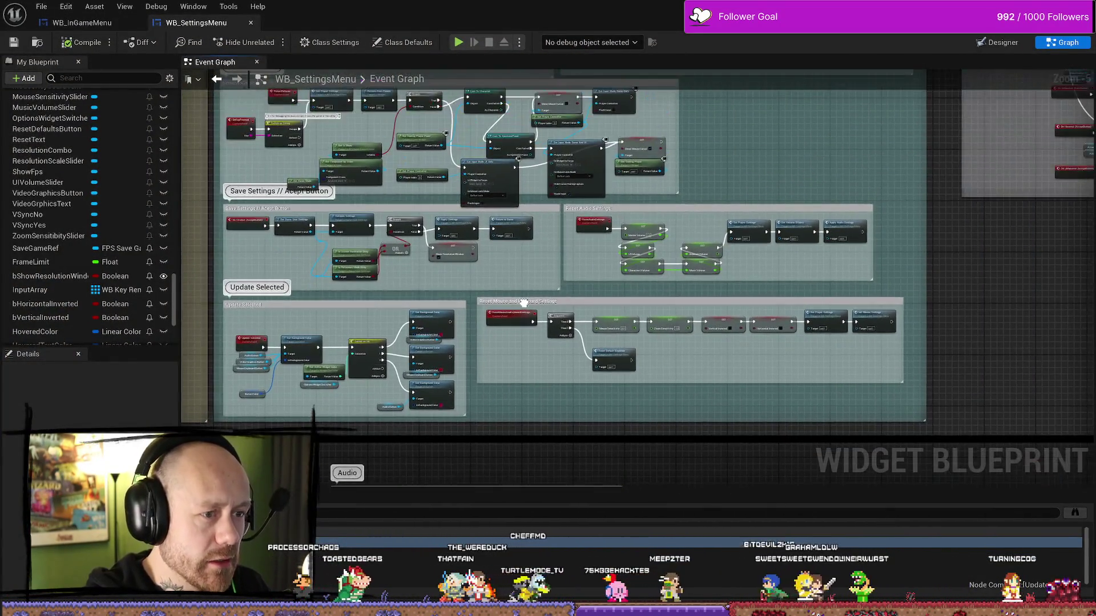
scroll(817, 189, "up", 1)
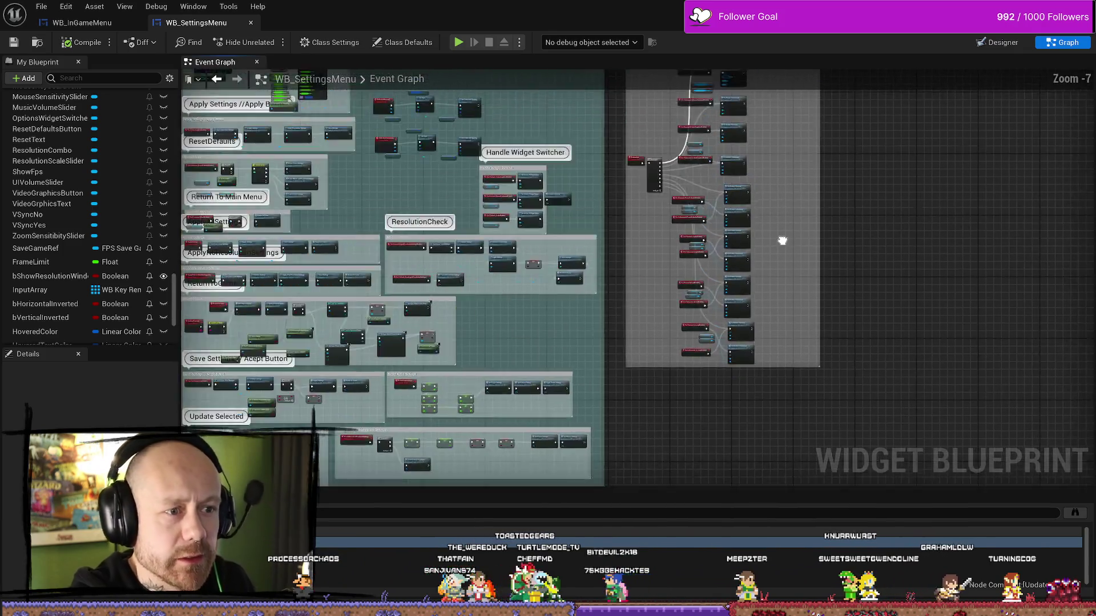
scroll(782, 237, "up", 1)
scroll(653, 239, "up", 3)
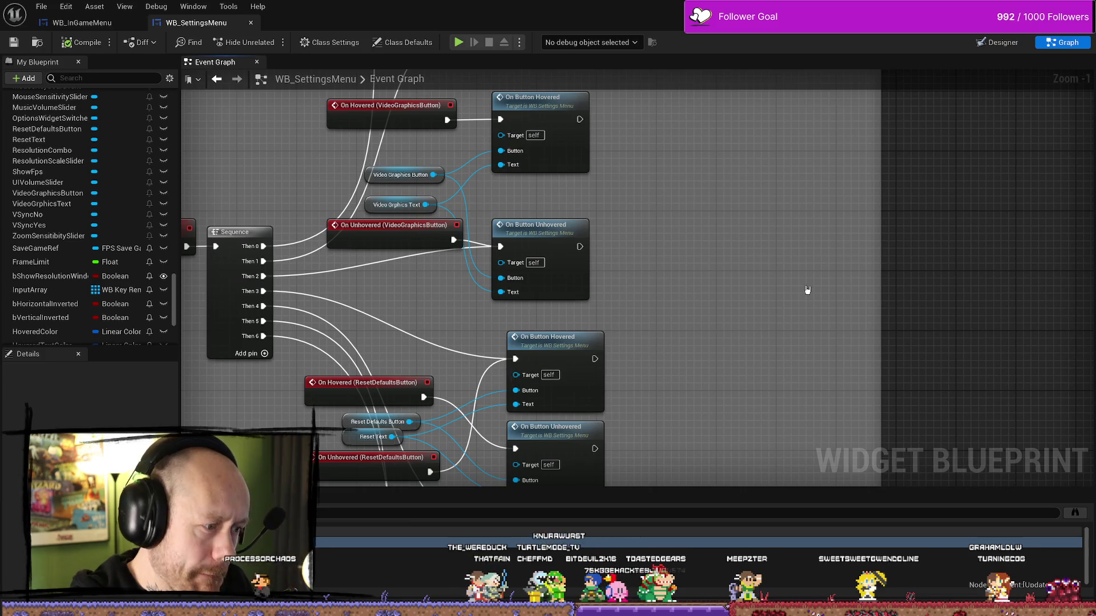
left_click_drag(760, 292, 736, 192)
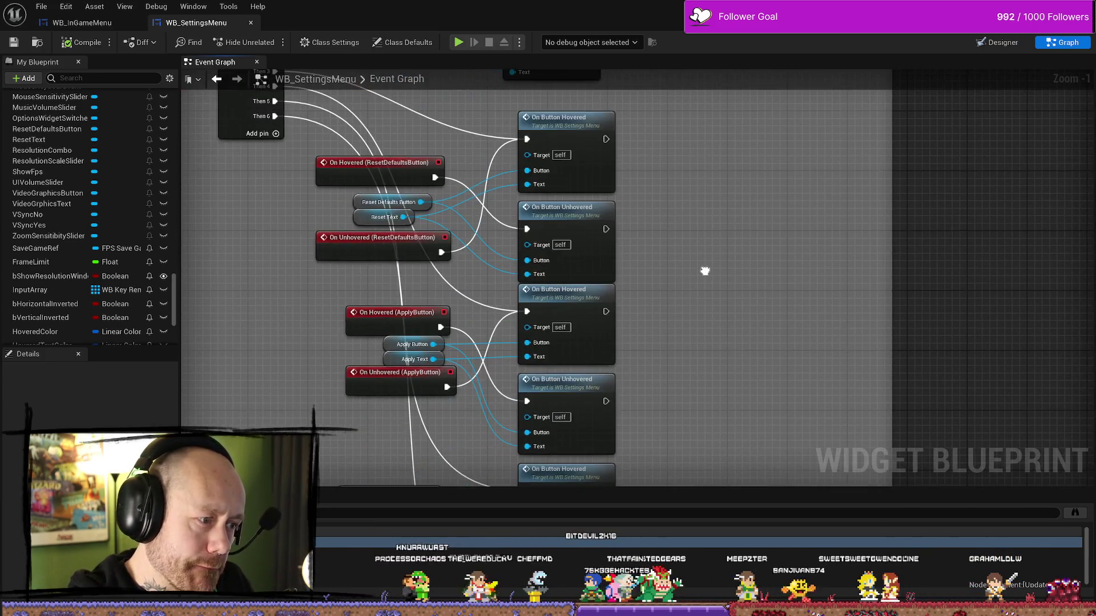
mouse_move(702, 270)
left_mouse_down()
mouse_move(702, 176)
mouse_move(665, 301)
mouse_move(680, 227)
left_mouse_up()
scroll(700, 191, "down", 2)
scroll(685, 221, "down", 2)
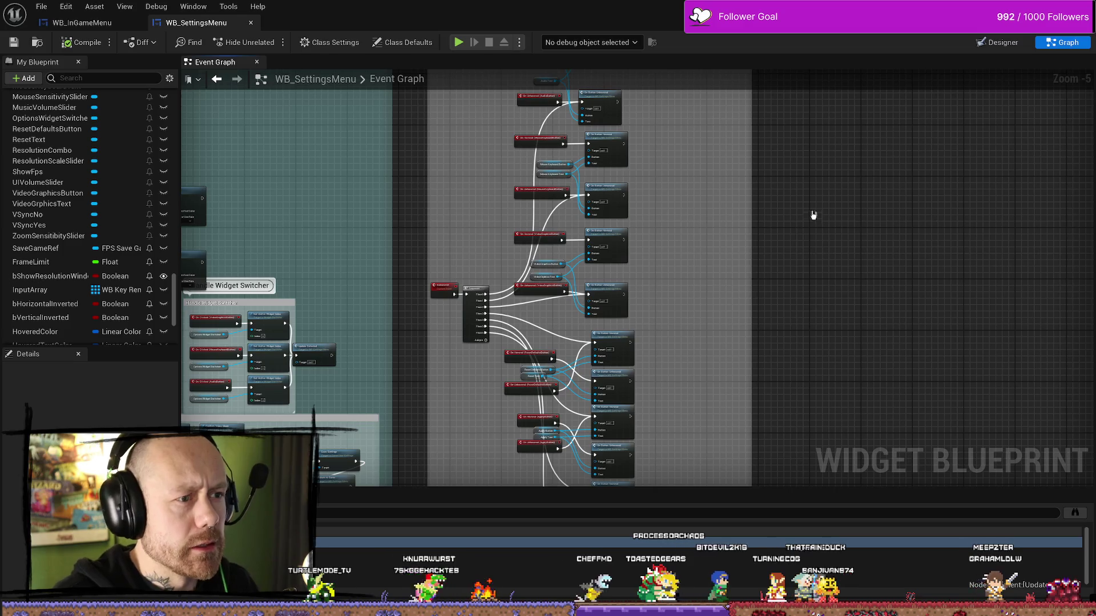
right_click(811, 380)
scroll(787, 308, "down", 4)
scroll(787, 309, "up", 3)
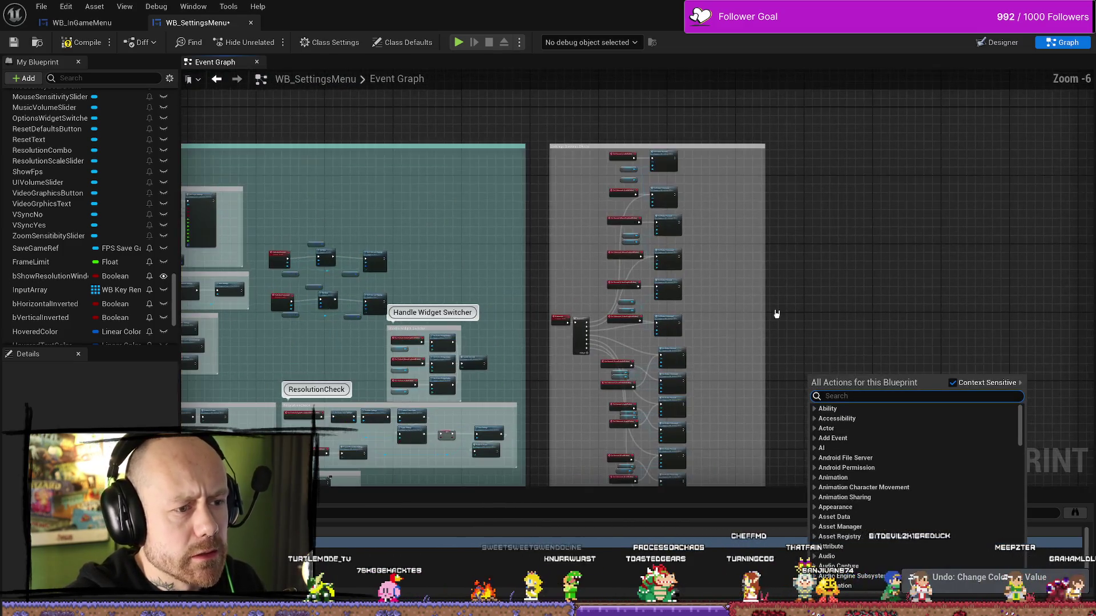
left_click(776, 314)
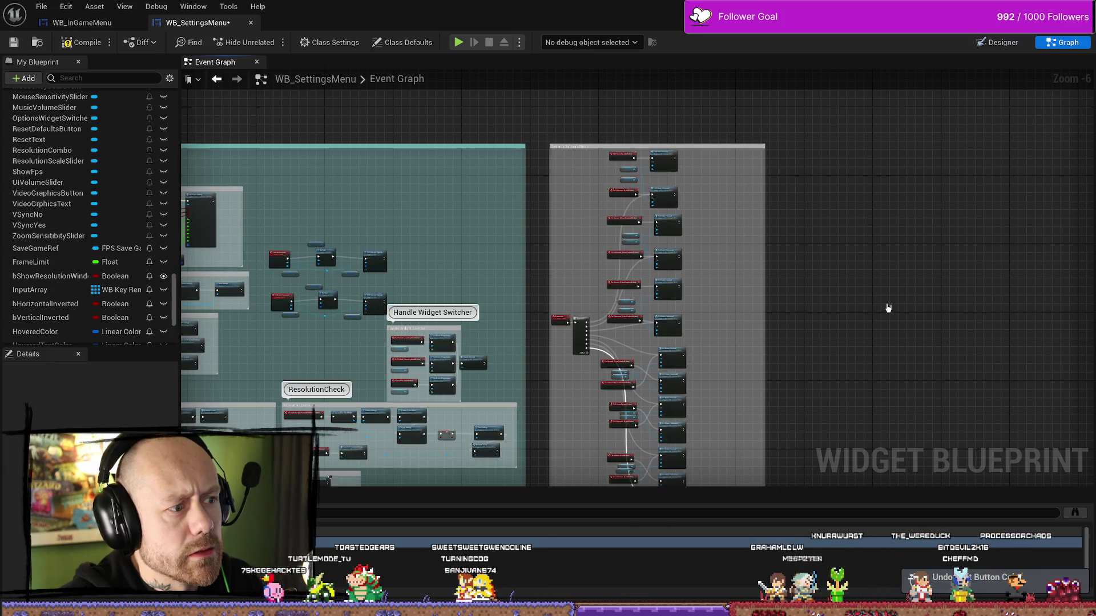
key("ctrl+z")
scroll(791, 276, "up", 3)
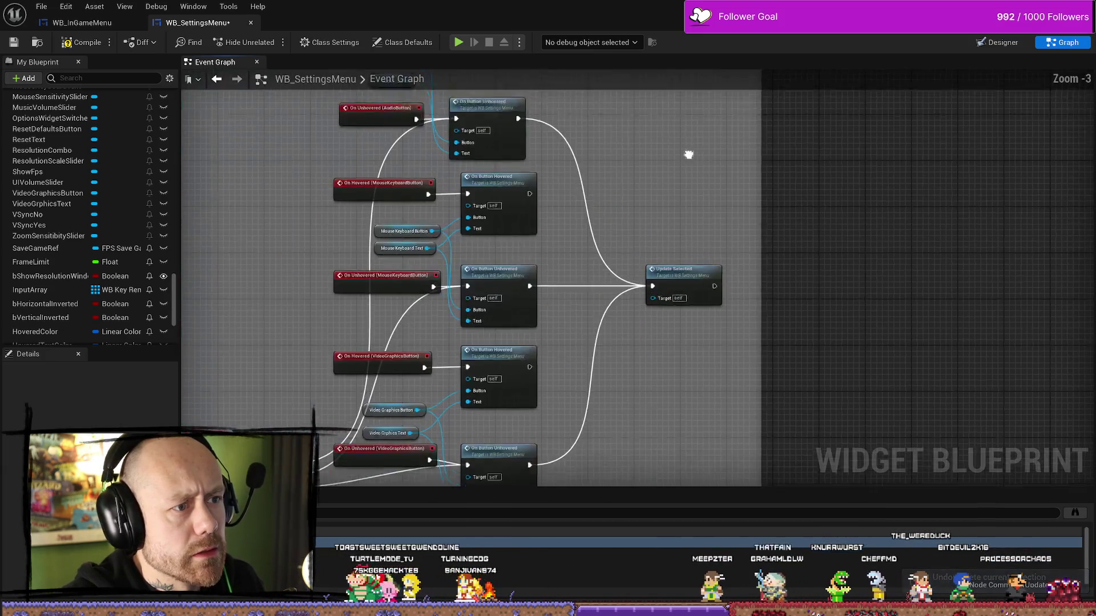
scroll(691, 155, "up", 4)
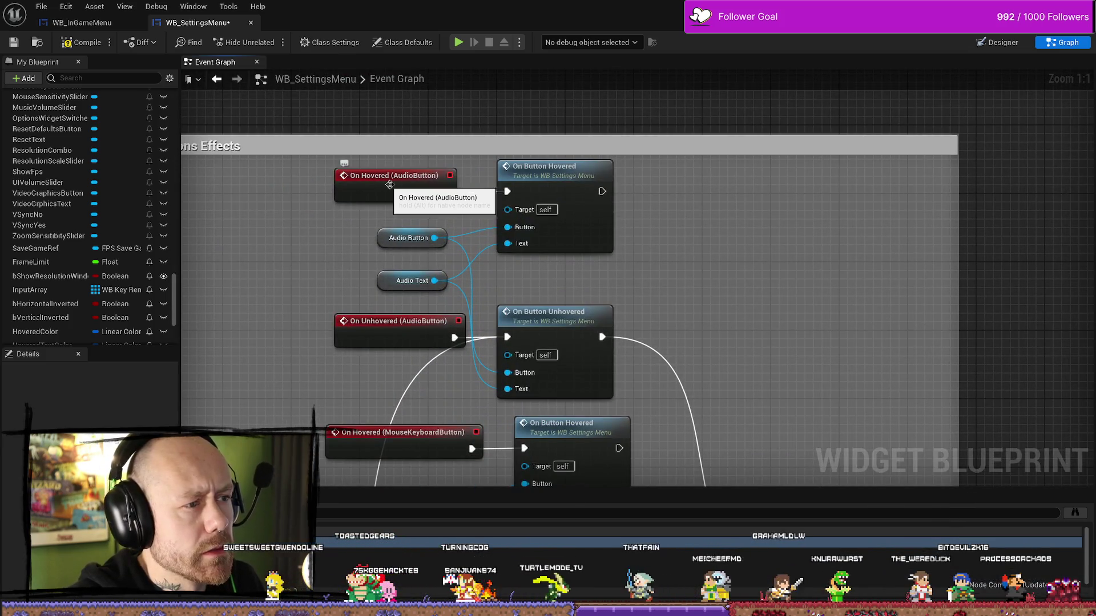
mouse_move(700, 299)
left_mouse_down()
mouse_move(705, 262)
mouse_move(746, 188)
left_mouse_up()
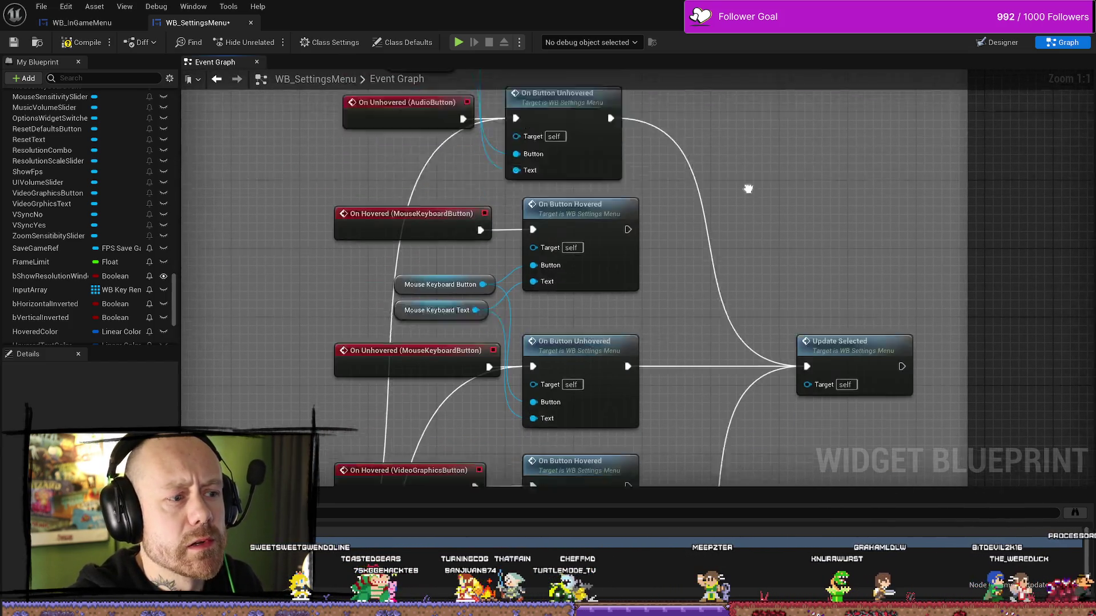
scroll(789, 253, "down", 1)
scroll(779, 385, "down", 1)
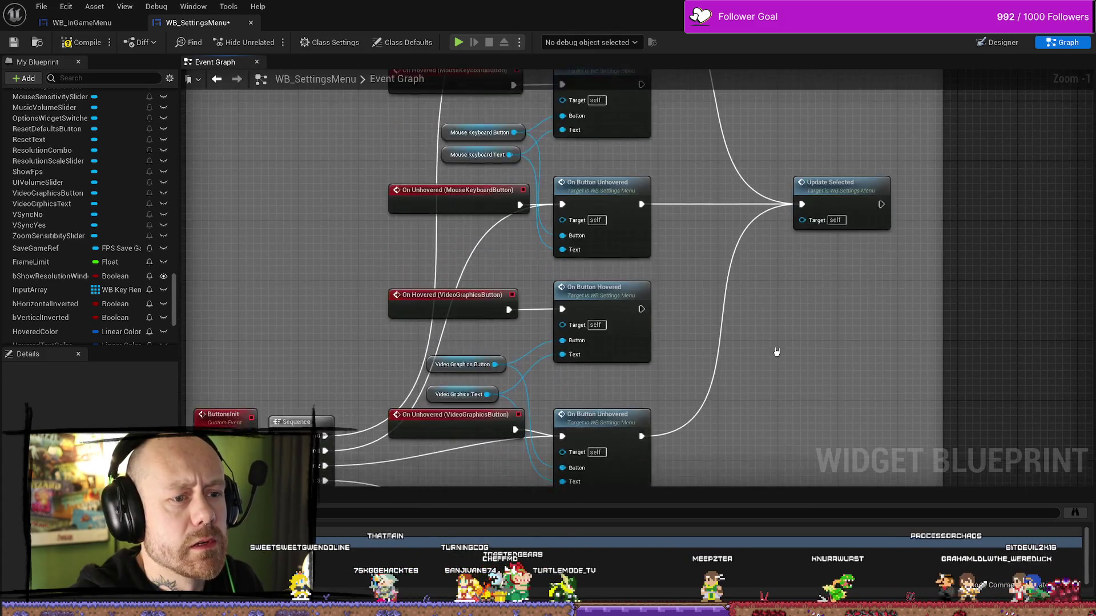
scroll(783, 375, "down", 2)
scroll(783, 374, "down", 3)
scroll(660, 410, "down", 2)
scroll(501, 342, "up", 4)
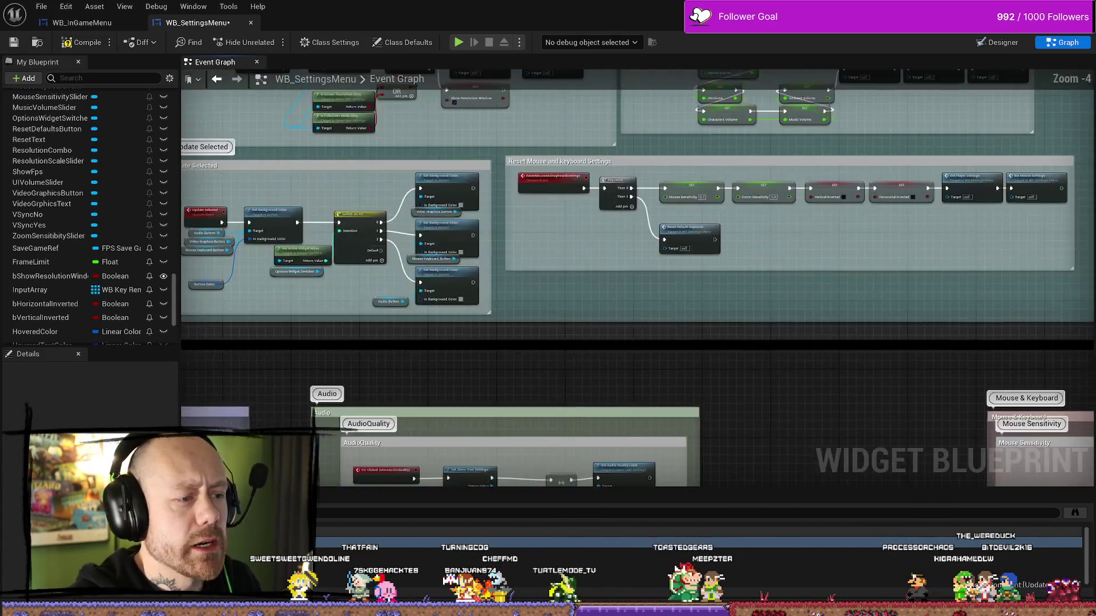
scroll(501, 343, "up", 3)
scroll(501, 342, "up", 3)
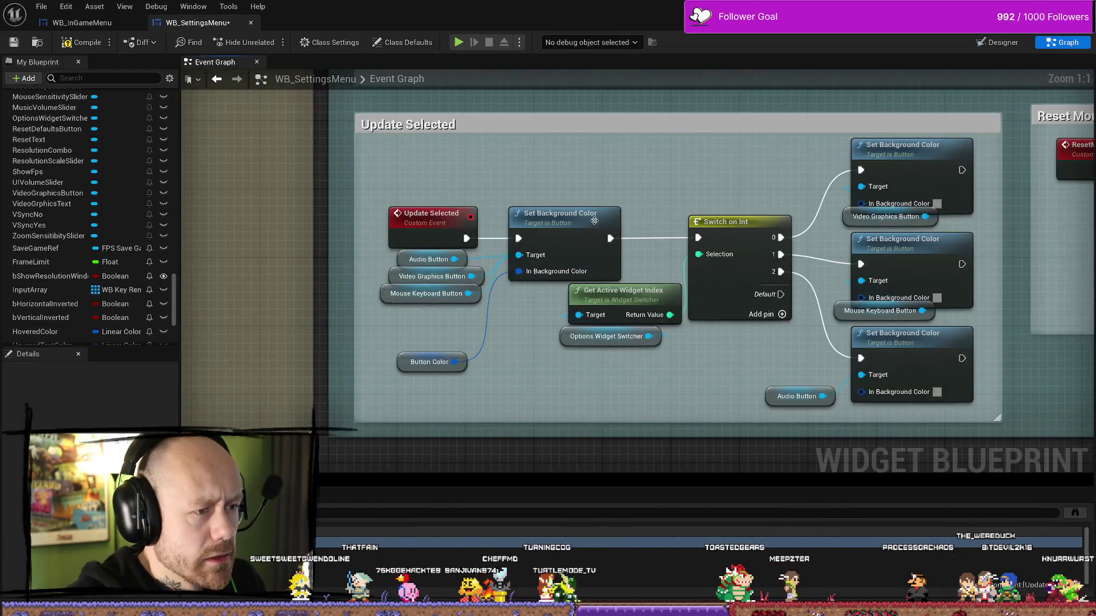
Set the Button Color variable's default to a near-white colour
left_click(565, 221)
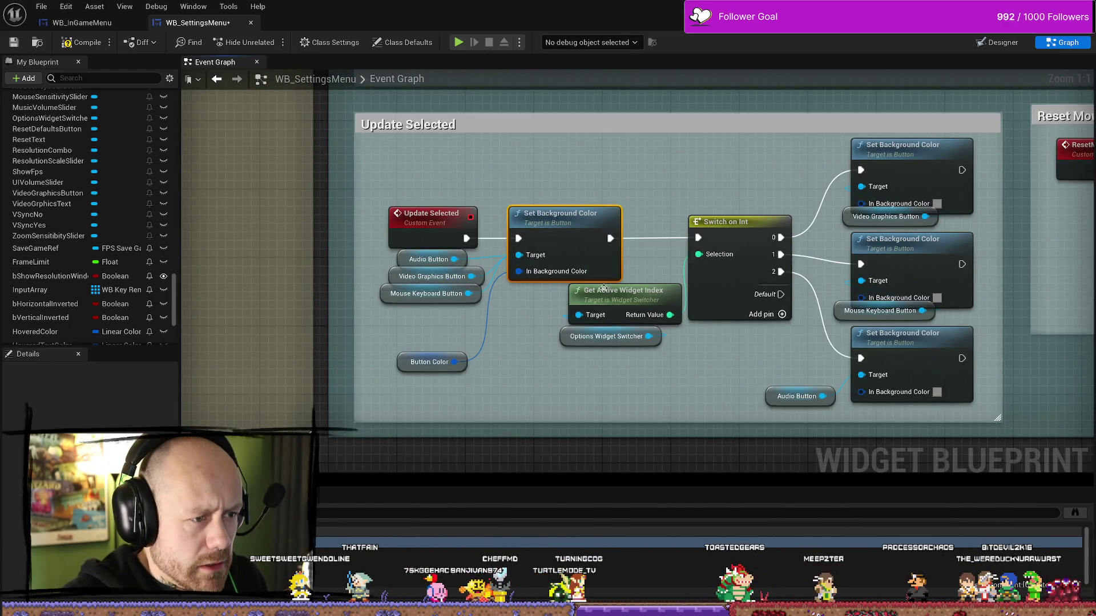
left_click(414, 362)
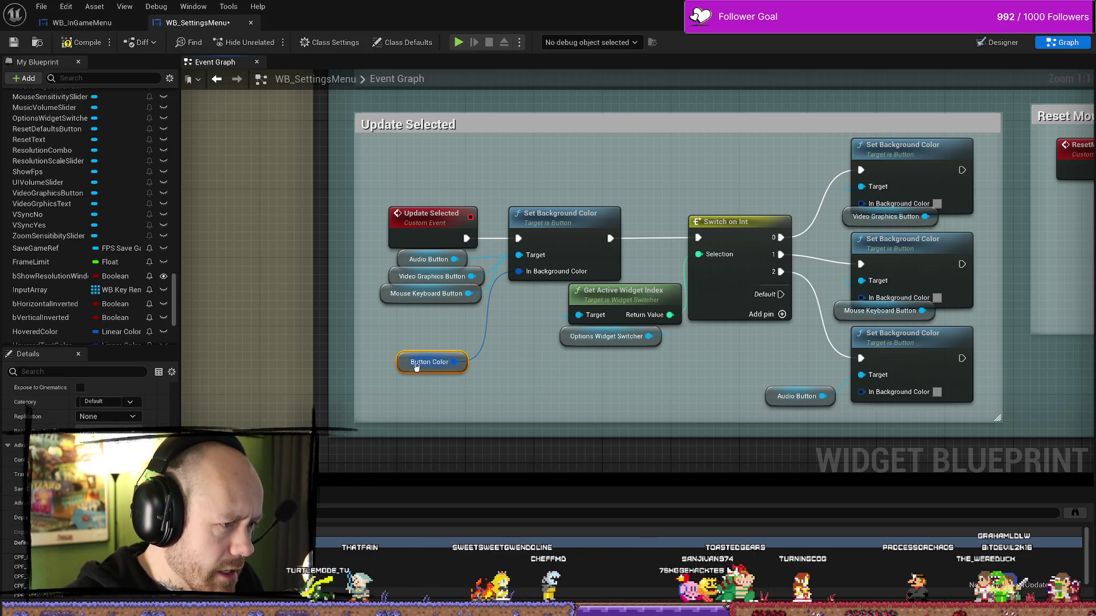
scroll(86, 403, "down", 3)
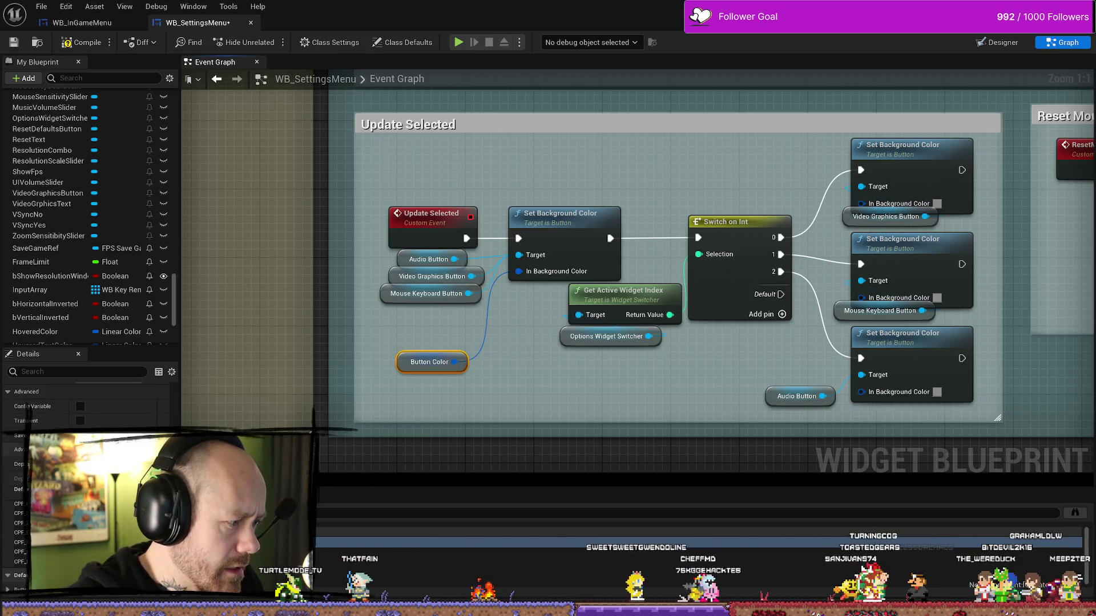
left_click(120, 597)
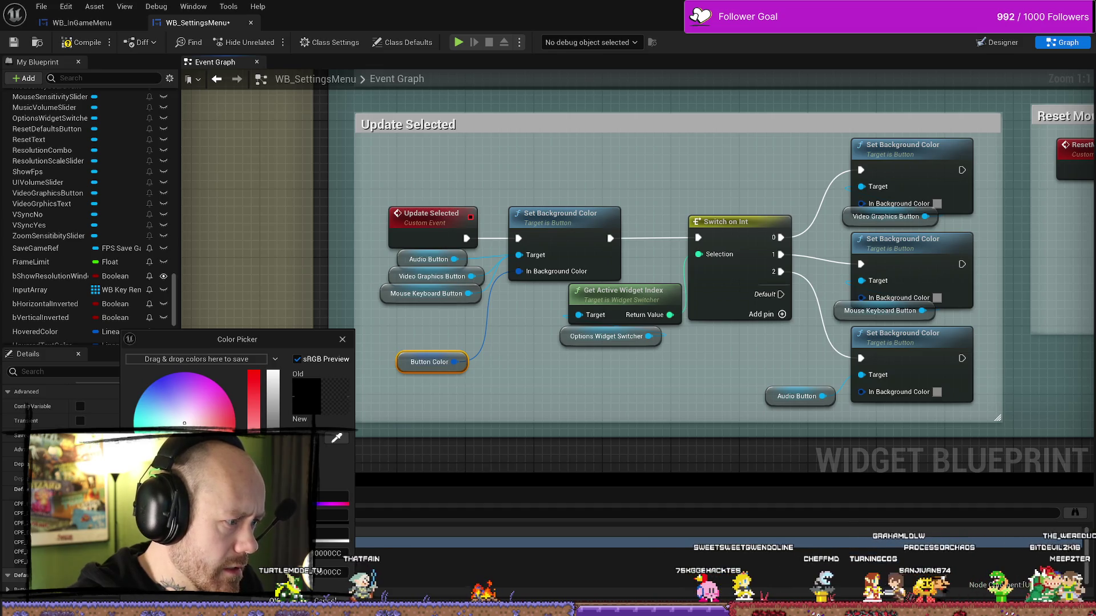
left_click(232, 405)
left_click_drag(232, 405, 185, 426)
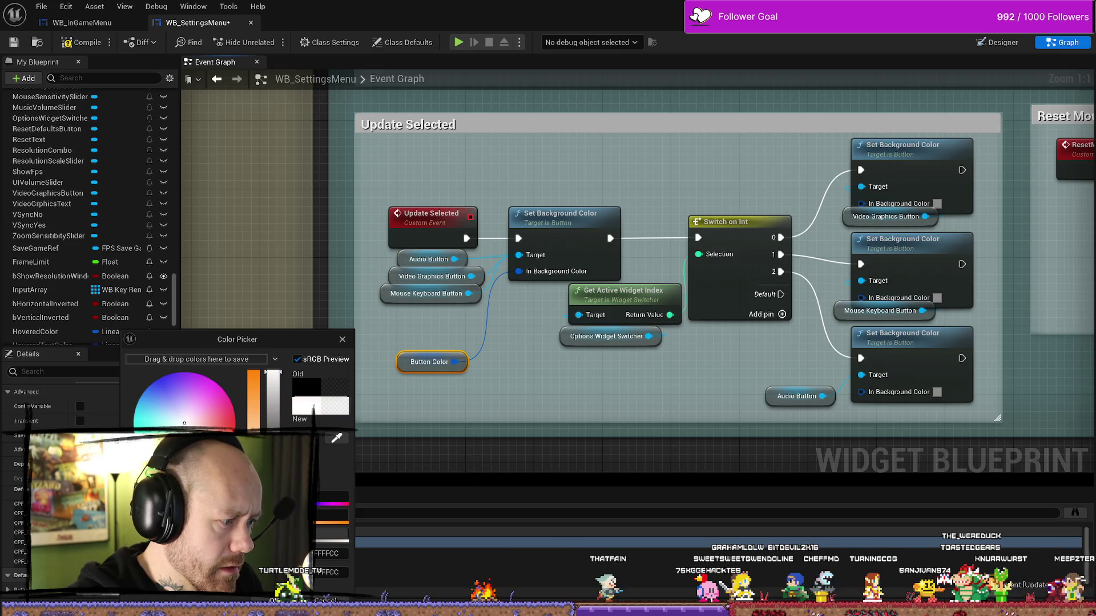
left_click(972, 174)
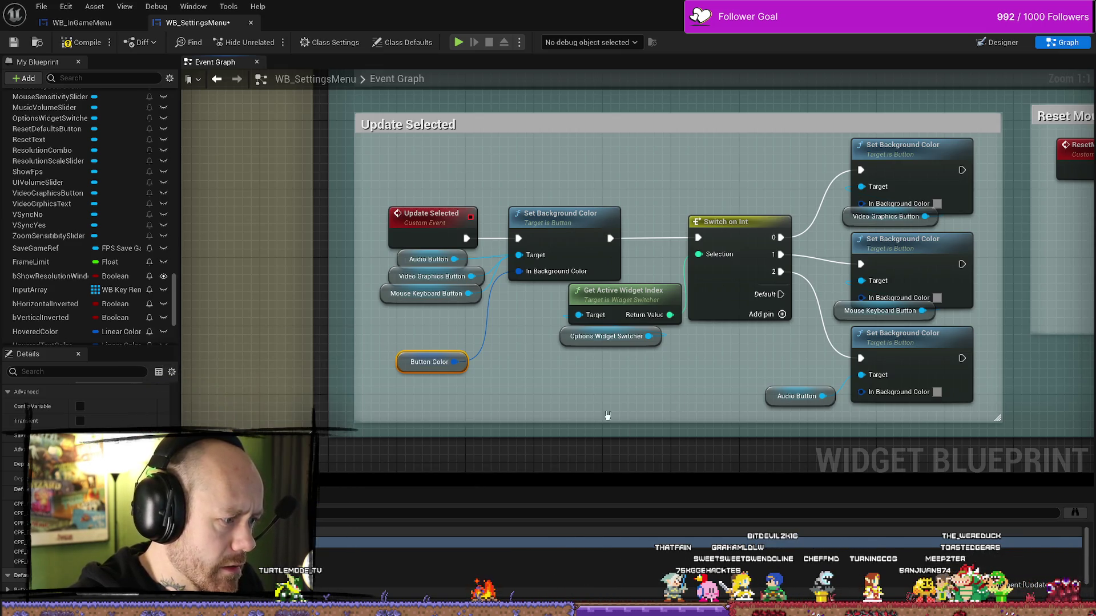
left_click_drag(974, 175, 809, 197)
Give the three Set Background Color nodes a dark red In Background Color
left_click(774, 224)
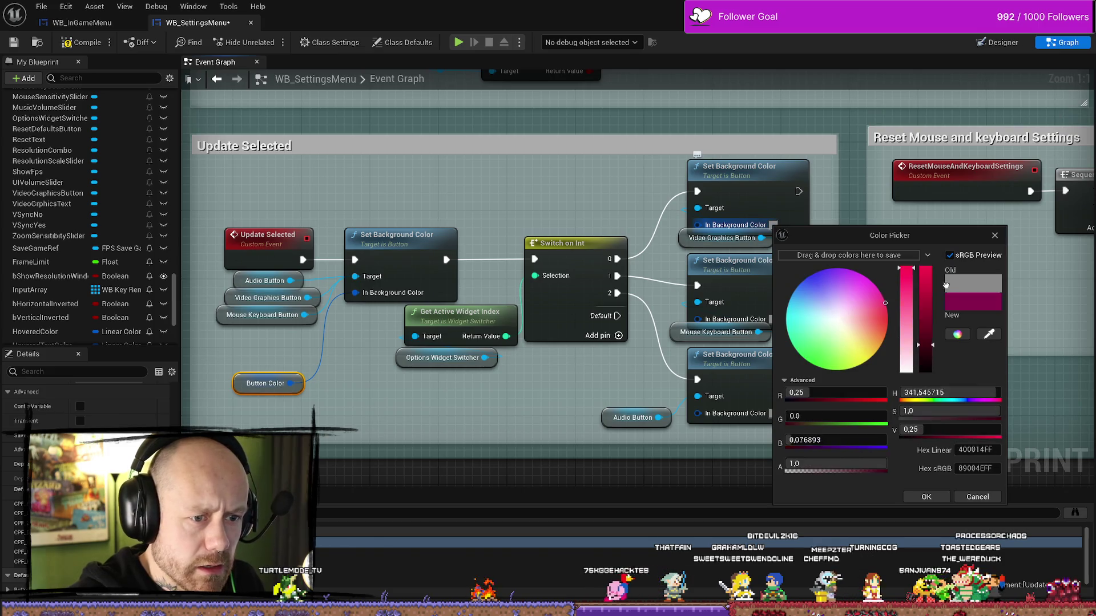
left_click(927, 496)
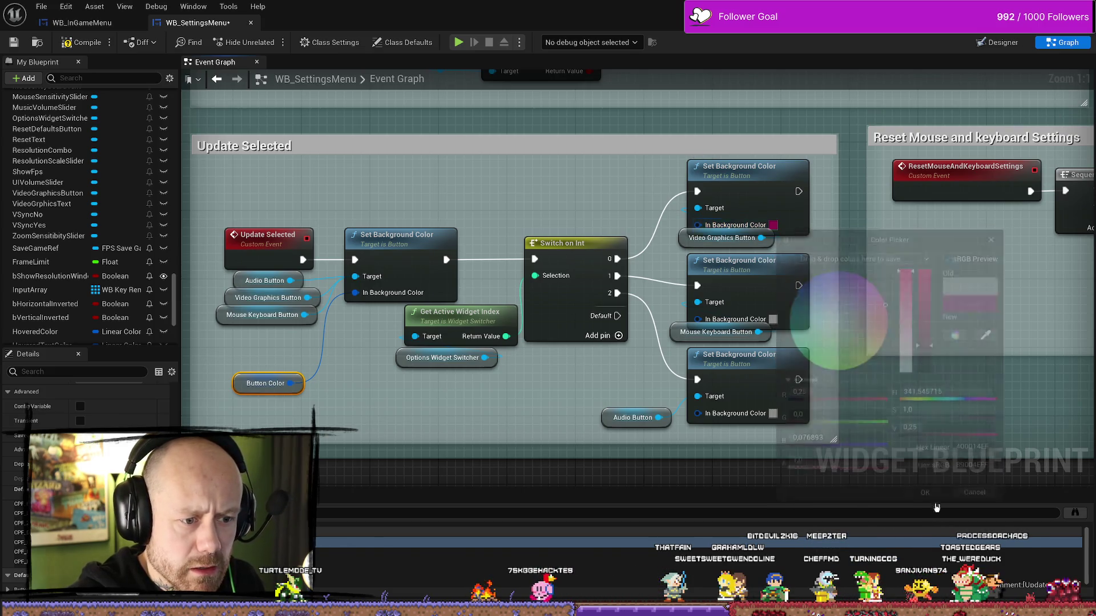
left_click(773, 320)
left_click(886, 401)
left_click(930, 591)
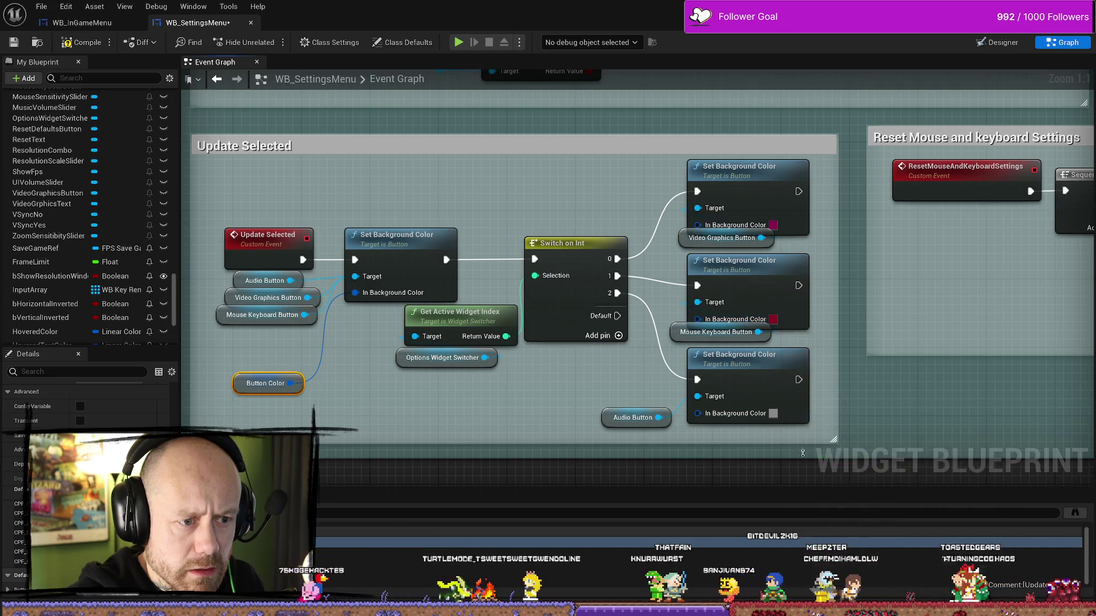
left_click(777, 419)
left_click(773, 414)
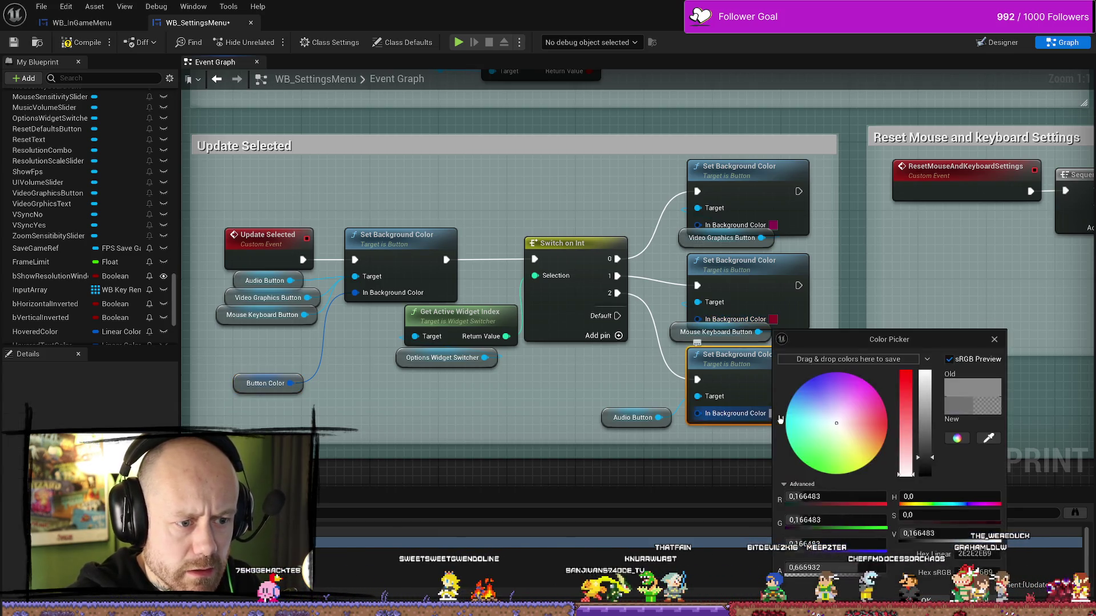
left_click(887, 417)
left_click(932, 594)
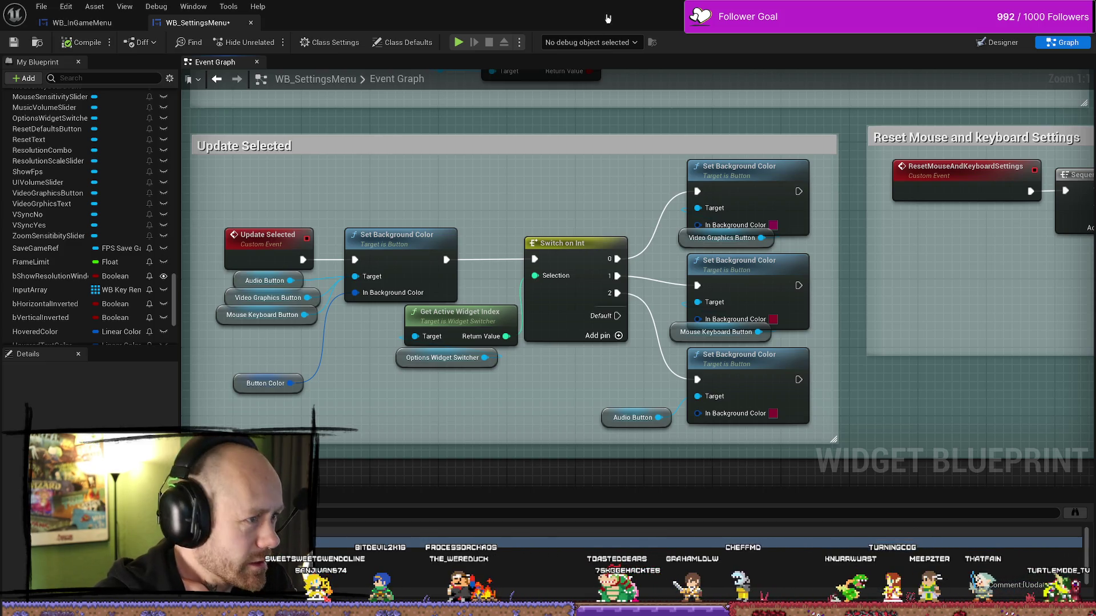
Play the level, deploy into the match, pause and enter Settings
key("alt+Tab")
left_click(263, 42)
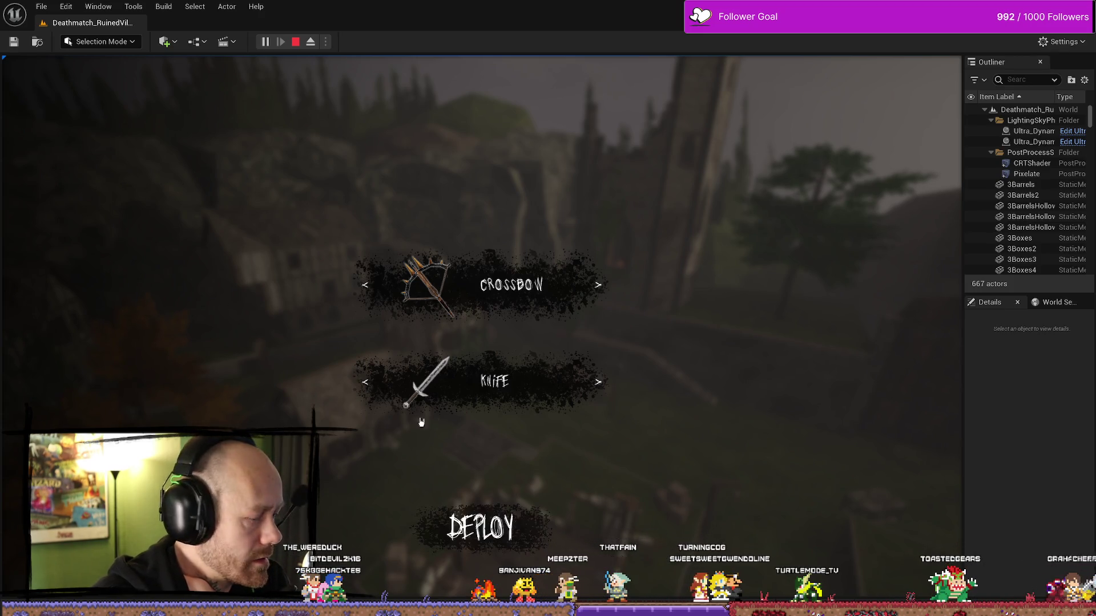
left_click(481, 528)
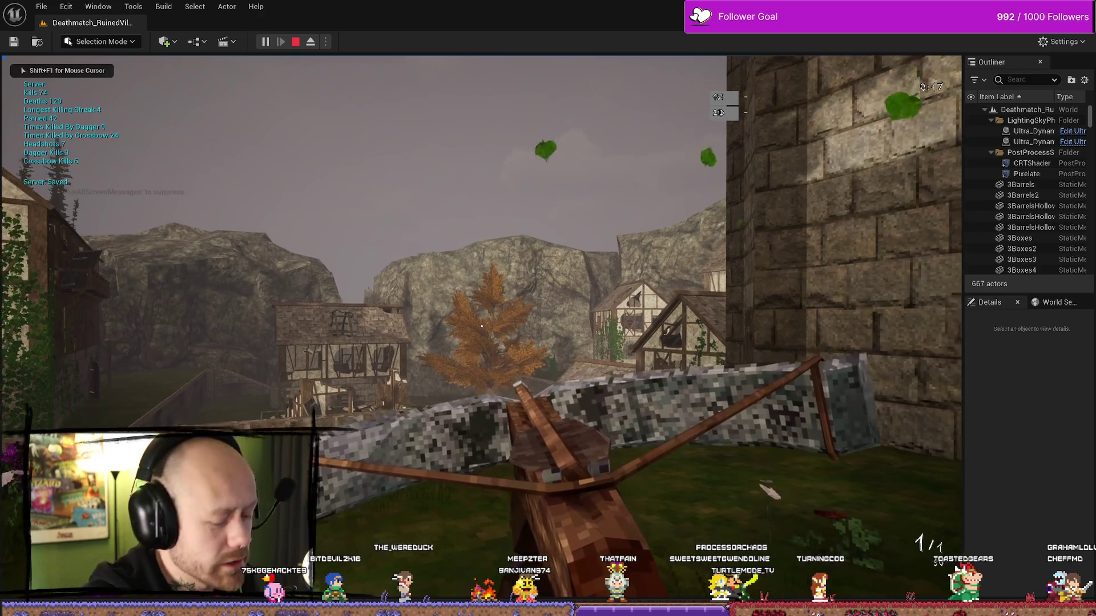
key("Escape")
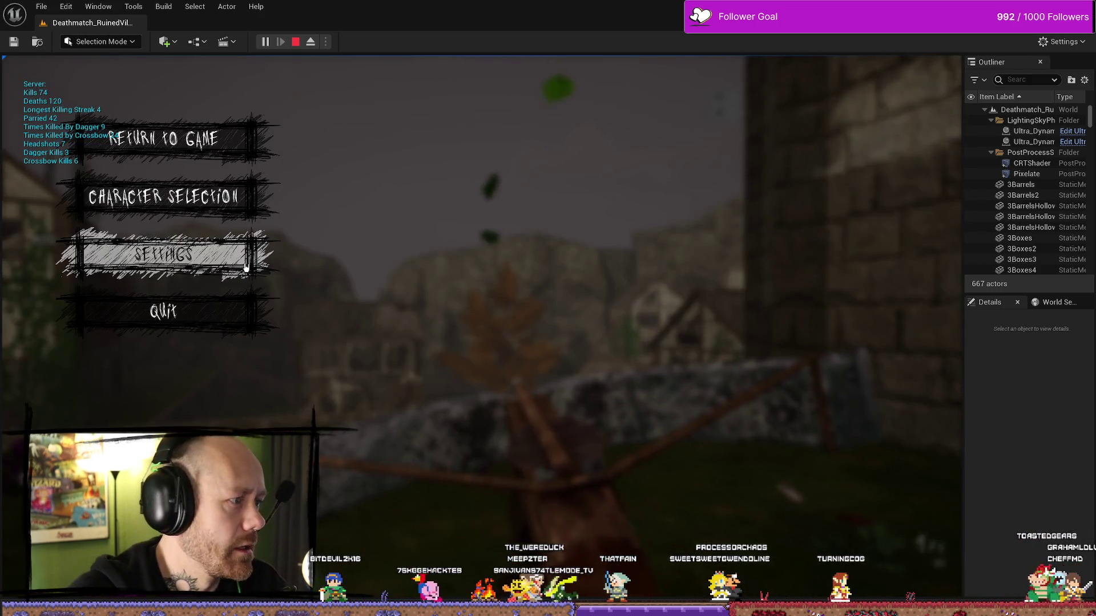
left_click(249, 255)
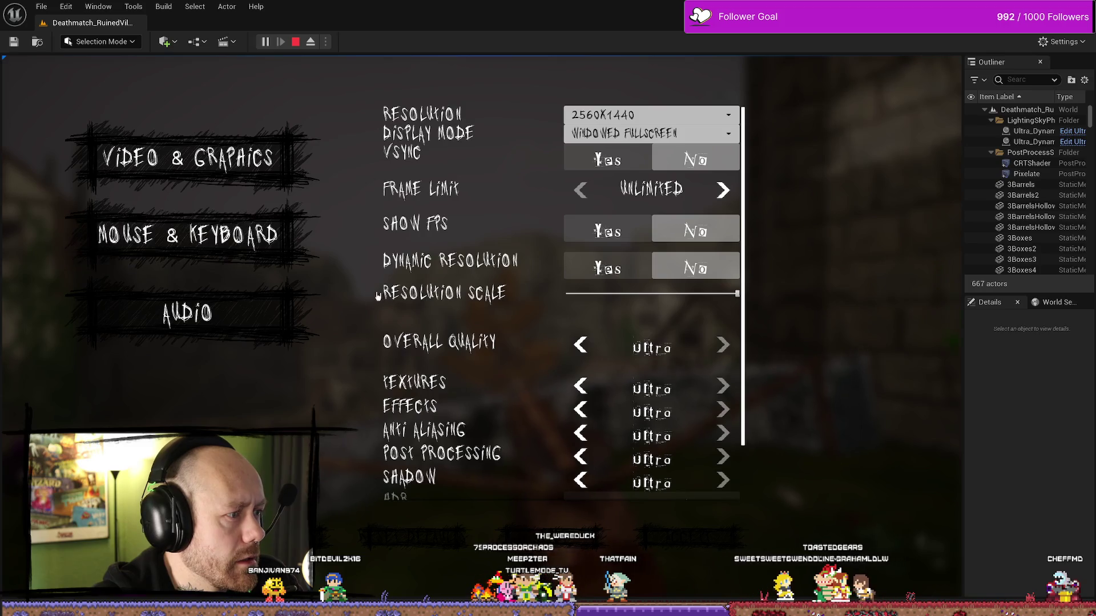
Select Mouse & Keyboard, Audio and Video & Graphics to verify their red highlights
left_click(283, 233)
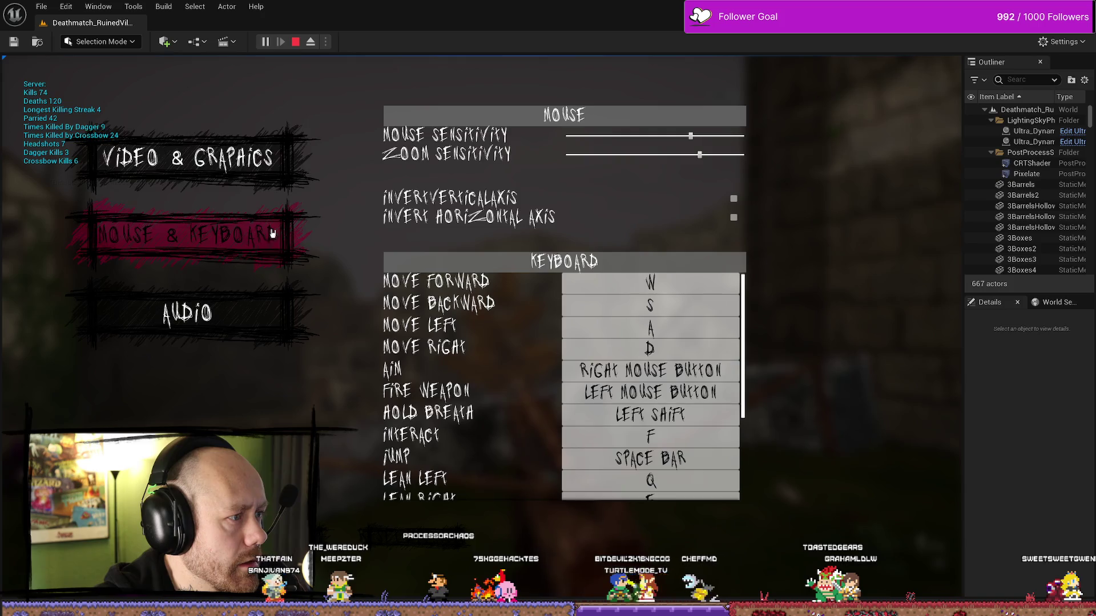
left_click(256, 313)
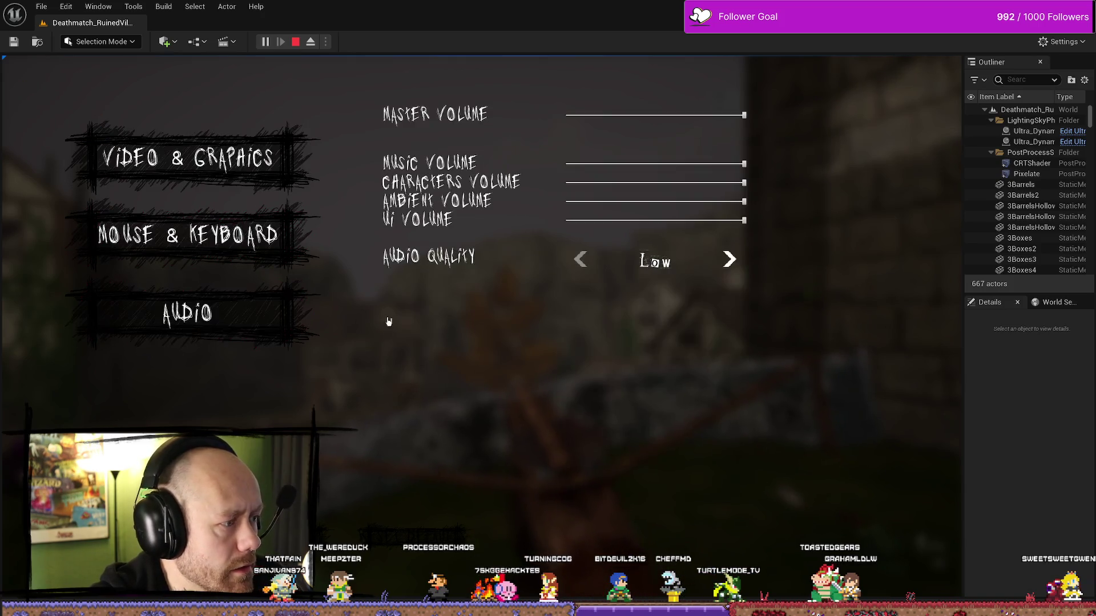
left_click(237, 324)
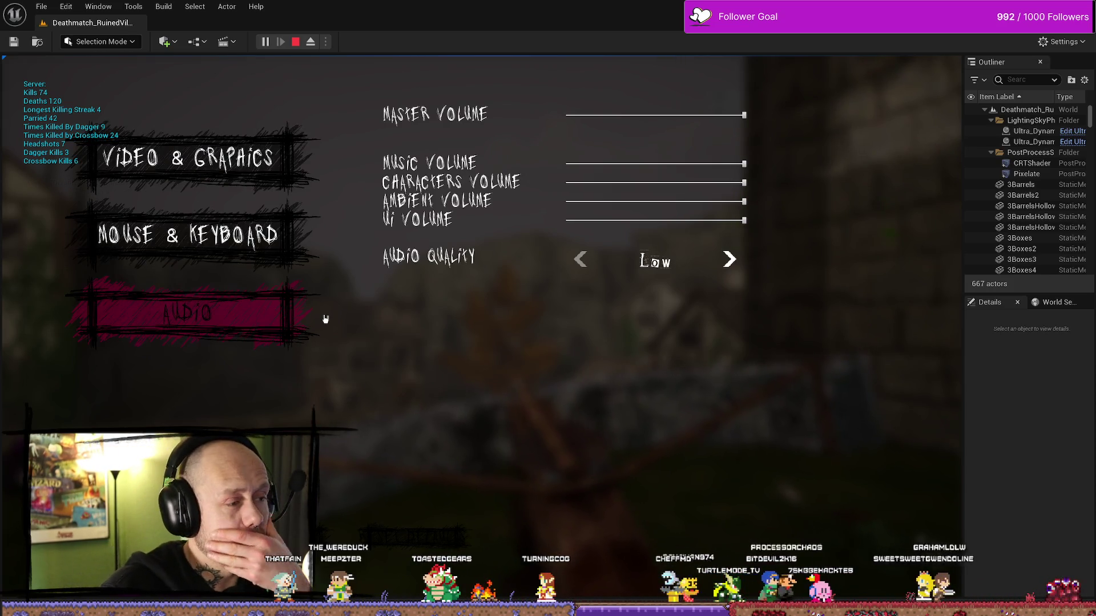
left_click(278, 137)
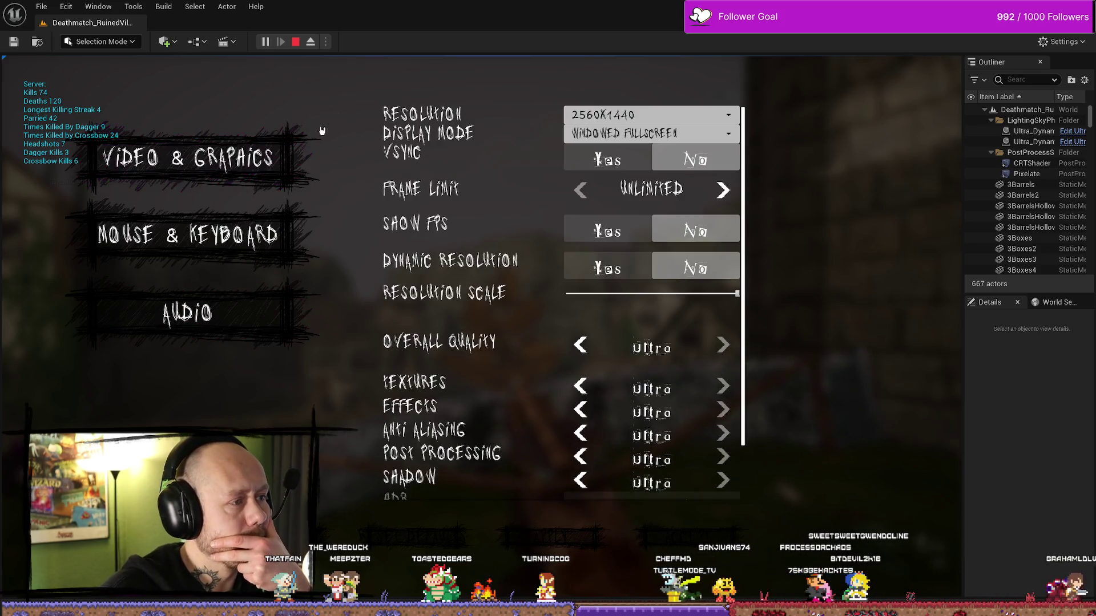
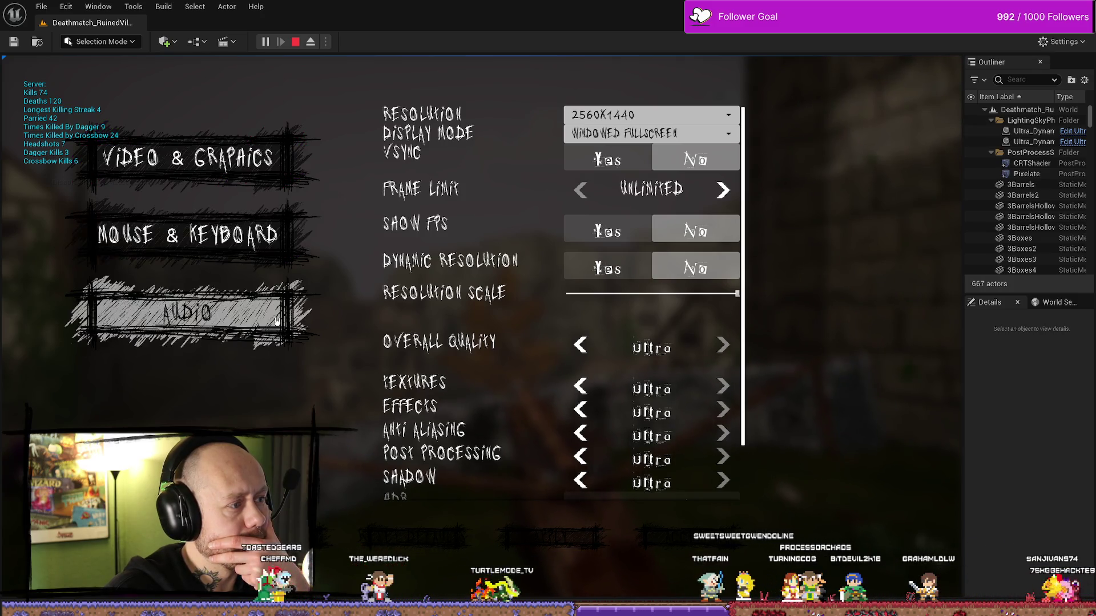
Switch between Mouse & Keyboard and Video & Graphics pages in game, then stop the play session
left_click(259, 250)
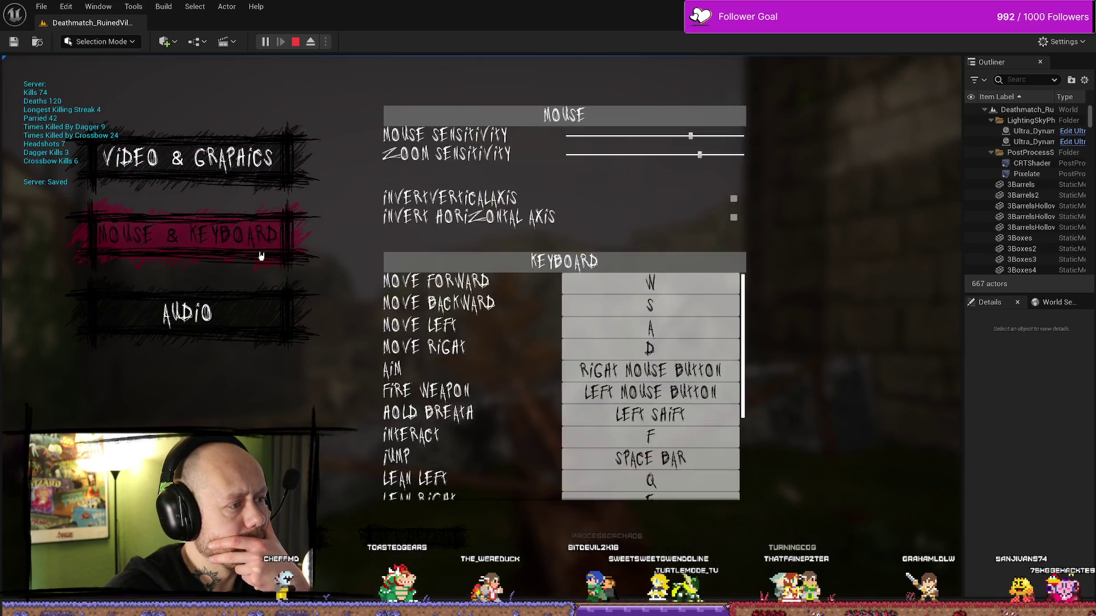
left_click(280, 176)
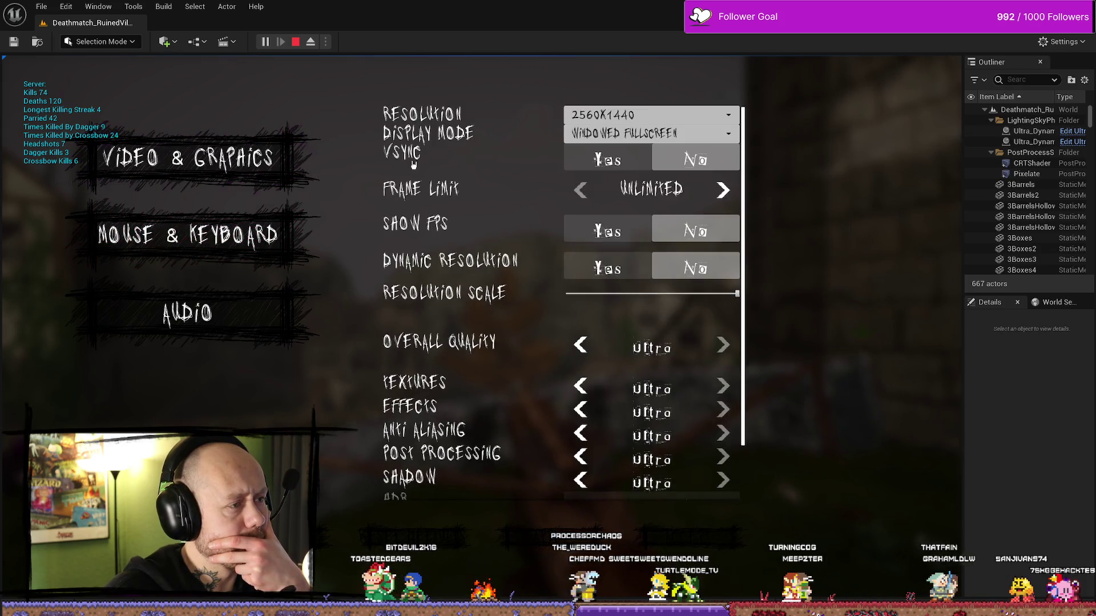
left_click(297, 42)
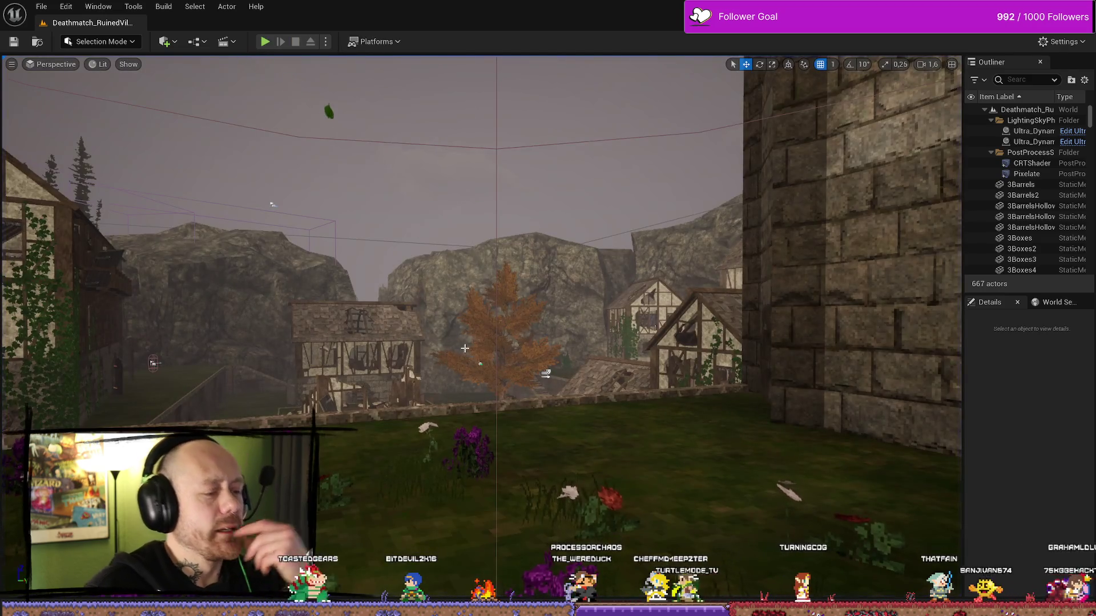
Bring up WB_SettingsMenu's event graph and reposition the Button Color node in Update Selected
key("ctrl+space")
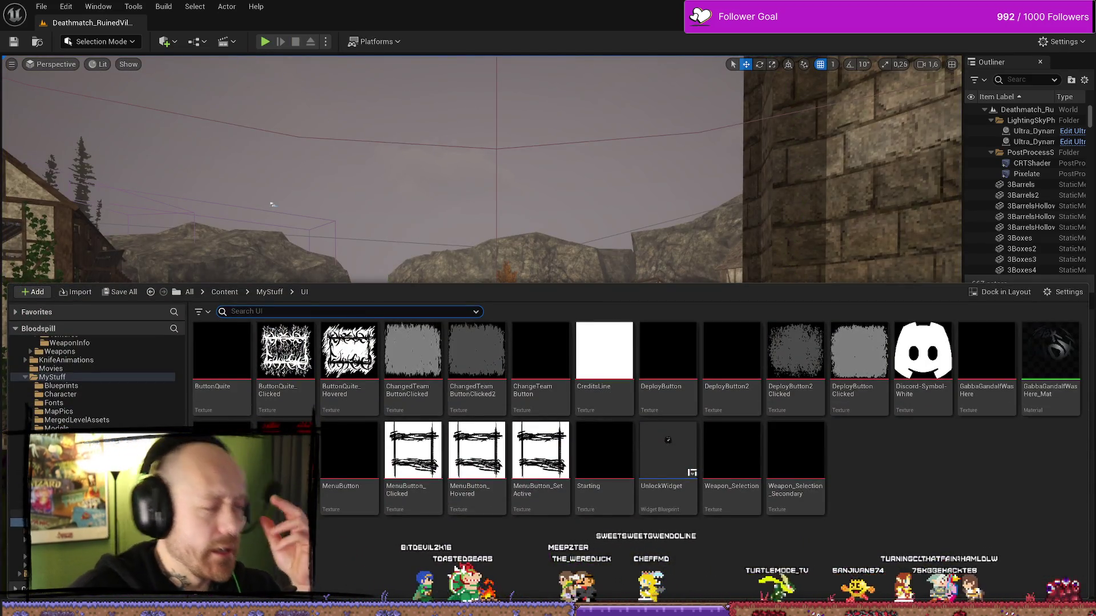
key("alt+Tab")
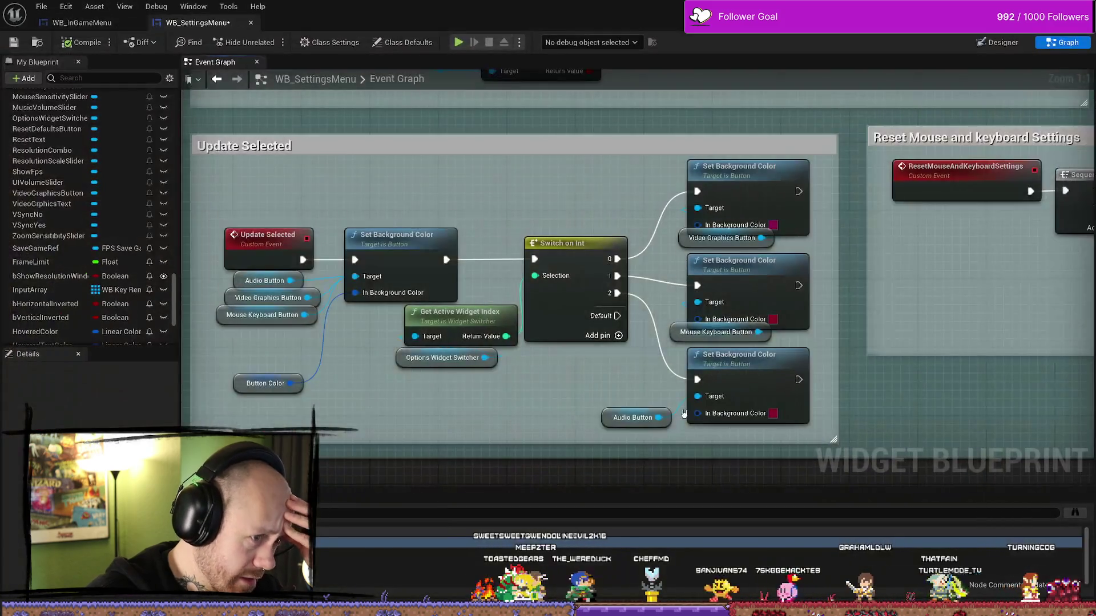
left_click(383, 377)
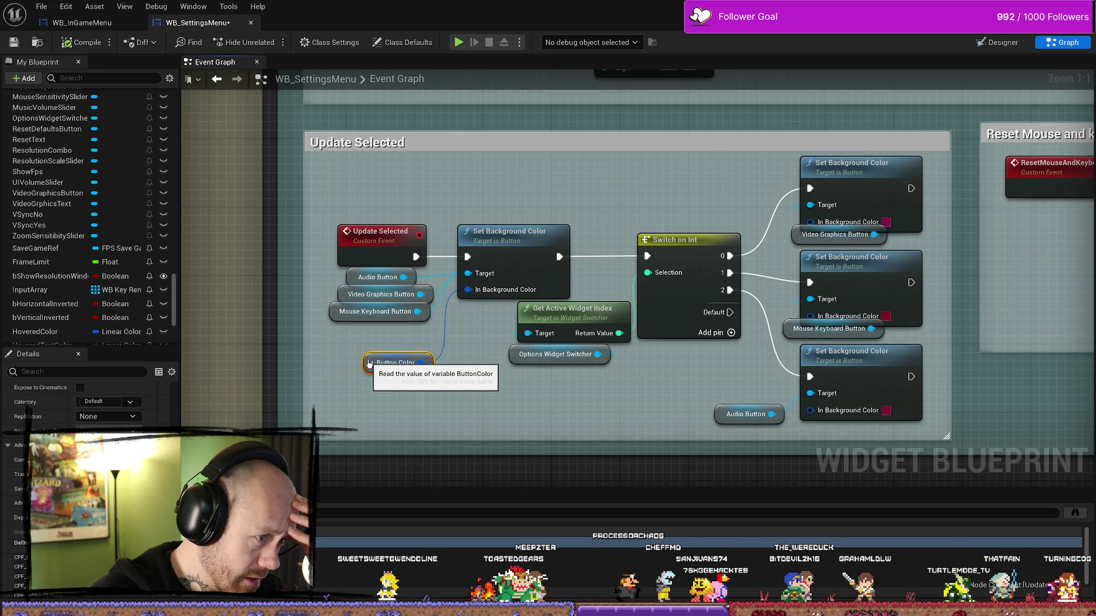
left_click_drag(369, 374, 377, 340)
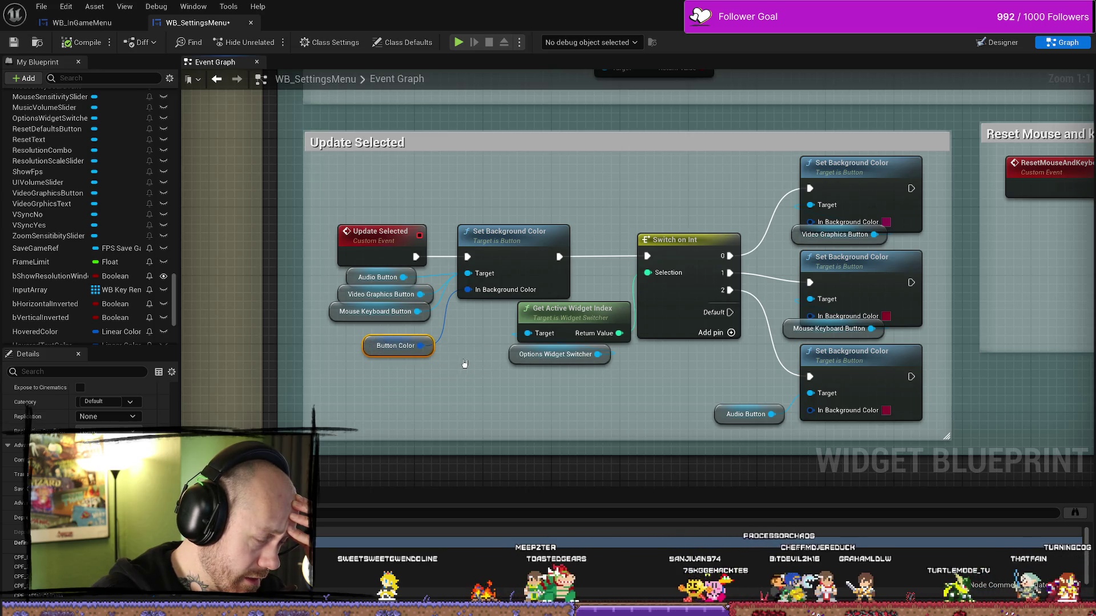
scroll(86, 403, "down", 3)
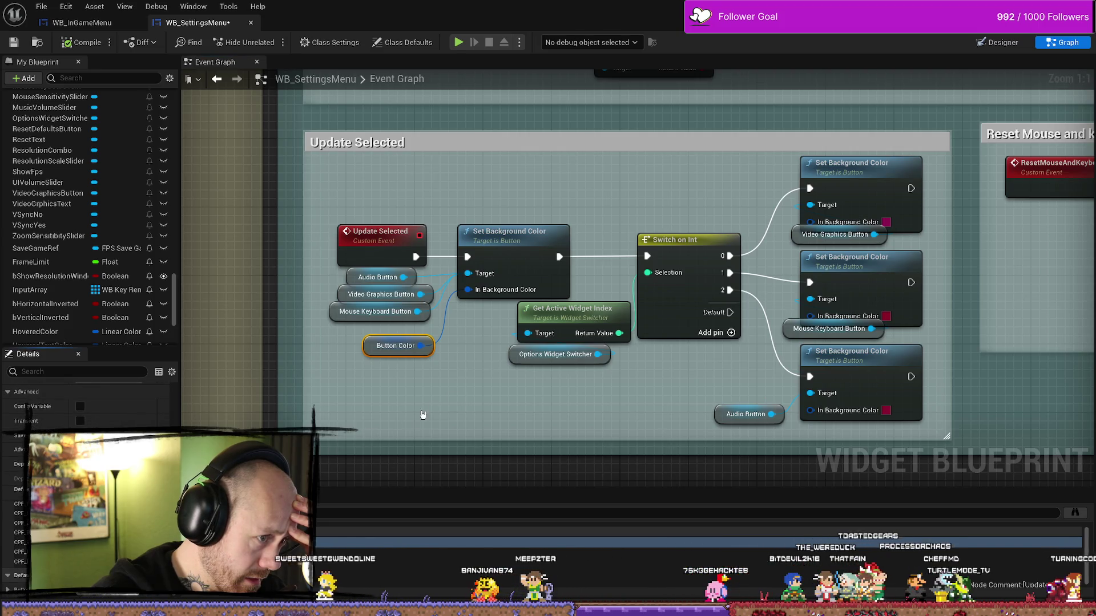
left_click(461, 393)
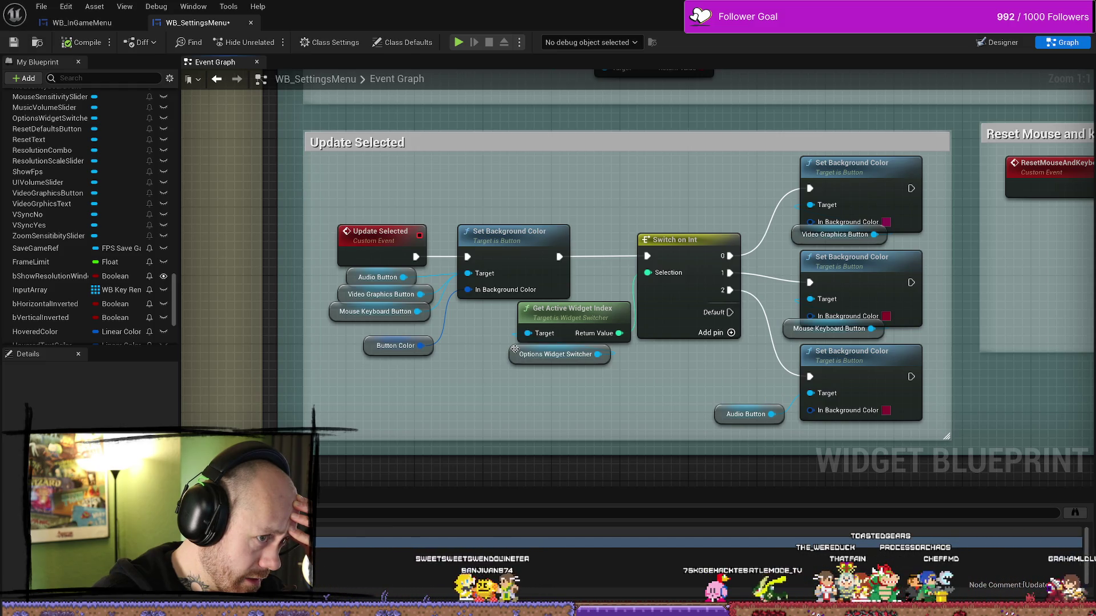
left_click(370, 346)
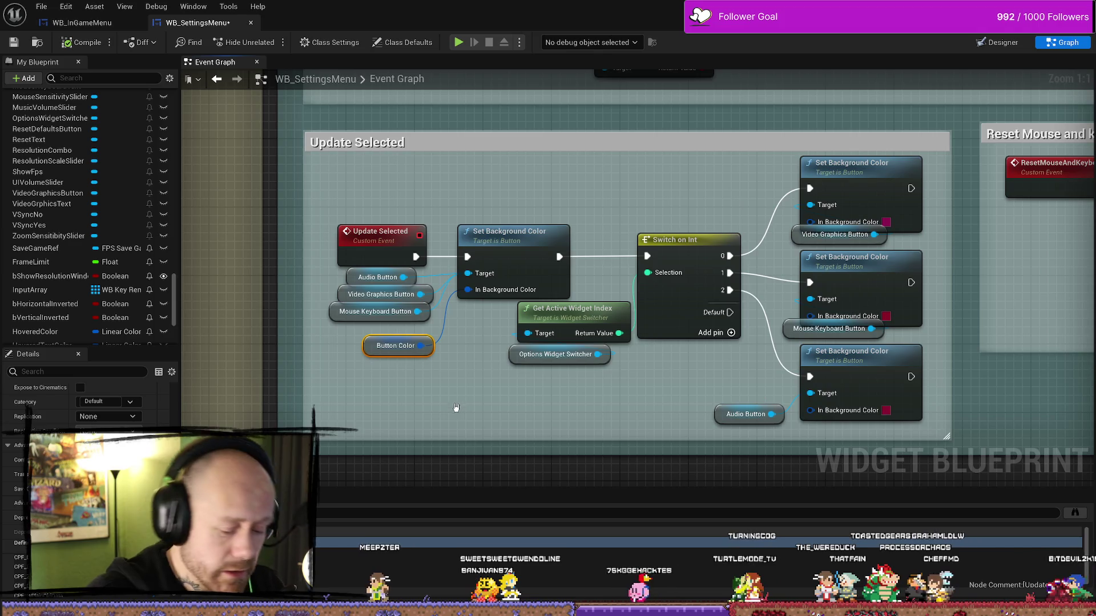
Move the Get Active Widget Index nodes down and delete the Button Color getter
left_click(528, 355)
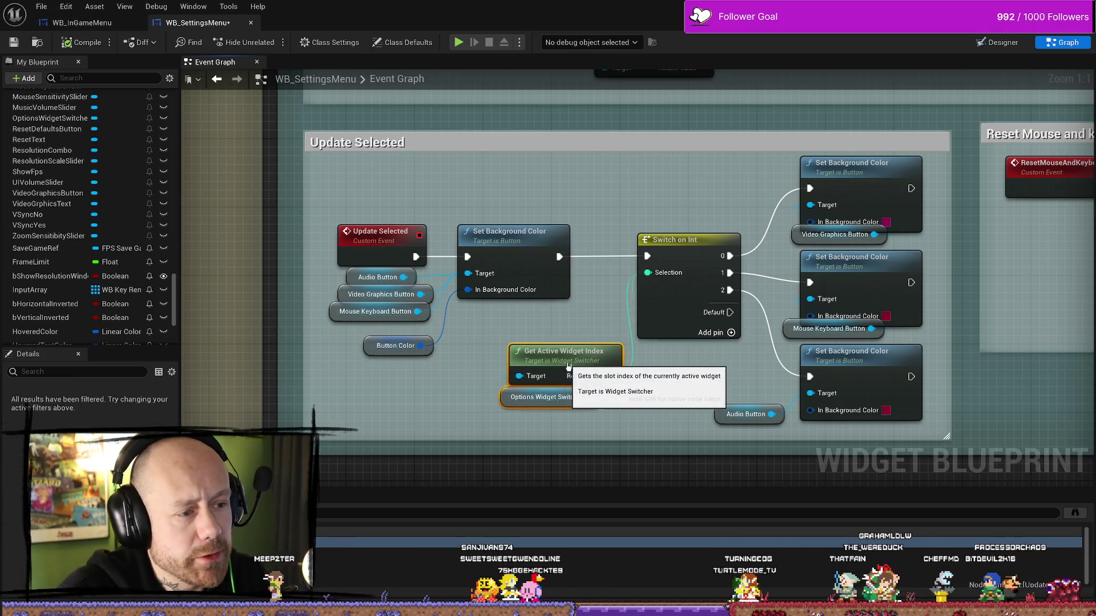
left_click(565, 310, "ctrl")
left_click_drag(565, 310, 574, 353)
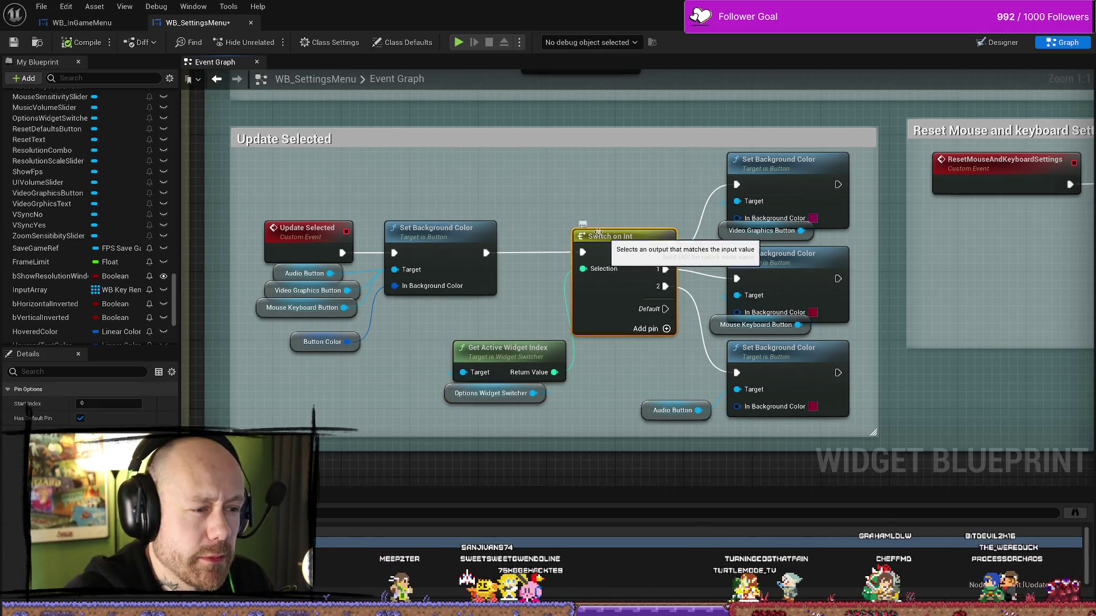
left_click(505, 201)
left_click(322, 342)
key("Delete")
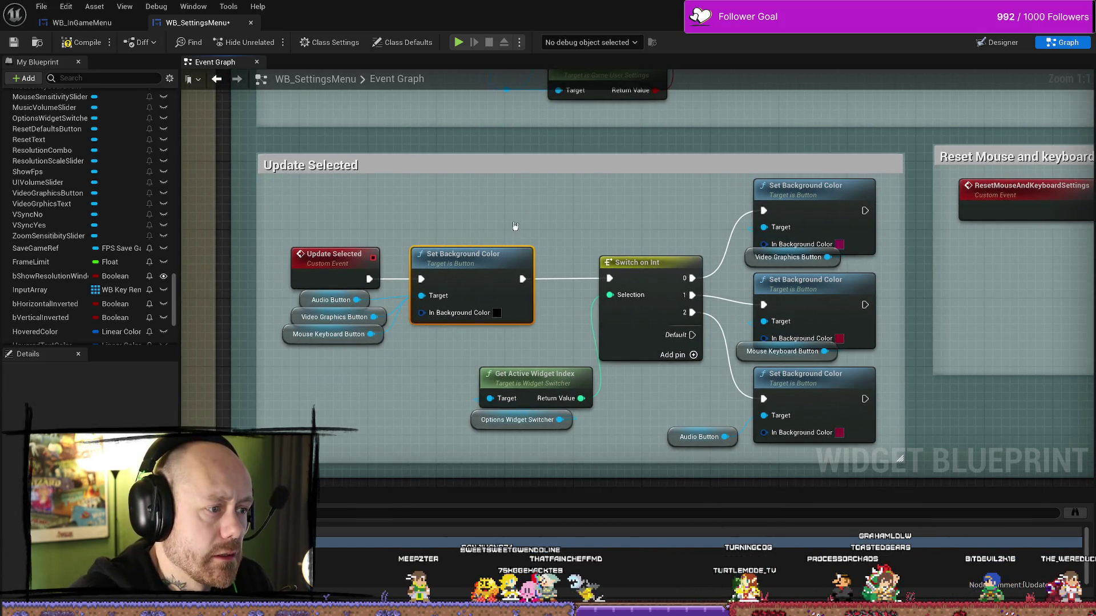
scroll(515, 226, "down", 5)
scroll(724, 282, "up", 2)
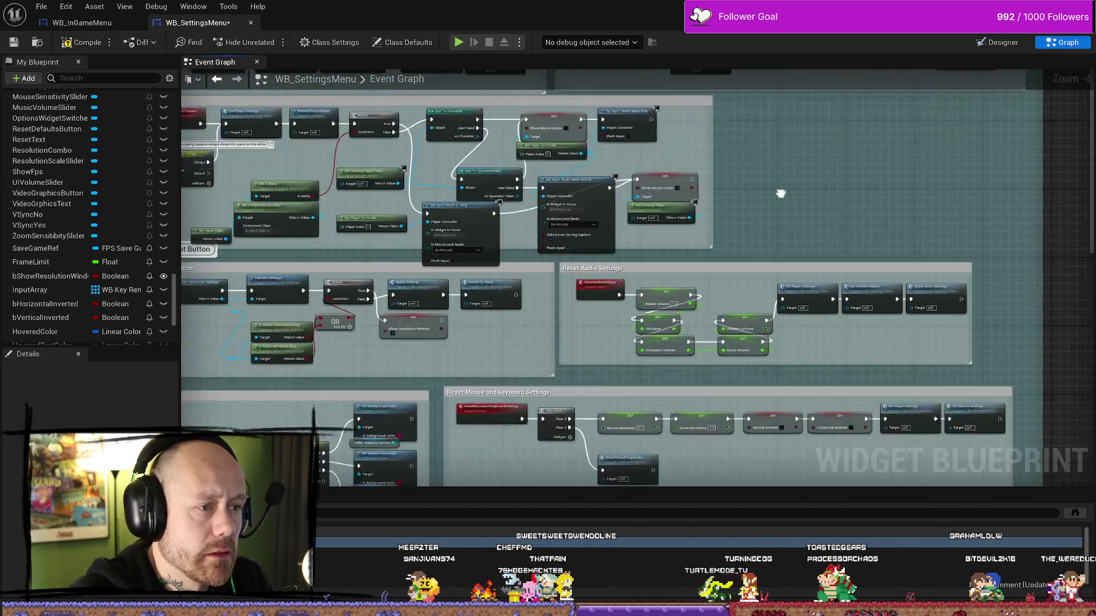
scroll(780, 193, "up", 2)
scroll(496, 250, "up", 1)
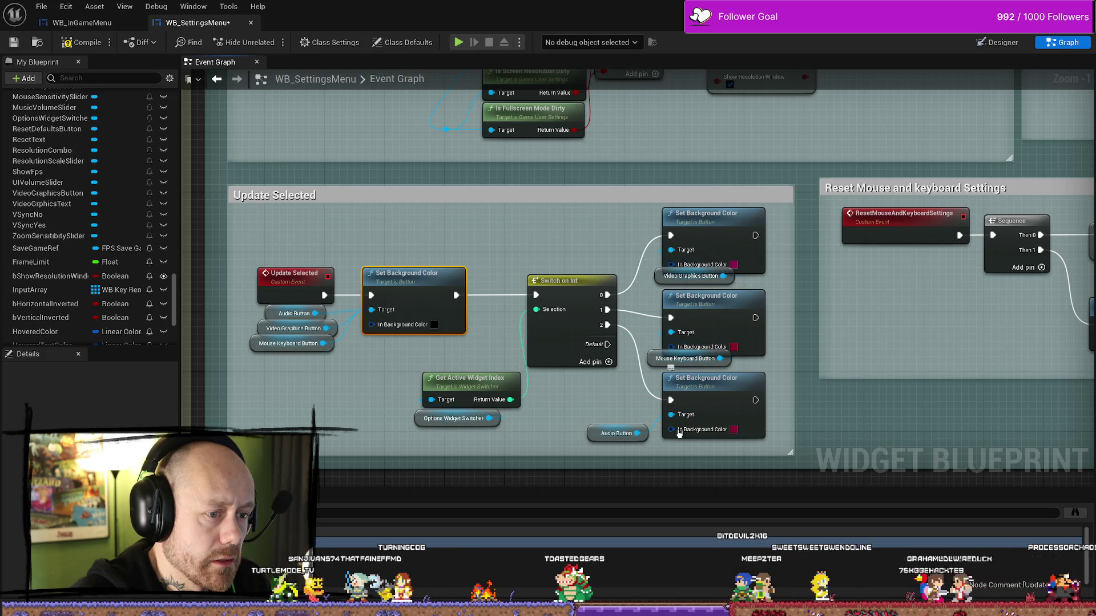
Pan to the Settings Buttons Effects group and jump to the OnButtonHovered event definition
left_click(473, 240)
scroll(473, 240, "down", 2)
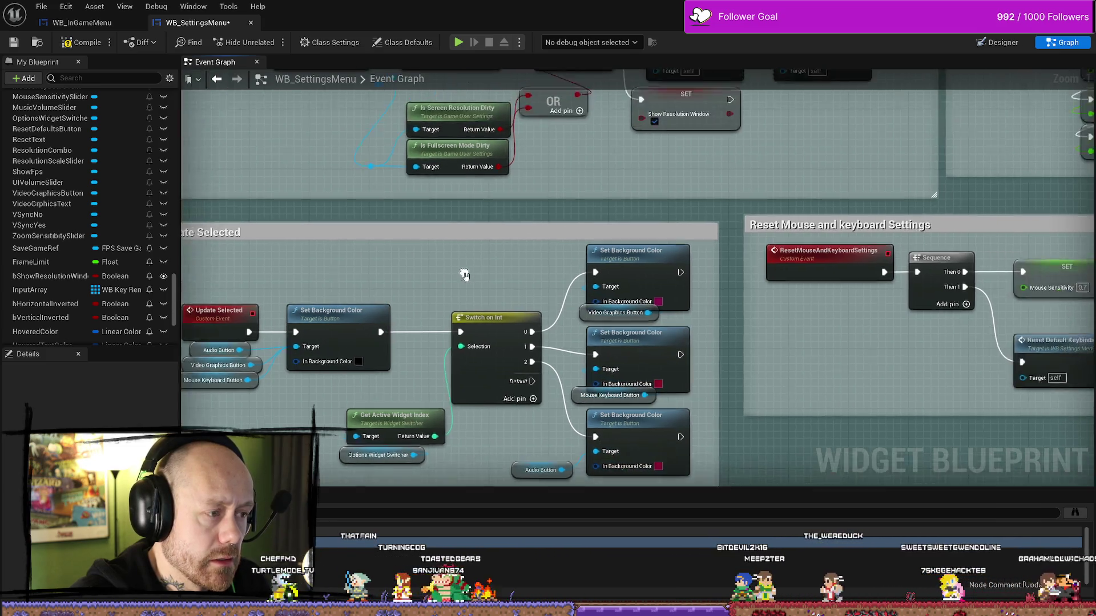
scroll(464, 274, "down", 2)
scroll(502, 318, "down", 2)
scroll(739, 257, "down", 2)
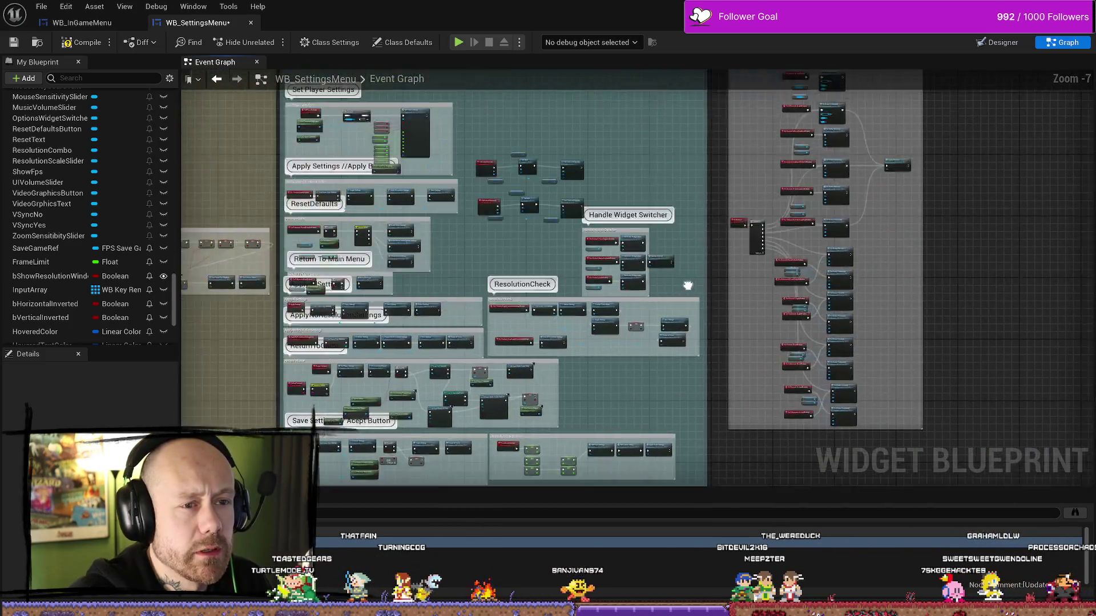
scroll(828, 160, "up", 5)
left_click_drag(701, 202, 715, 339)
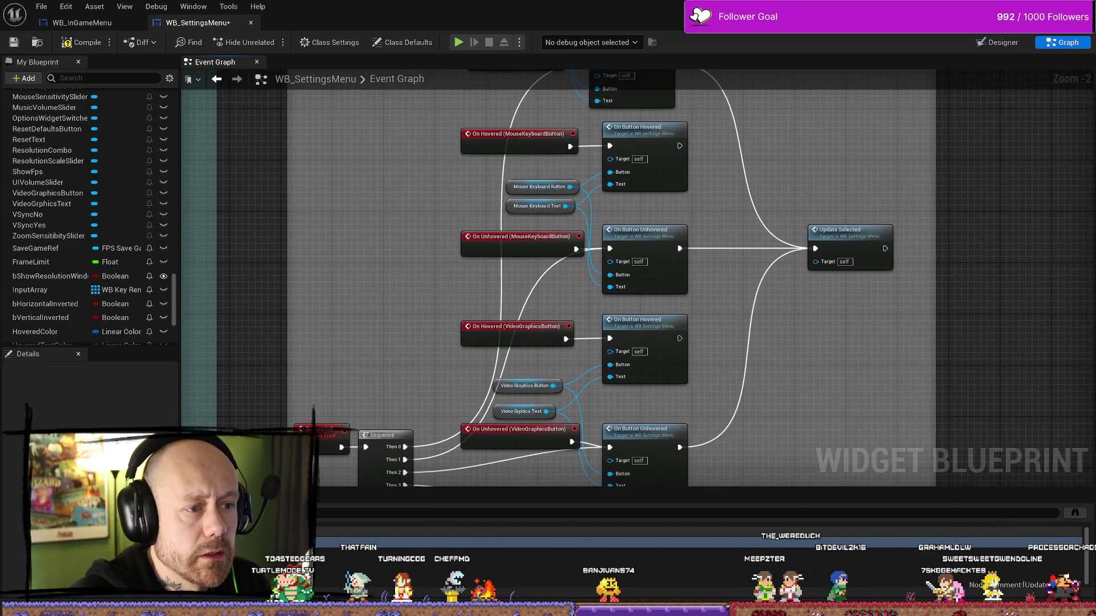
scroll(565, 261, "down", 2)
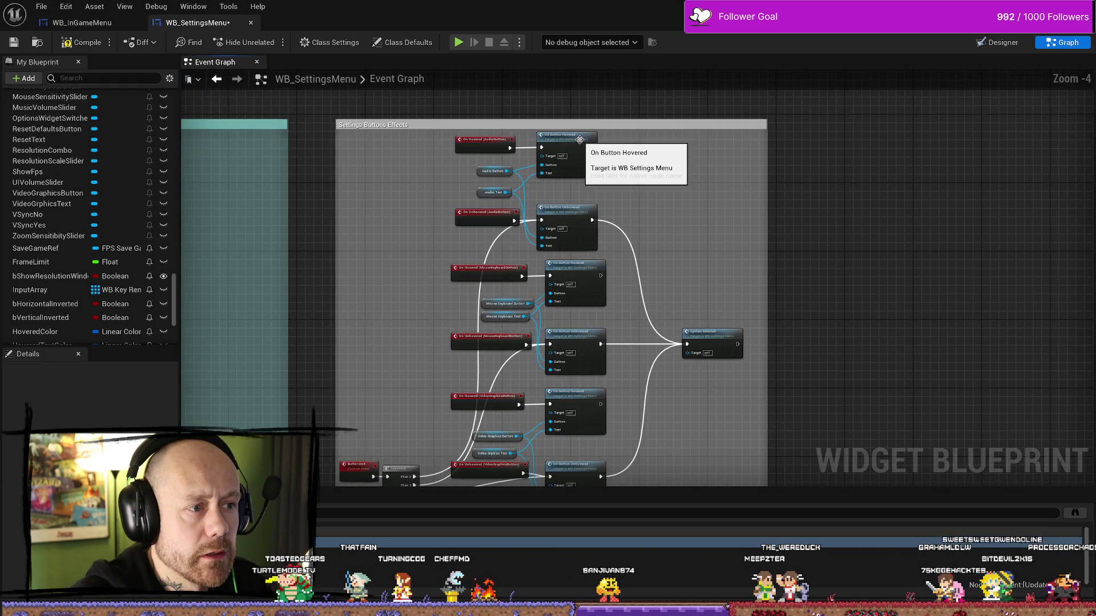
double_click(576, 160)
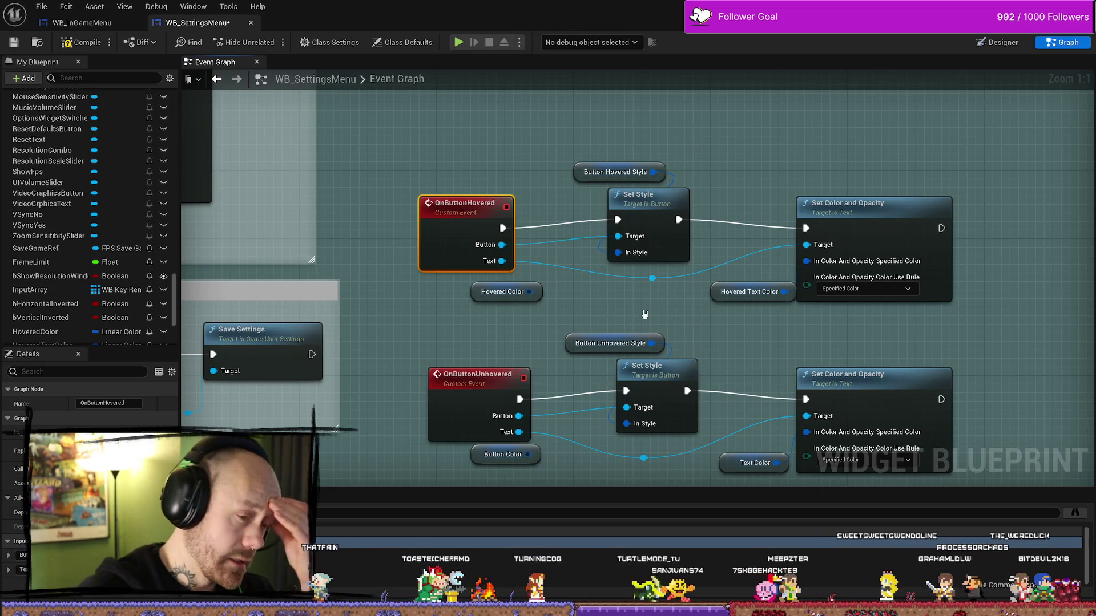
Select the Button Unhovered Style getter with its Set Style node and pan back toward Update Selected
mouse_move(648, 313)
left_mouse_down()
mouse_move(568, 268)
mouse_move(508, 215)
left_mouse_up()
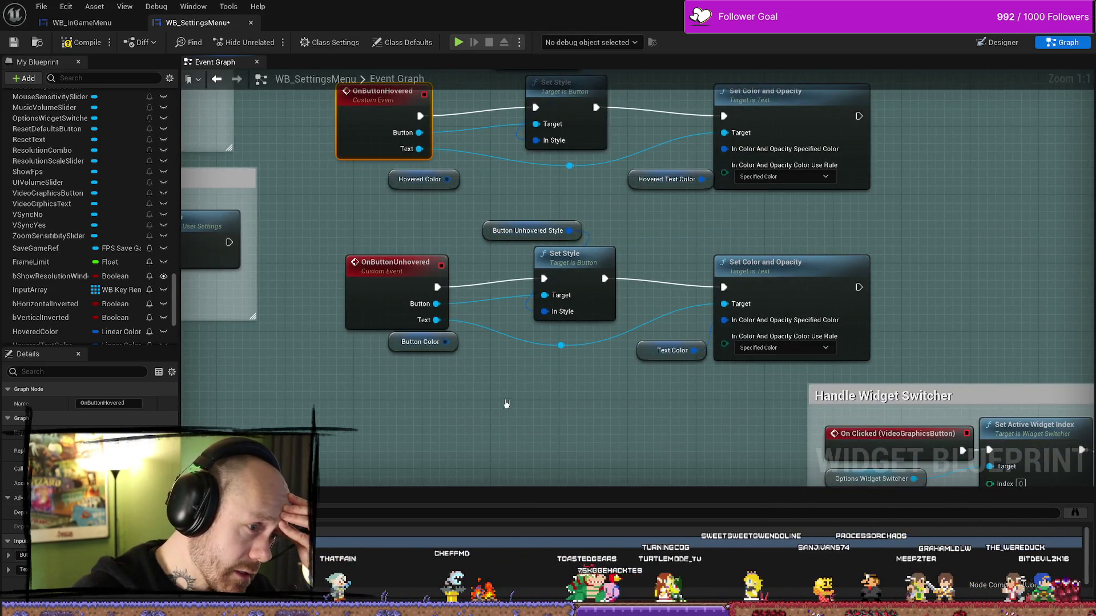
left_click(572, 255)
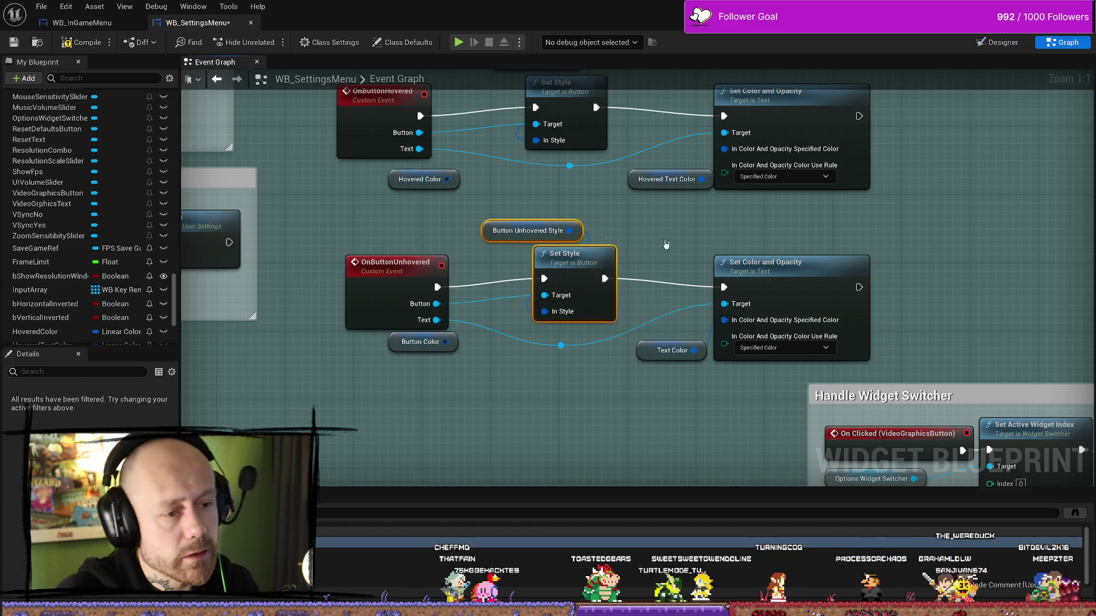
left_click(622, 222)
left_click_drag(568, 331, 607, 325)
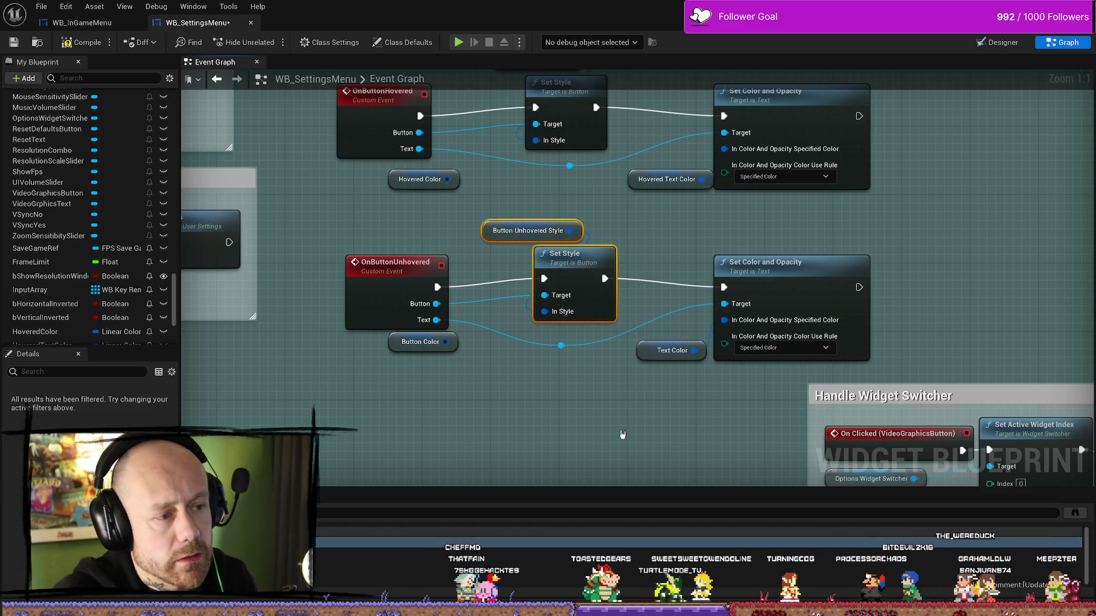
scroll(659, 345, "down", 6)
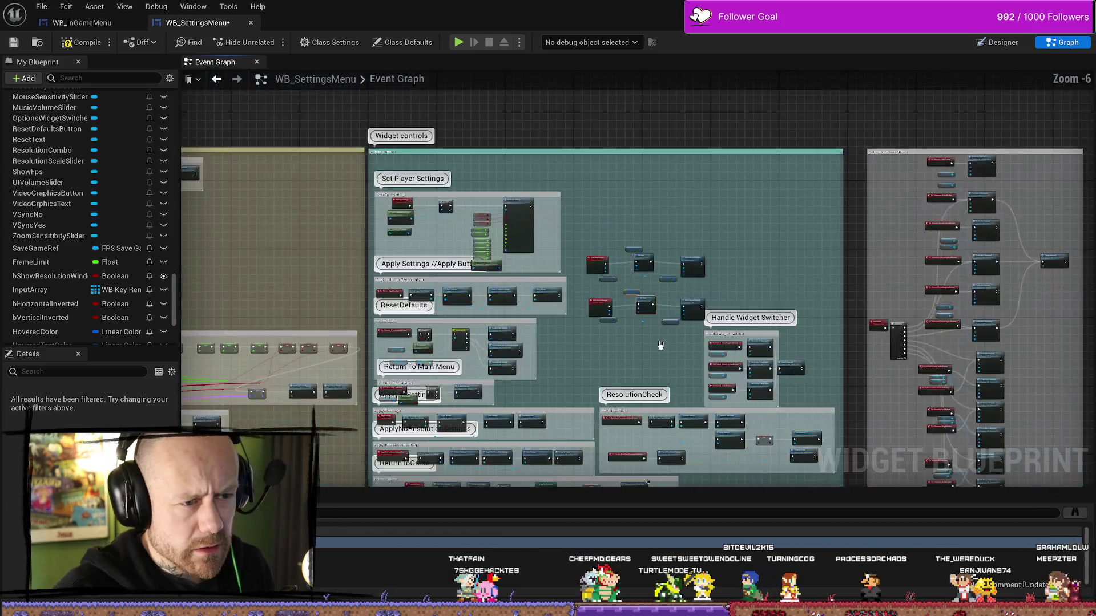
left_click_drag(620, 475, 717, 228)
scroll(535, 420, "up", 6)
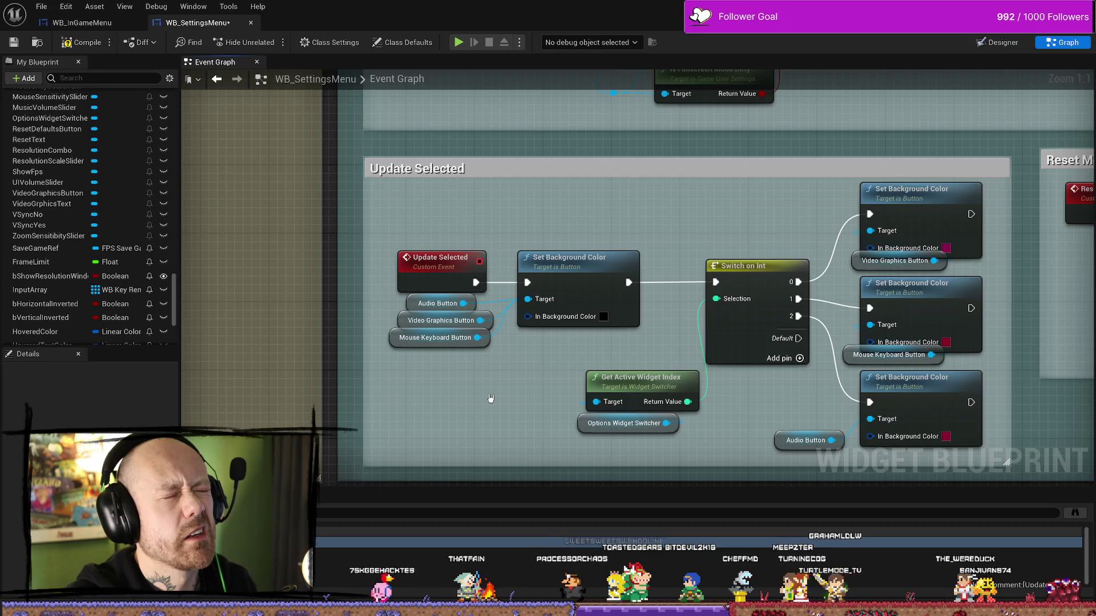
Paste the Set Style nodes into Update Selected, replacing the first Set Background Color node
key("ctrl+v")
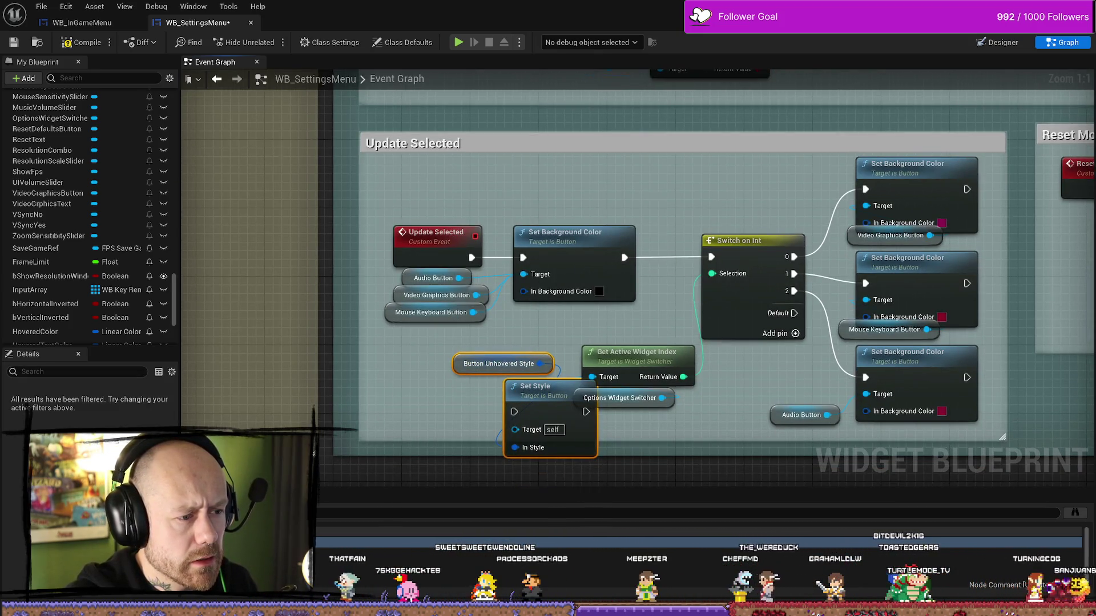
left_click_drag(544, 344, 526, 364)
left_click(564, 252)
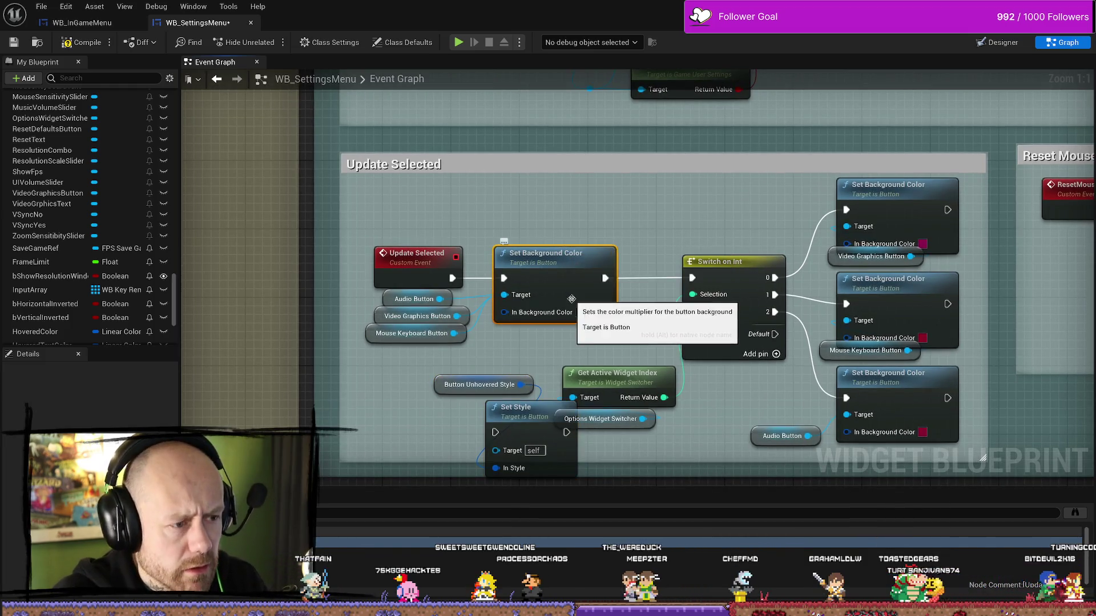
key("Delete")
mouse_move(501, 348)
left_mouse_down()
mouse_move(522, 428)
mouse_move(546, 252)
left_mouse_up()
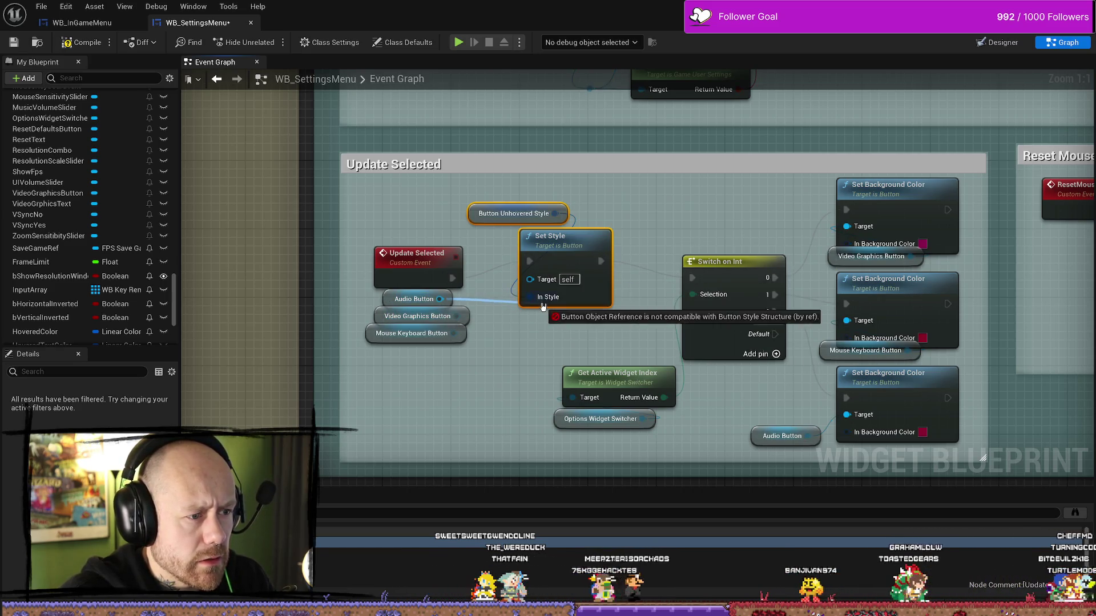
Wire the Video Graphics and Mouse Keyboard buttons into the pasted Set Style targets
left_click_drag(456, 316, 531, 279)
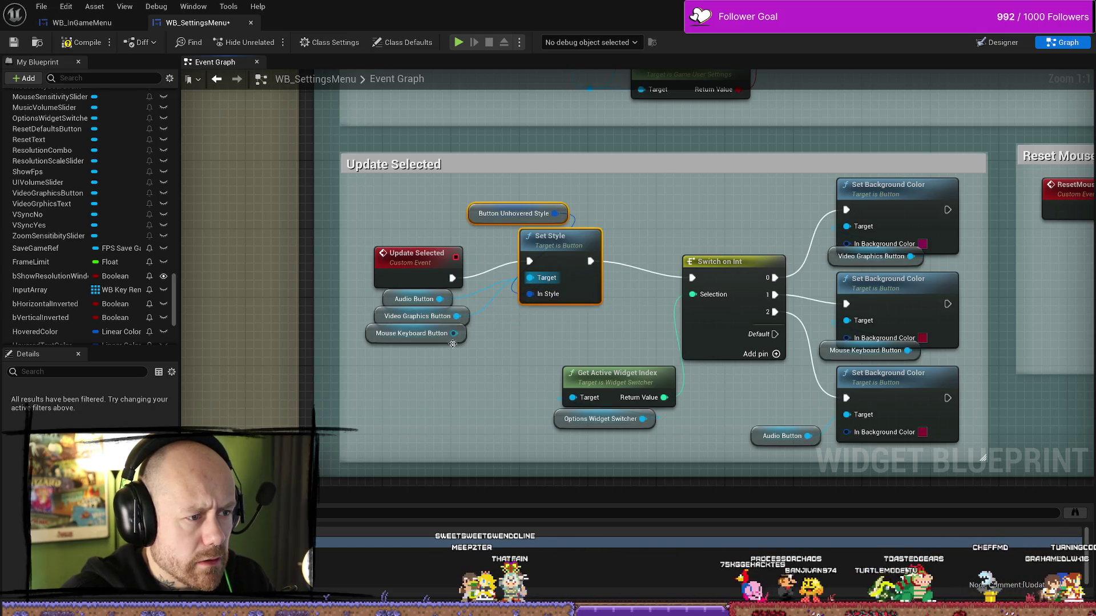
mouse_move(454, 333)
left_mouse_down()
mouse_move(535, 285)
mouse_move(539, 260)
left_mouse_up()
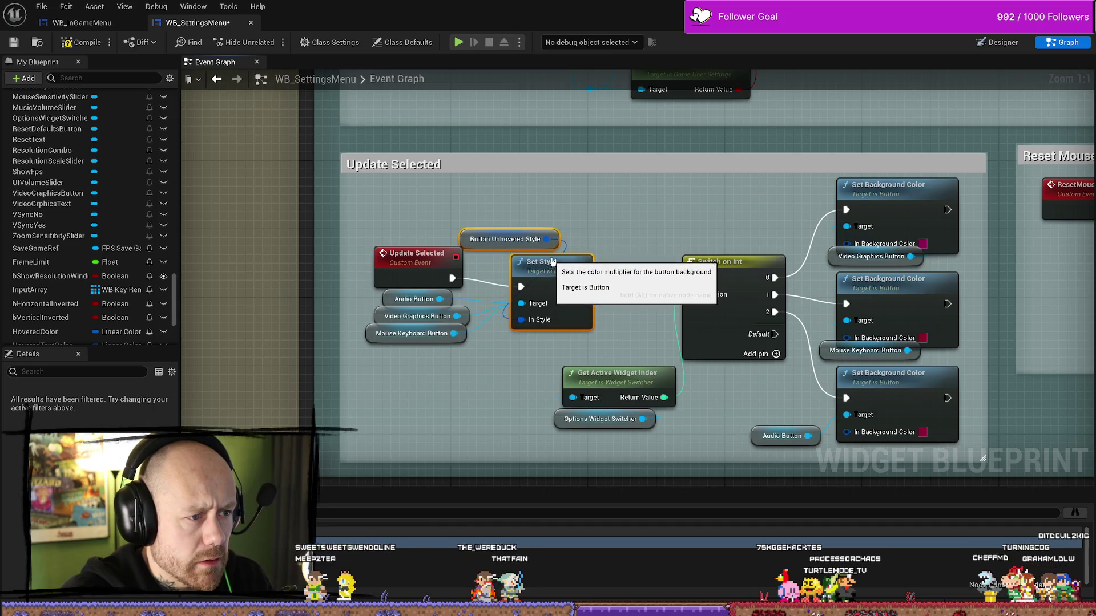
left_click(494, 396)
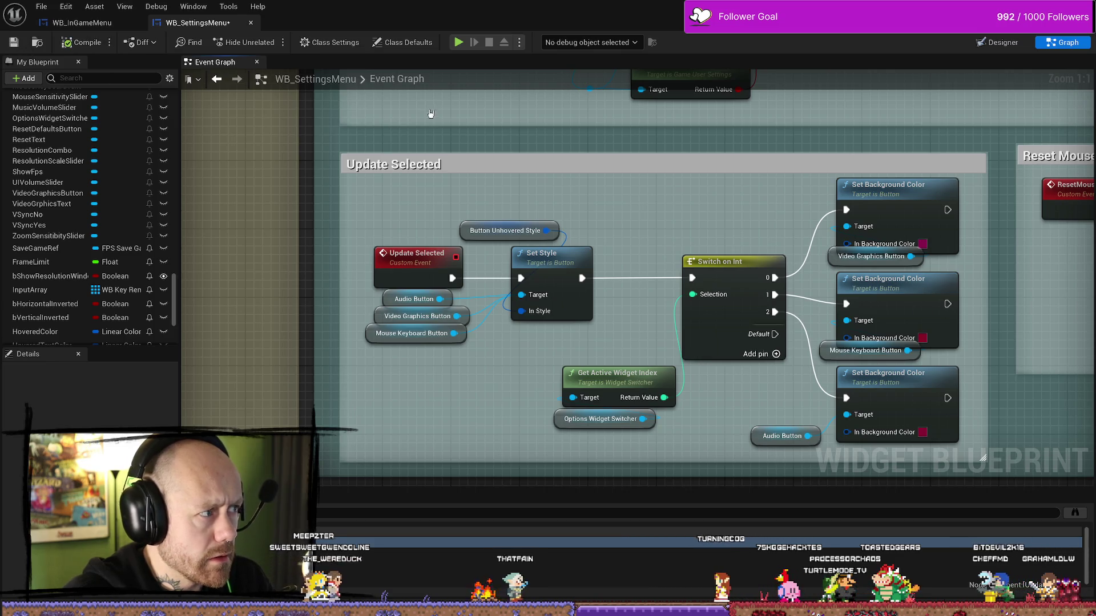
Play the map from the level editor and open Settings from the pause menu
key("alt+Tab")
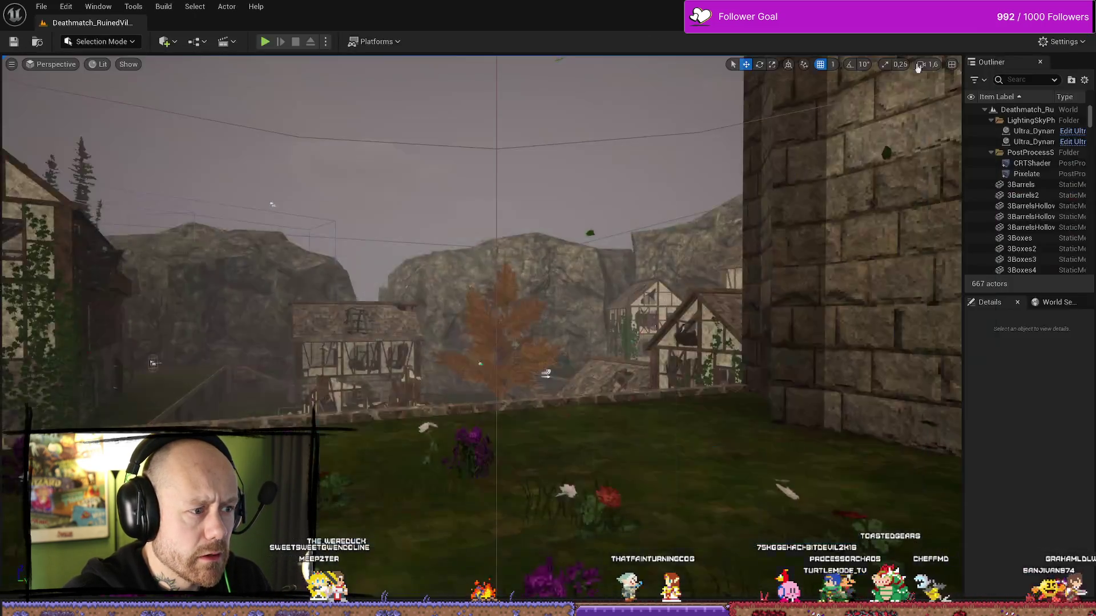
key("alt+p")
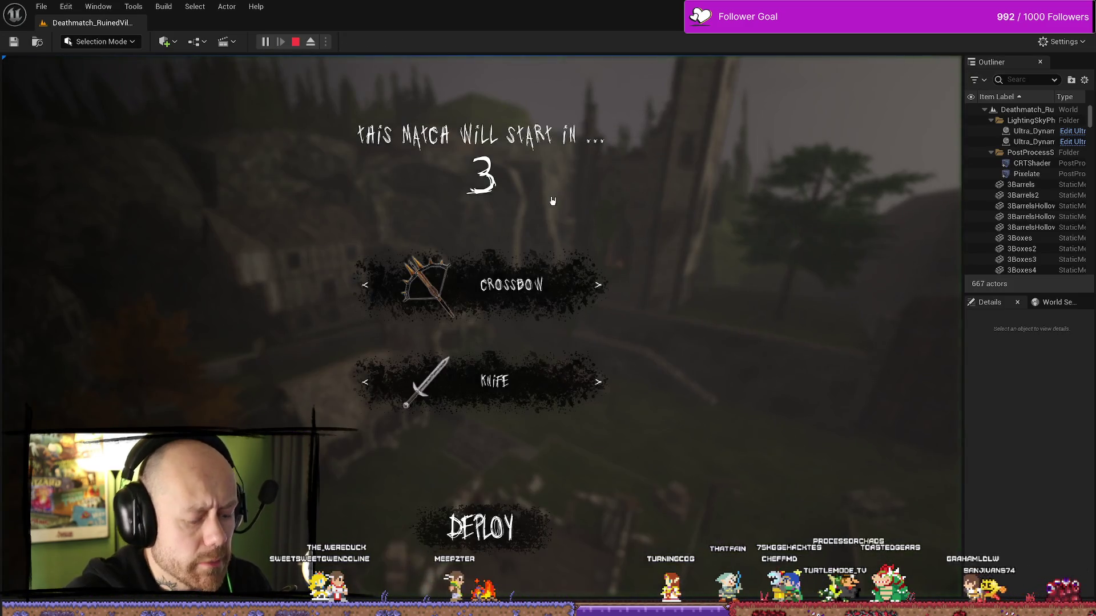
key("Escape")
left_click(195, 199)
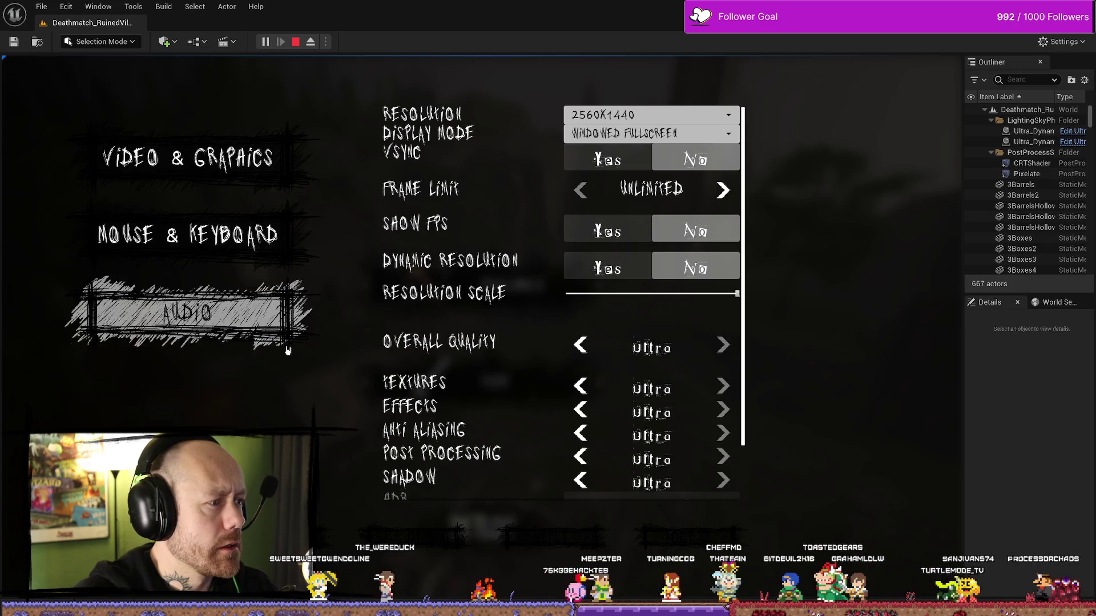
Cycle through Video & Graphics, Mouse & Keyboard and Audio to check the active highlight
left_click(253, 163)
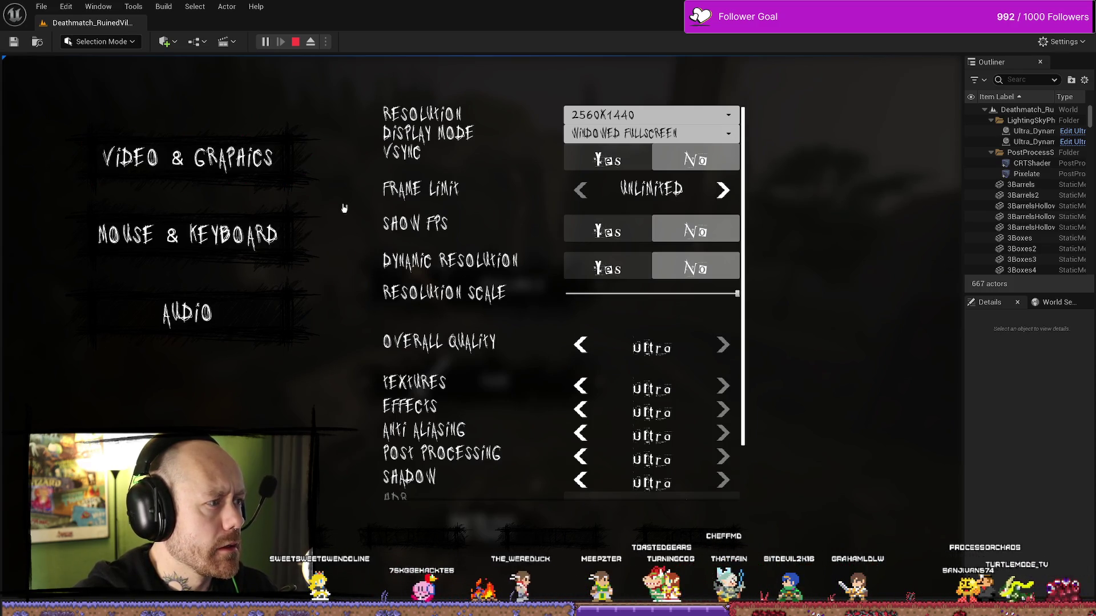
left_click(292, 235)
left_click(315, 247)
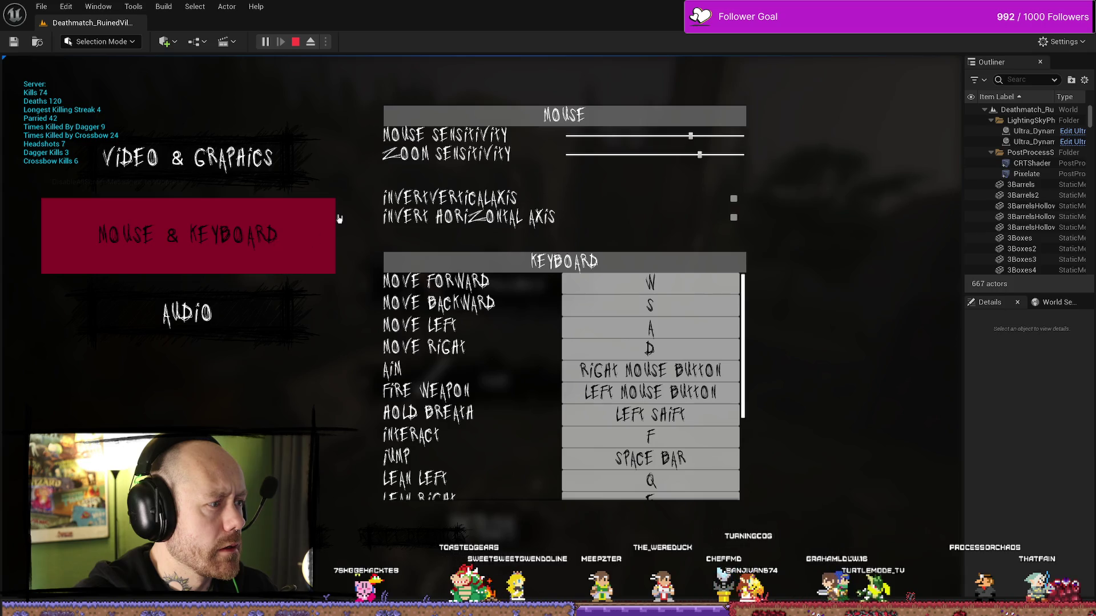
left_click(276, 167)
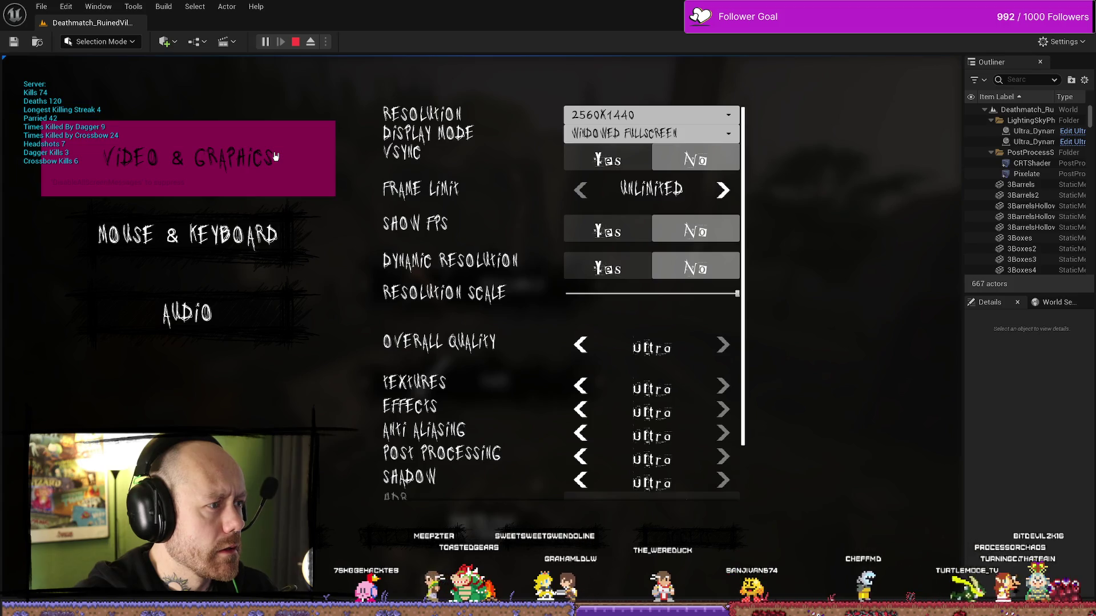
left_click(255, 234)
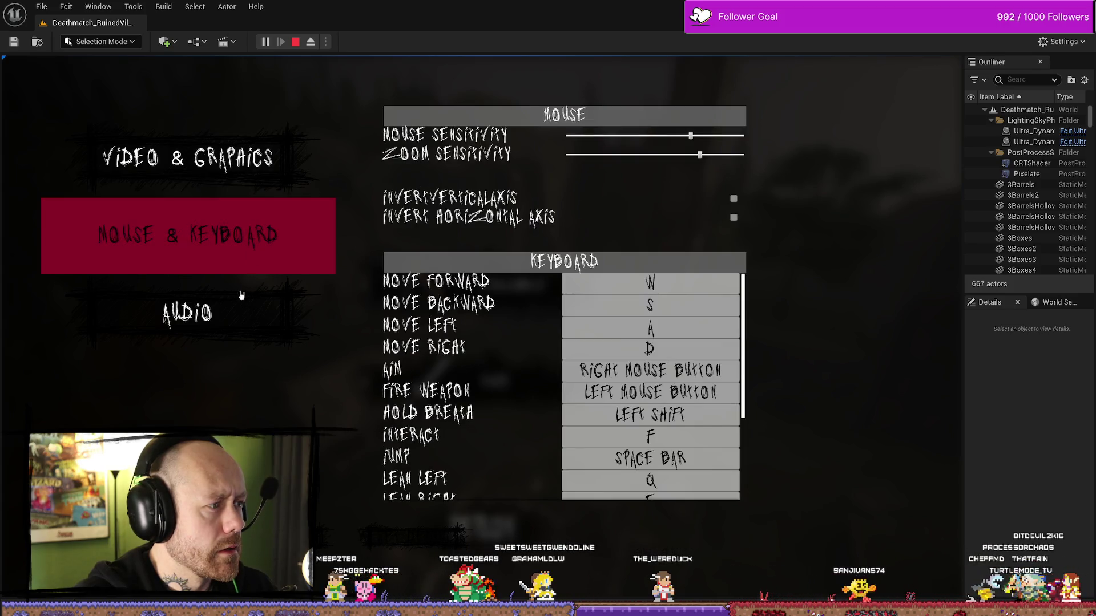
left_click(243, 311)
left_click(255, 163)
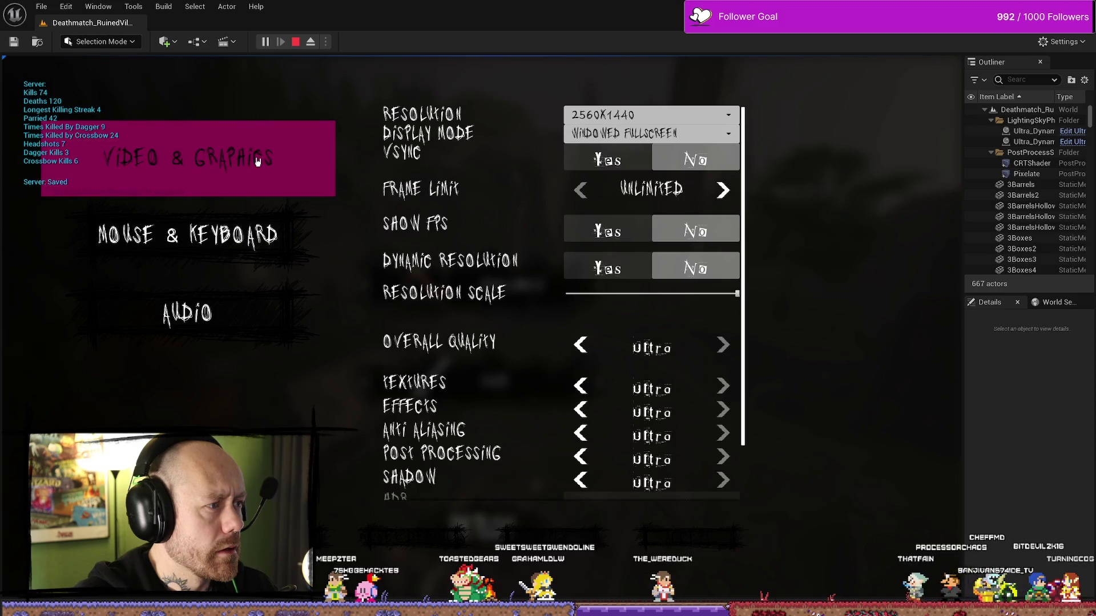
left_click(264, 314)
left_click(262, 238)
left_click(271, 175)
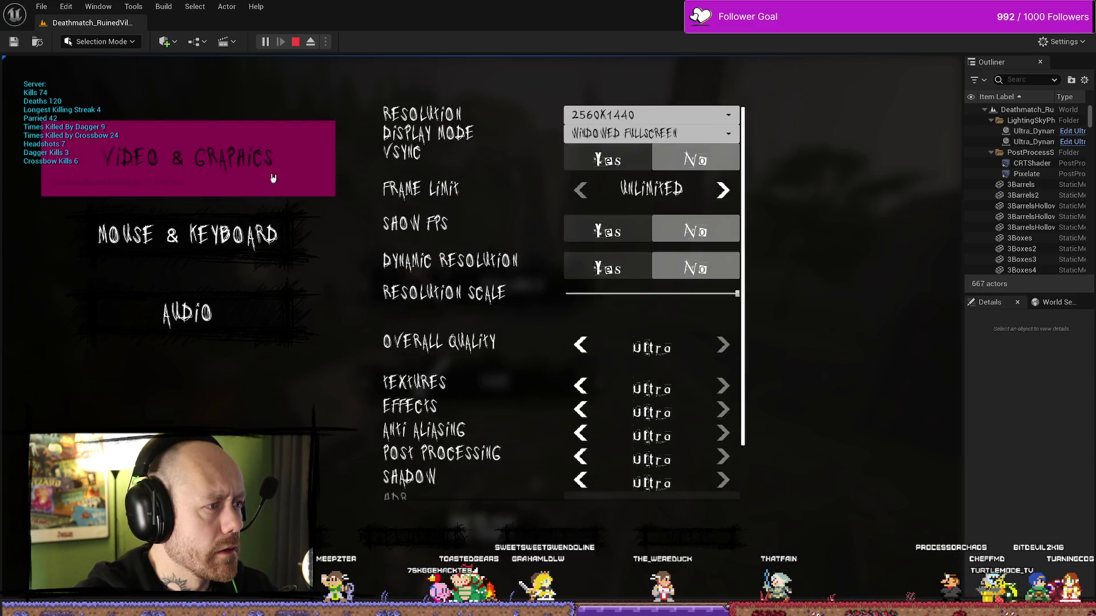
left_click(261, 241)
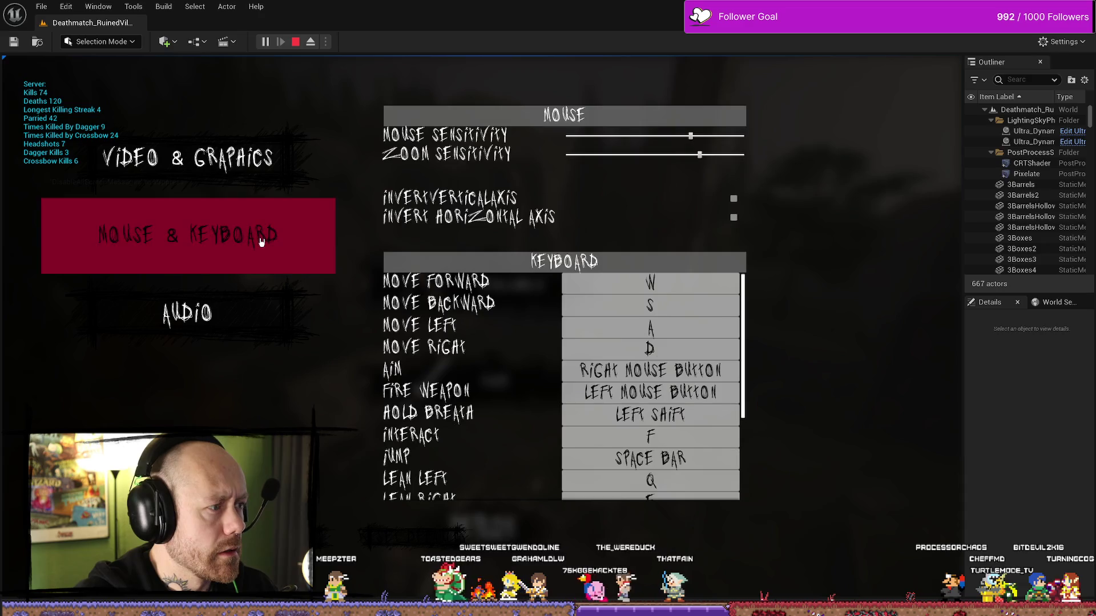
left_click(255, 318)
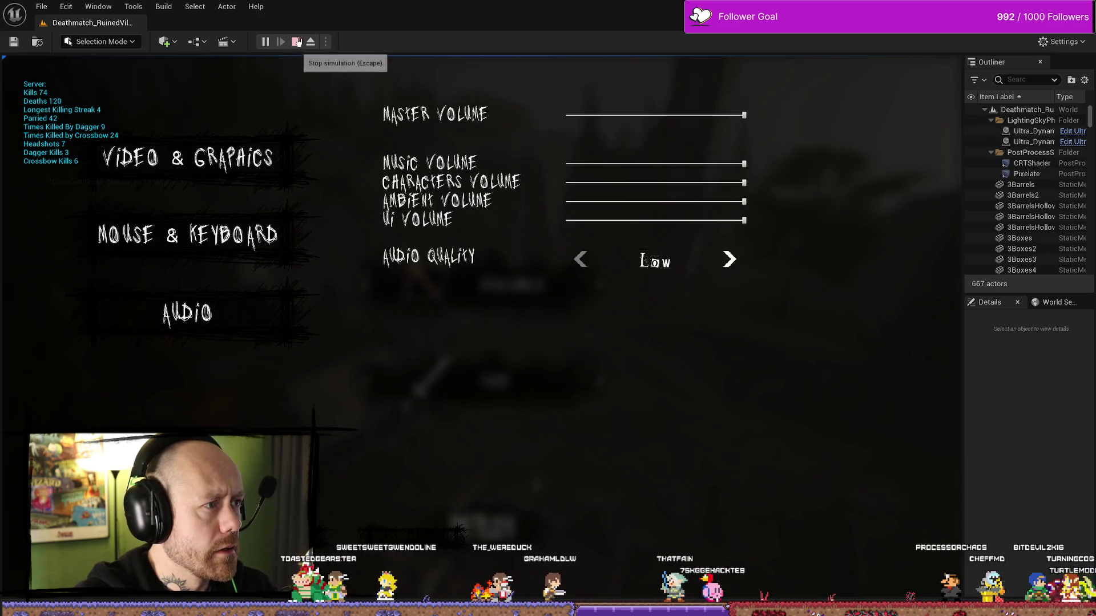
Stop the play session and bring up the Content Drawer
left_click(297, 41)
key("ctrl+space")
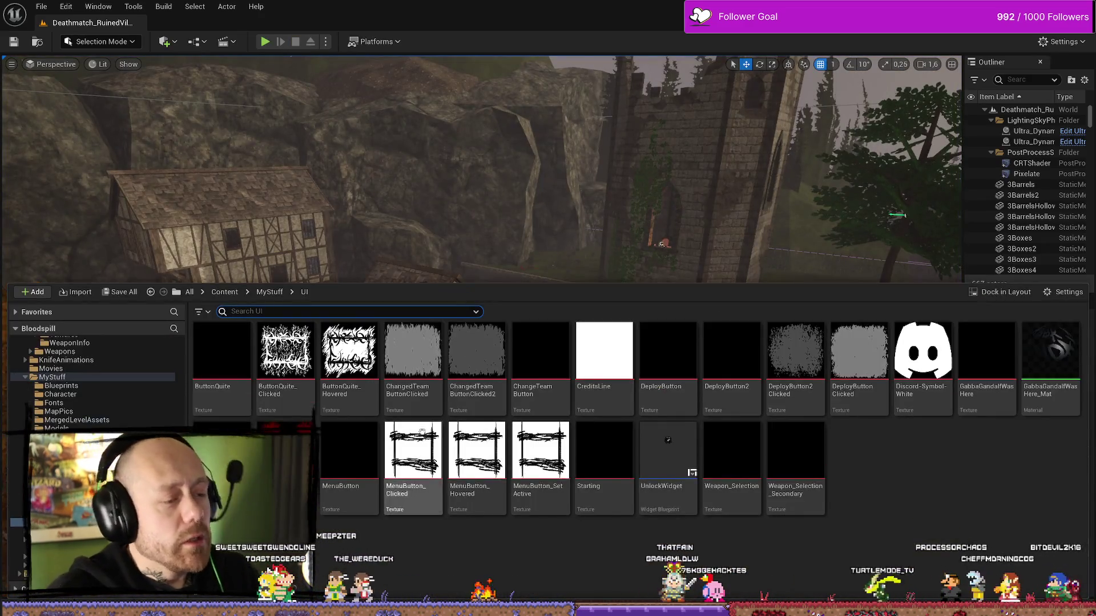
Return to the WB_SettingsMenu graph and select the Update Selected call near the hover events
key("alt+Tab")
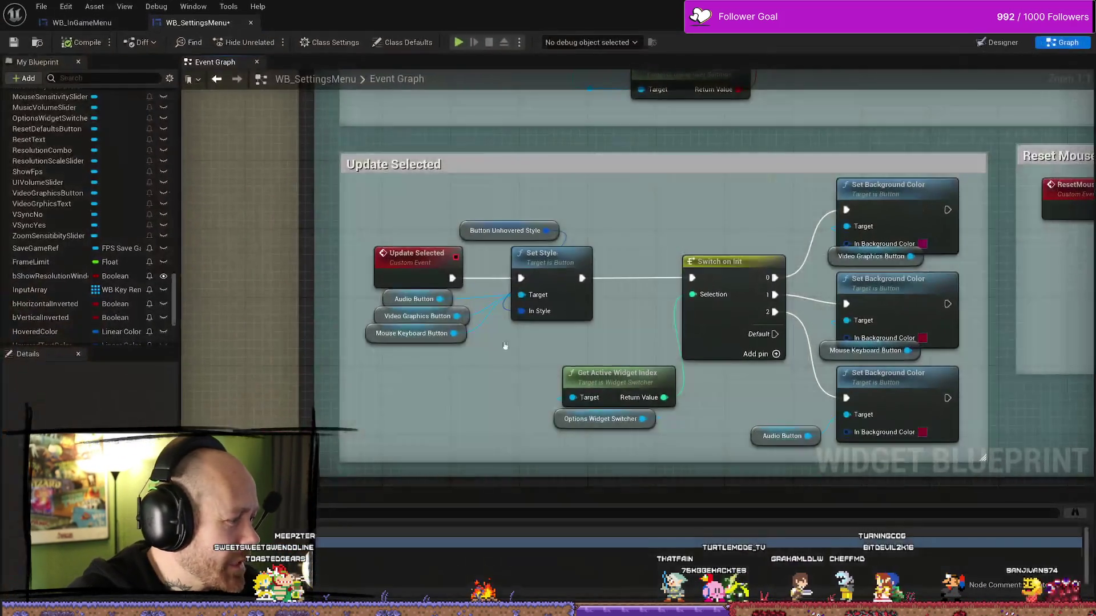
scroll(674, 235, "down", 2)
scroll(677, 283, "down", 2)
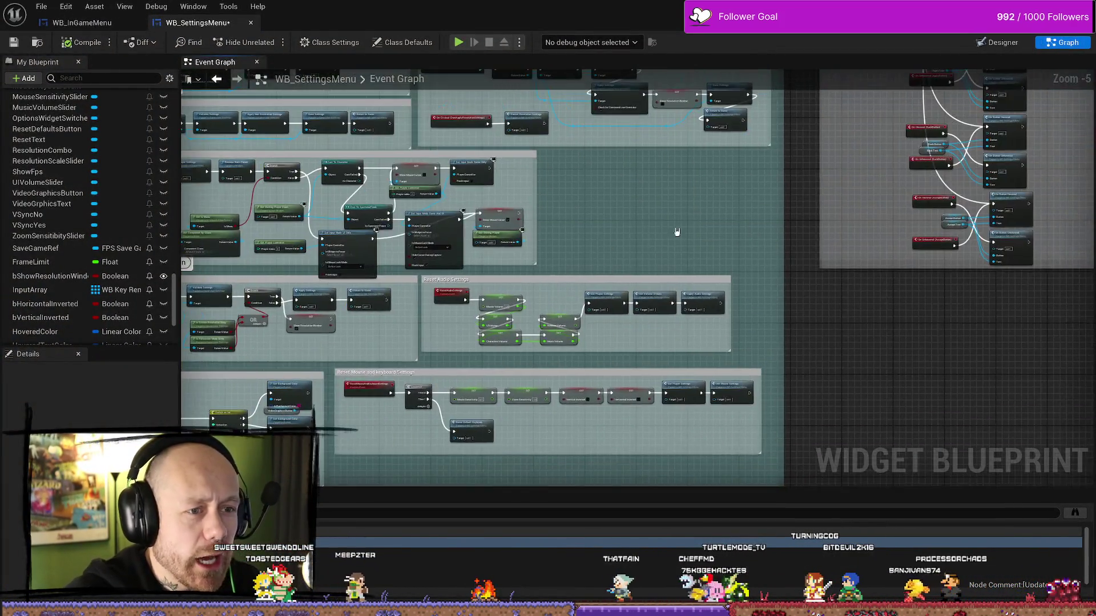
scroll(679, 335, "down", 2)
left_click_drag(678, 335, 641, 326)
scroll(845, 195, "up", 3)
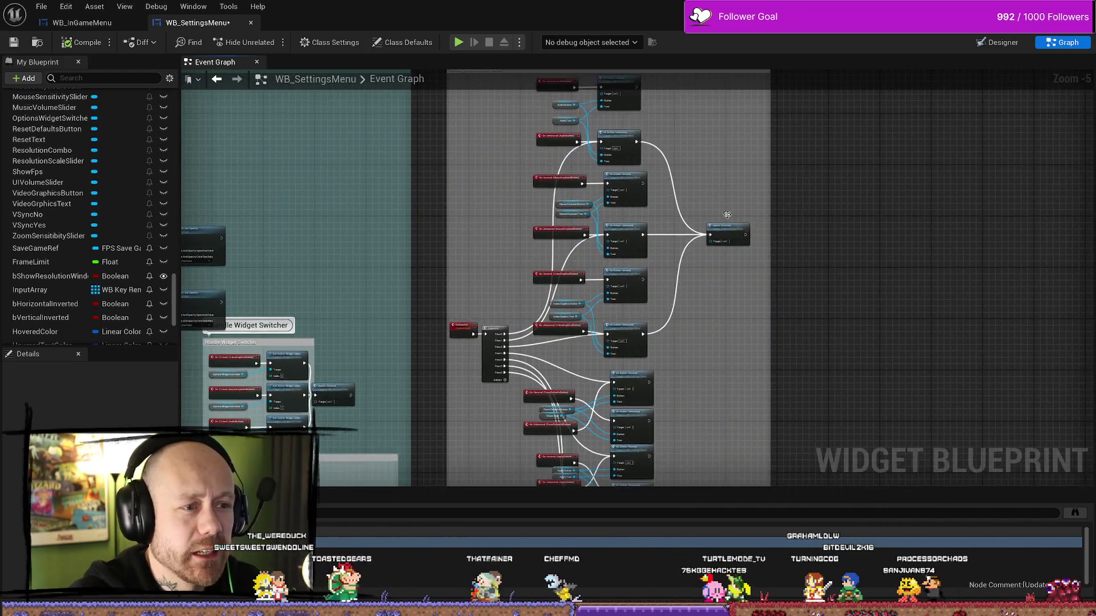
scroll(844, 195, "up", 3)
left_click(711, 259)
Delete the Update Selected call wired to the hover events and switch to the level editor
mouse_move(681, 226)
left_mouse_down()
mouse_move(748, 186)
mouse_move(753, 245)
left_mouse_up()
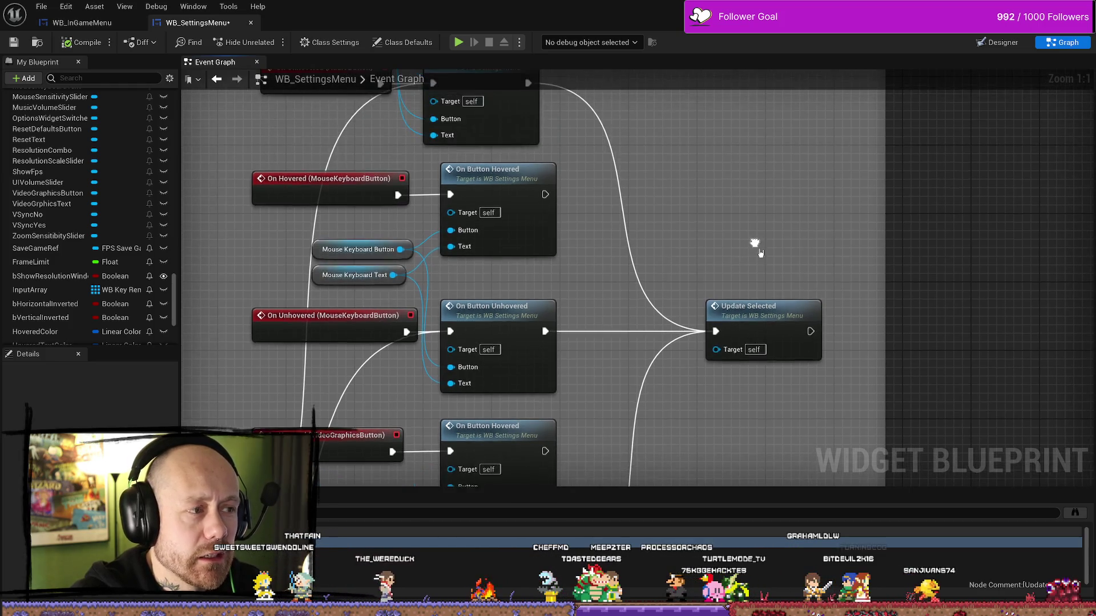
left_click(762, 360)
key("Delete")
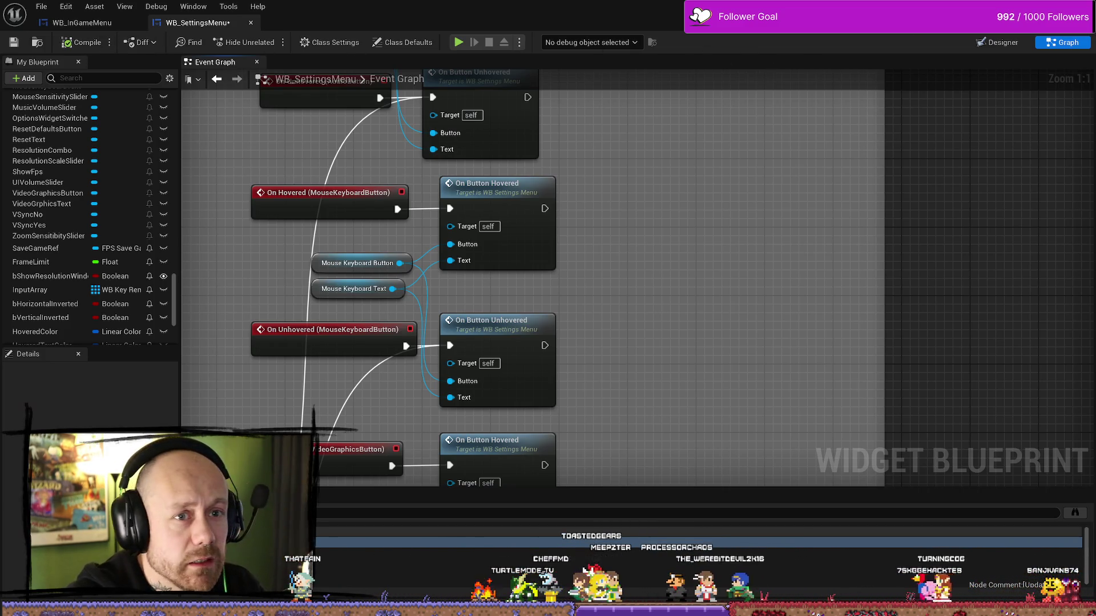
key("alt+Tab")
Play the map and open Settings from the pause menu
key("alt+p")
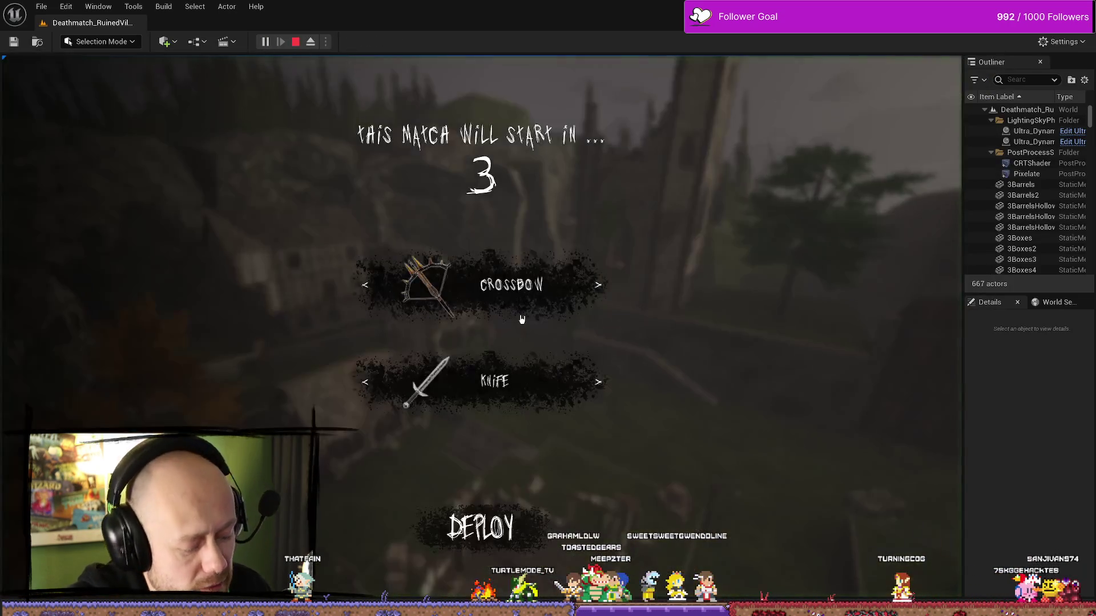
key("Escape")
left_click(219, 196)
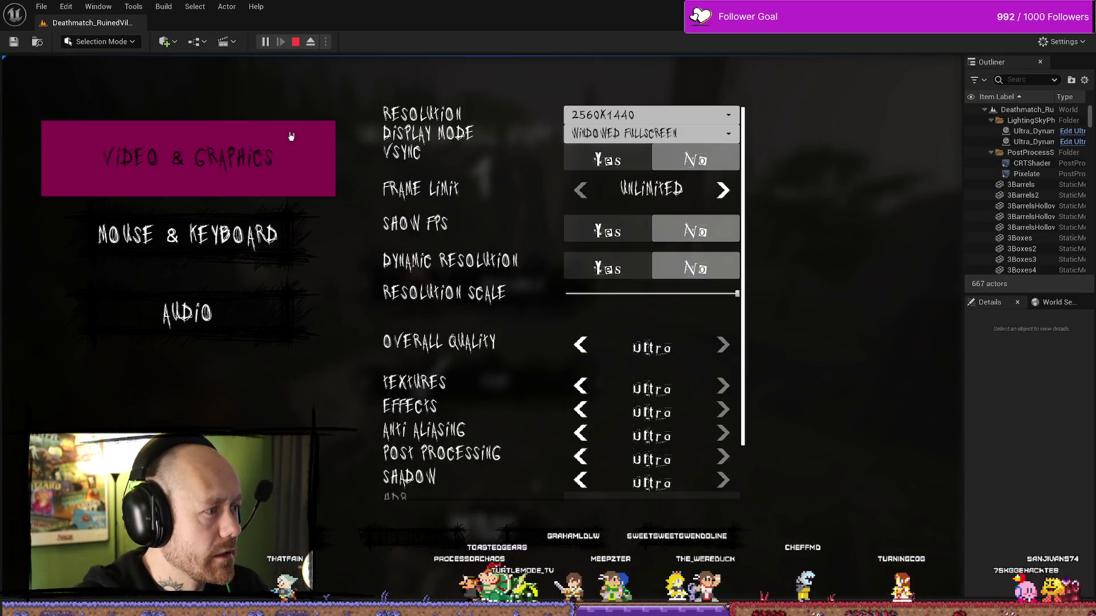
Switch between Mouse & Keyboard, Video & Graphics and Audio pages, then stop the play session
left_click(274, 237)
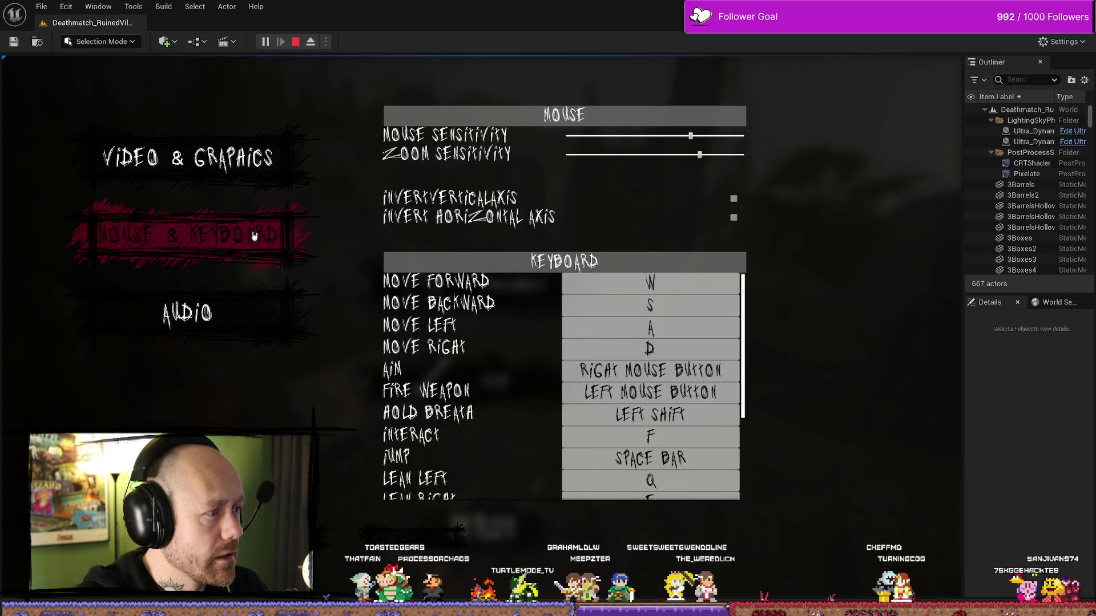
left_click(263, 151)
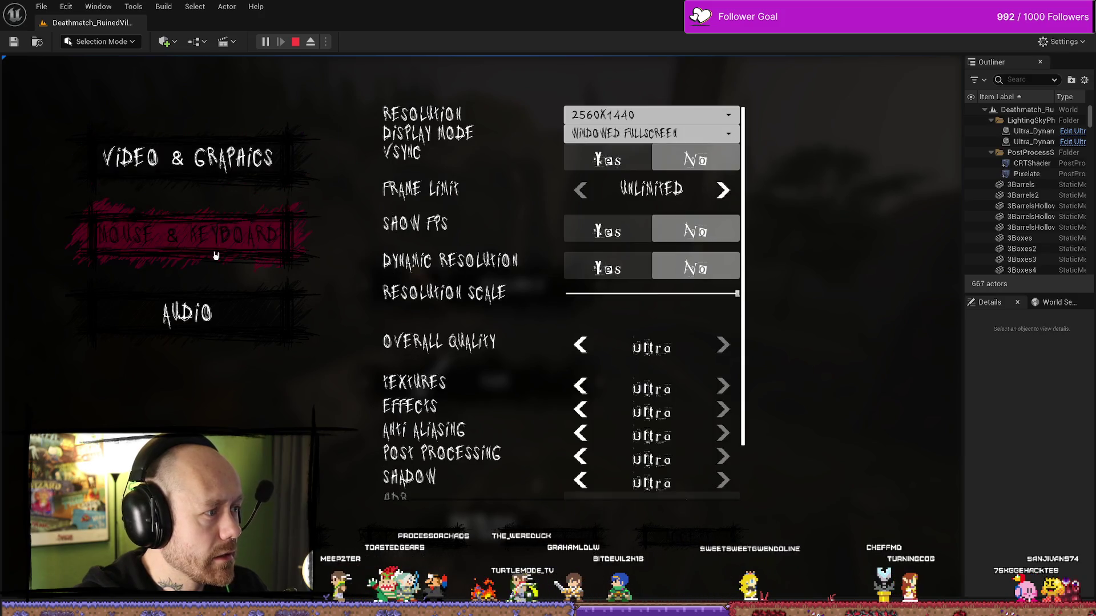
left_click(244, 318)
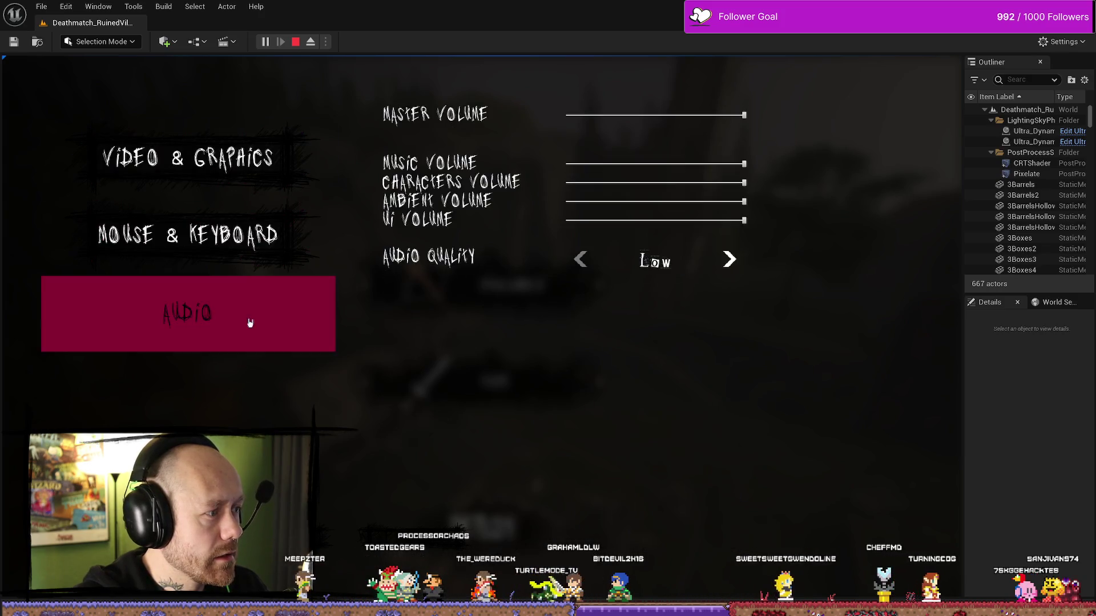
left_click(218, 143)
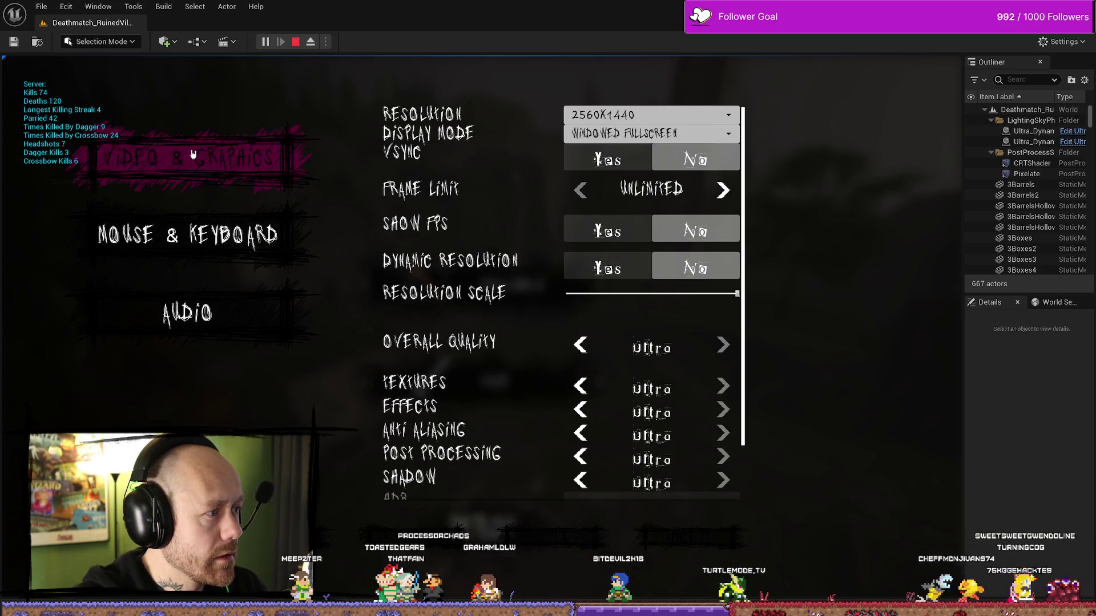
left_click(295, 41)
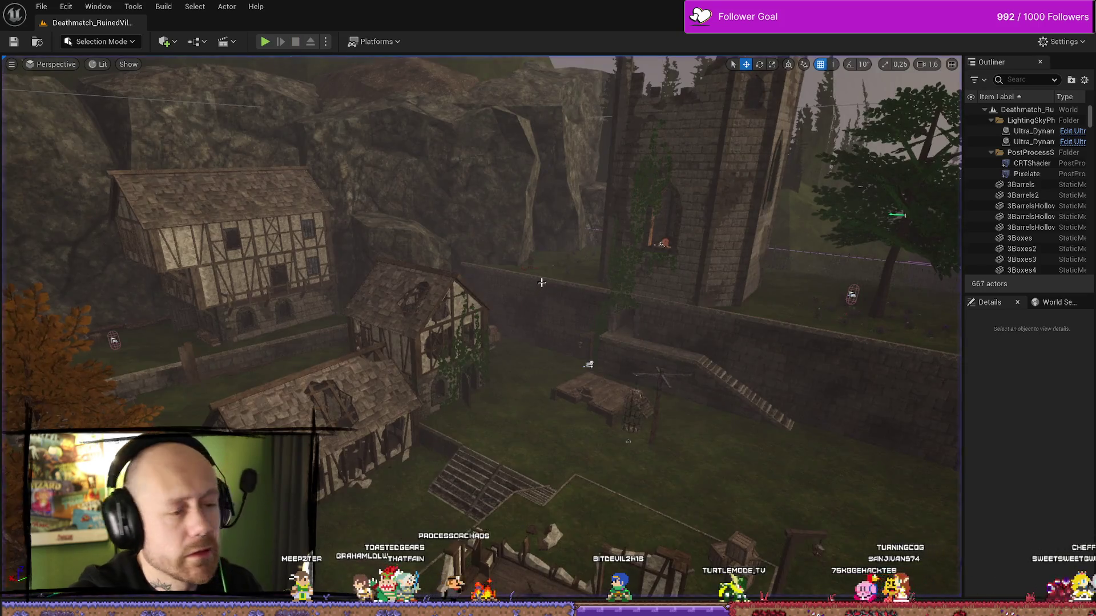
Show the Content Drawer, then return to the WB_SettingsMenu event graph at the hover events
key("ctrl+space")
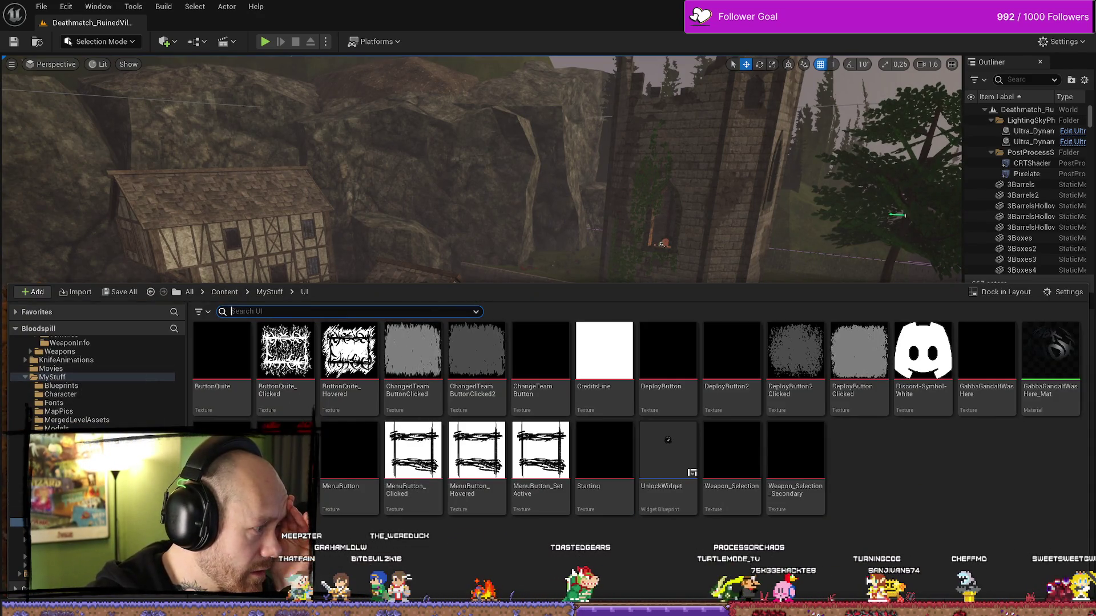
key("alt+Tab")
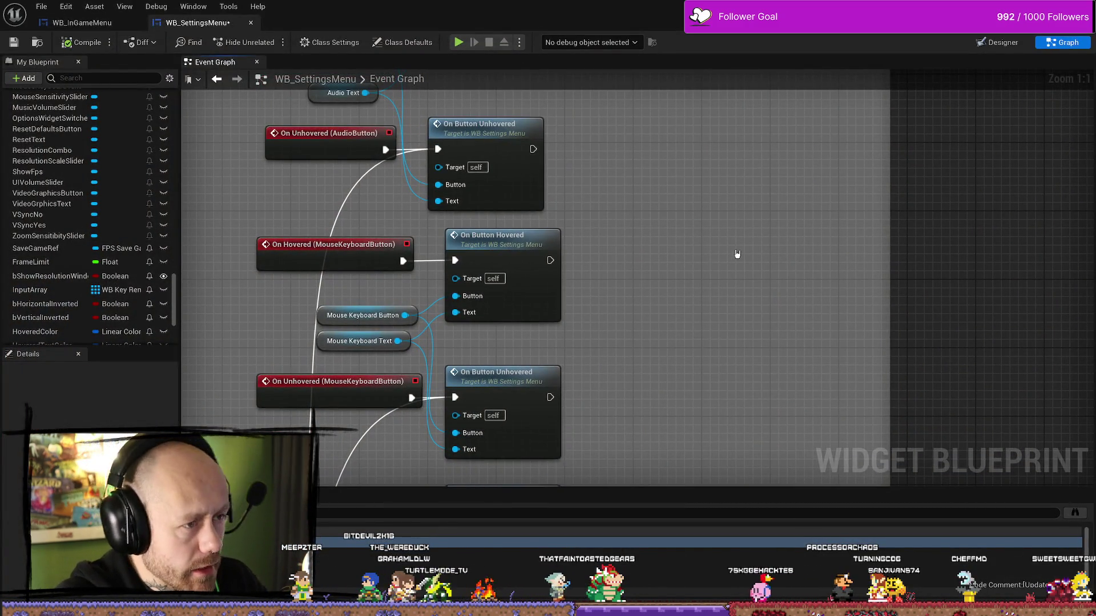
Undo to restore the deleted call node and return the view to the Update Selected custom event
key("ctrl+z")
scroll(728, 253, "down", 1)
scroll(749, 215, "down", 2)
scroll(749, 298, "down", 1)
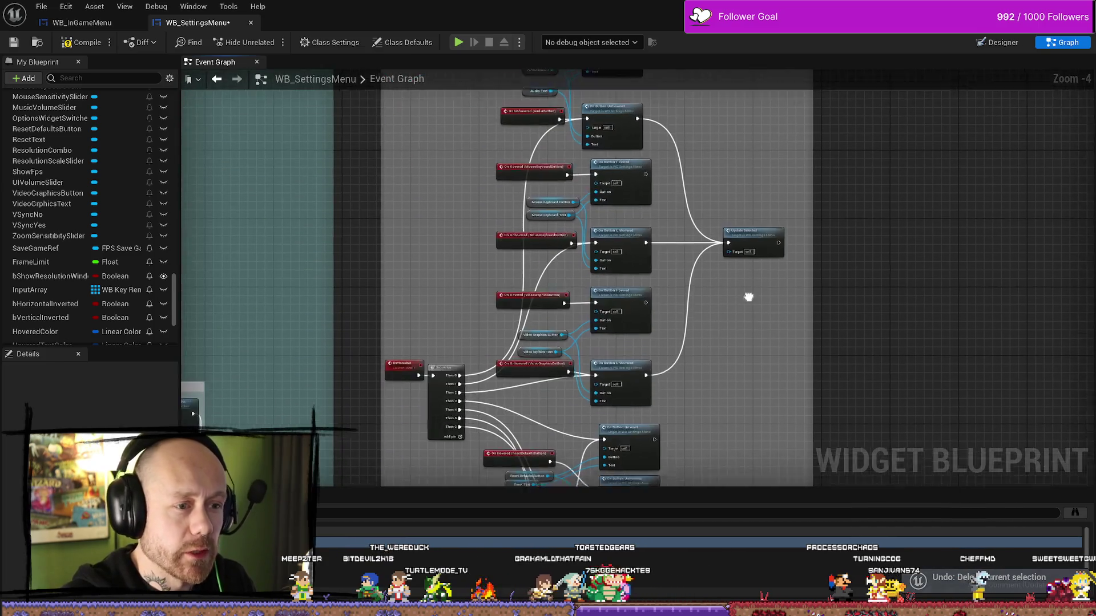
mouse_move(748, 297)
left_mouse_down()
mouse_move(403, 257)
mouse_move(588, 252)
mouse_move(763, 183)
left_mouse_up()
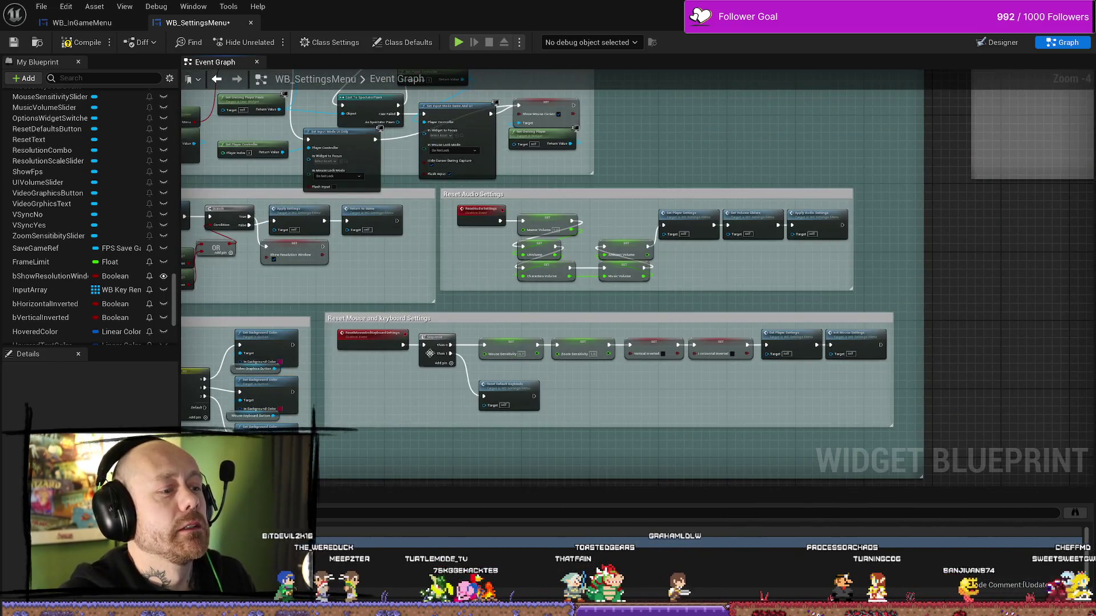
scroll(654, 240, "down", 3)
scroll(697, 252, "down", 1)
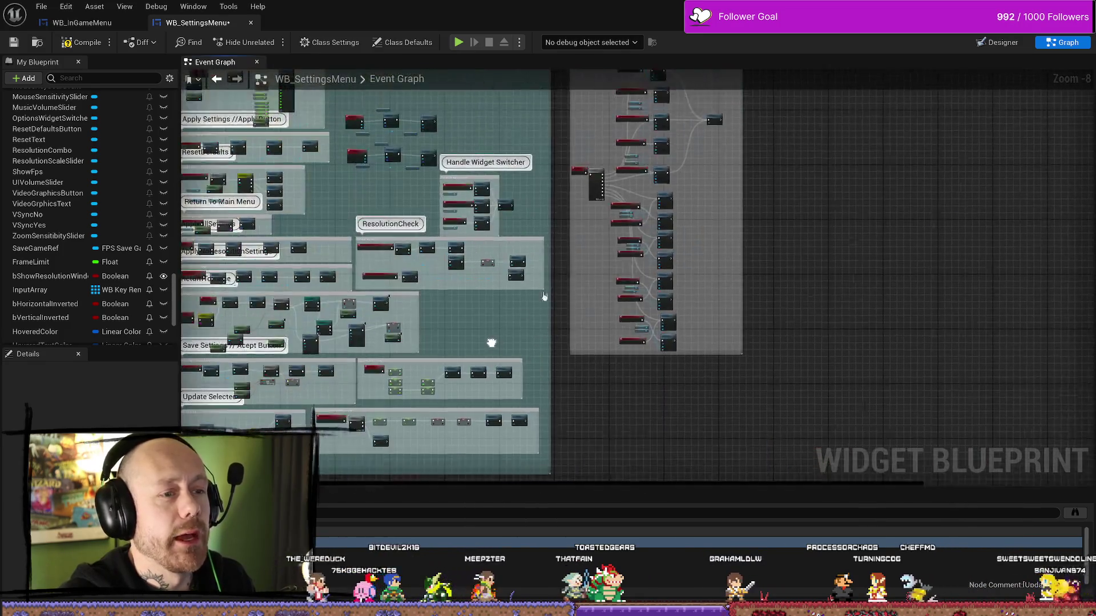
scroll(445, 362, "up", 2)
scroll(673, 220, "up", 4)
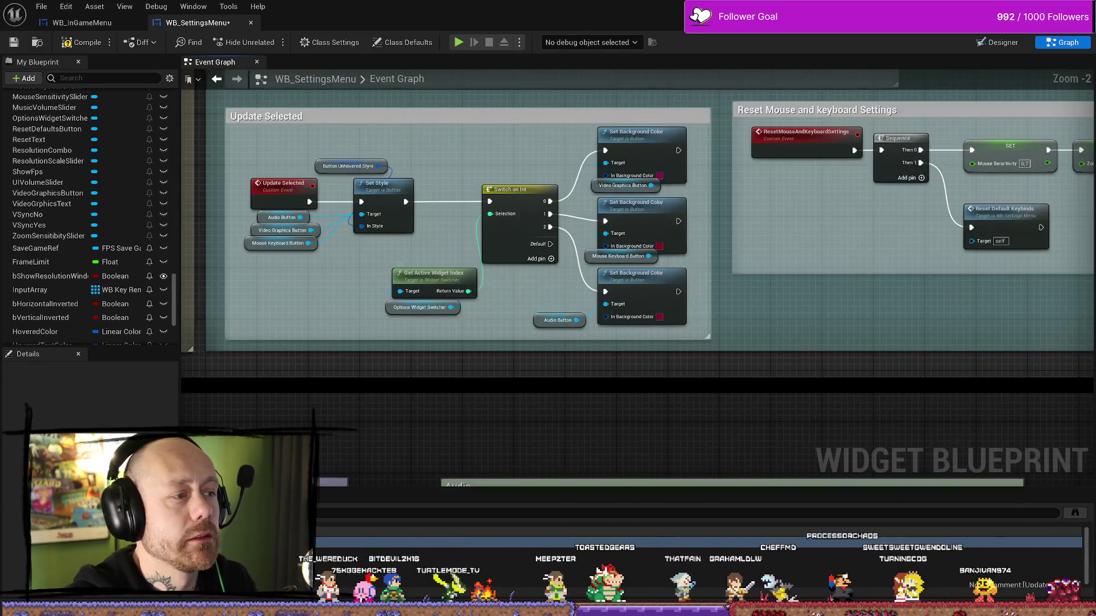
left_click_drag(323, 200, 394, 274)
scroll(395, 274, "up", 2)
left_click(374, 261)
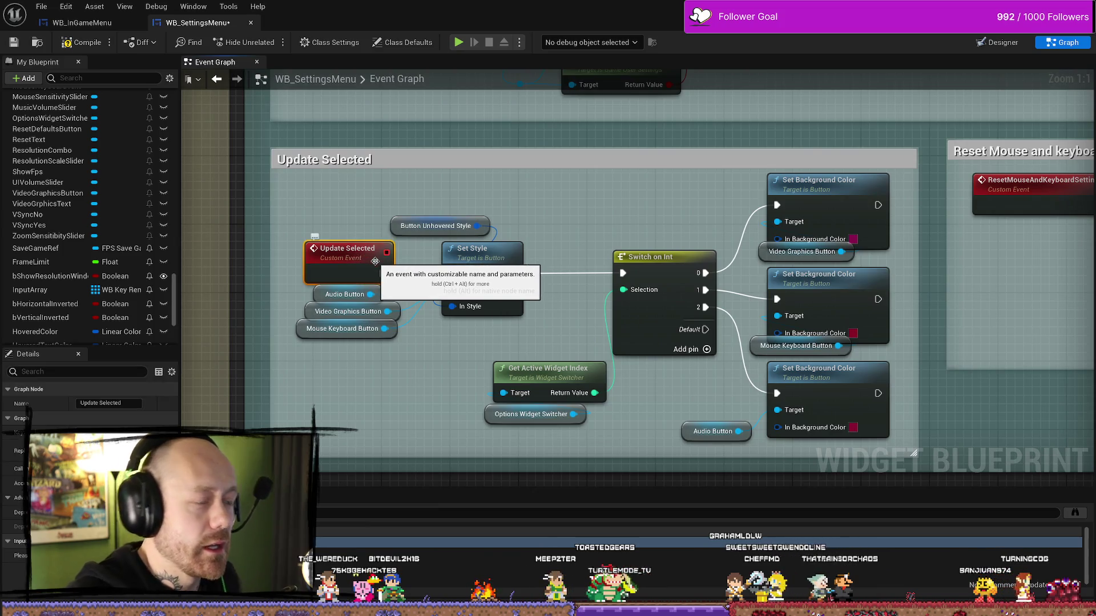
right_click(373, 264)
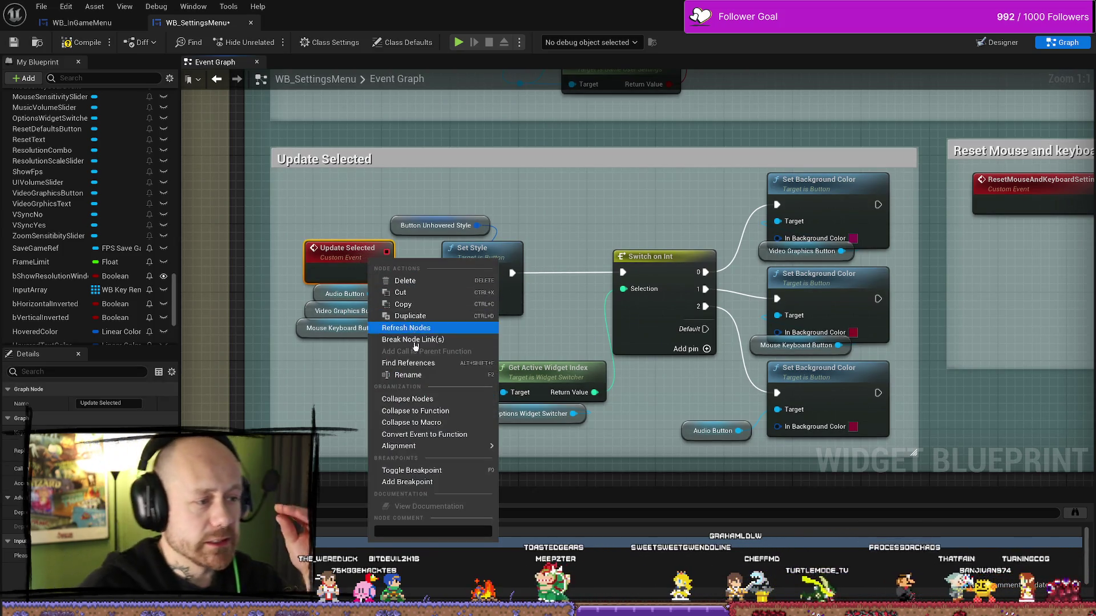
key("Escape")
left_click_drag(411, 360, 698, 376)
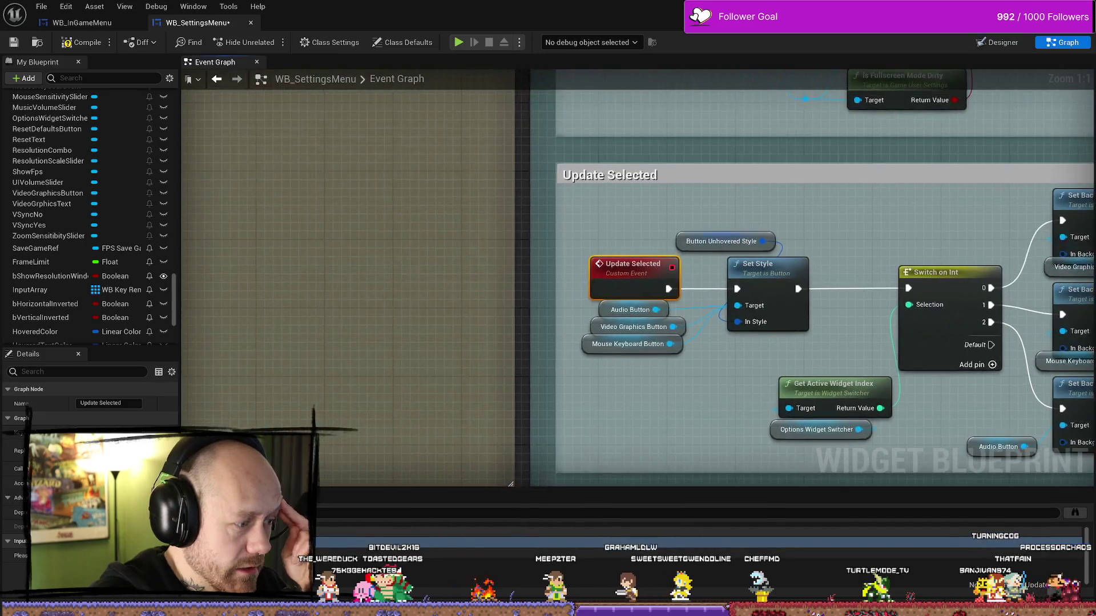
left_click(354, 510)
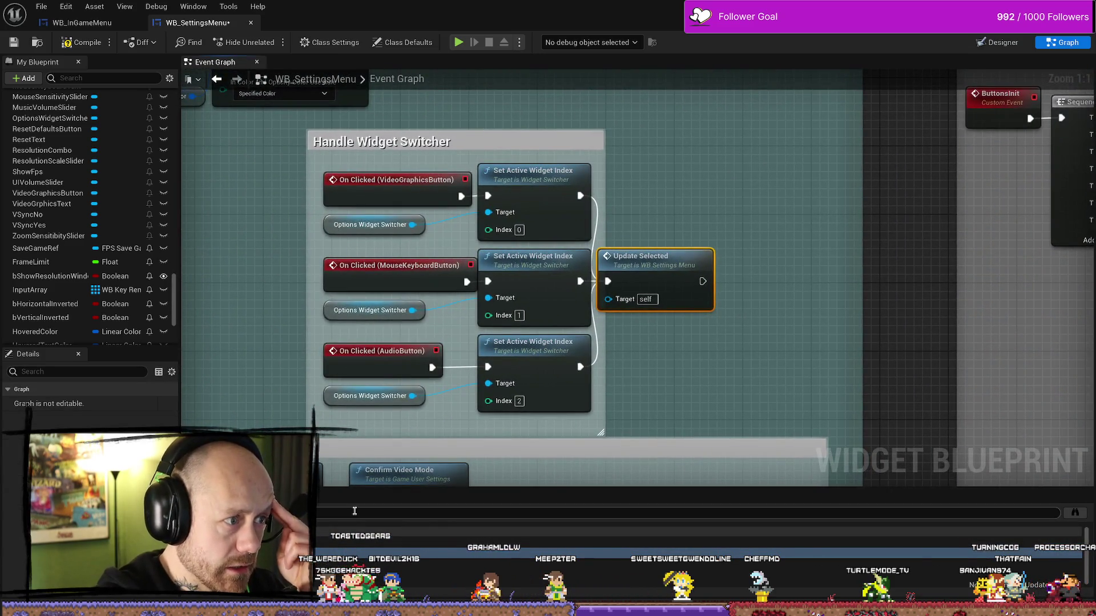
left_click_drag(684, 263, 692, 263)
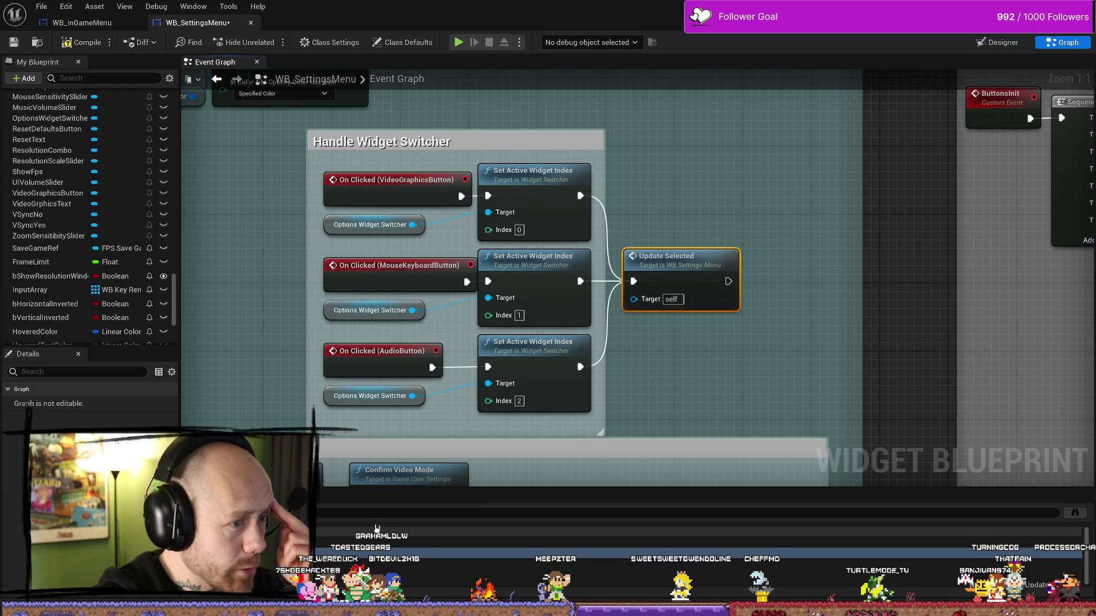
left_click(354, 523)
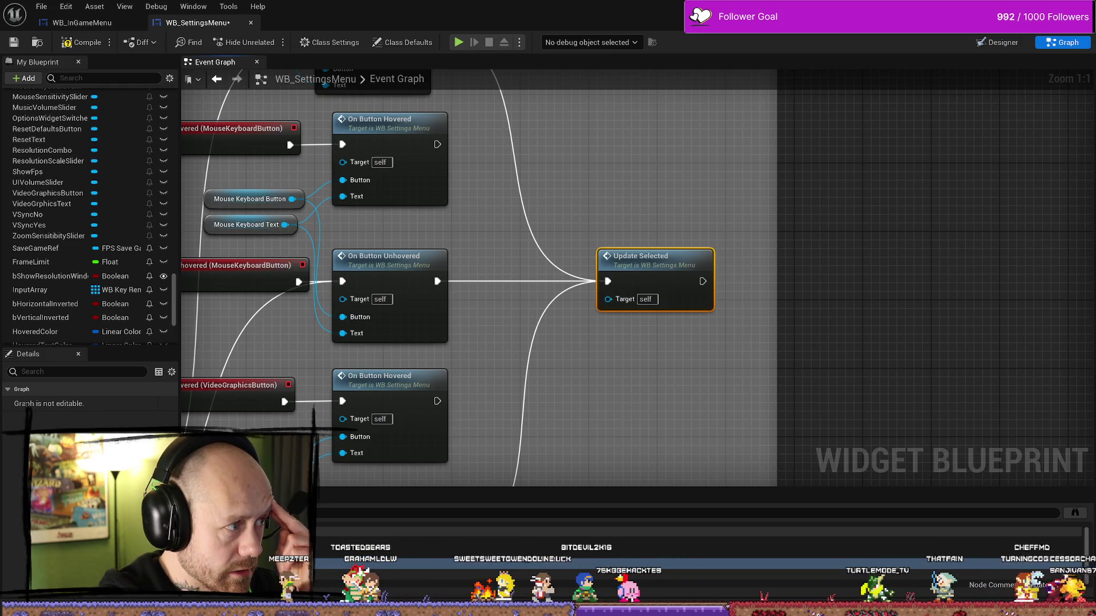
left_click(354, 536)
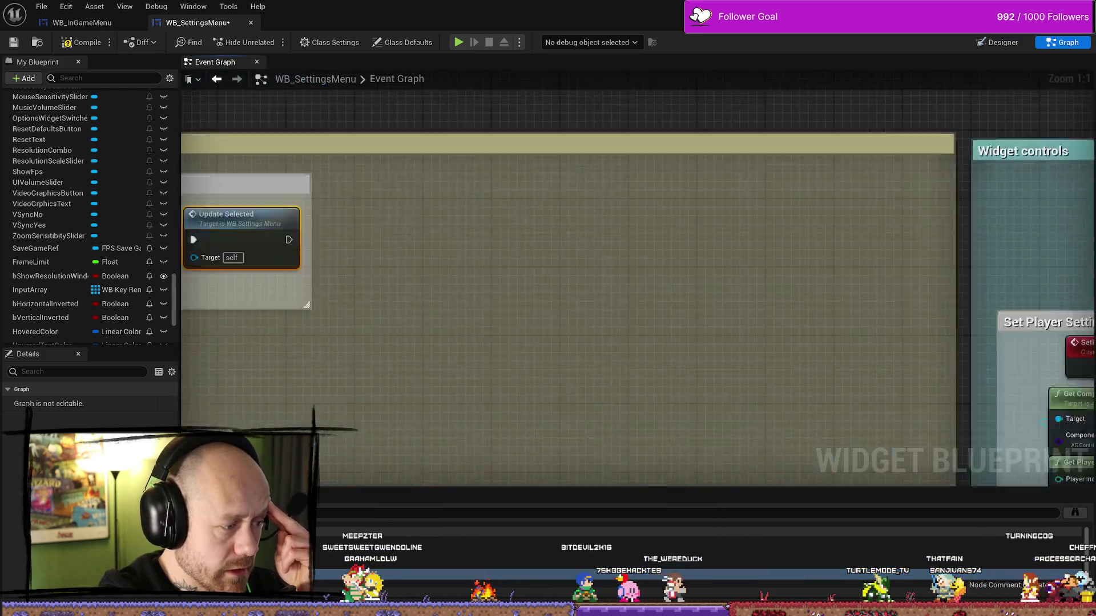
left_click_drag(696, 383, 905, 350)
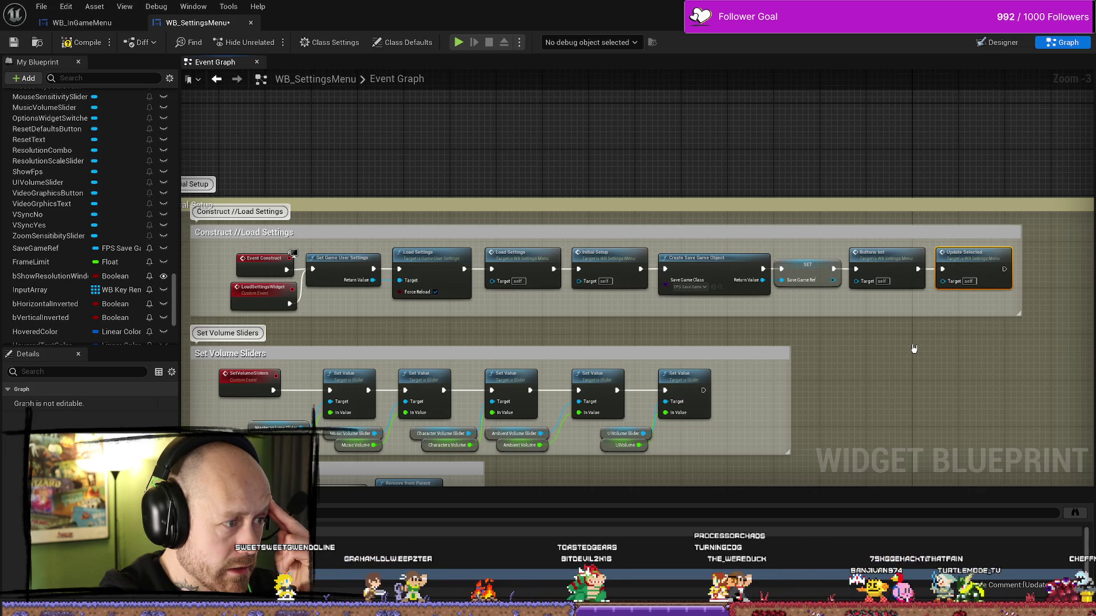
mouse_move(932, 341)
left_mouse_down()
mouse_move(827, 317)
mouse_move(639, 312)
left_mouse_up()
scroll(827, 318, "up", 3)
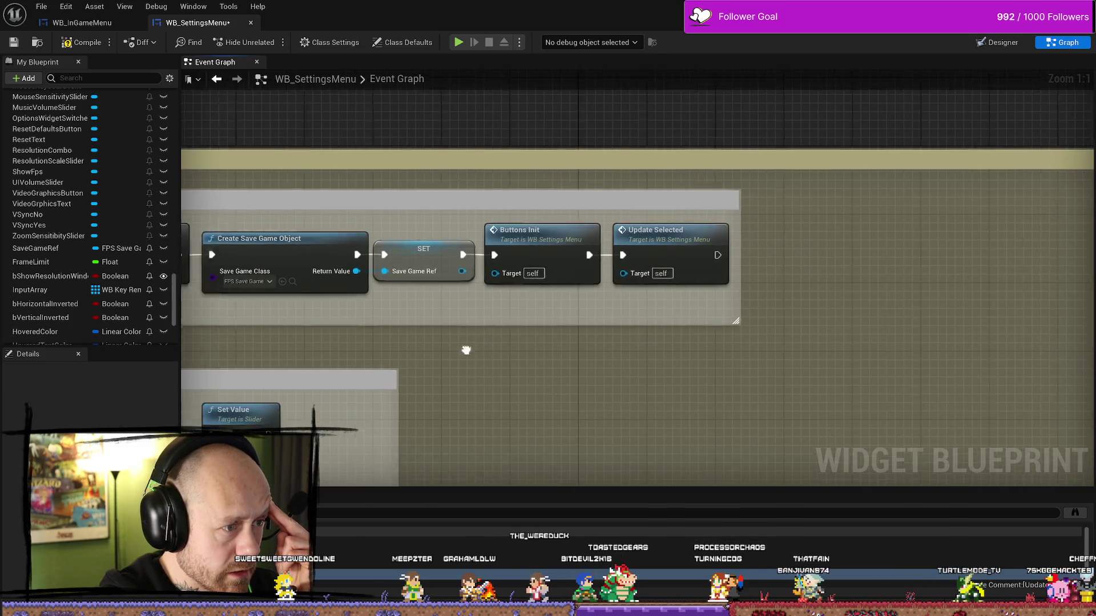
scroll(761, 325, "down", 3)
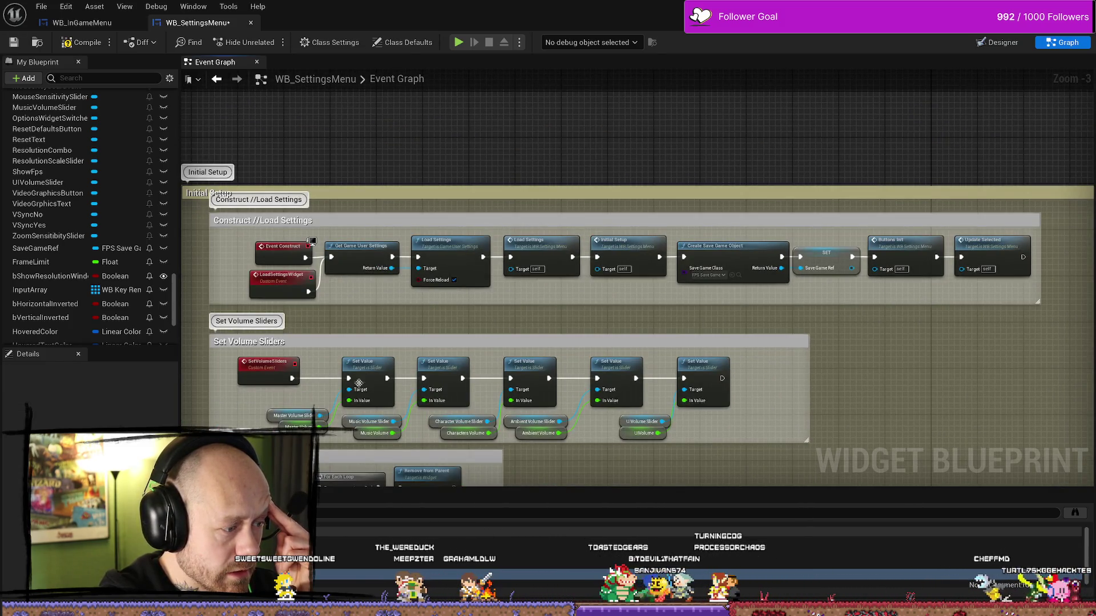
key("1")
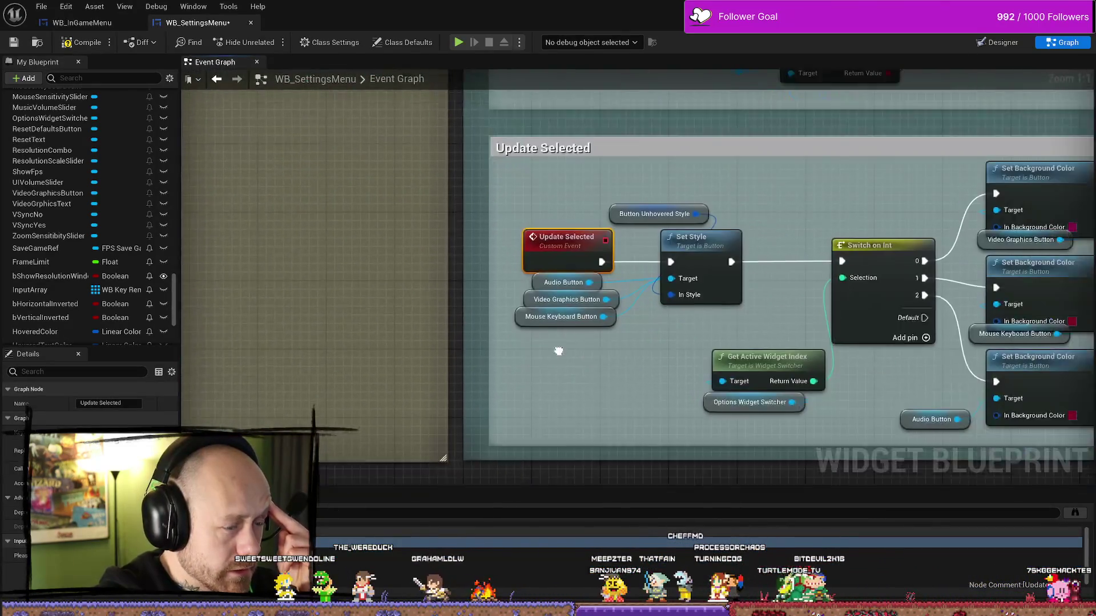
Move the Audio, Video Graphics and Mouse Keyboard button references lower and nudge Button Unhovered Style up-right
left_click(466, 311)
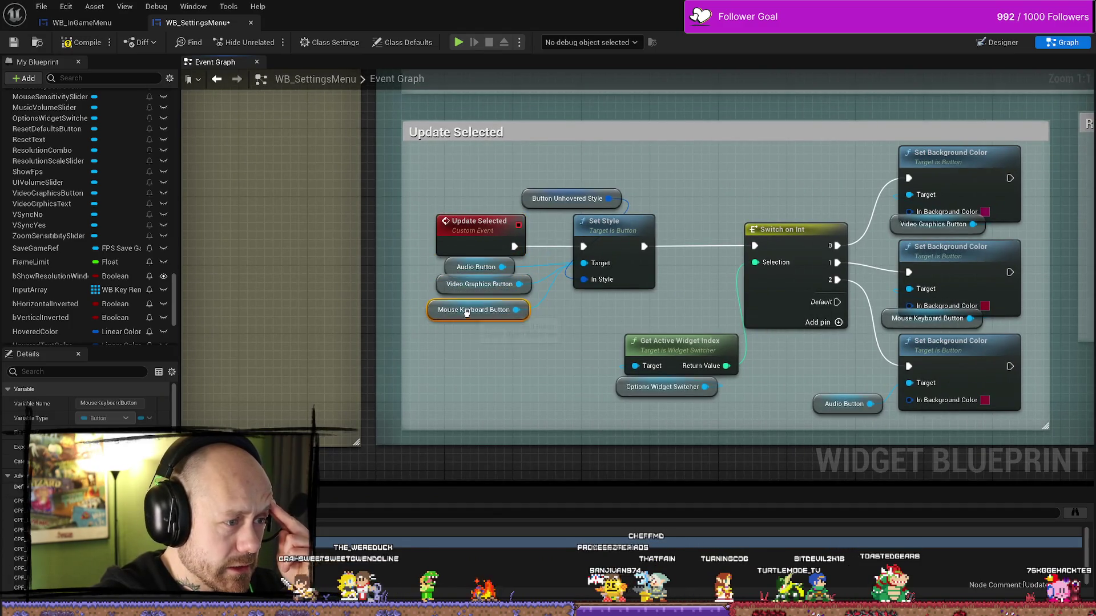
left_click_drag(419, 325, 539, 257)
left_click_drag(459, 268, 458, 294)
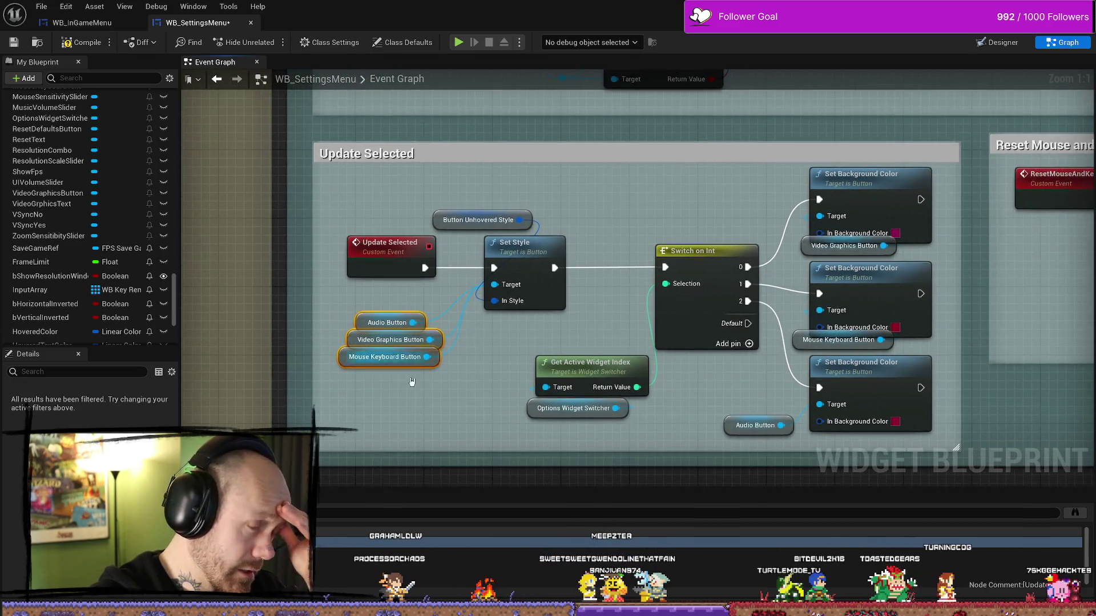
left_click_drag(397, 310, 414, 284)
left_click(448, 391)
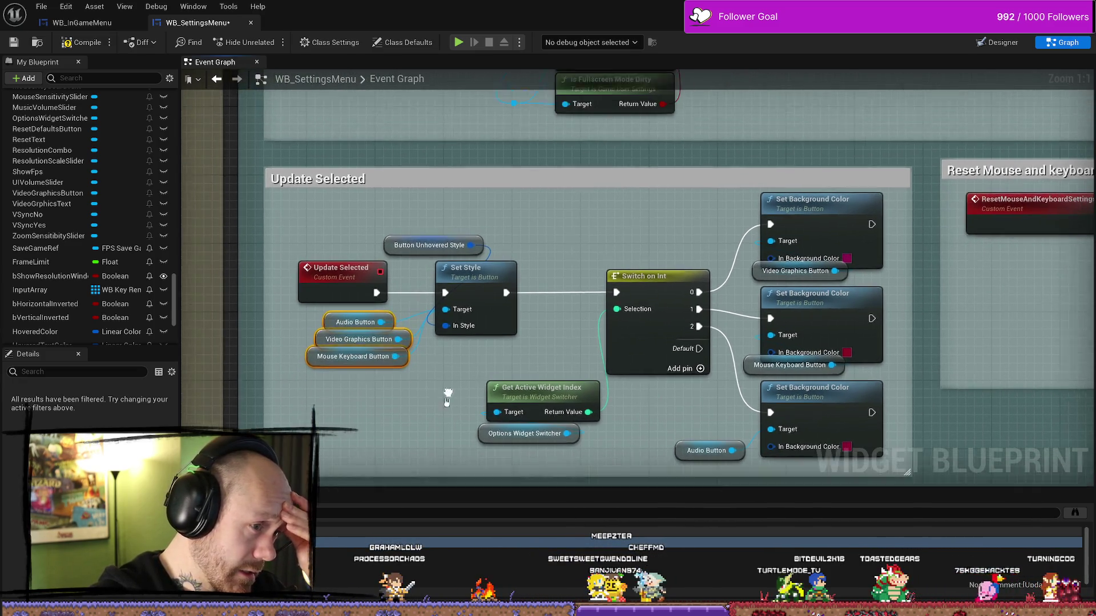
mouse_move(398, 240)
left_mouse_down()
mouse_move(407, 224)
mouse_move(367, 239)
left_mouse_up()
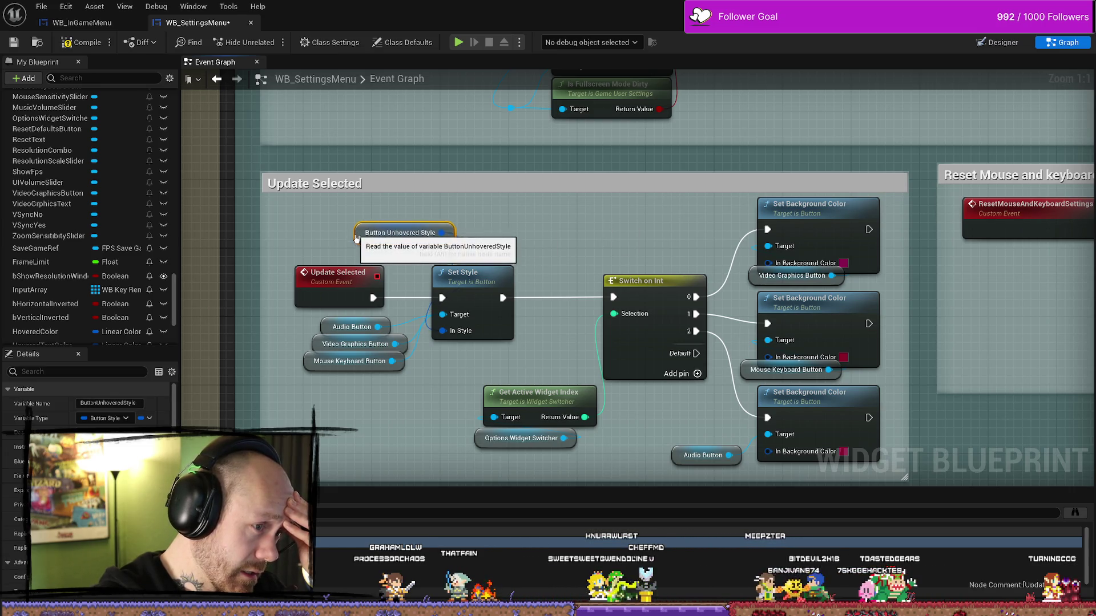
left_click(567, 228)
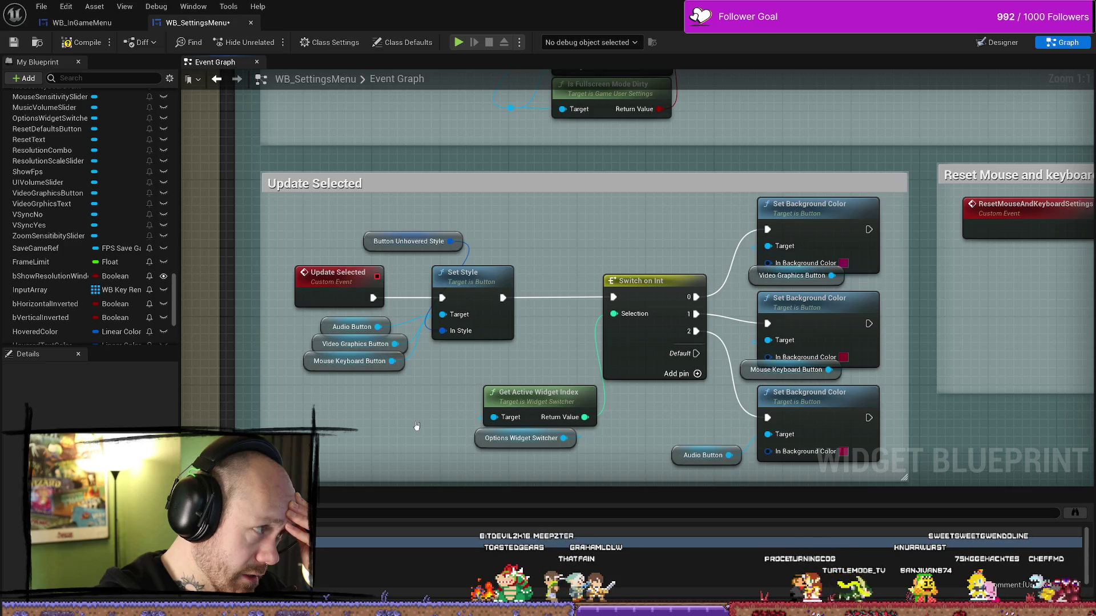
scroll(575, 297, "down", 3)
scroll(869, 252, "down", 2)
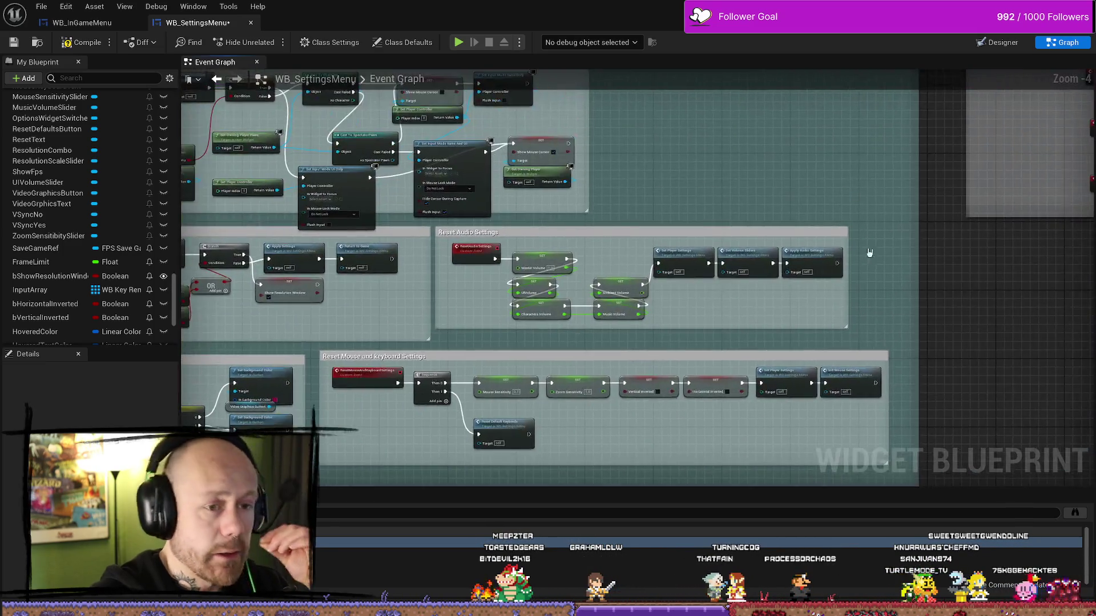
scroll(588, 314, "down", 3)
scroll(763, 197, "up", 2)
scroll(868, 262, "up", 4)
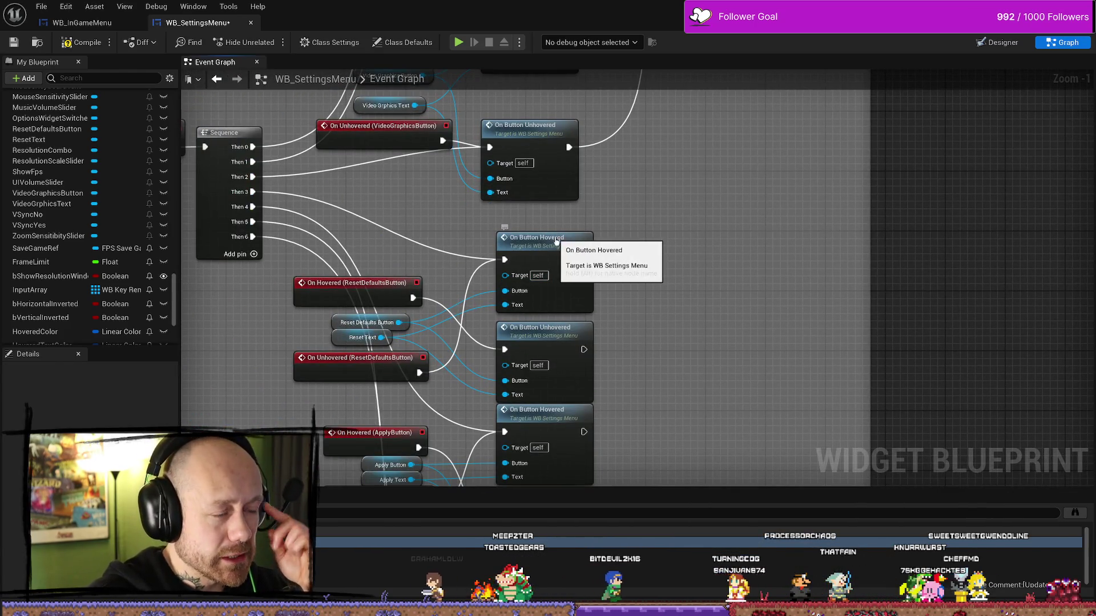
left_click(556, 239)
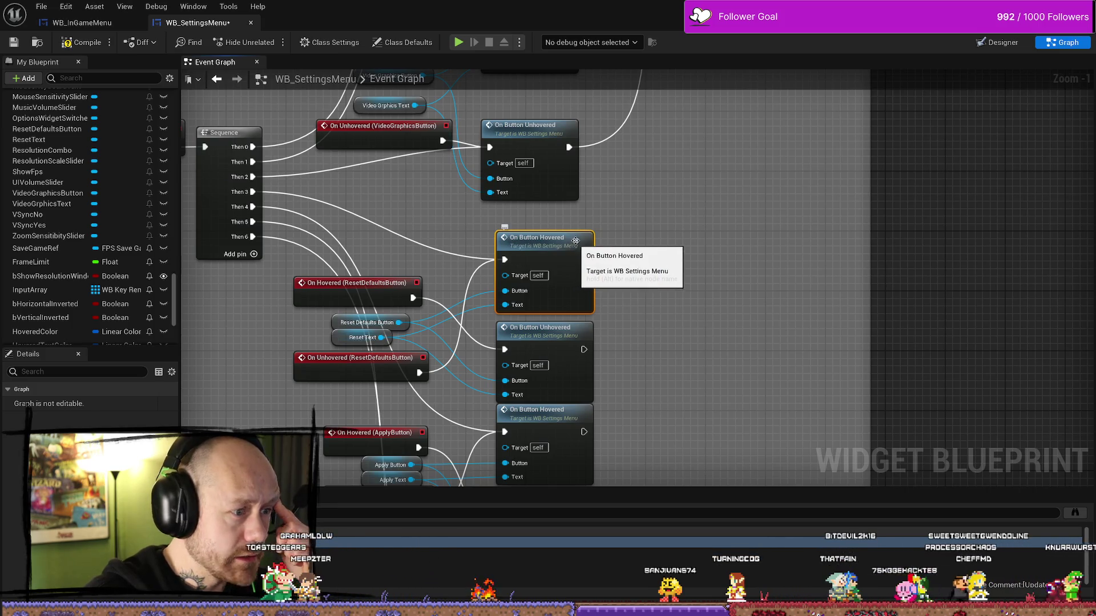
mouse_move(696, 233)
left_mouse_down()
mouse_move(681, 350)
mouse_move(619, 320)
left_mouse_up()
left_click_drag(522, 303, 538, 270)
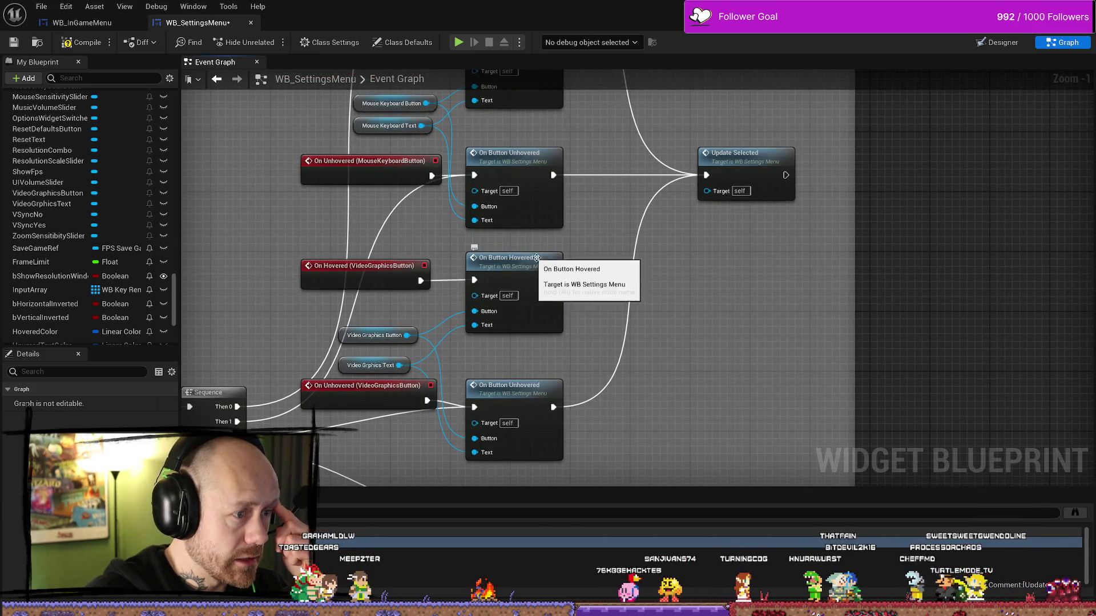
left_click(541, 259)
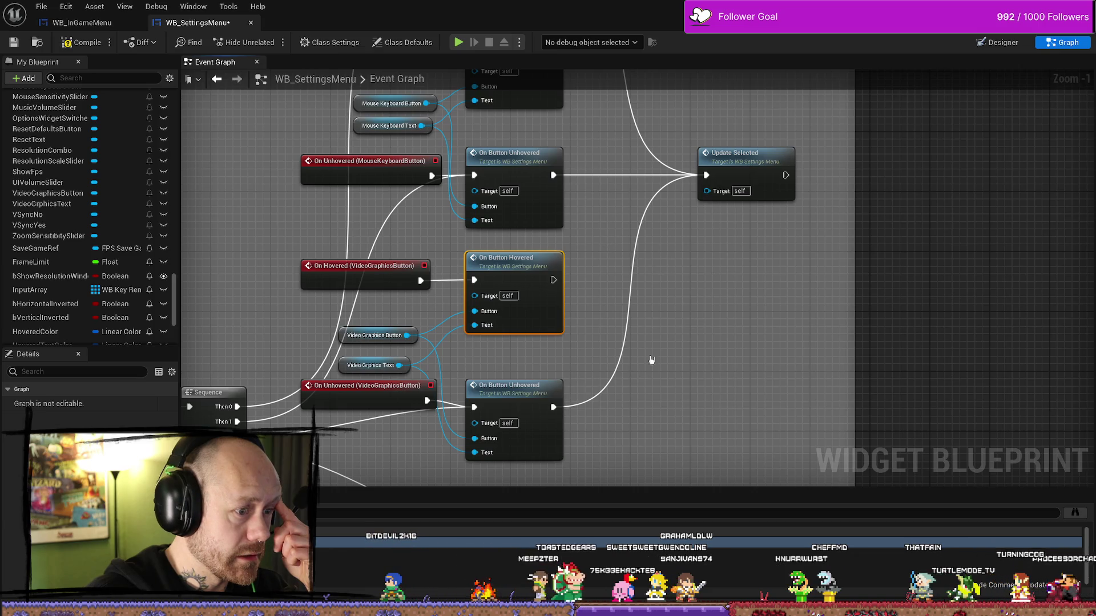
left_click(767, 173)
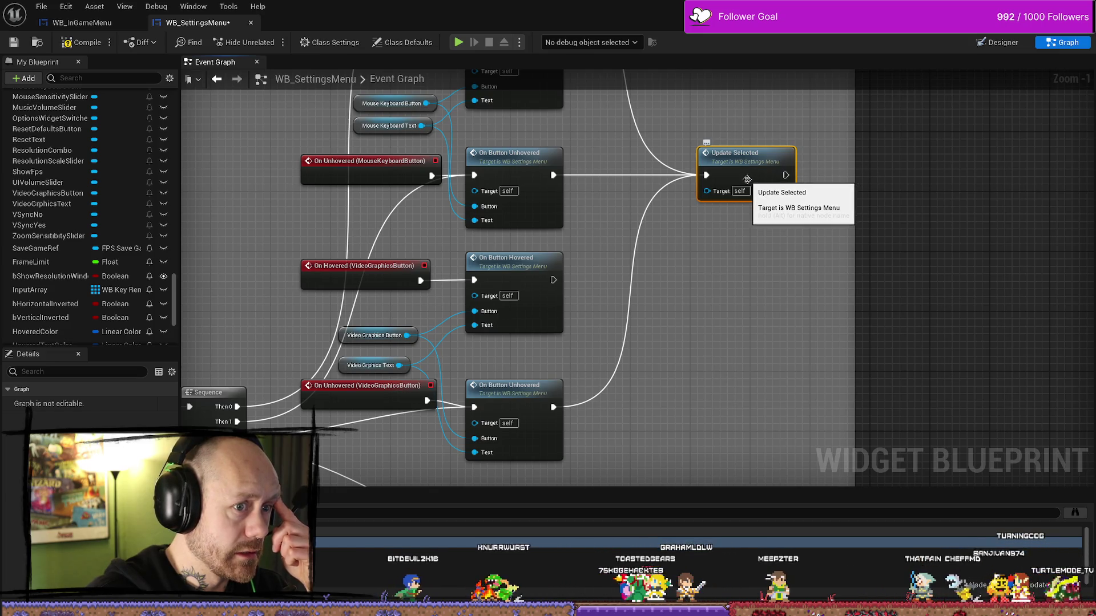
scroll(753, 275, "down", 2)
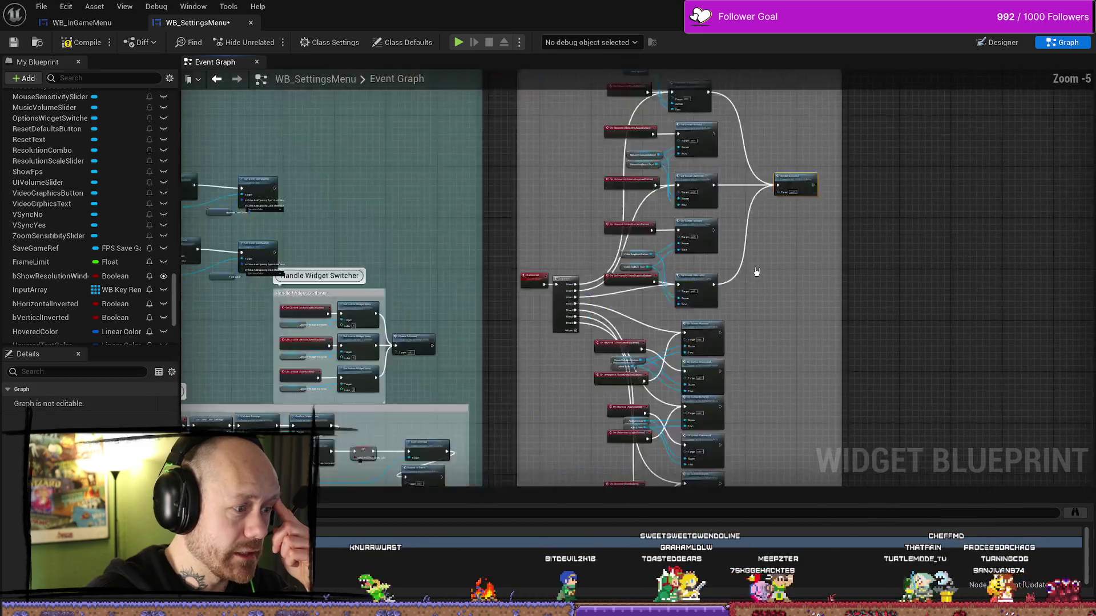
scroll(599, 343, "down", 1)
scroll(508, 404, "down", 2)
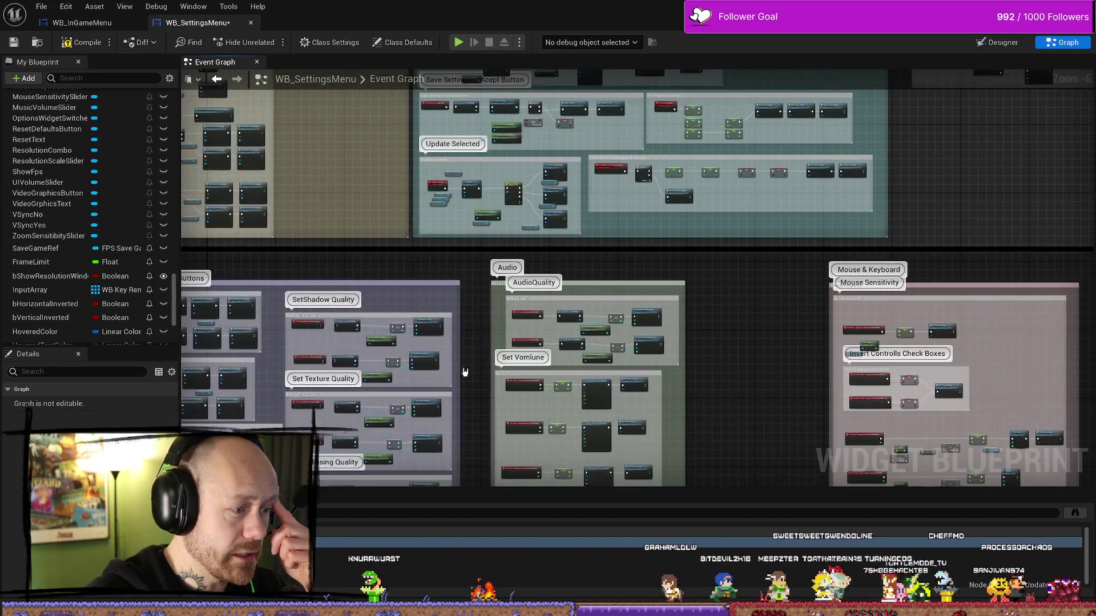
Shift the three button references right and reposition the Update Selected graph view
left_click_drag(504, 446, 698, 78)
scroll(507, 411, "down", 3)
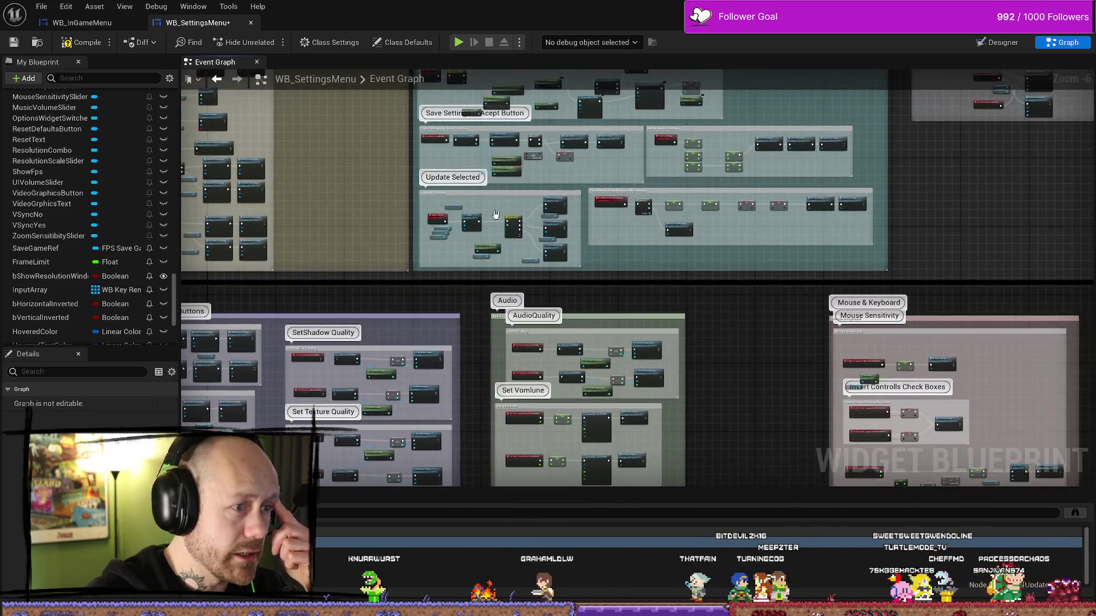
scroll(507, 411, "up", 8)
left_click_drag(519, 178, 434, 291)
left_click(398, 351)
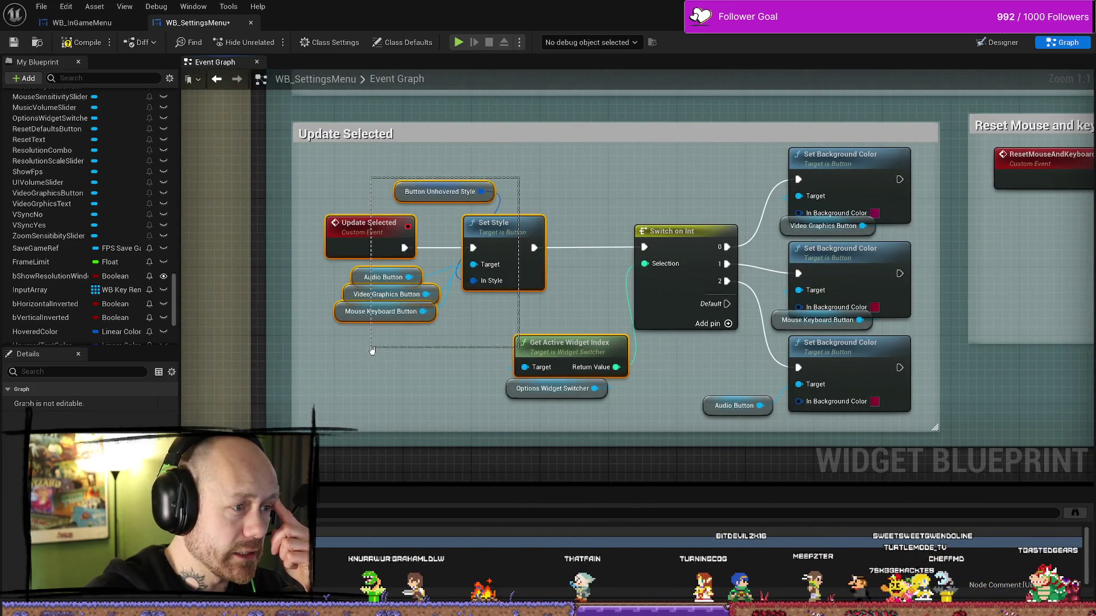
left_click_drag(366, 273, 394, 293)
left_click(431, 353)
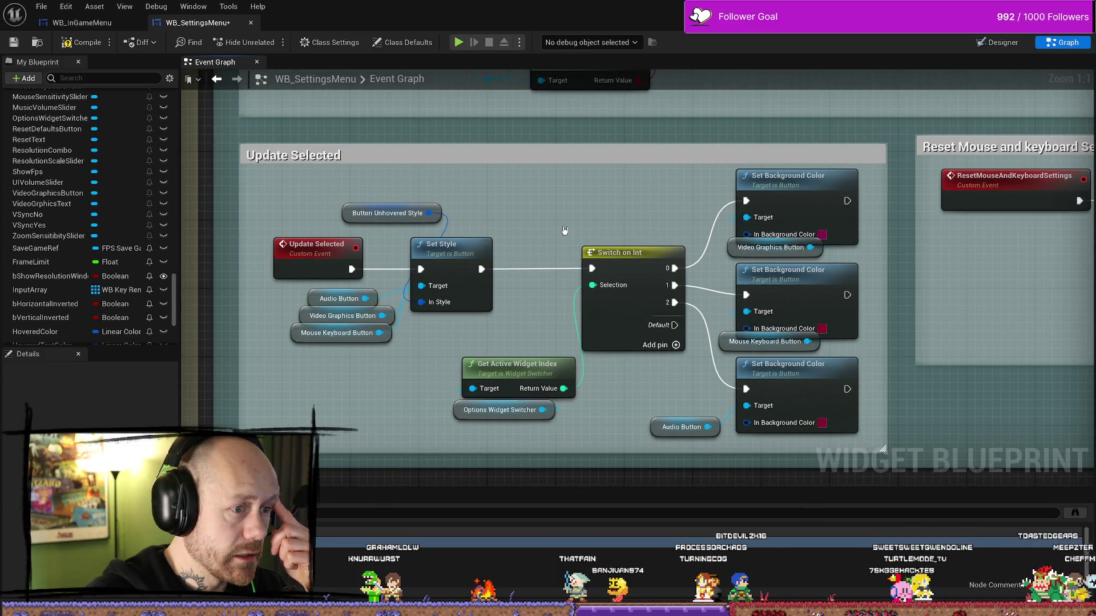
left_click_drag(604, 419, 537, 413)
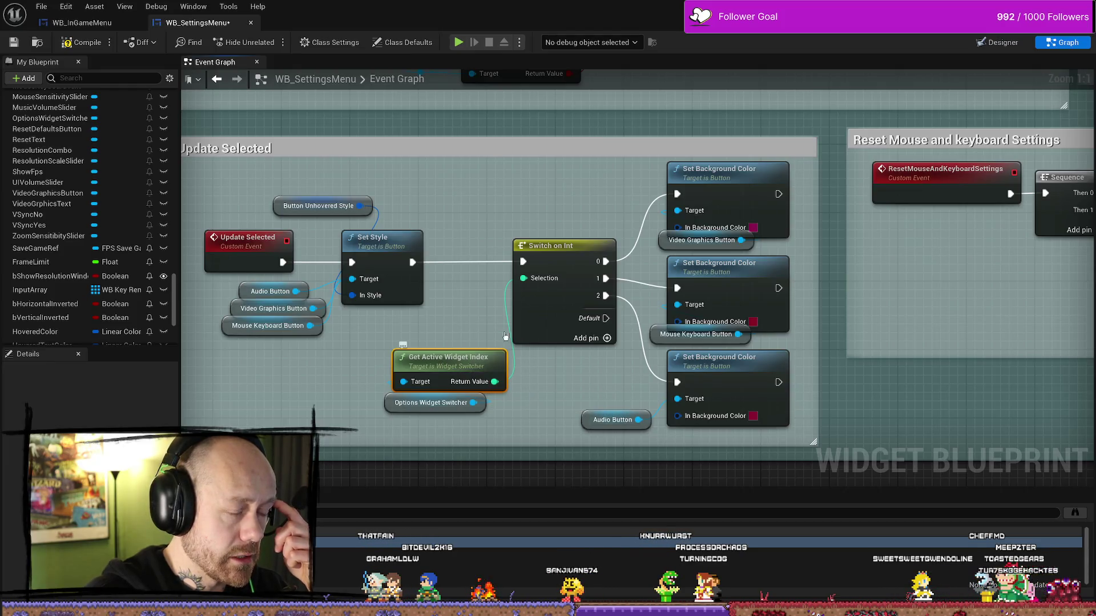
left_click_drag(581, 407, 505, 410)
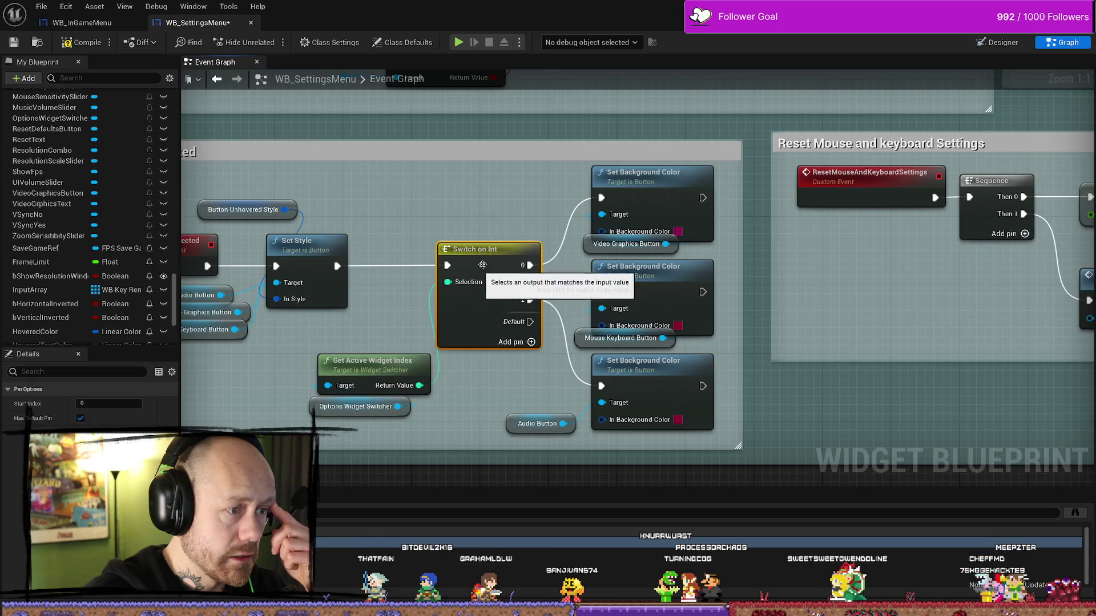
left_click(518, 225)
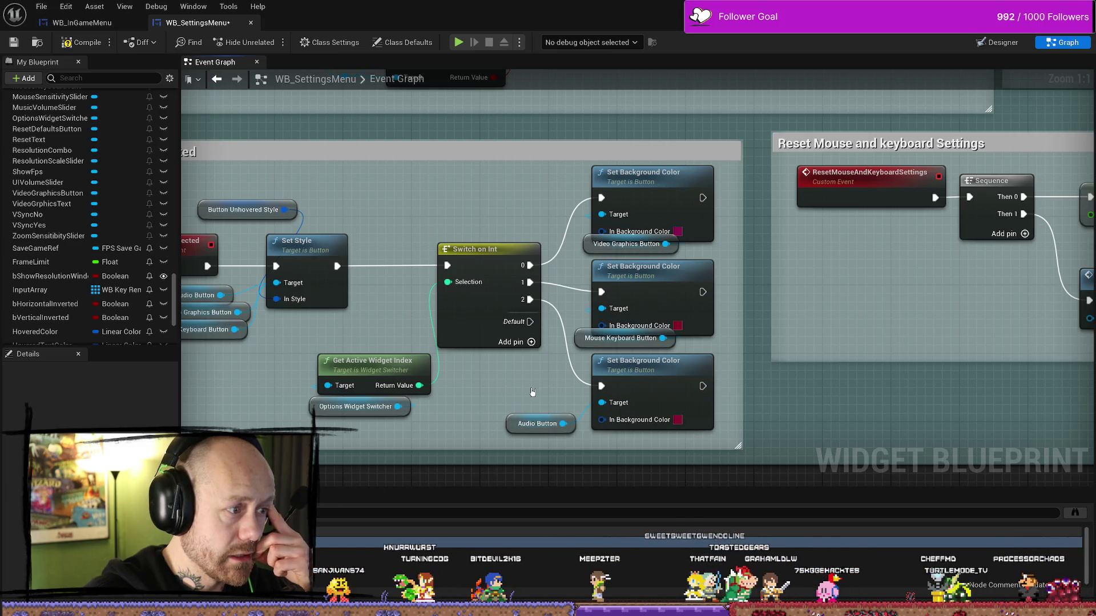
Delete the three Set Background Color nodes from the Update Selected logic
left_click(681, 372)
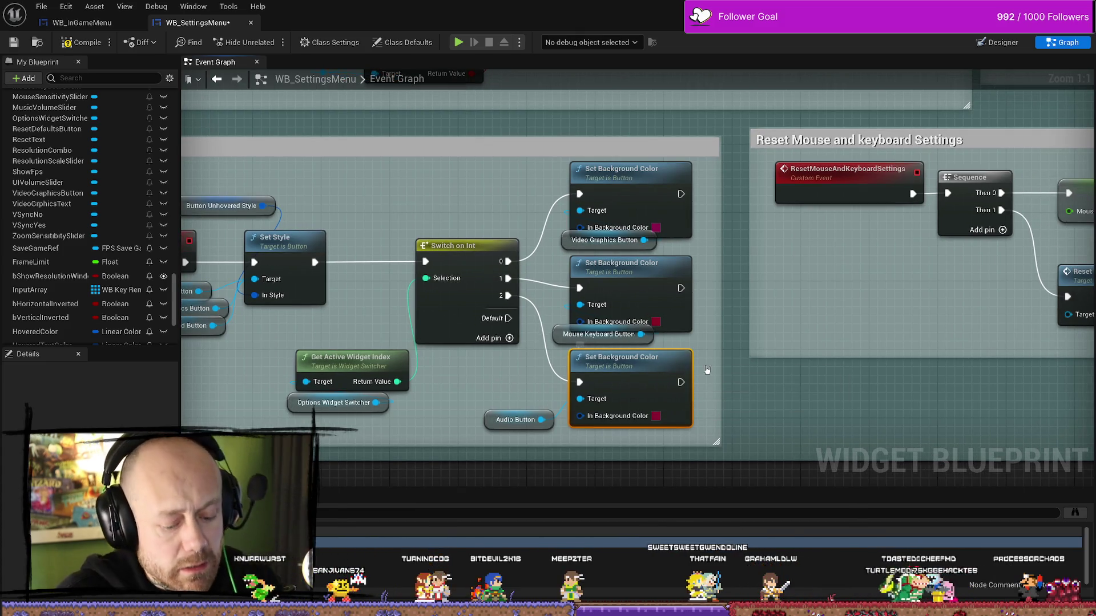
key("Delete")
left_click(621, 263)
key("Delete")
left_click(621, 169)
key("Delete")
left_click_drag(607, 298, 775, 292)
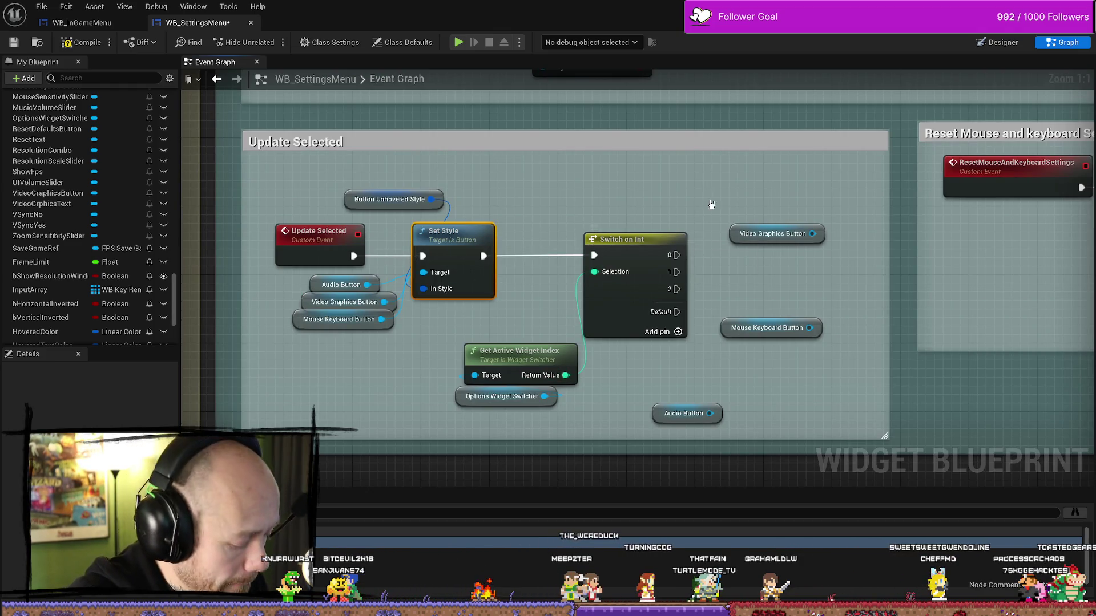
Paste three Set Style nodes and stack them beside the button references
key("ctrl+v")
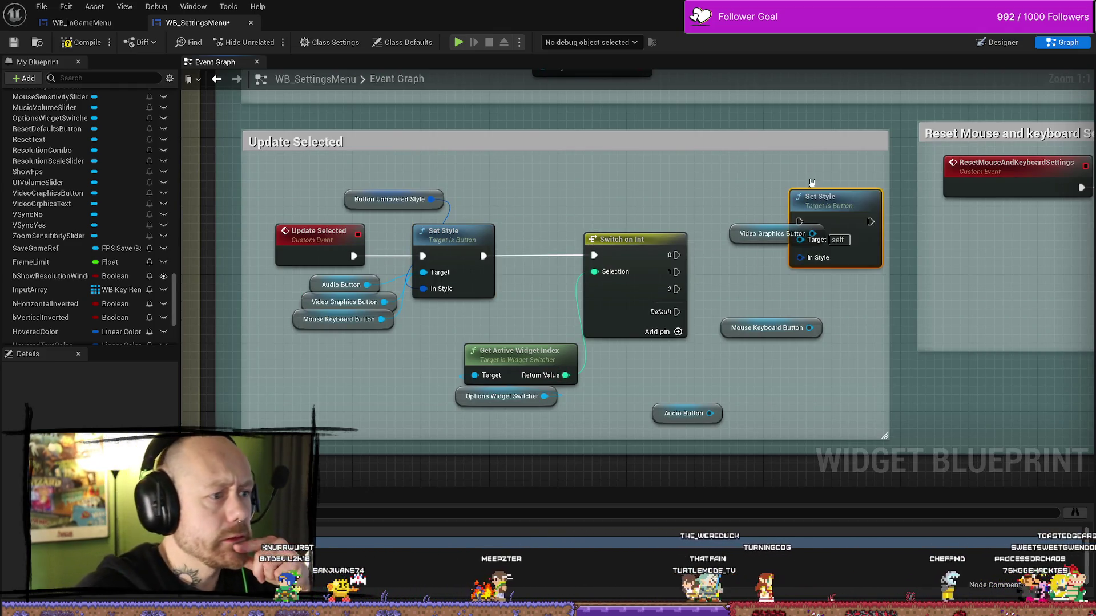
left_click_drag(751, 212, 776, 204)
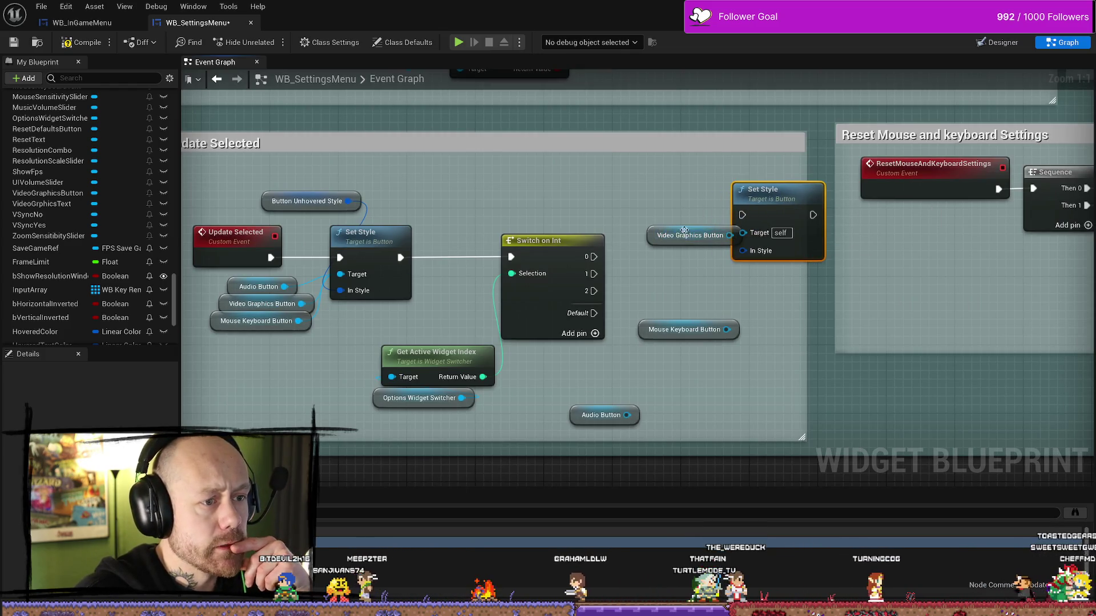
left_click_drag(658, 240, 632, 231)
left_click_drag(762, 190, 745, 173)
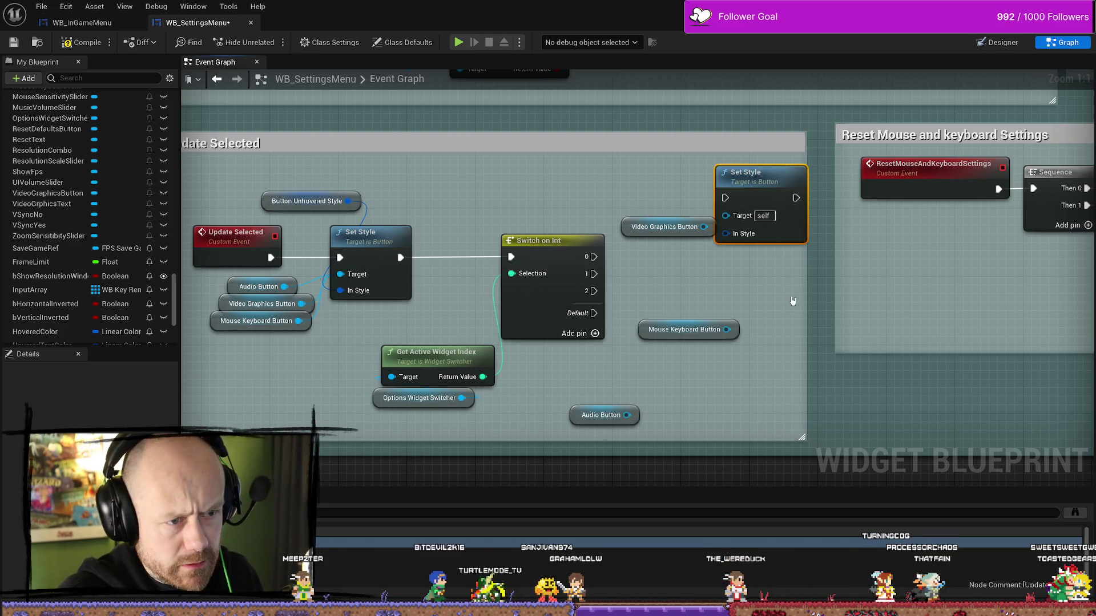
key("ctrl+v")
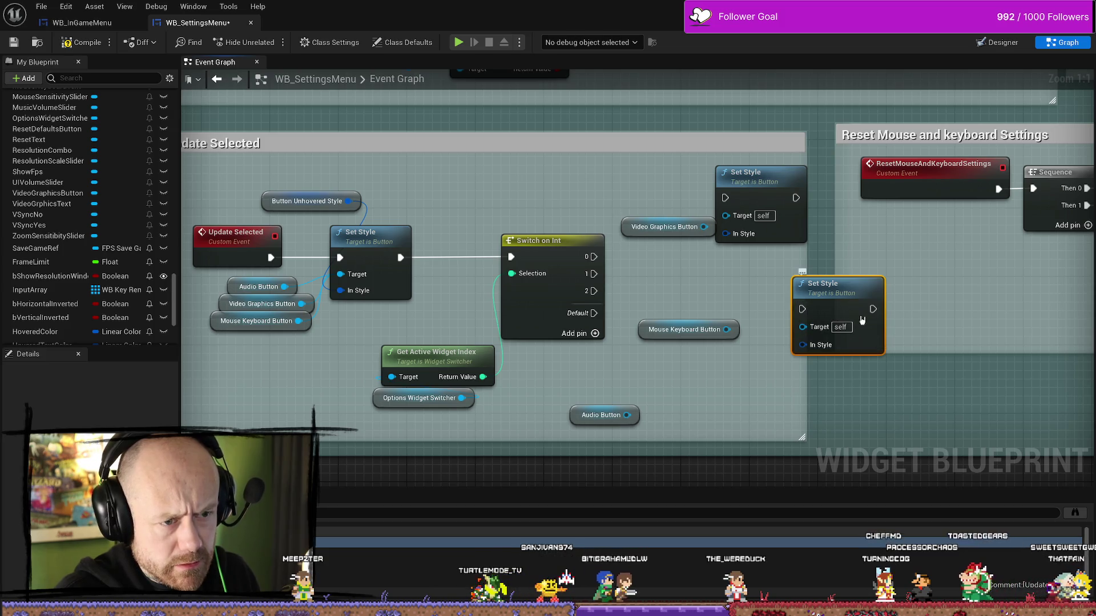
key("ctrl+v")
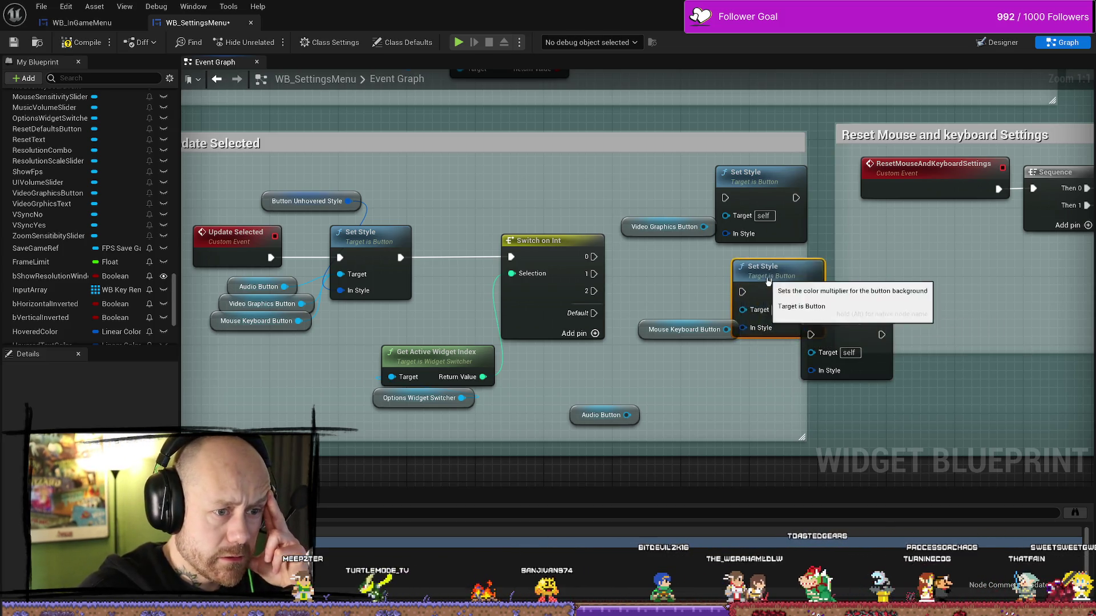
left_click_drag(754, 267, 762, 267)
left_click_drag(830, 313, 746, 372)
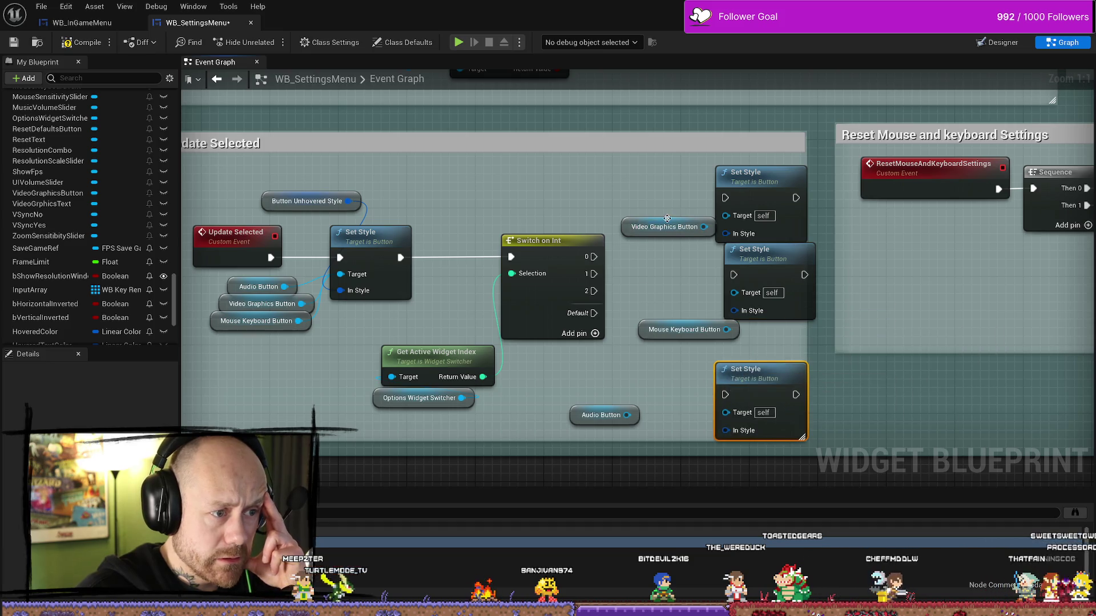
Target Video Graphics, Mouse Keyboard and Audio buttons and drive each Set Style from switch outputs 0, 1, 2
left_click_drag(703, 226, 725, 216)
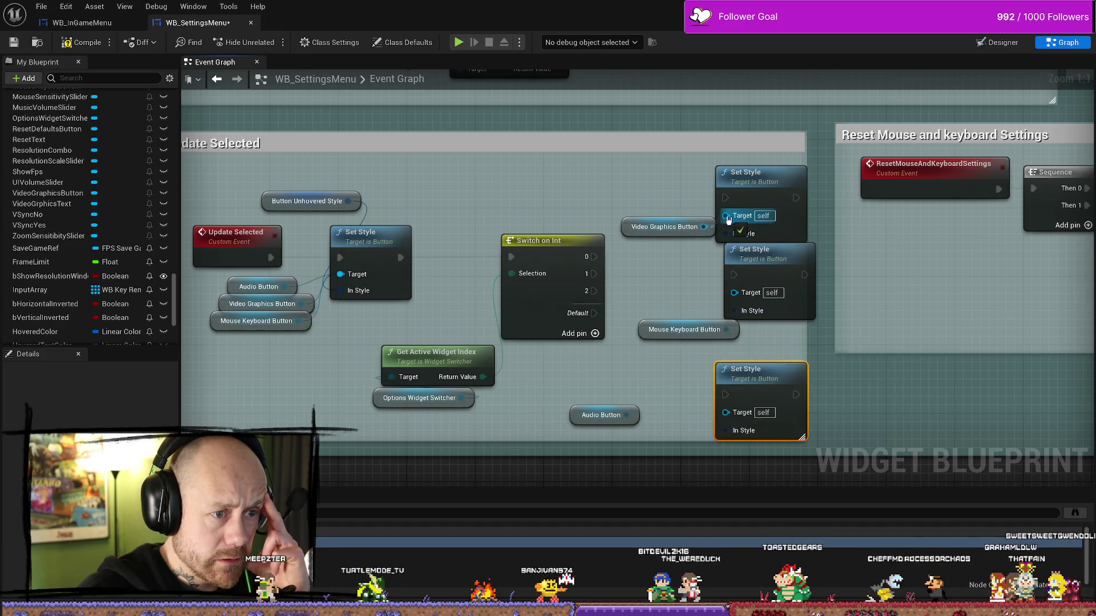
left_click_drag(726, 330, 734, 292)
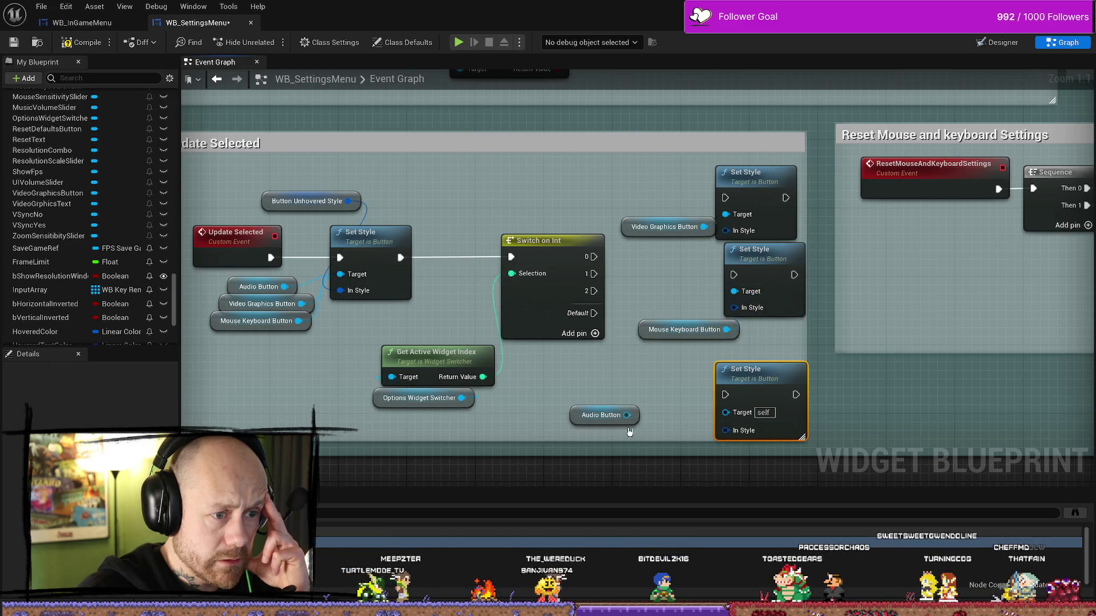
left_click_drag(627, 415, 726, 414)
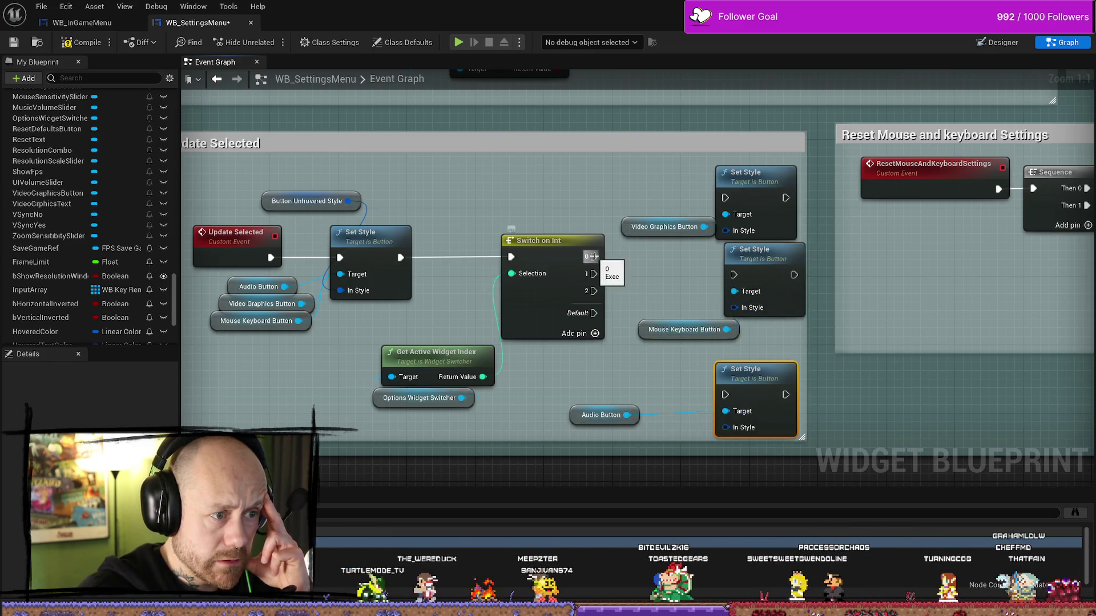
left_click_drag(593, 256, 726, 399)
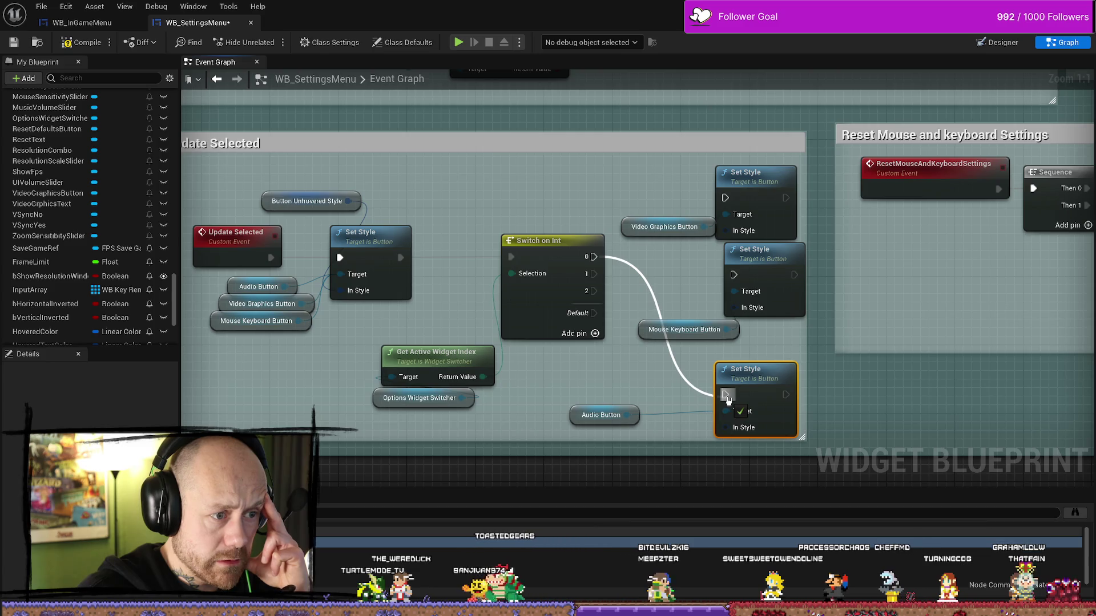
left_click_drag(726, 198, 726, 198)
mouse_move(594, 273)
left_mouse_down()
mouse_move(717, 272)
mouse_move(738, 283)
mouse_move(726, 391)
left_mouse_up()
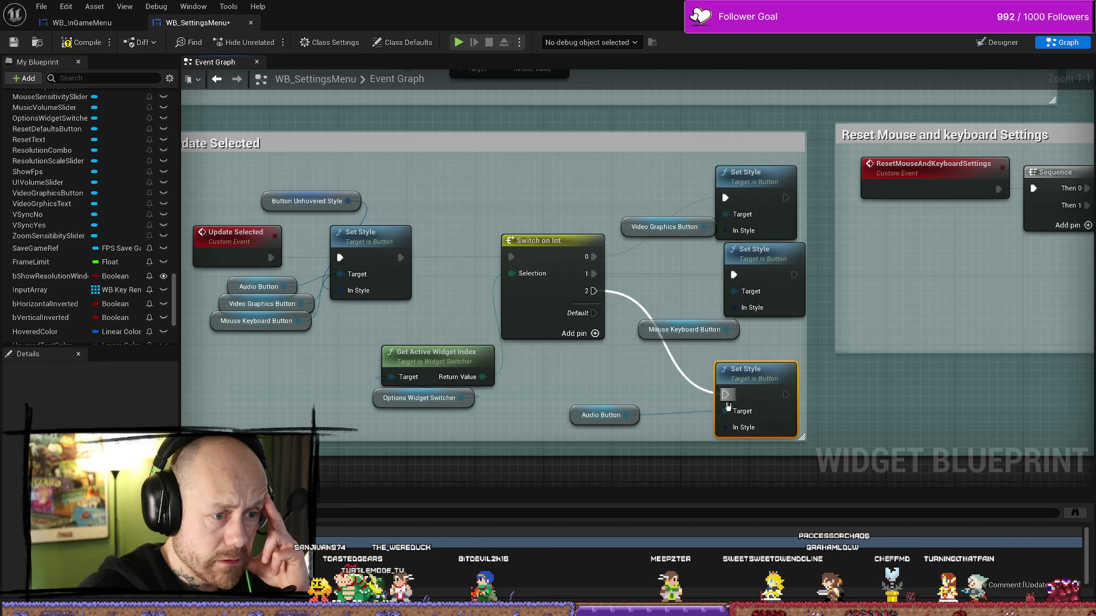
left_click_drag(621, 415, 654, 406)
mouse_move(745, 367)
left_mouse_down()
mouse_move(769, 353)
mouse_move(751, 362)
left_mouse_up()
left_click_drag(679, 407, 670, 380)
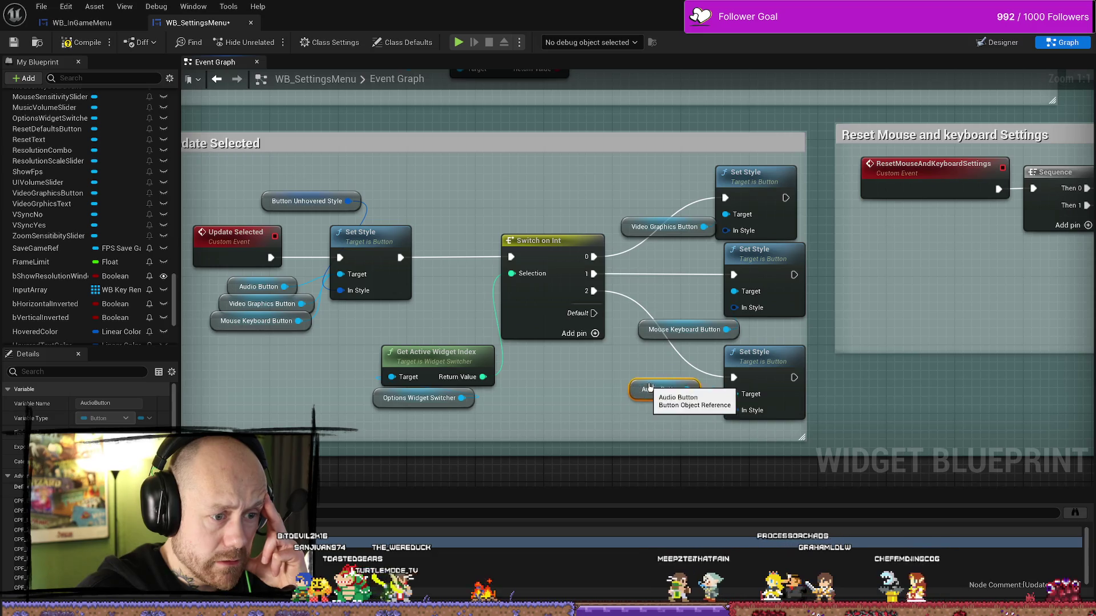
left_click_drag(514, 414, 599, 391)
scroll(81, 321, "down", 5)
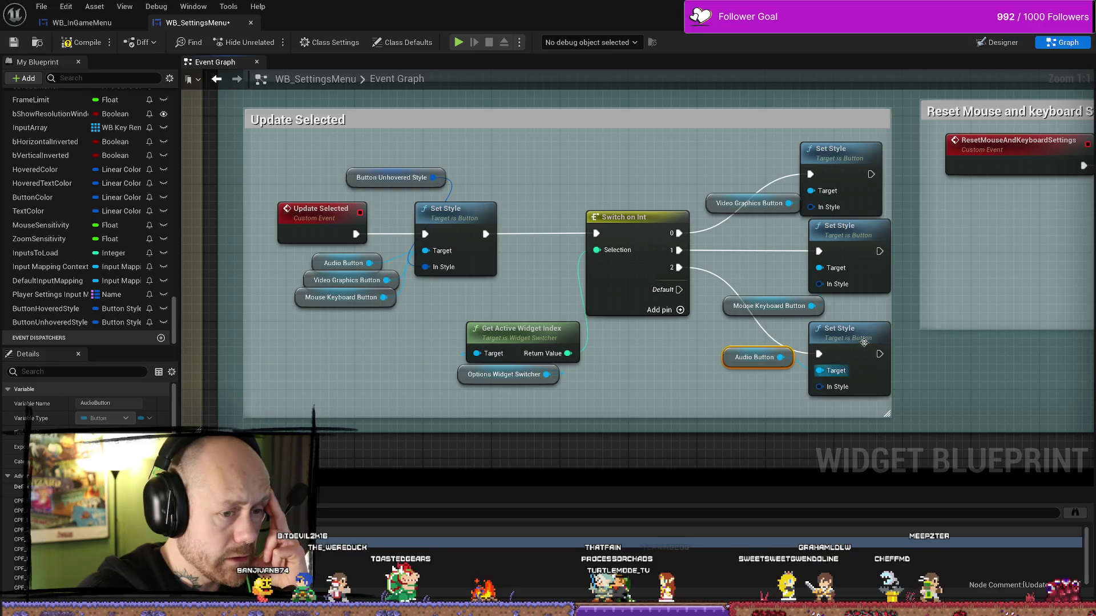
Promote In Style to a ButtonActiveStyle variable and wire it into all three Set Style nodes
right_click(841, 388)
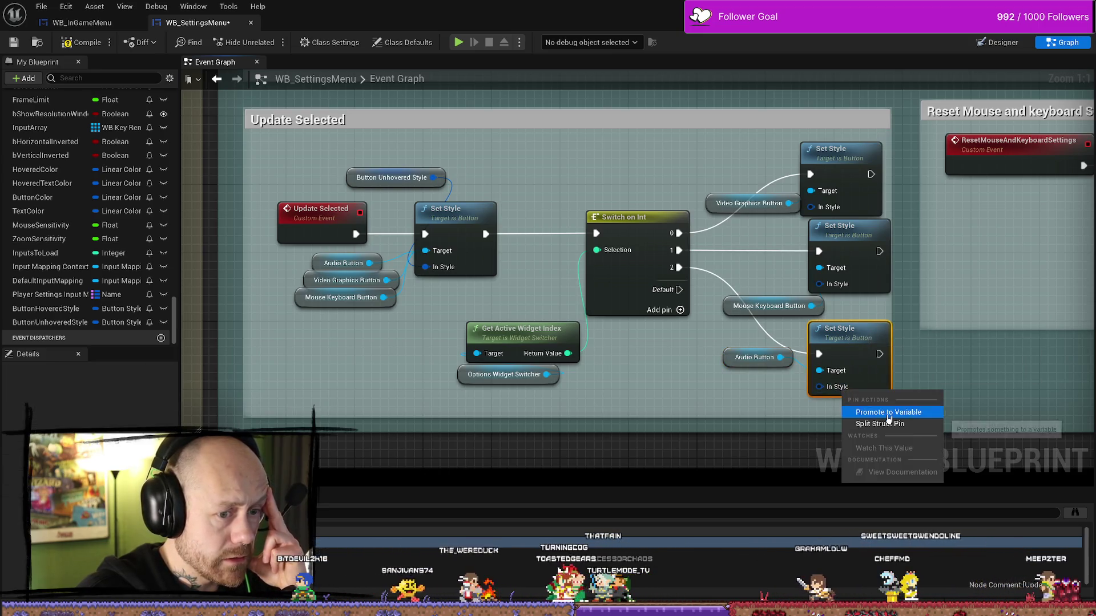
left_click(842, 424)
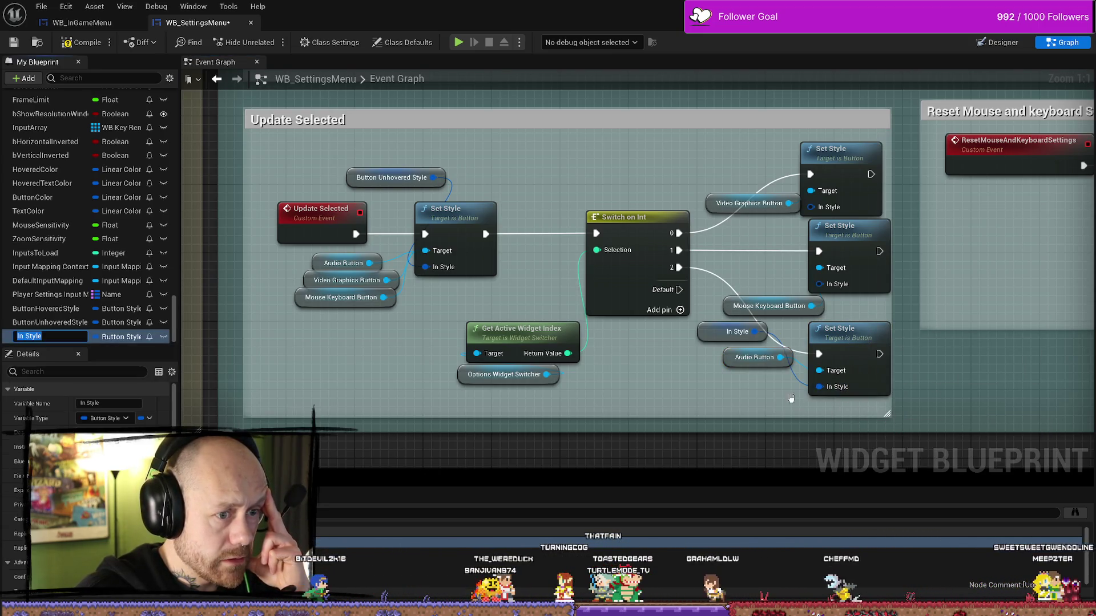
left_click_drag(712, 338, 694, 388)
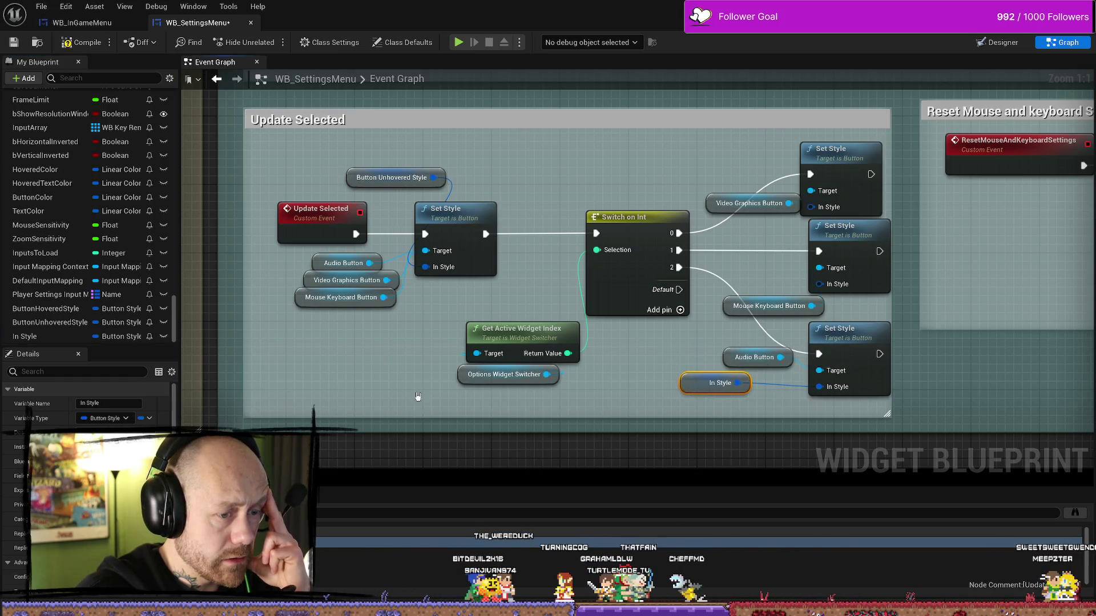
right_click(58, 337)
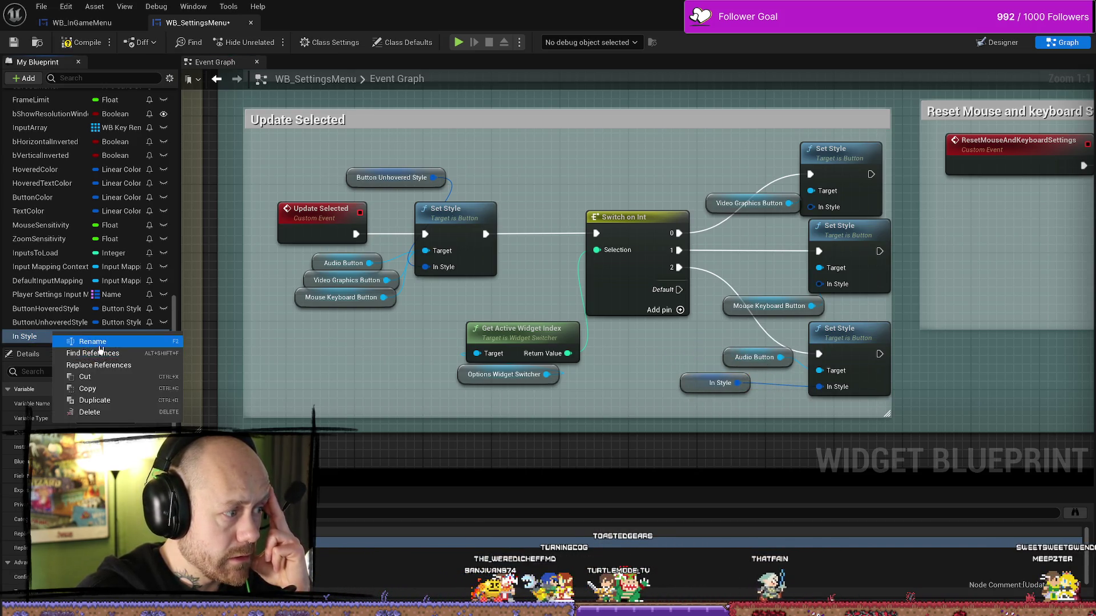
left_click(99, 344)
type("Button")
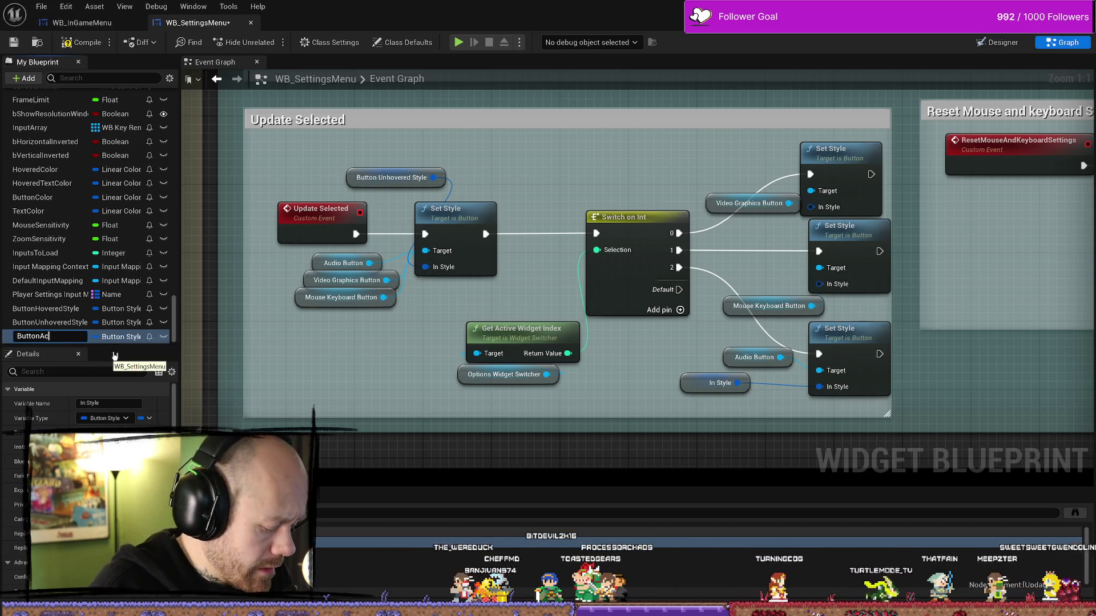
type("ActiveStyle")
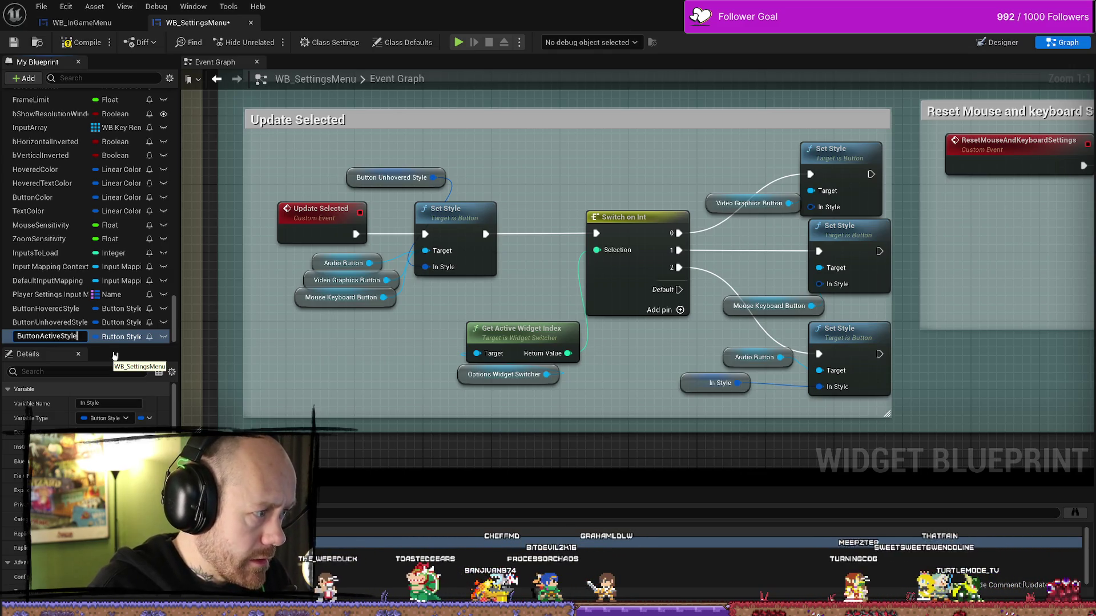
key("Return")
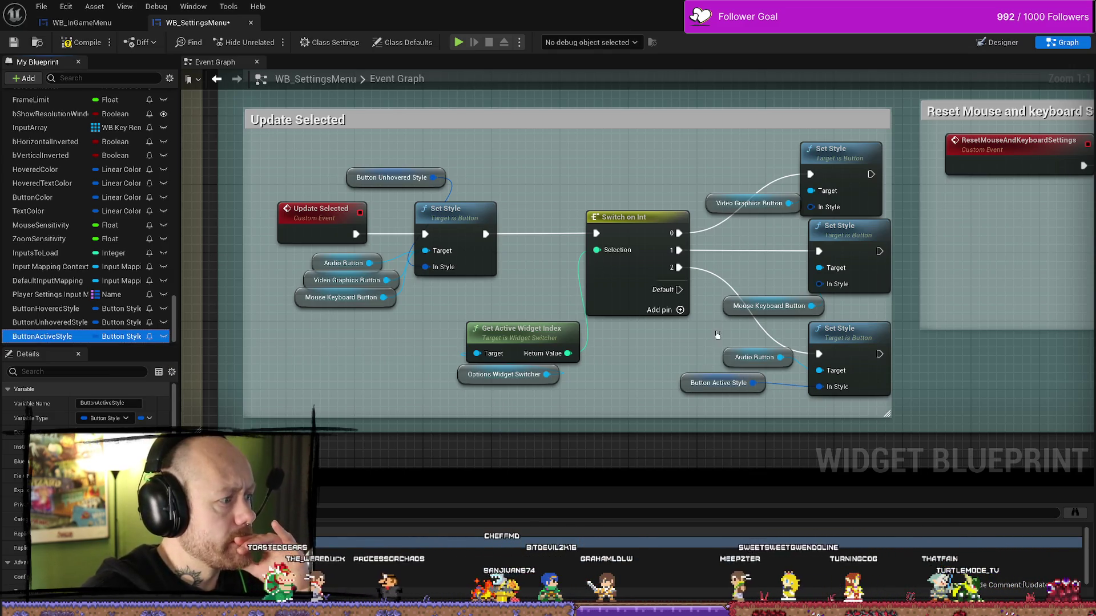
mouse_move(755, 383)
left_mouse_down()
mouse_move(810, 291)
mouse_move(805, 218)
left_mouse_up()
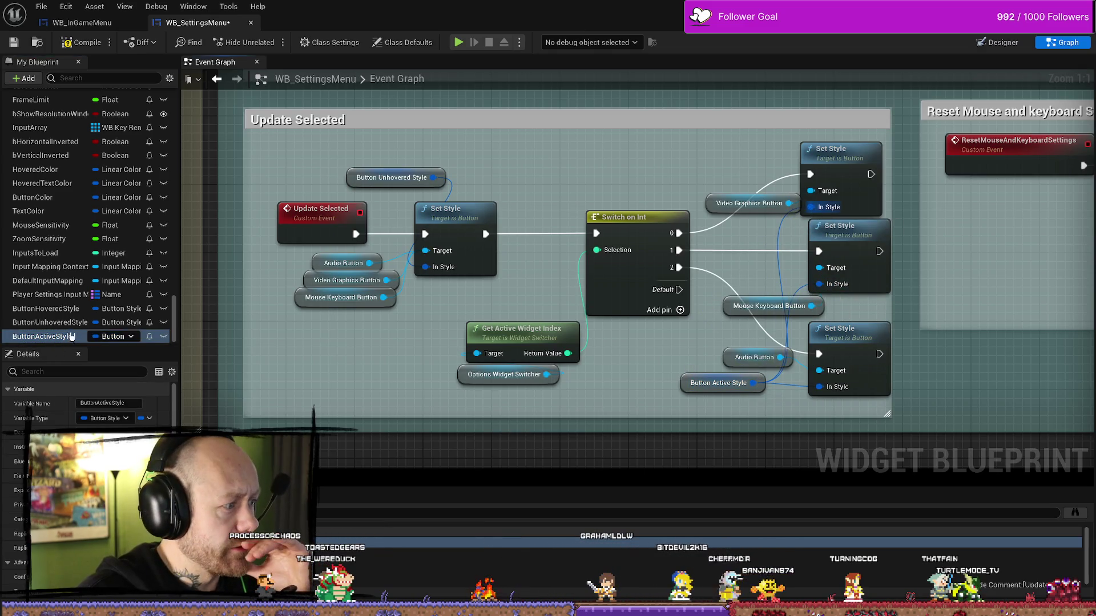
Compile the blueprint and inspect ButtonActiveStyle's default value without choosing an asset
left_click(684, 386)
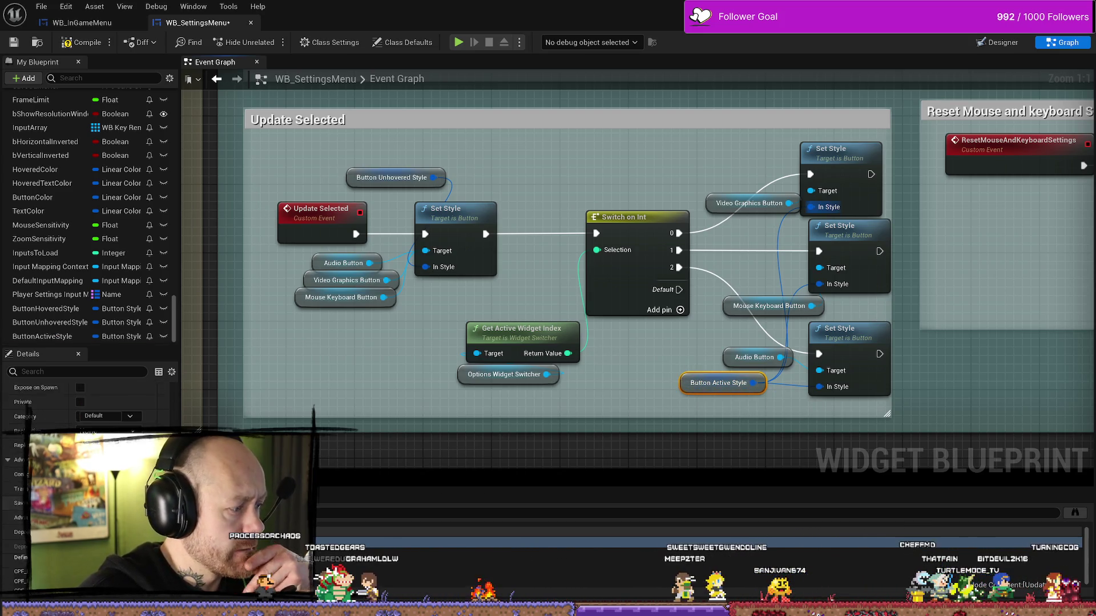
scroll(86, 403, "down", 3)
left_click(82, 42)
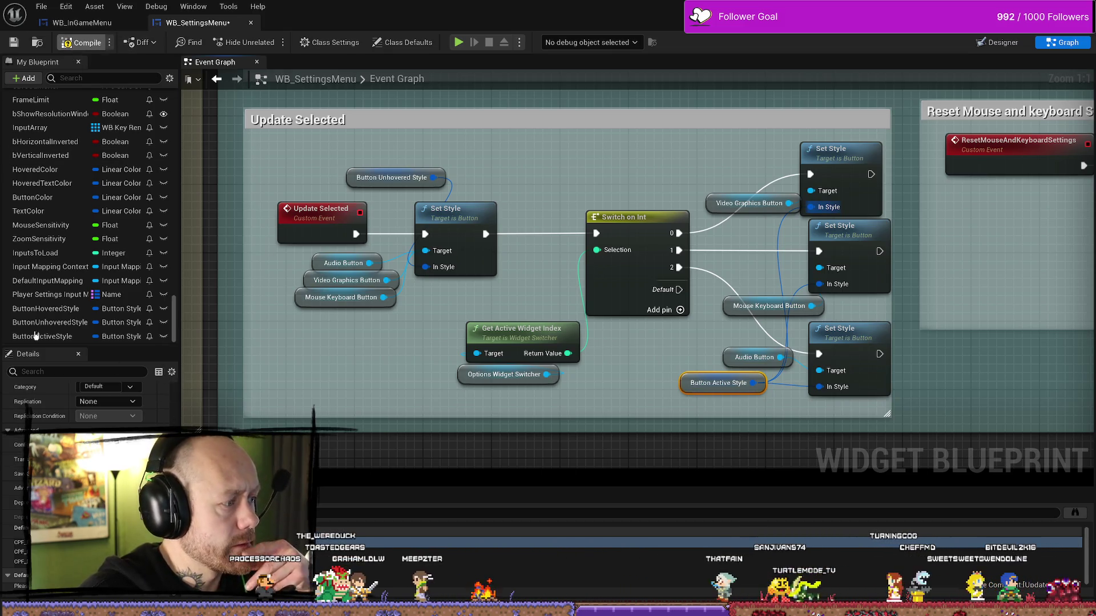
left_click(59, 341)
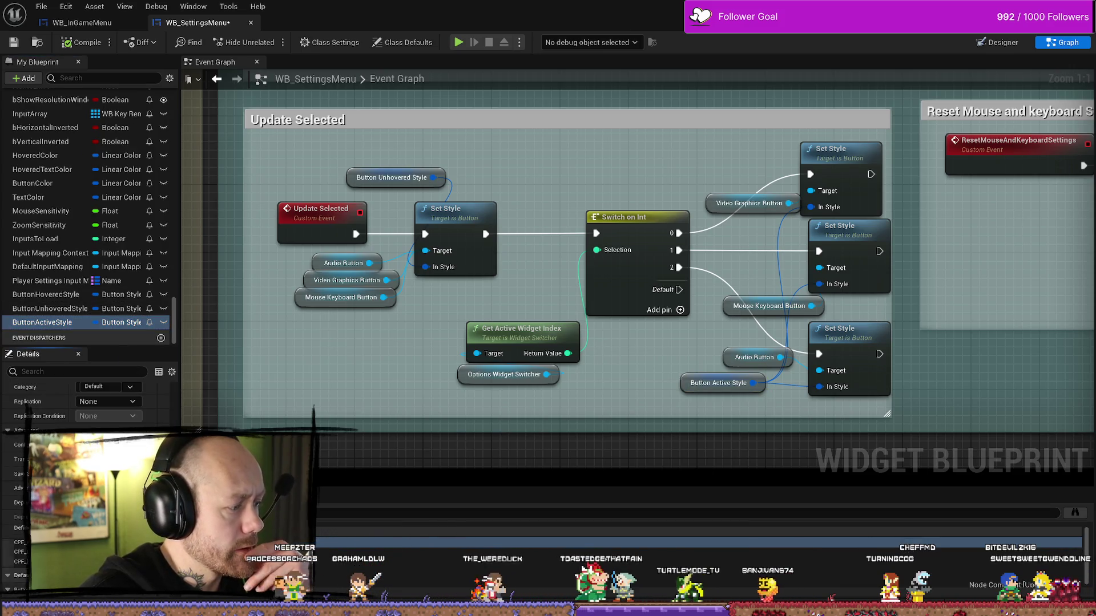
scroll(85, 402, "down", 5)
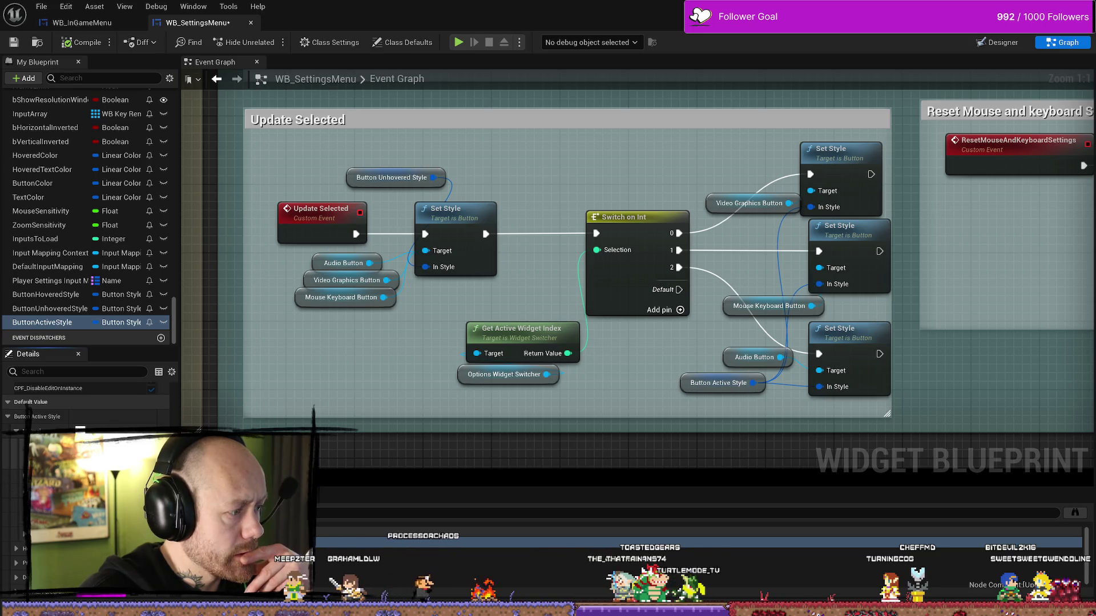
left_click(137, 438)
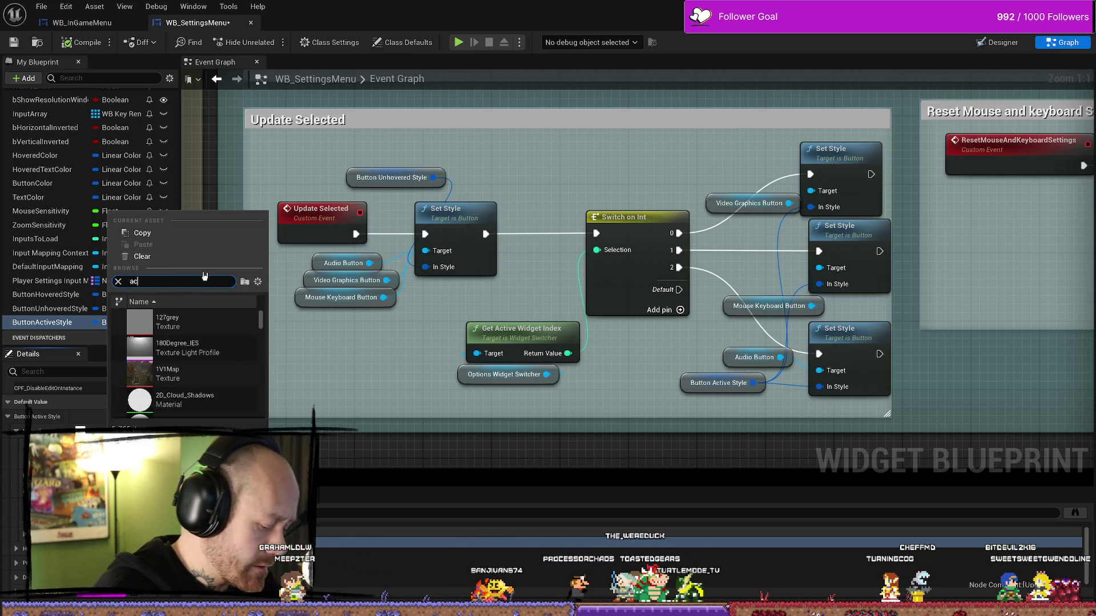
key("Escape")
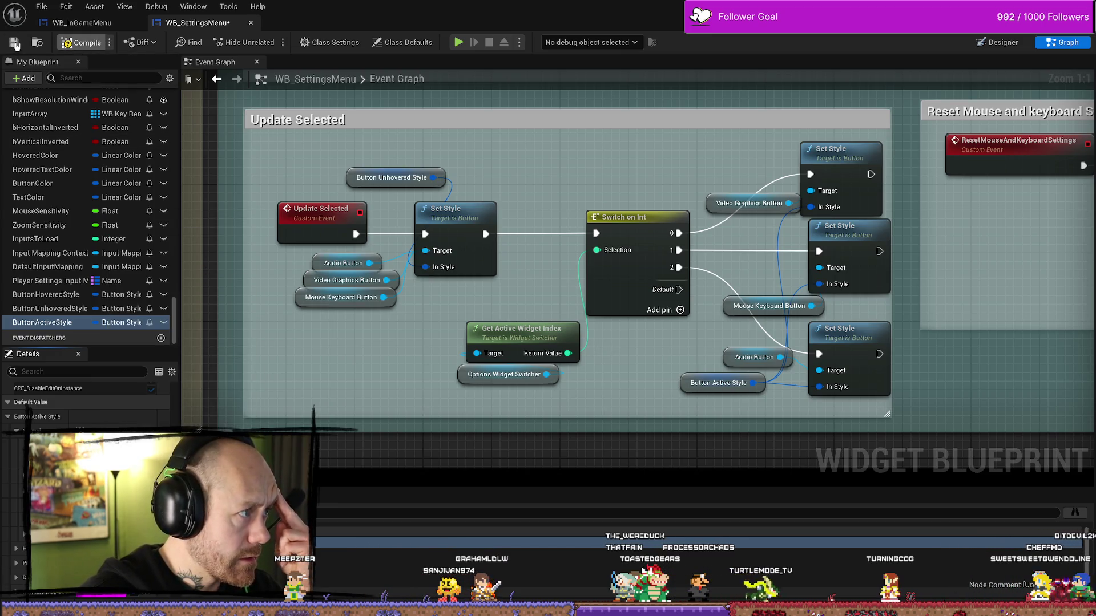
Save the blueprint, start play and open the settings screen from the pause menu
left_click(13, 43)
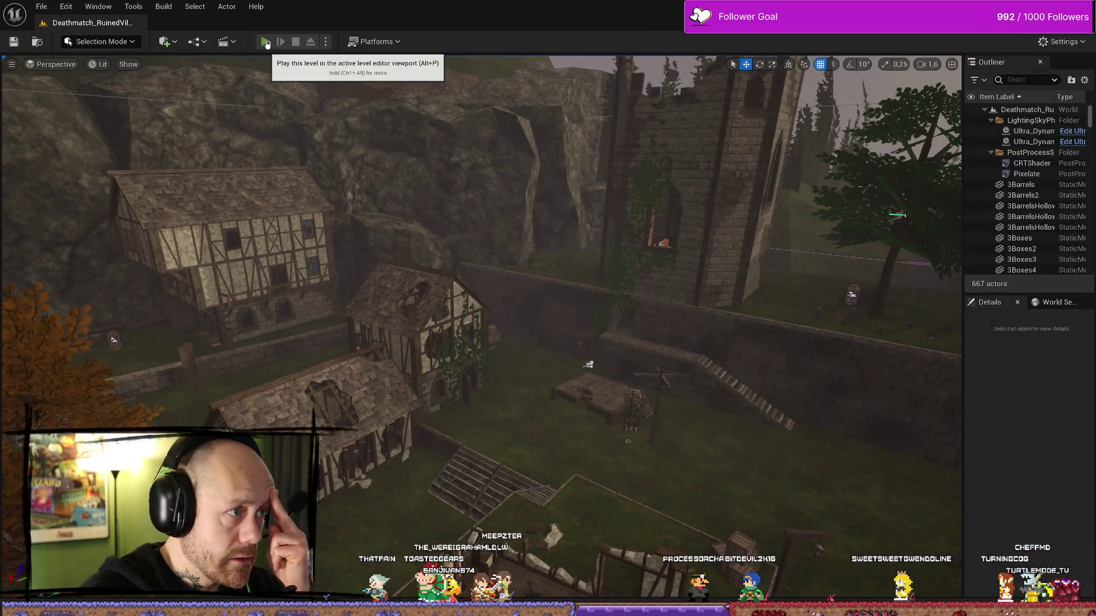
left_click(266, 41)
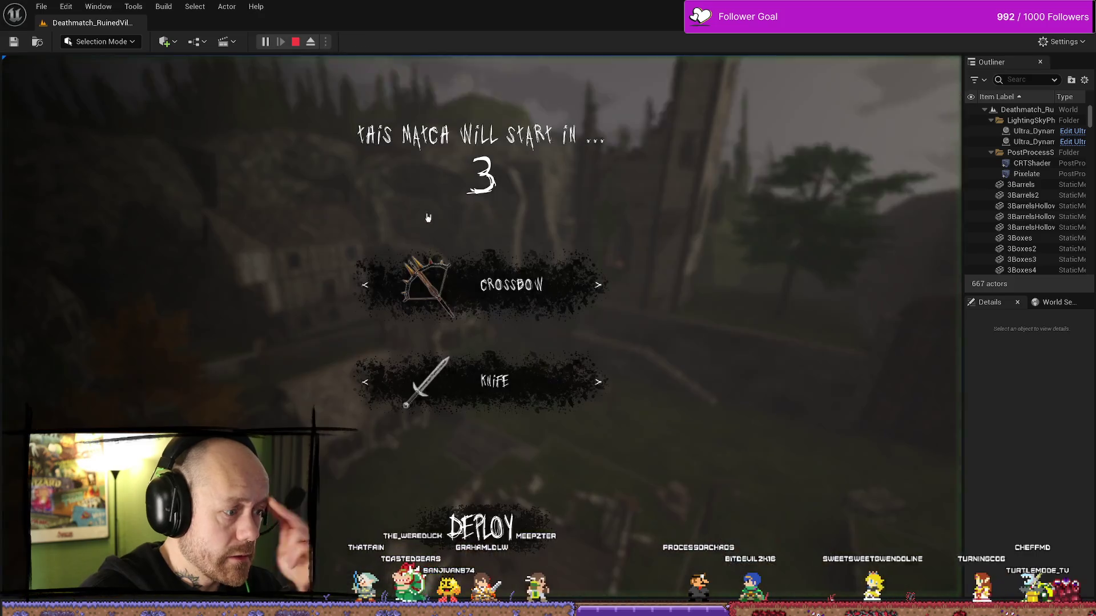
key("Escape")
left_click(163, 197)
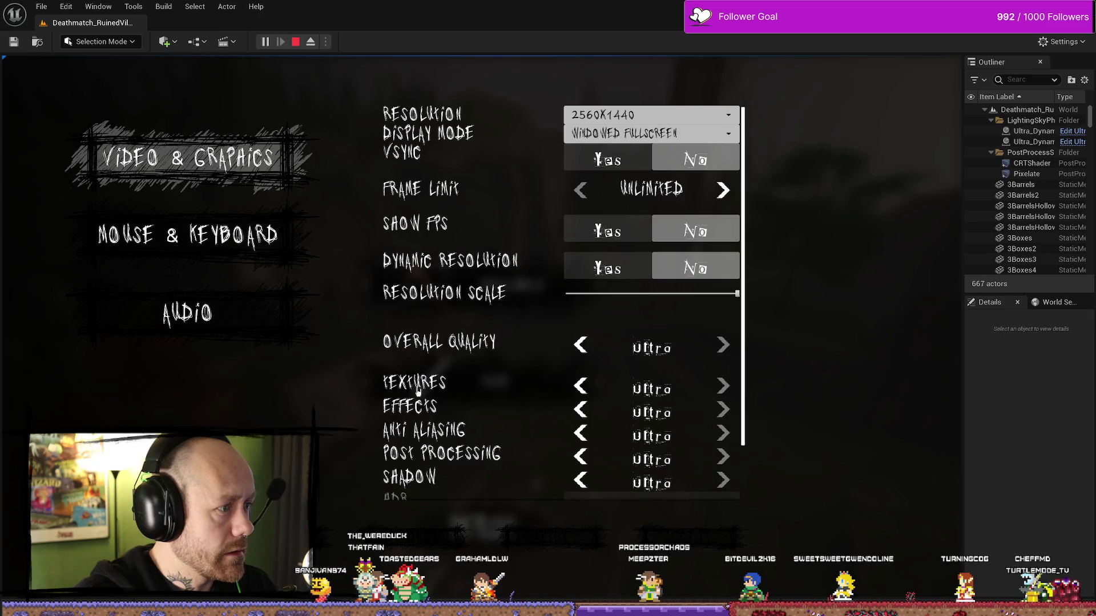
Switch between Video & Graphics, Mouse & Keyboard and Audio checking the active highlight, then stop play
key("Return")
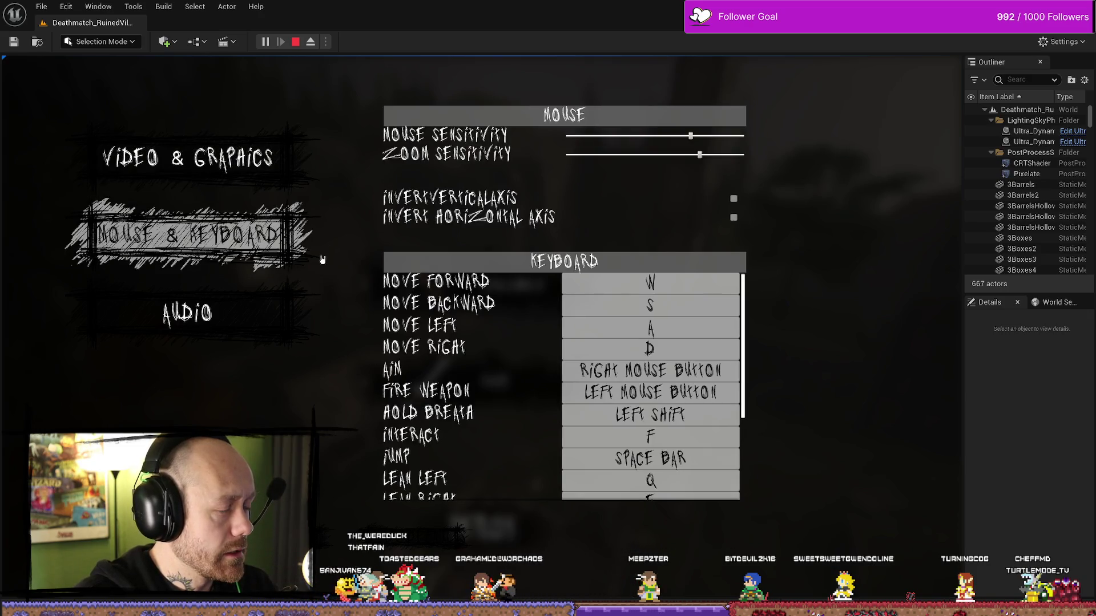
left_click(299, 231)
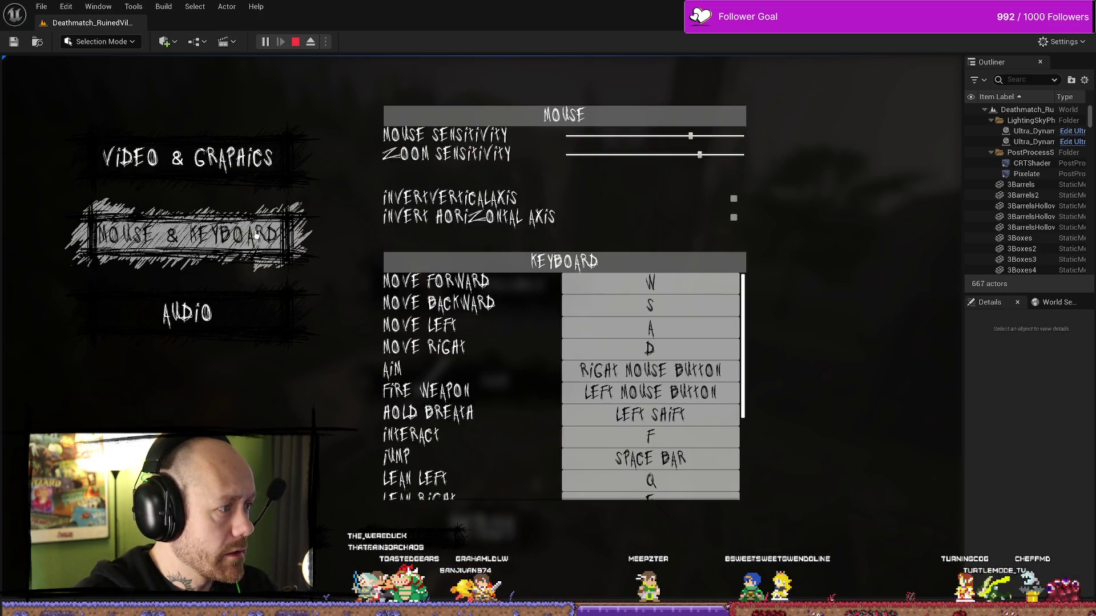
left_click(191, 231)
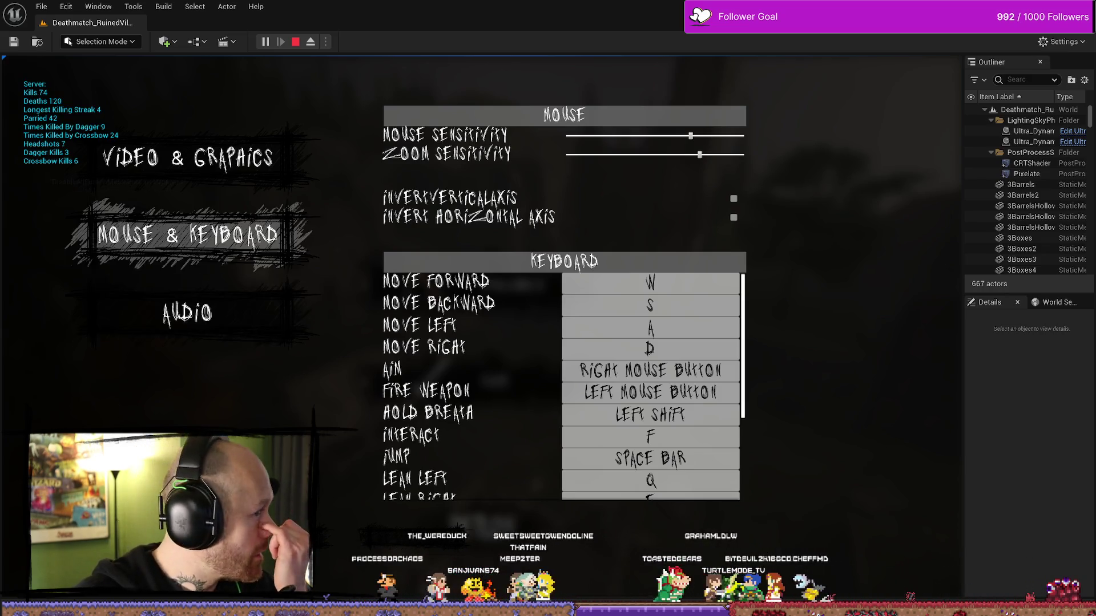
left_click(224, 347)
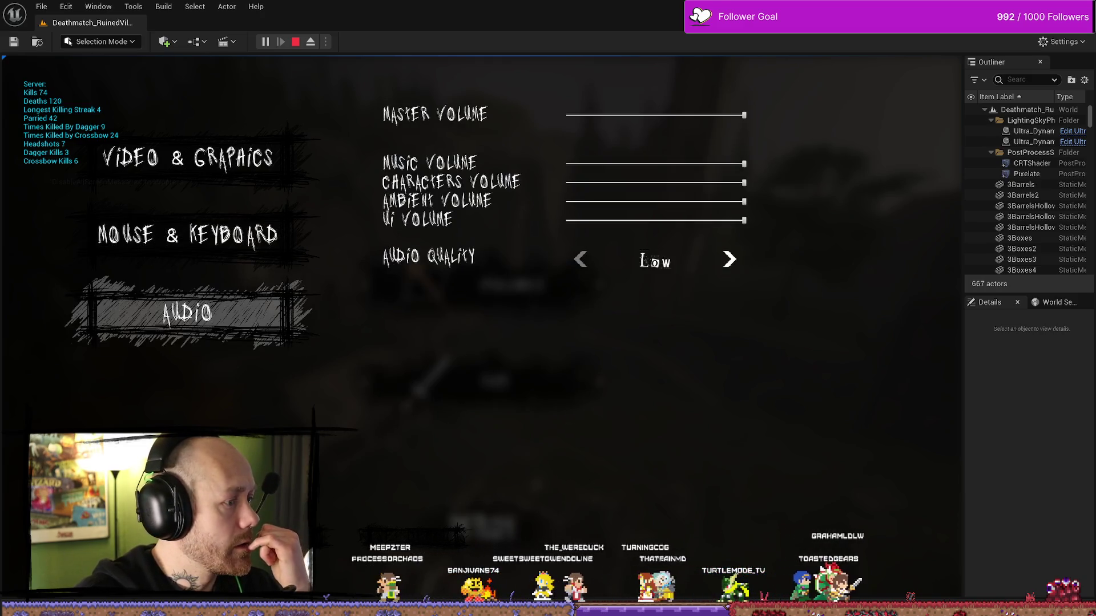
left_click(189, 158)
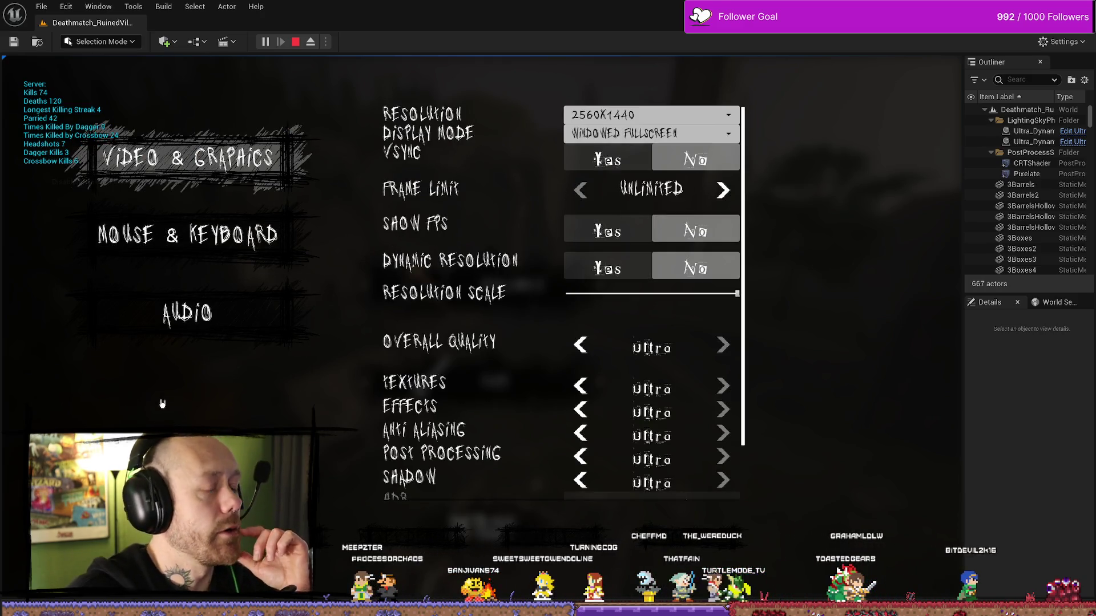
left_click(266, 257)
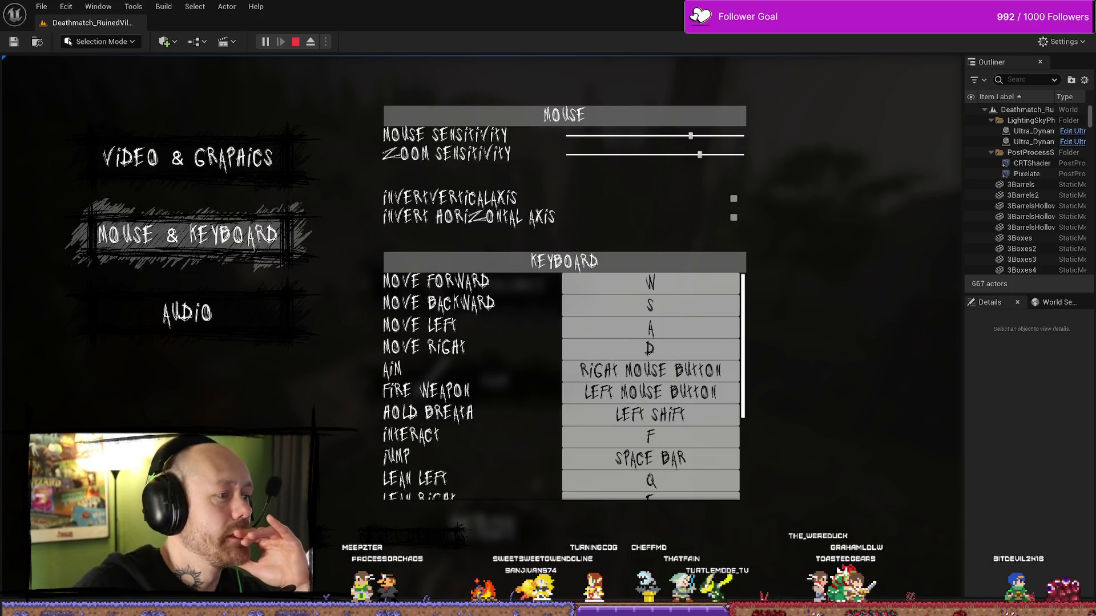
left_click(237, 234)
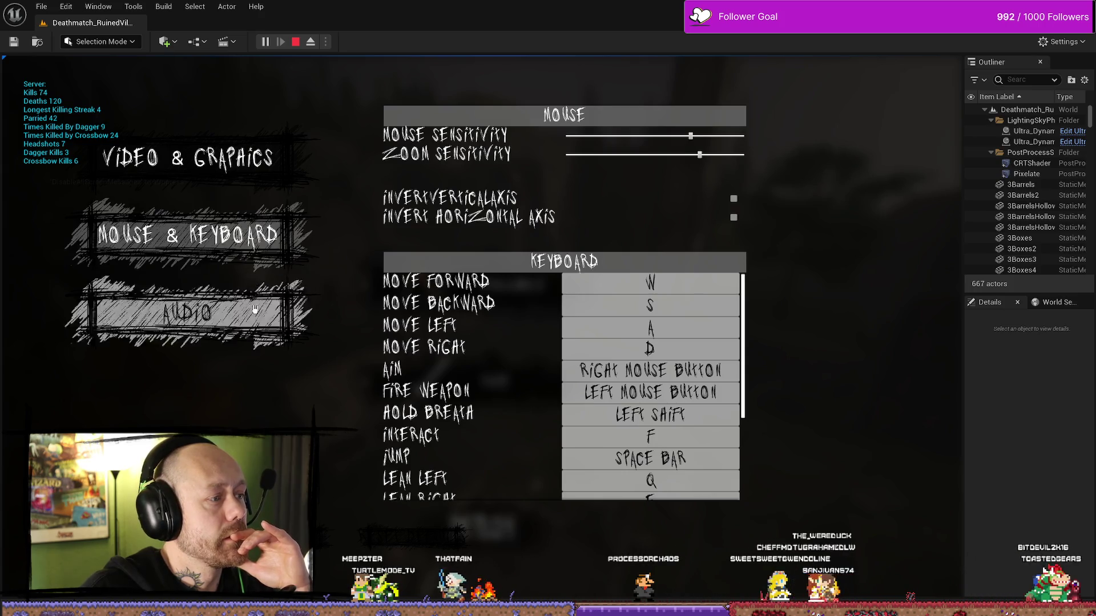
left_click(261, 247)
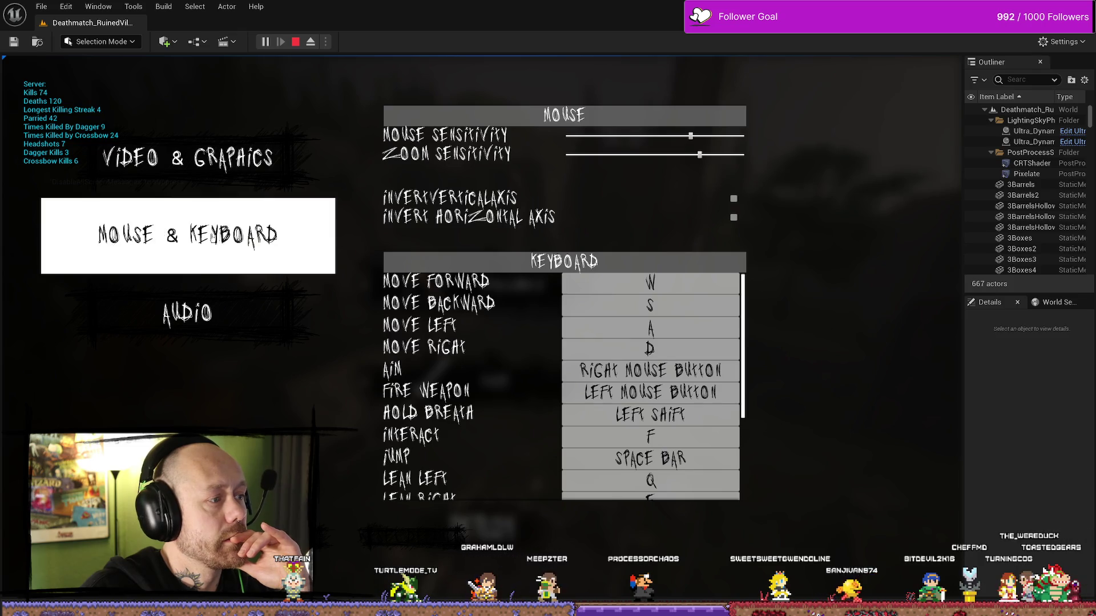
left_click(188, 157)
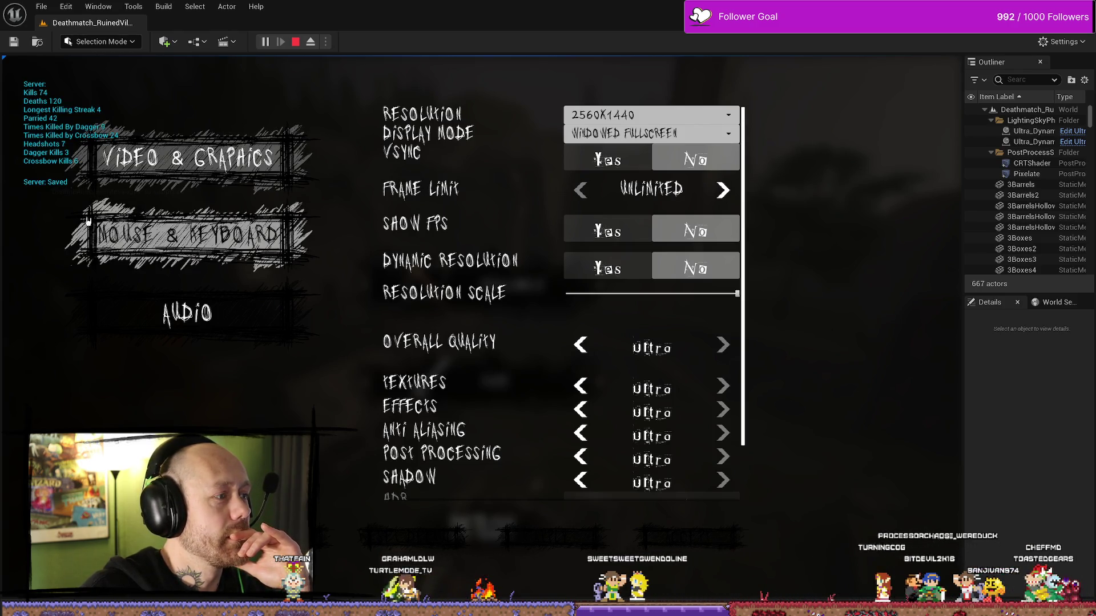
left_click(301, 264)
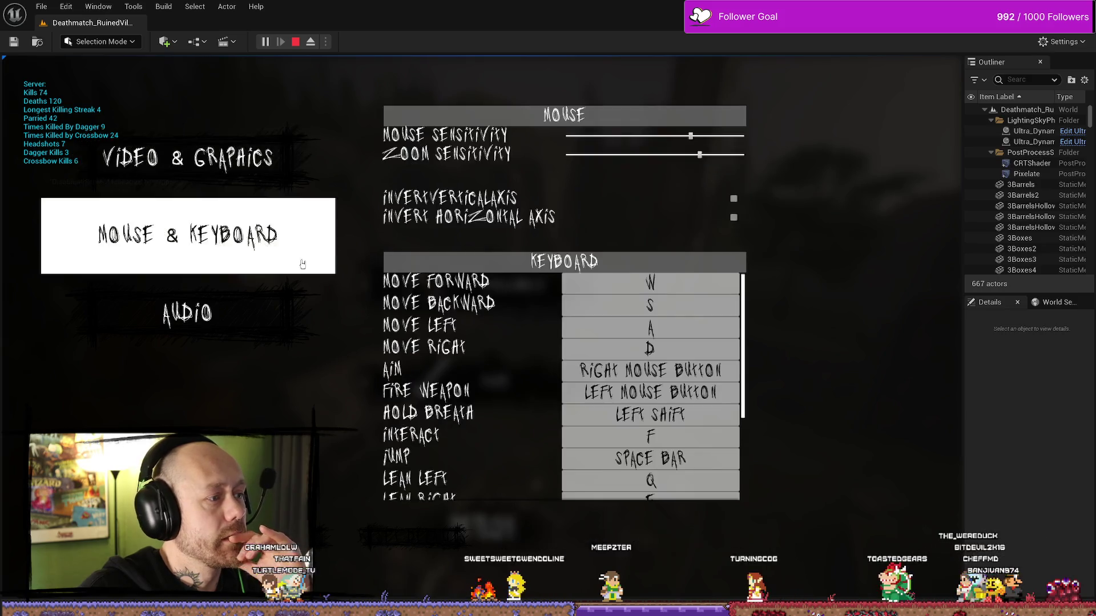
left_click(246, 244)
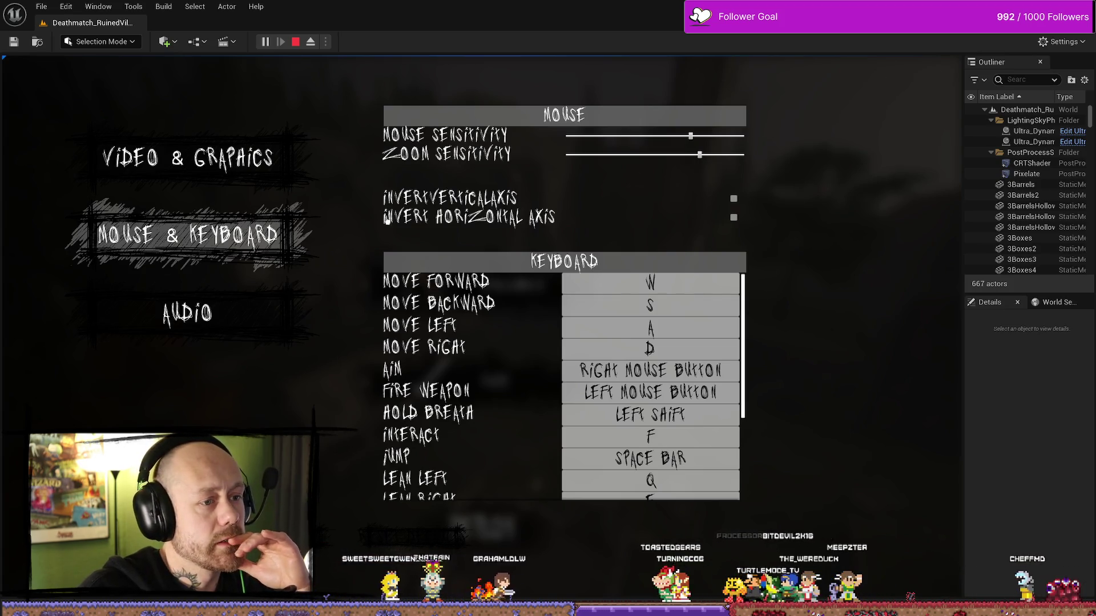
left_click(188, 314)
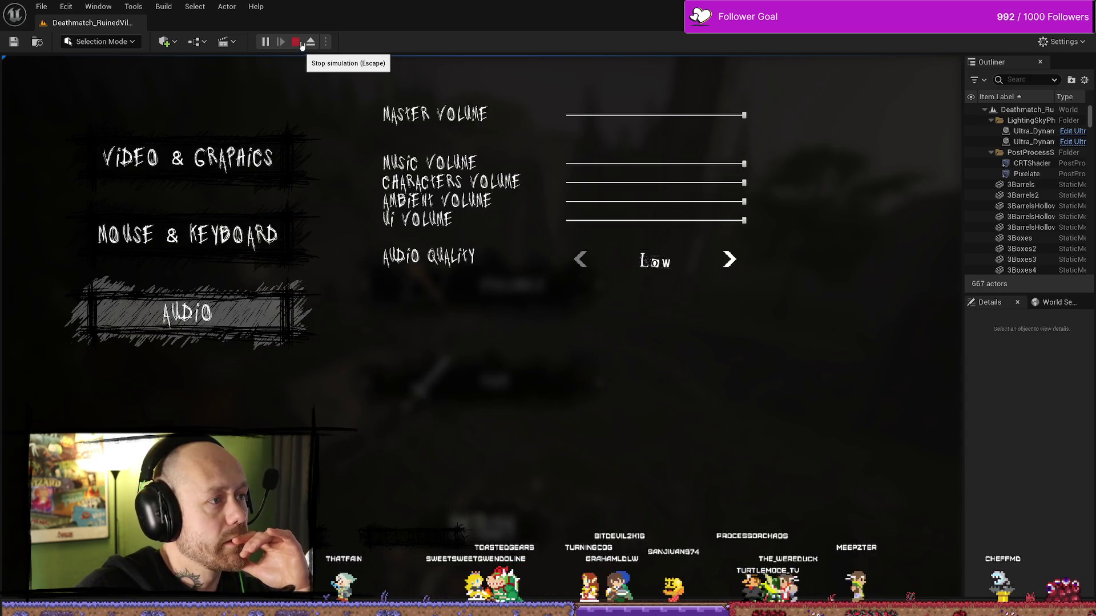
left_click(296, 42)
Return to the WB_SettingsMenu graph and select the Button Unhovered Style variable node
key("ctrl+space")
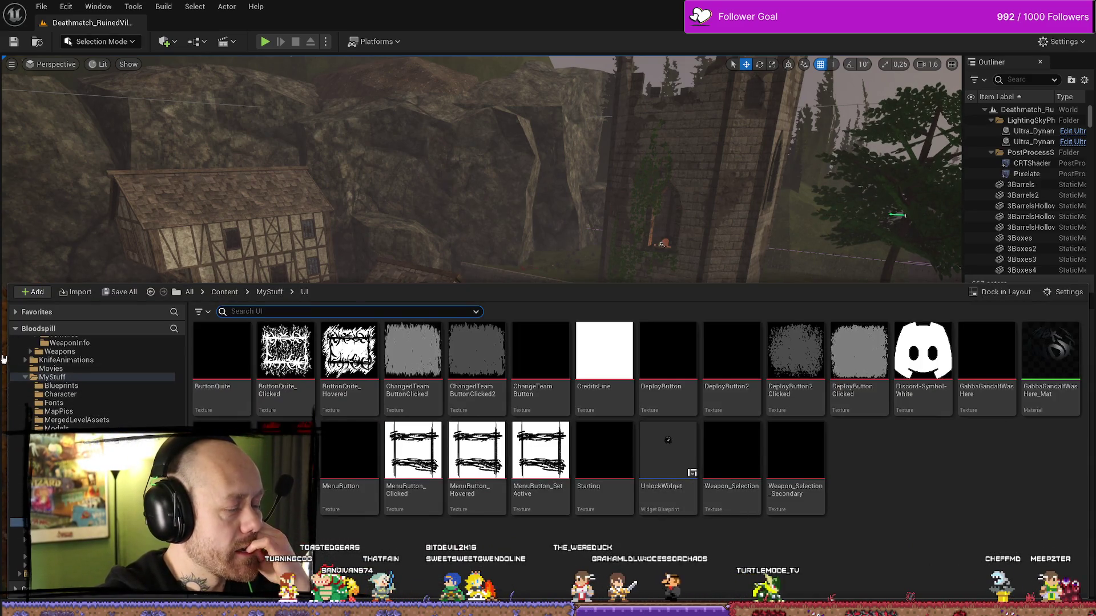
key("alt+Tab")
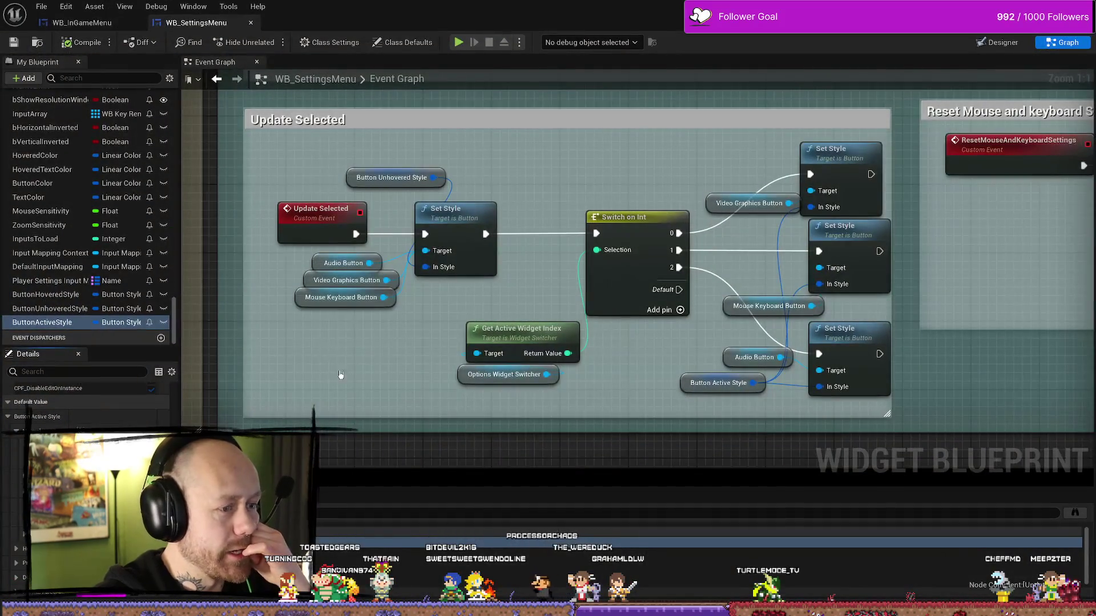
mouse_move(339, 374)
left_mouse_down()
mouse_move(455, 347)
mouse_move(438, 328)
left_mouse_up()
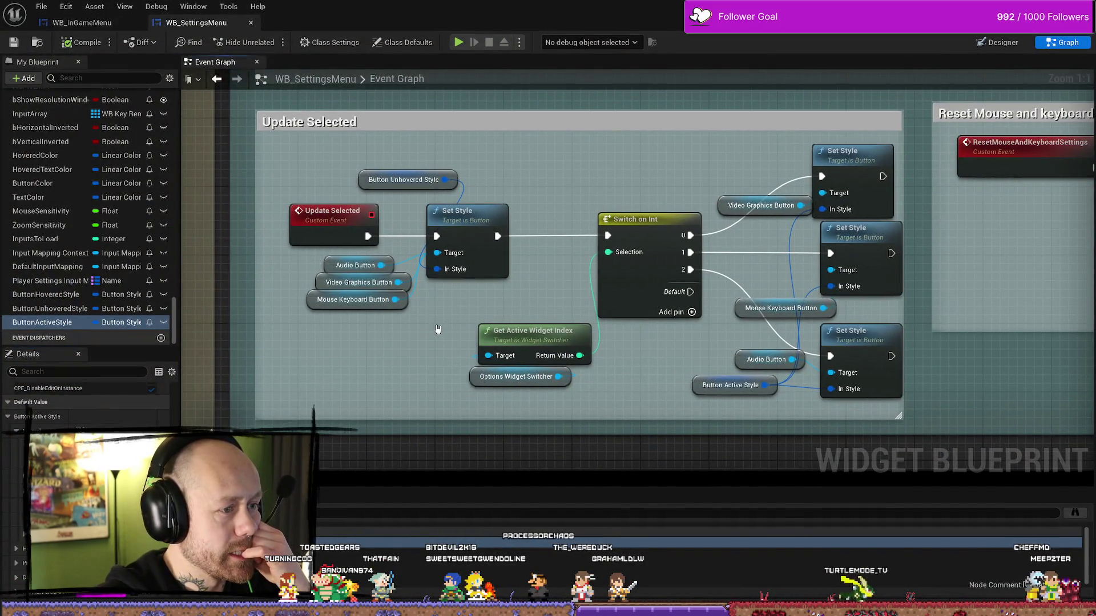
left_click(400, 175)
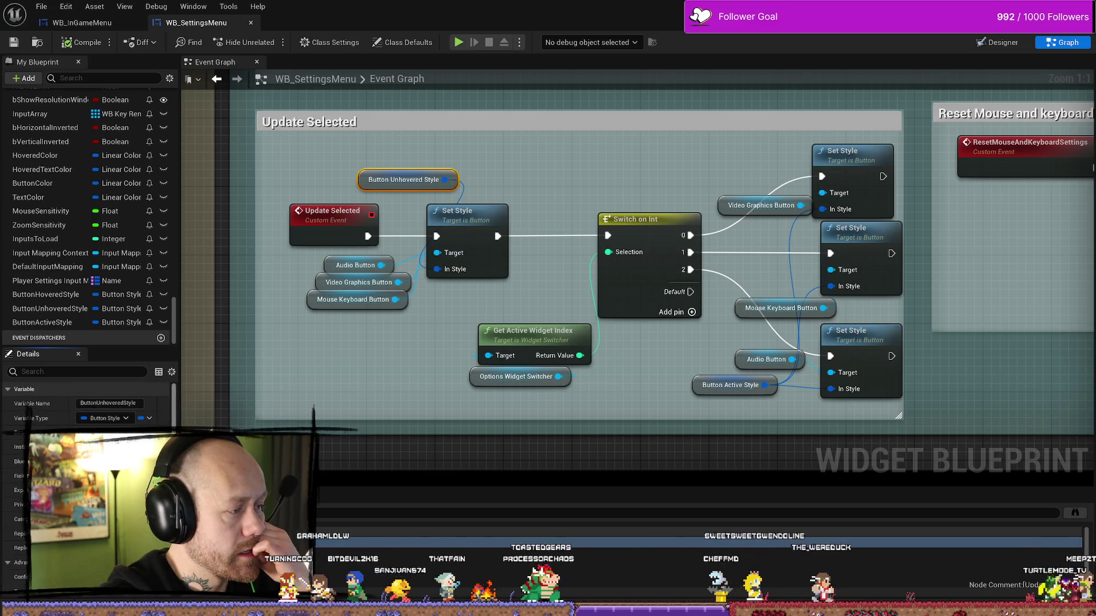
scroll(86, 394, "down", 3)
scroll(86, 394, "down", 3)
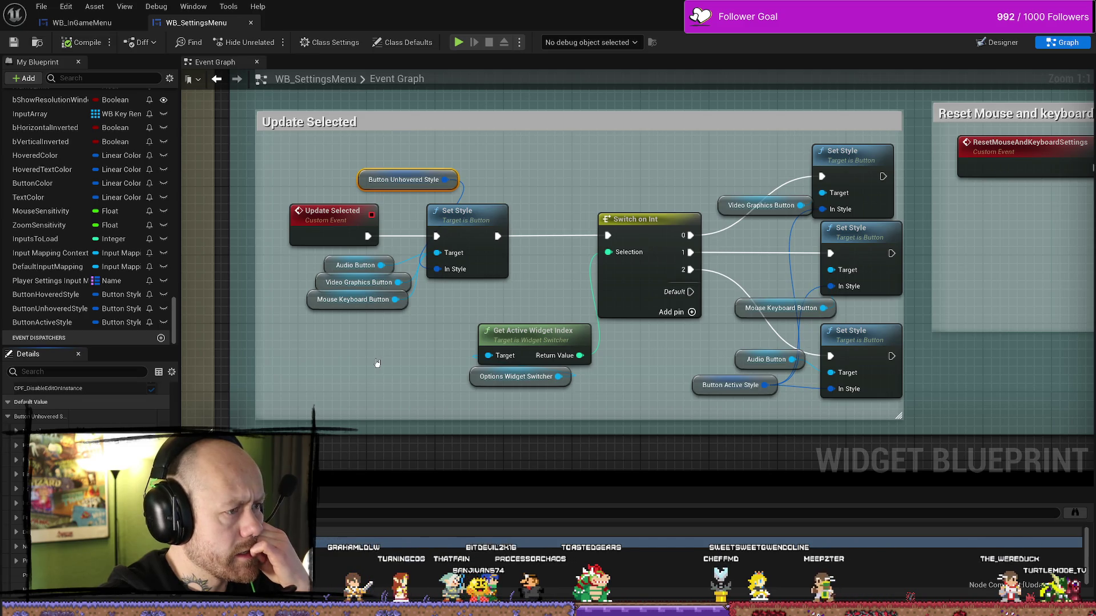
scroll(377, 364, "down", 4)
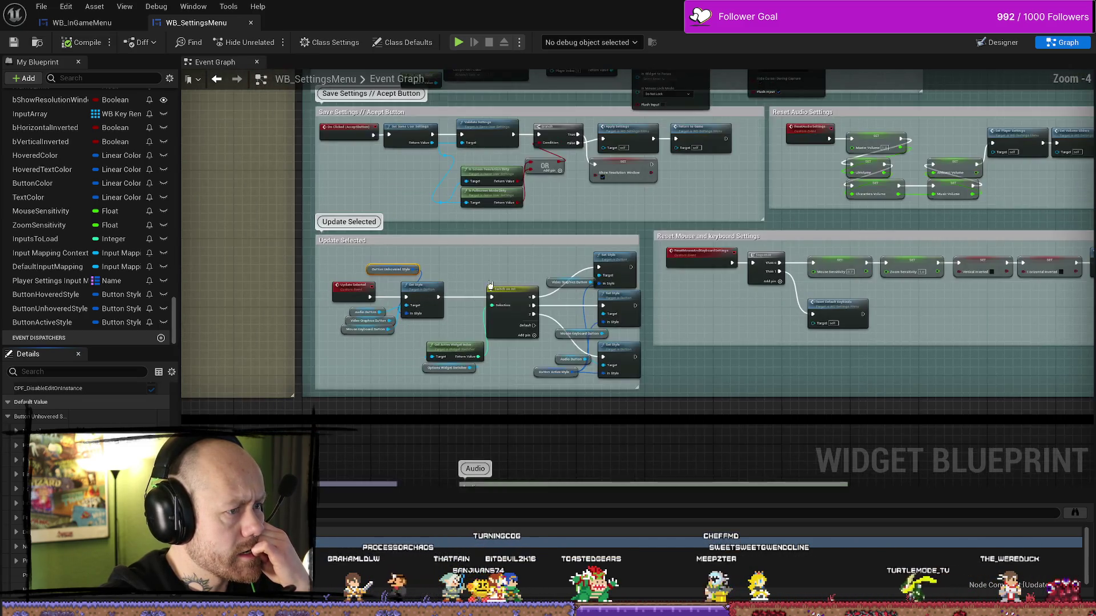
scroll(523, 253, "down", 4)
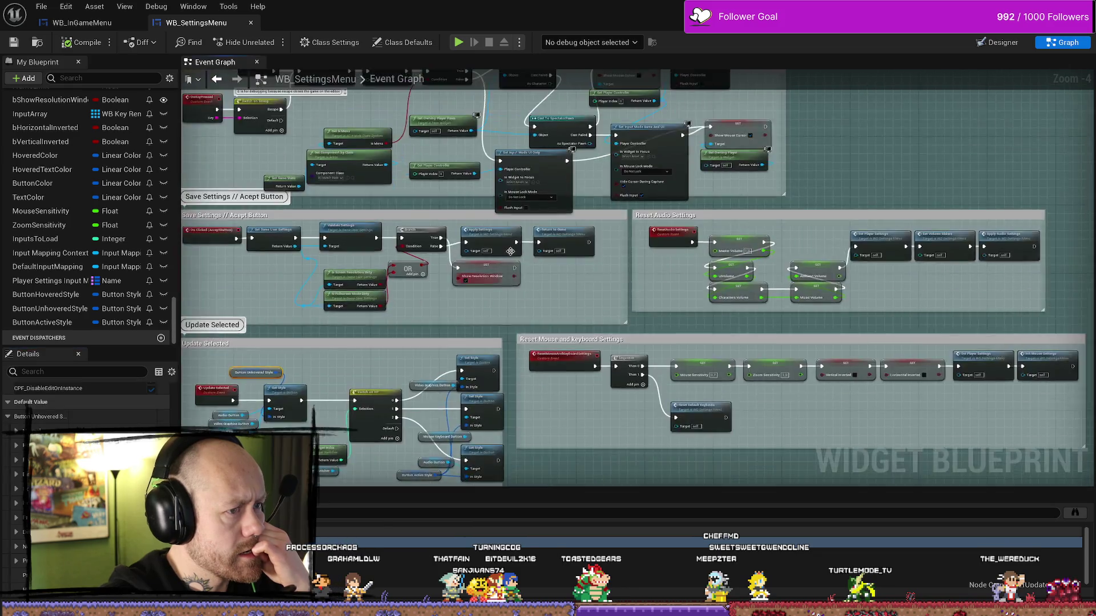
left_click_drag(665, 189, 551, 366)
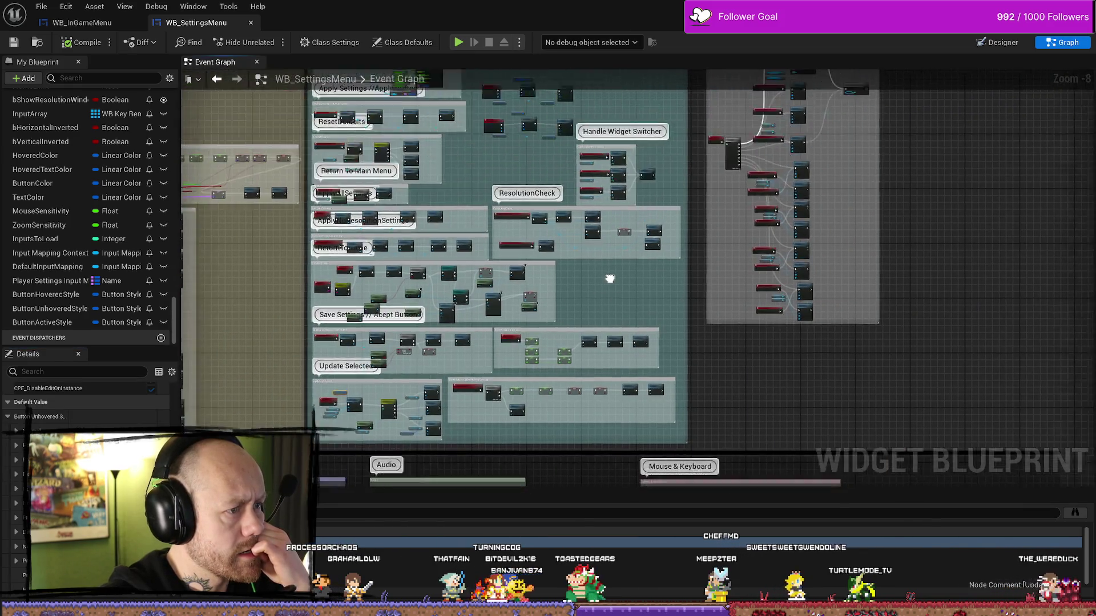
scroll(653, 218, "up", 6)
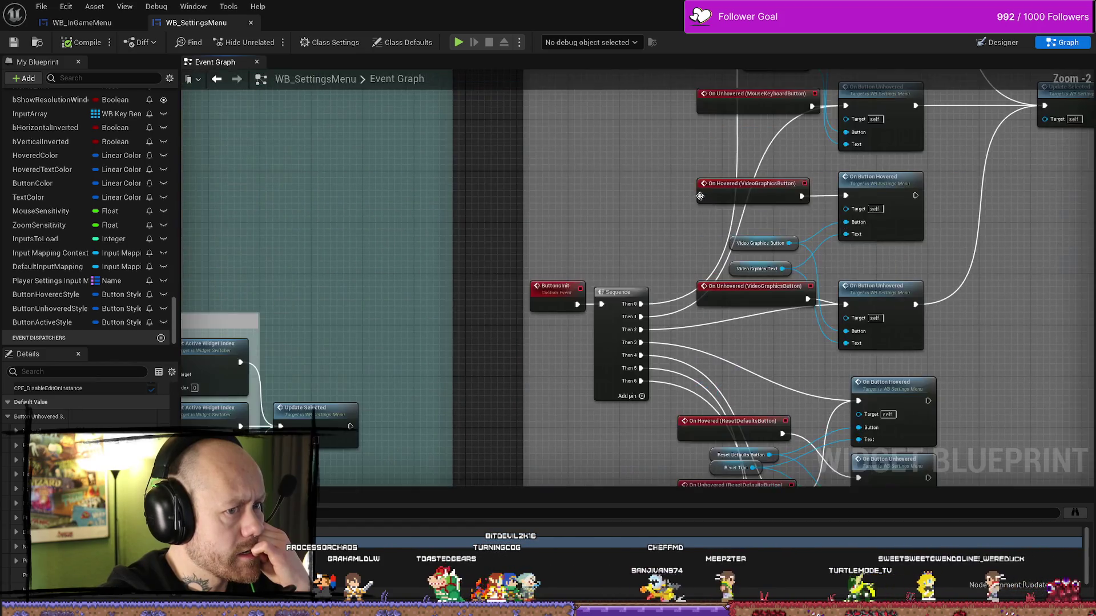
scroll(615, 186, "down", 1)
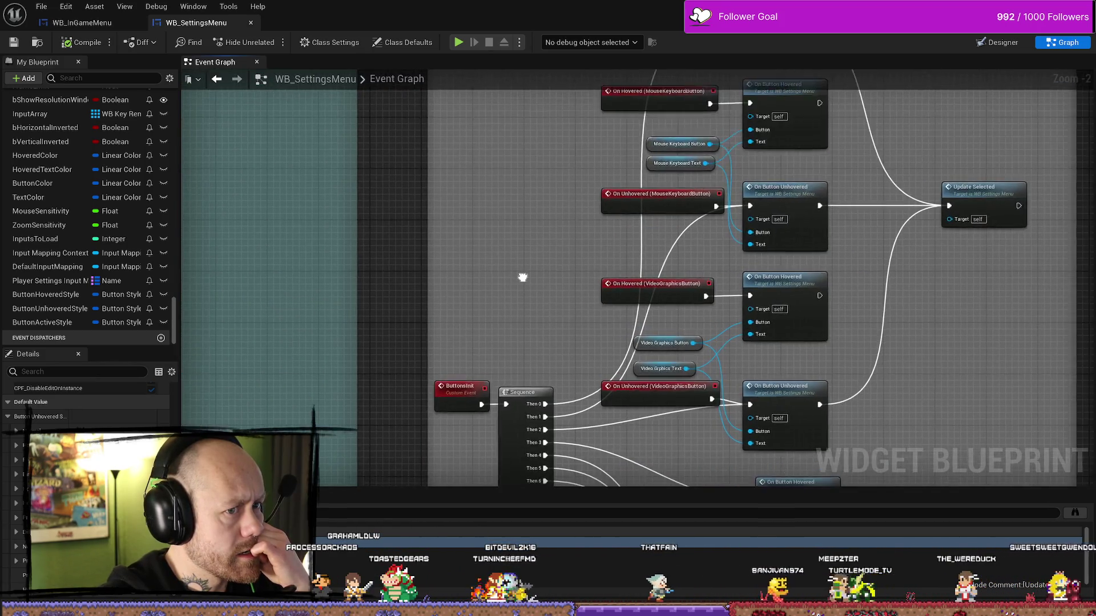
scroll(521, 276, "down", 1)
scroll(522, 277, "down", 1)
scroll(734, 225, "down", 1)
left_click_drag(483, 234, 550, 265)
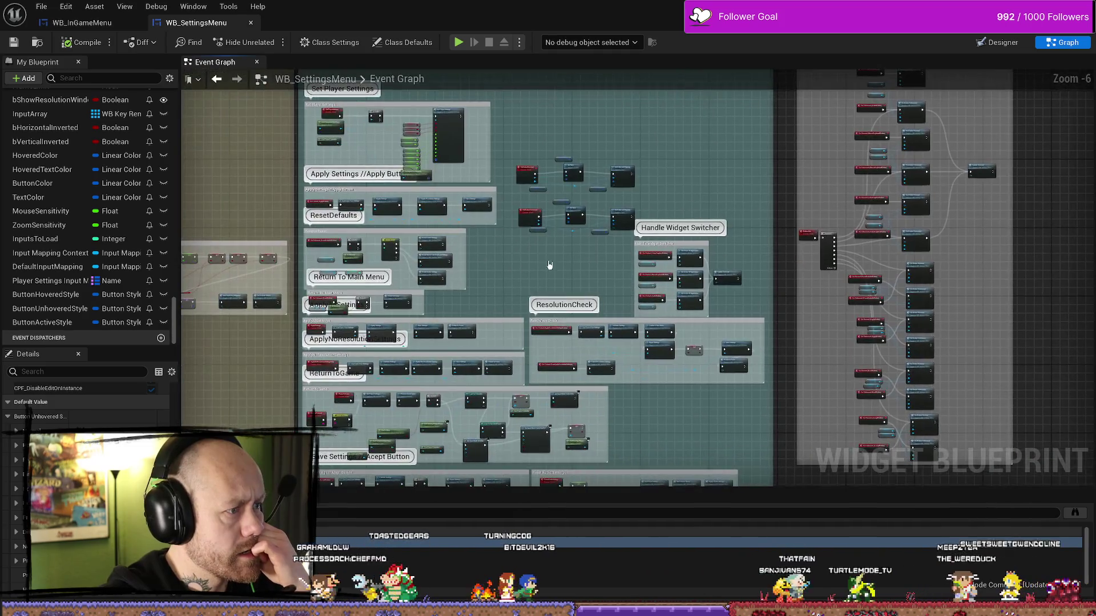
scroll(291, 244, "up", 5)
scroll(303, 252, "down", 2)
scroll(304, 251, "down", 3)
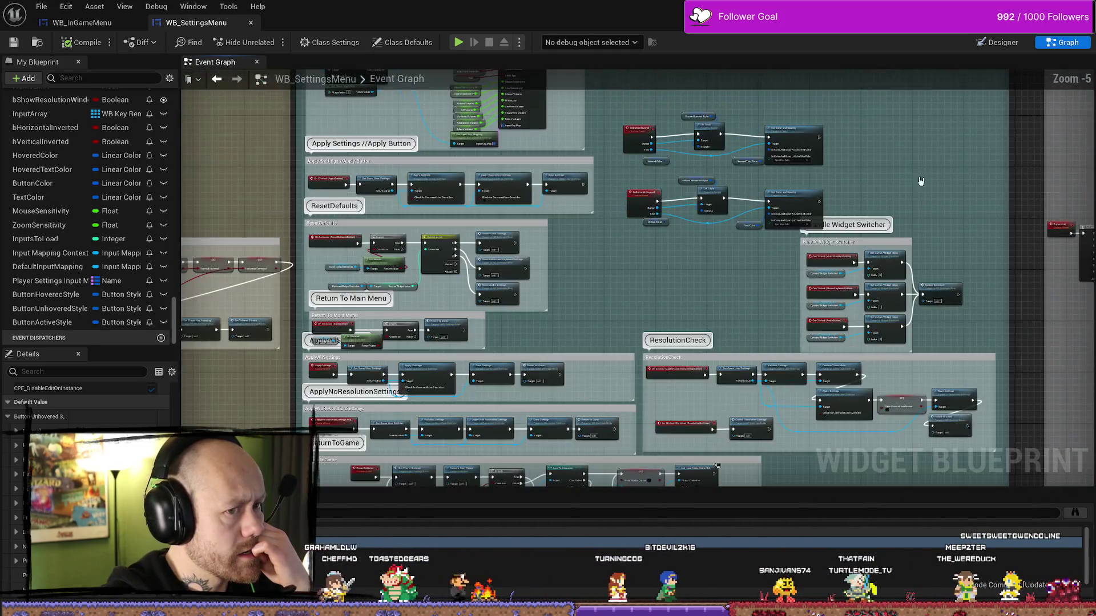
scroll(712, 249, "up", 1)
scroll(711, 249, "up", 2)
scroll(651, 214, "up", 2)
scroll(583, 180, "up", 1)
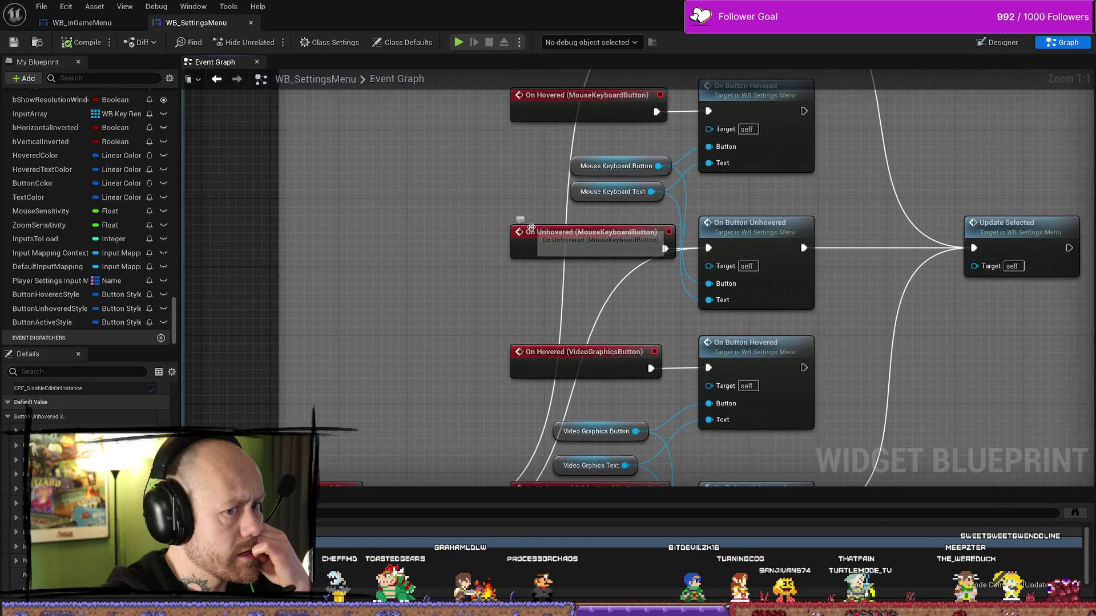
scroll(479, 171, "down", 2)
scroll(437, 188, "down", 4)
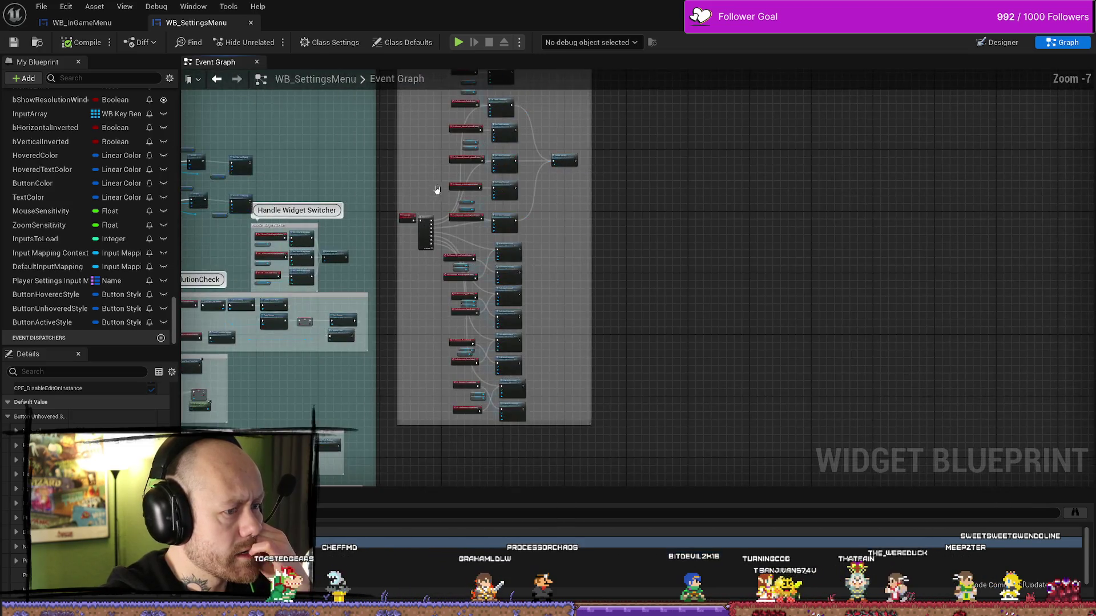
scroll(409, 270, "up", 3)
scroll(409, 270, "down", 1)
scroll(523, 306, "down", 3)
scroll(641, 245, "up", 2)
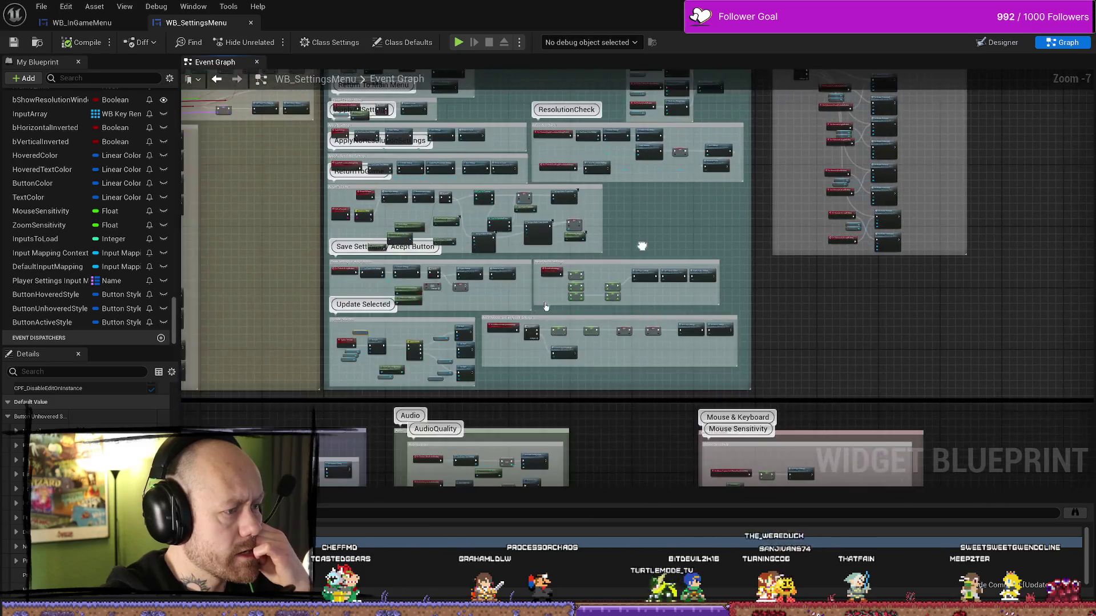
scroll(352, 329, "up", 4)
scroll(352, 329, "up", 1)
right_click(342, 367)
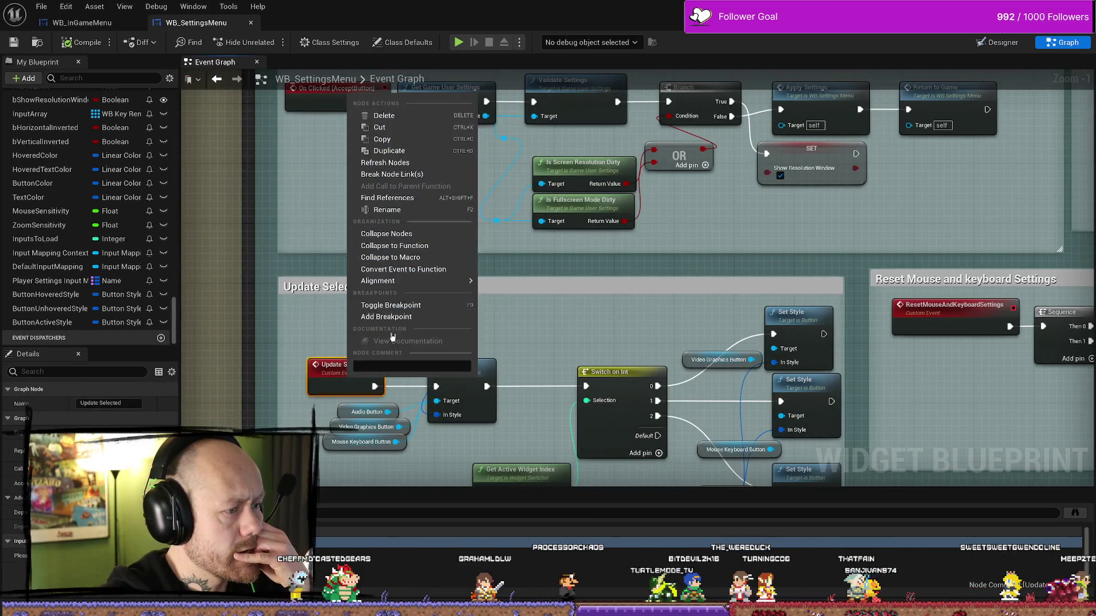
key("Escape")
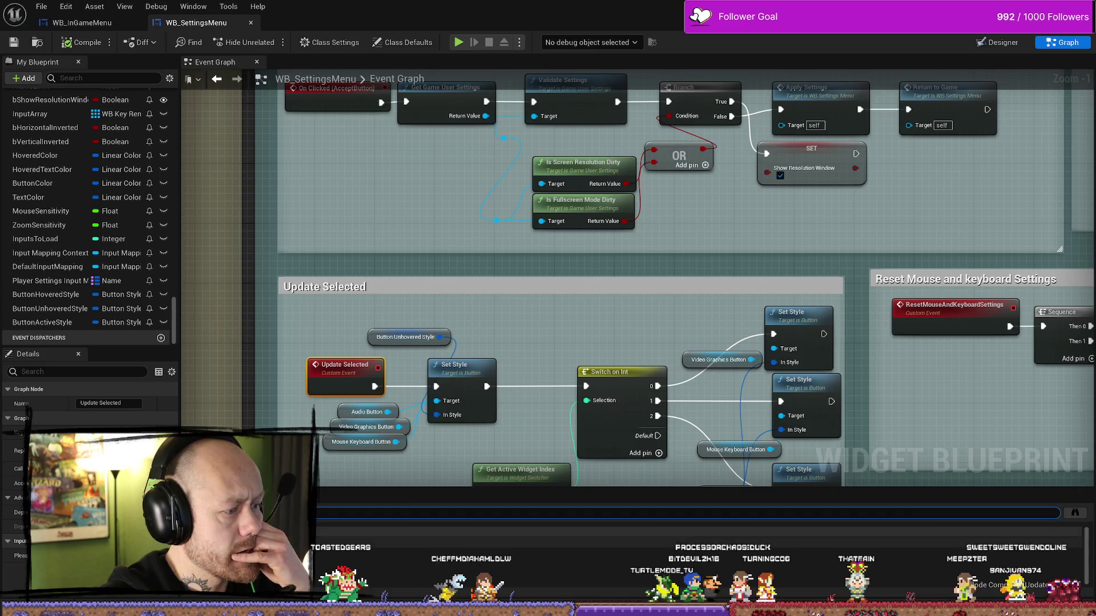
left_click_drag(366, 184, 524, 130)
left_click(217, 78)
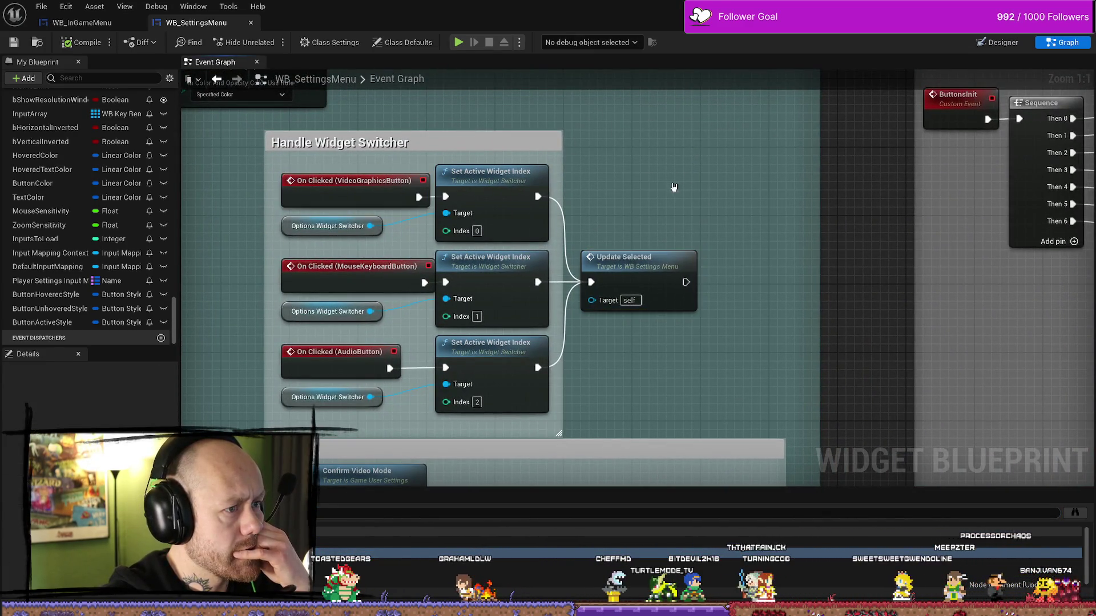
left_click_drag(327, 232, 370, 241)
left_click(370, 237)
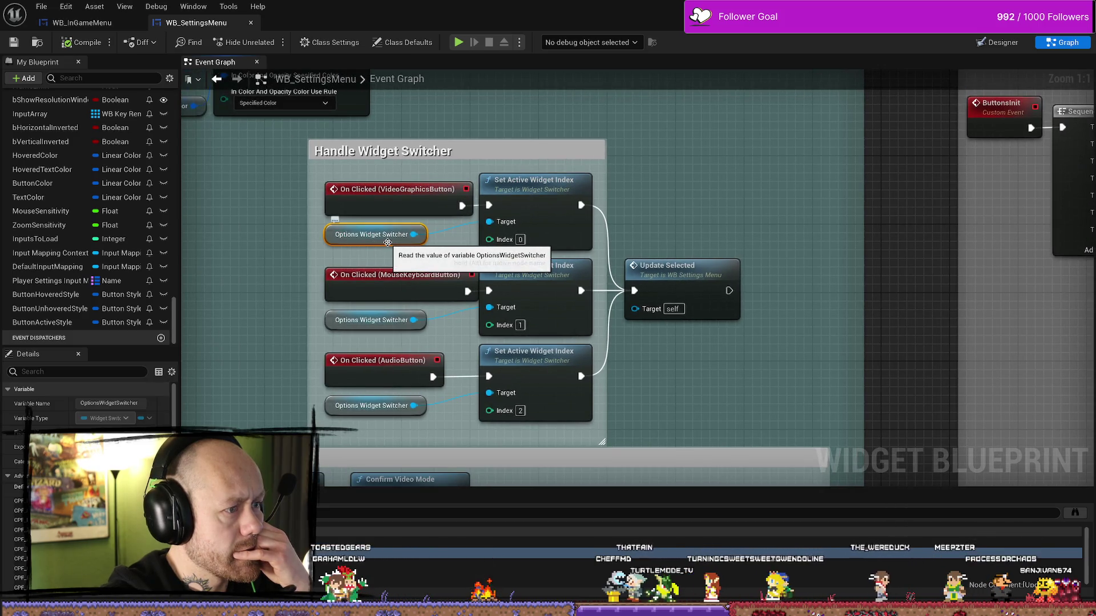
left_click(557, 193)
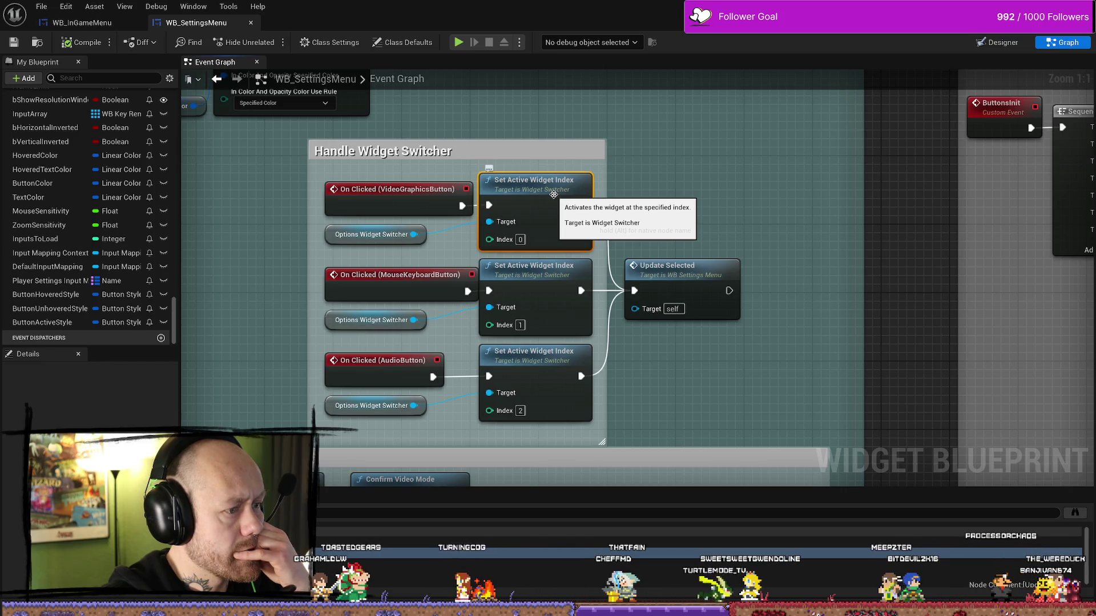
left_click(358, 281)
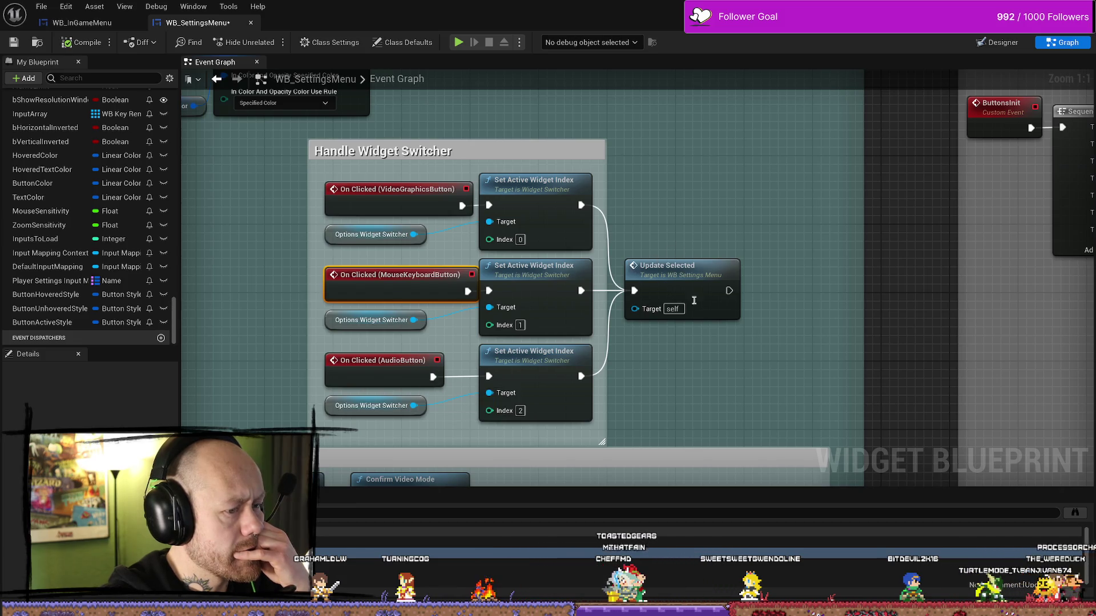
scroll(599, 301, "down", 1)
scroll(480, 299, "down", 1)
scroll(432, 298, "up", 1)
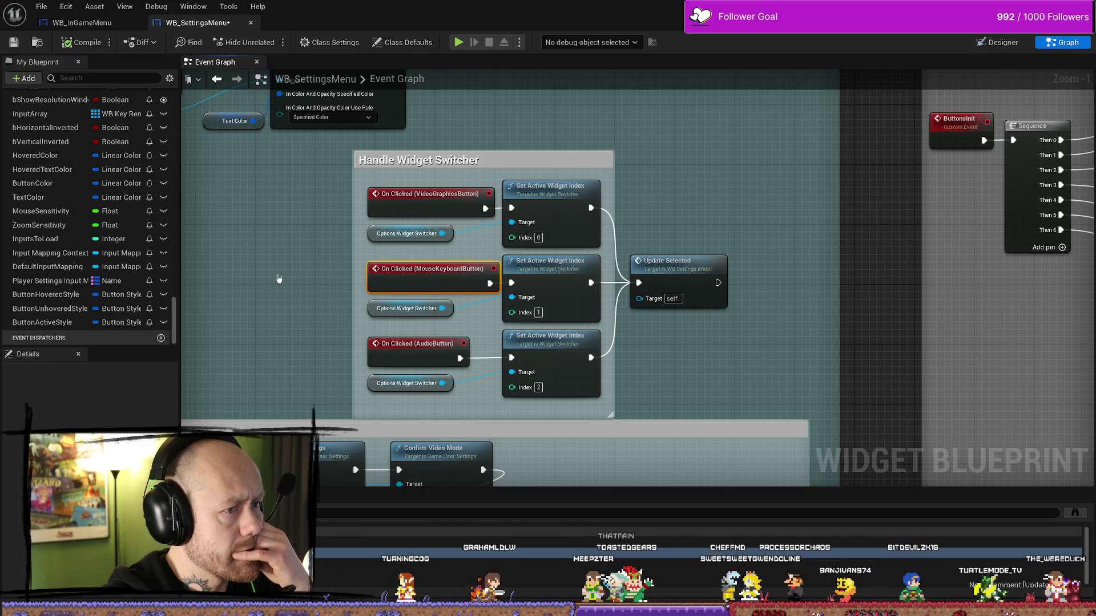
left_click(572, 185)
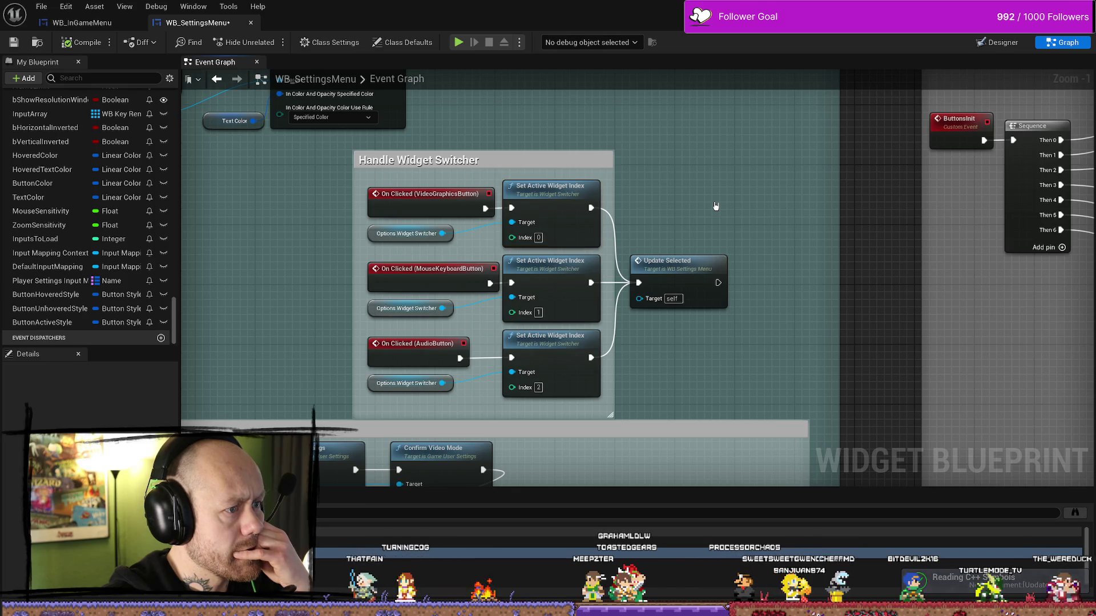
left_click(690, 260)
scroll(696, 261, "down", 2)
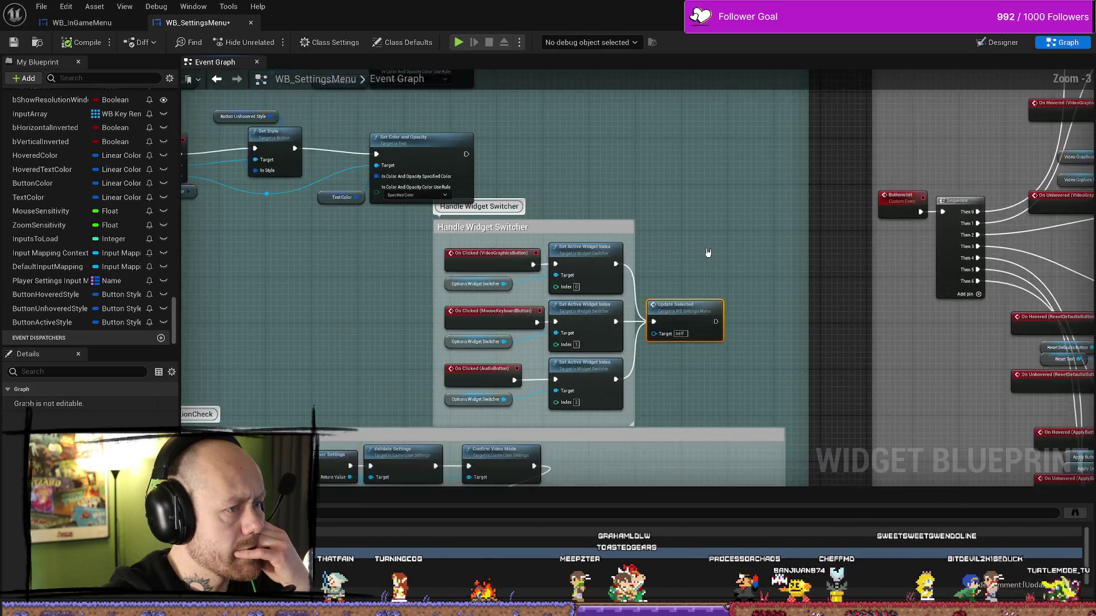
scroll(695, 263, "up", 1)
scroll(697, 240, "up", 2)
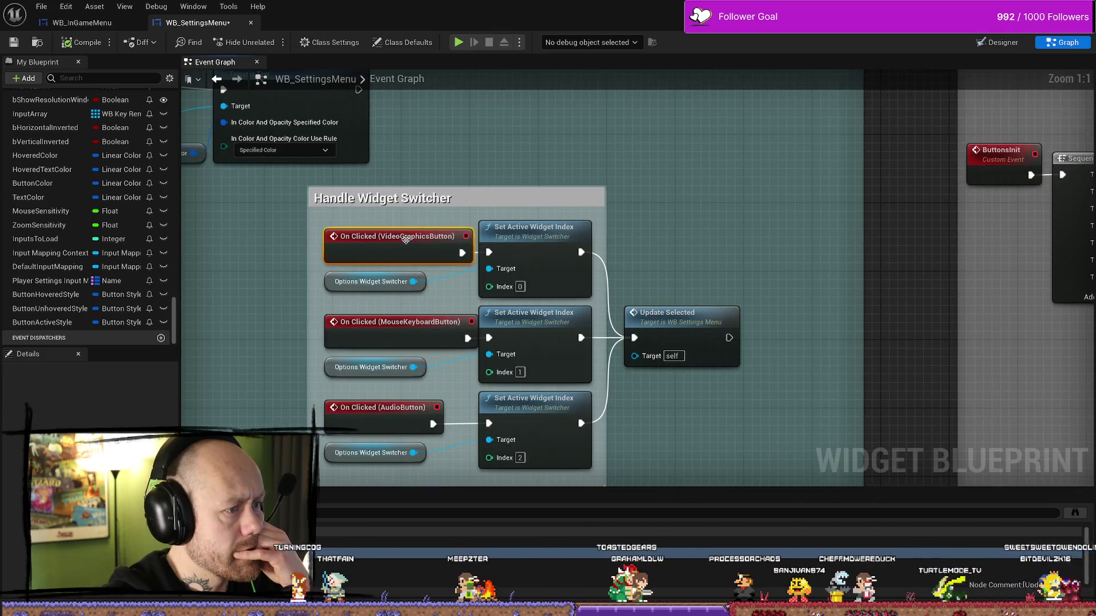
Find references to the VideoGraphicsButton and AudioButton click events
right_click(427, 238)
left_click(447, 345)
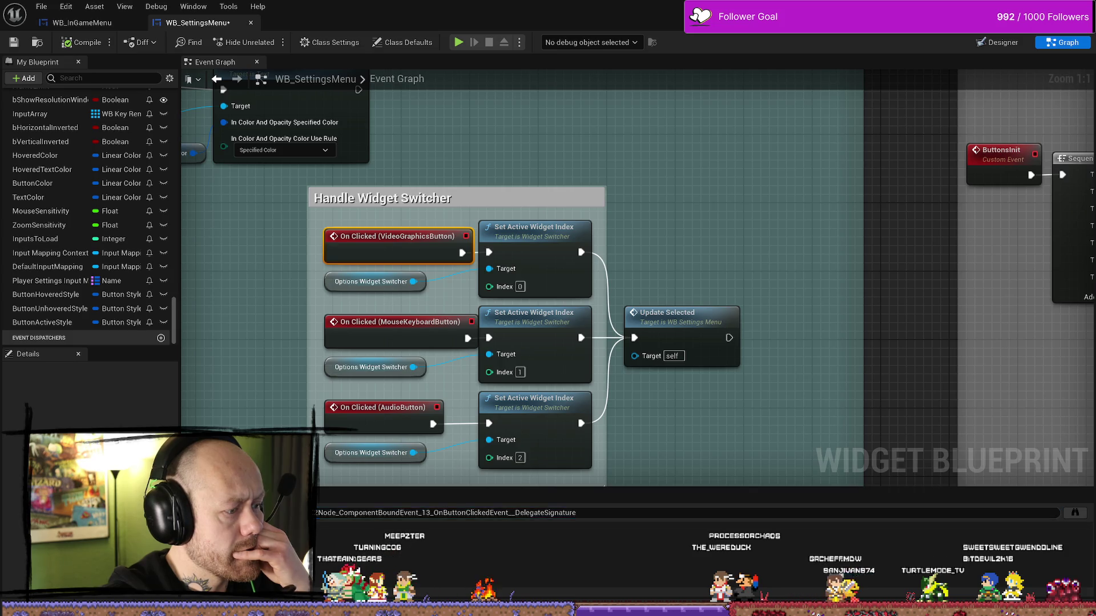
right_click(363, 421)
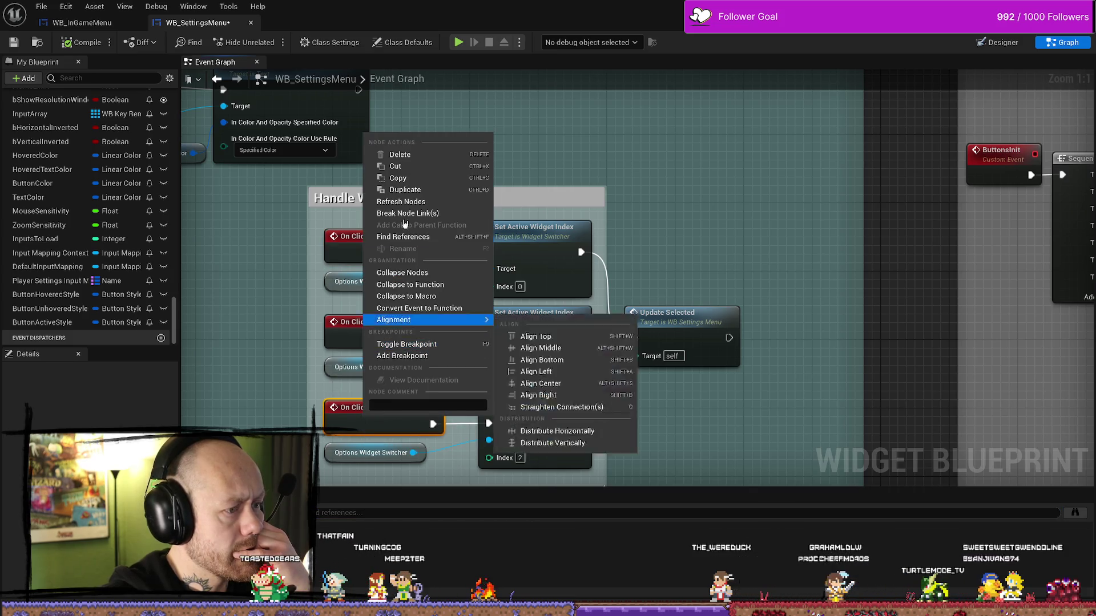
left_click(397, 242)
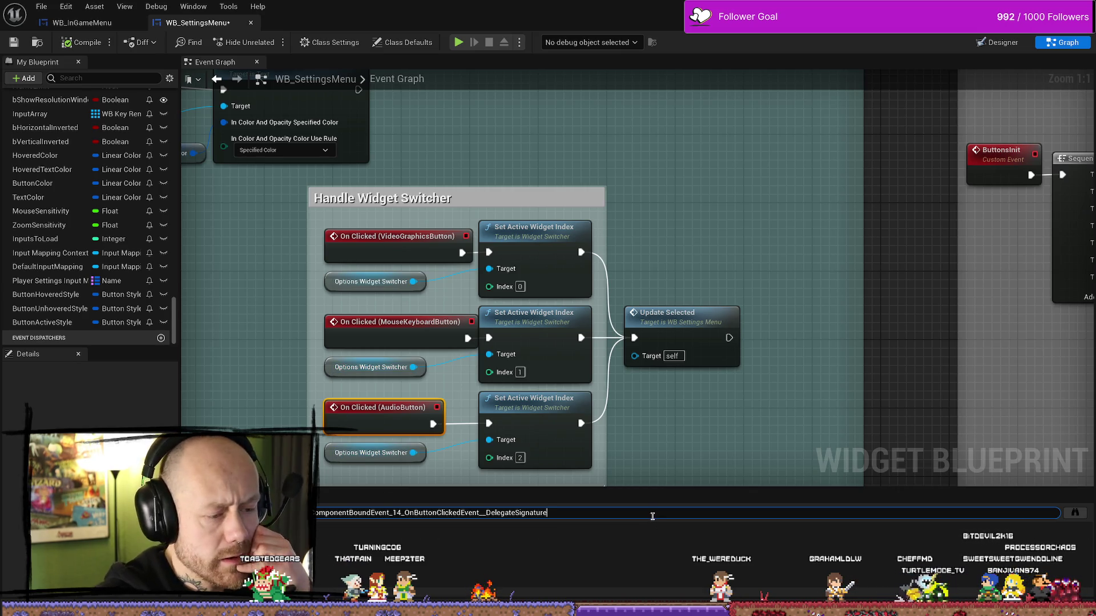
scroll(64, 245, "up", 5)
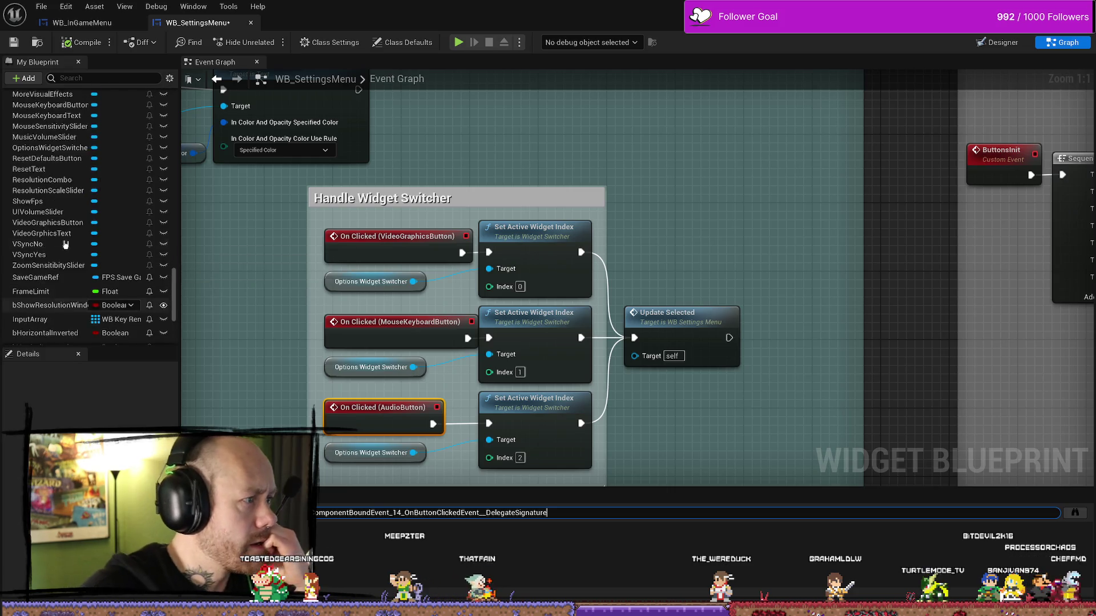
scroll(64, 246, "up", 3)
scroll(61, 253, "up", 3)
scroll(56, 261, "up", 3)
scroll(54, 266, "up", 3)
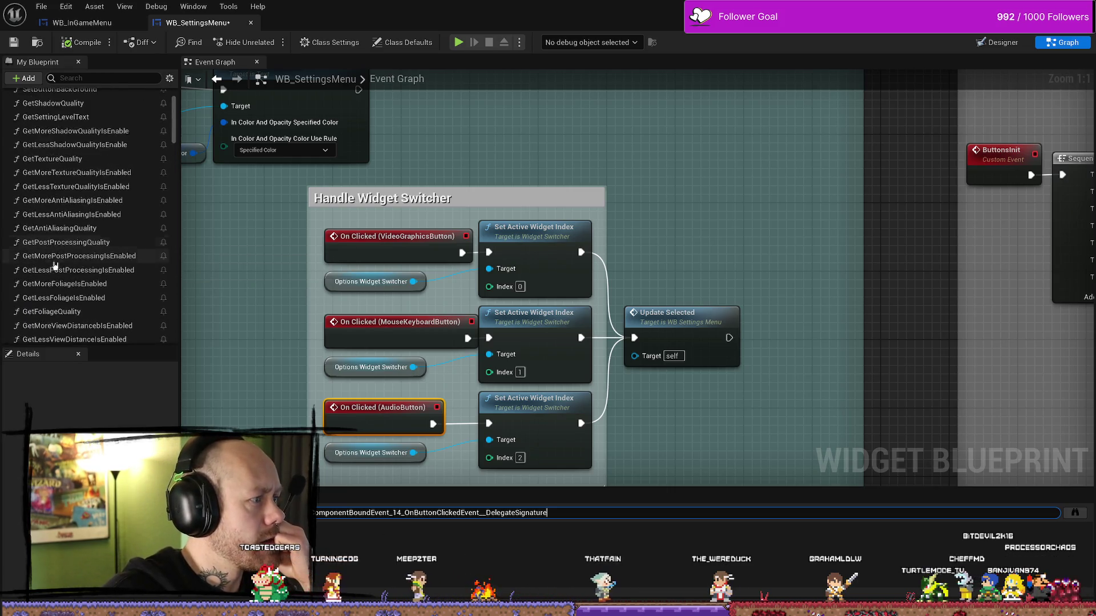
scroll(54, 267, "up", 2)
scroll(775, 214, "down", 2)
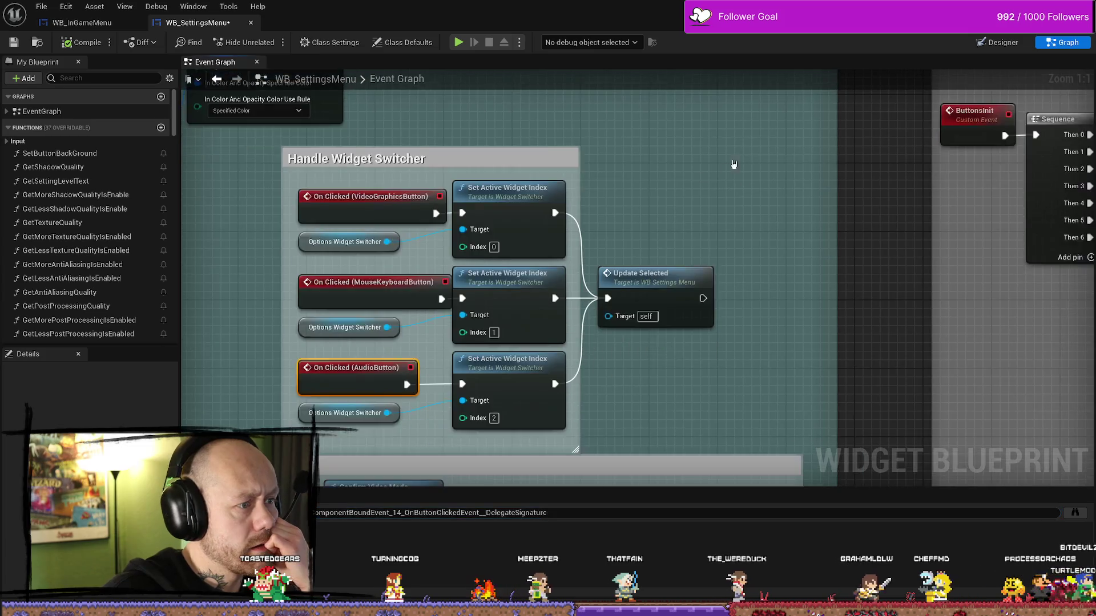
scroll(734, 166, "down", 2)
scroll(668, 215, "down", 3)
scroll(591, 267, "down", 1)
scroll(590, 267, "up", 8)
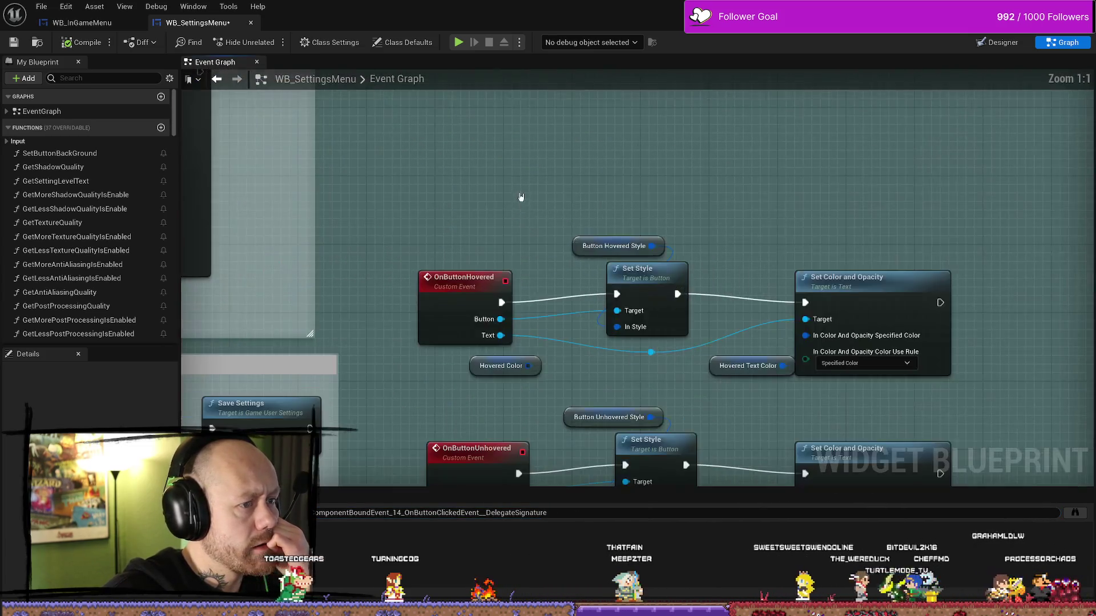
scroll(538, 252, "down", 1)
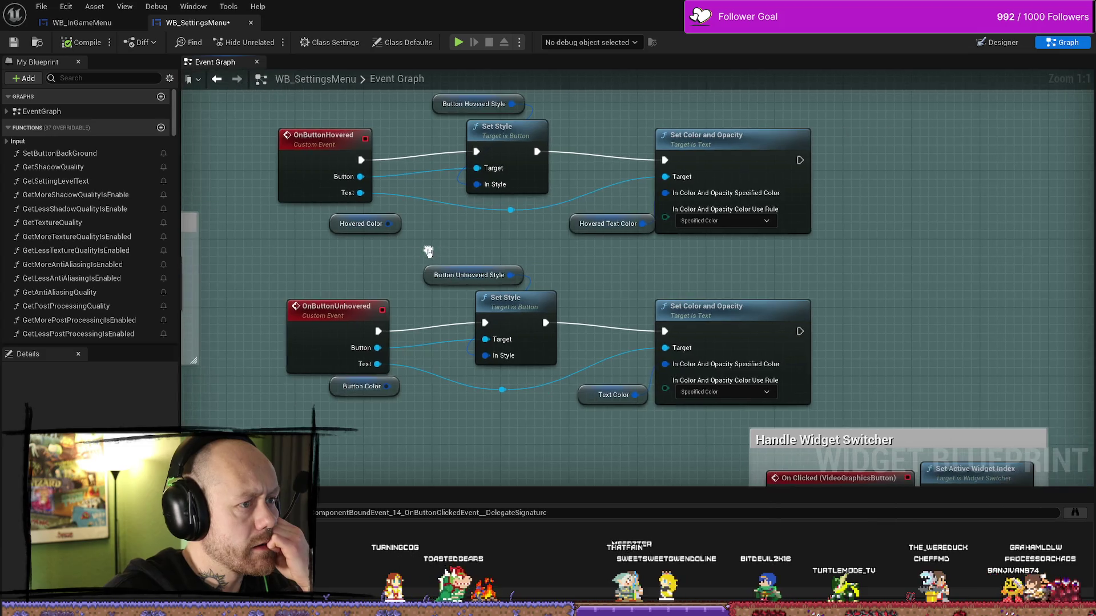
scroll(428, 245, "down", 1)
scroll(465, 256, "down", 1)
scroll(359, 228, "down", 1)
scroll(359, 227, "up", 4)
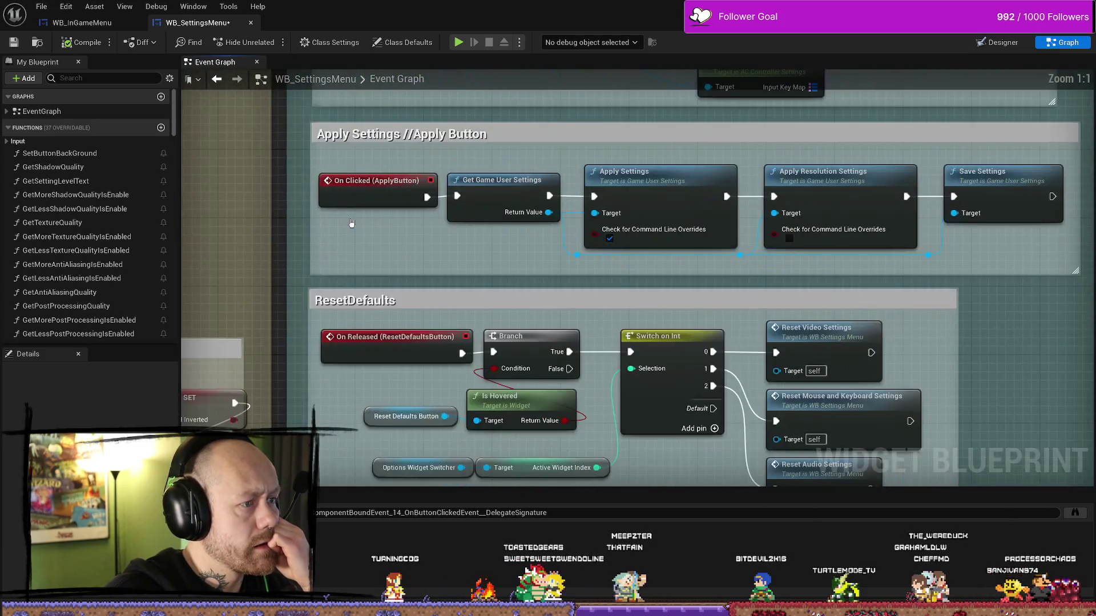
left_click_drag(568, 273, 550, 268)
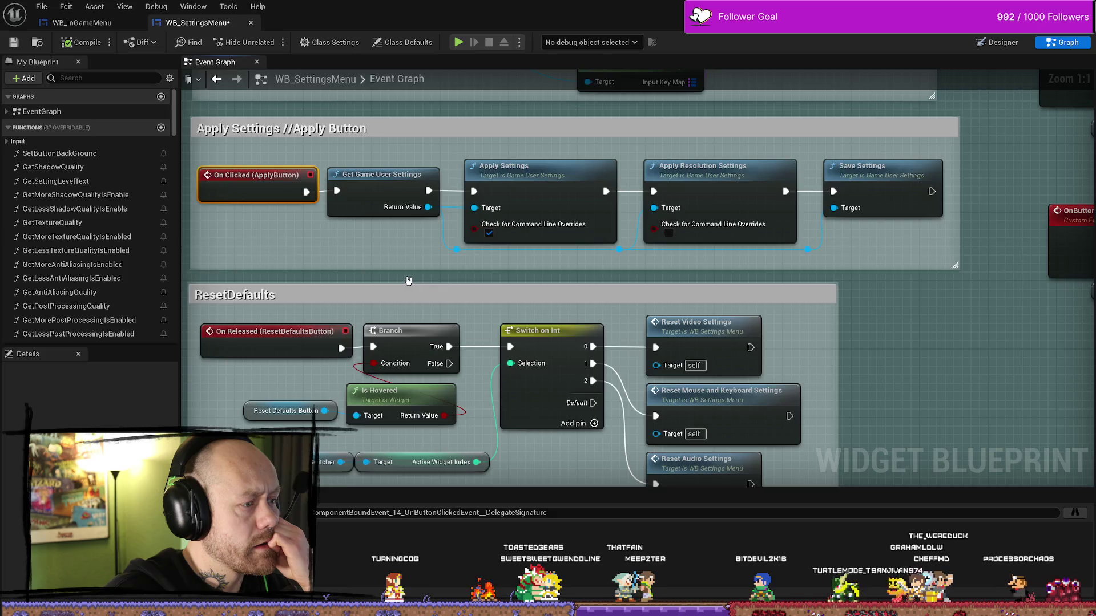
scroll(408, 281, "down", 4)
scroll(429, 240, "up", 1)
scroll(452, 203, "up", 3)
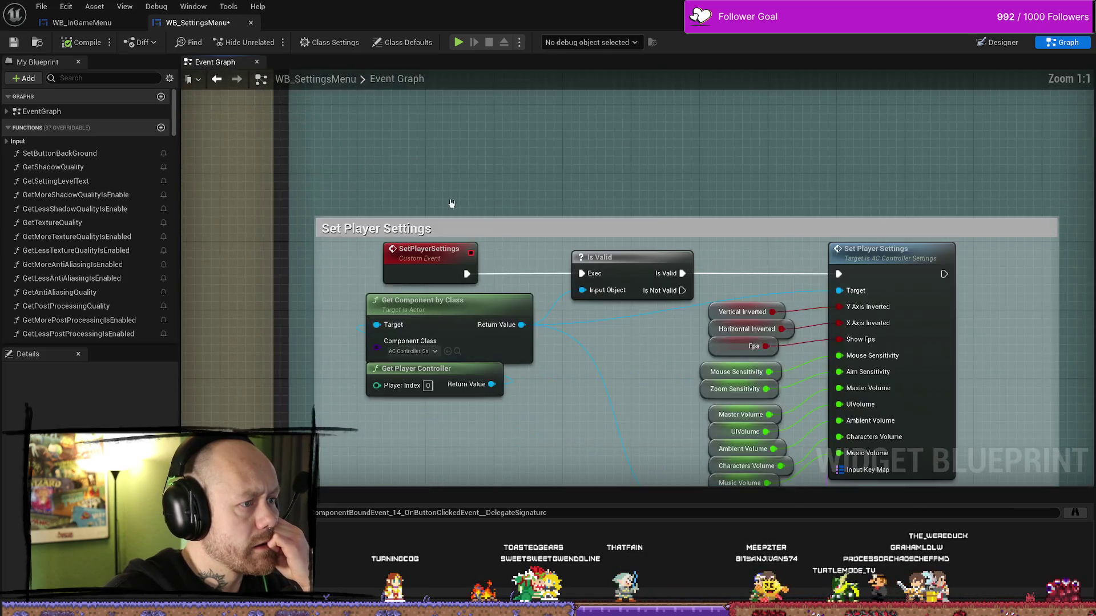
scroll(462, 222, "down", 1)
scroll(525, 298, "up", 1)
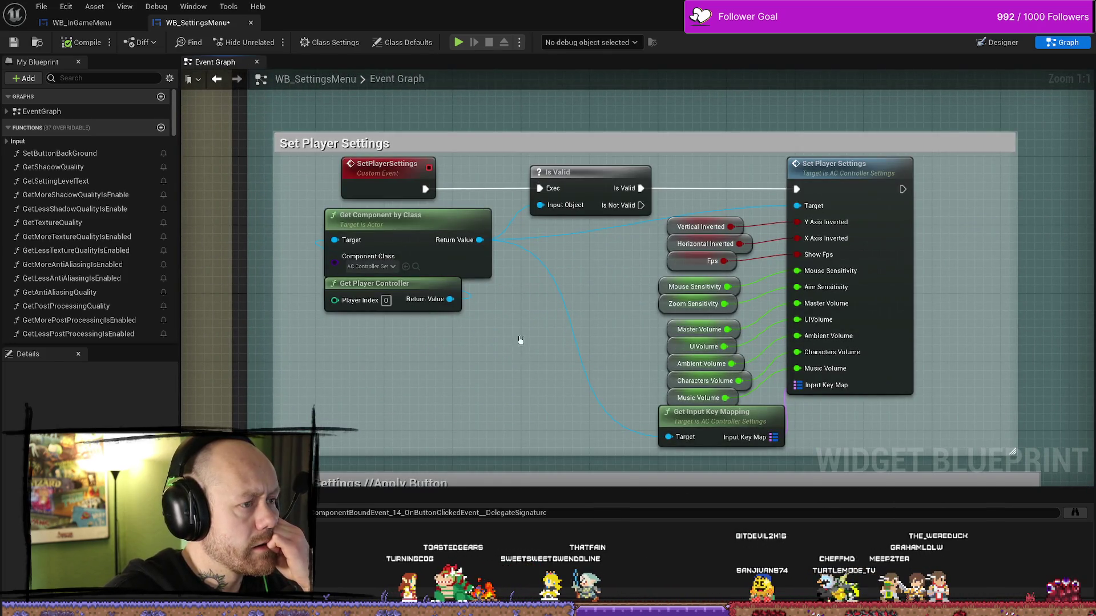
scroll(520, 340, "down", 10)
scroll(420, 309, "up", 4)
scroll(412, 300, "up", 4)
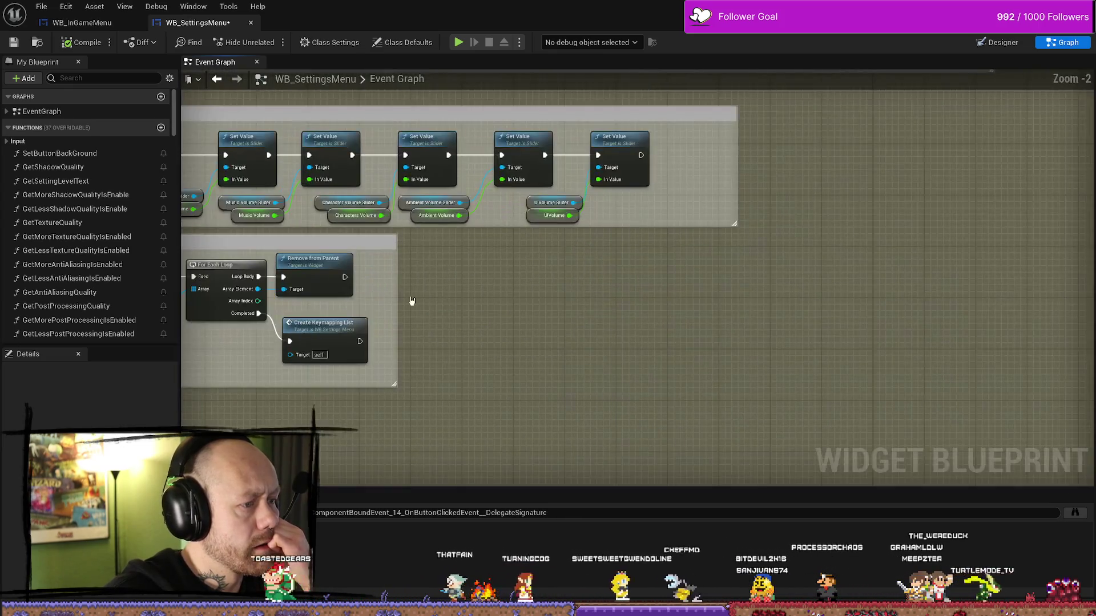
scroll(412, 301, "down", 3)
scroll(707, 301, "up", 3)
scroll(782, 302, "down", 5)
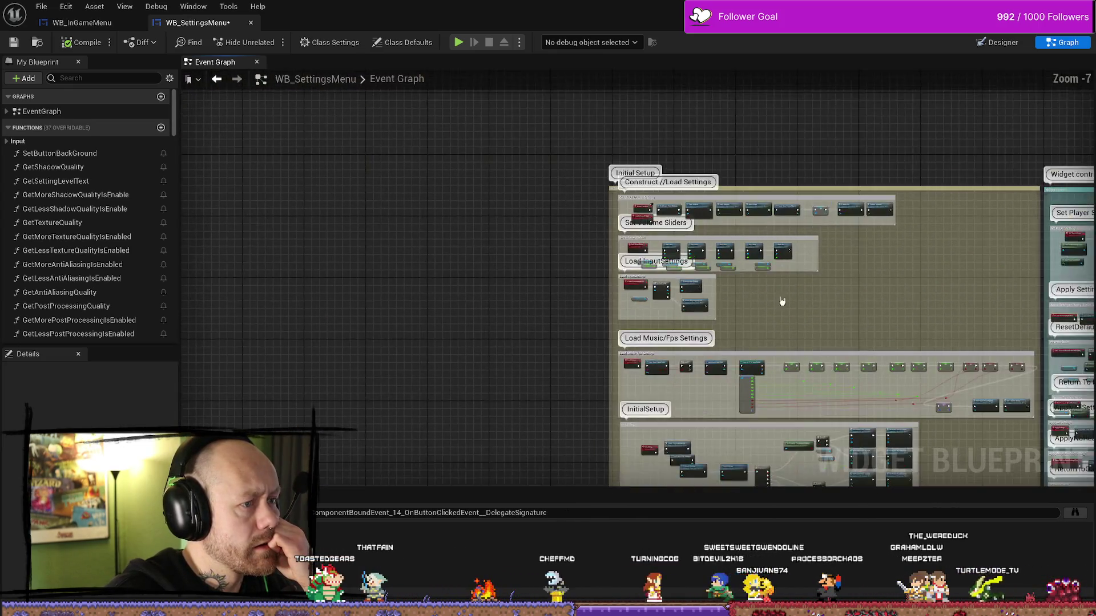
scroll(782, 302, "up", 2)
scroll(970, 135, "down", 2)
From the Designer hierarchy, find all references to the VideoGraphicsButton widget
key("shift+F4")
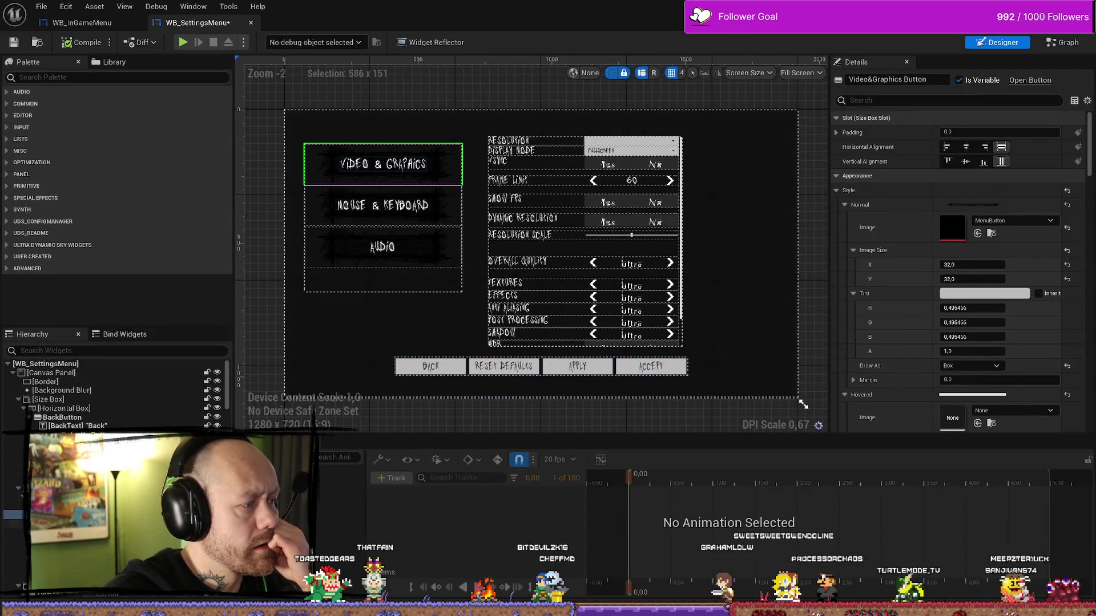
right_click(94, 353)
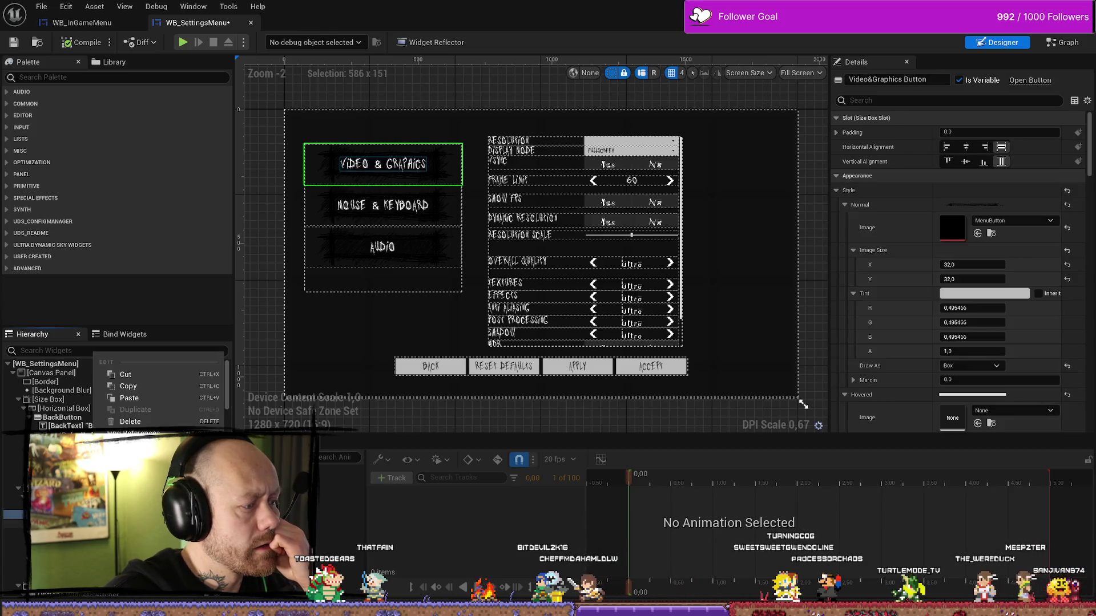
key("Escape")
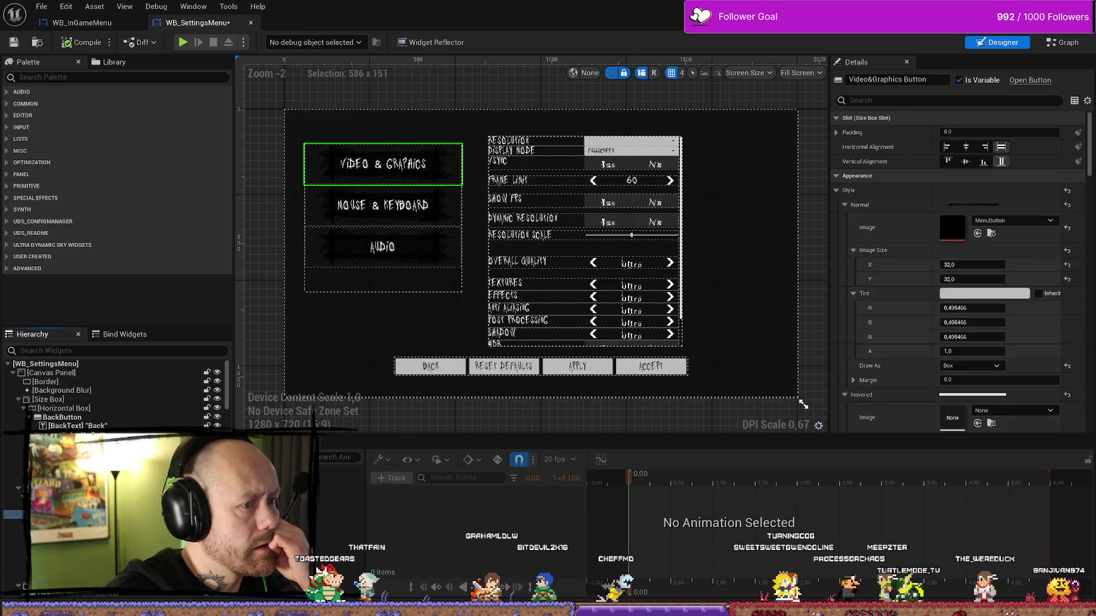
key("shift+alt+f")
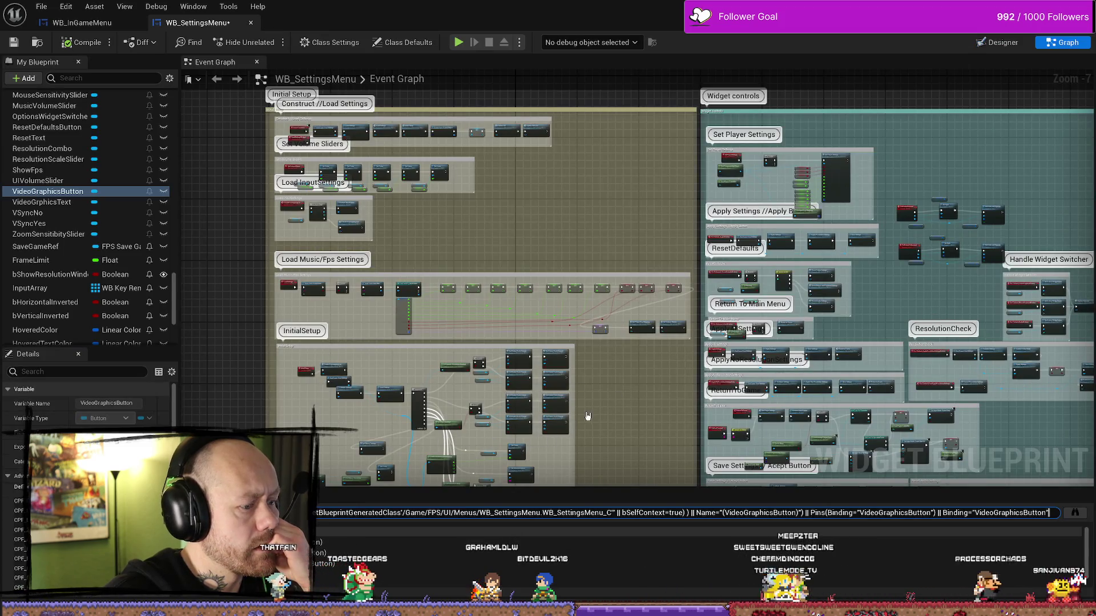
Jump through the VideoGraphicsButton reference results: click, variable and hover event nodes
left_click(345, 562)
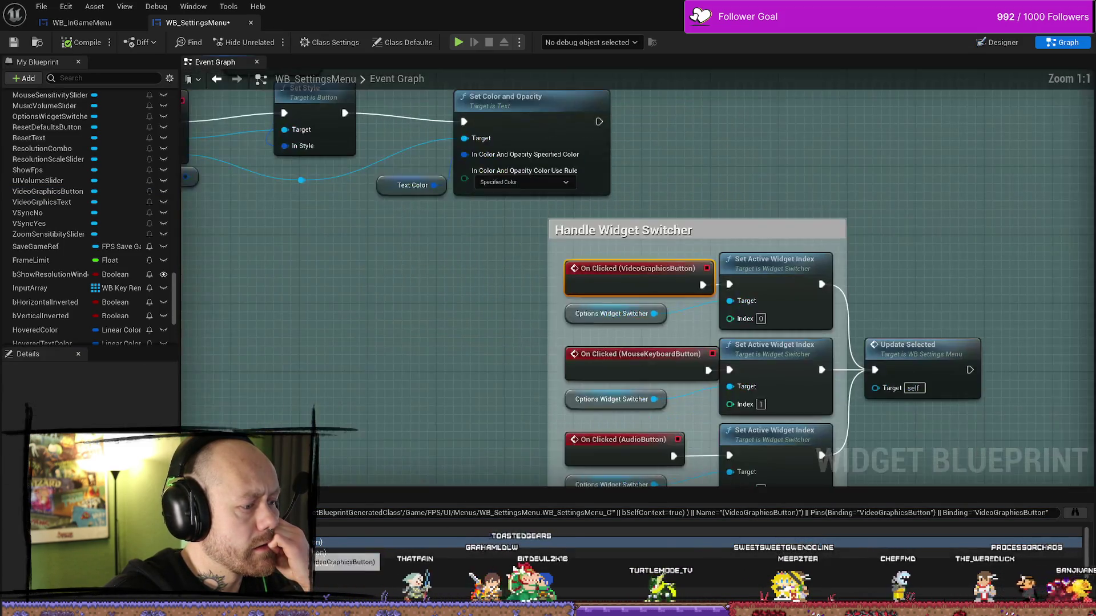
left_click(321, 575)
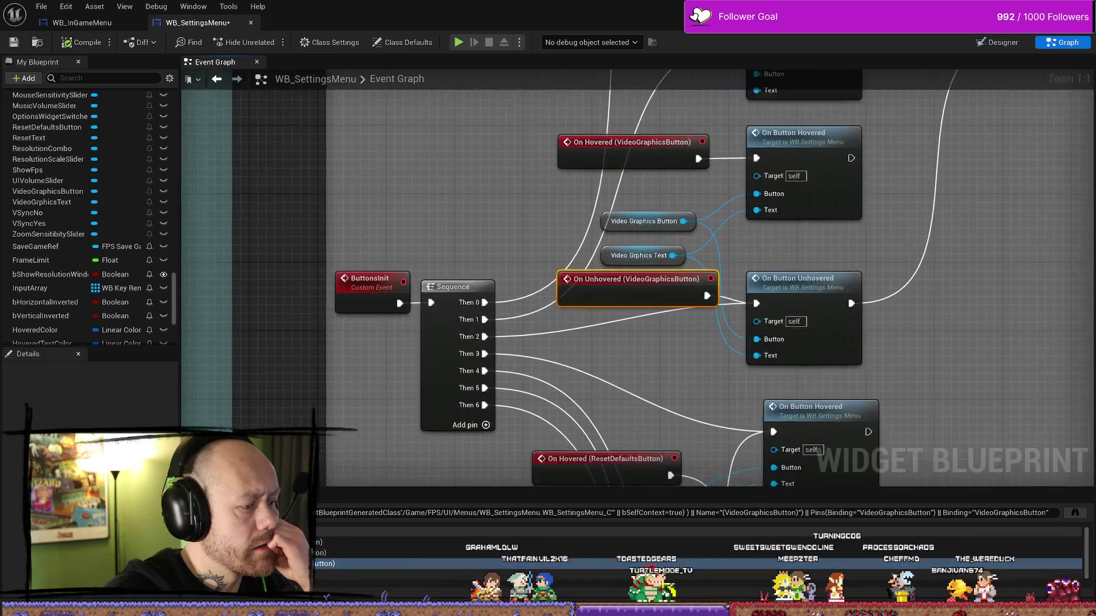
left_click(334, 595)
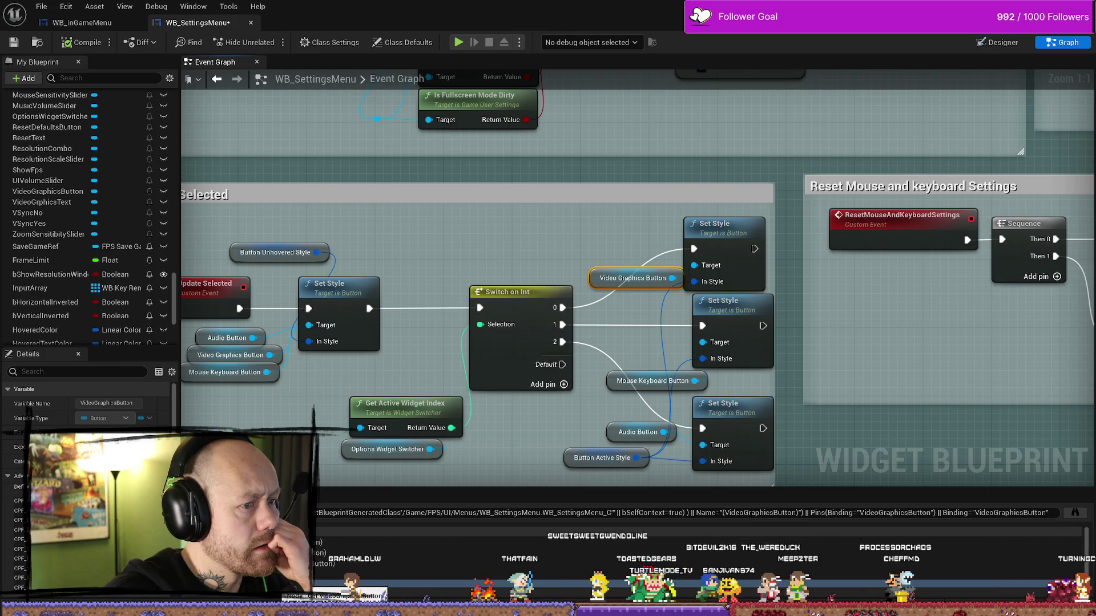
left_click(329, 563)
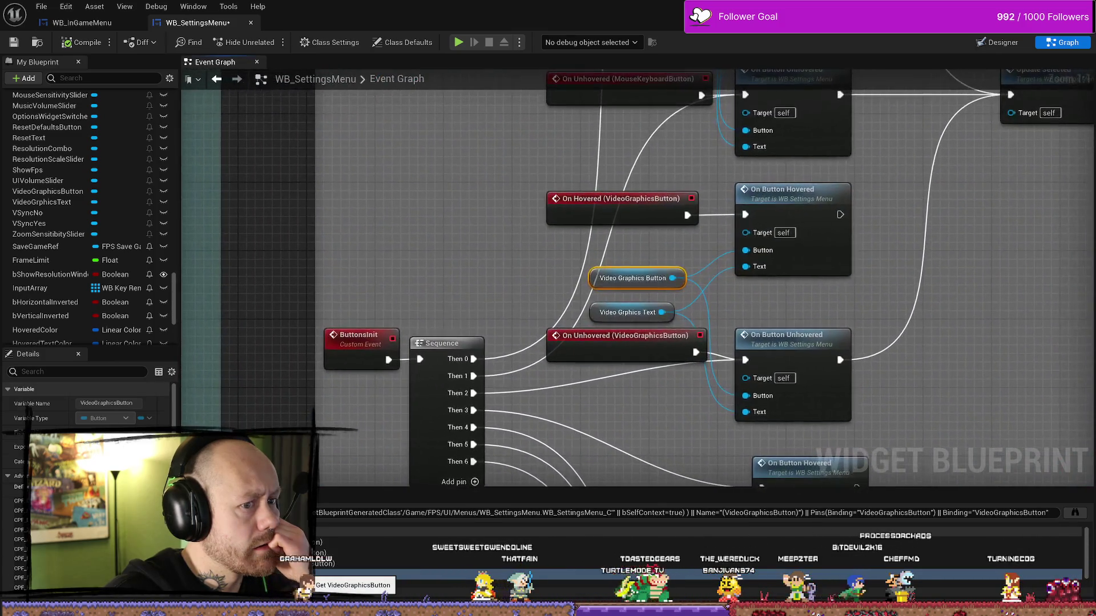
left_click(329, 553)
left_click(330, 542)
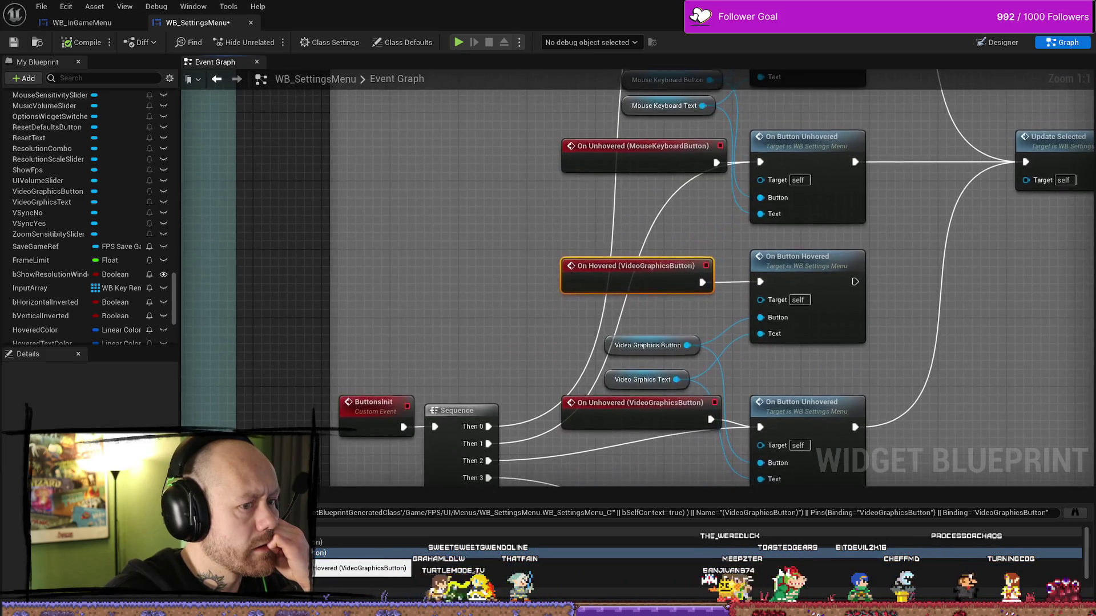
left_click(330, 553)
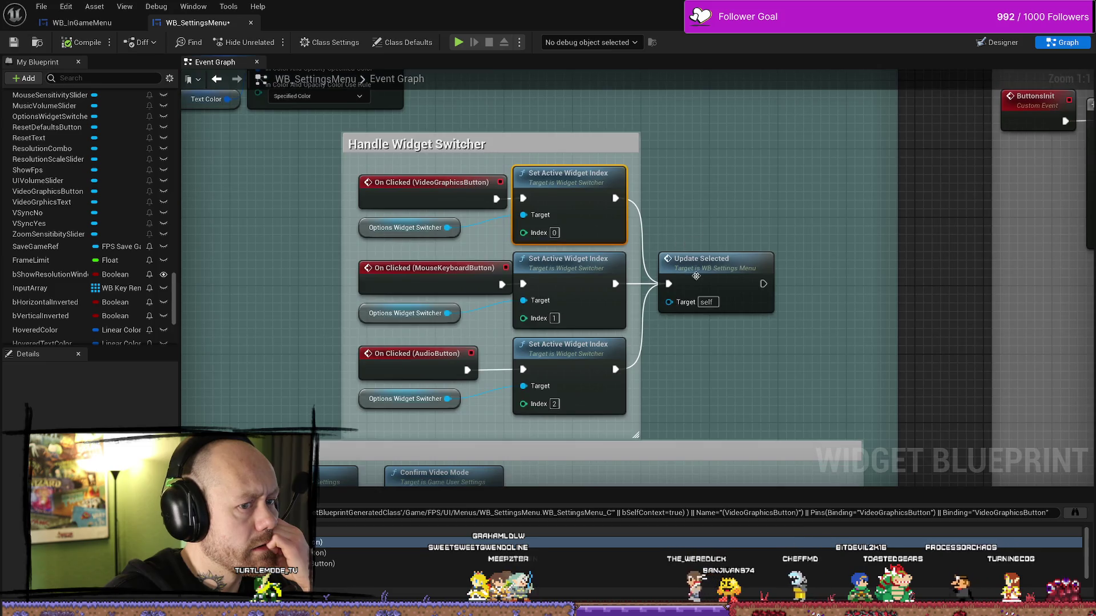
Jump to the Update Selected event, nudge the button references and select Button Unhovered Style
left_click(712, 282)
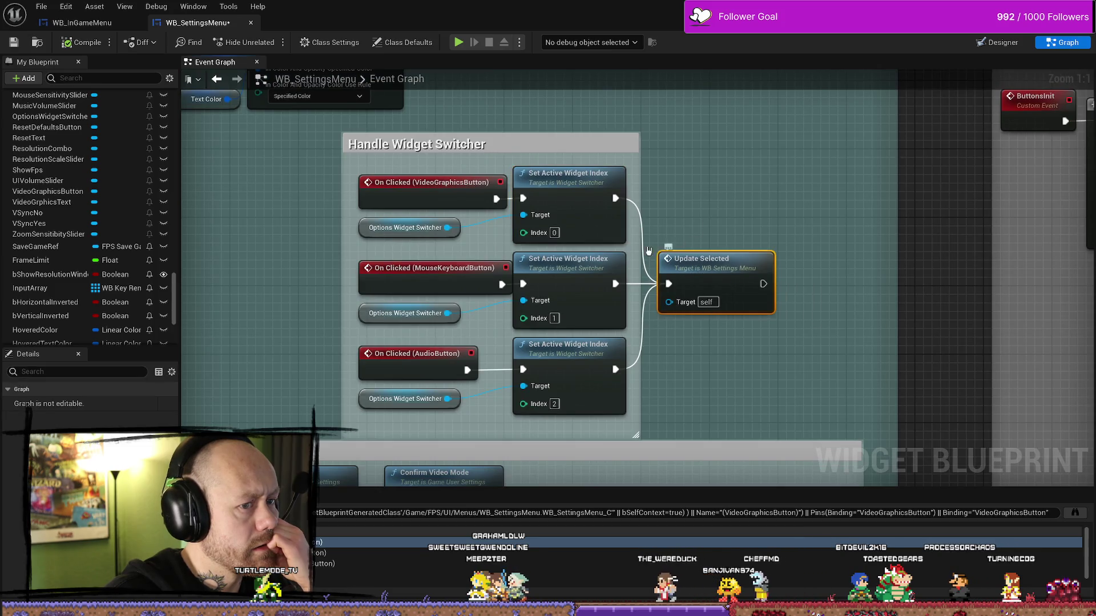
left_click(599, 218)
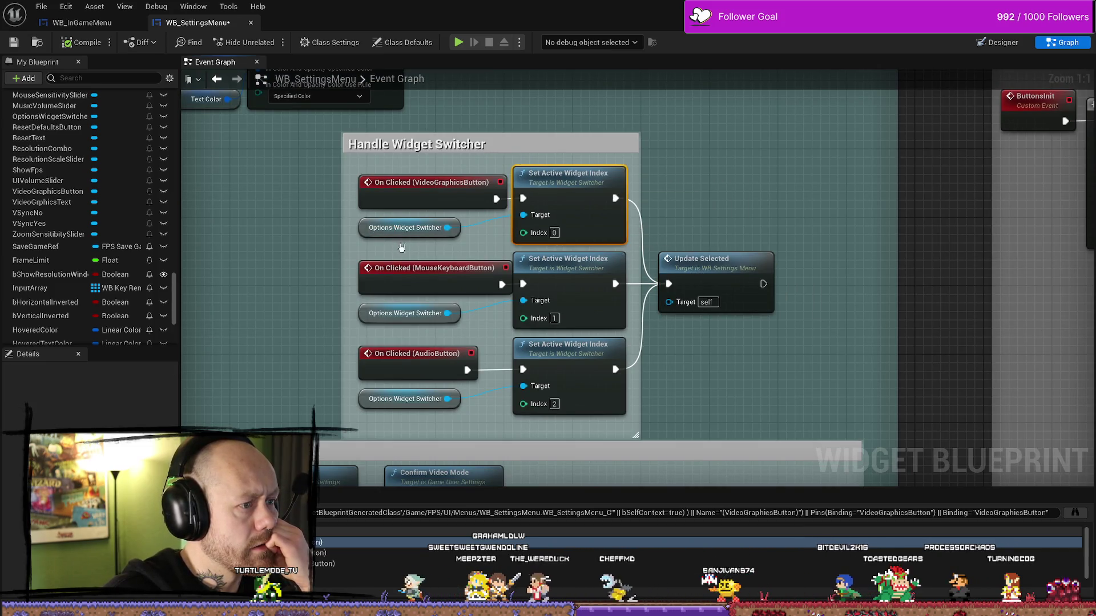
mouse_move(739, 269)
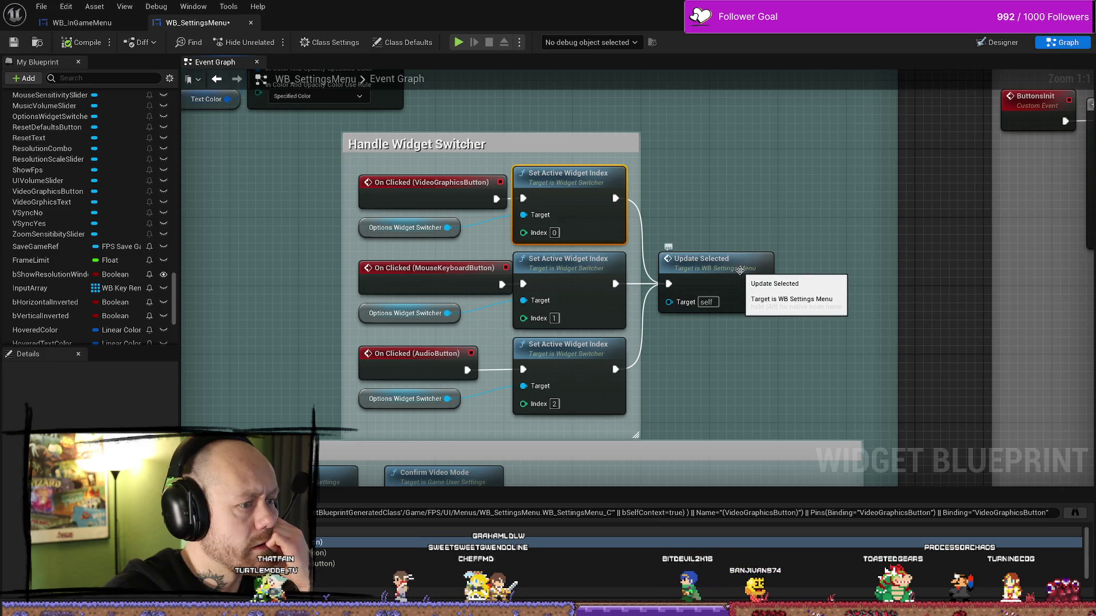
double_click(742, 274)
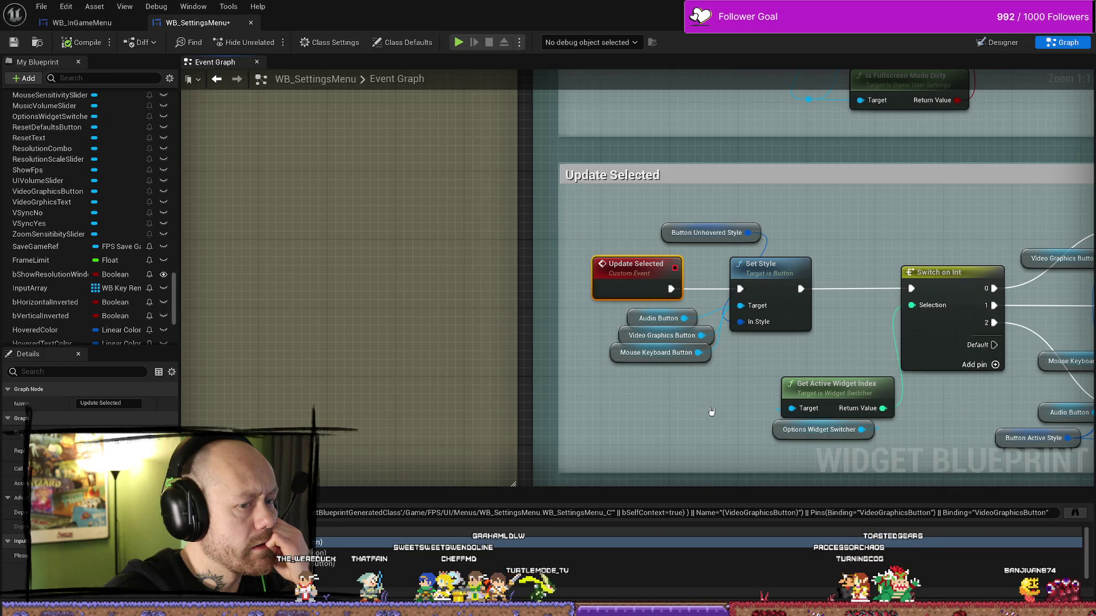
left_click_drag(730, 408, 596, 409)
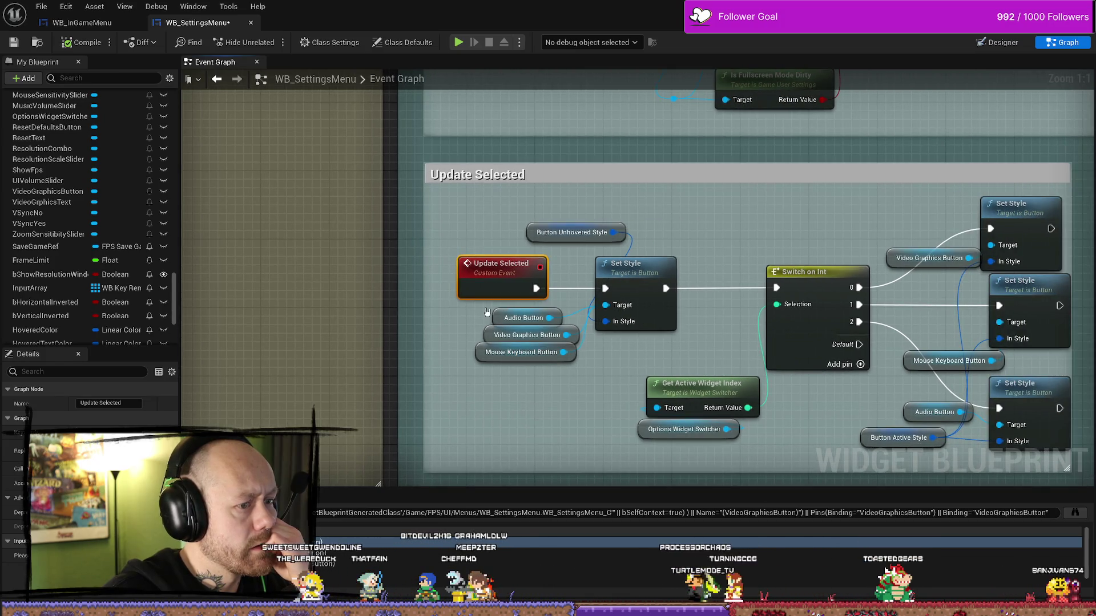
mouse_move(486, 312)
left_mouse_down()
mouse_move(577, 364)
mouse_move(531, 369)
left_mouse_up()
left_click_drag(551, 236, 484, 247)
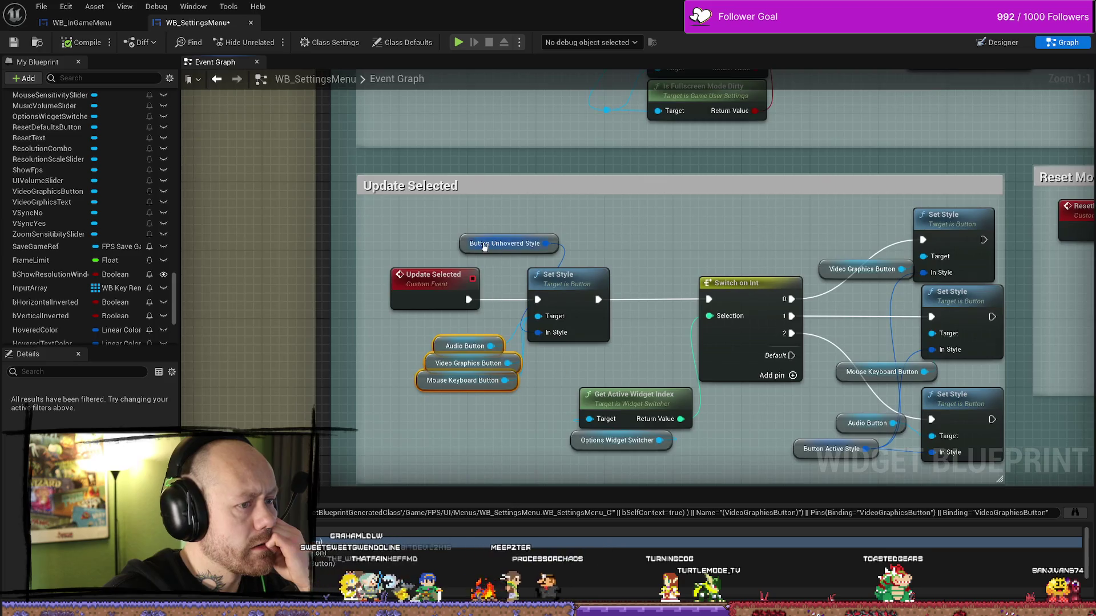
left_click(572, 284)
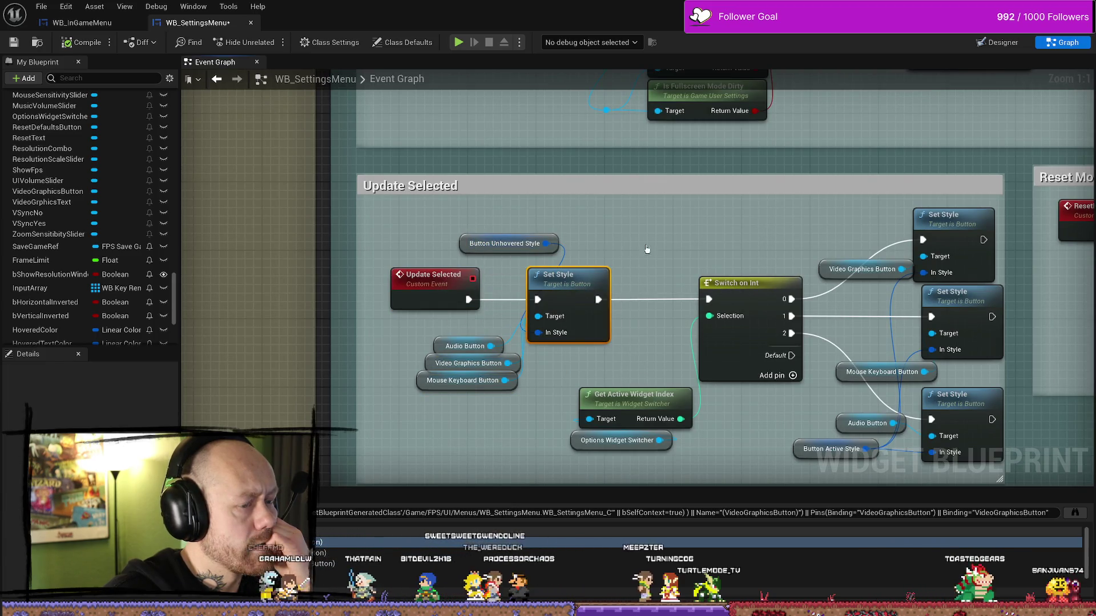
left_click_drag(647, 250, 580, 268)
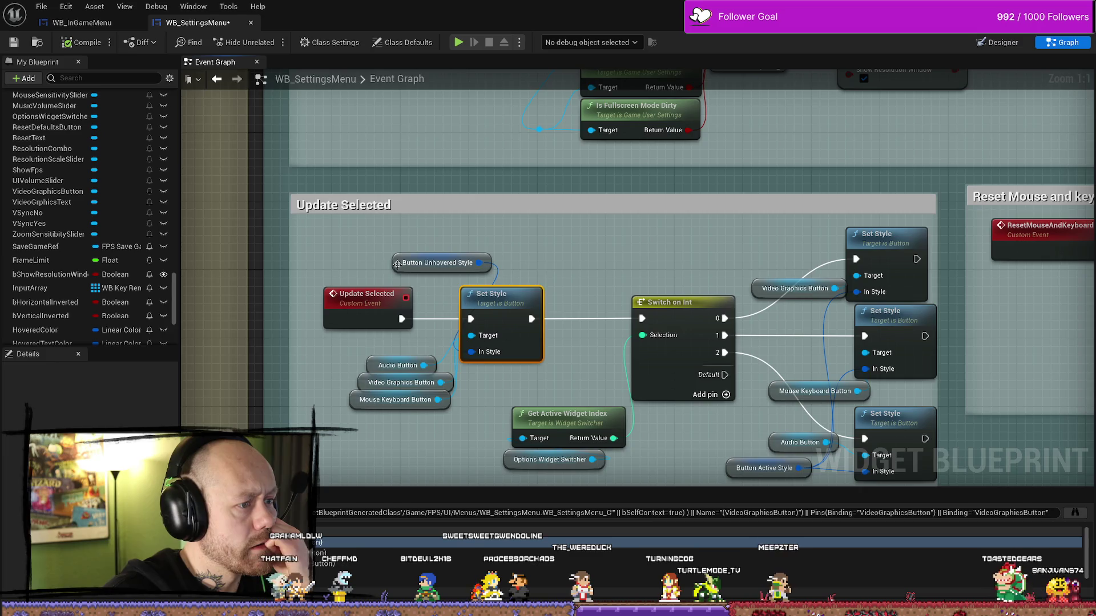
left_click_drag(396, 264, 385, 267)
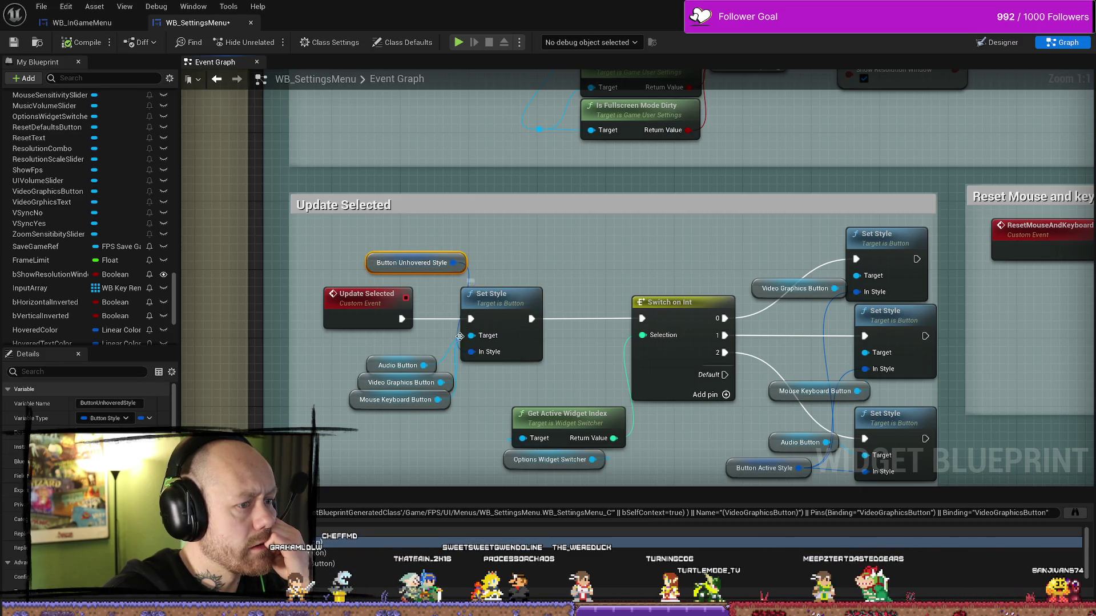
scroll(86, 471, "down", 5)
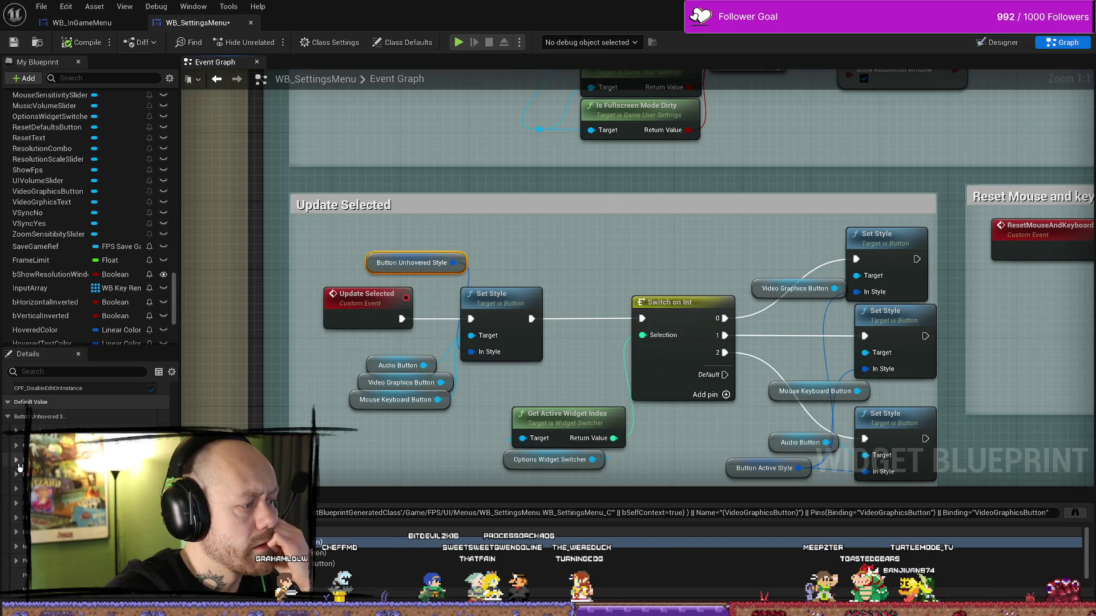
left_click(129, 441)
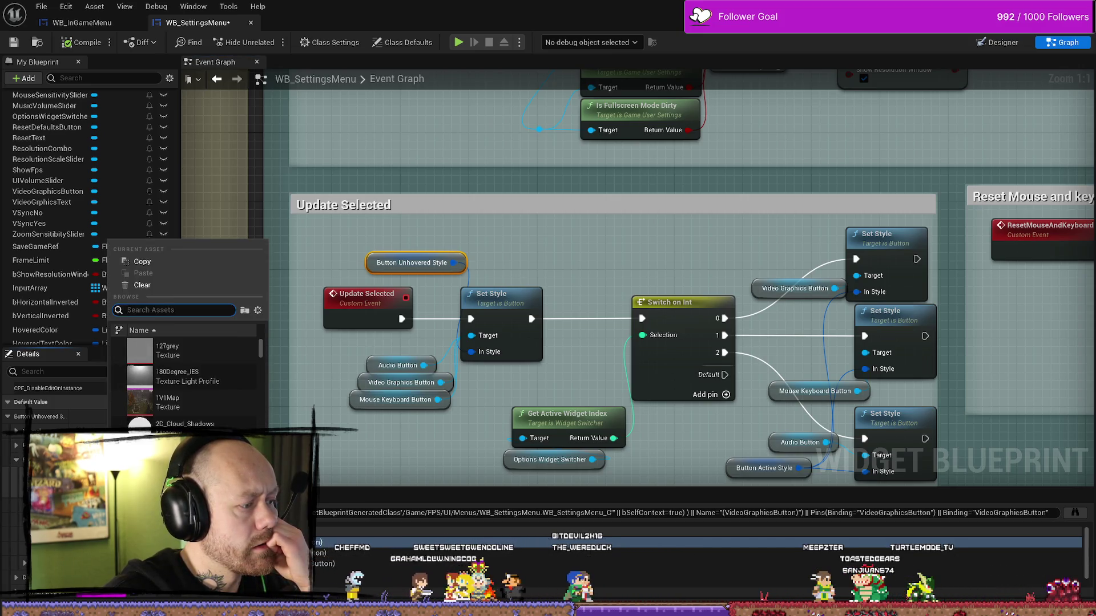
key("Escape")
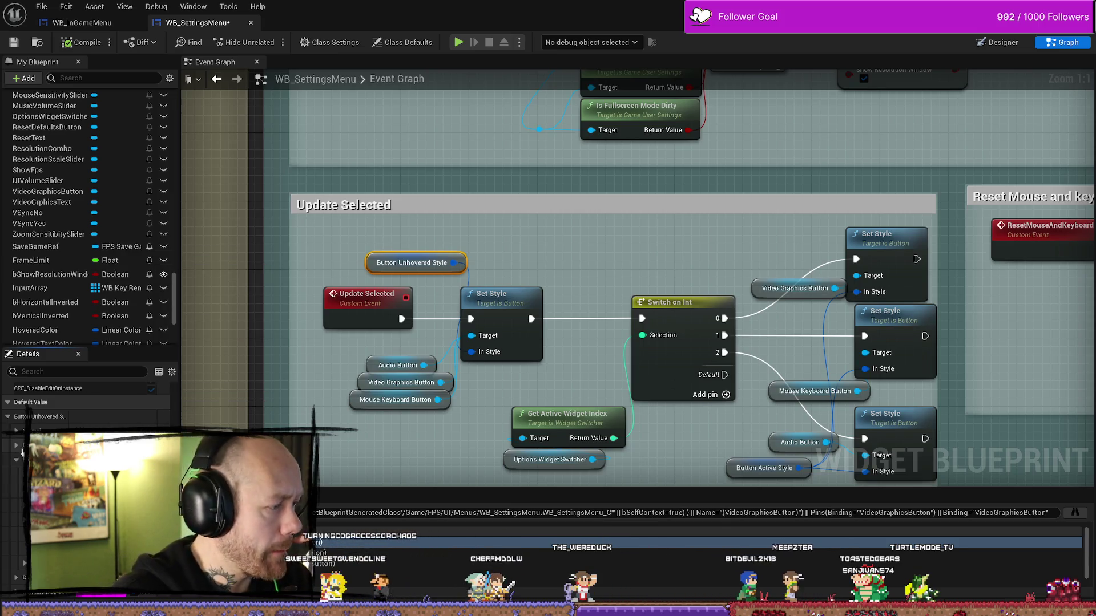
left_click(129, 442)
type("hov")
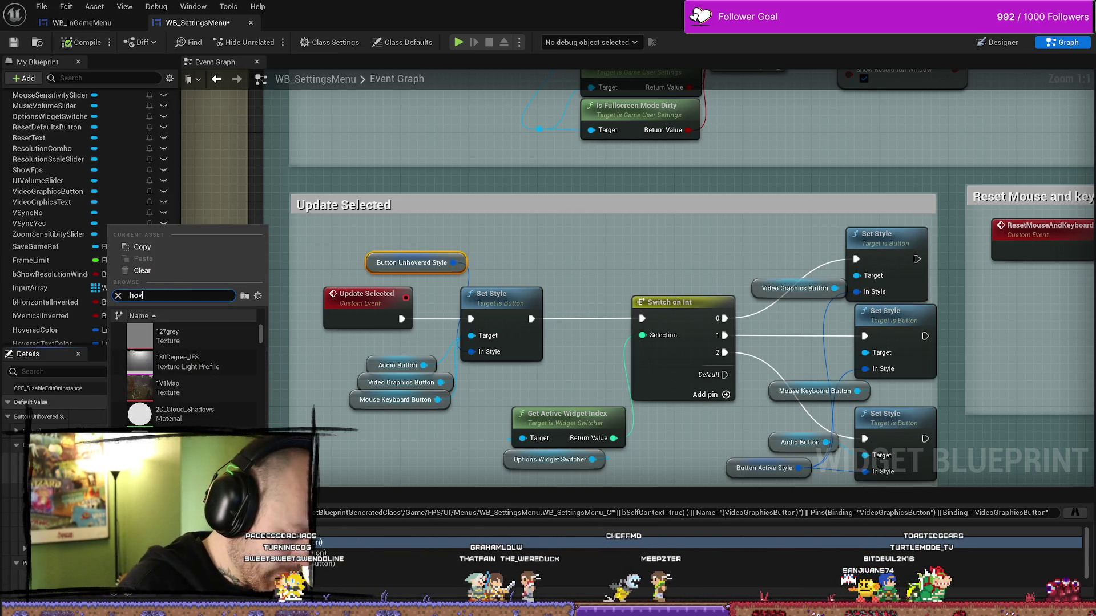
type("ered")
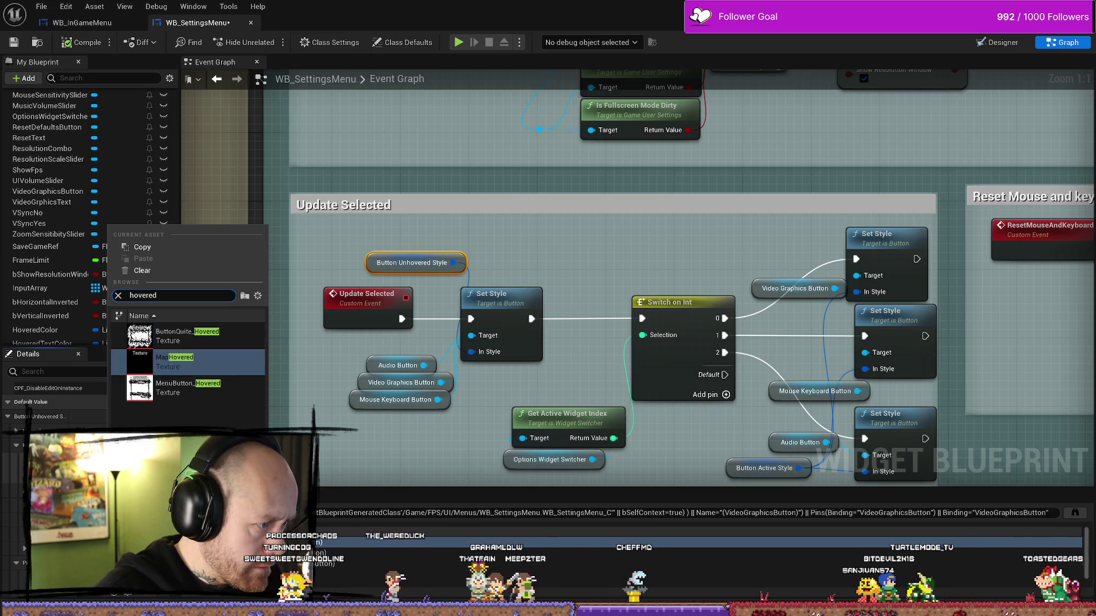
left_click(188, 387)
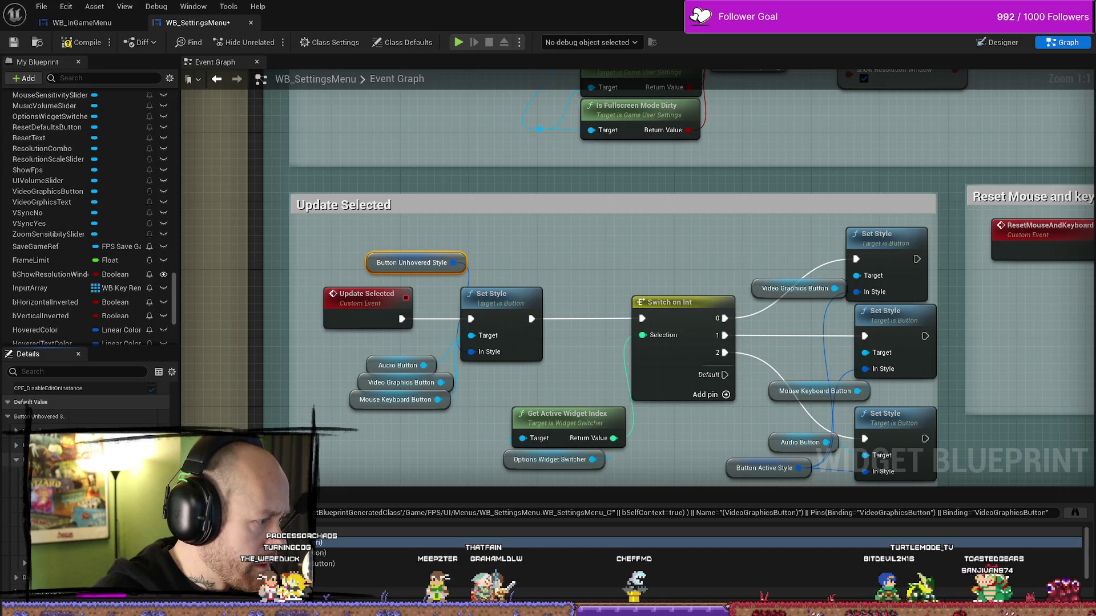
left_click(172, 446)
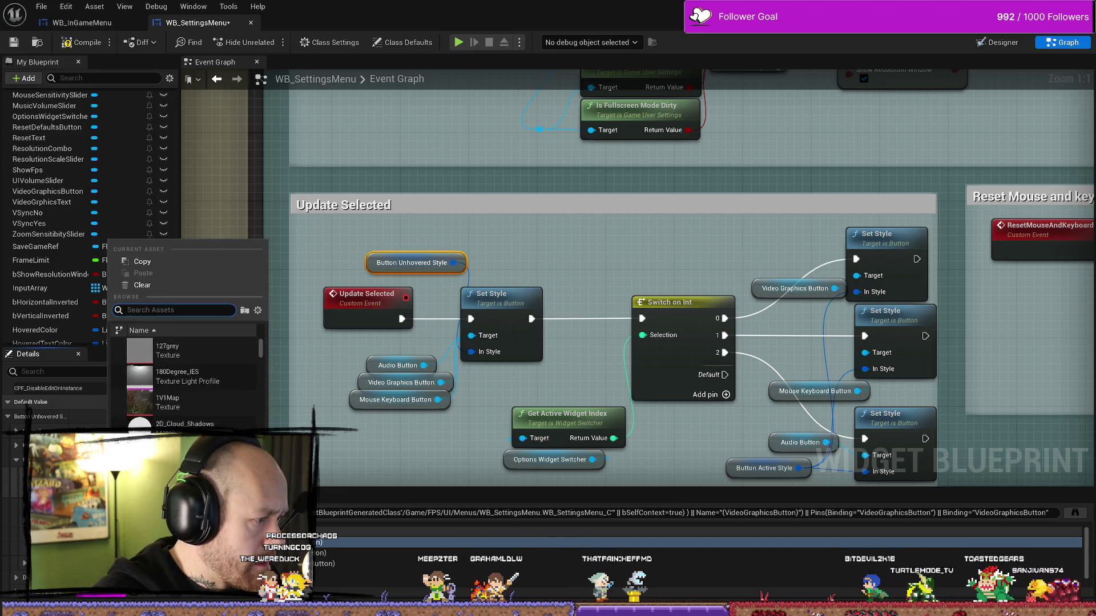
type("pressed")
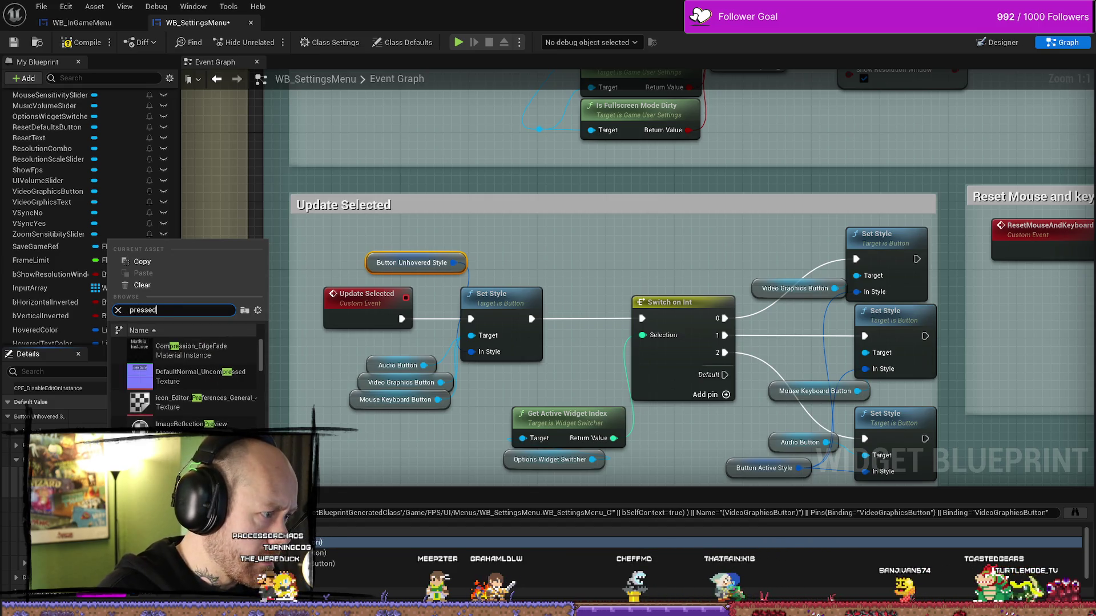
key("BackSpace")
key("BackSpace")
key("BackSpace")
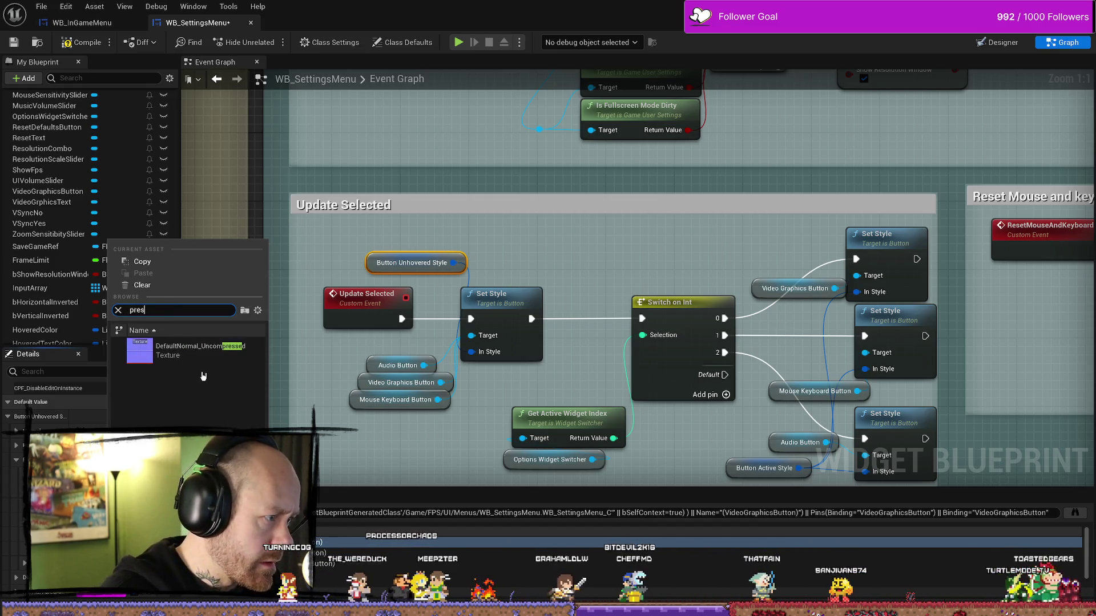
key("BackSpace")
key("BackSpace")
key("BackSpace")
type("clicked")
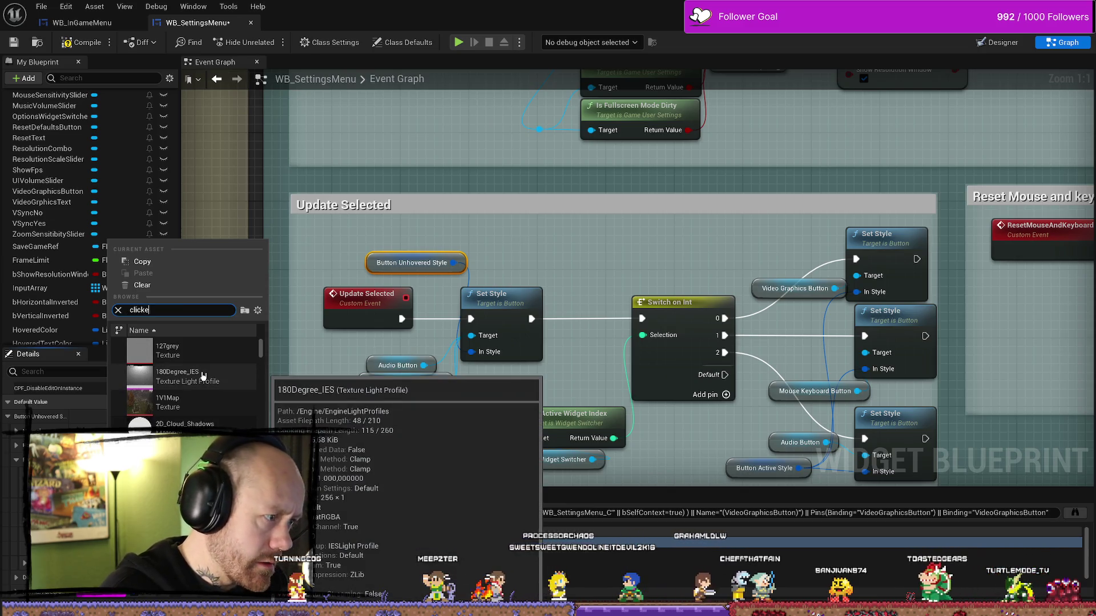
scroll(204, 359, "down", 2)
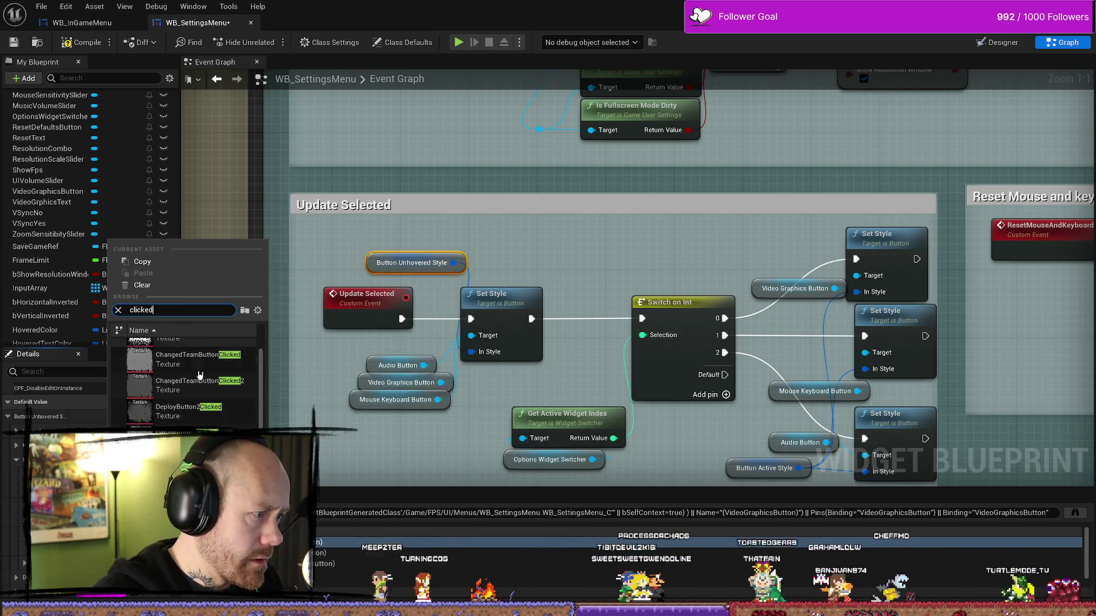
key("Escape")
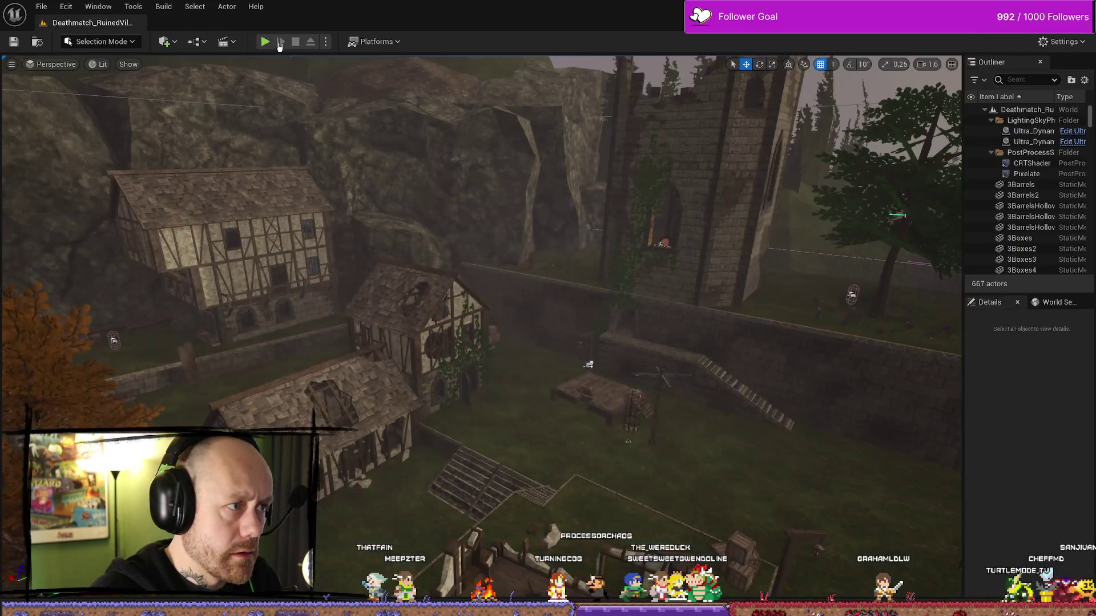
Start a play-in-editor session and open the pause menu's Settings screen on Video & Graphics
left_click(266, 42)
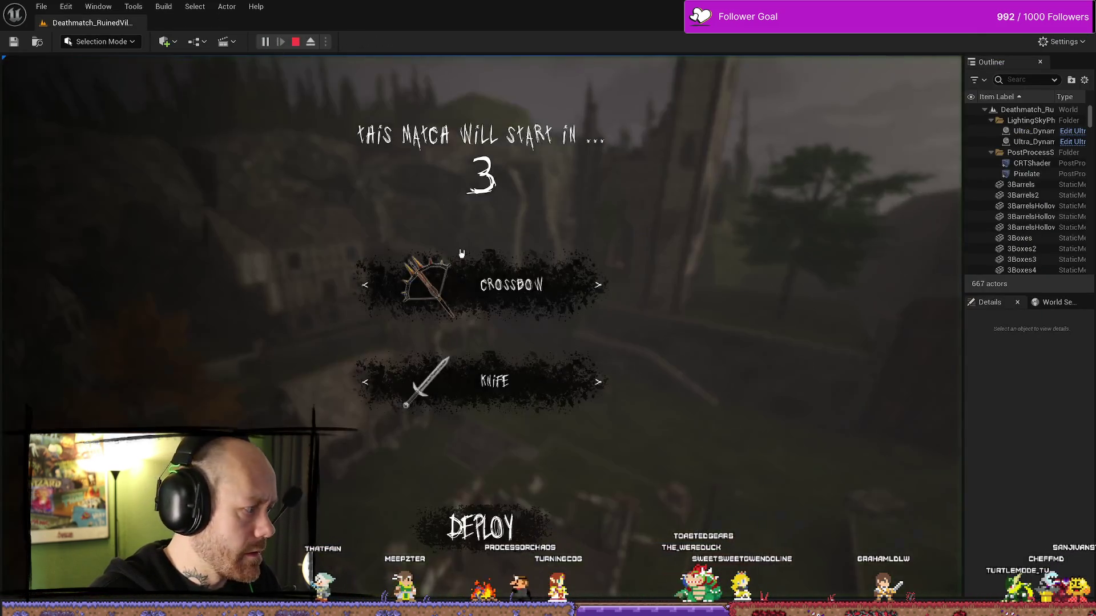
key("Escape")
left_click(163, 195)
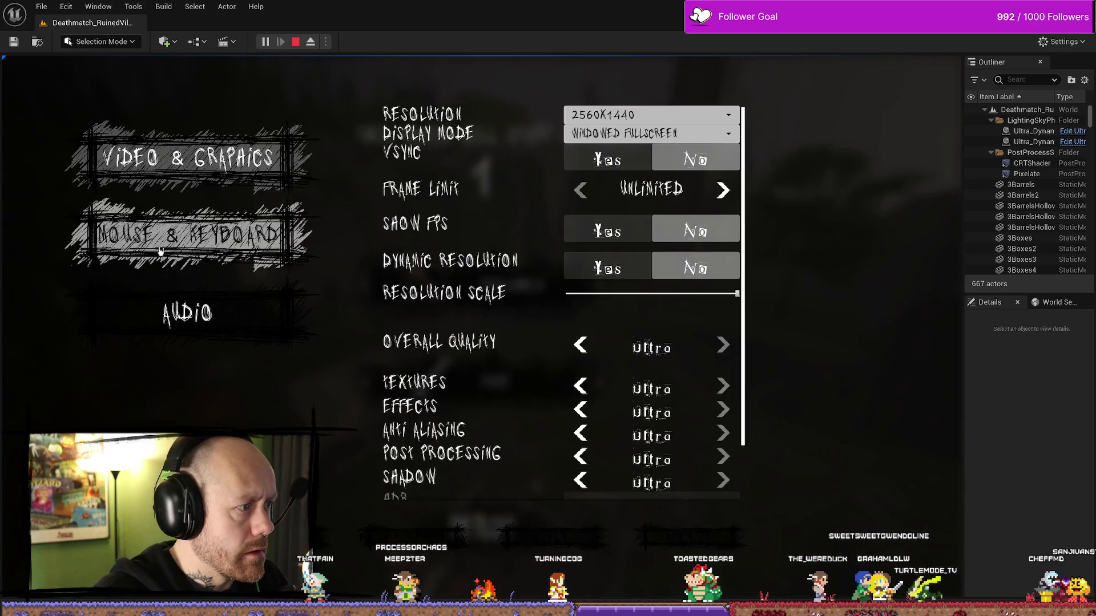
left_click(265, 161)
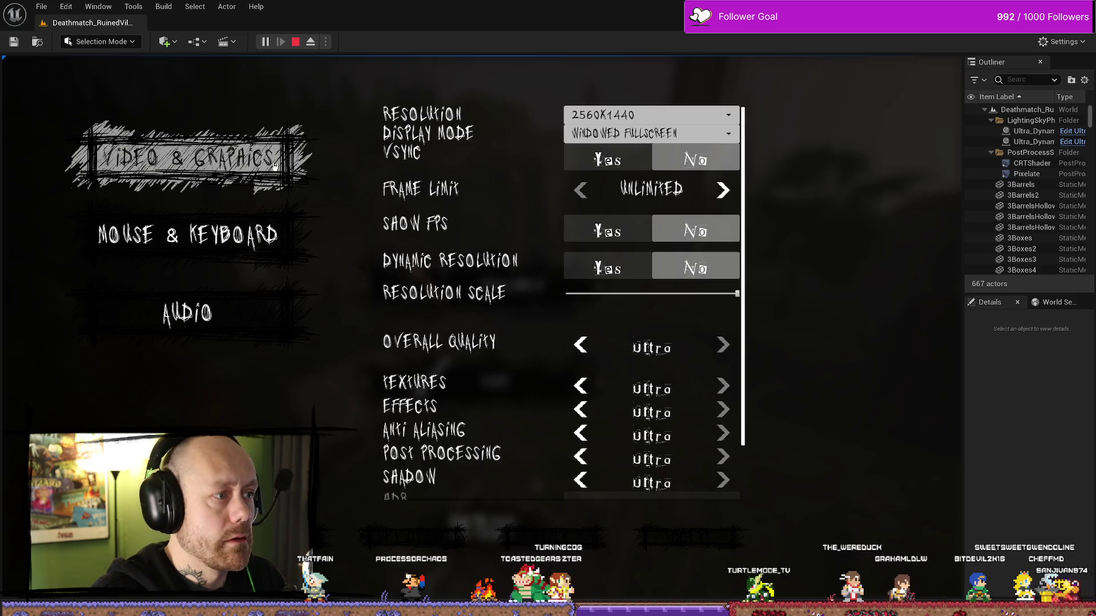
Cycle between Mouse & Keyboard, Audio and Video & Graphics categories, then stop the play session
left_click(264, 250)
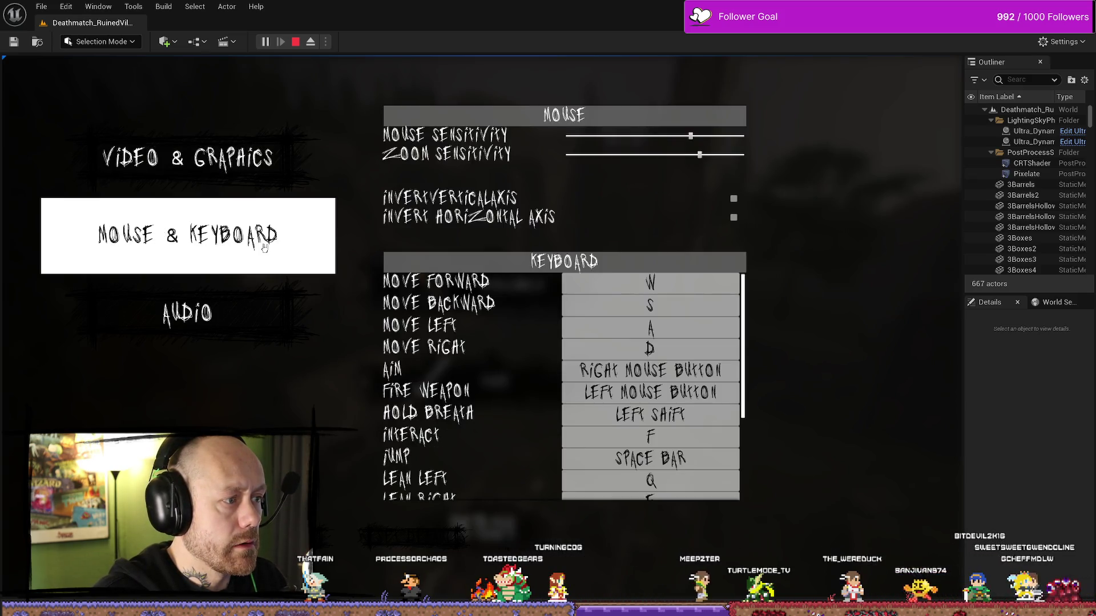
left_click(227, 310)
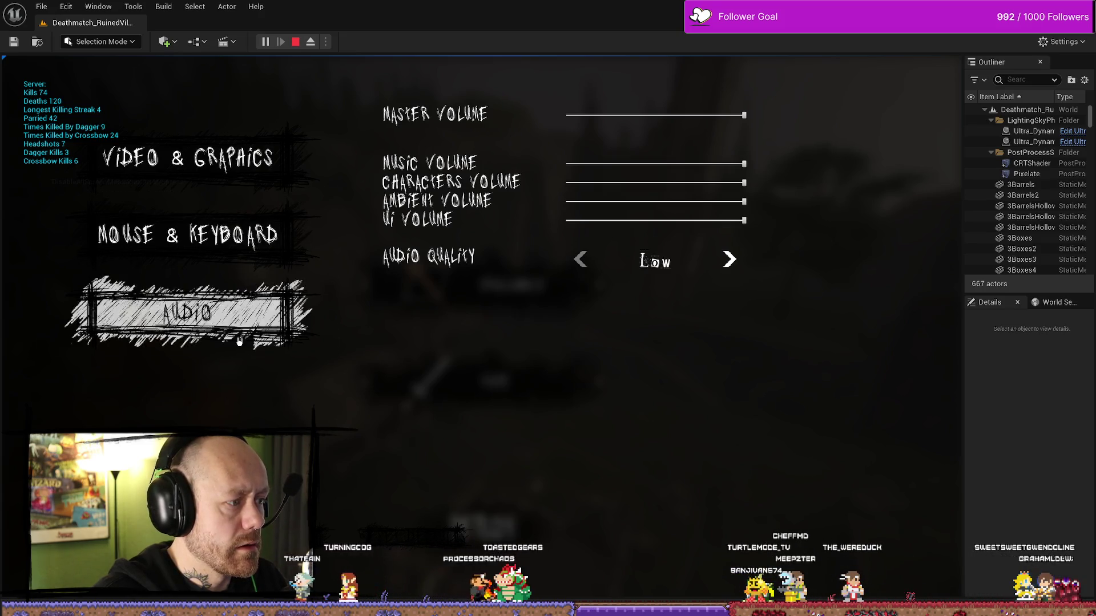
left_click(248, 244)
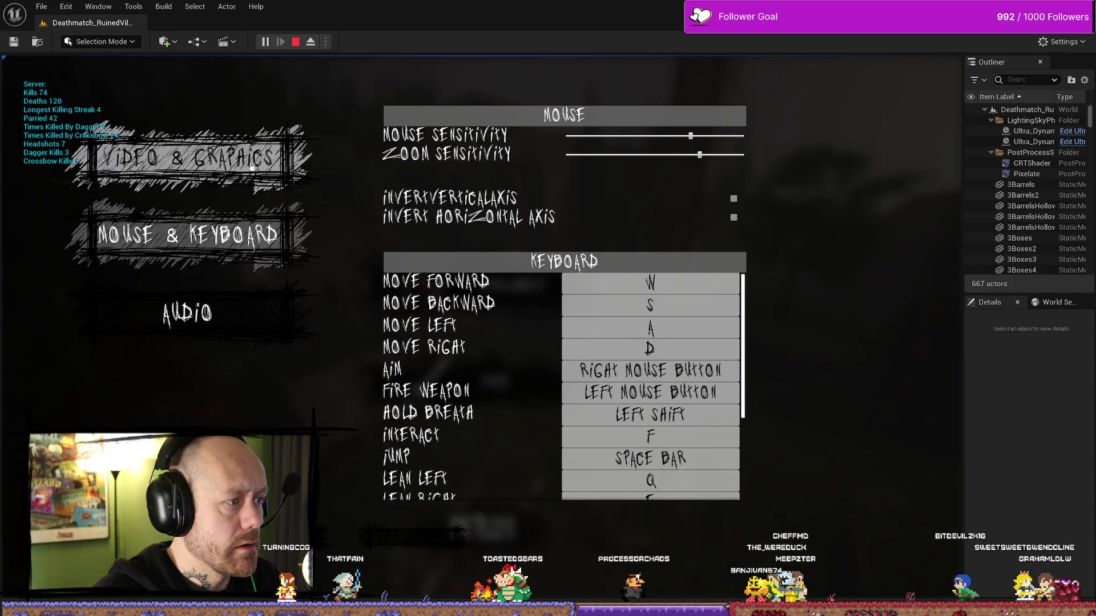
left_click(253, 185)
left_click(254, 227)
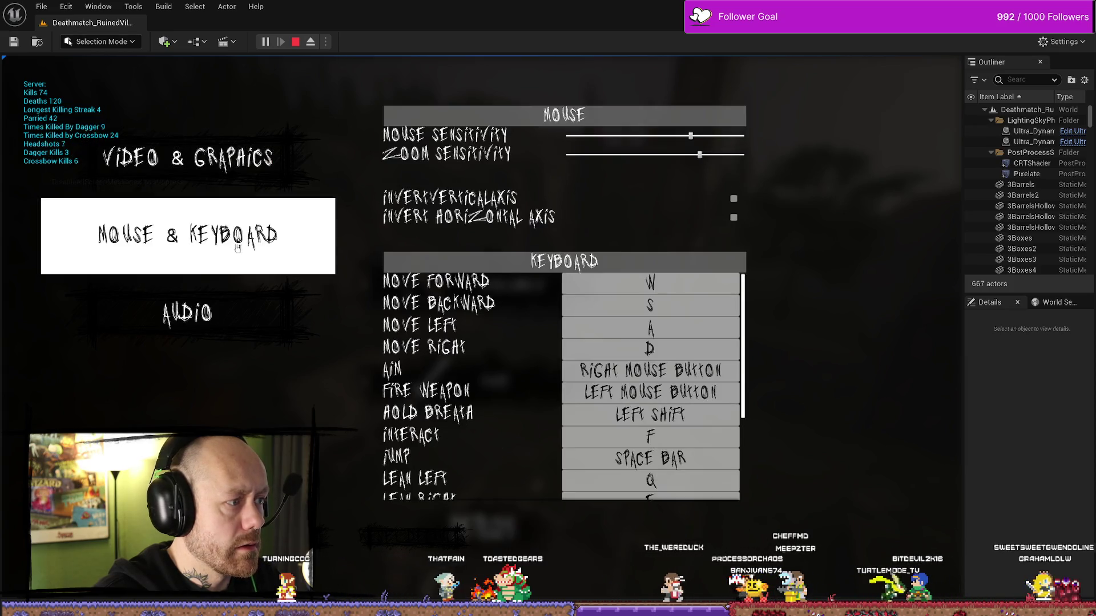
left_click(235, 166)
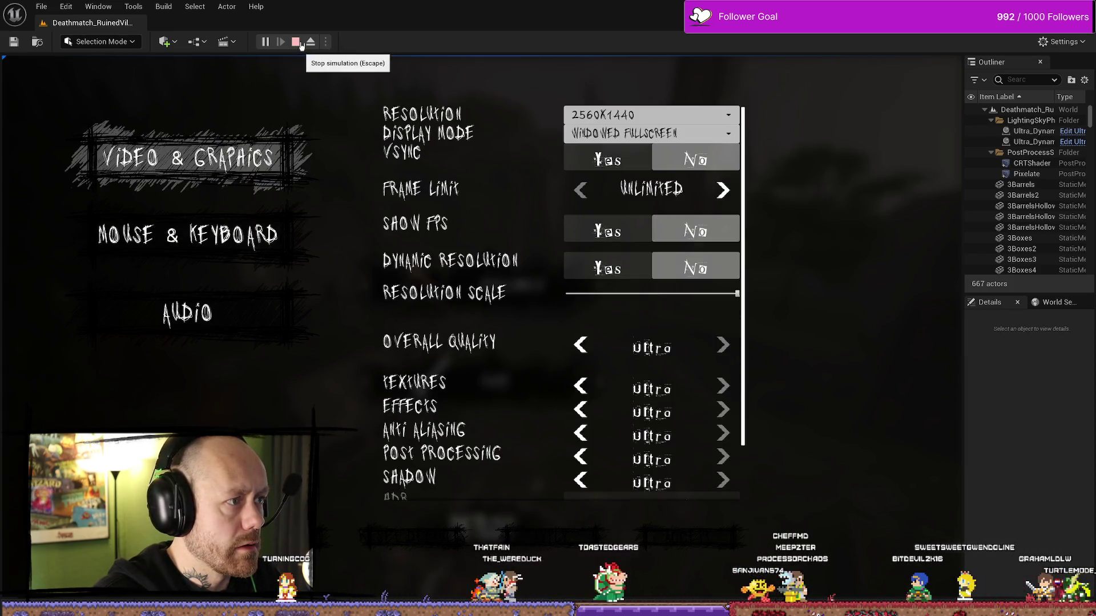
left_click(296, 42)
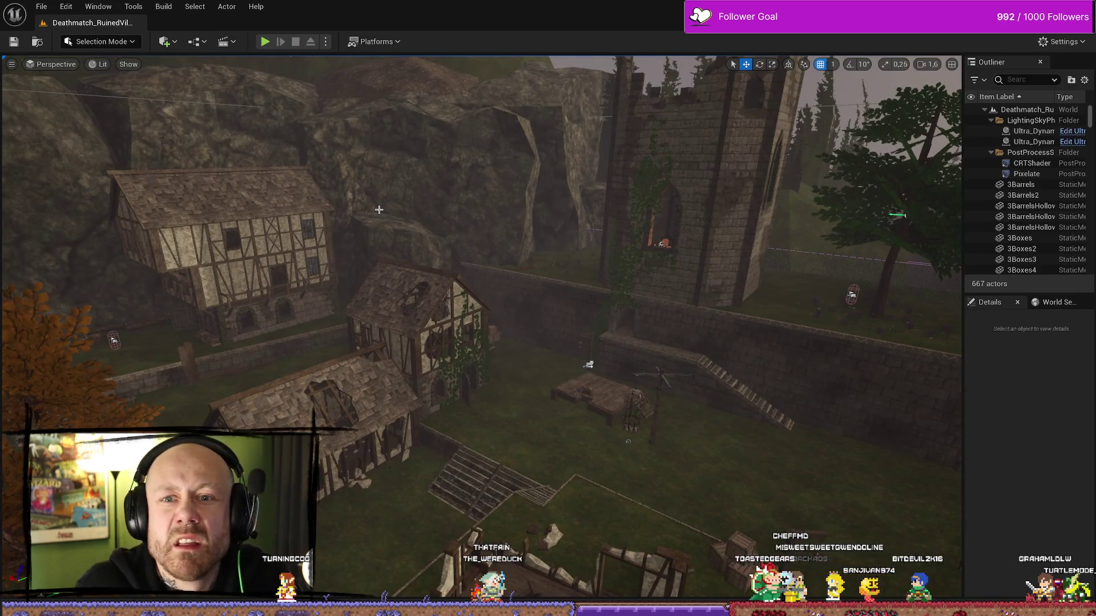
Bring up the content drawer and pan across the Update Selected graph
key("ctrl+space")
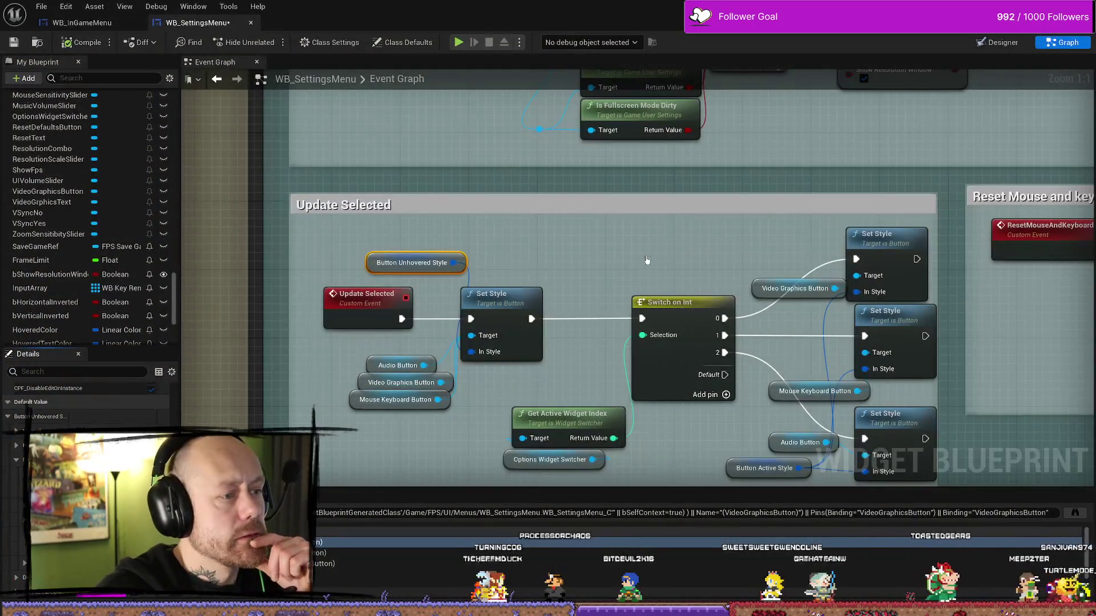
left_click_drag(646, 260, 544, 264)
left_click_drag(518, 360, 508, 334)
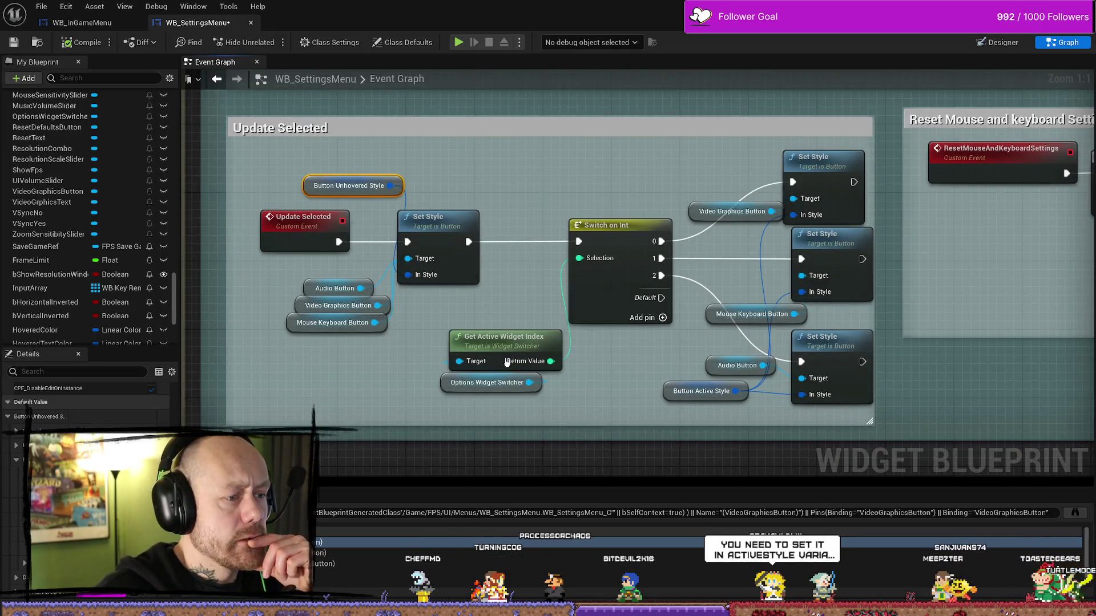
mouse_move(545, 362)
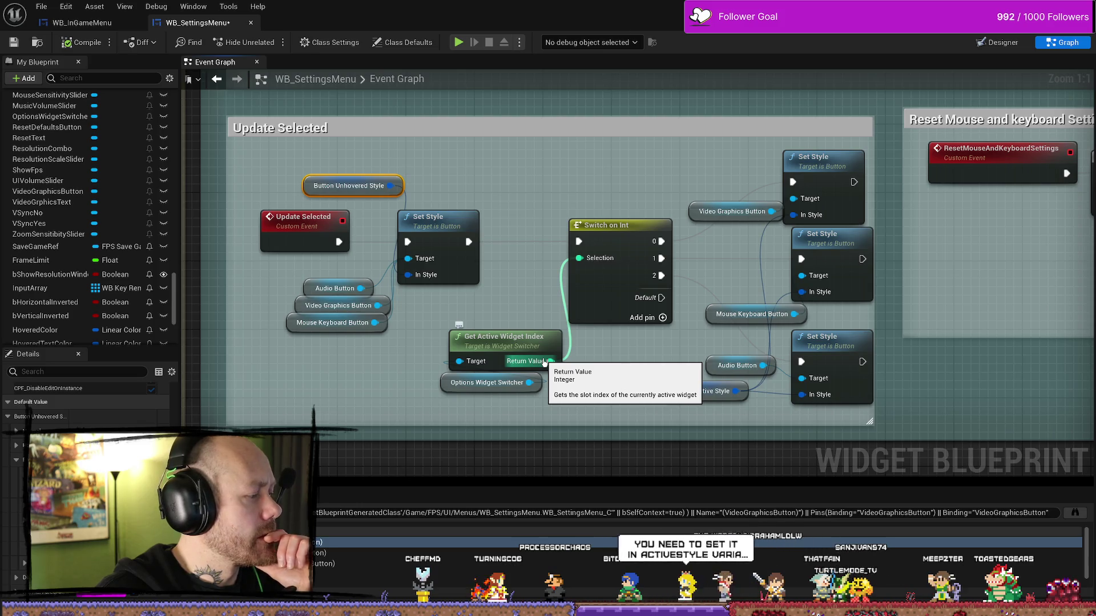
left_click_drag(430, 332, 452, 325)
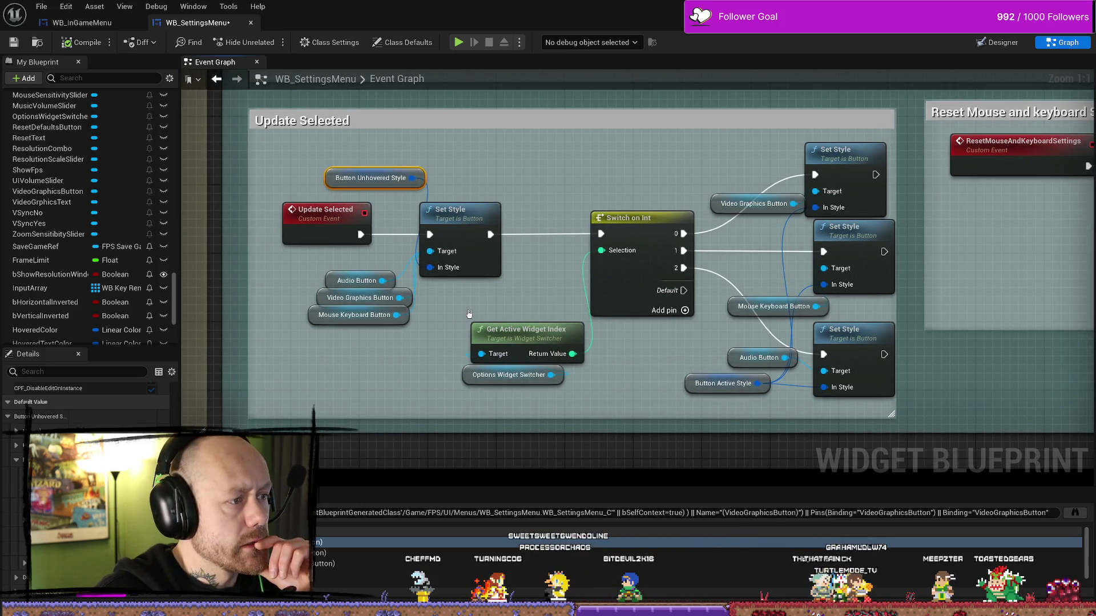
left_click_drag(518, 304, 362, 300)
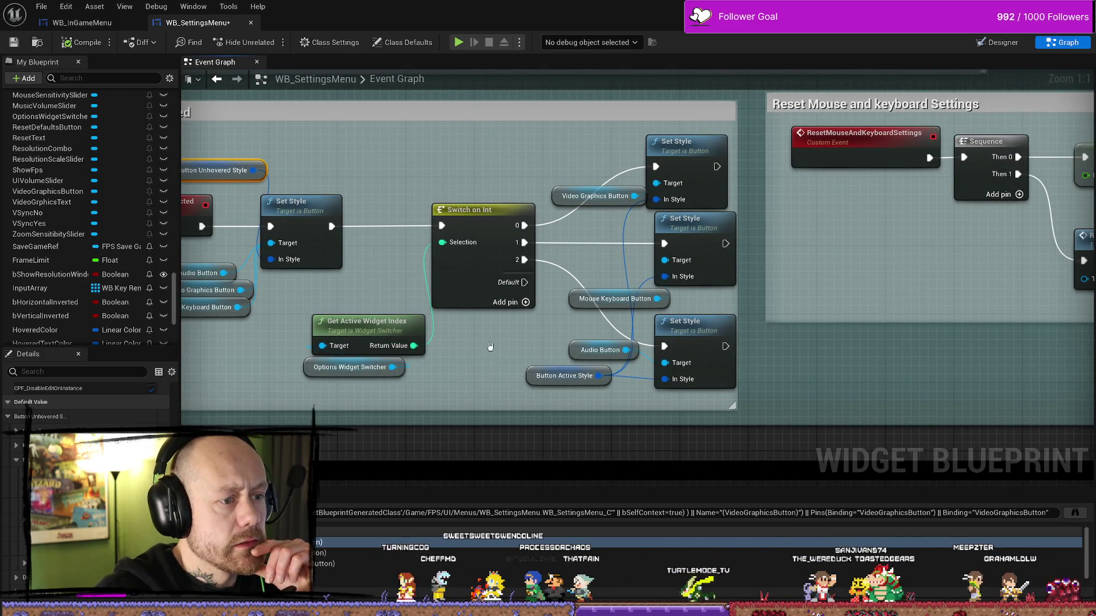
Select the Button Active Style node, then jump to the VideoGraphicsButton On Clicked handler via the log
left_click(531, 374)
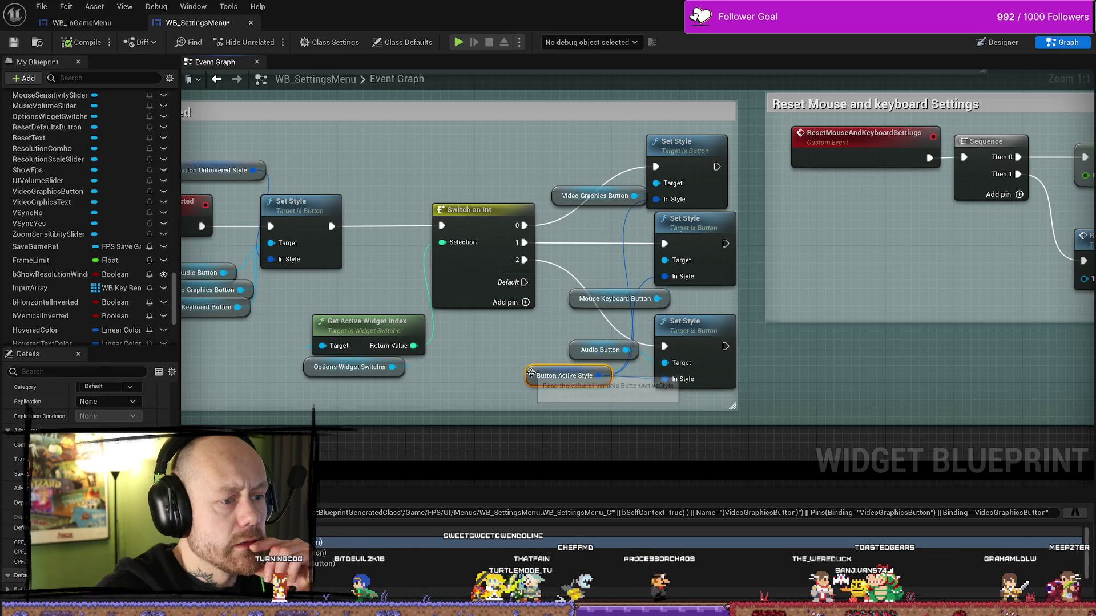
left_click_drag(531, 375, 617, 393)
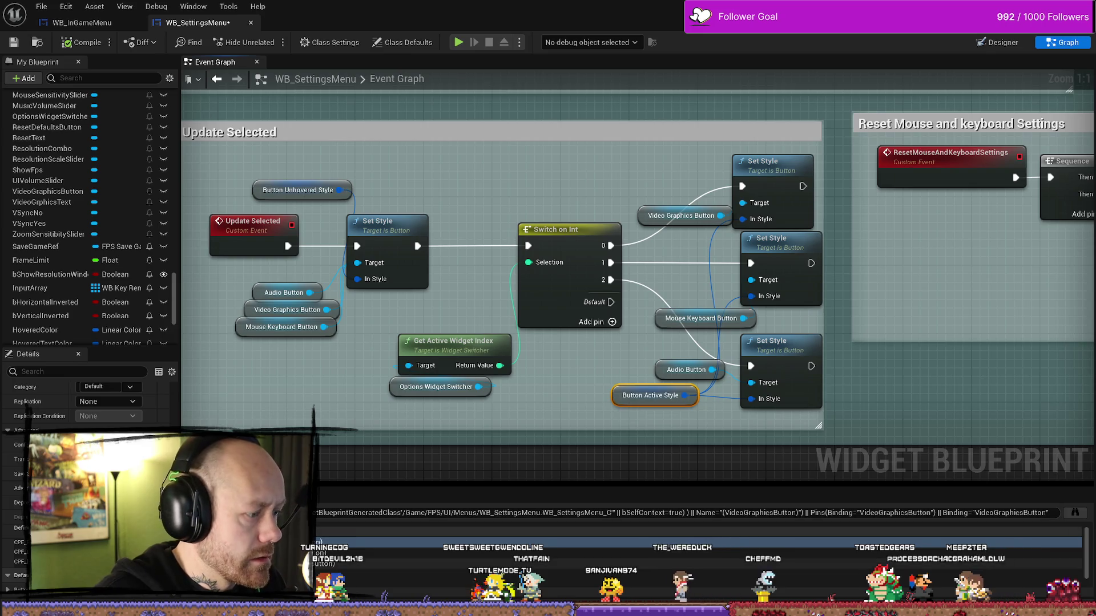
double_click(685, 512)
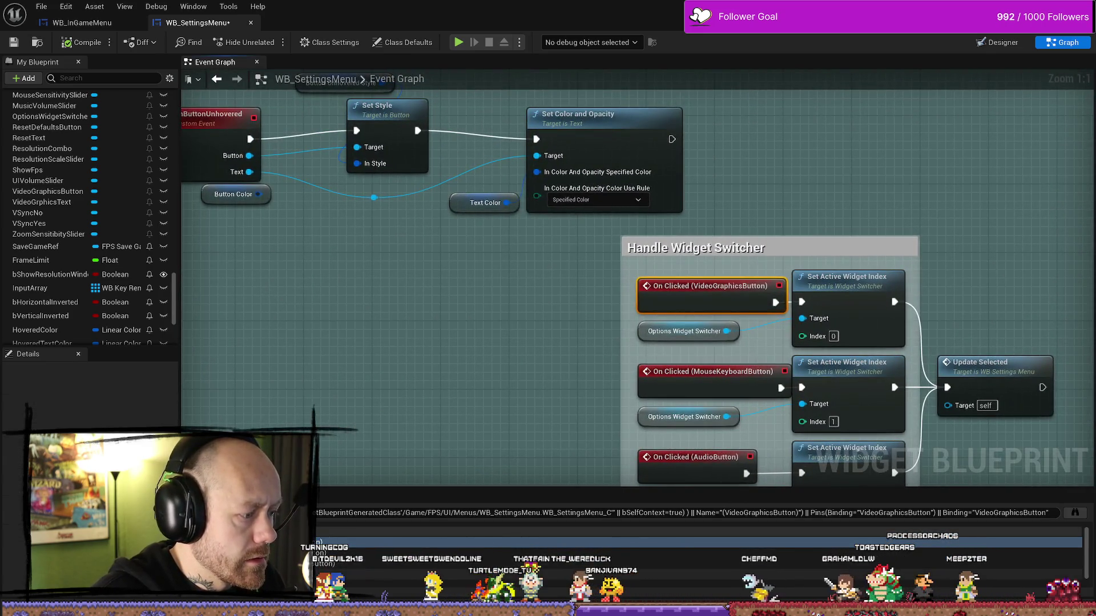
Clear the leftover VideoGraphicsButton compiler message and bring Handle Widget Switcher back into view
left_click(342, 511)
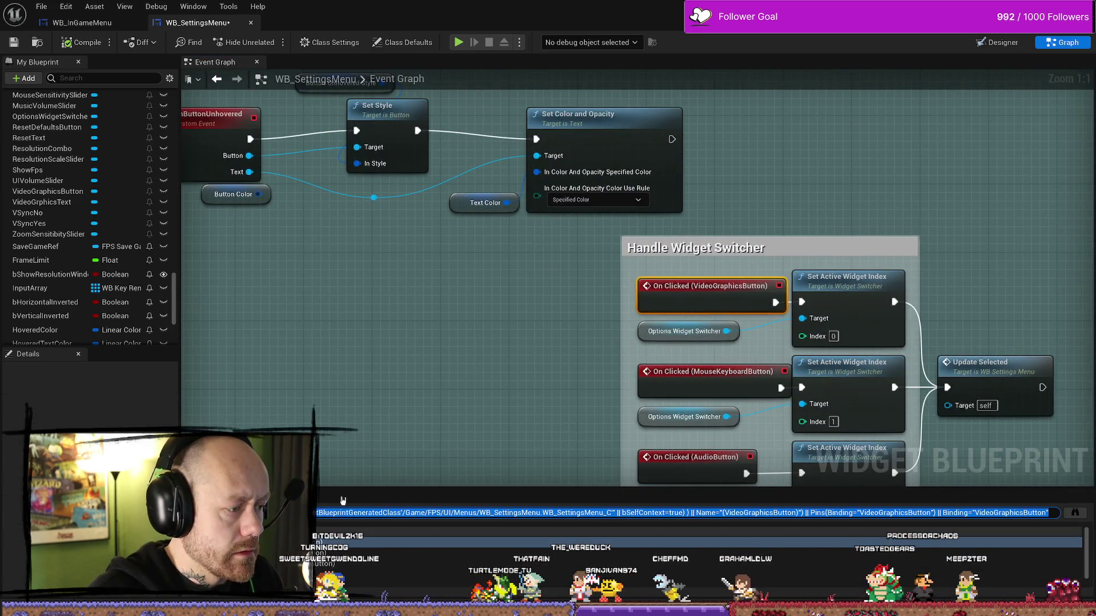
left_click(466, 324)
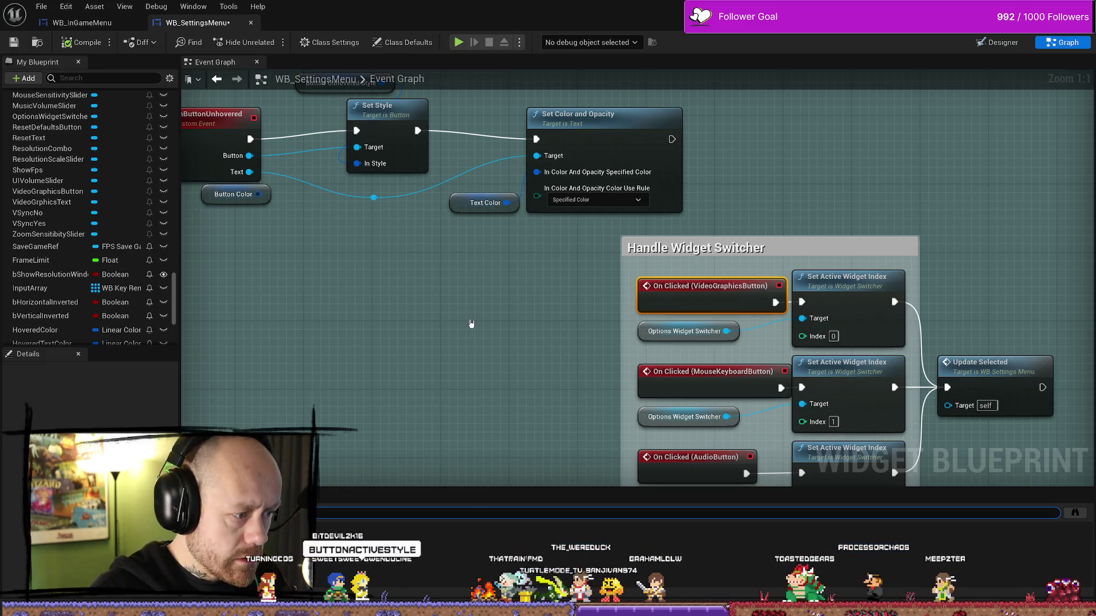
scroll(177, 245, "up", 5)
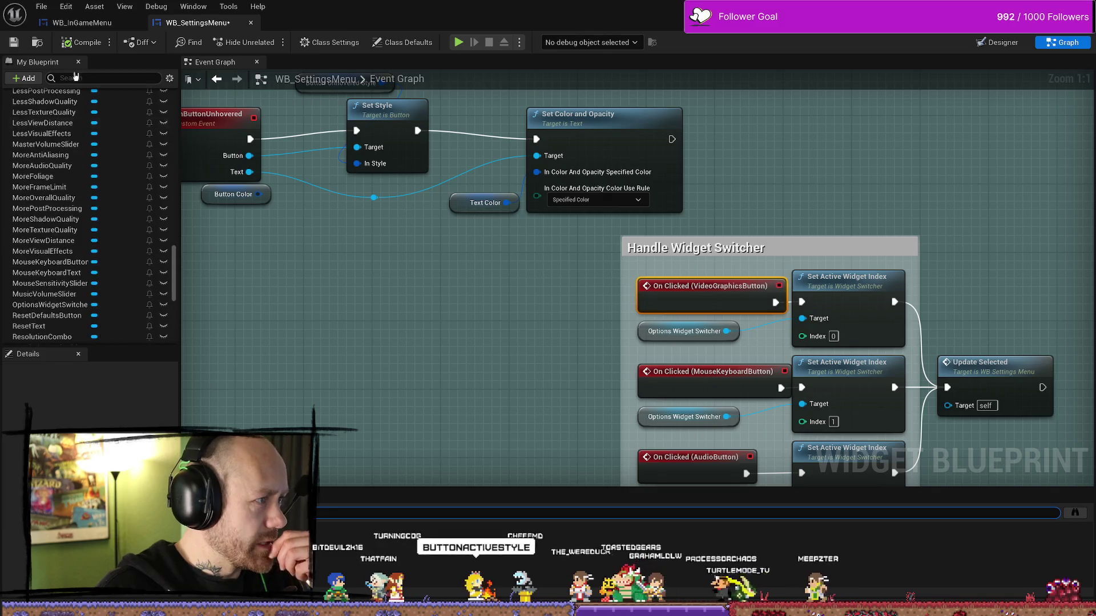
scroll(327, 322, "down", 6)
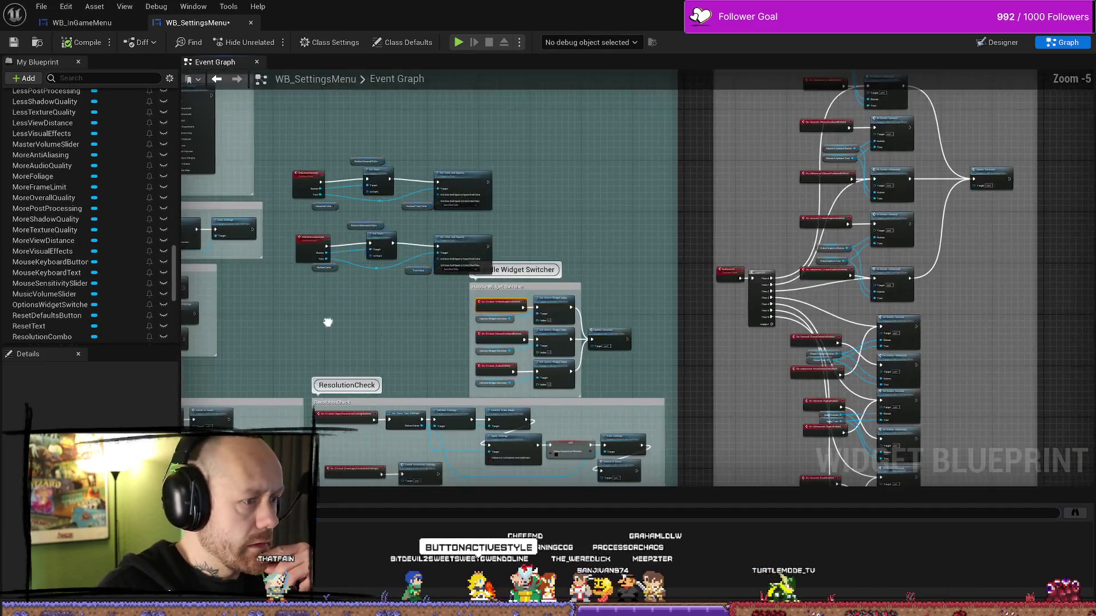
scroll(328, 321, "up", 5)
mouse_move(571, 274)
left_mouse_down()
mouse_move(365, 286)
mouse_move(450, 208)
left_mouse_up()
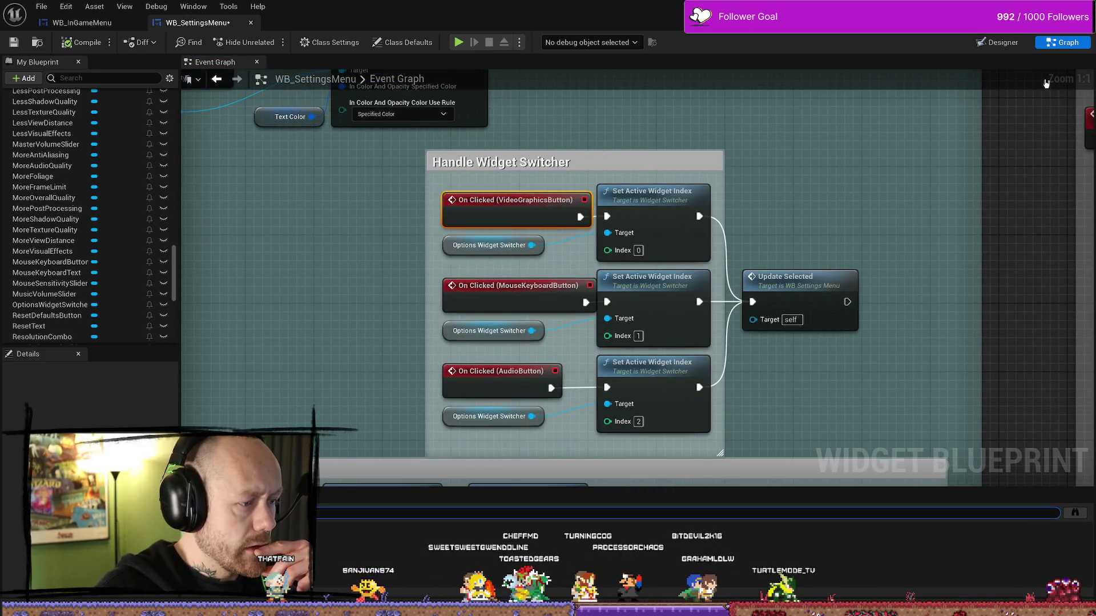
Review the settings menu layout in Designer, then return to the Handle Widget Switcher graph section
left_click(1000, 41)
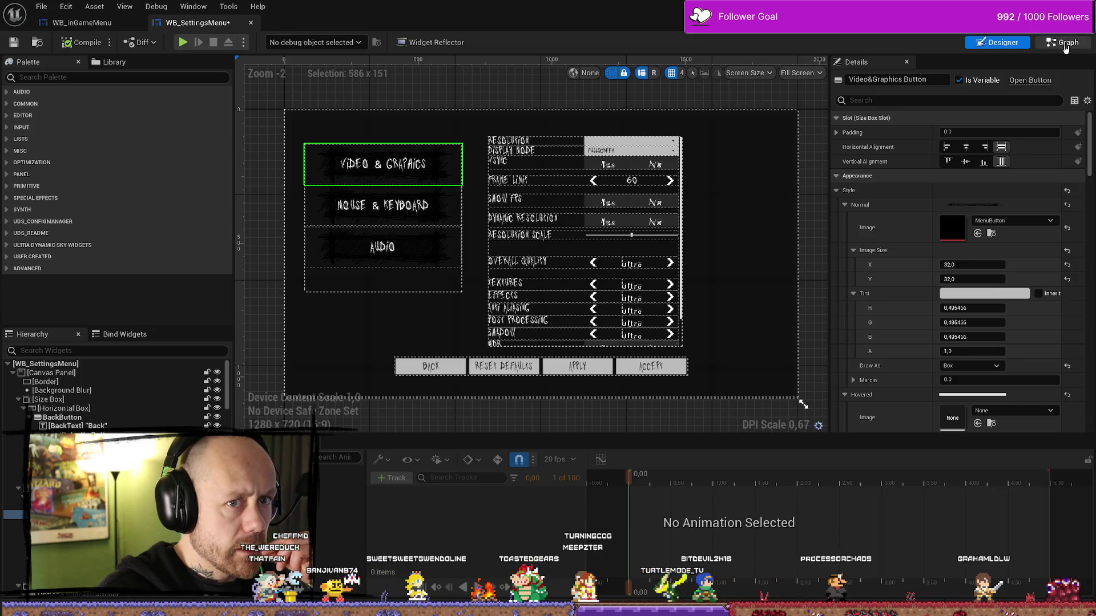
left_click(1066, 44)
left_click_drag(808, 209, 698, 235)
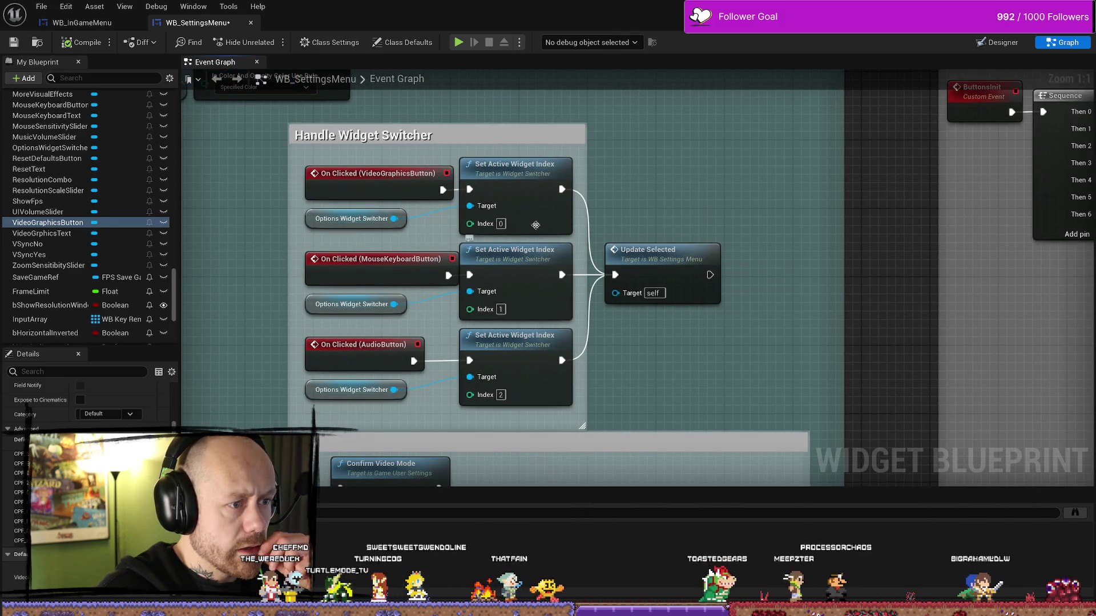
Jump from the Set Active Widget Index call to the Update Selected event logic
left_click(530, 180)
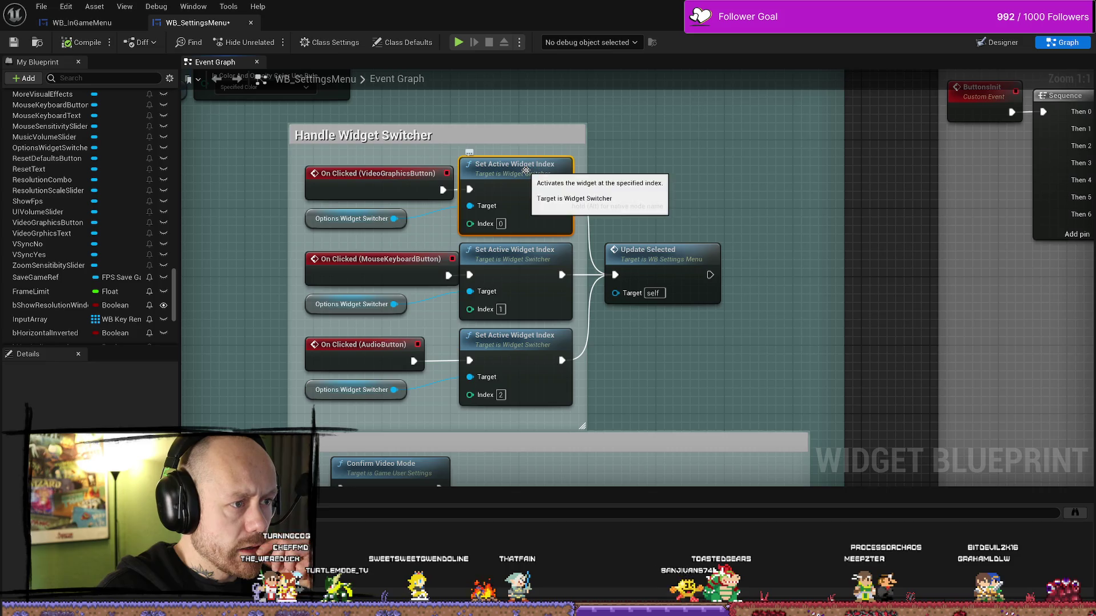
double_click(659, 254)
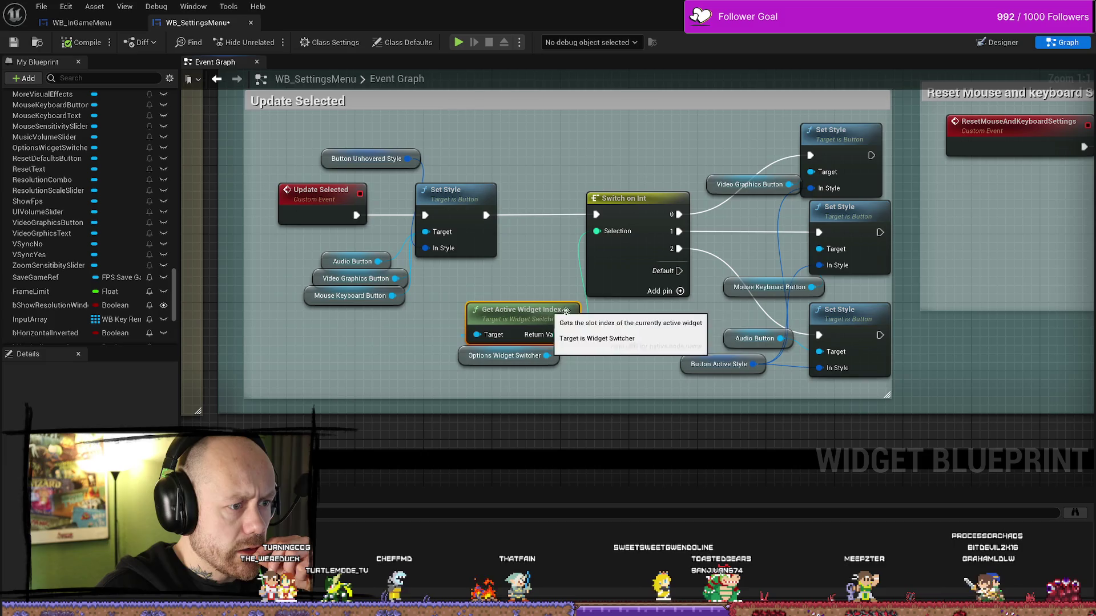
left_click(553, 347)
left_click_drag(482, 351, 431, 360)
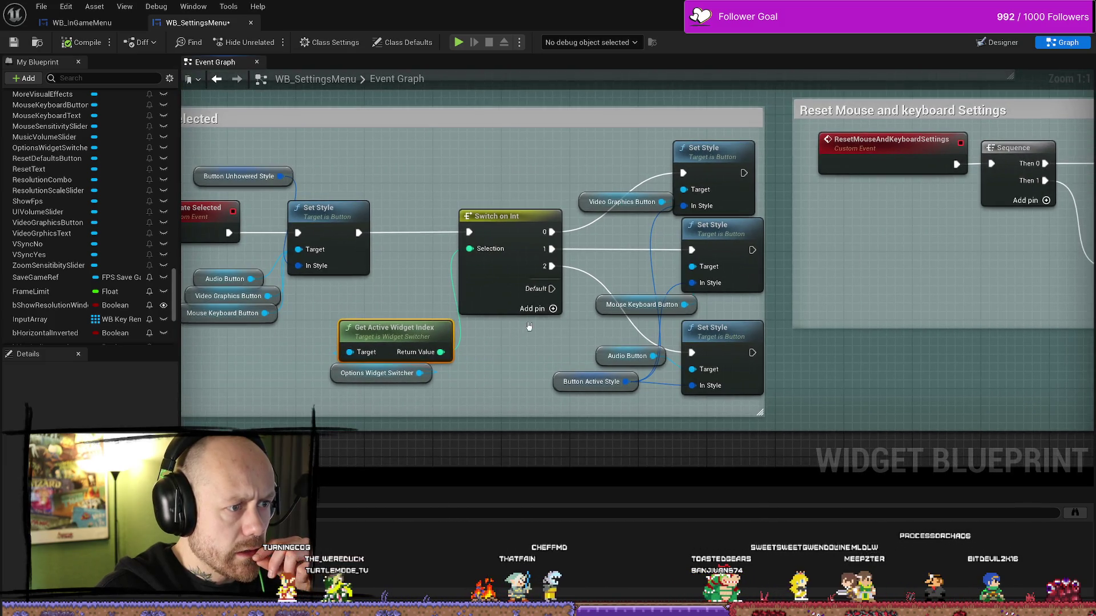
Pan to the Set Style nodes and select the Button Active Style getter to show its details
left_click_drag(827, 346, 709, 349)
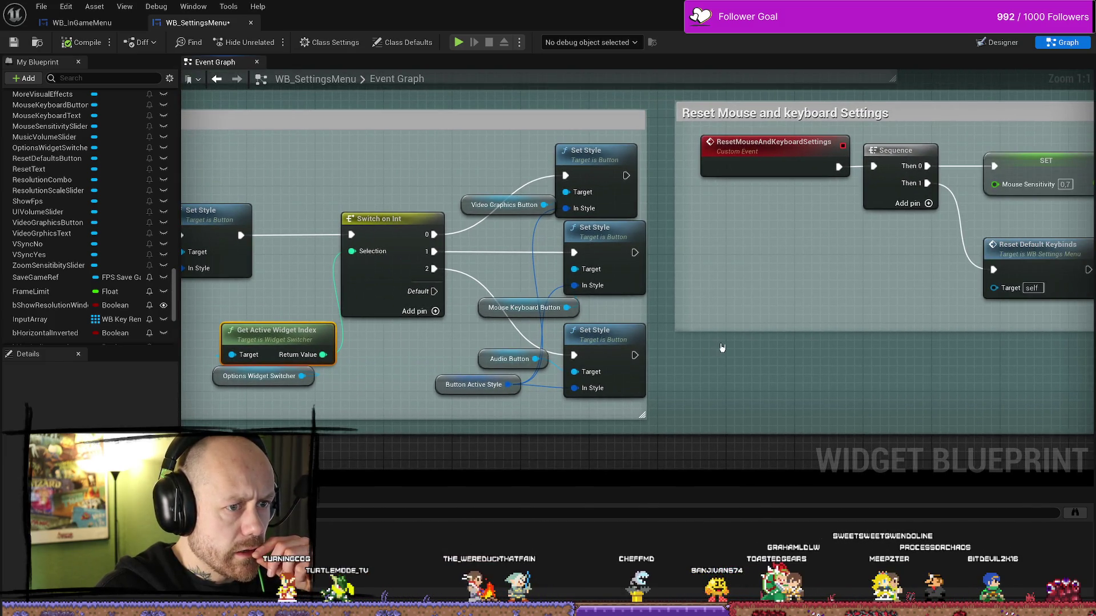
left_click(617, 335)
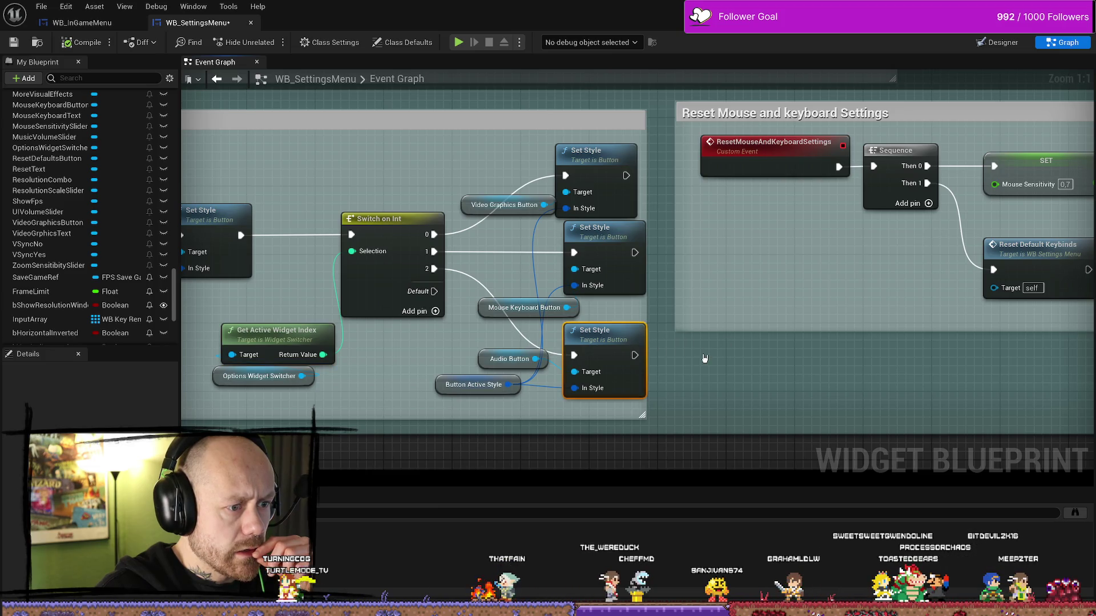
left_click(471, 387)
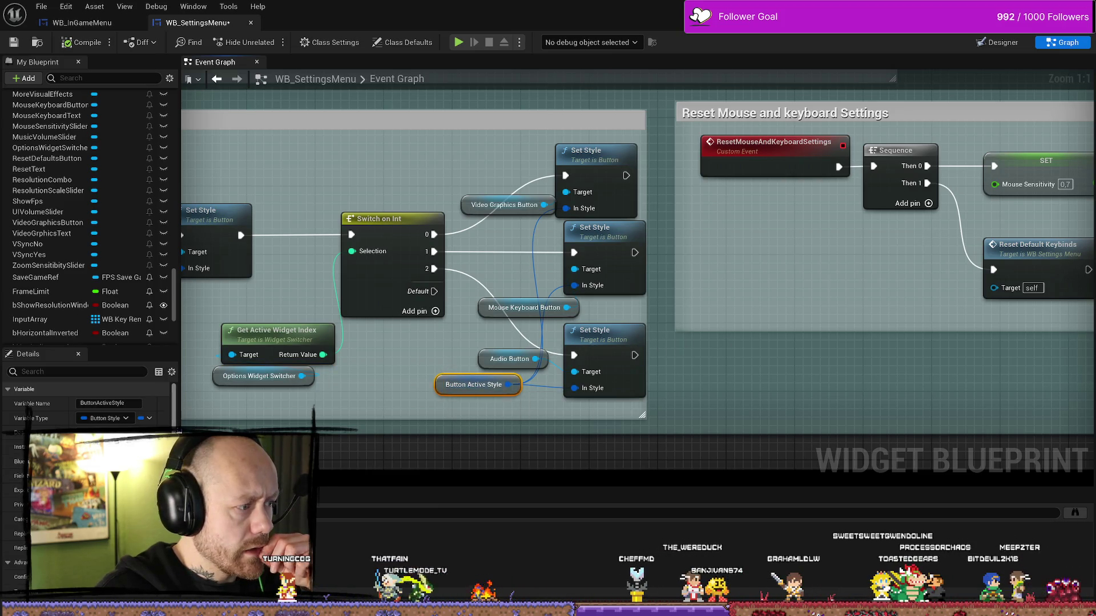
scroll(173, 424, "down", 3)
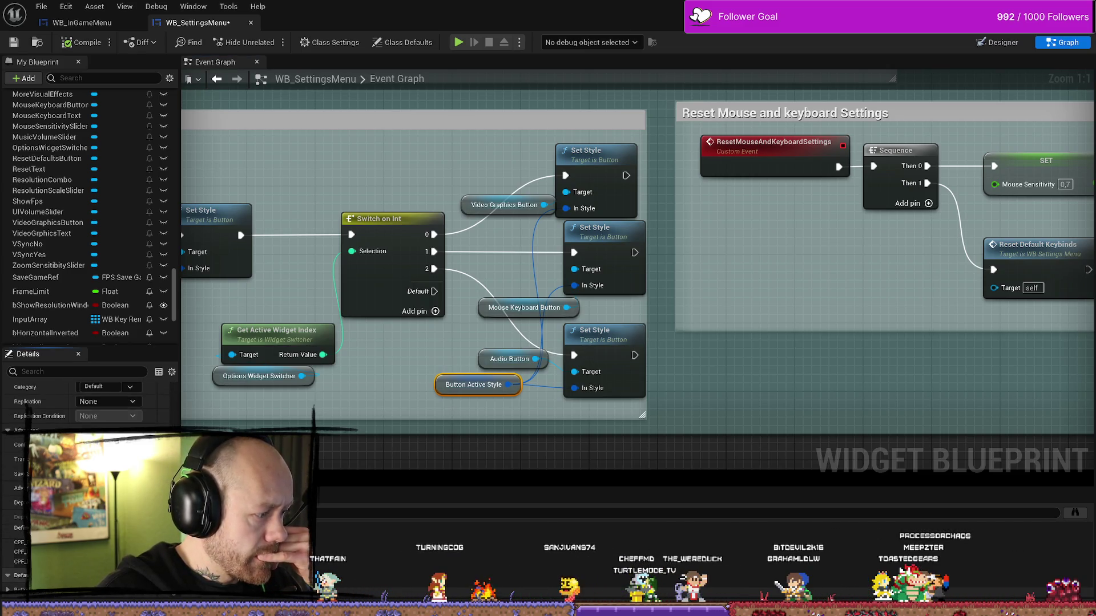
scroll(86, 403, "down", 5)
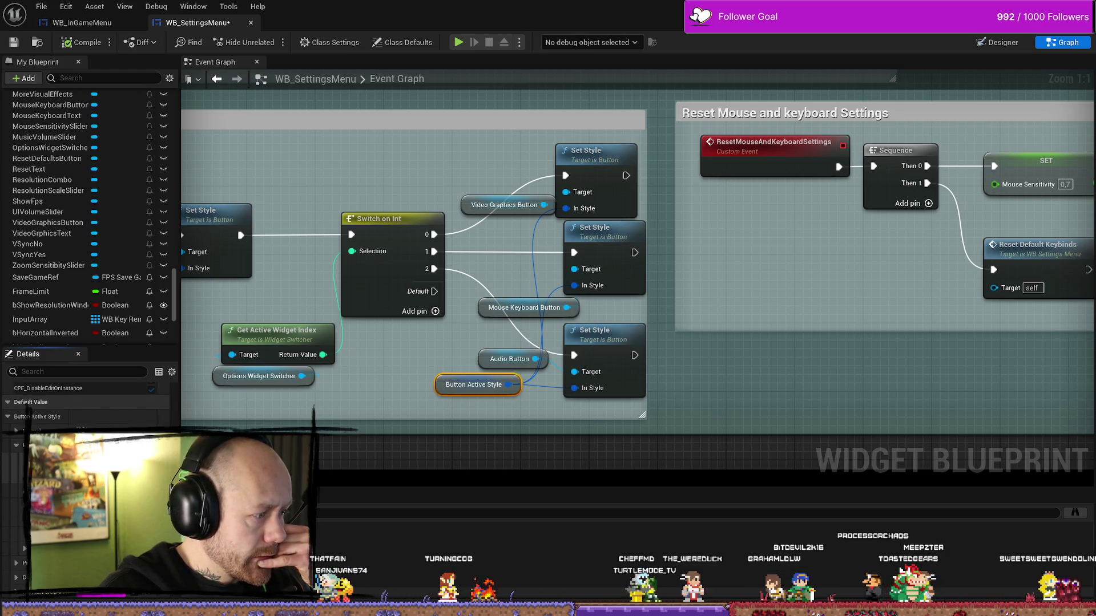
Set Button Active Style's default images to MenuButton_Hovered and the clicked texture, then compile and save
left_click(128, 442)
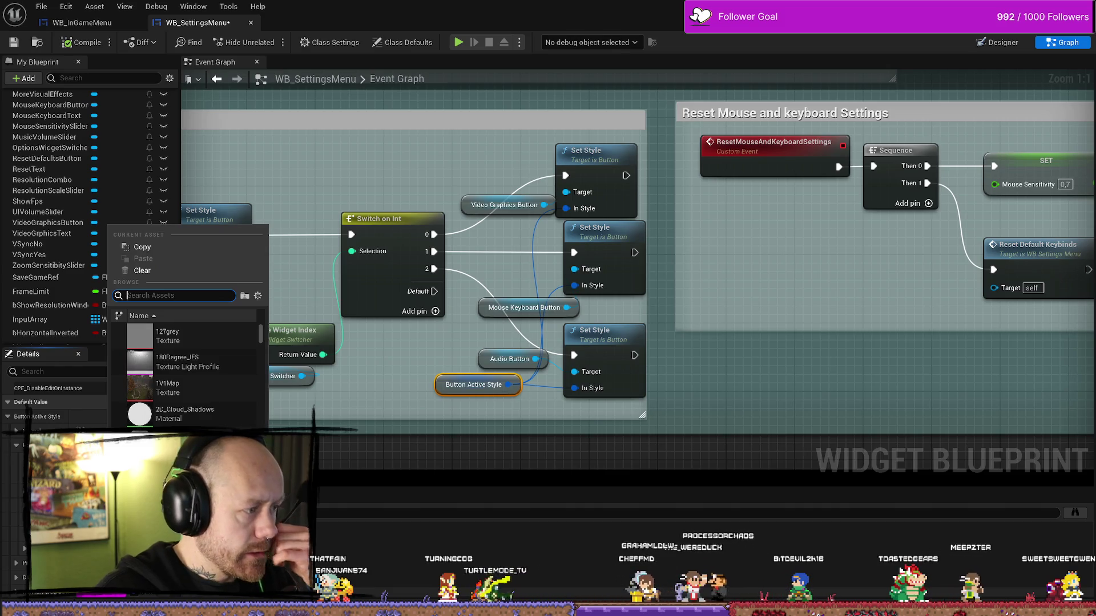
type("hover")
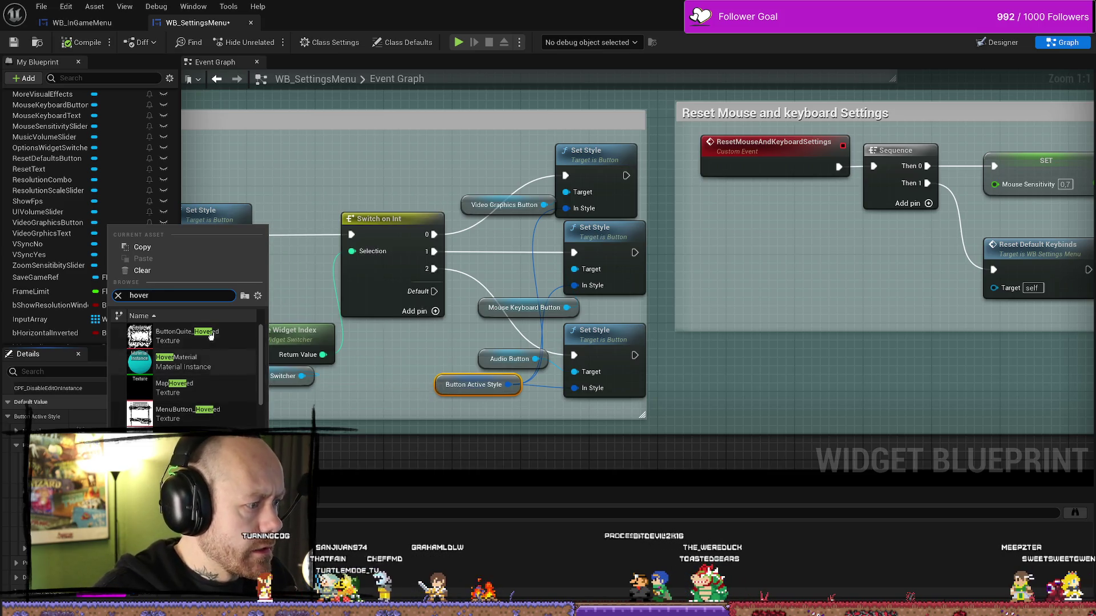
left_click(197, 416)
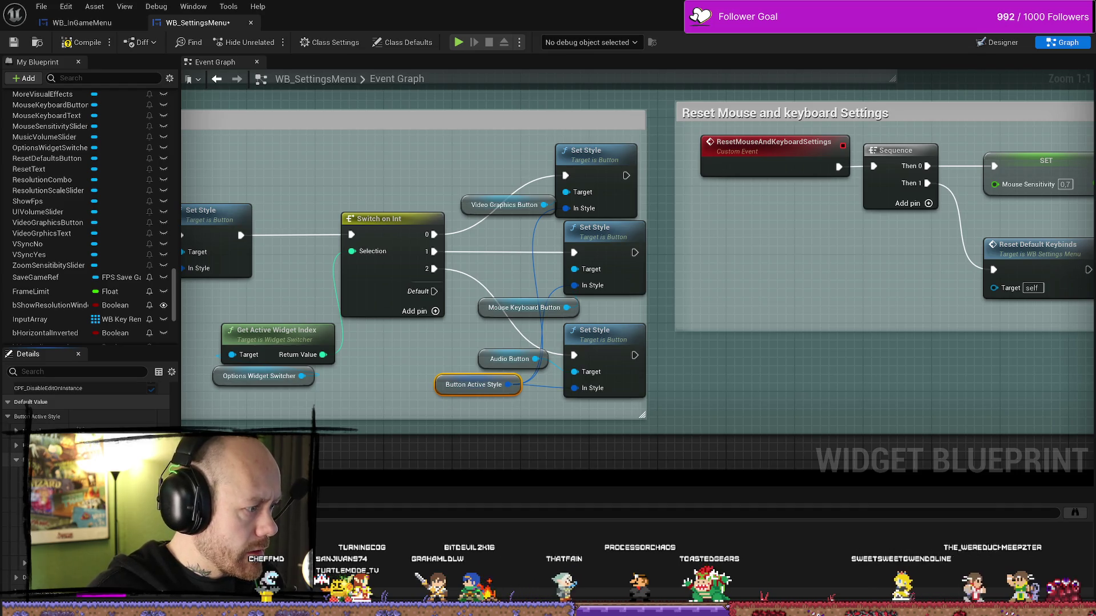
left_click(154, 443)
type("clicked")
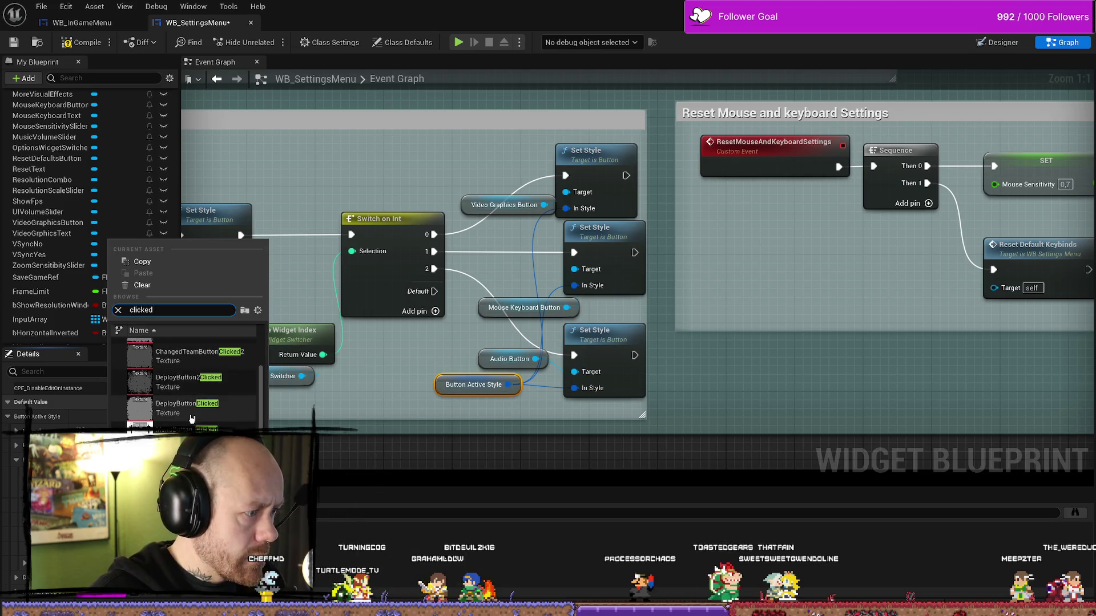
left_click(205, 397)
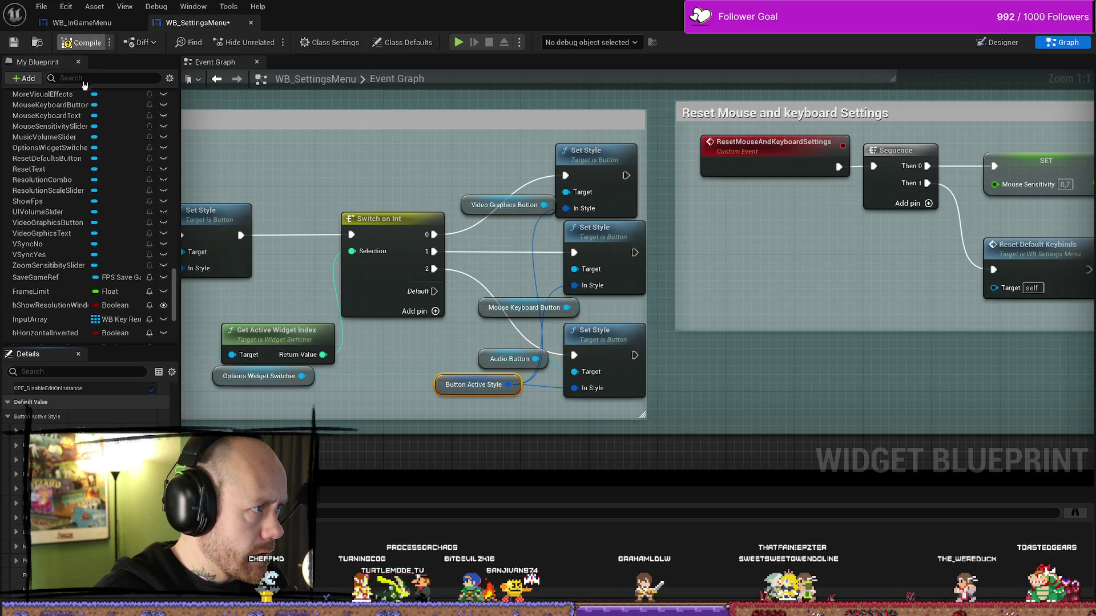
left_click(12, 44)
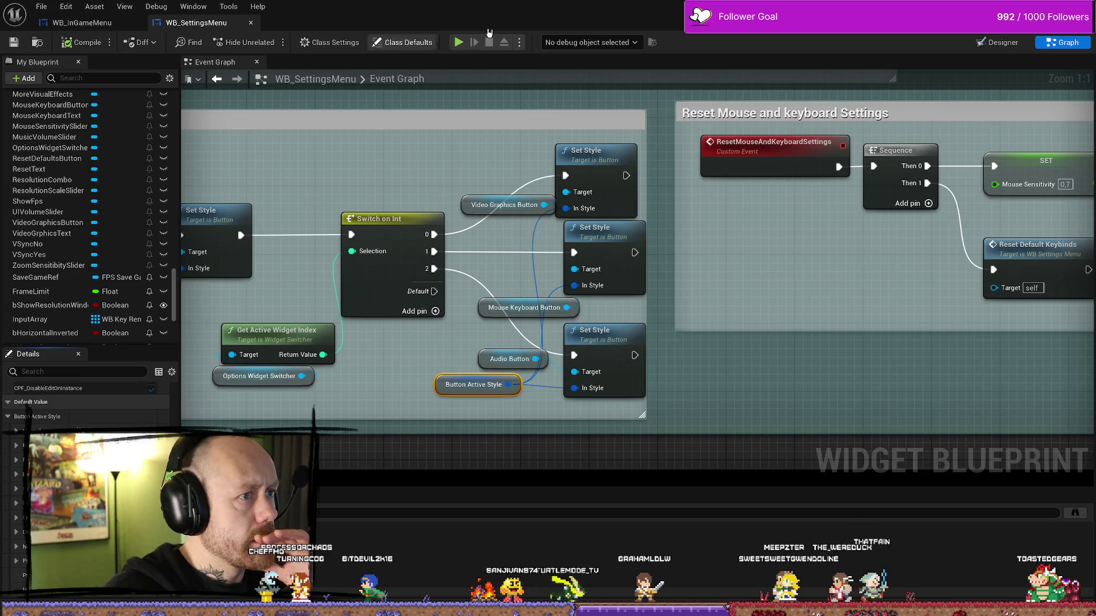
Play the game, open Settings from the pause menu and switch between Mouse & Keyboard and Video & Graphics
left_click(343, 81)
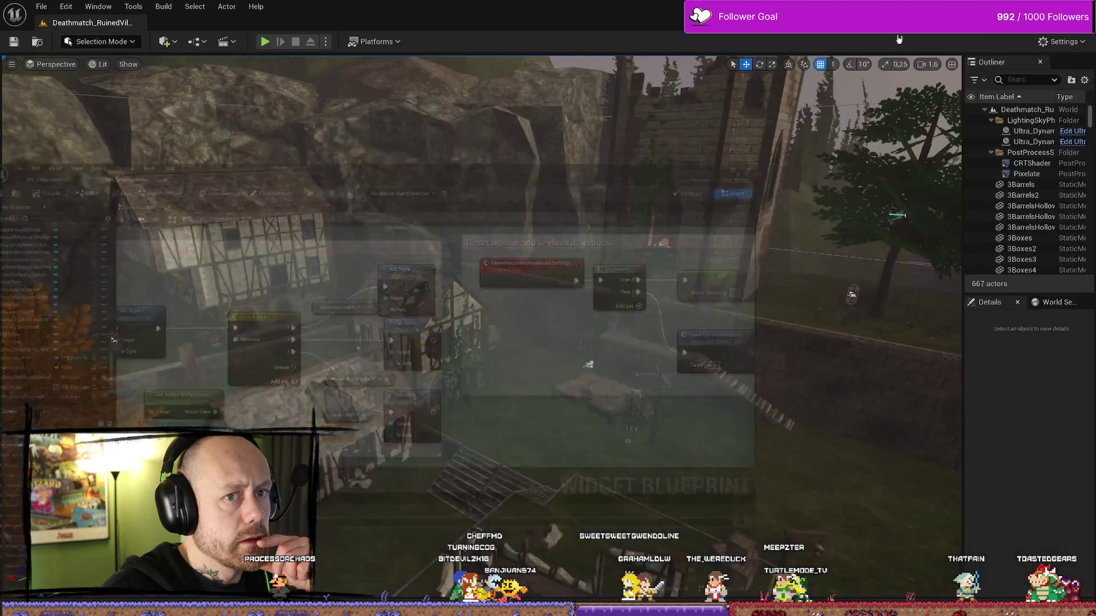
left_click(271, 43)
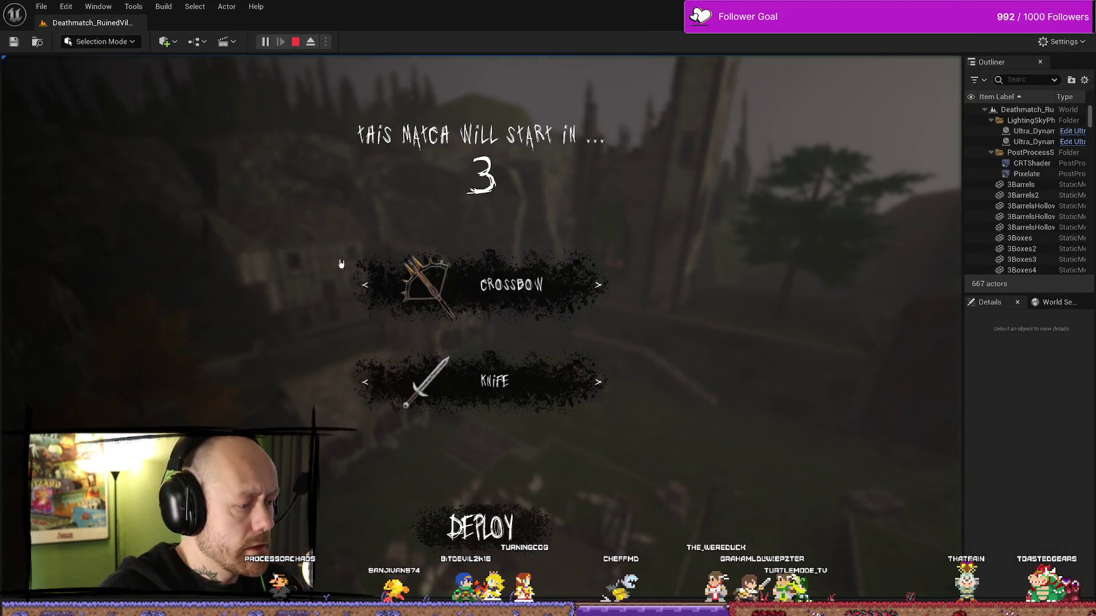
key("Escape")
left_click(171, 195)
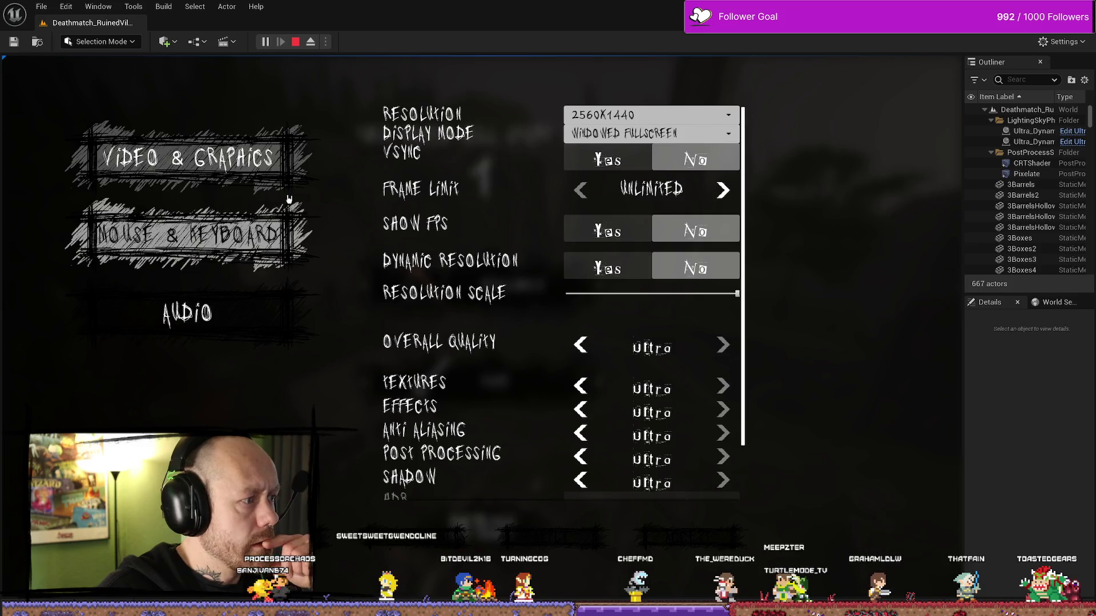
left_click(203, 237)
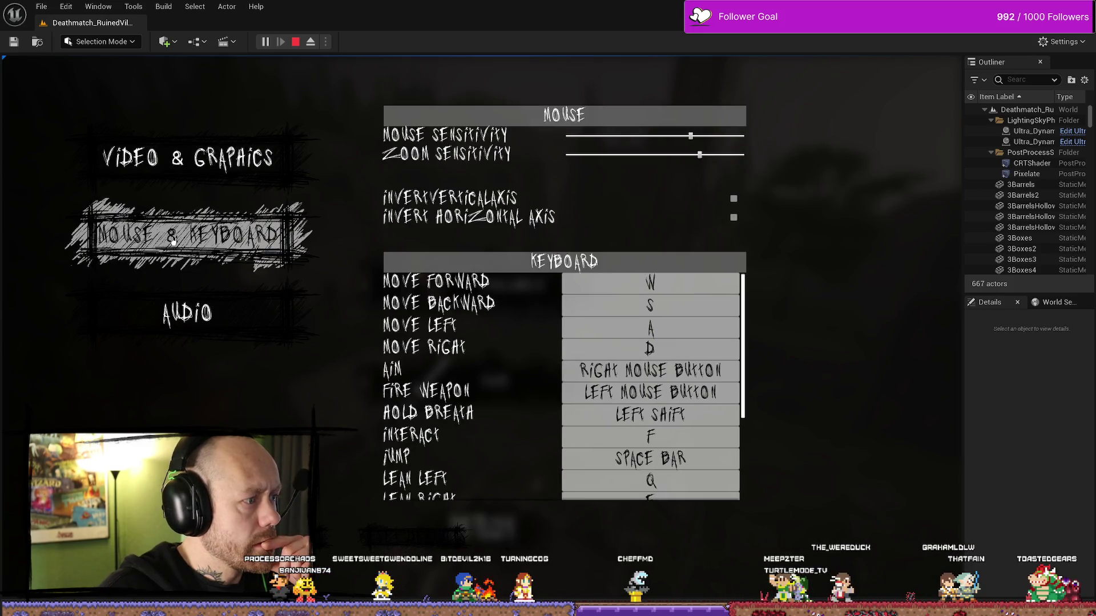
left_click(180, 163)
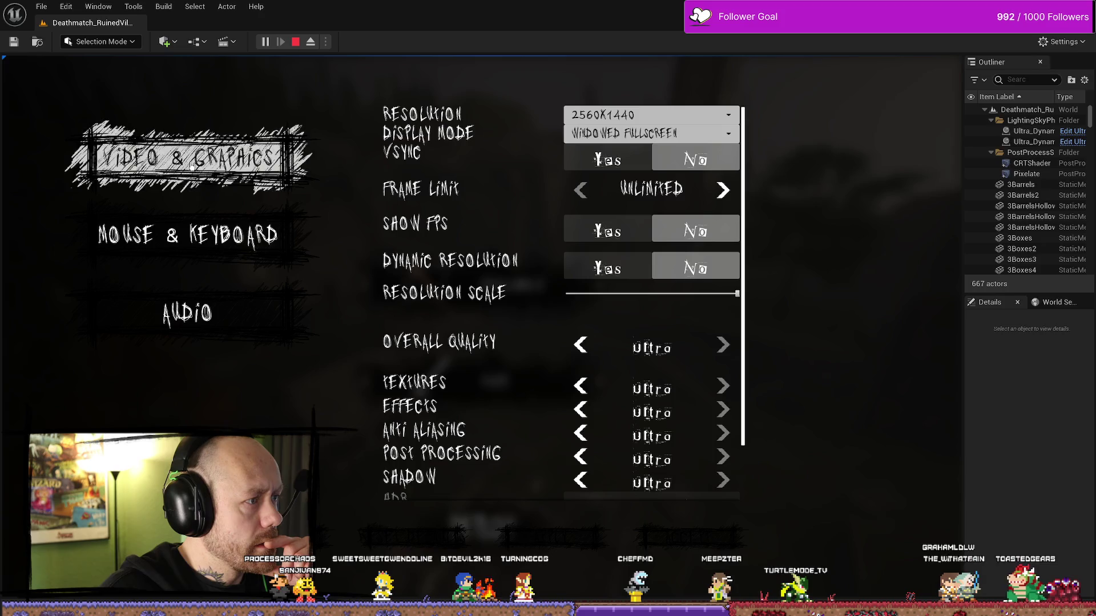
Confirm each category stays highlighted across Mouse & Keyboard, Audio and Video & Graphics, then stop playing
left_click(197, 235)
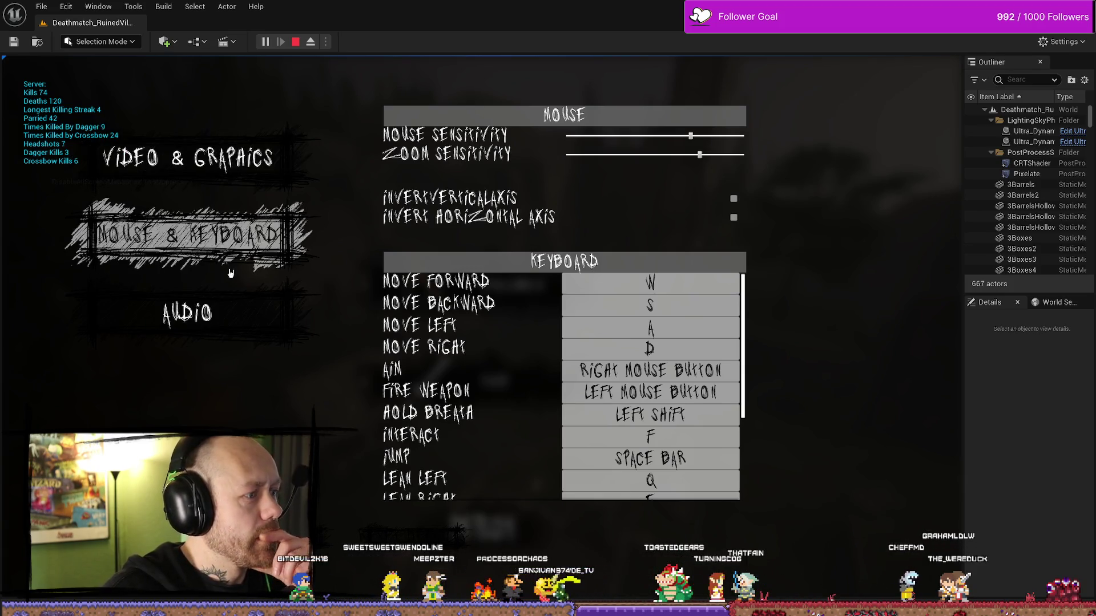
left_click(210, 319)
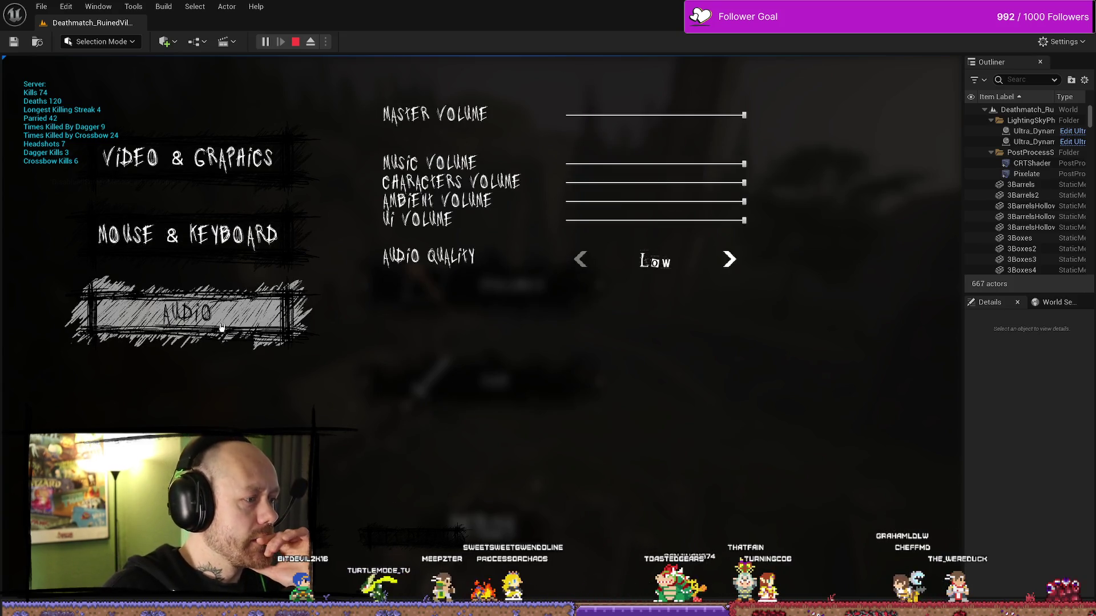
left_click(243, 174)
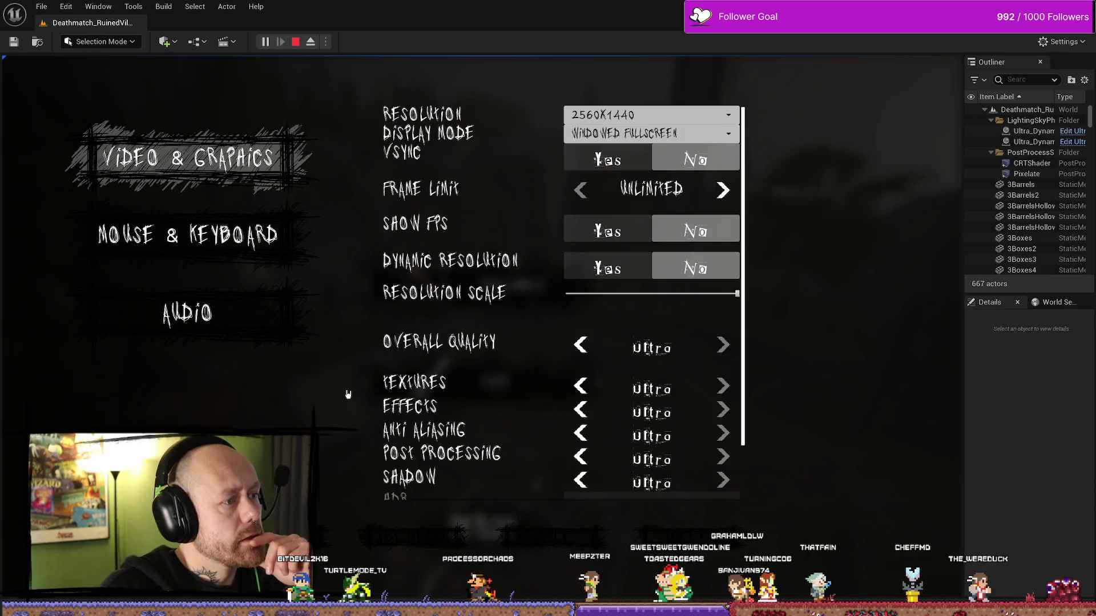
left_click(243, 211)
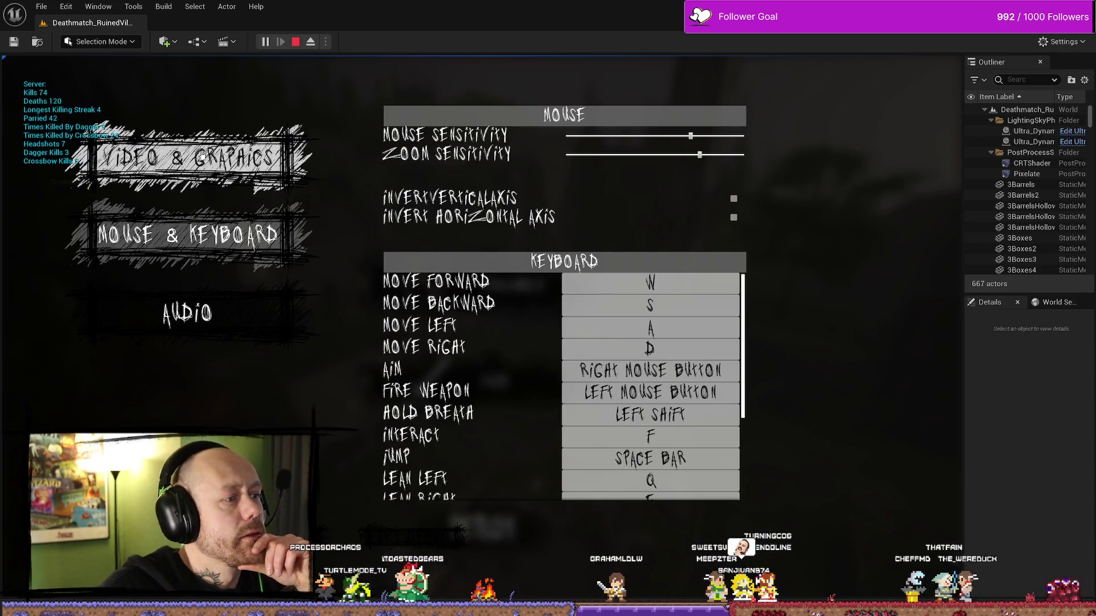
left_click(243, 163)
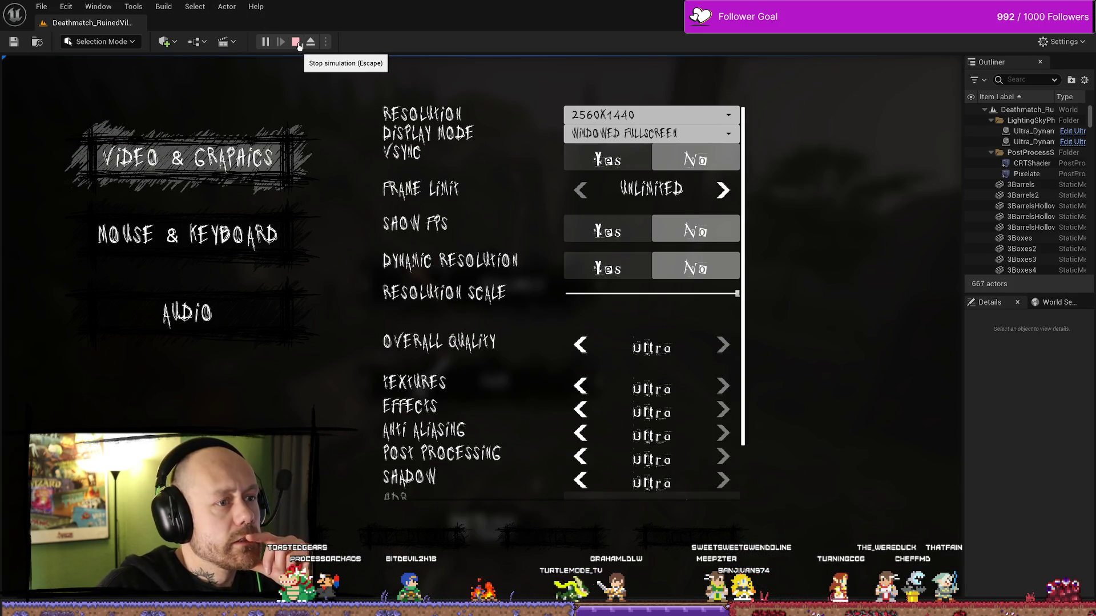
left_click(298, 43)
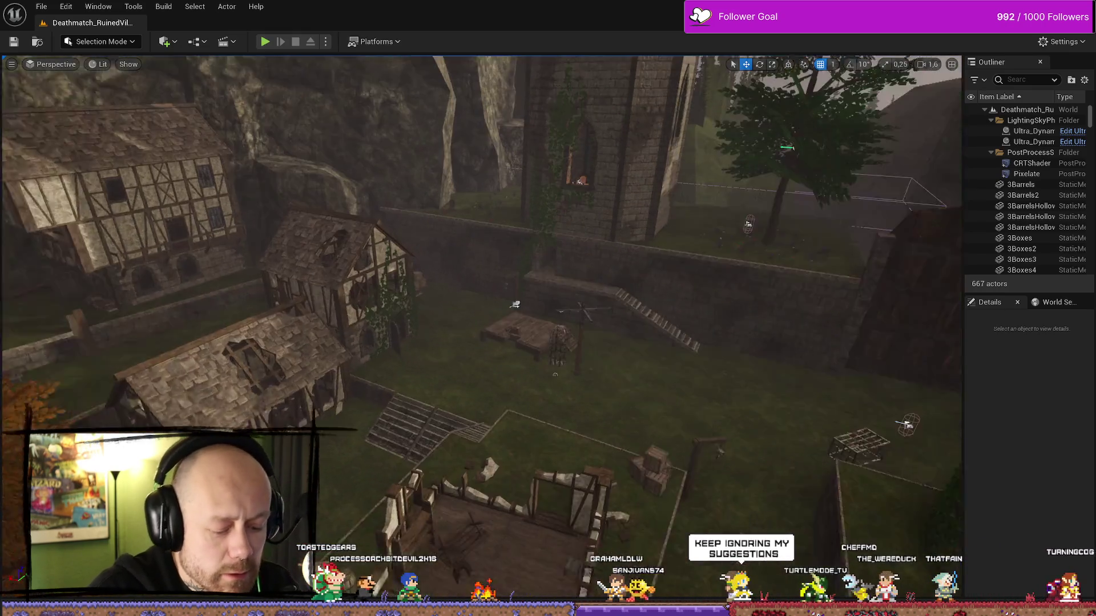
Maximize the viewport, launch the game, and quit the match to the main menu
key("F11")
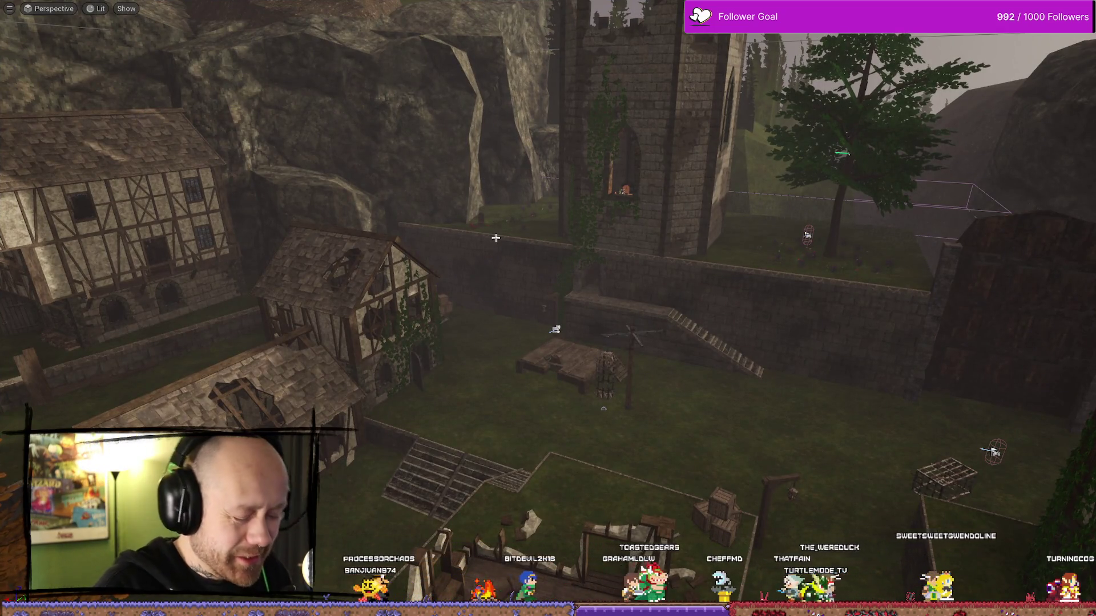
key("alt+p")
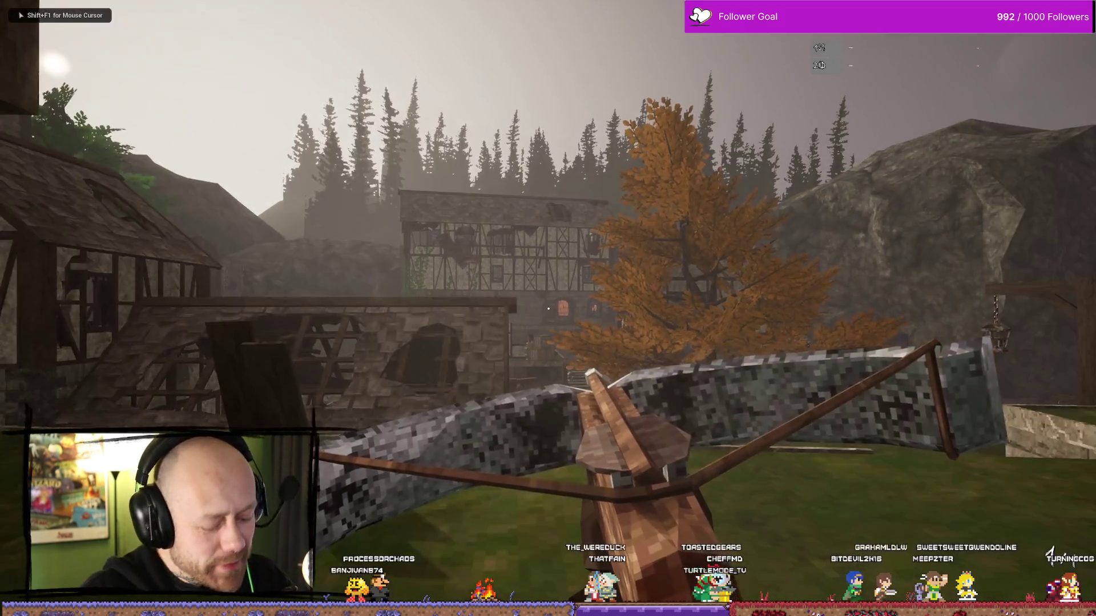
key("Escape")
left_click(263, 313)
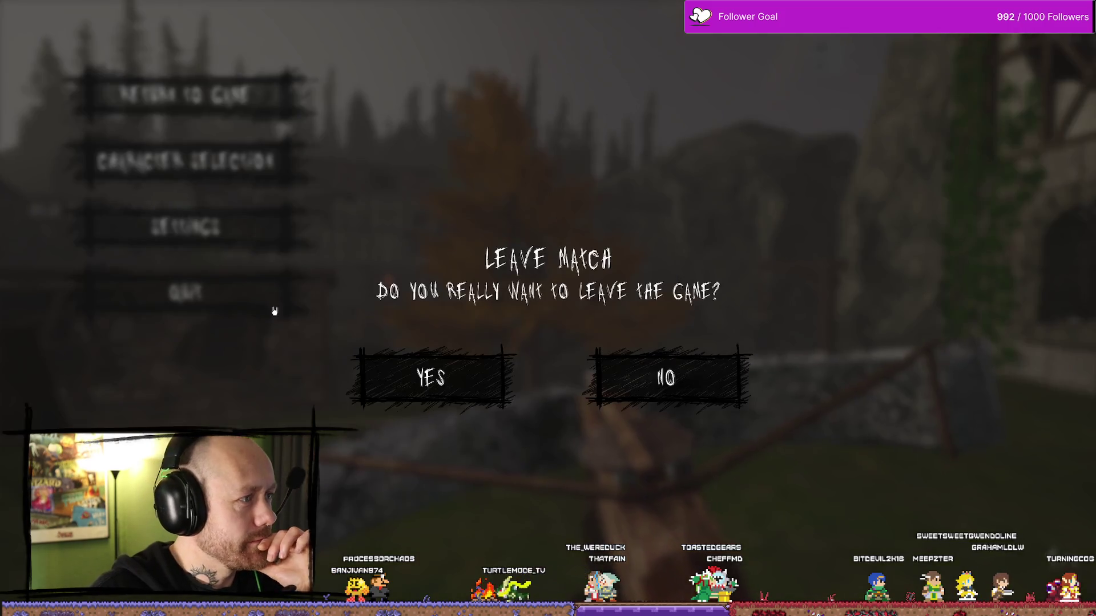
left_click(429, 375)
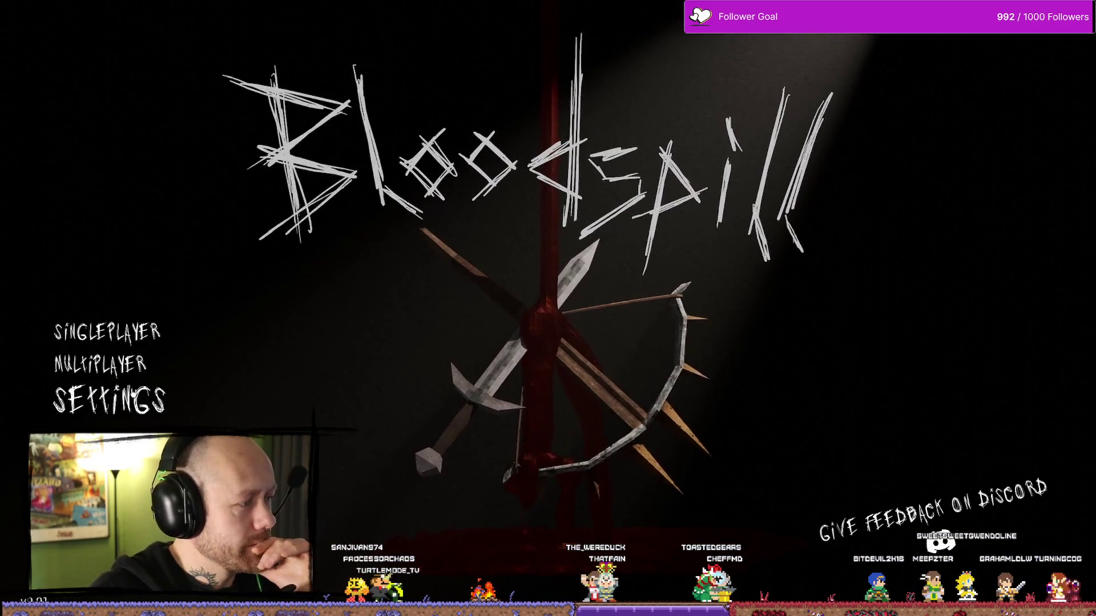
Open Settings from the main menu, cycle the categories with clicks and Q, then exit to the editor
left_click(88, 396)
left_click(289, 239)
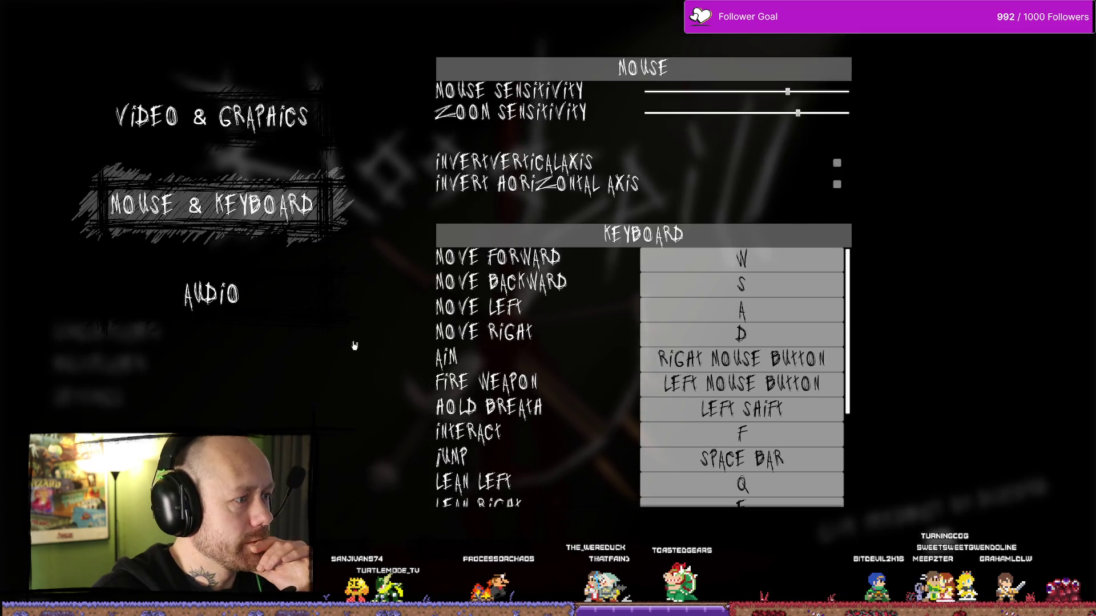
left_click(241, 100)
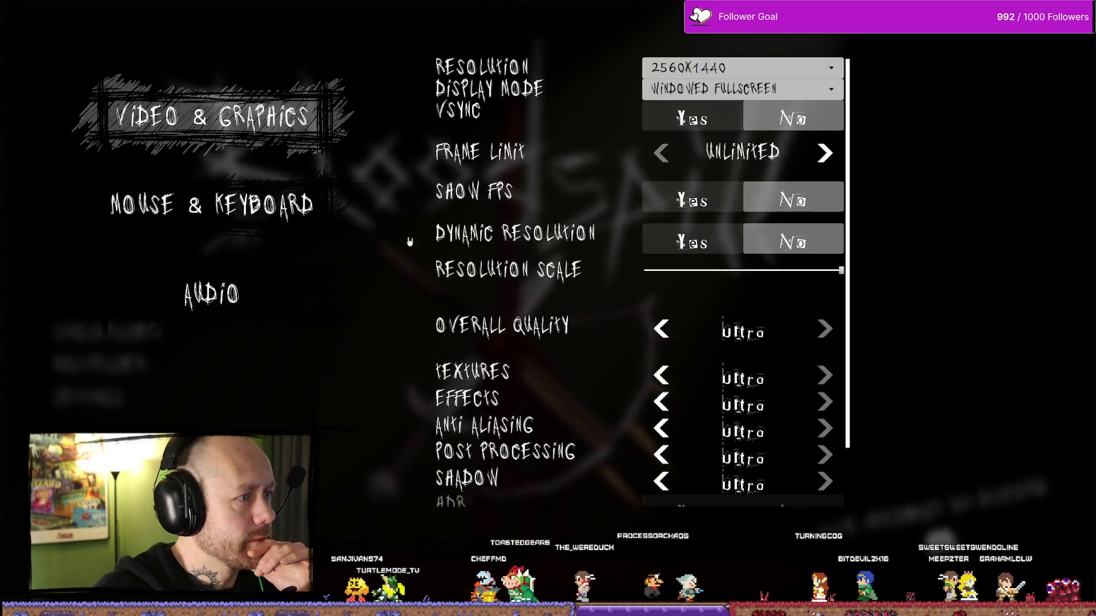
left_click(212, 294)
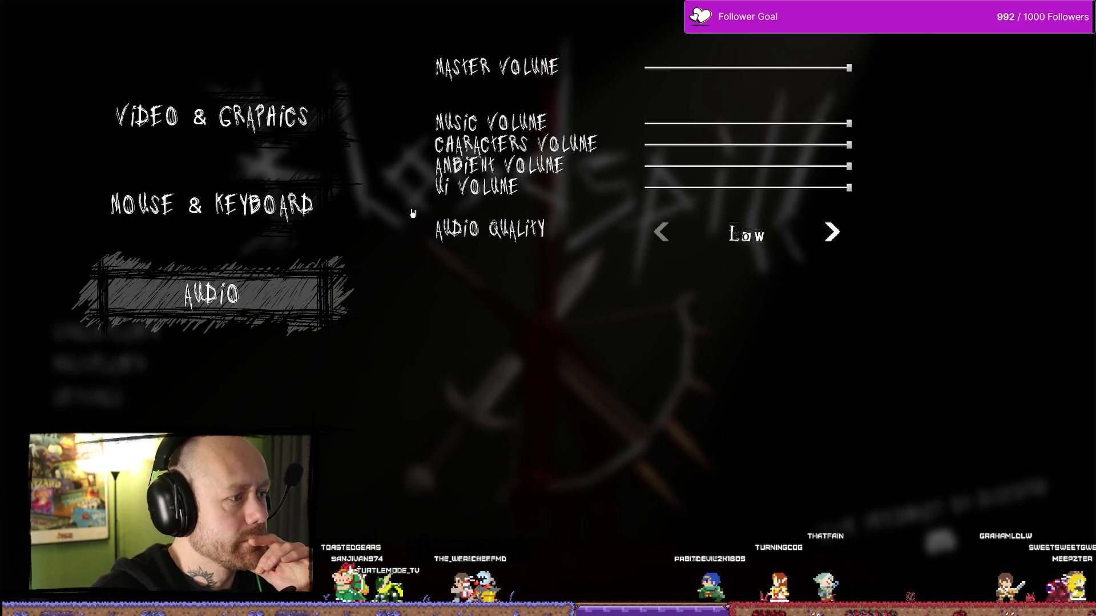
key("q")
key("q")
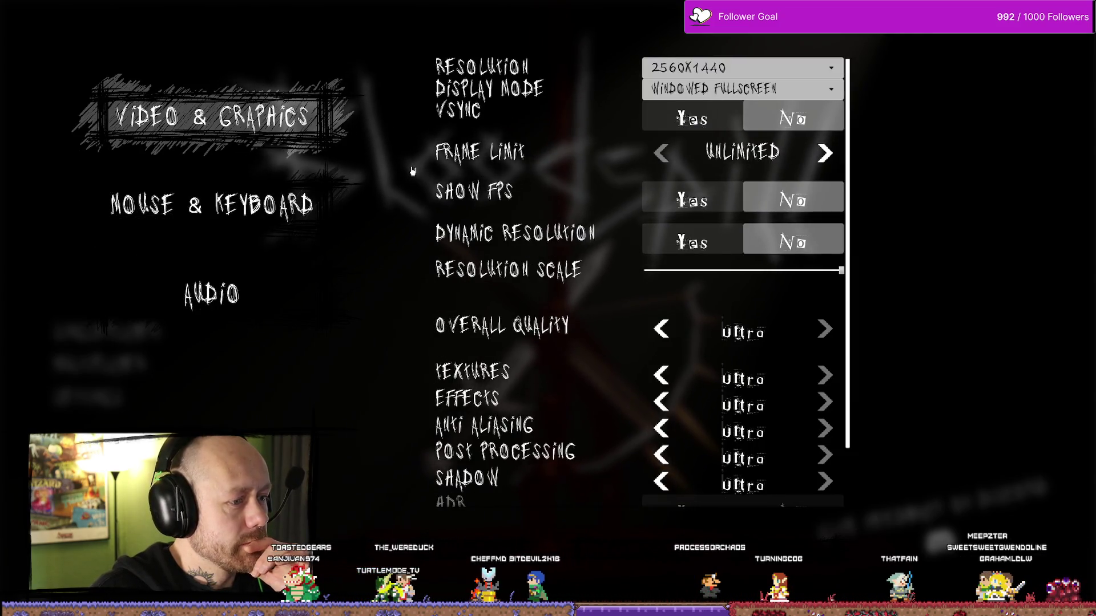
key("q")
key("q")
key("q")
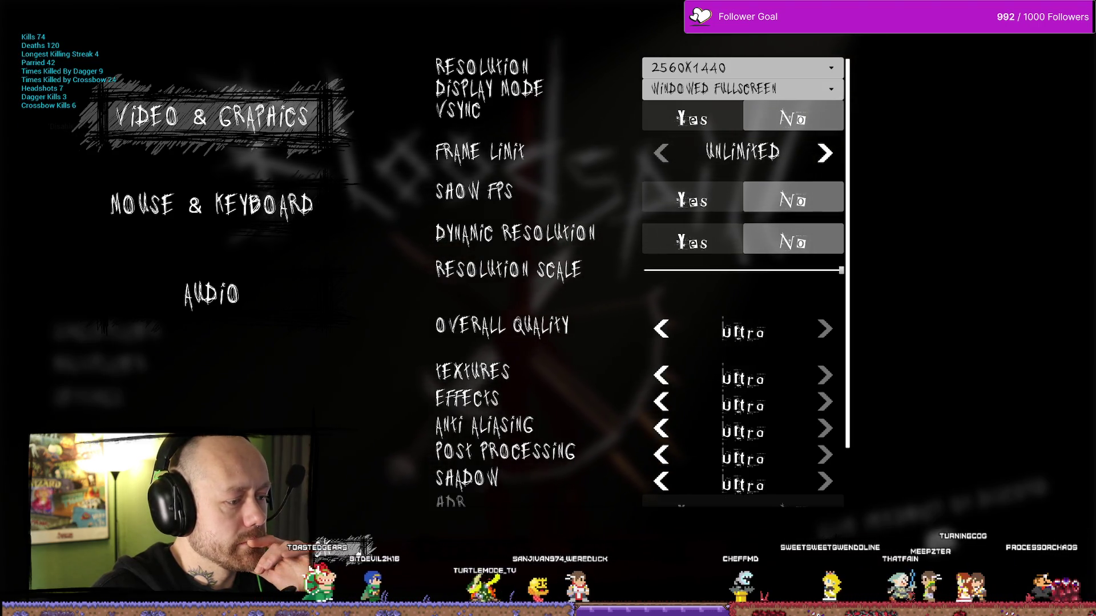
key("Escape")
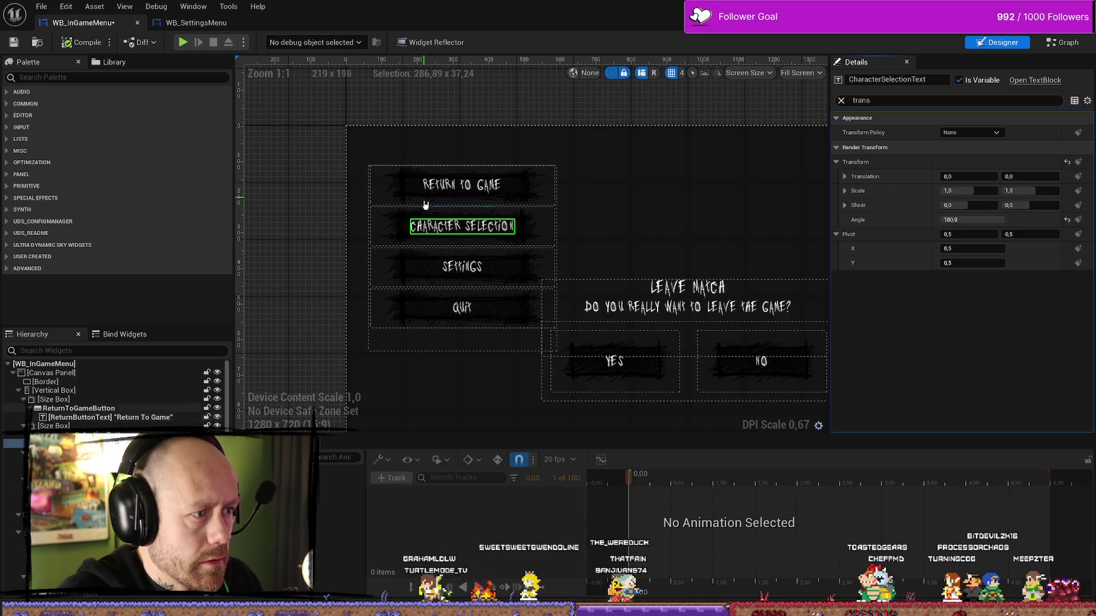
Rotate the Quit button 180 degrees and set its label's angle to 180 so the text reads upright
left_click(416, 307)
left_click_drag(965, 188, 1002, 189)
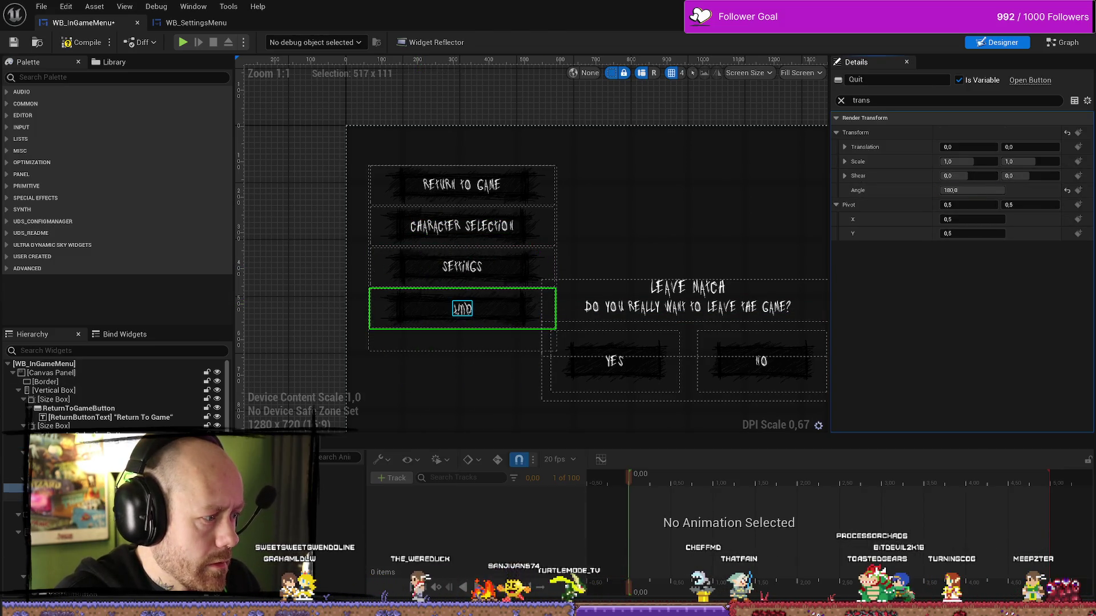
left_click(463, 308)
left_click(972, 220)
type("180")
key("Return")
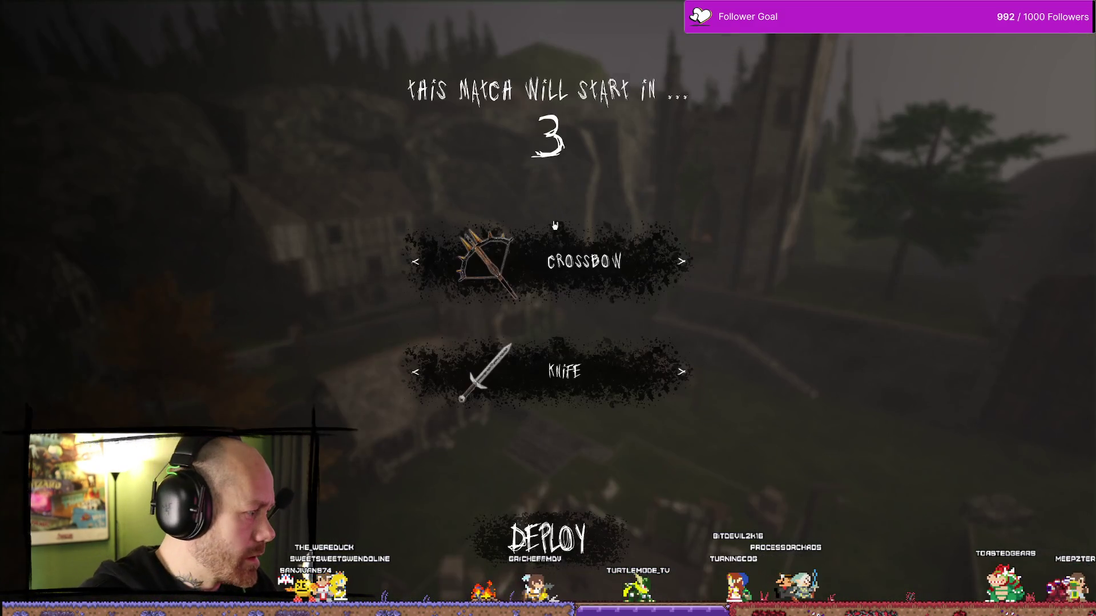
Open the pause menu during the countdown and the match to view the restyled buttons, then stop playing and open the asset browser
key("Escape")
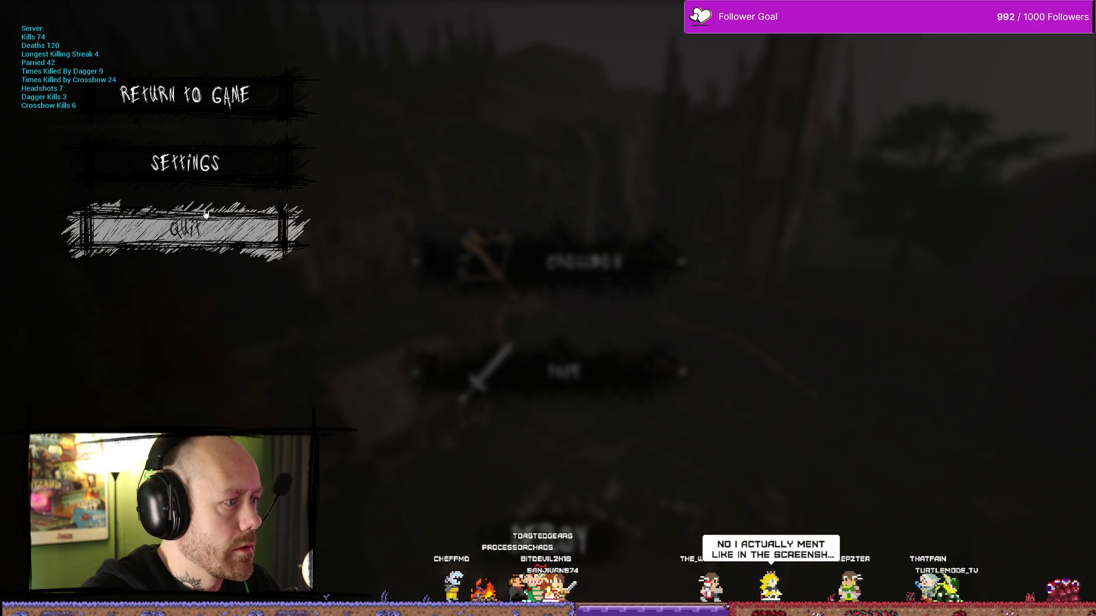
left_click(351, 111)
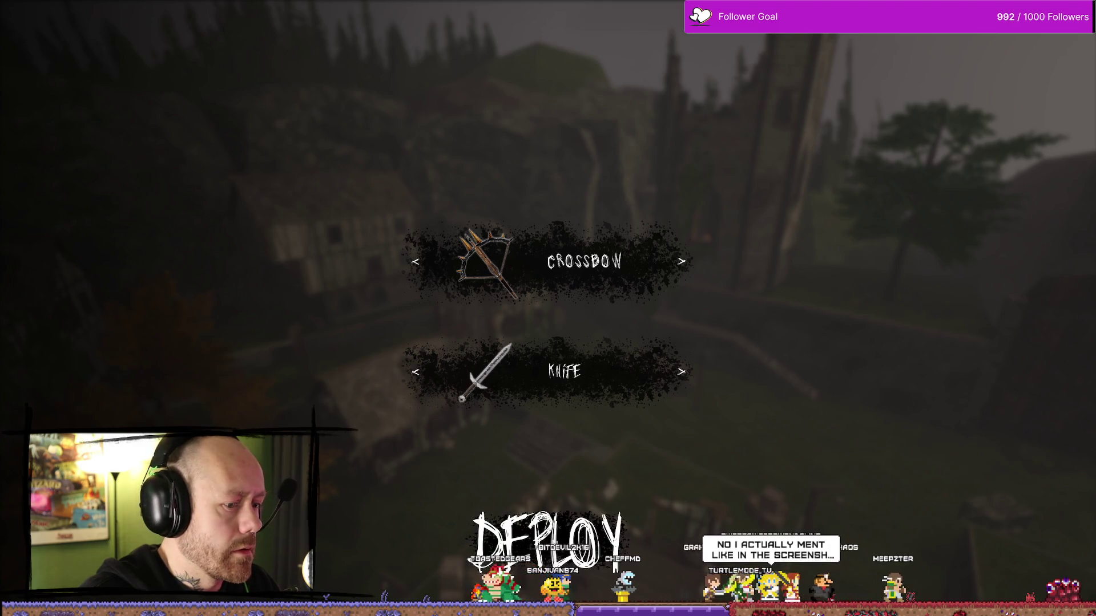
key("Escape")
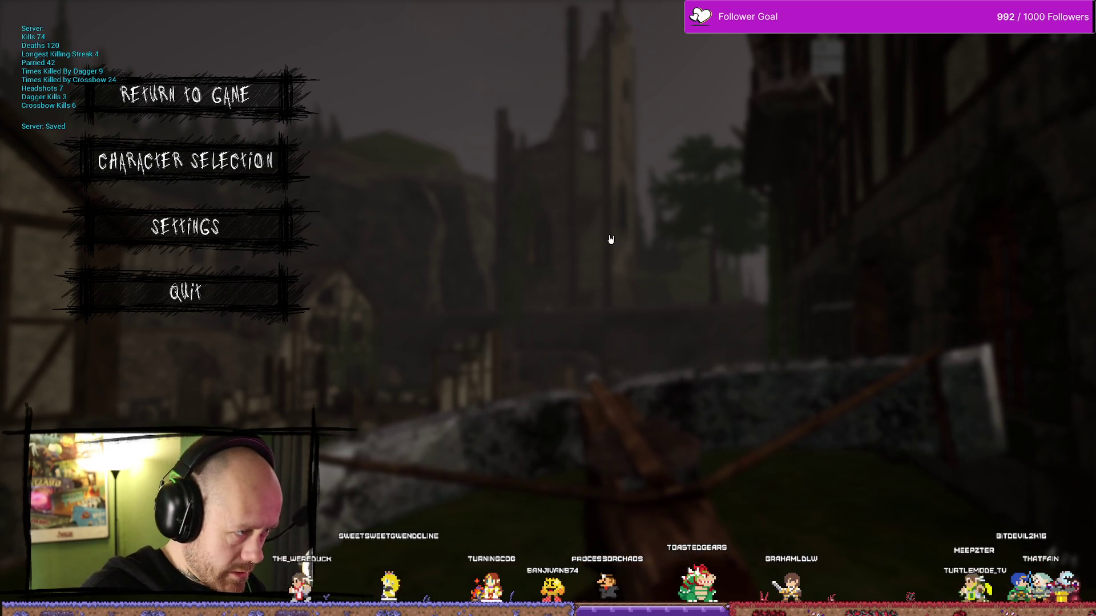
key("Escape")
key("ctrl+space")
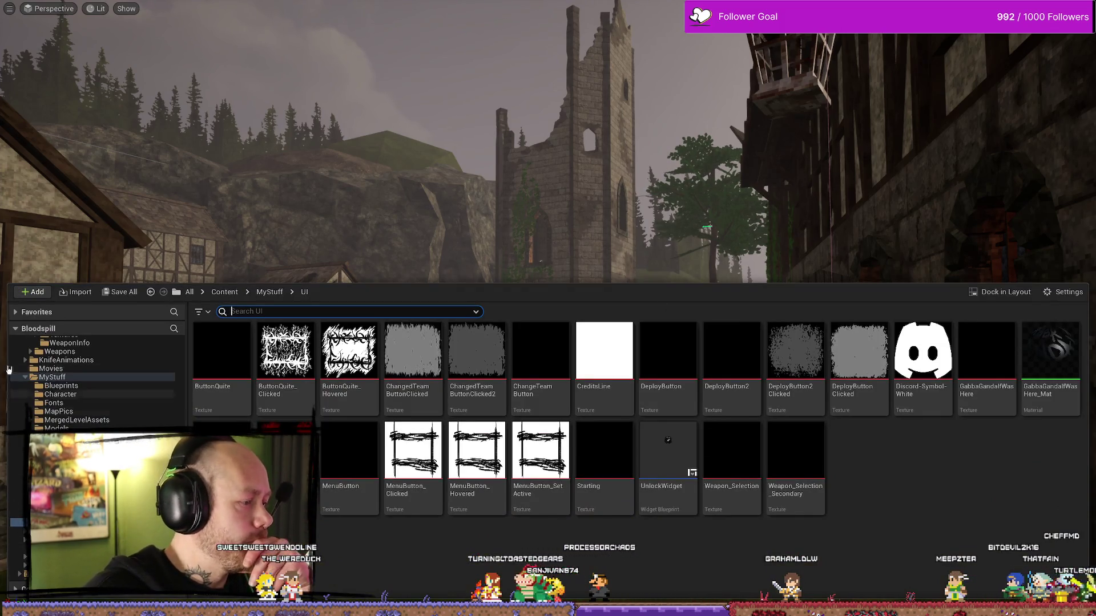
In WB_InGameMenu, tilt the Return To Game button to 5 and -5 degrees, then set its angle back to 0
key("alt+Tab")
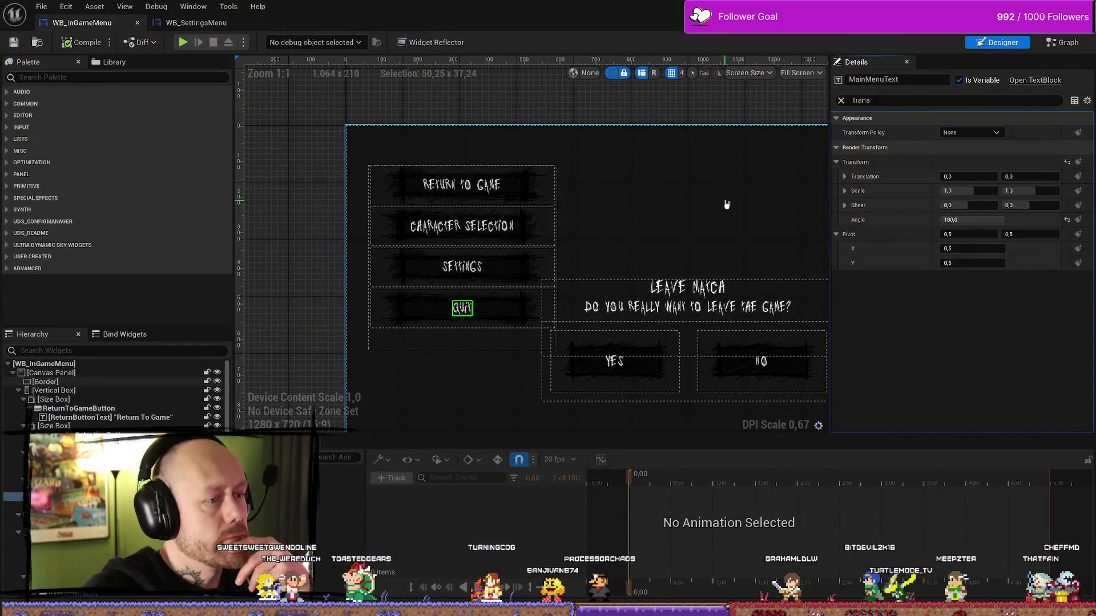
left_click(548, 228)
left_click(542, 177)
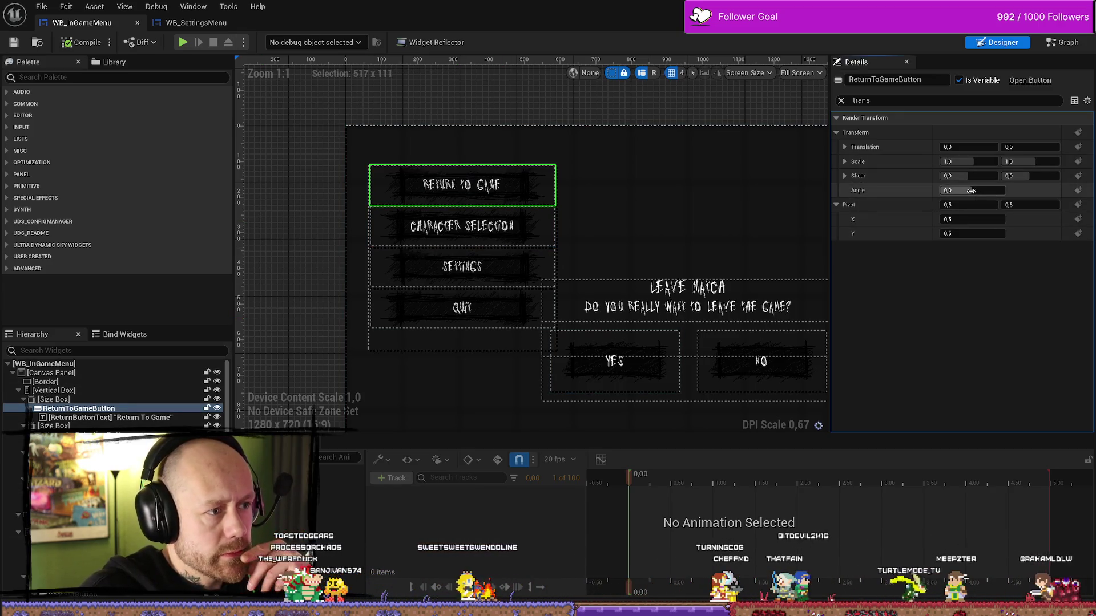
left_click_drag(976, 191, 986, 192)
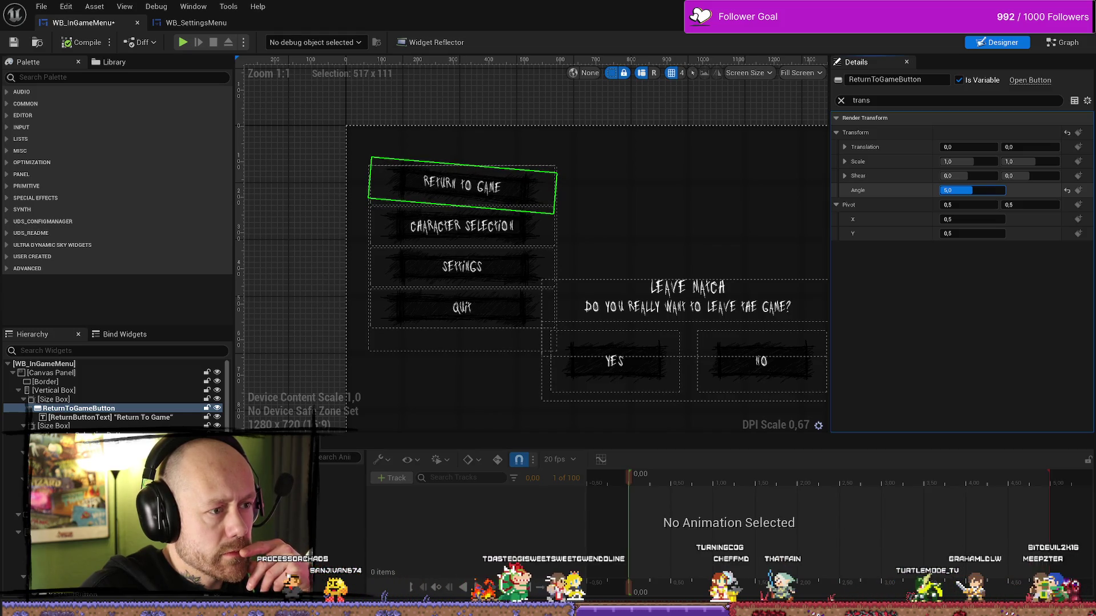
left_click_drag(985, 191, 968, 192)
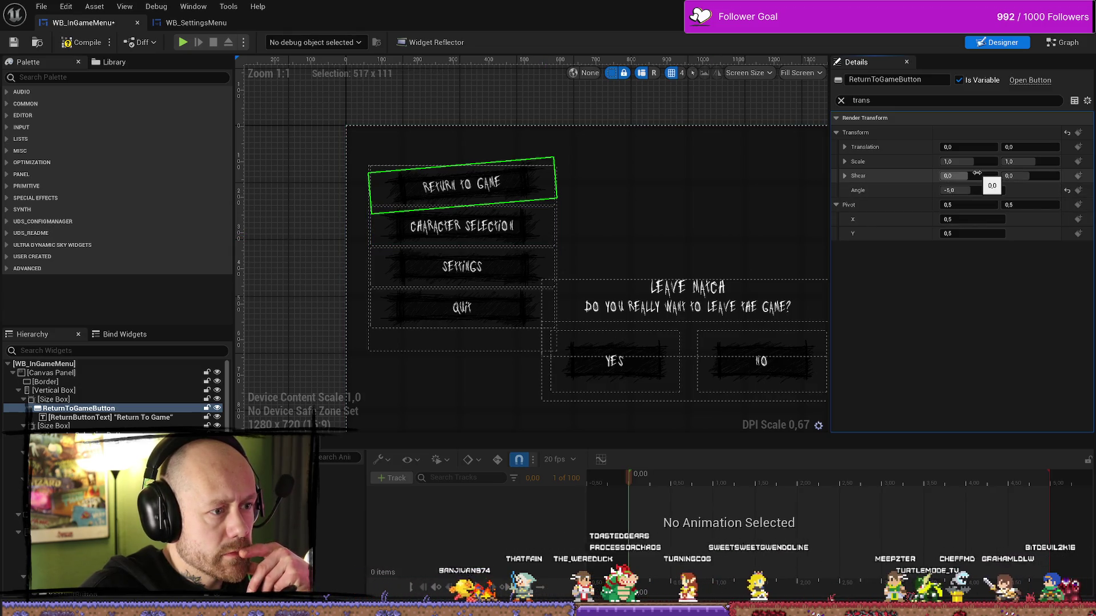
left_click(994, 190)
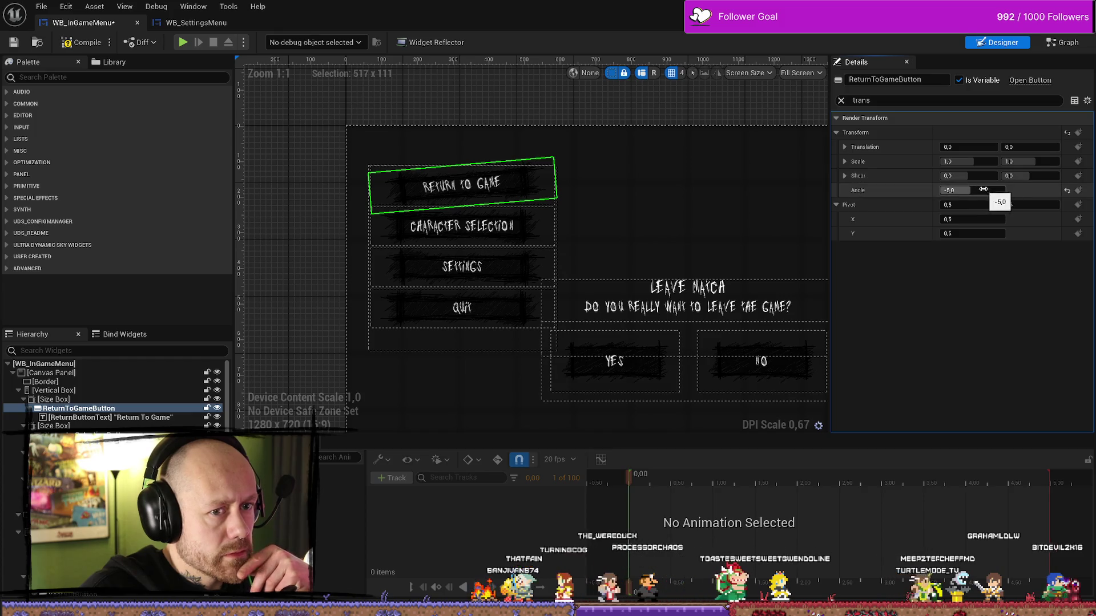
type("0")
key("Return")
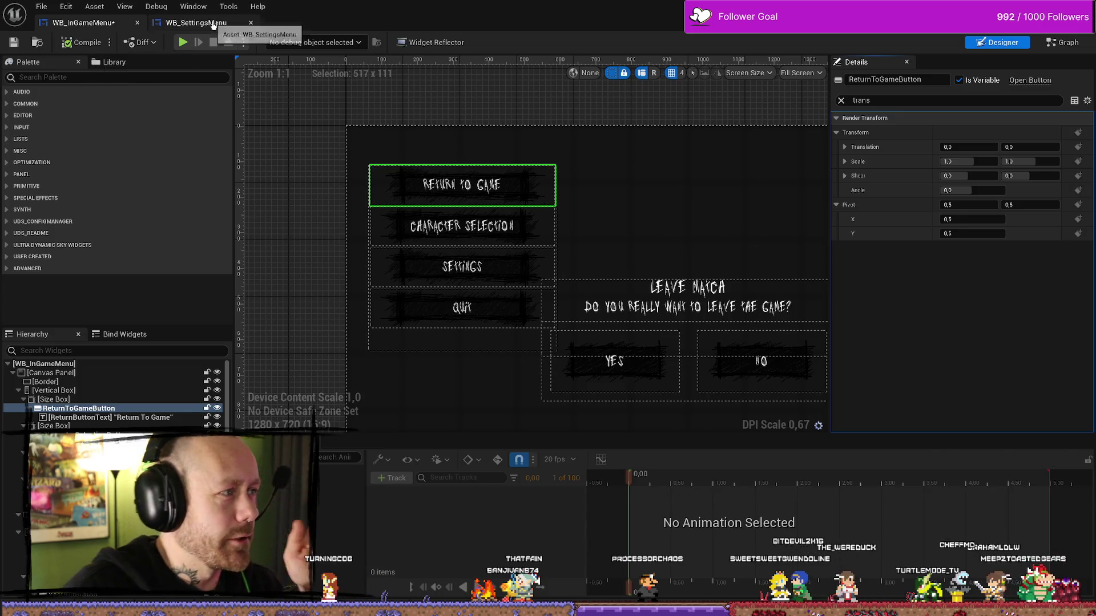
Save WB_SettingsMenu, then use File > Save All for the remaining changed assets
left_click(197, 22)
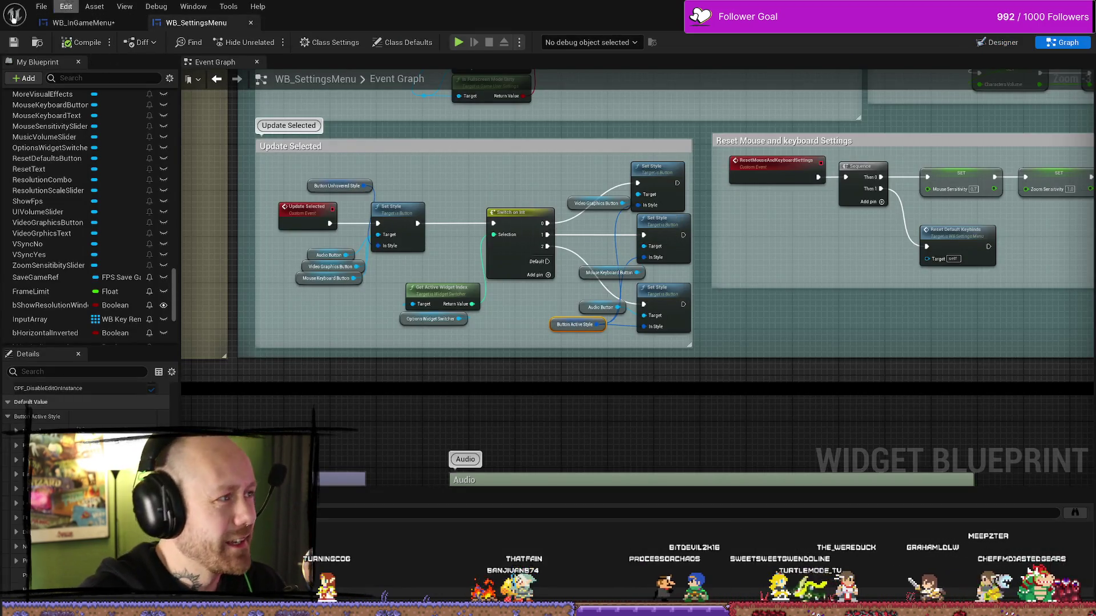
left_click(14, 42)
left_click(83, 22)
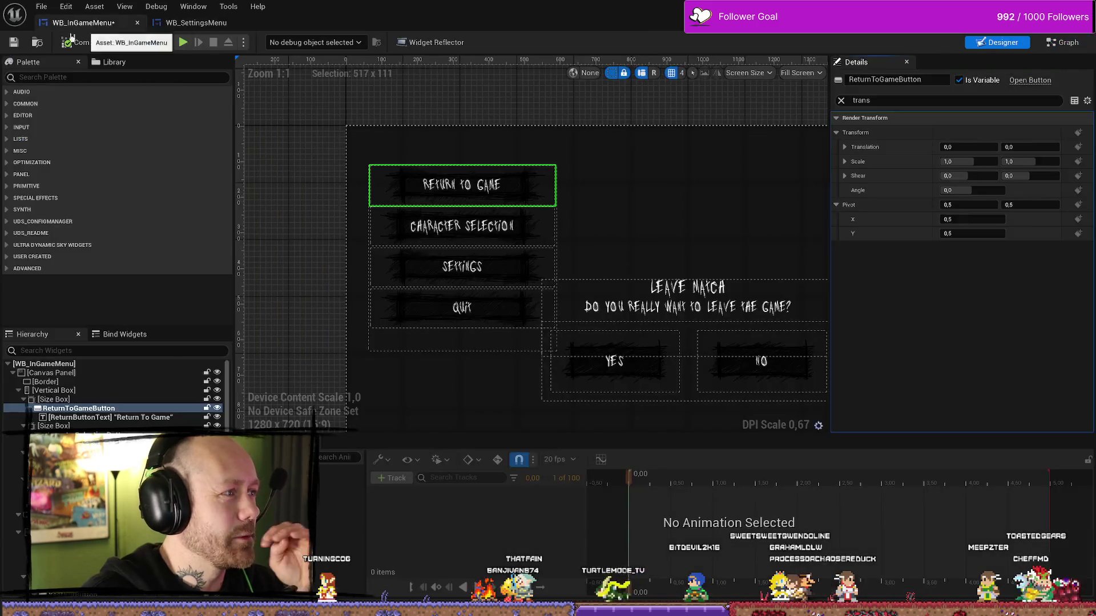
left_click(41, 6)
left_click(65, 94)
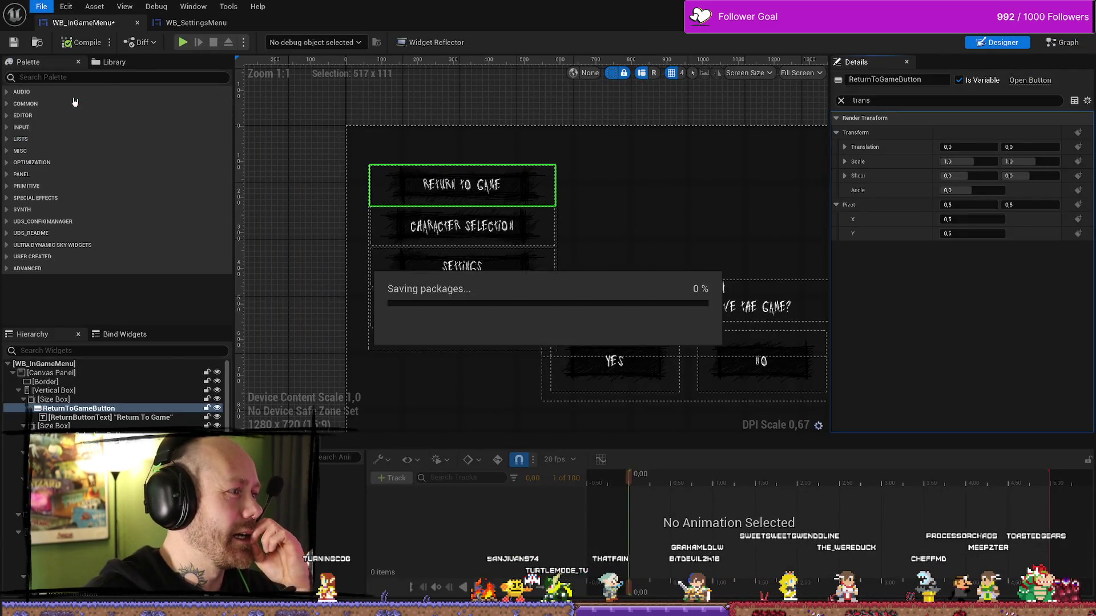
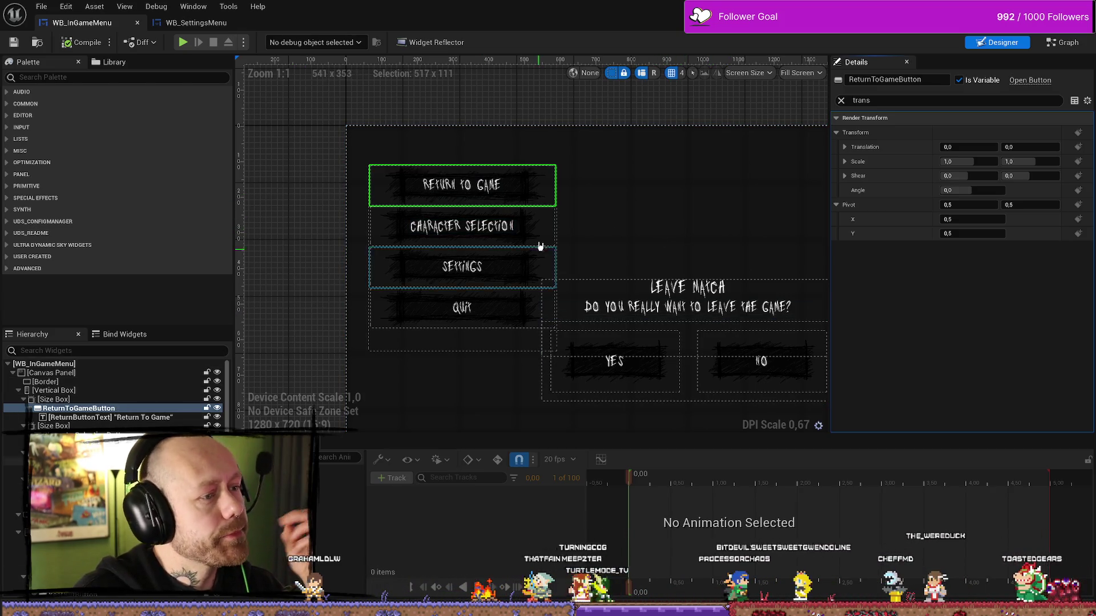
Inspect the Back button's style in WB_SettingsMenu, then switch over to Affinity Photo
left_click(209, 29)
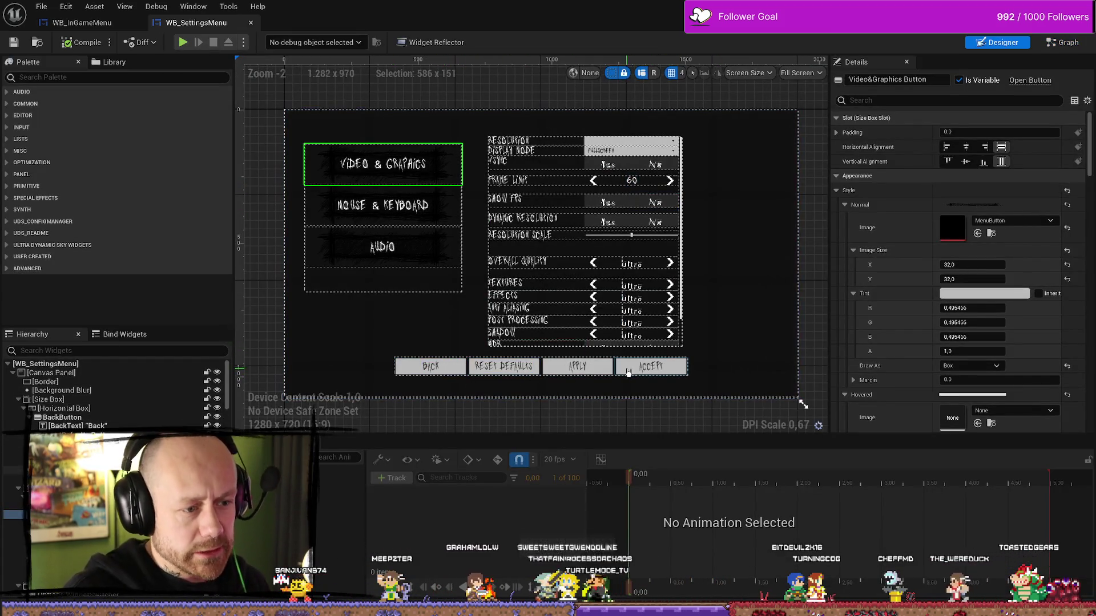
left_click(452, 368)
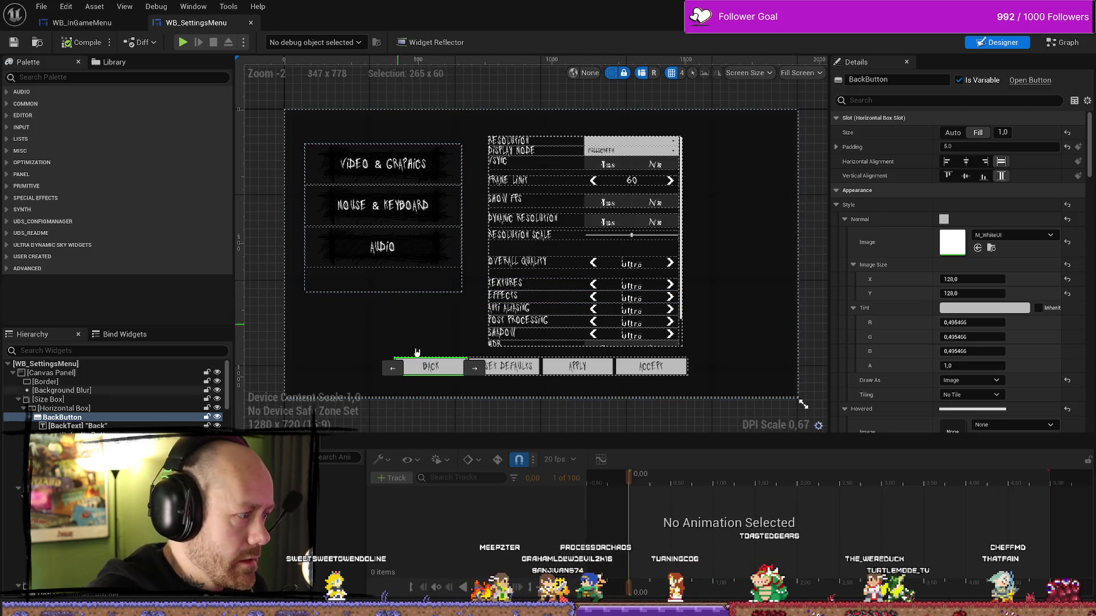
key("alt+Tab")
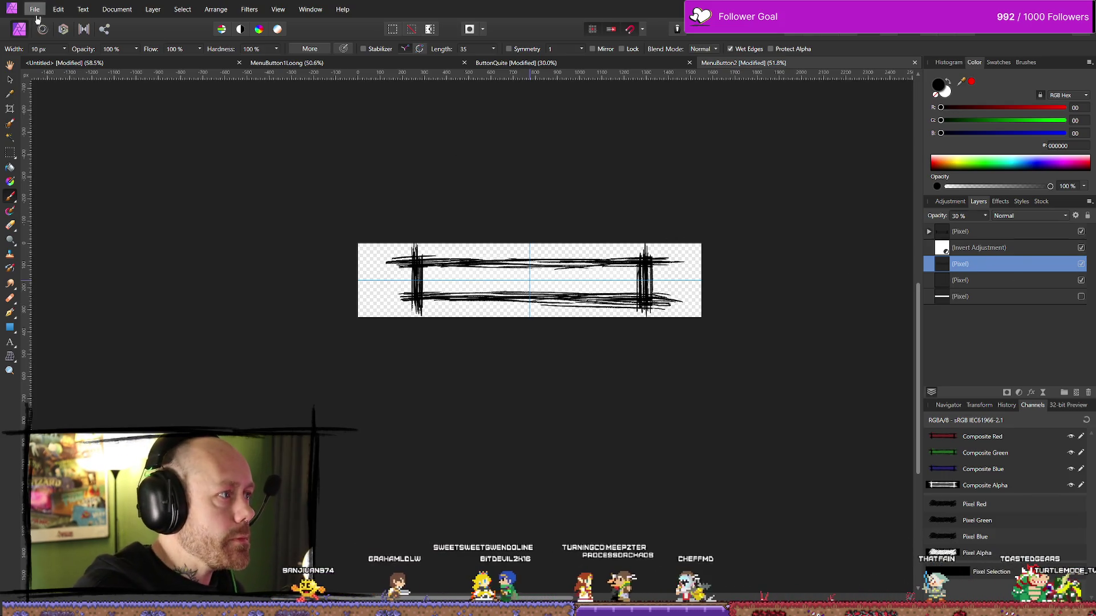
Hide the black scribble stroke layer and select the faint stroke layer beneath it
left_click(1081, 232)
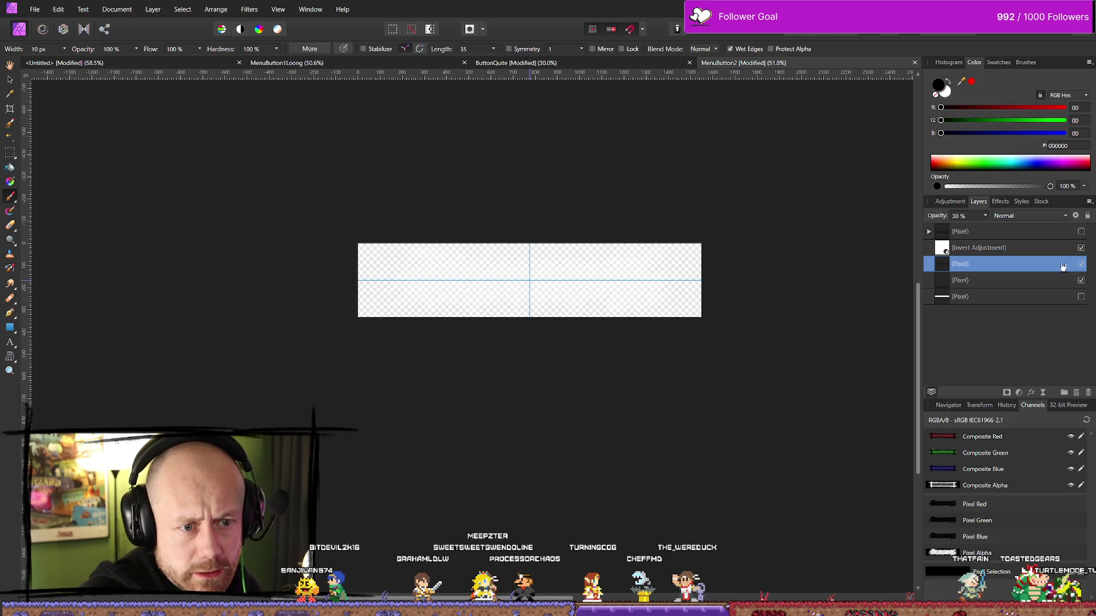
left_click(1008, 250)
left_click(1006, 263)
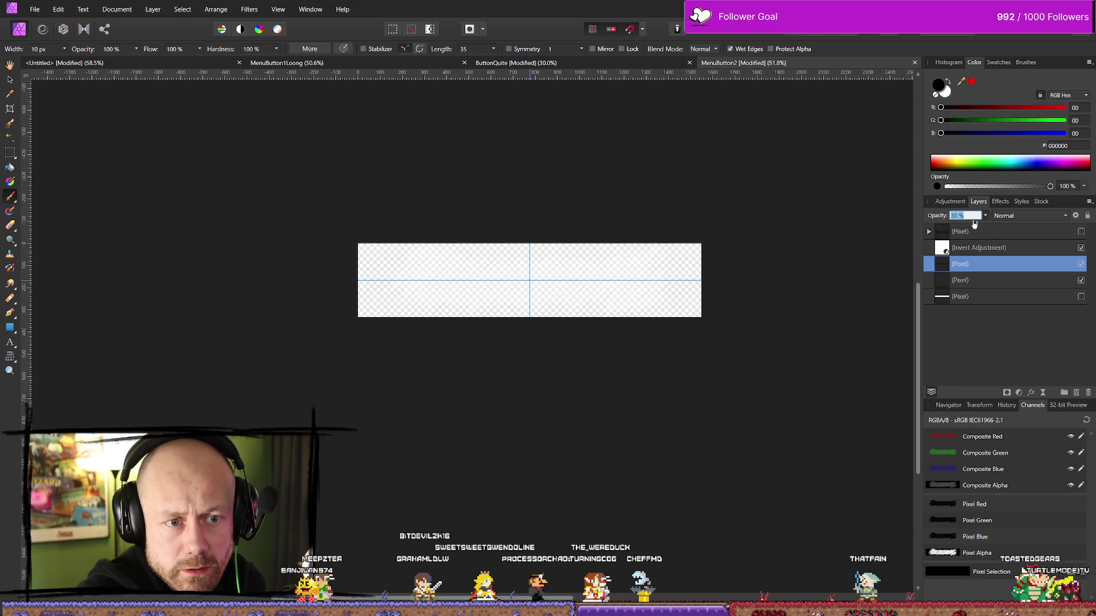
type("15")
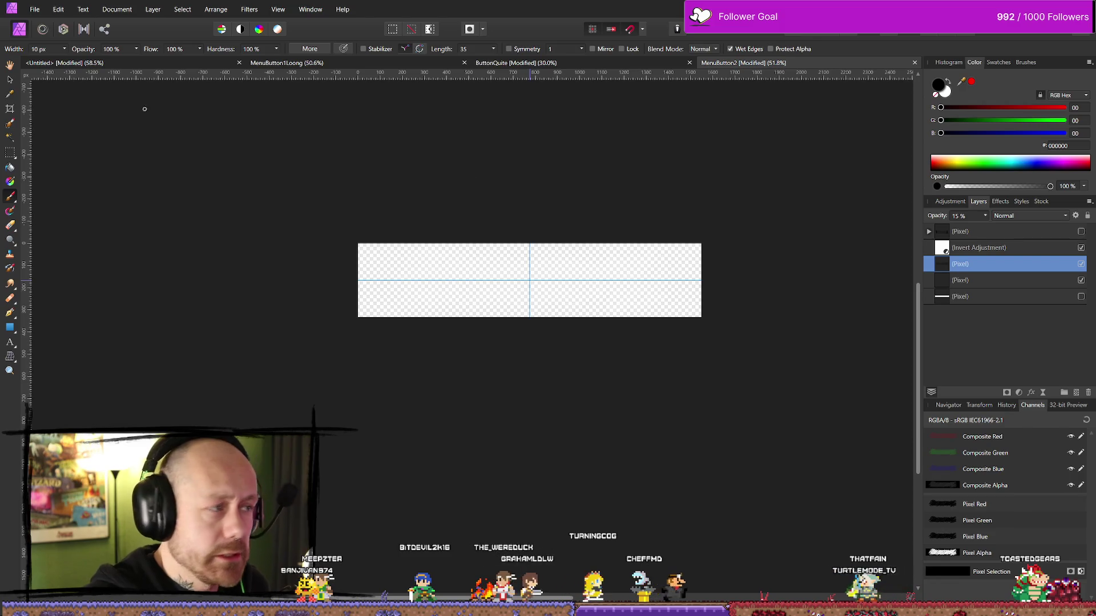
Export the faded button texture as a PNG into the icon folder
left_click(35, 9)
left_click(52, 257)
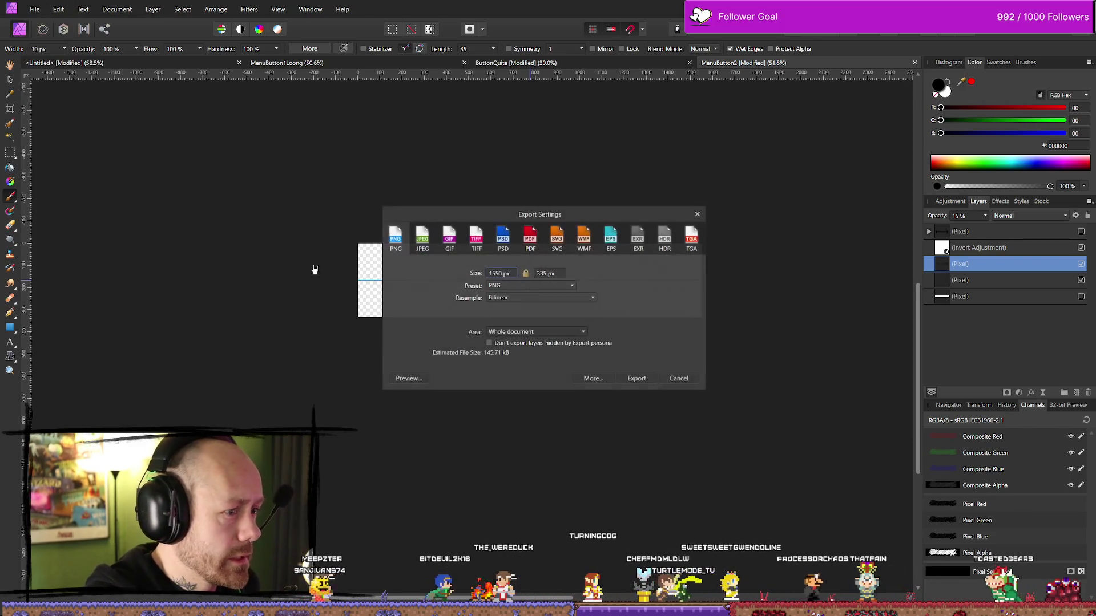
left_click(637, 379)
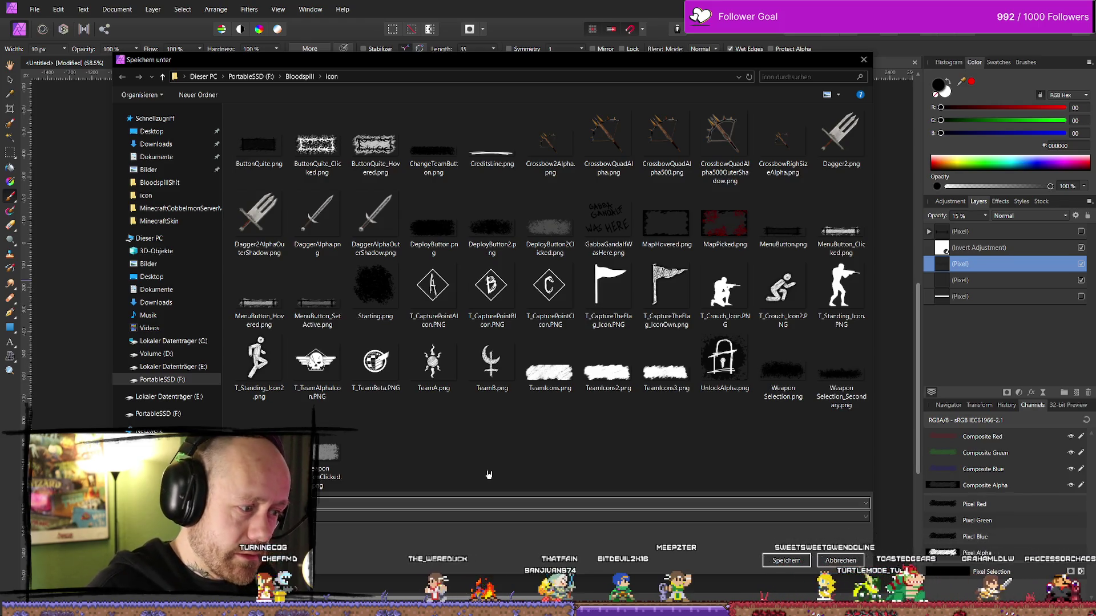
key("Escape")
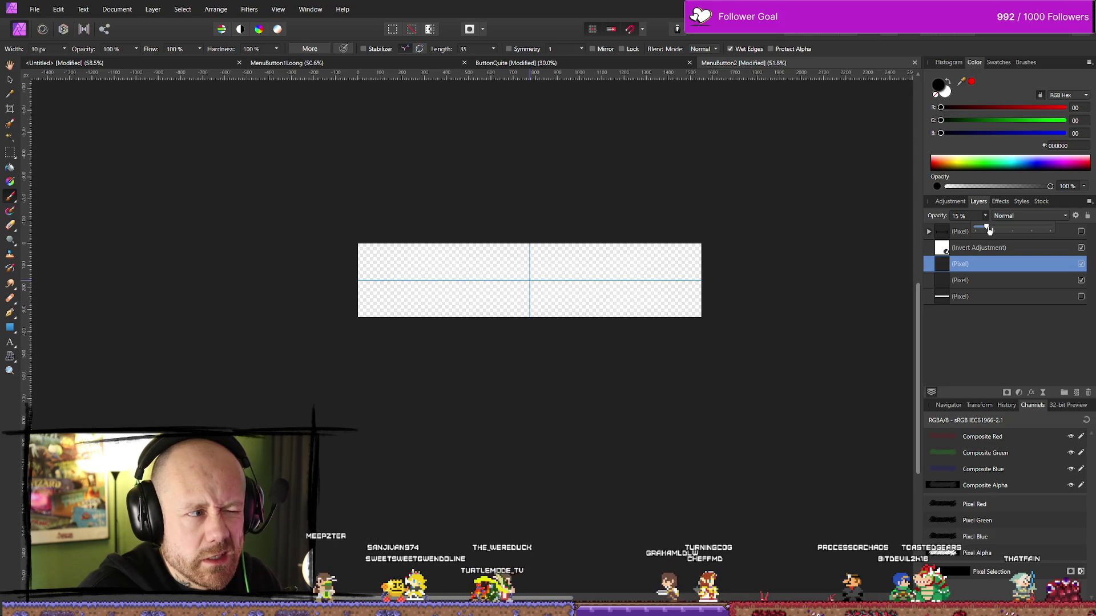
Re-export the faded button texture as a PNG
left_click(34, 9)
left_click(69, 259)
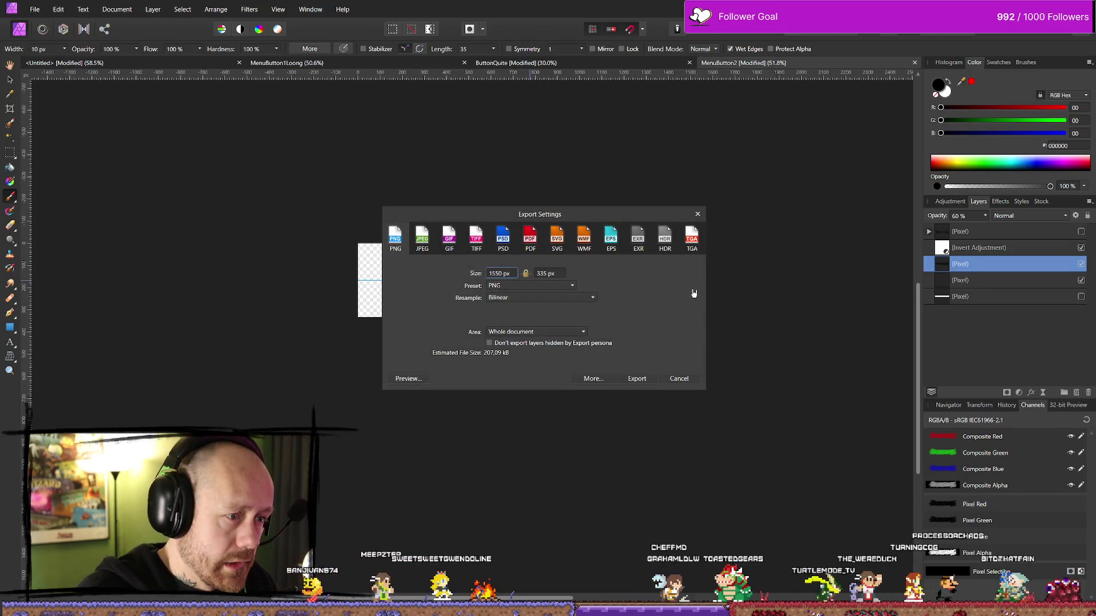
left_click(641, 380)
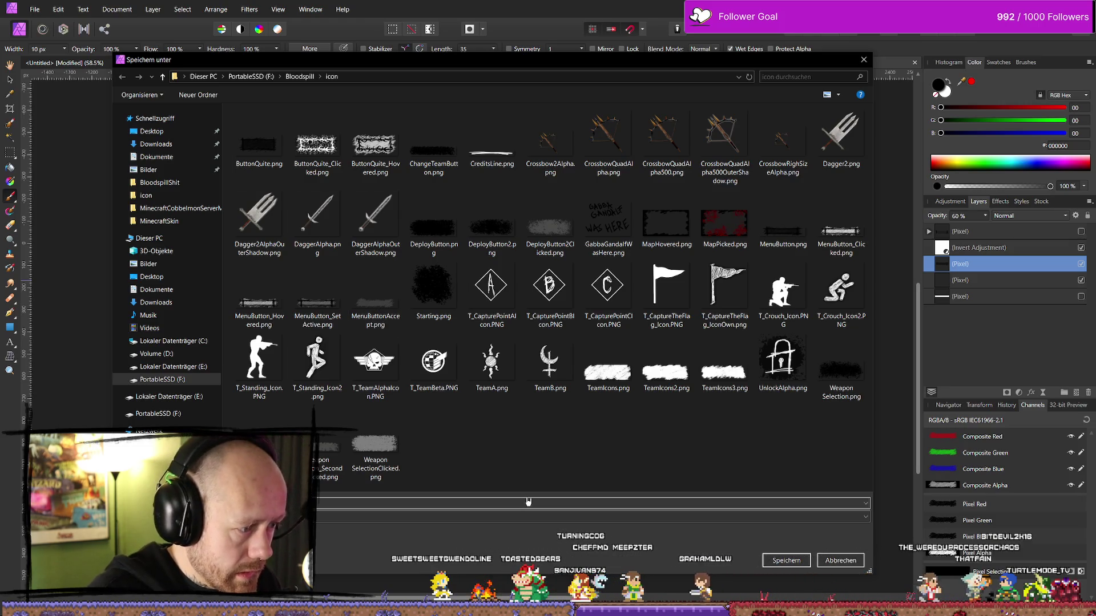
key("Escape")
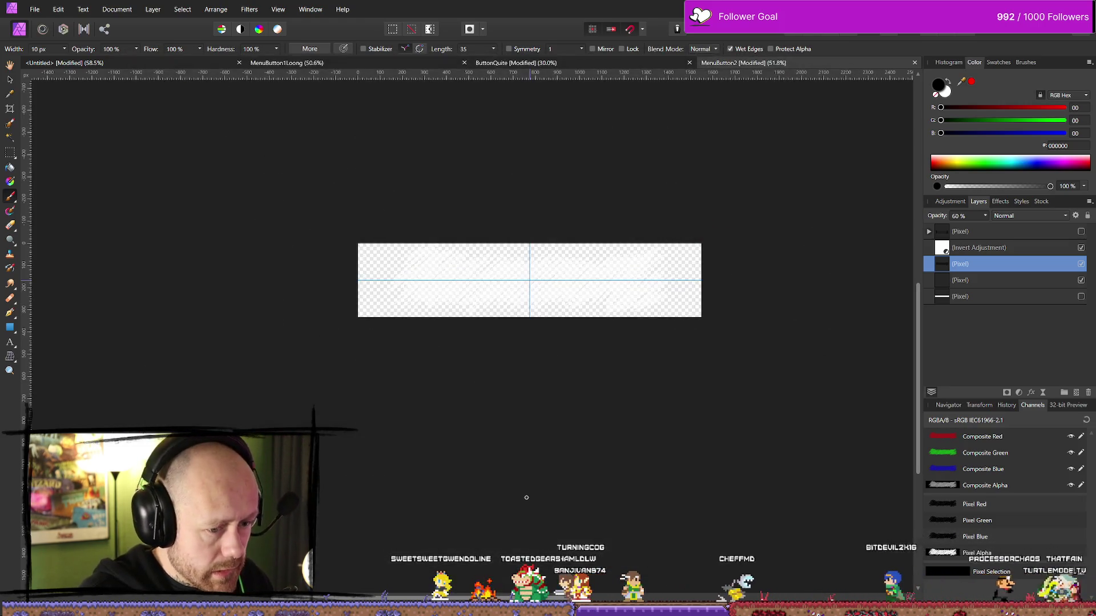
Raise the stroke layer to 80% opacity and export it as MenuButtonAcceptHovered.png
left_click(966, 216)
left_click(986, 216)
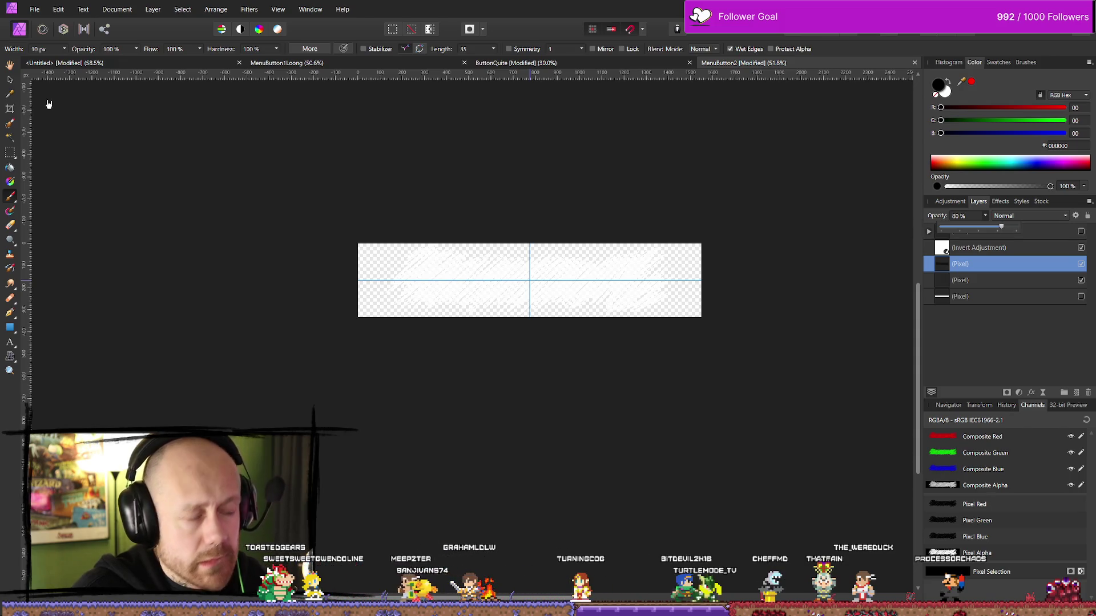
left_click(33, 9)
left_click(171, 259)
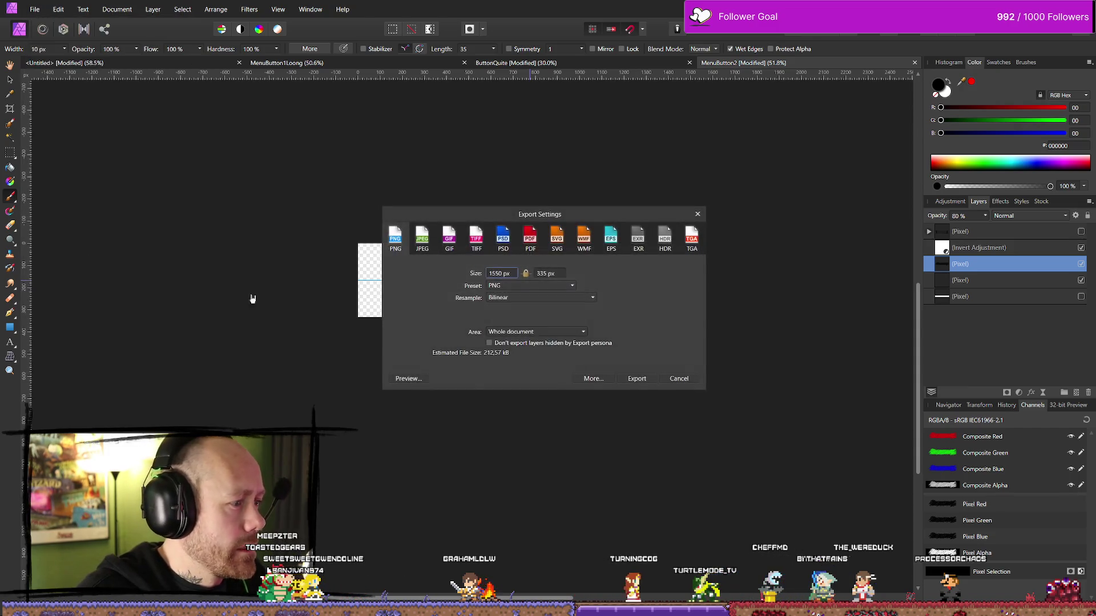
left_click(636, 379)
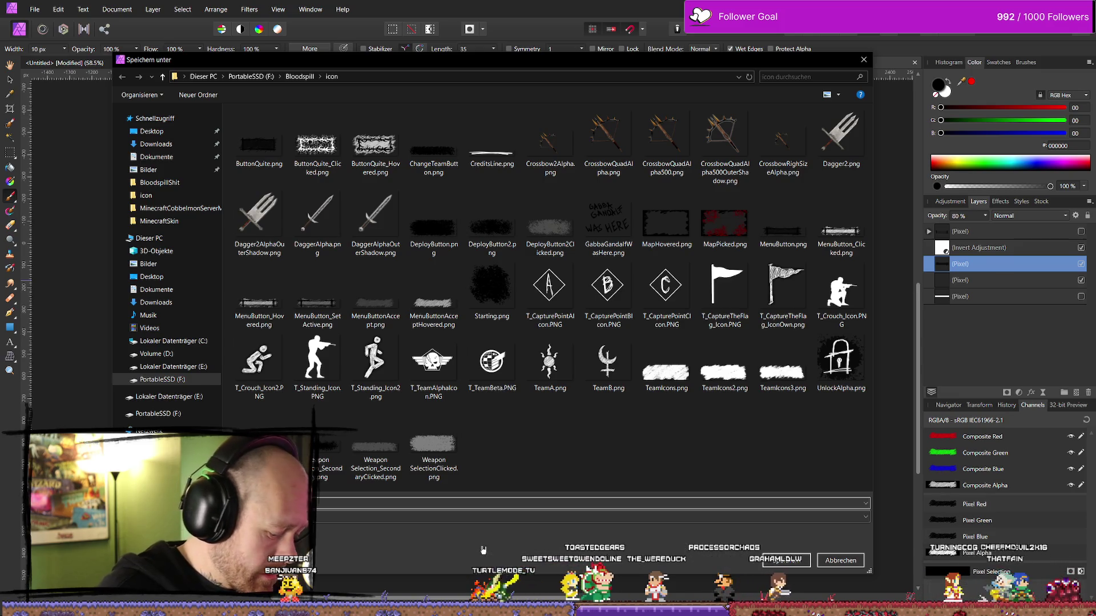
key("Escape")
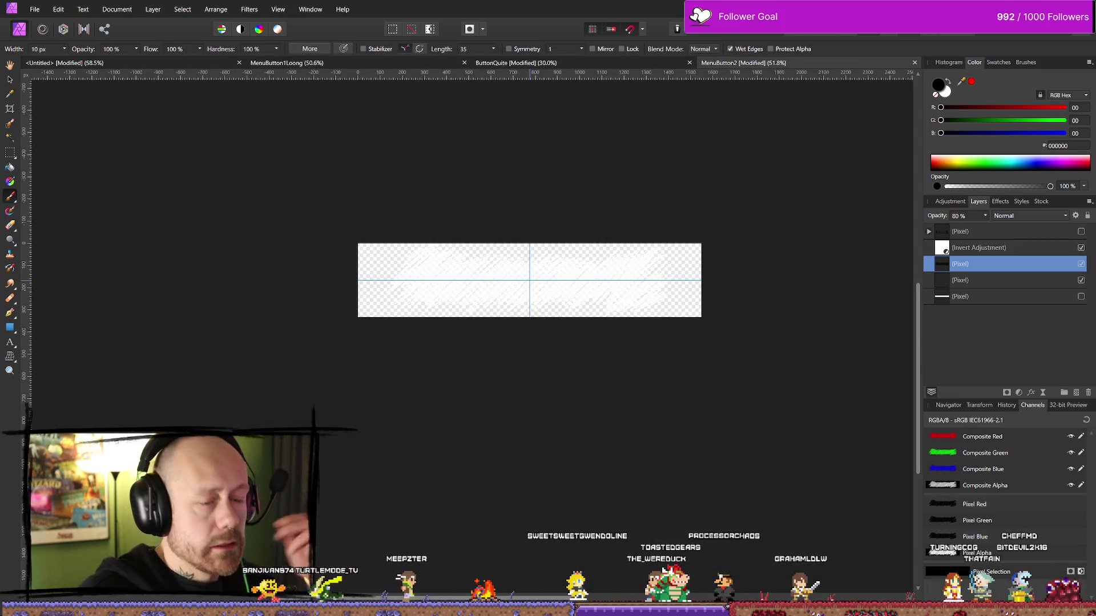
Return to Unreal Engine and clear the widget selection
key("alt+Tab")
left_click(464, 403)
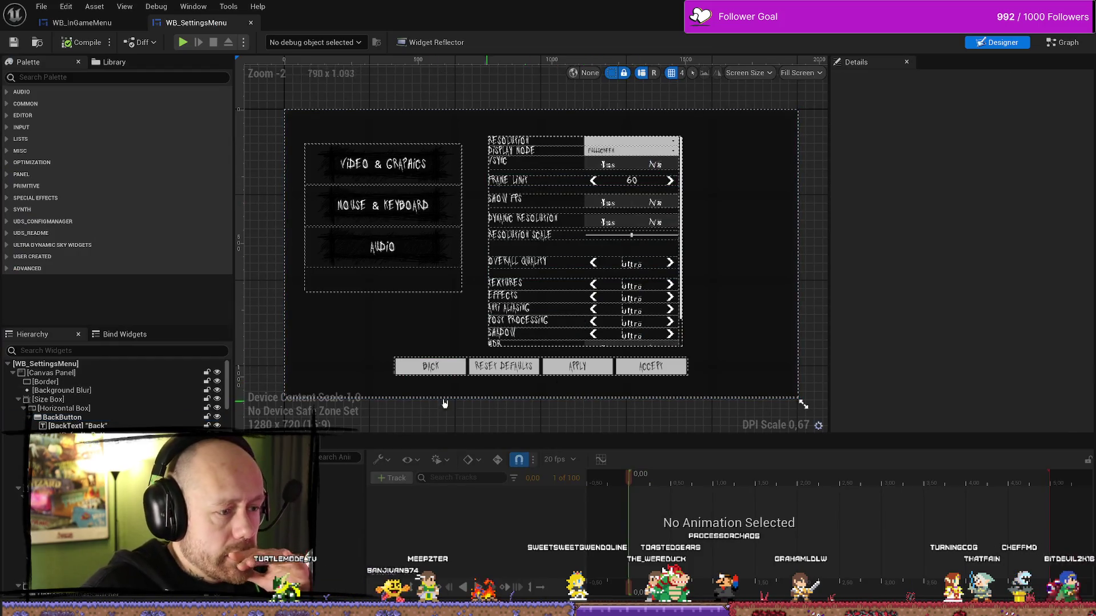
Switch to the WB_SettingsMenu event graph and pan across the Apply Settings node group
left_click(460, 371)
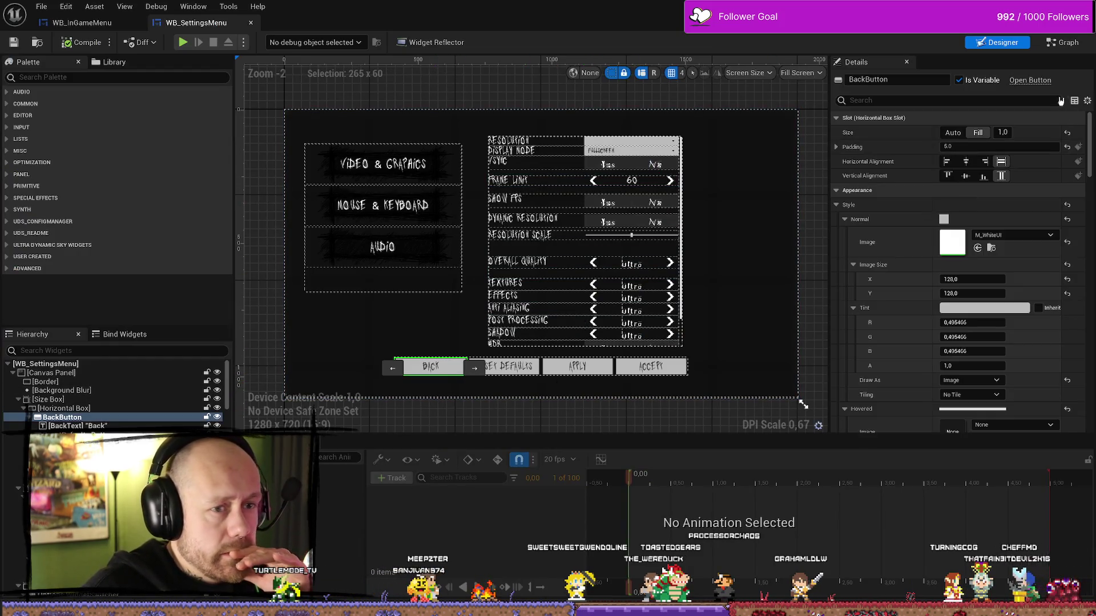
left_click(1061, 42)
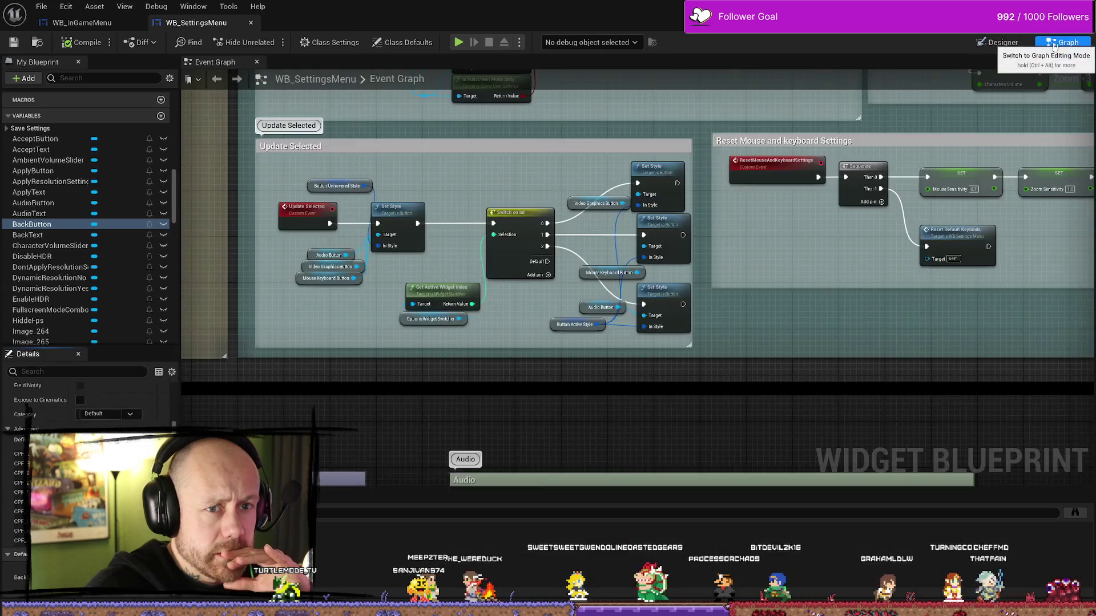
scroll(769, 289, "down", 5)
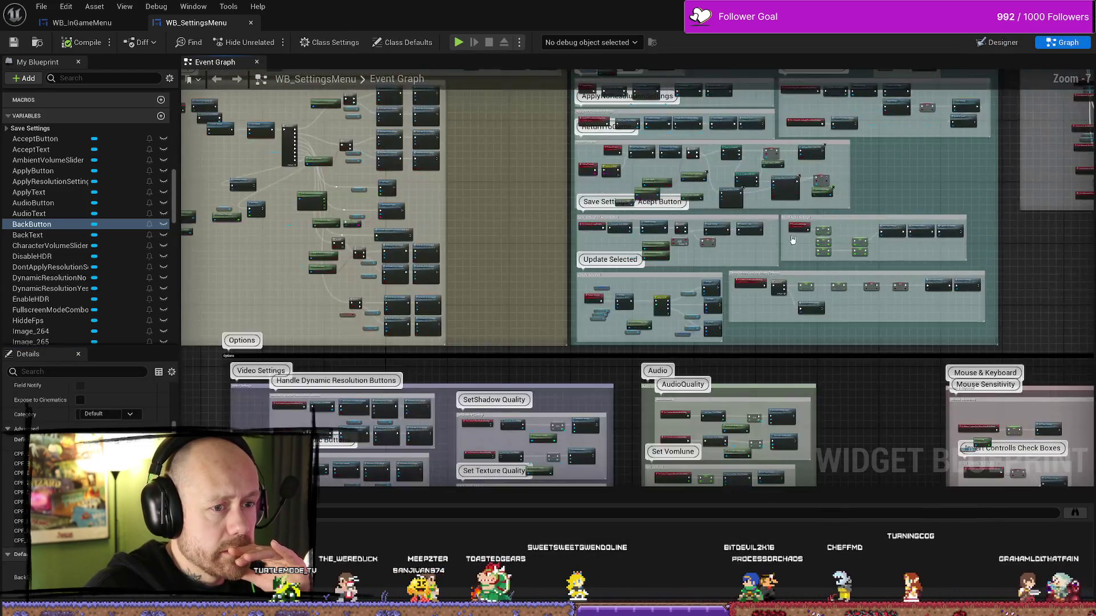
scroll(381, 294, "up", 3)
left_click_drag(380, 293, 522, 200)
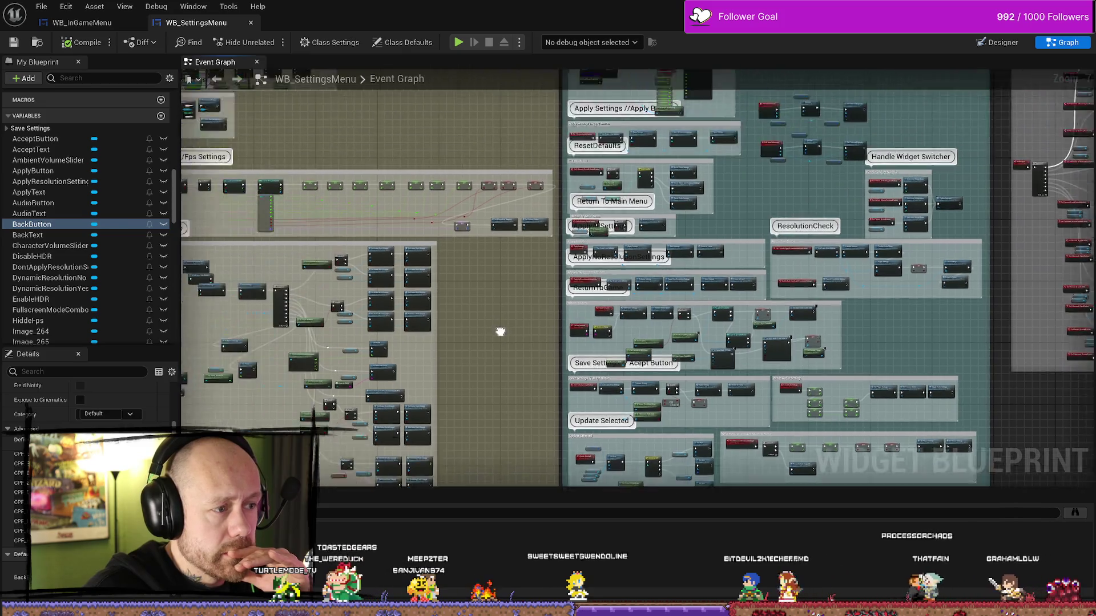
scroll(522, 199, "down", 3)
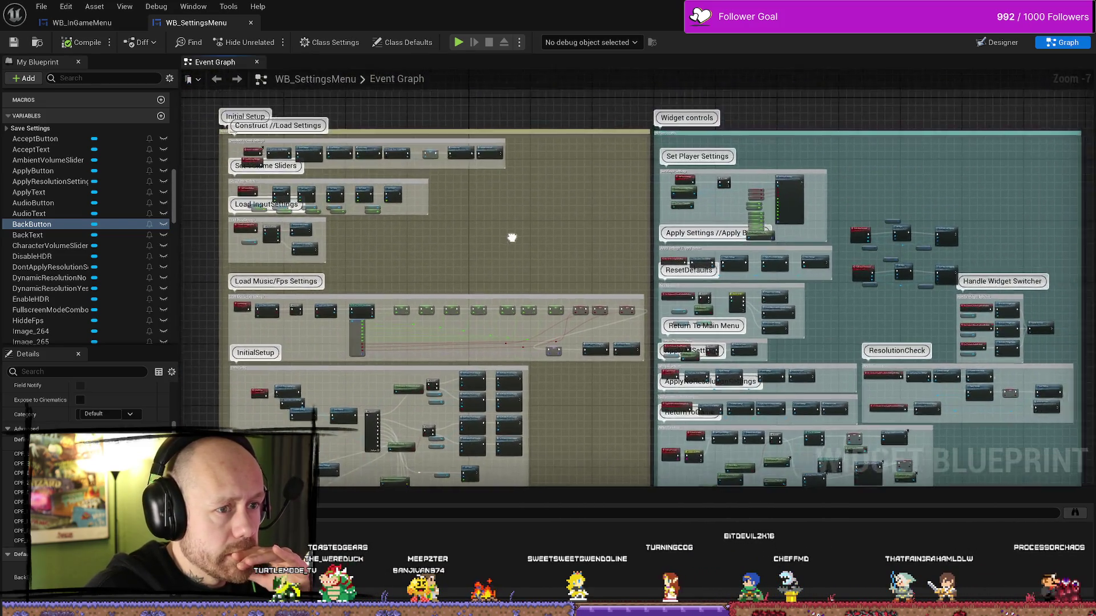
scroll(757, 127, "up", 3)
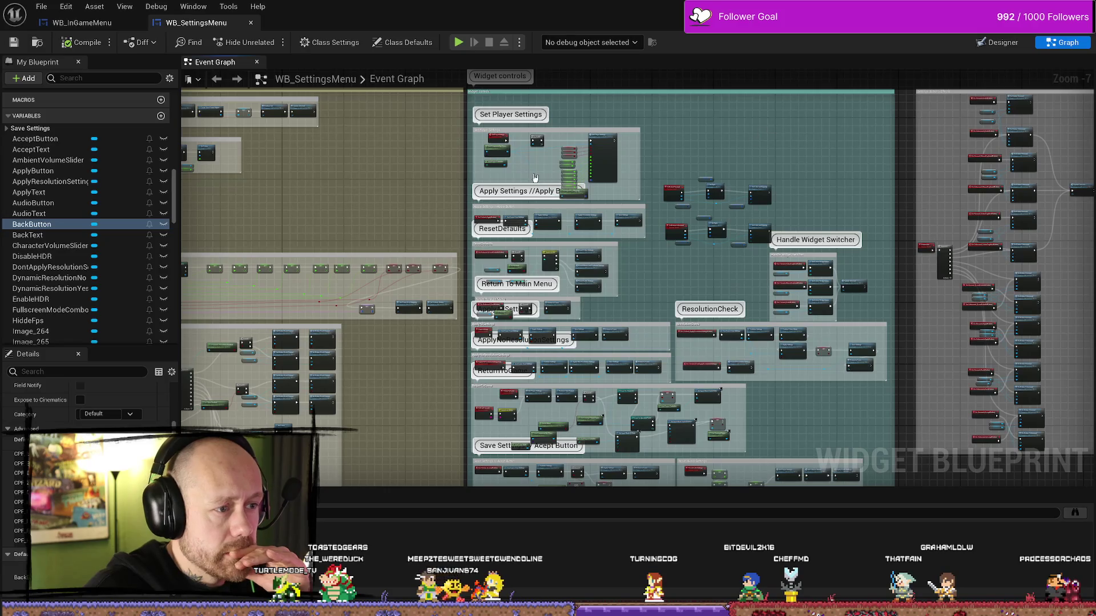
scroll(534, 178, "up", 3)
scroll(394, 283, "up", 3)
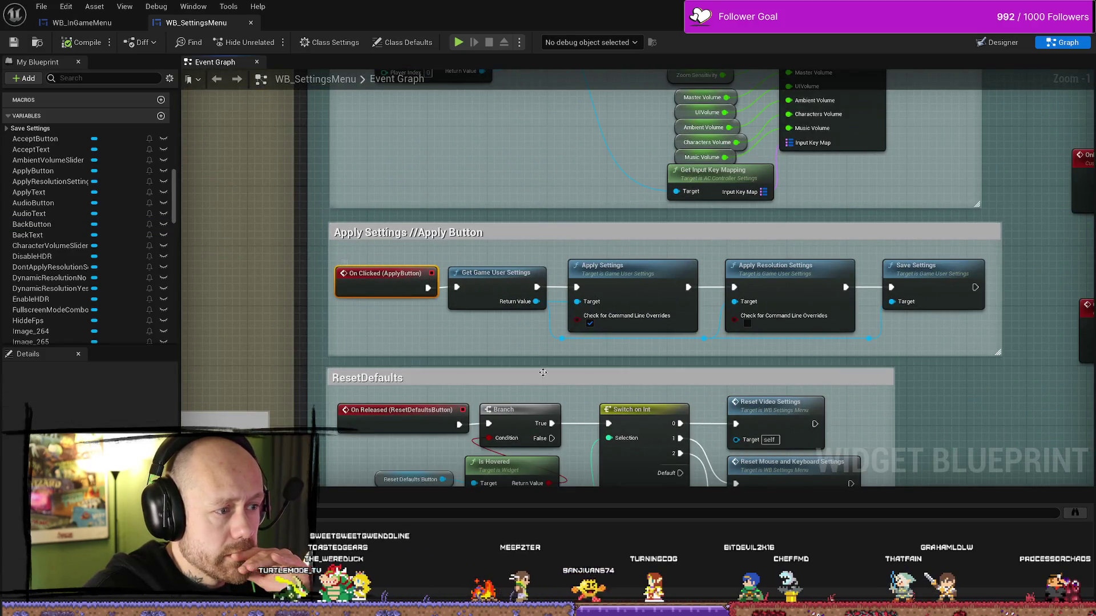
left_click_drag(542, 372, 405, 341)
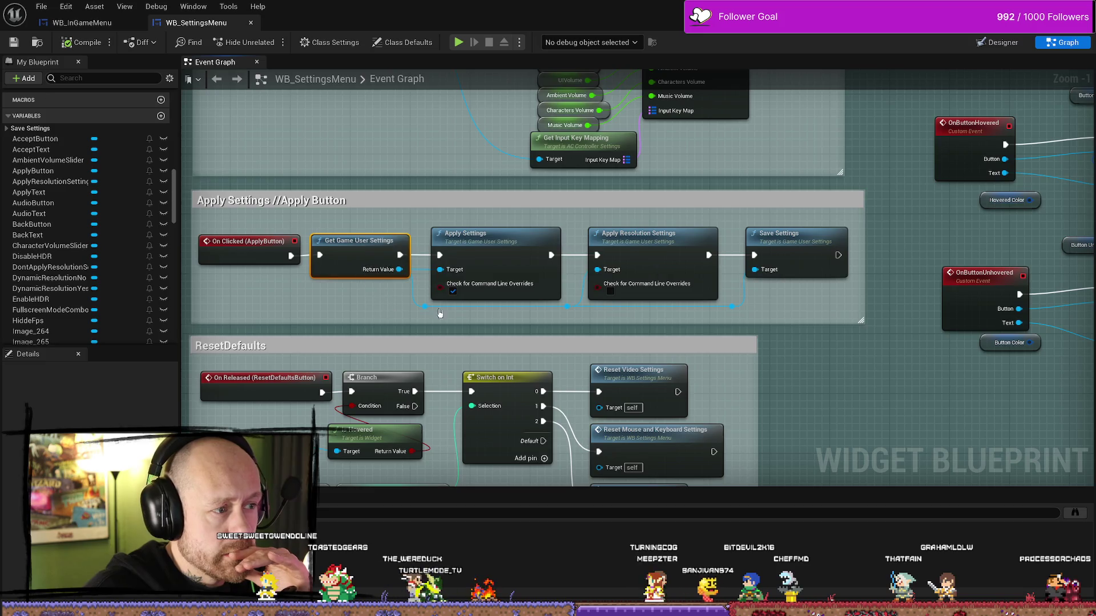
left_click(652, 244)
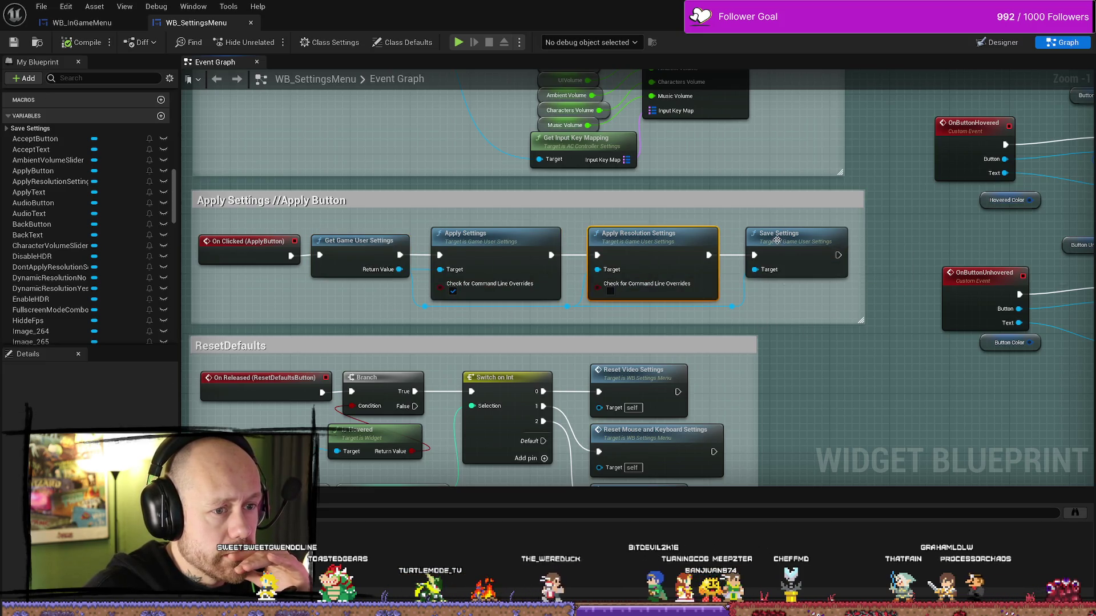
left_click(891, 257)
scroll(777, 241, "down", 5)
scroll(339, 346, "up", 2)
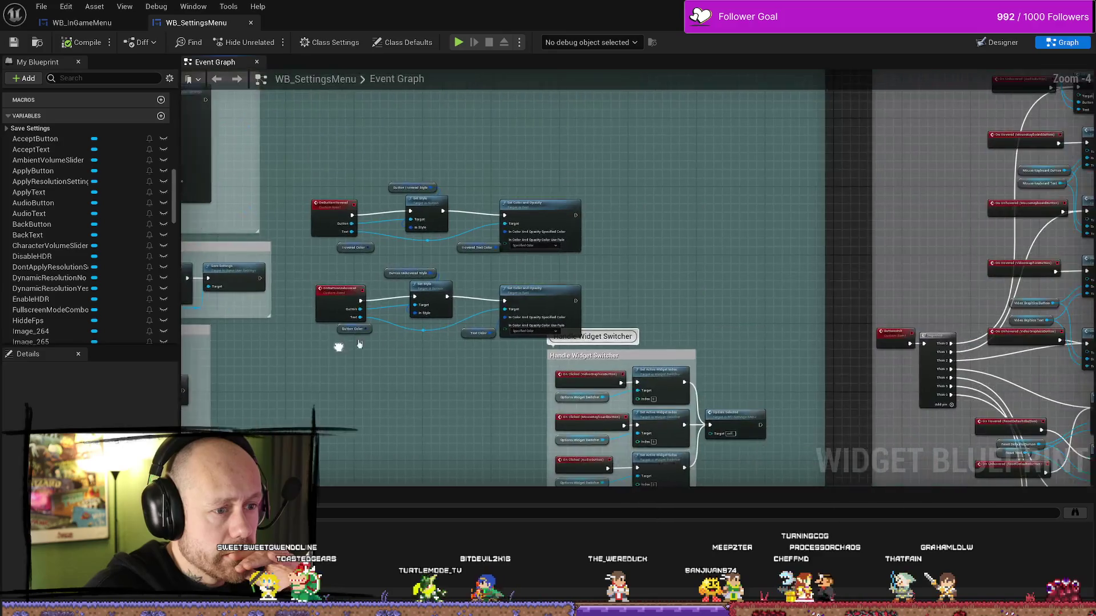
Pan the graph to the ButtonsInit Sequence and the button hover/unhover event nodes
left_click_drag(339, 347, 697, 246)
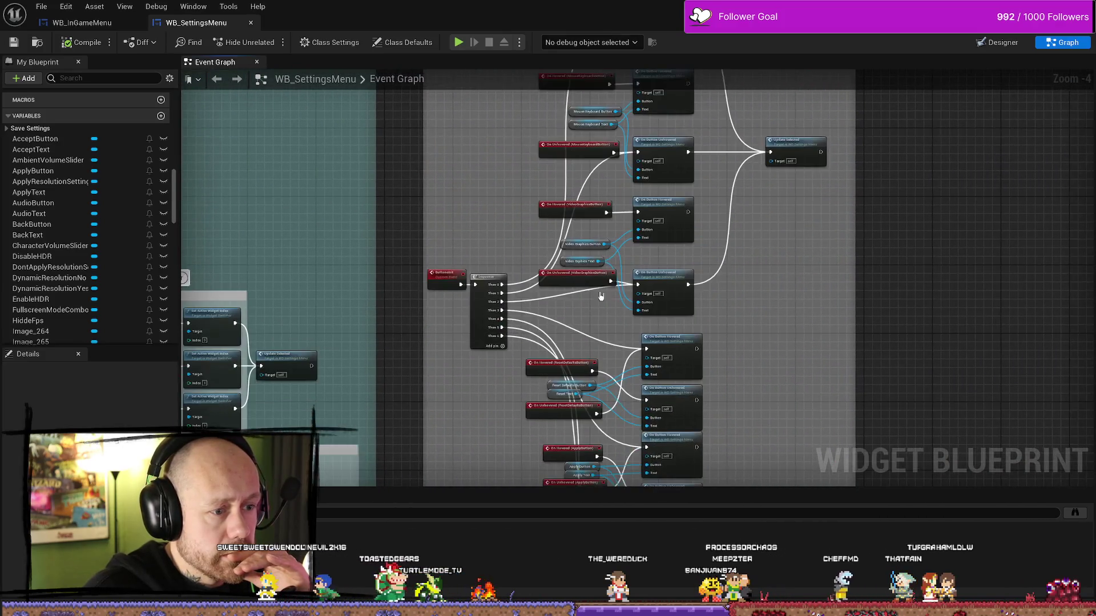
scroll(571, 226, "up", 1)
scroll(540, 233, "up", 4)
scroll(540, 232, "down", 1)
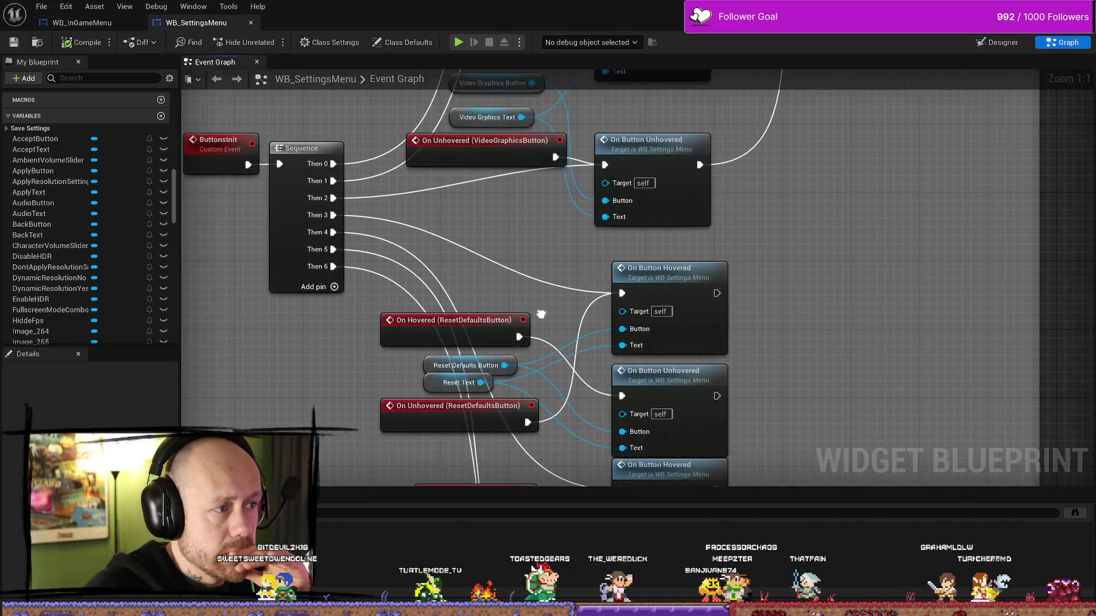
left_click_drag(539, 232, 589, 326)
scroll(589, 326, "down", 3)
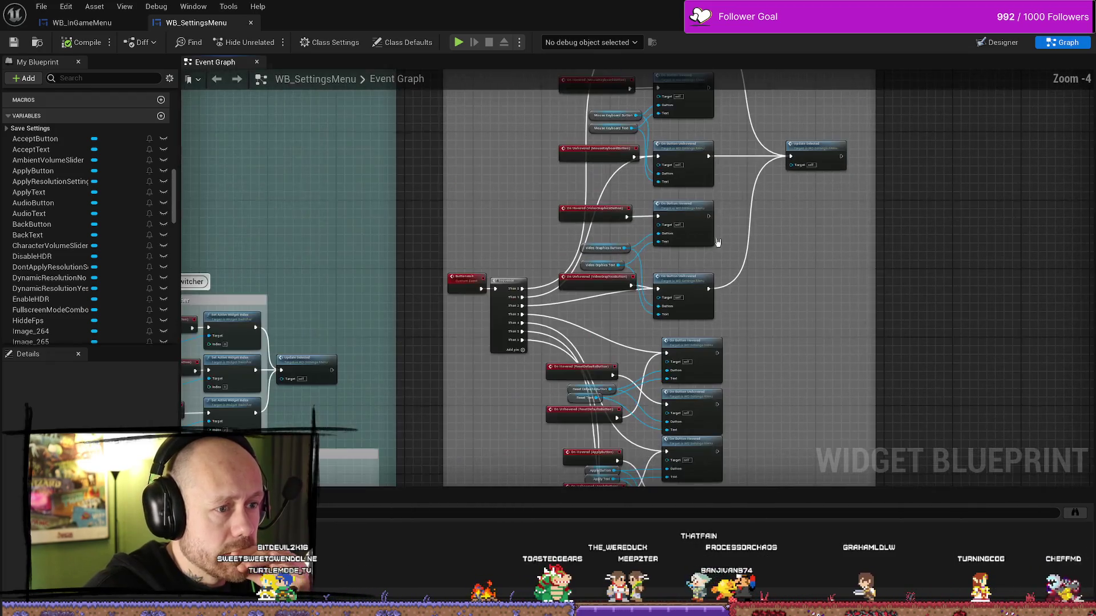
left_click_drag(729, 252, 724, 333)
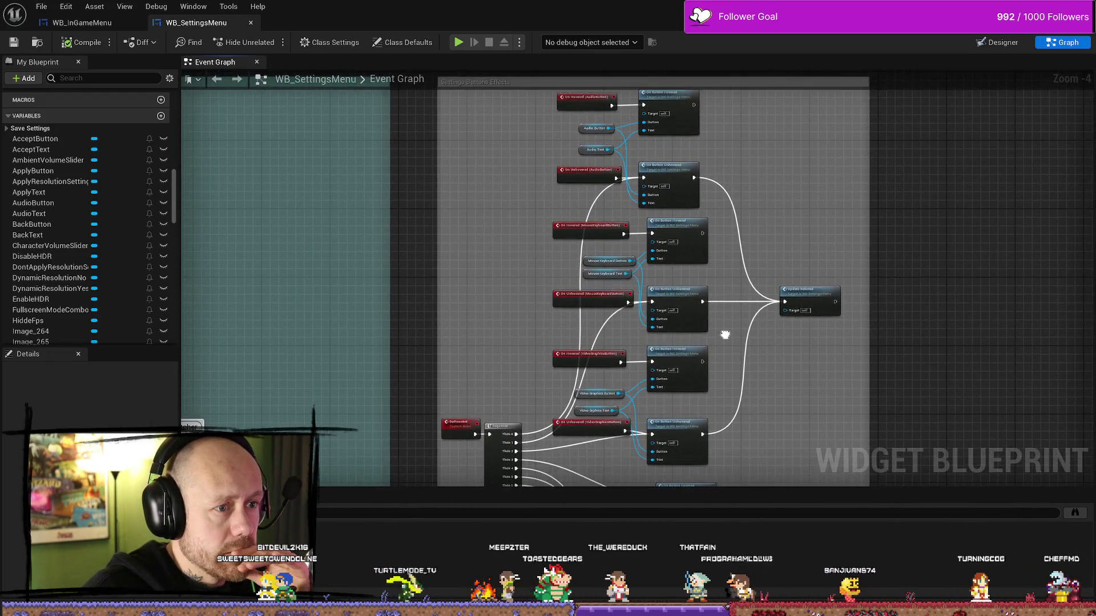
scroll(703, 131, "up", 5)
left_click_drag(579, 281, 727, 291)
scroll(728, 274, "down", 1)
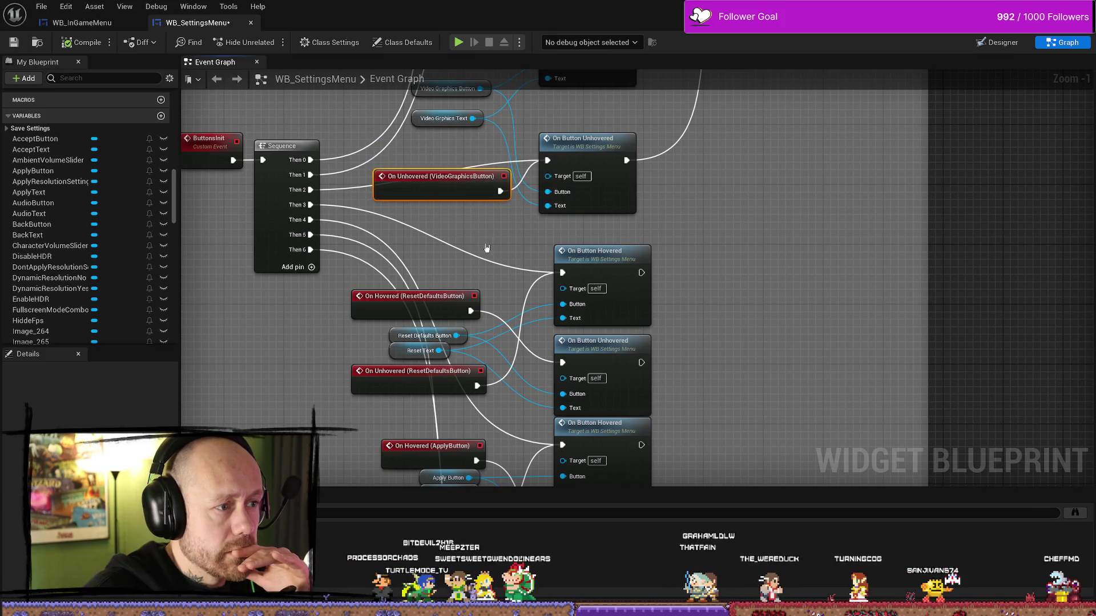
Trace the reset-defaults hover event and jump to the OnButtonHovered custom event definition
left_click_drag(433, 192, 677, 224)
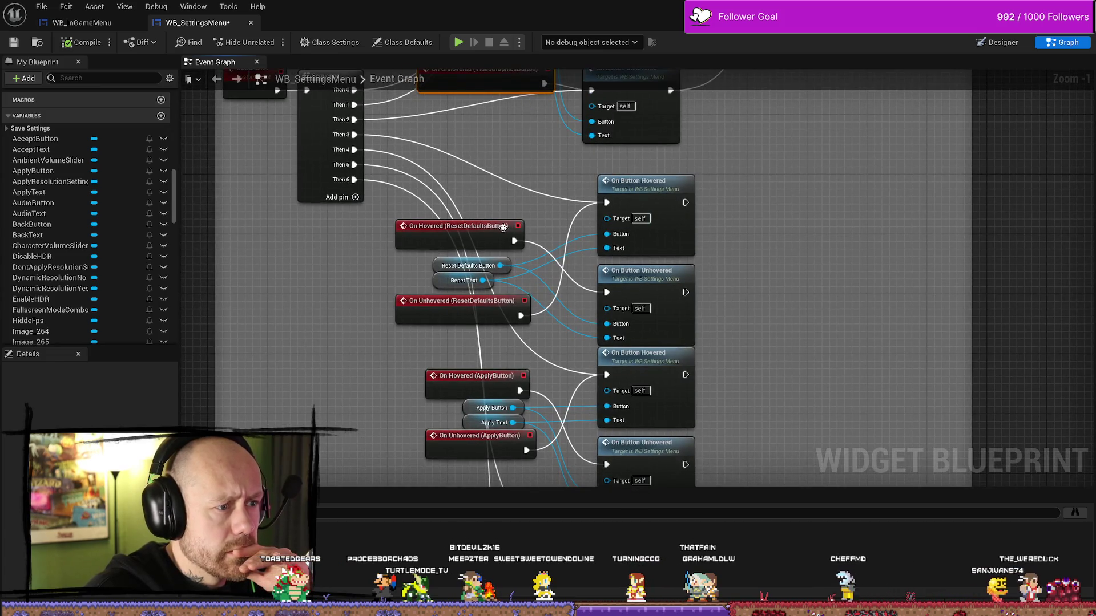
left_click(508, 226)
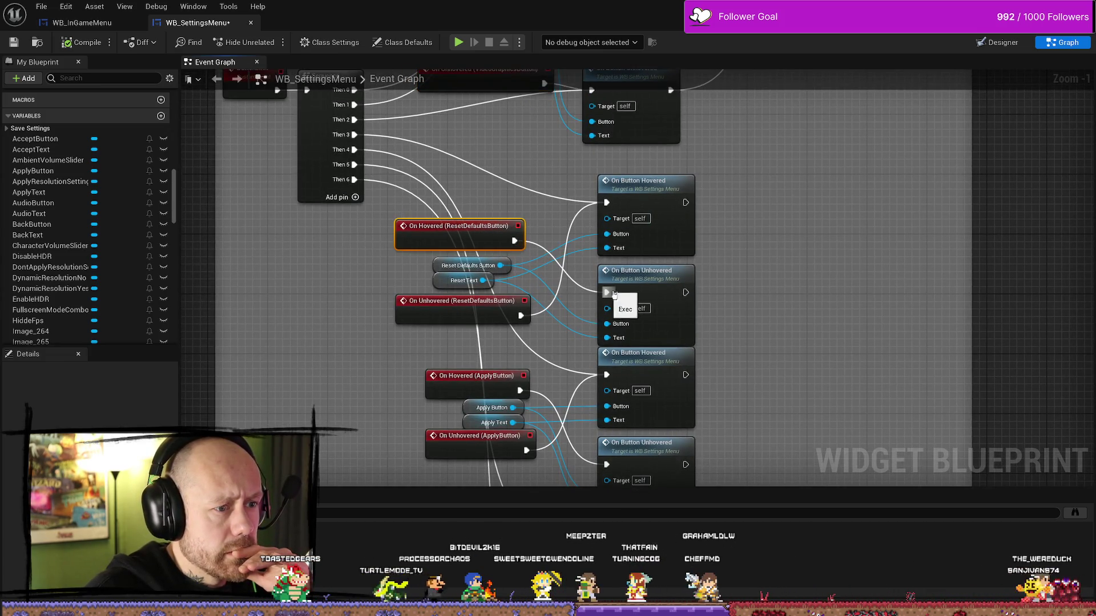
left_click_drag(514, 241, 606, 293)
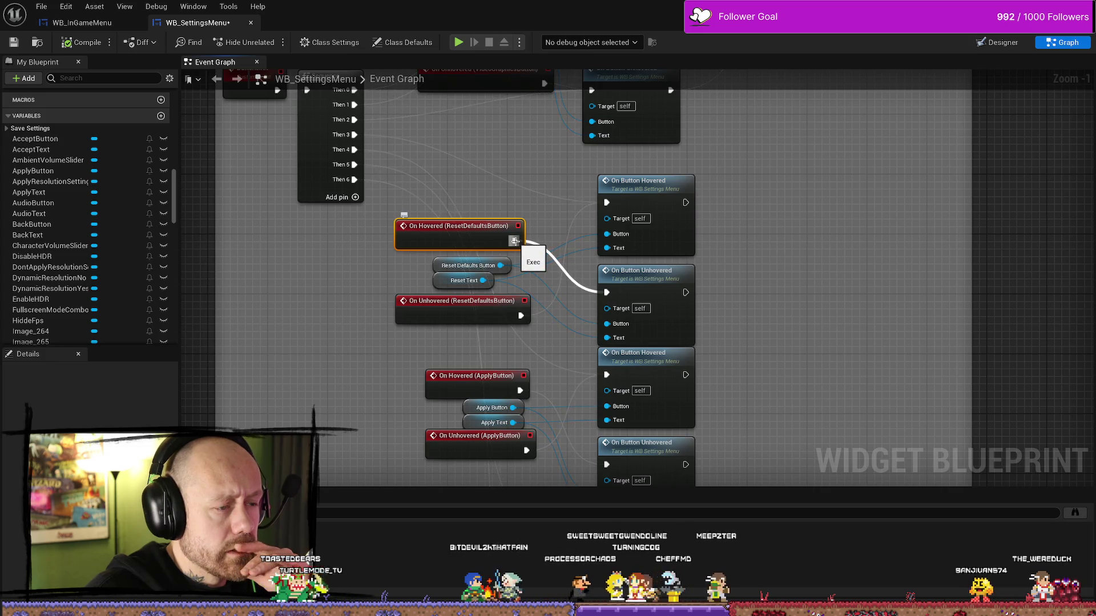
left_click(546, 233)
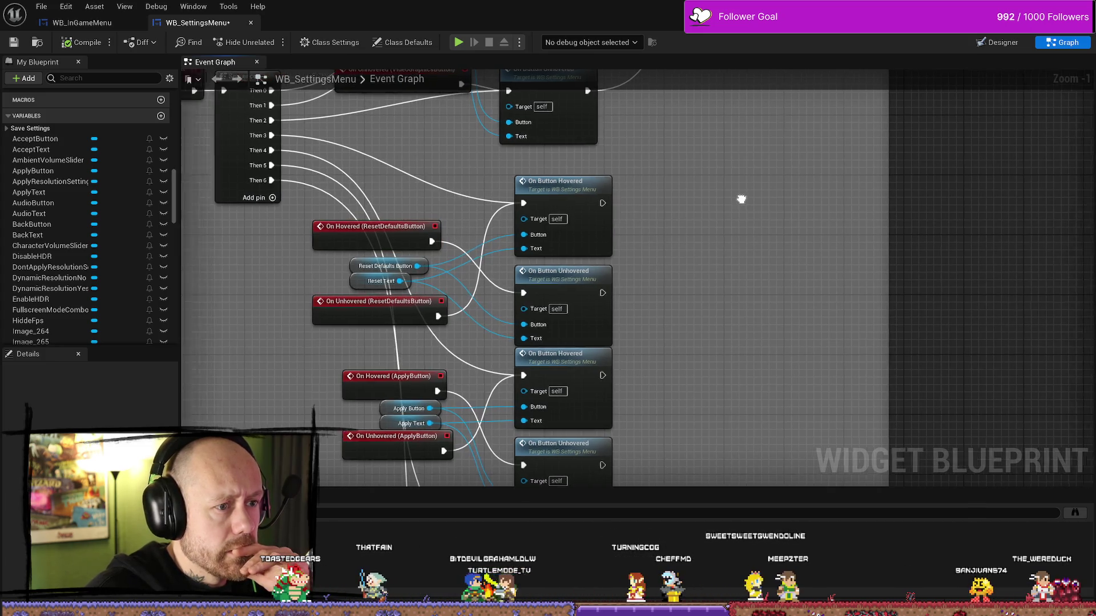
double_click(548, 186)
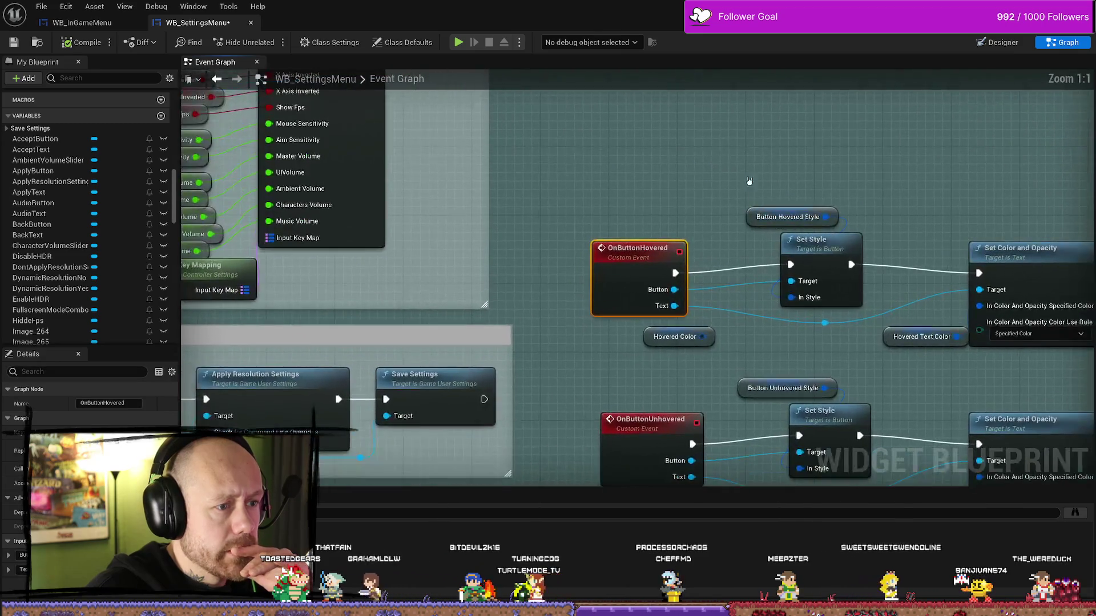
scroll(550, 154, "down", 1)
scroll(563, 142, "down", 1)
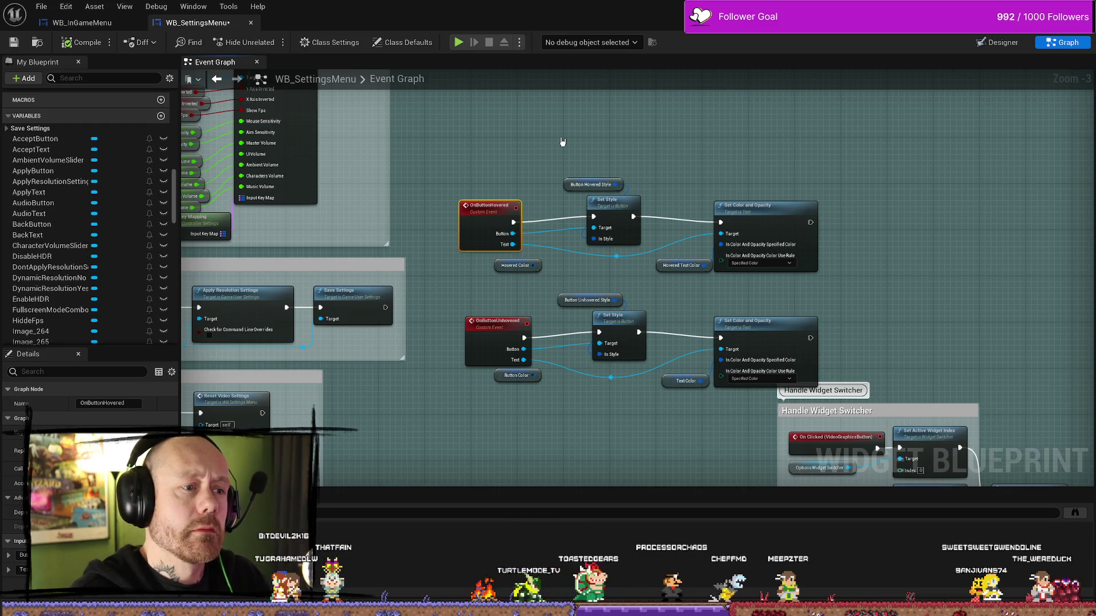
Copy the hover and unhover style-and-colour node chains and paste duplicates in the graph
left_click_drag(453, 163, 741, 393)
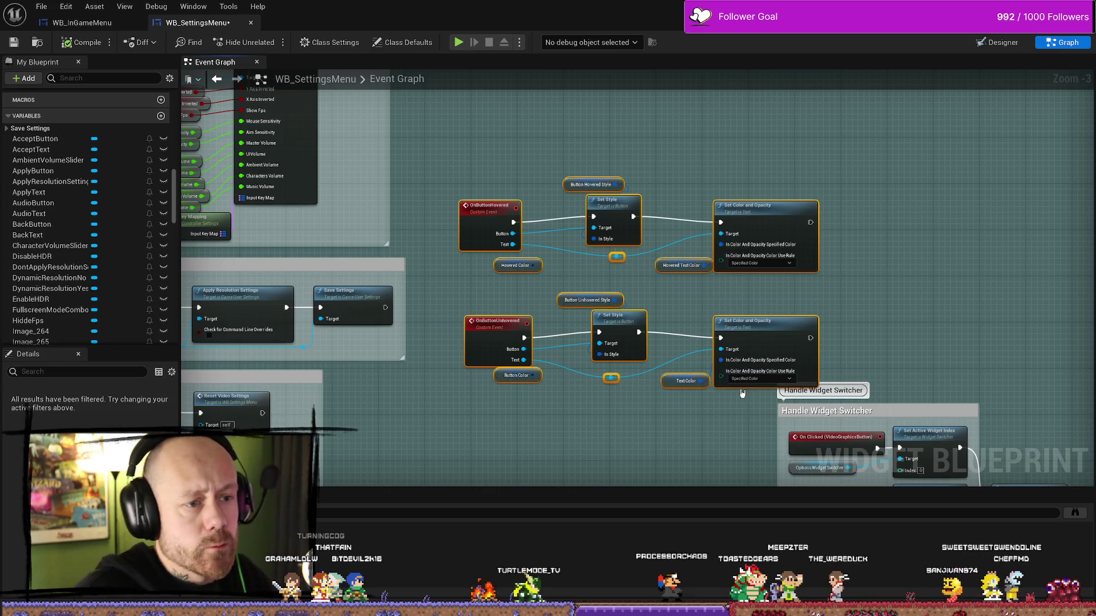
left_click(639, 187)
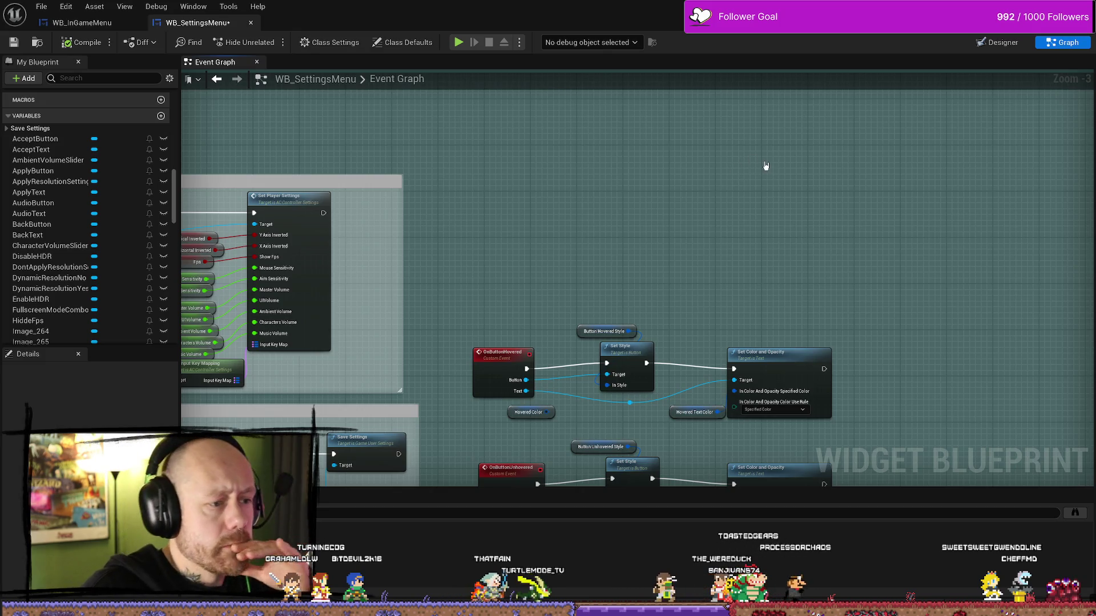
key("ctrl+v")
left_click(660, 290)
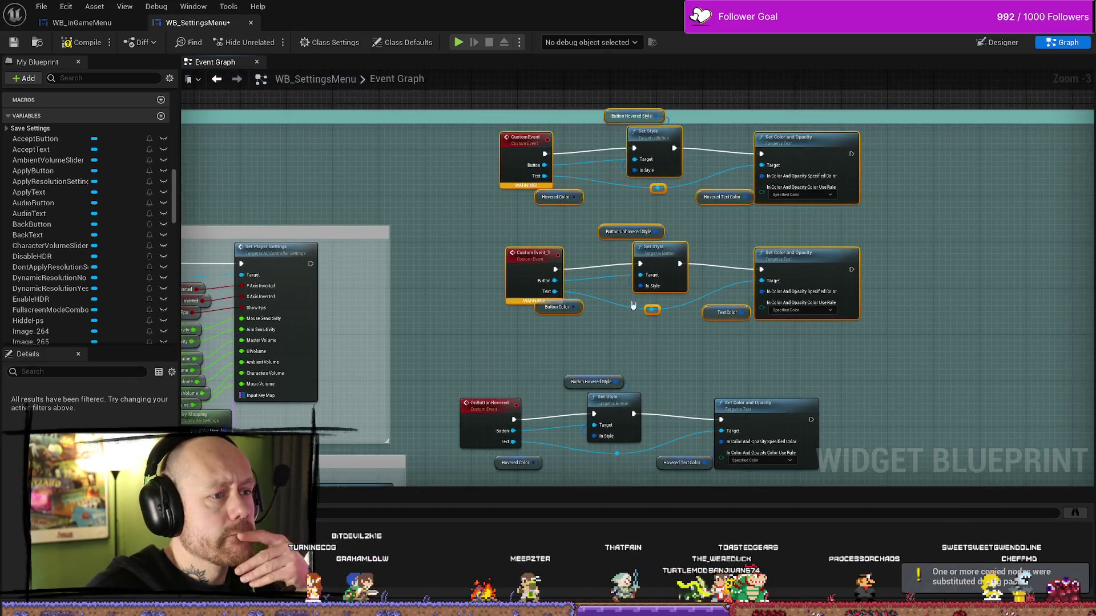
Delete the duplicated hover and unhover custom event nodes from the pasted chains
left_click(503, 281)
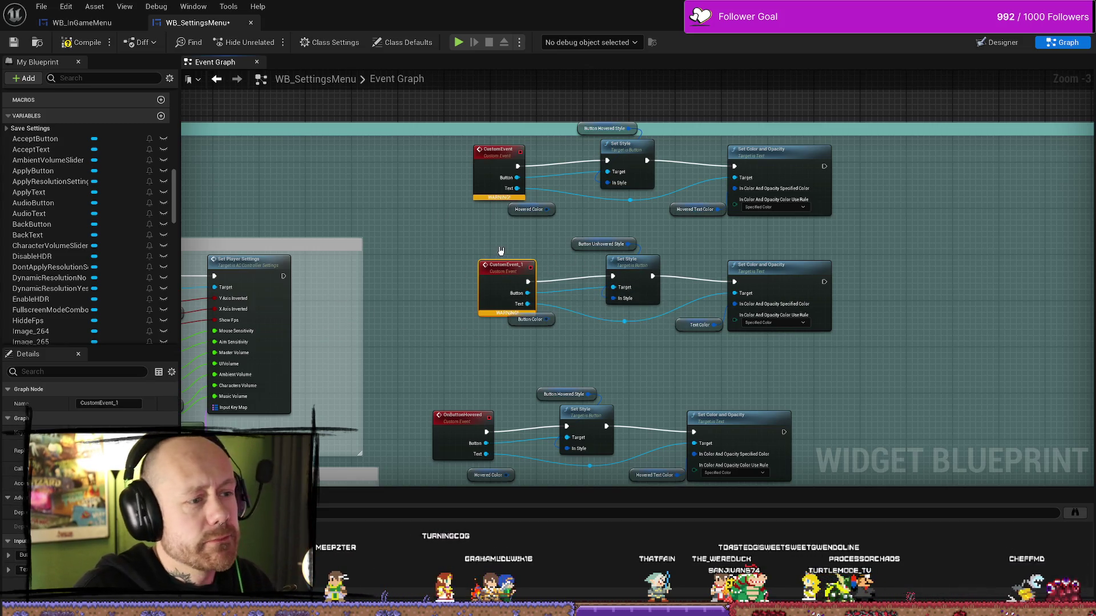
double_click(504, 265)
left_click(488, 270)
key("Delete")
left_click(483, 152)
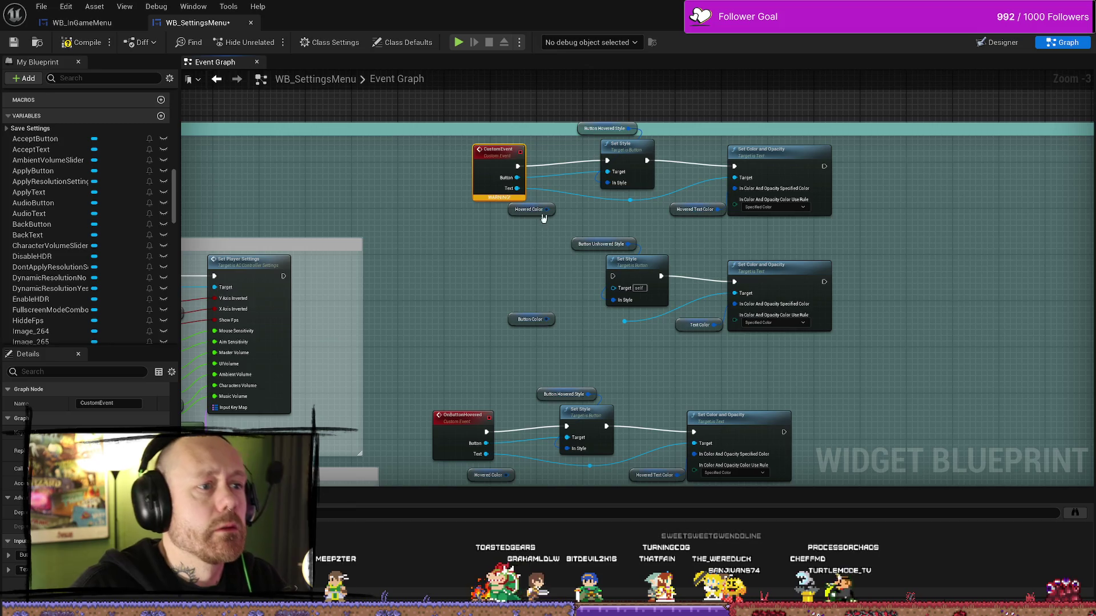
key("Delete")
scroll(497, 251, "down", 1)
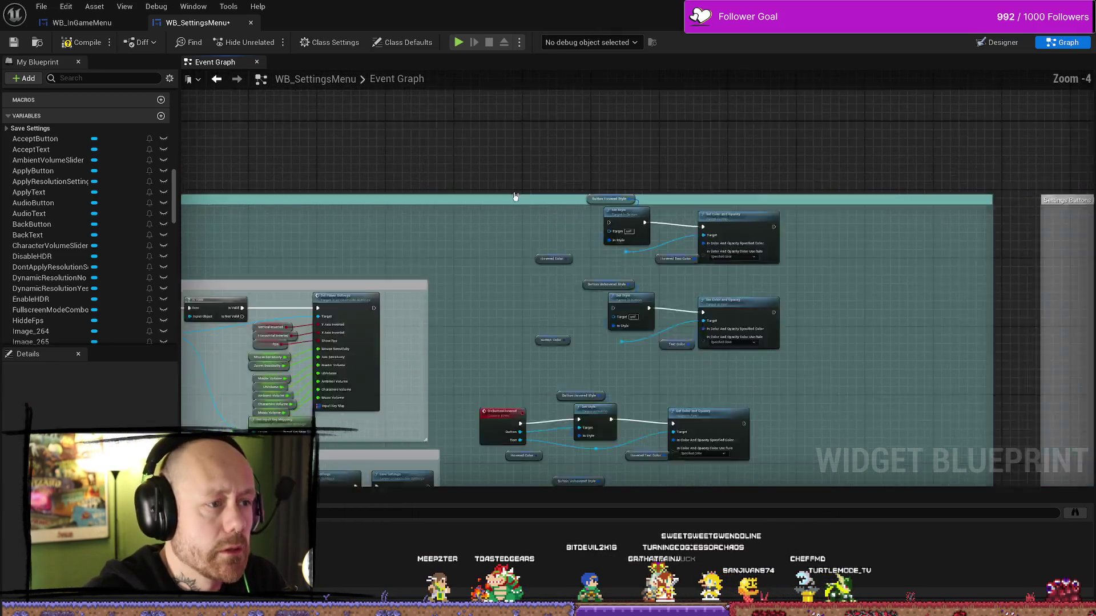
scroll(515, 197, "down", 1)
scroll(548, 208, "up", 5)
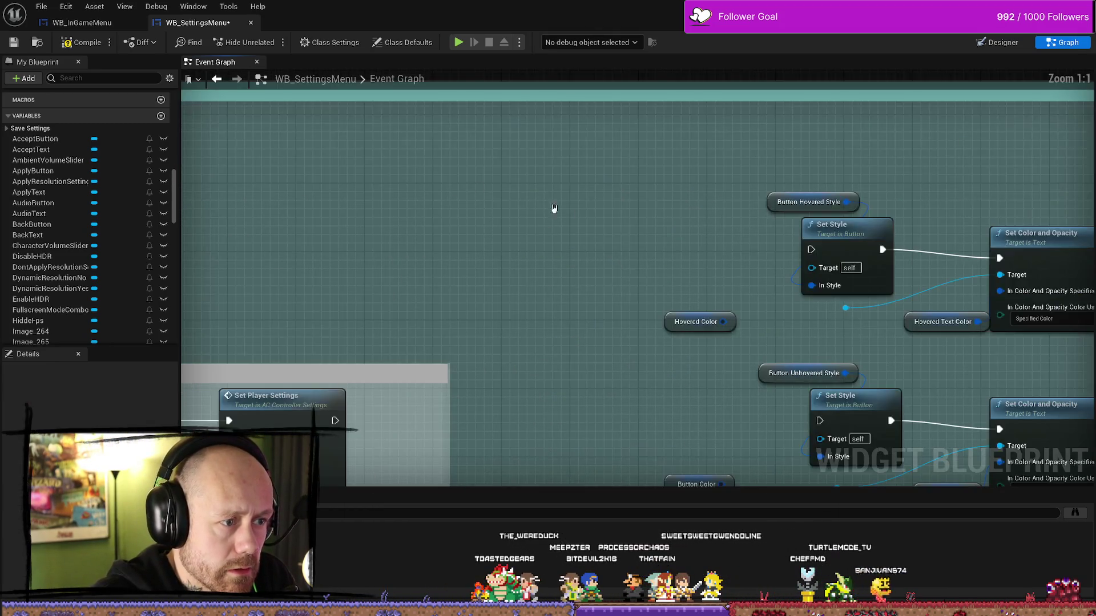
right_click(588, 241)
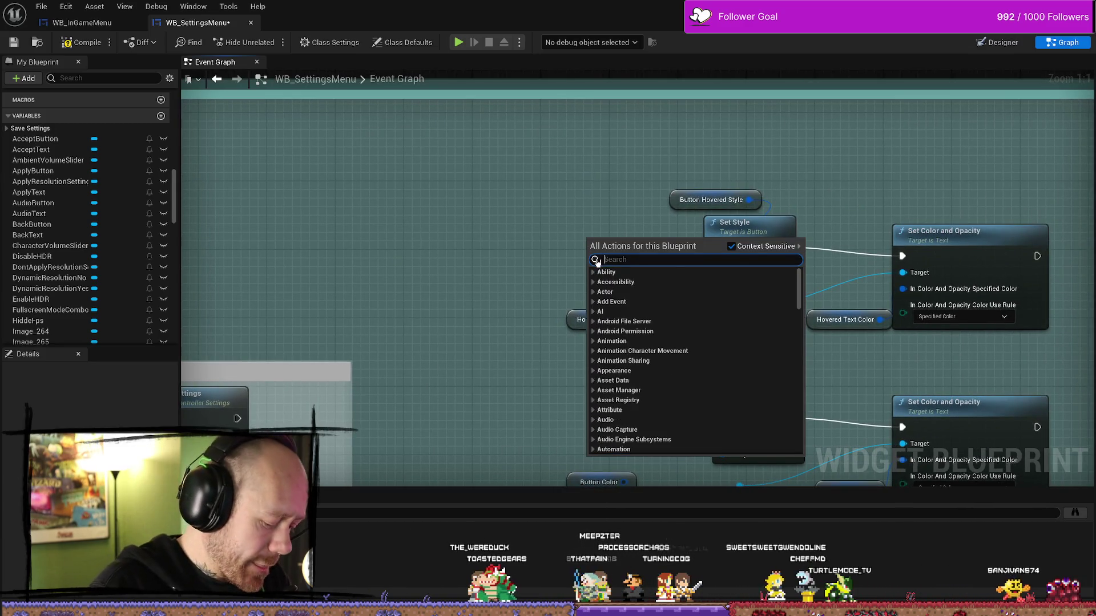
type("custom")
Add a custom event named OnButton and move it left beside the copied hover chain
left_click(596, 260)
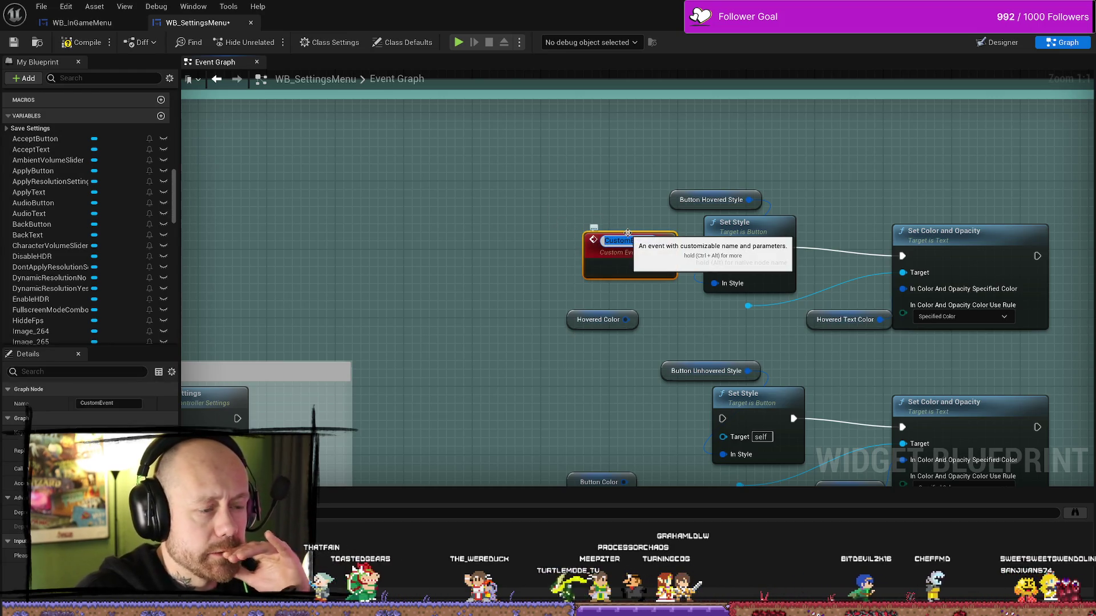
type("Omni")
key("BackSpace")
key("BackSpace")
key("BackSpace")
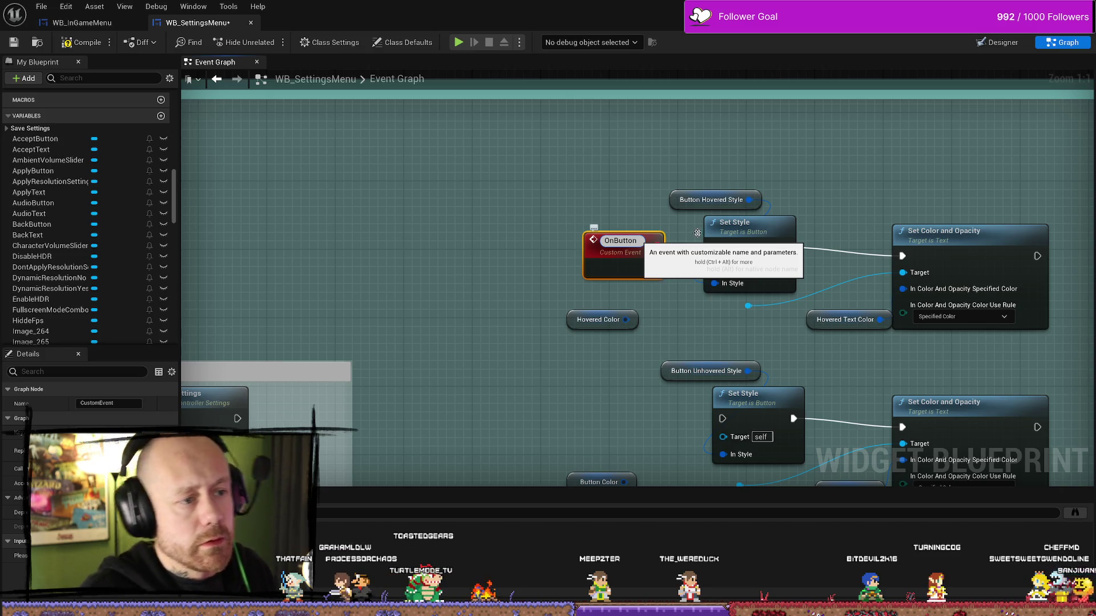
left_click(578, 213)
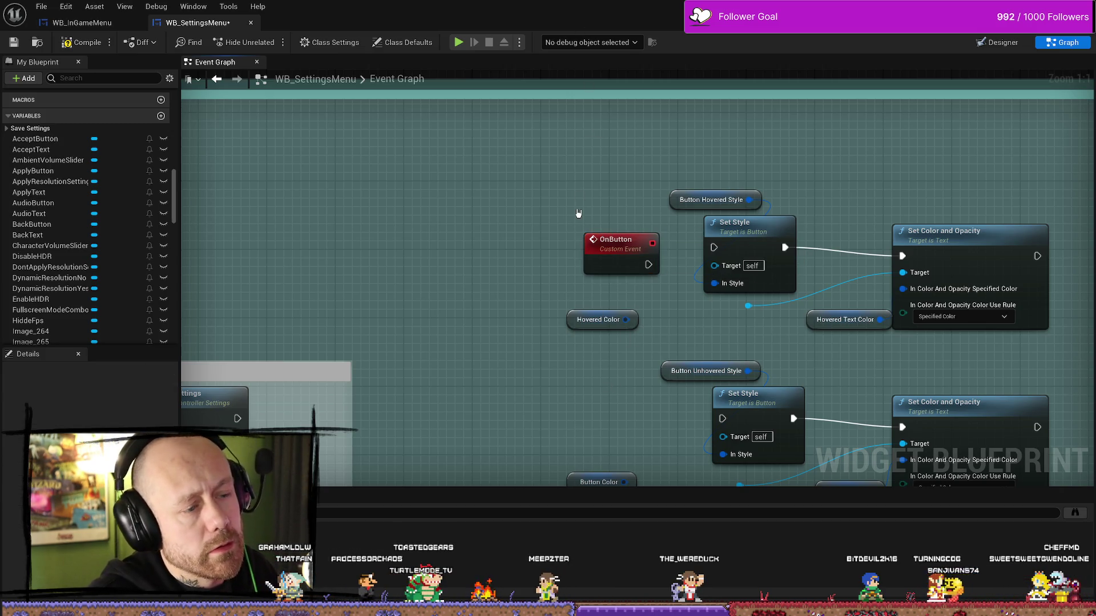
left_click_drag(606, 236, 529, 244)
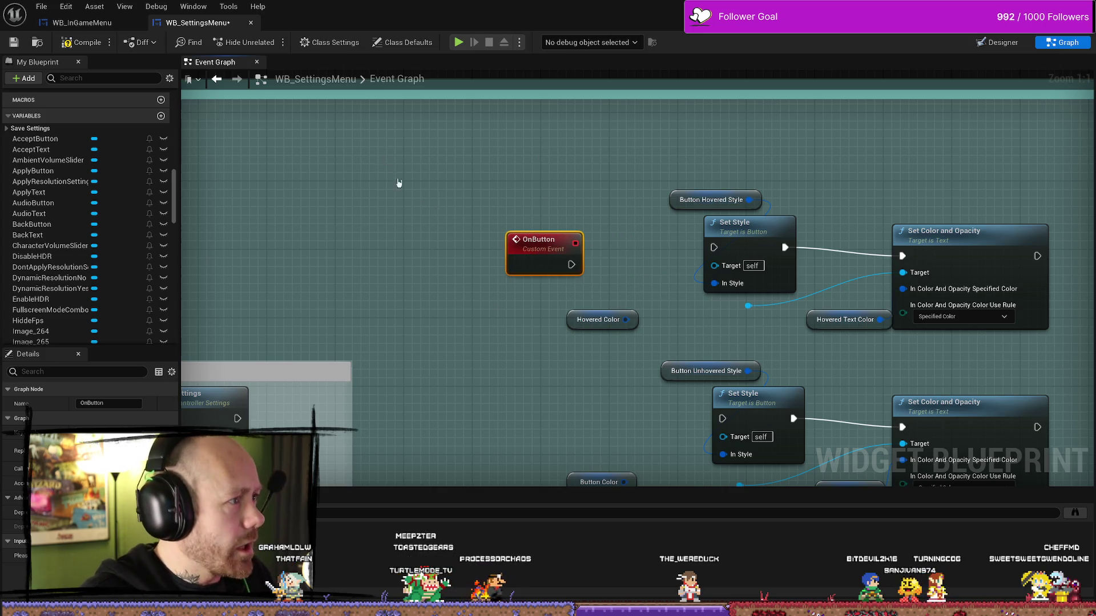
left_click(81, 22)
left_click(197, 22)
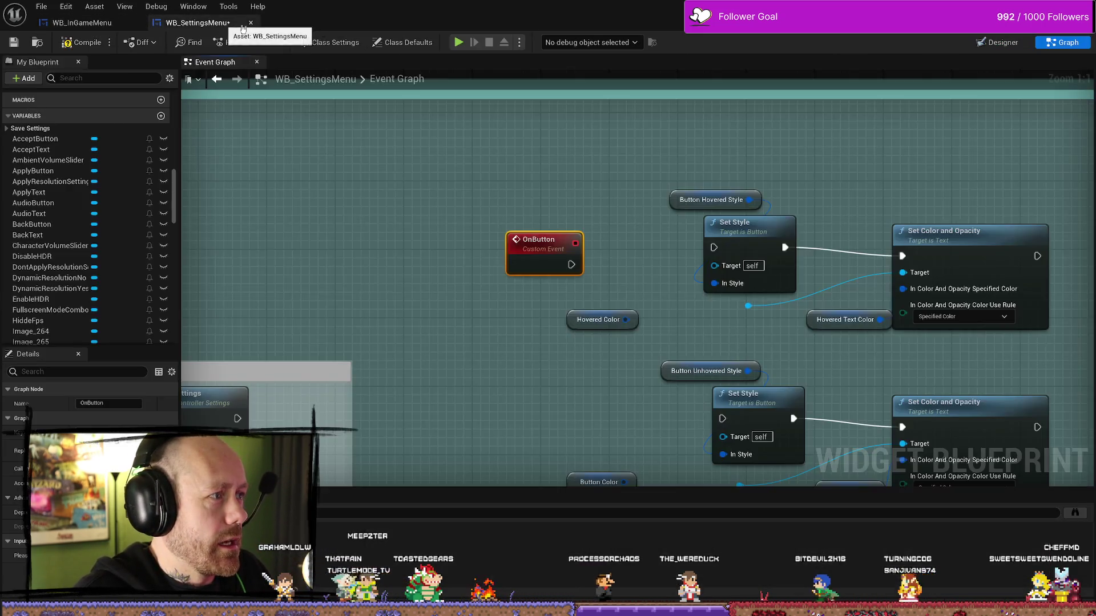
left_click(998, 42)
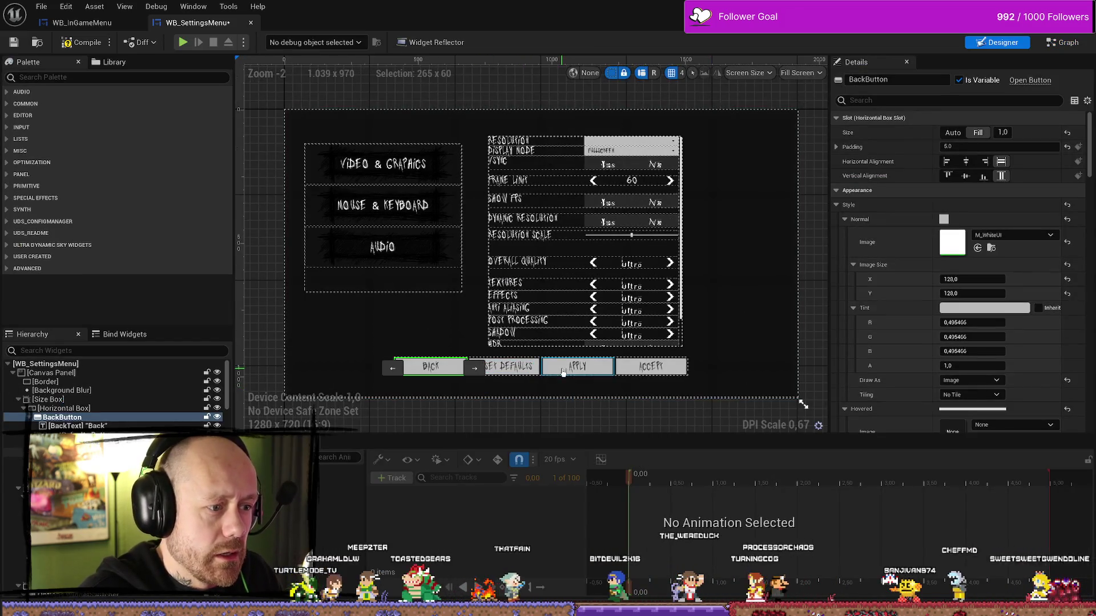
left_click(650, 367)
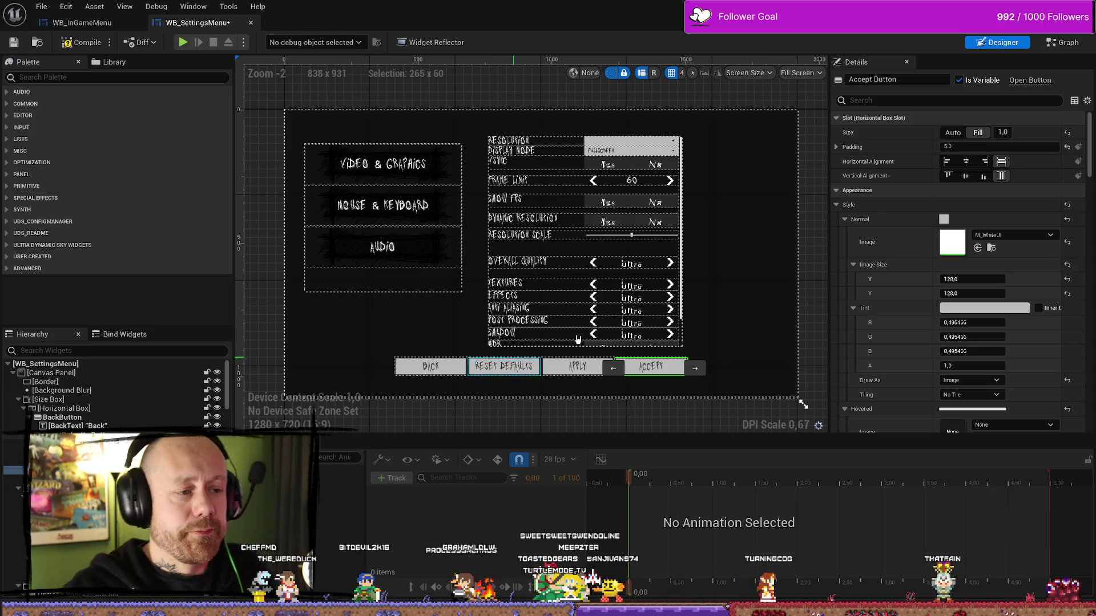
left_click(1063, 42)
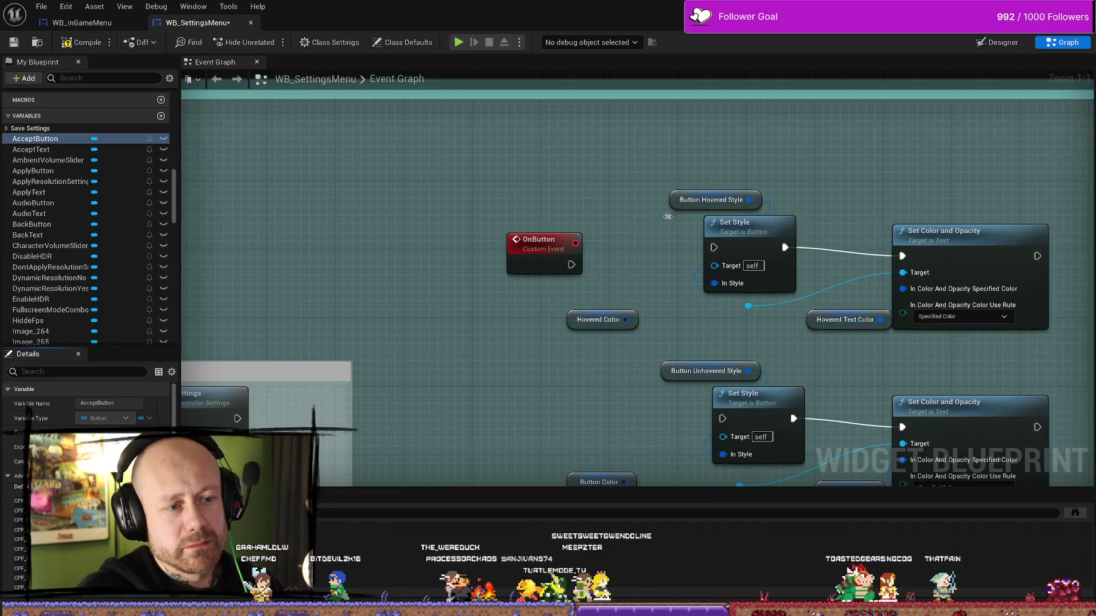
Rename the OnButton custom event to AcceptButtonsOnHovered in the Details Name field
left_click(562, 247)
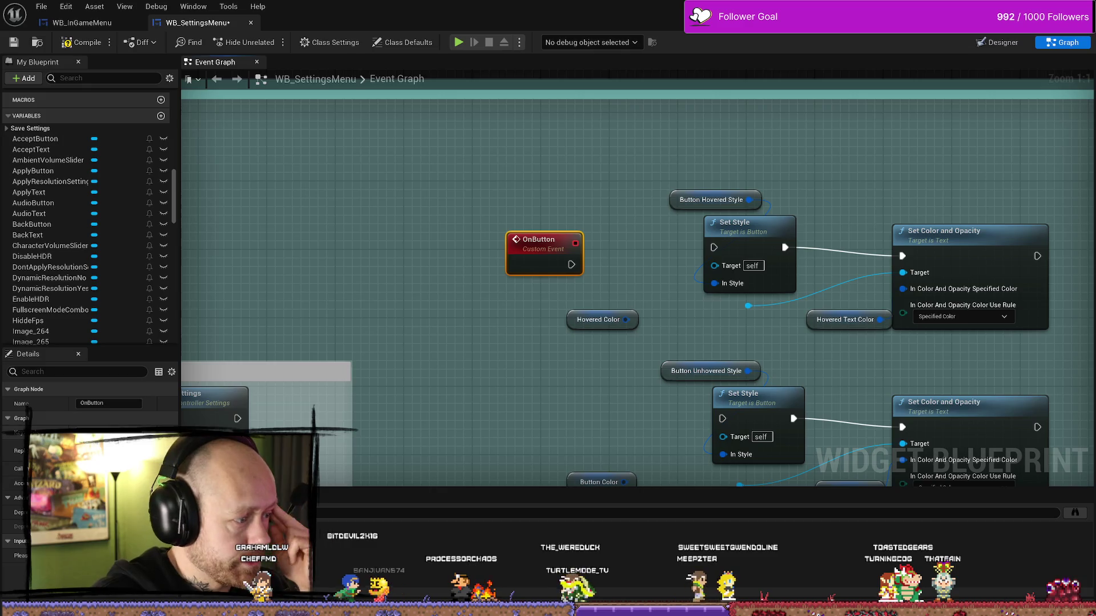
left_click(137, 404)
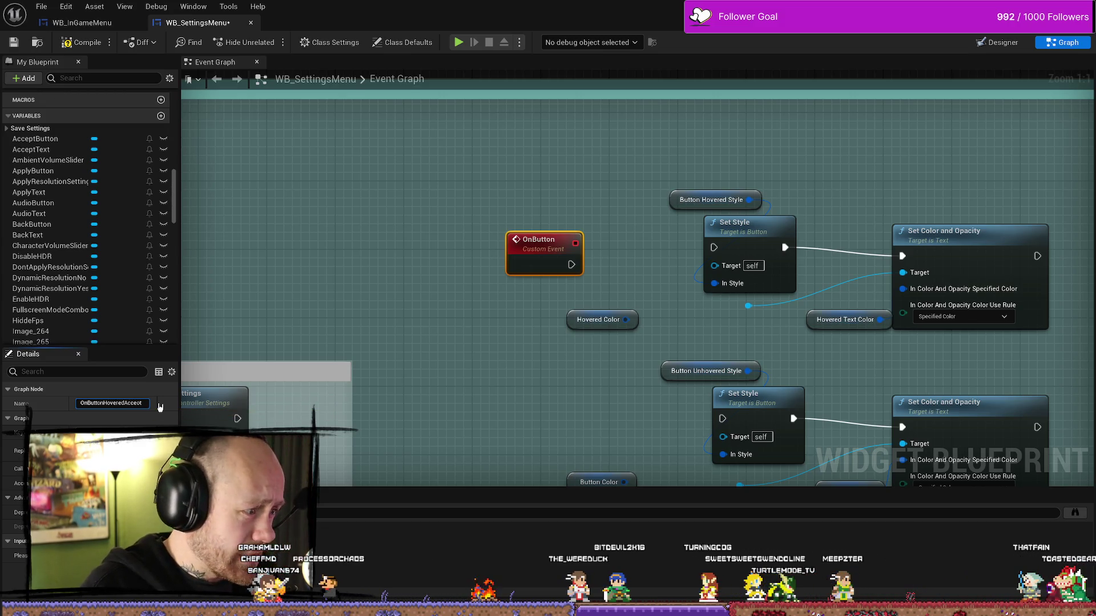
type("pt")
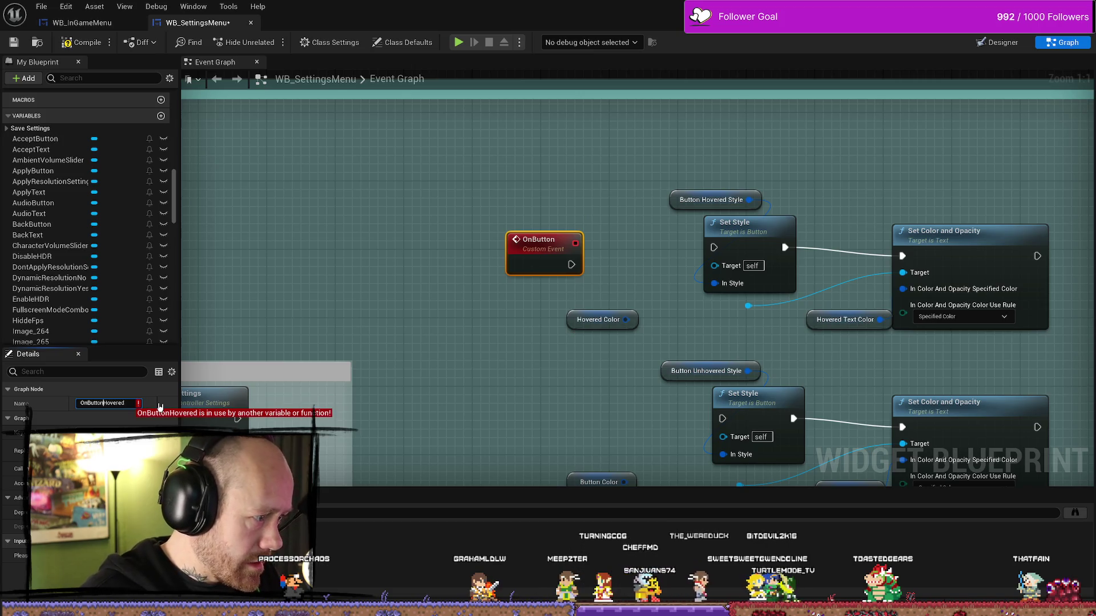
key("Home")
key("Delete")
key("Delete")
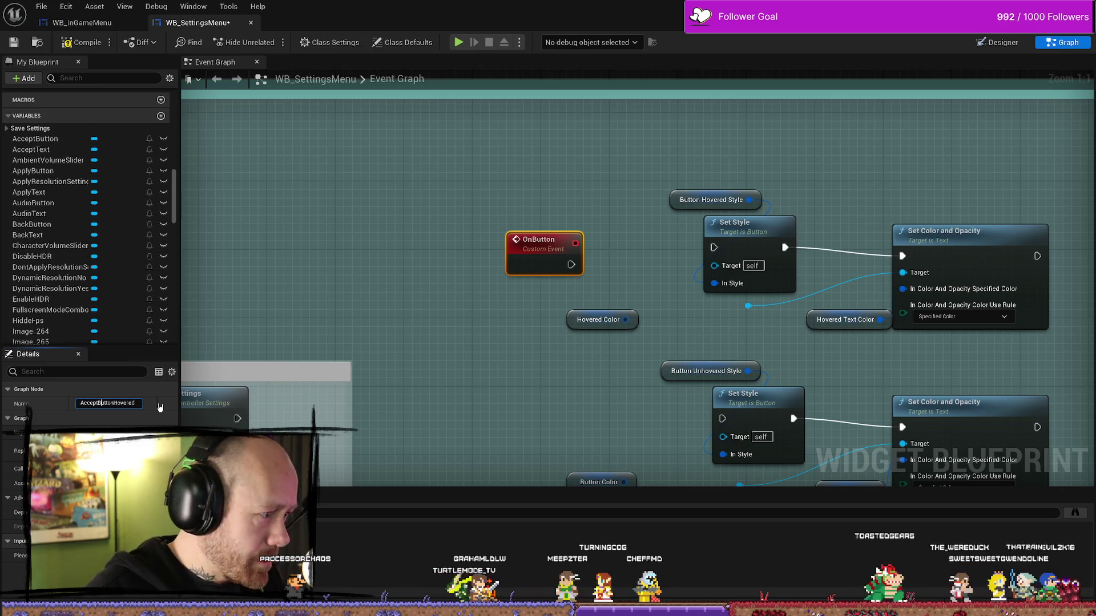
key("Right")
key("Right")
key("Right")
type("sOn")
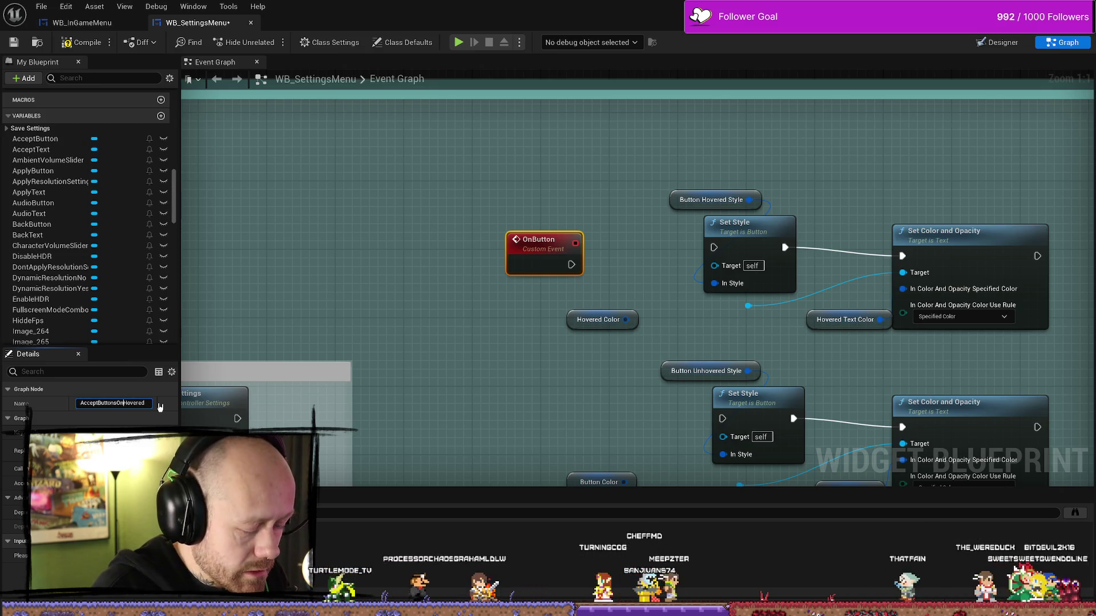
key("Return")
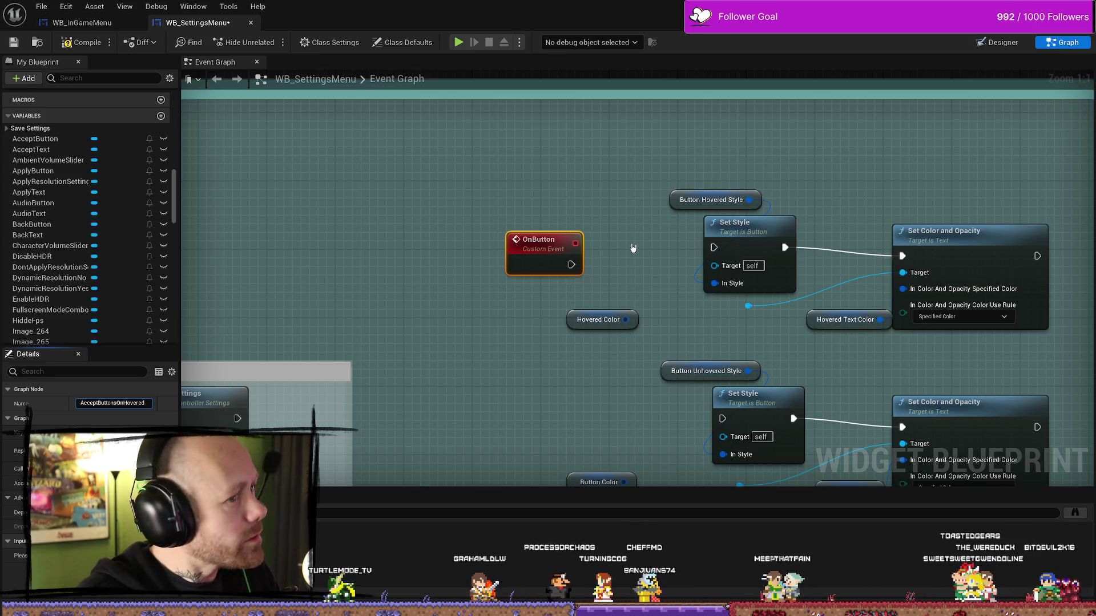
left_click_drag(642, 223, 534, 318)
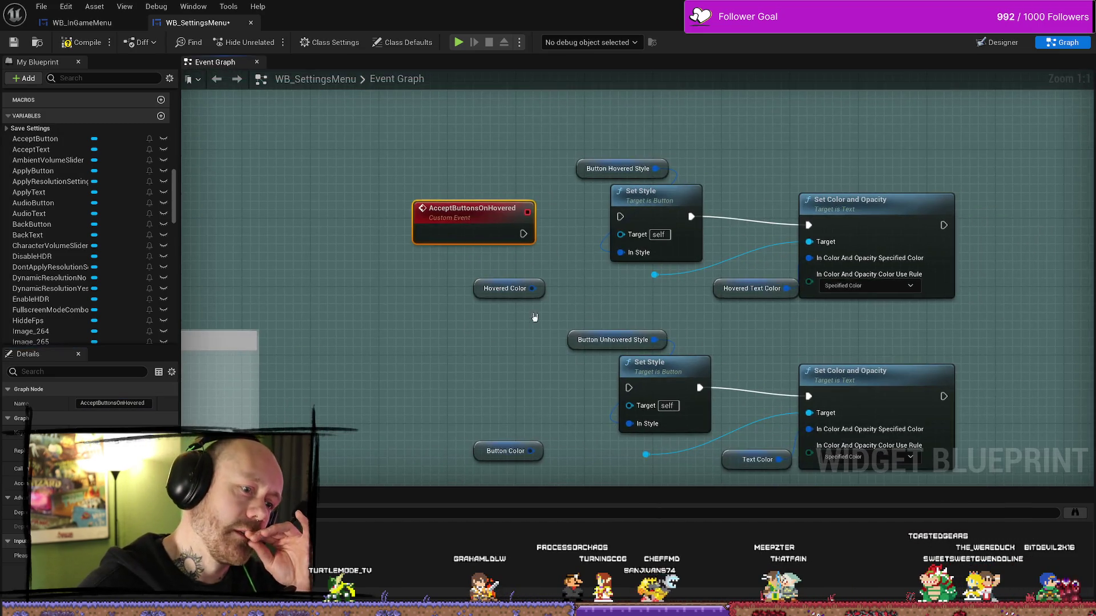
Delete the Button Hovered Style and Button Unhovered Style getter nodes from the copied chain
left_click(484, 291)
scroll(48, 322, "down", 15)
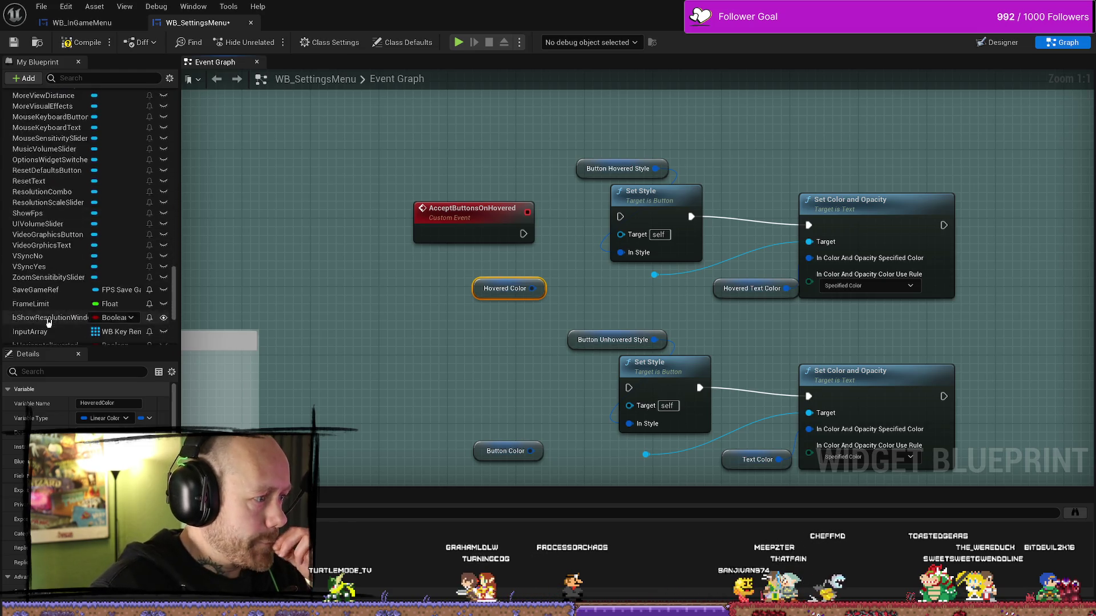
scroll(49, 322, "down", 5)
left_click(65, 295)
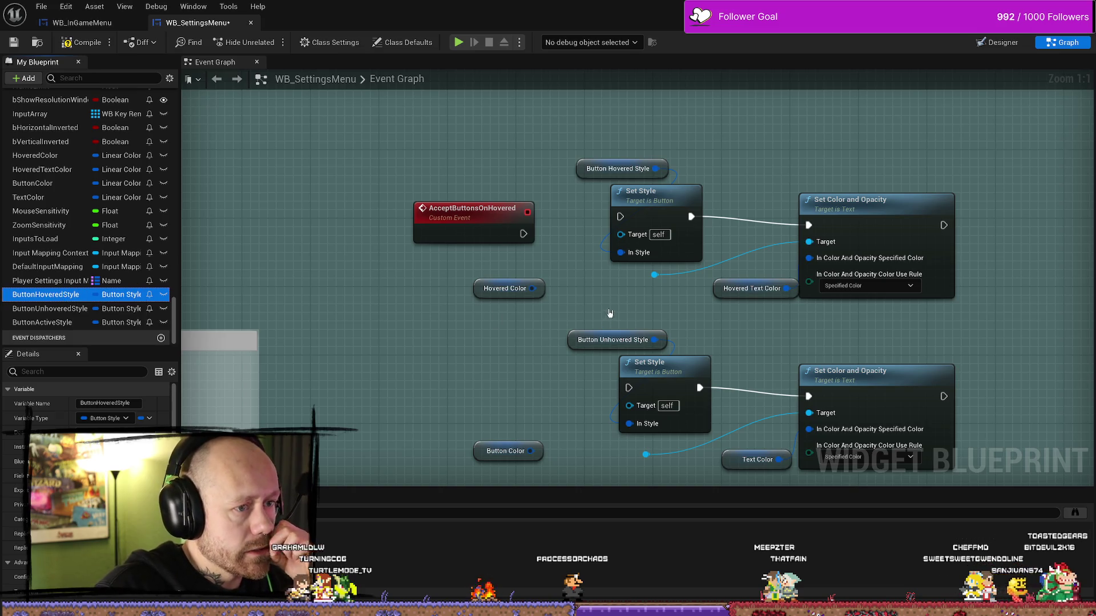
left_click_drag(609, 314, 519, 285)
scroll(429, 390, "down", 3)
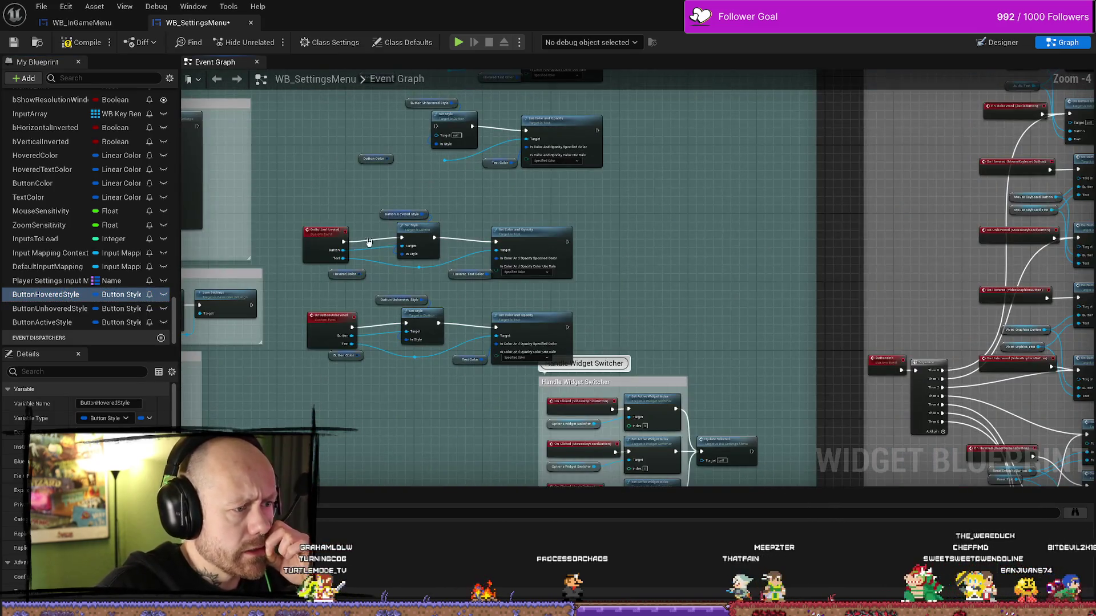
scroll(379, 337, "up", 3)
scroll(380, 337, "down", 1)
scroll(380, 336, "down", 1)
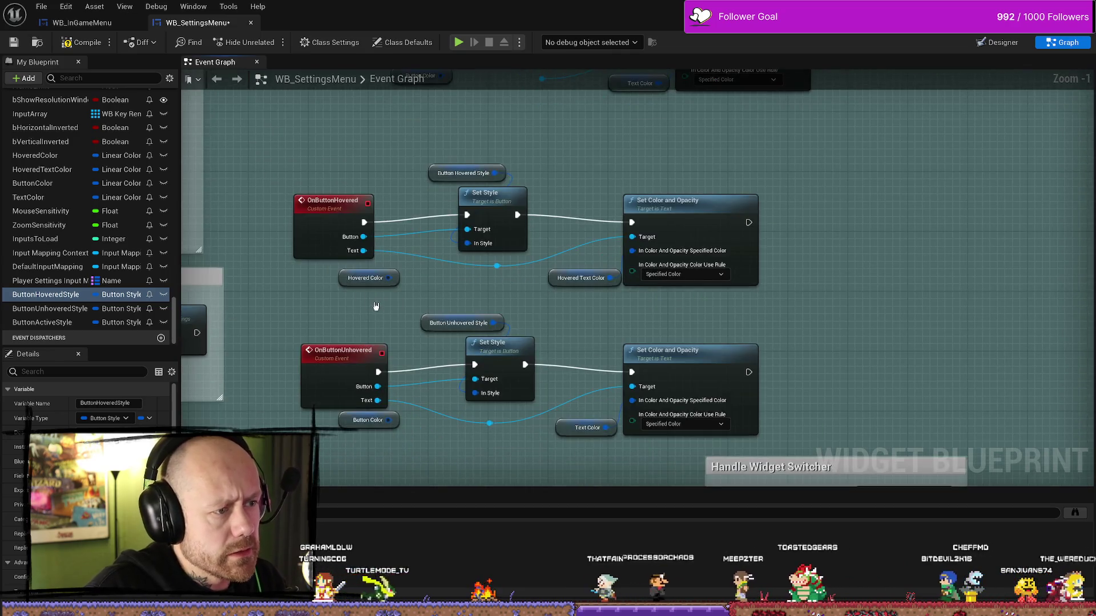
left_click(308, 297)
scroll(309, 296, "up", 1)
scroll(309, 296, "down", 1)
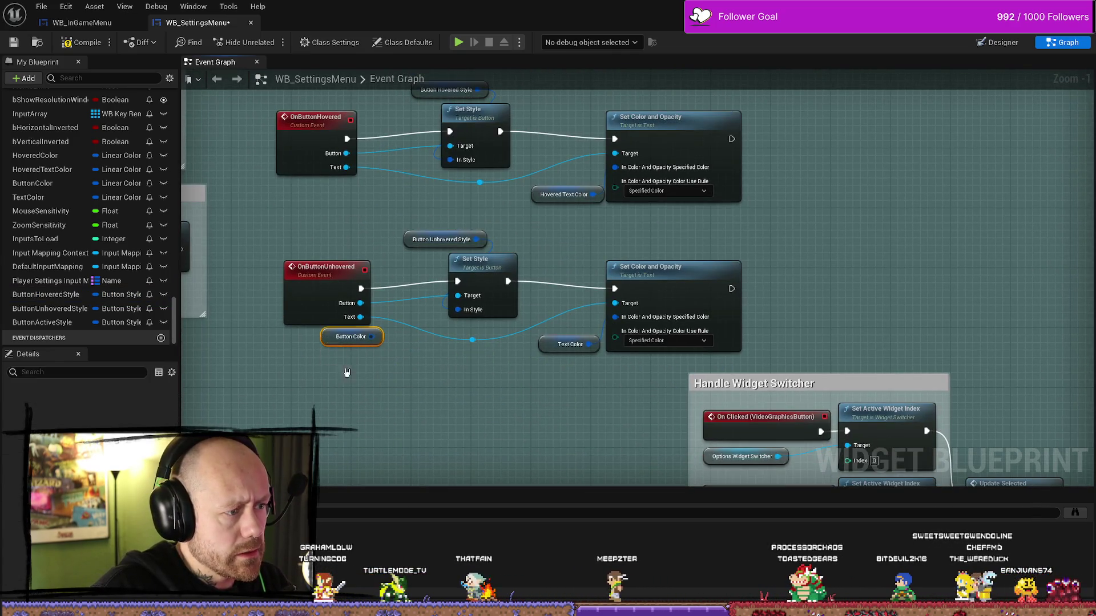
scroll(456, 342, "down", 2)
scroll(456, 341, "up", 3)
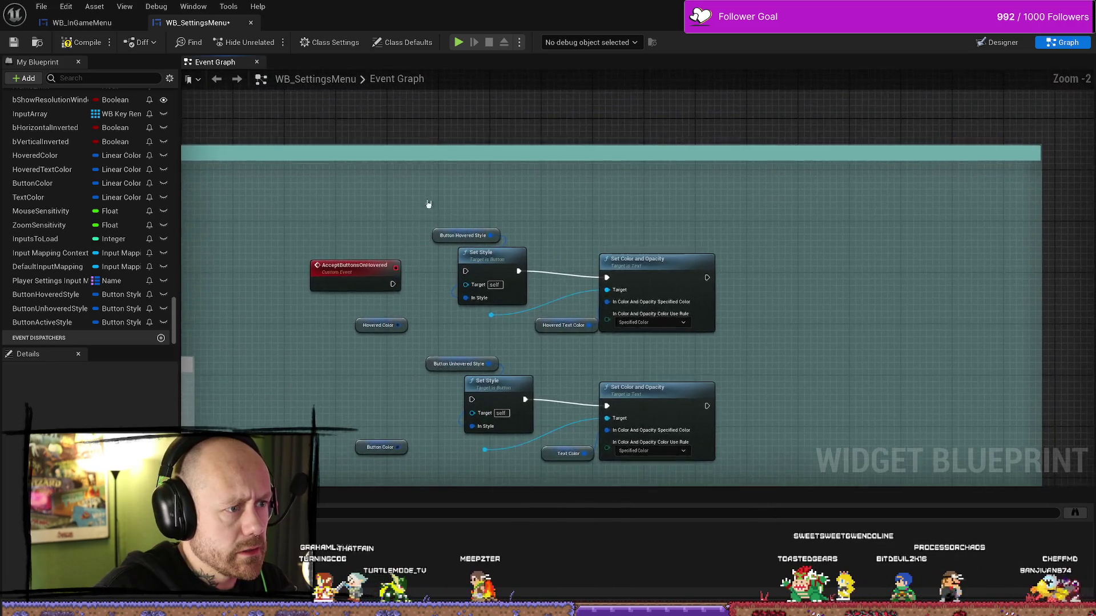
scroll(457, 258, "up", 1)
left_click(462, 199)
key("Delete")
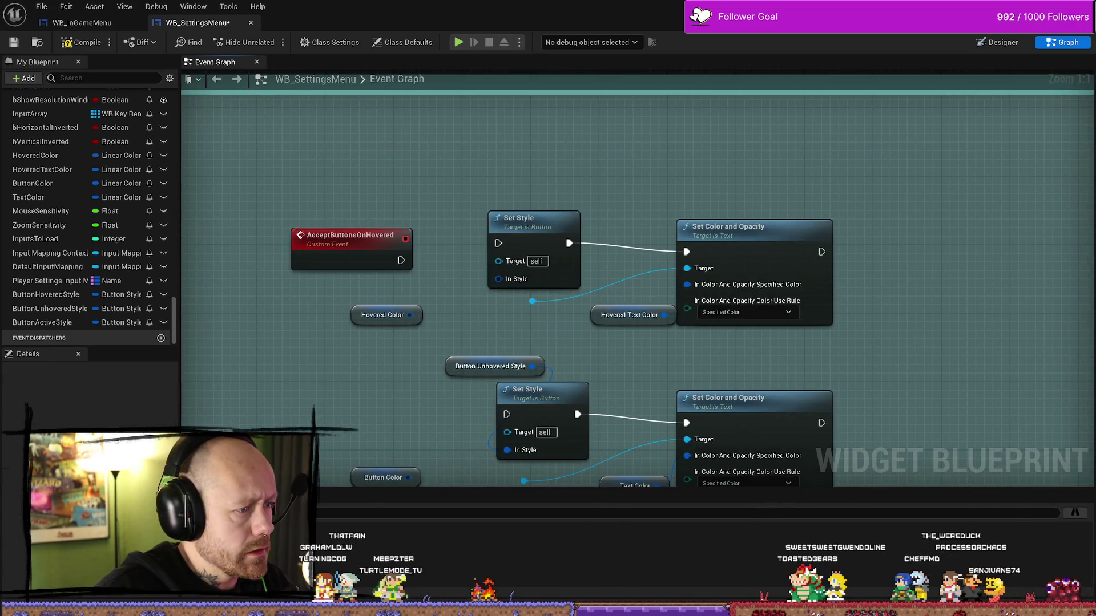
left_click(490, 282)
key("Delete")
Nudge the Text Color node and pan between the Accept event group and the original hover groups
mouse_move(576, 356)
left_mouse_down()
mouse_move(559, 365)
mouse_move(582, 349)
left_mouse_up()
left_click_drag(599, 266, 507, 382)
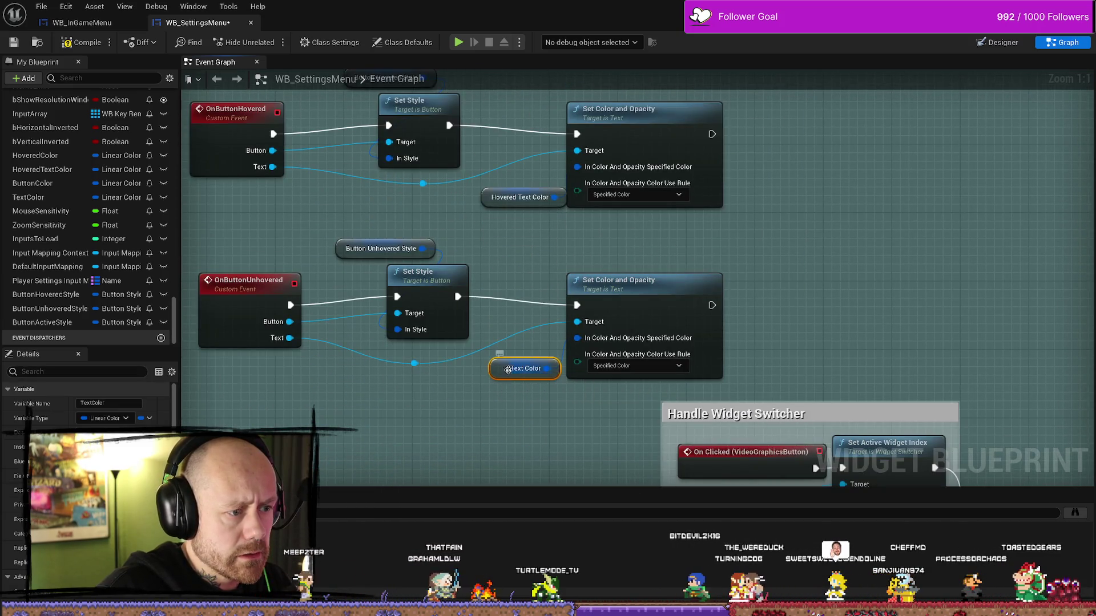
left_click(521, 368)
mouse_move(455, 370)
left_mouse_down()
mouse_move(455, 304)
mouse_move(475, 229)
left_mouse_up()
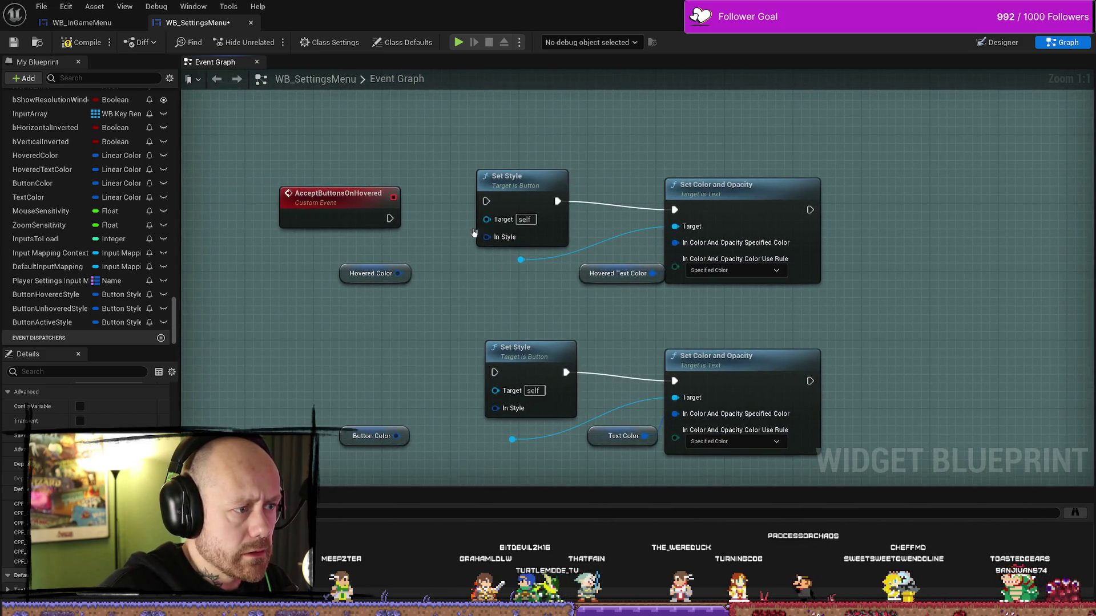
left_click_drag(397, 348, 408, 341)
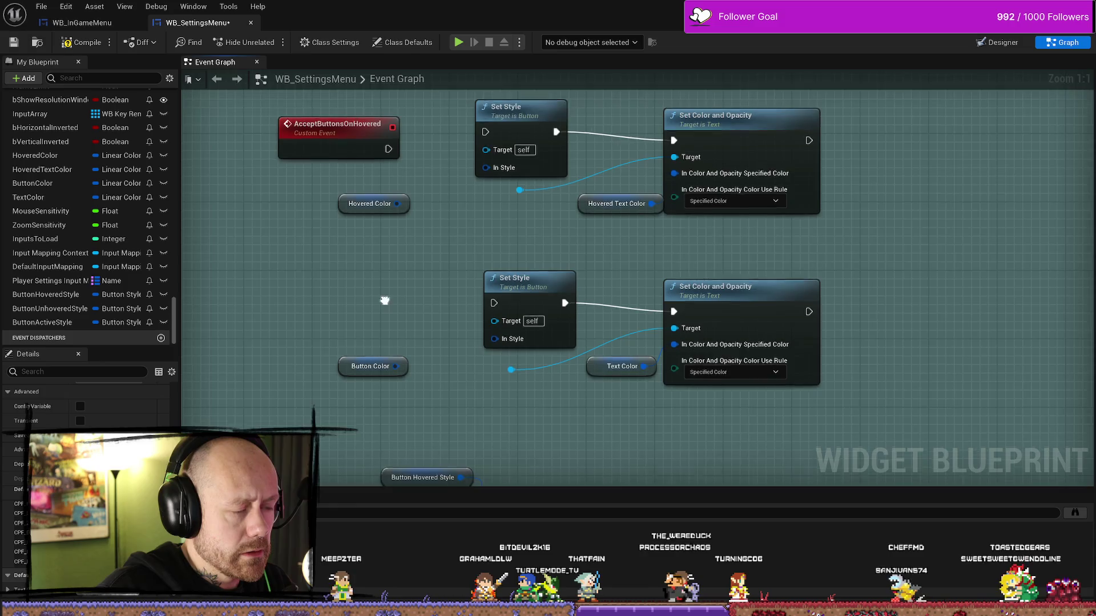
left_click_drag(341, 406, 341, 372)
Delete the Hovered Color and Button Color getters and add a custom event named AcceptButtonsUnHovered
key("Delete")
left_click_drag(352, 168, 368, 225)
left_click(367, 163)
right_click(353, 304)
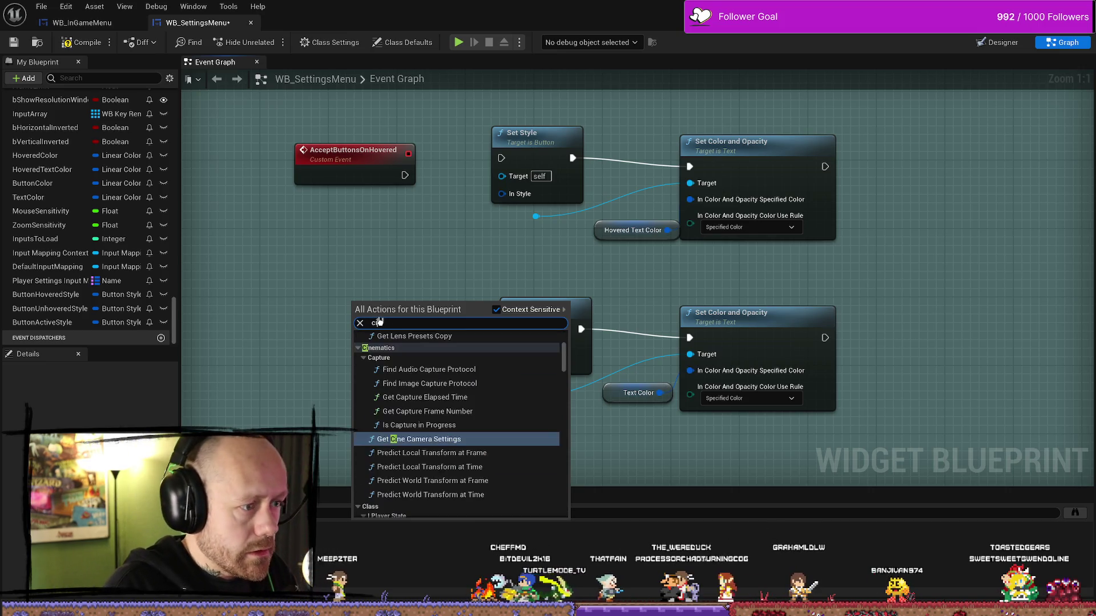
type("custom")
key("Escape")
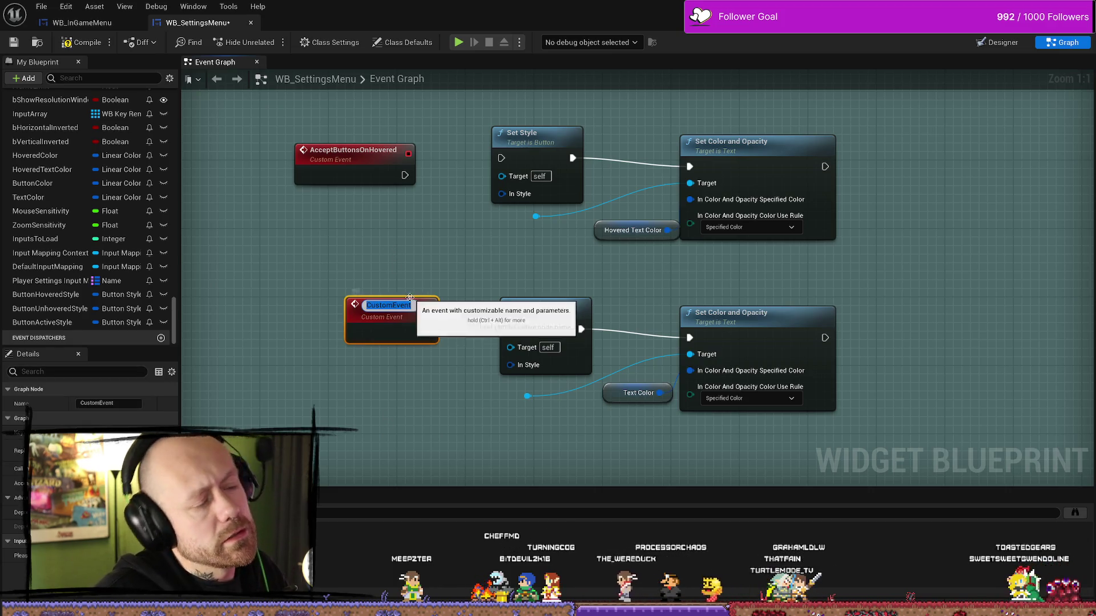
type("Accept")
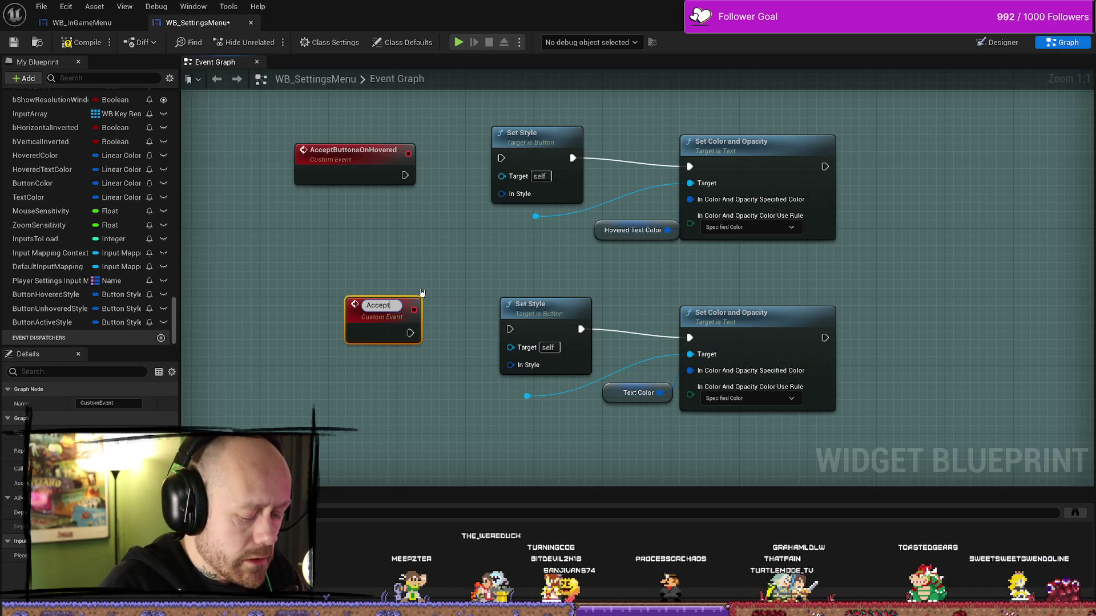
type("ButtonsUnHovered")
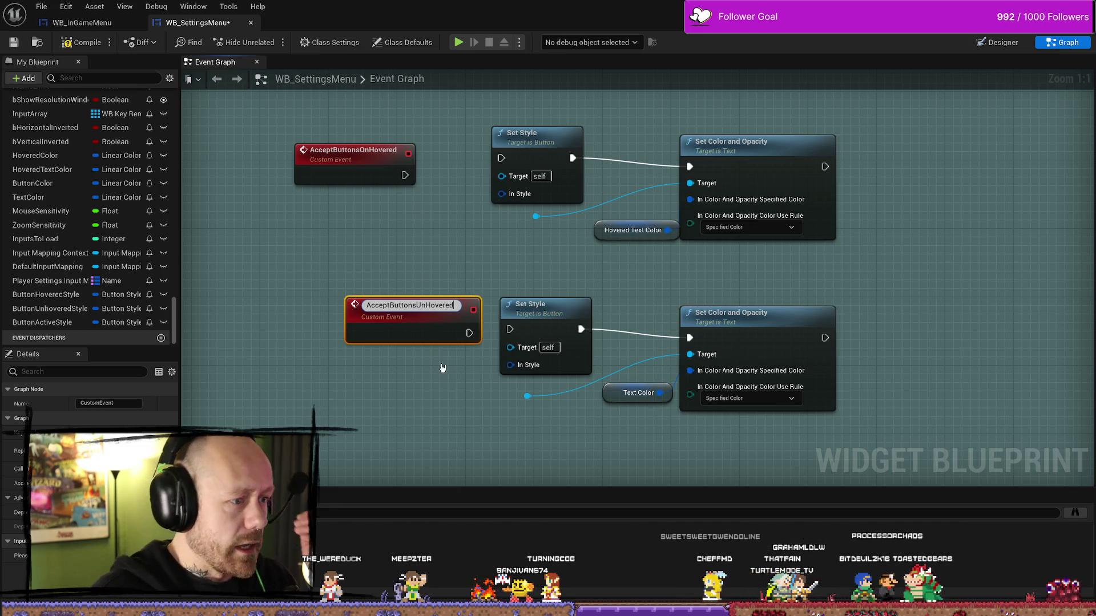
key("Return")
Wire AcceptButtonsUnHovered and AcceptButtonsOnHovered into their Set Style nodes
mouse_move(404, 320)
left_mouse_down()
mouse_move(336, 311)
mouse_move(503, 324)
left_mouse_up()
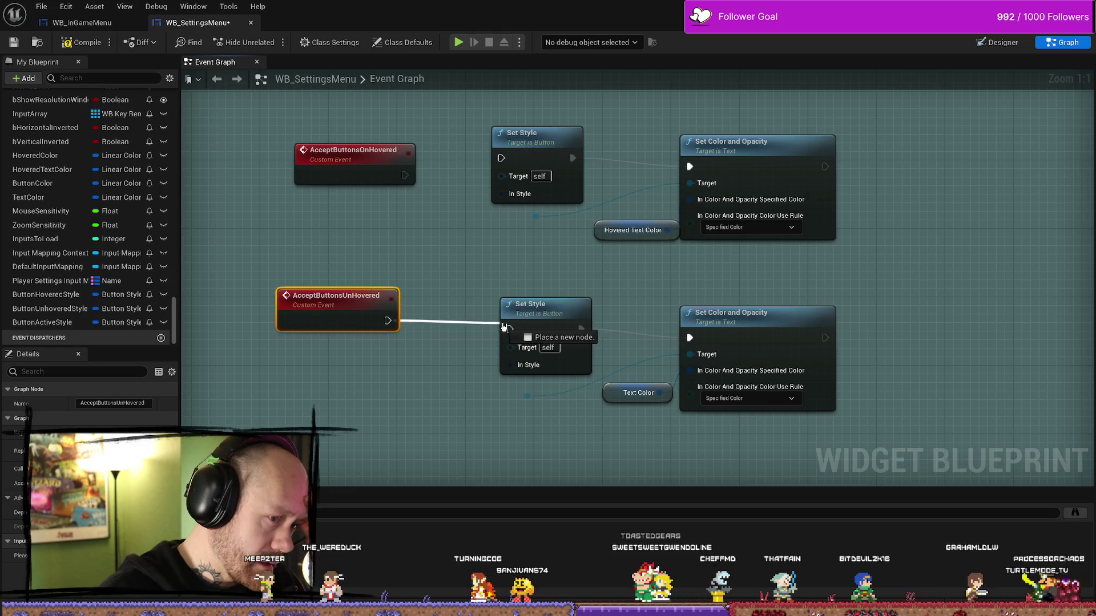
left_click(480, 281)
mouse_move(416, 173)
left_mouse_down()
mouse_move(412, 233)
mouse_move(498, 218)
left_mouse_up()
mouse_move(498, 319)
left_mouse_down()
mouse_move(475, 291)
mouse_move(482, 262)
left_mouse_up()
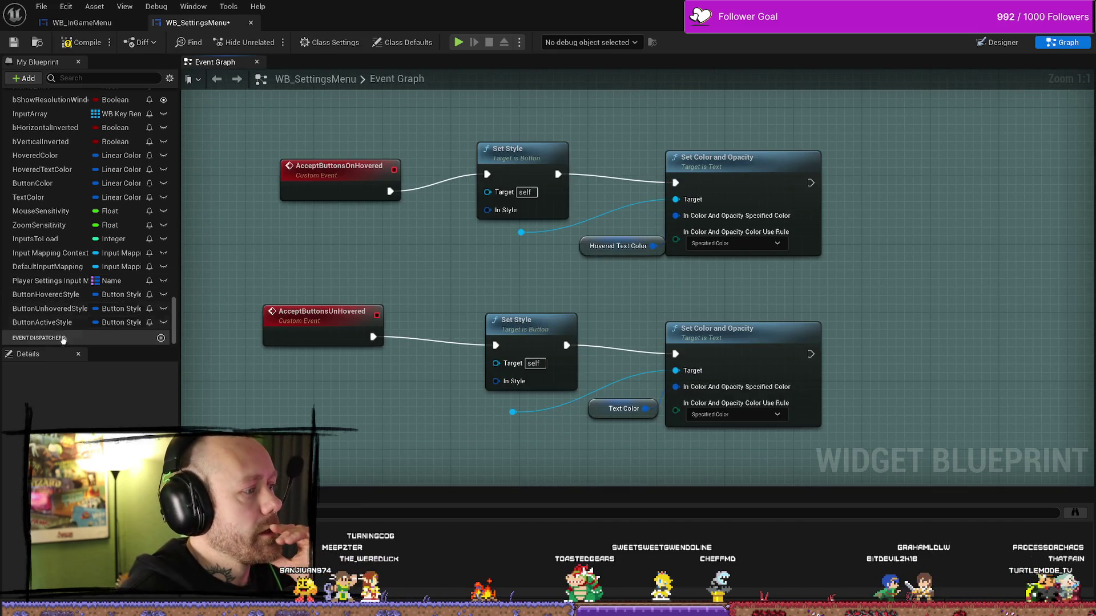
left_click(51, 308)
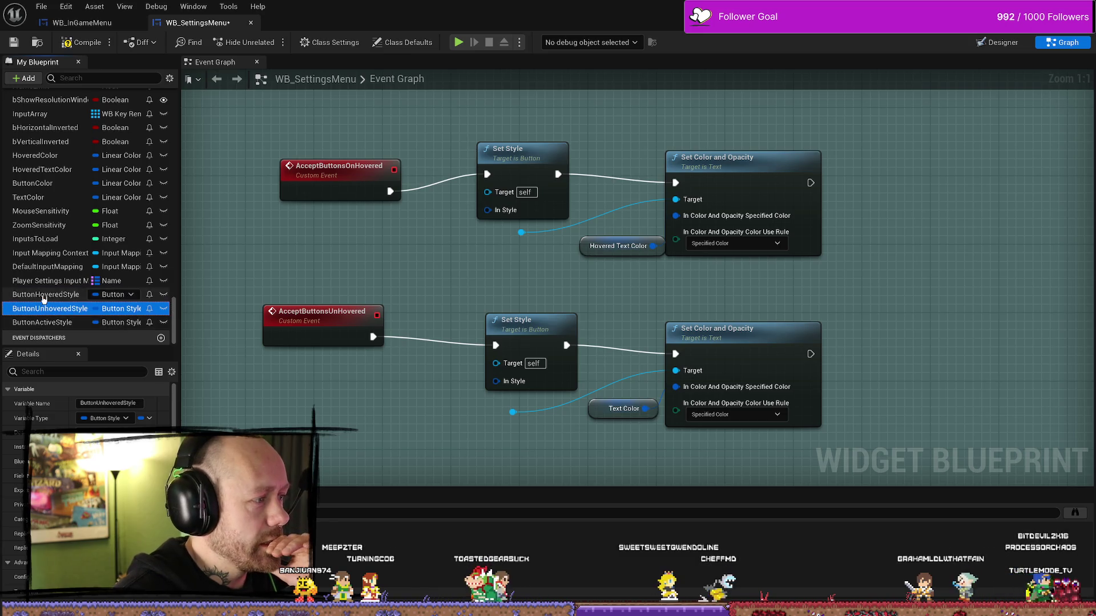
Duplicate the ButtonHoveredStyle variable and name the copy AcceptButtonHoveredStyle
right_click(43, 295)
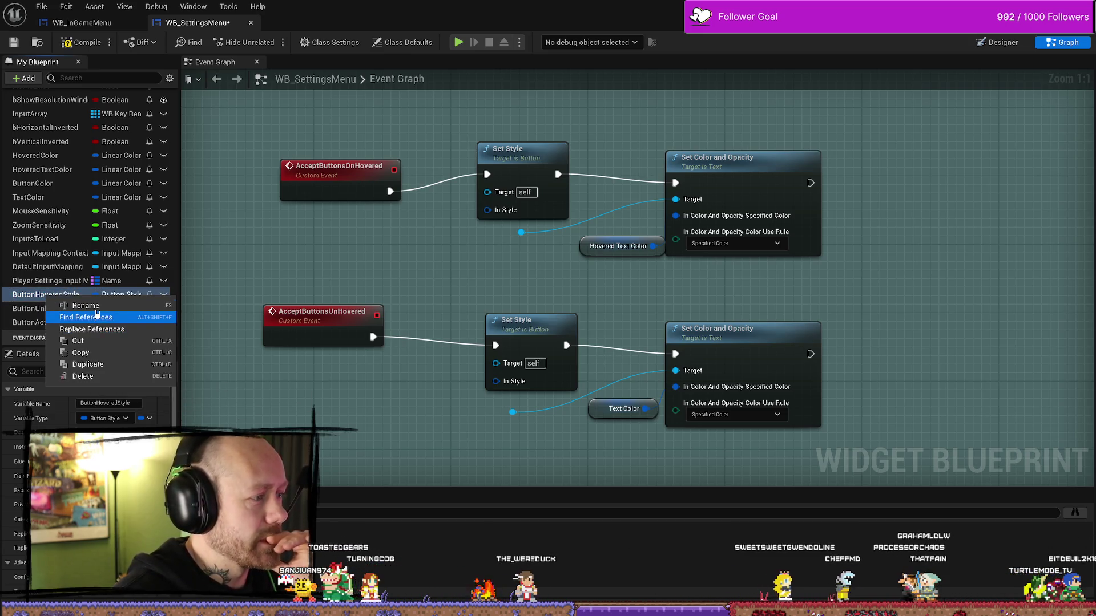
left_click(86, 306)
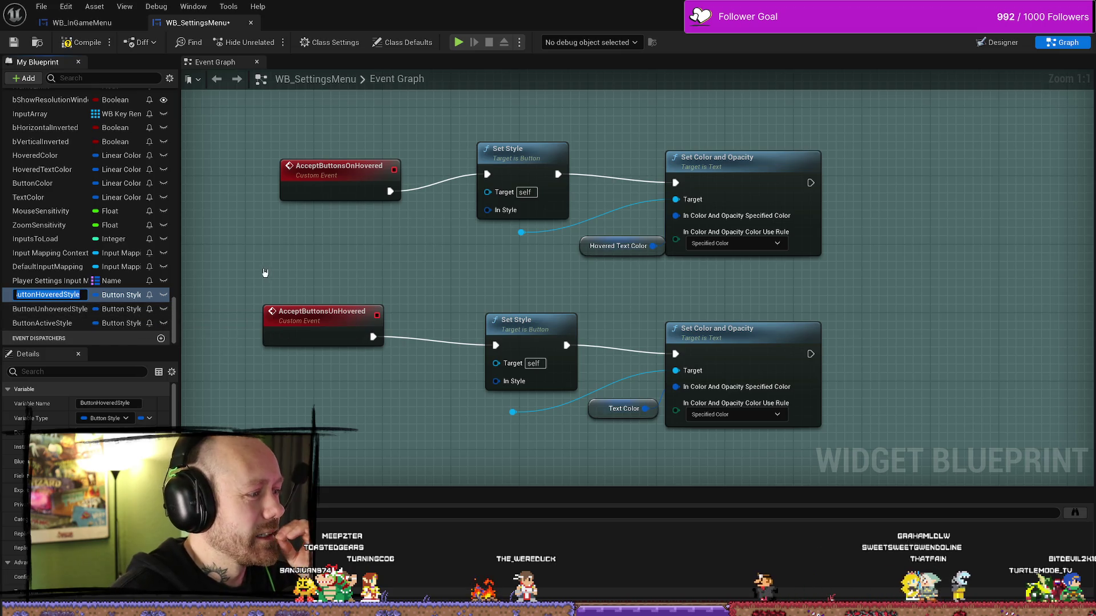
left_click(94, 294)
right_click(46, 297)
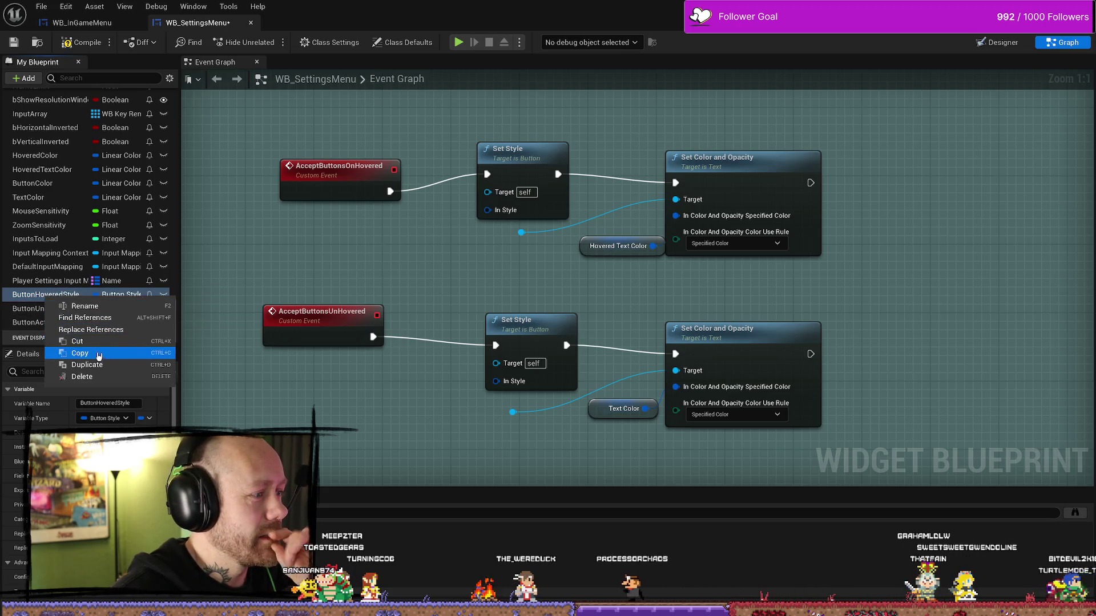
key("Escape")
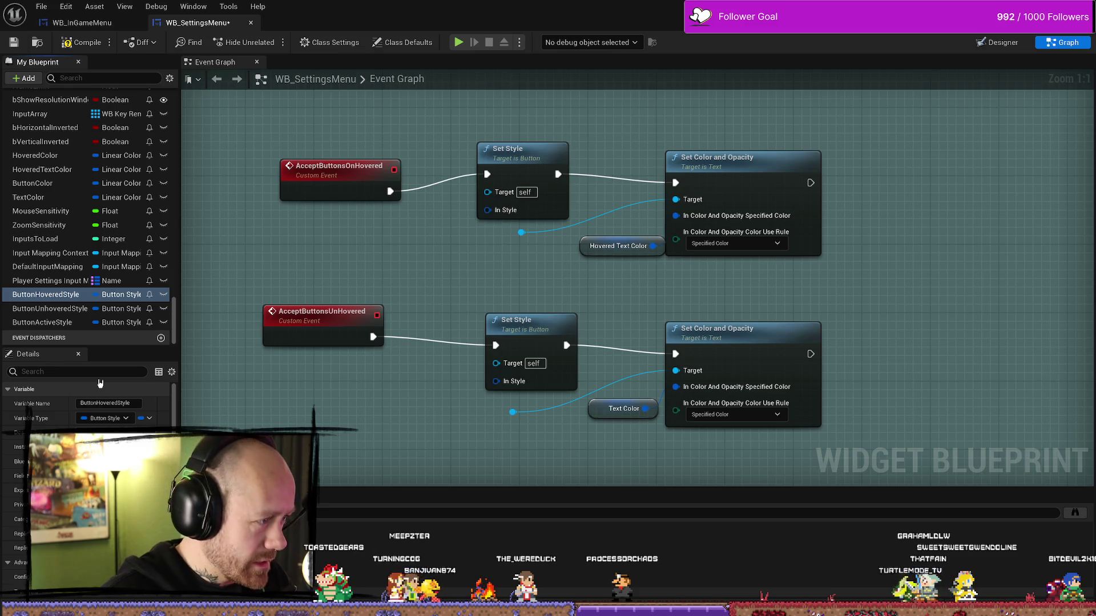
key("ctrl+w")
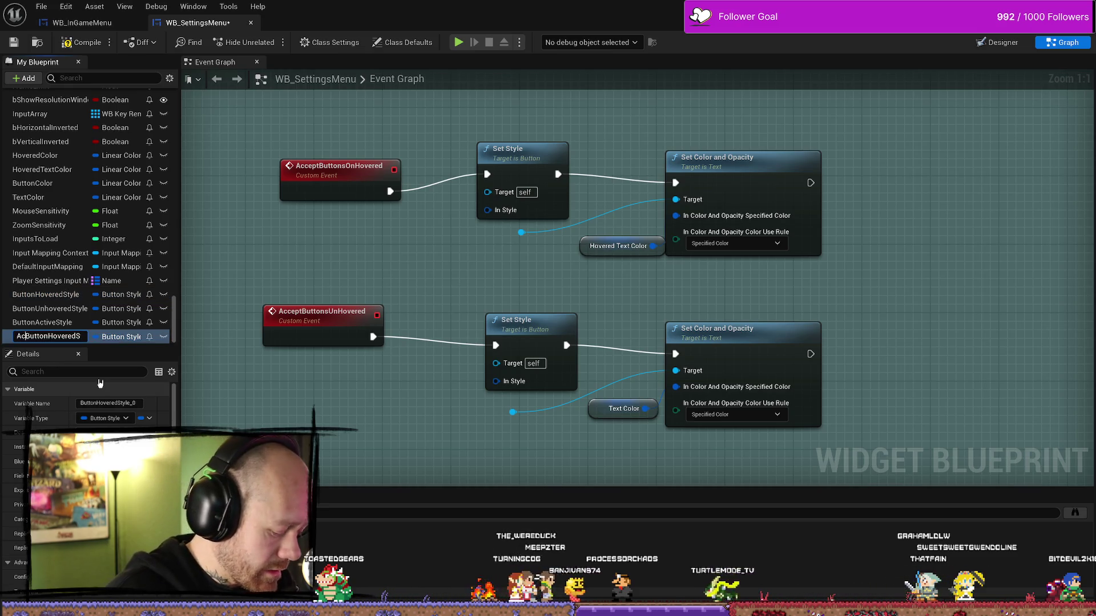
type("ccept")
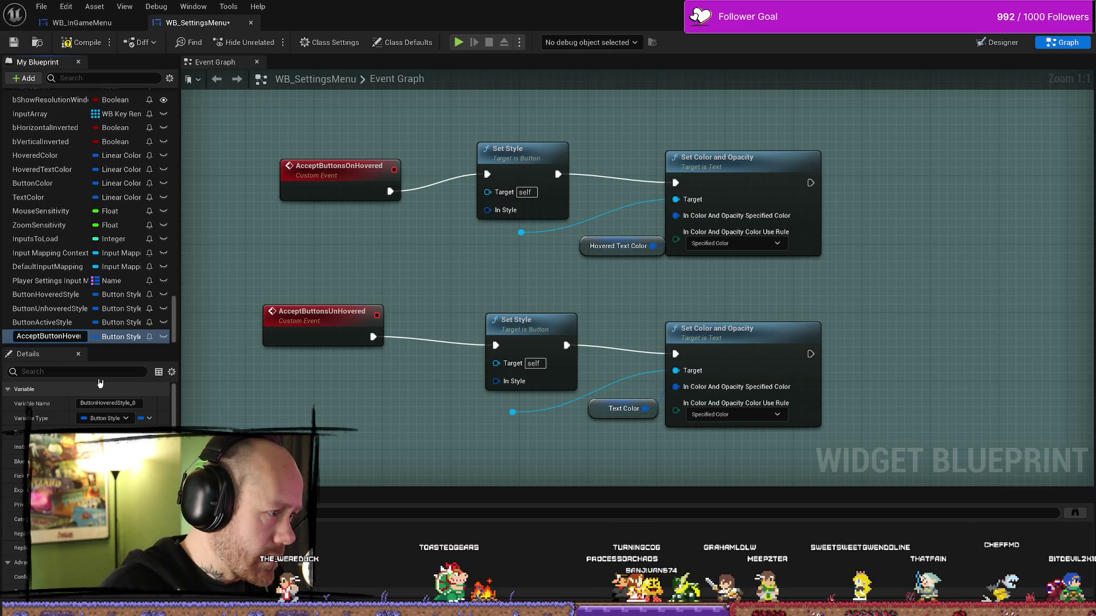
key("BackSpace")
key("BackSpace")
key("BackSpace")
key("End")
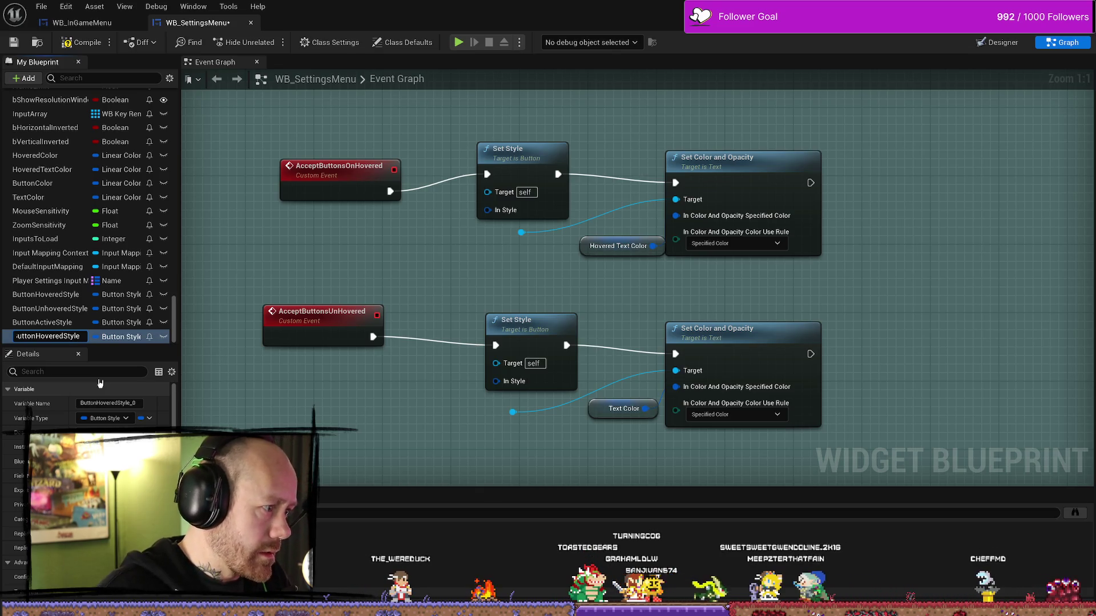
key("Return")
Drop an AcceptButtonHoveredStyle getter into the graph feeding the hovered Set Style input
left_click_drag(51, 336, 488, 210)
left_click(364, 274)
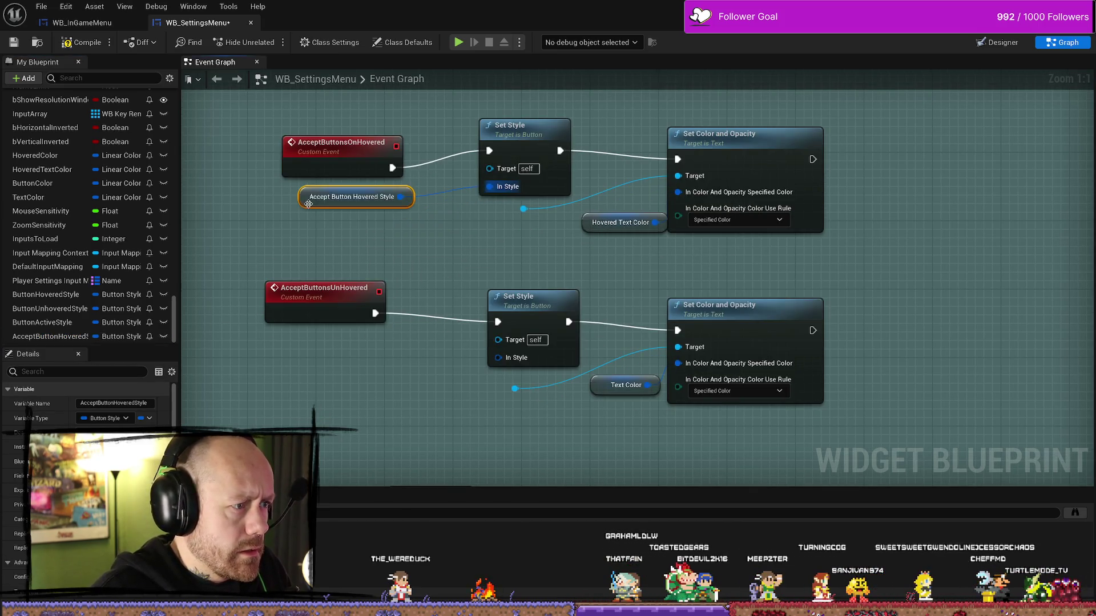
scroll(44, 326, "down", 1)
left_click(44, 322)
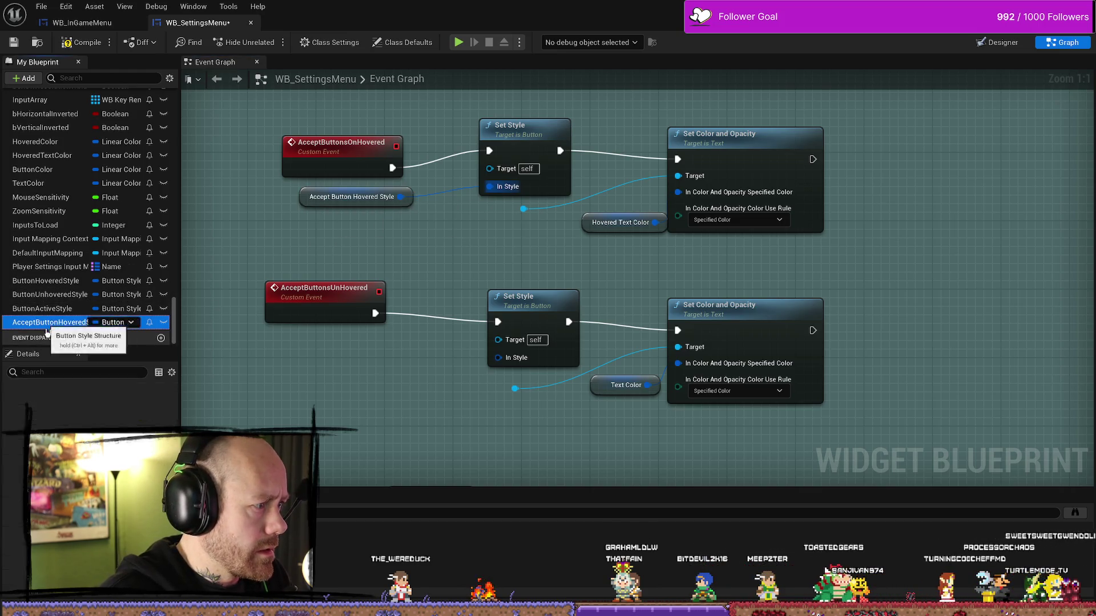
Duplicate ButtonUnhoveredStyle as AcceptButtonUnhoveredStyle and drop the new variable into the graph
left_click(57, 295)
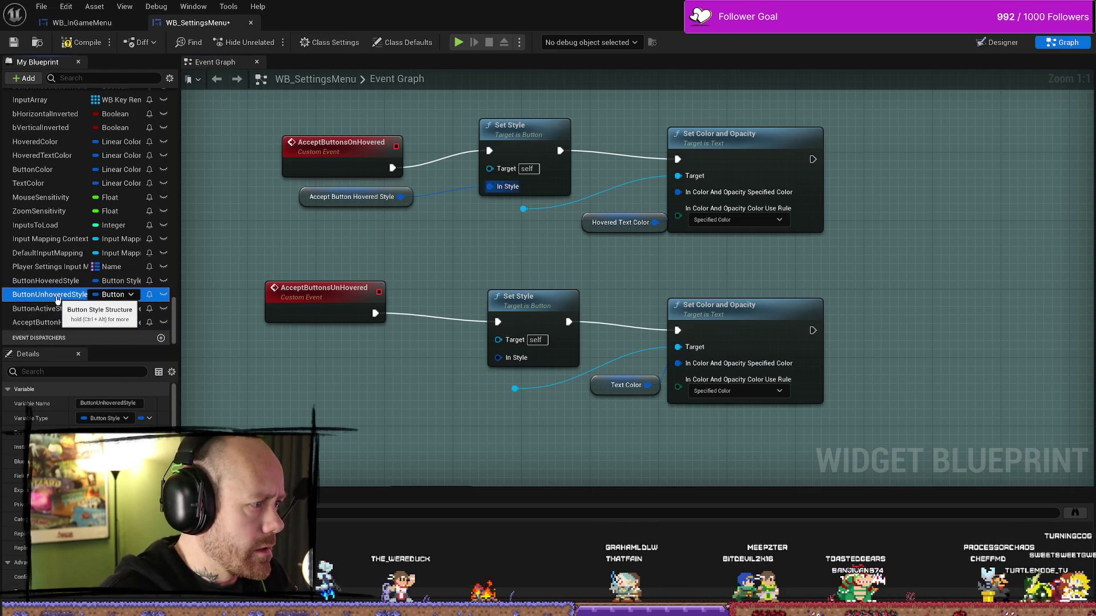
right_click(57, 297)
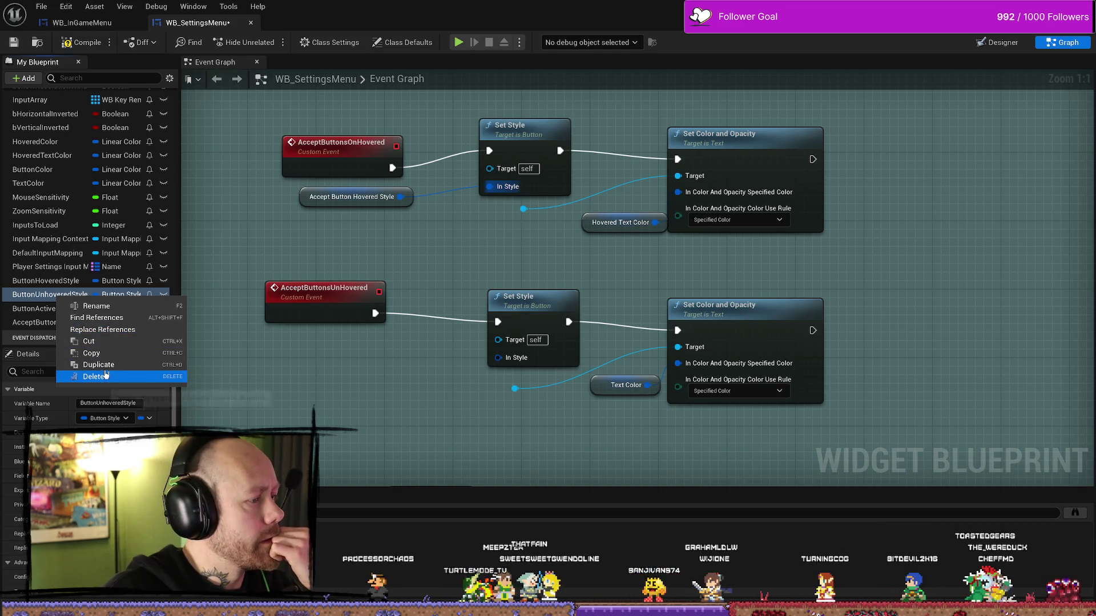
left_click(113, 367)
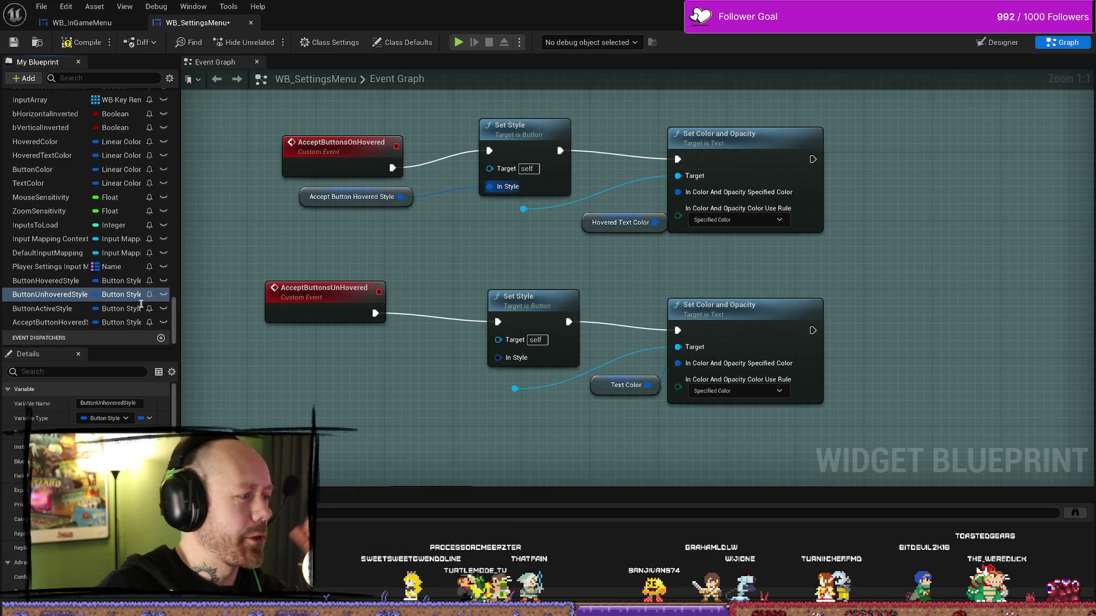
key("ctrl+w")
key("End")
key("BackSpace")
key("BackSpace")
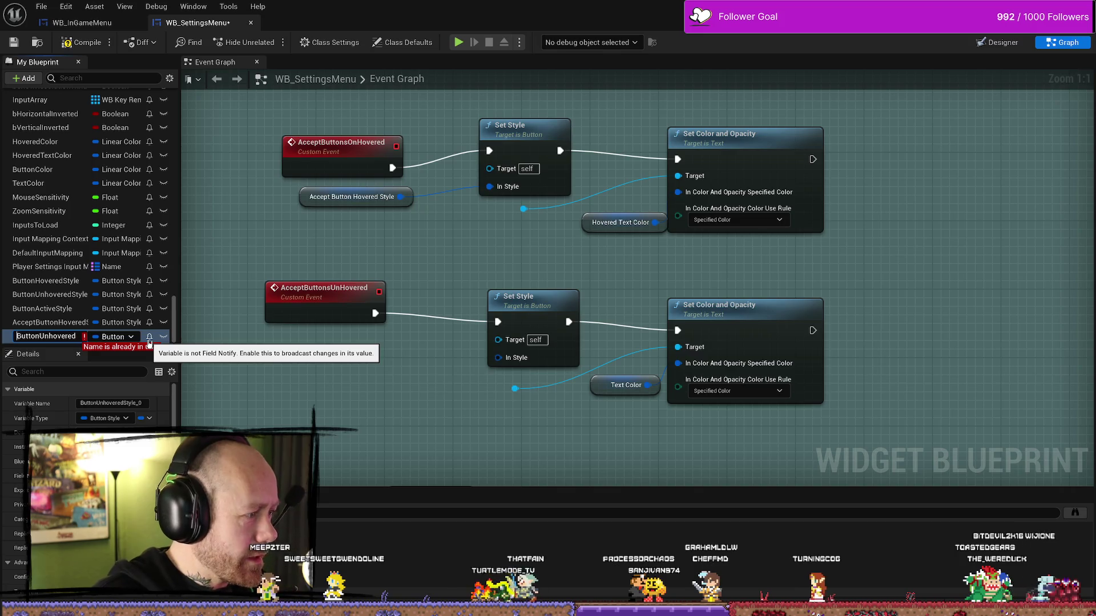
type("t")
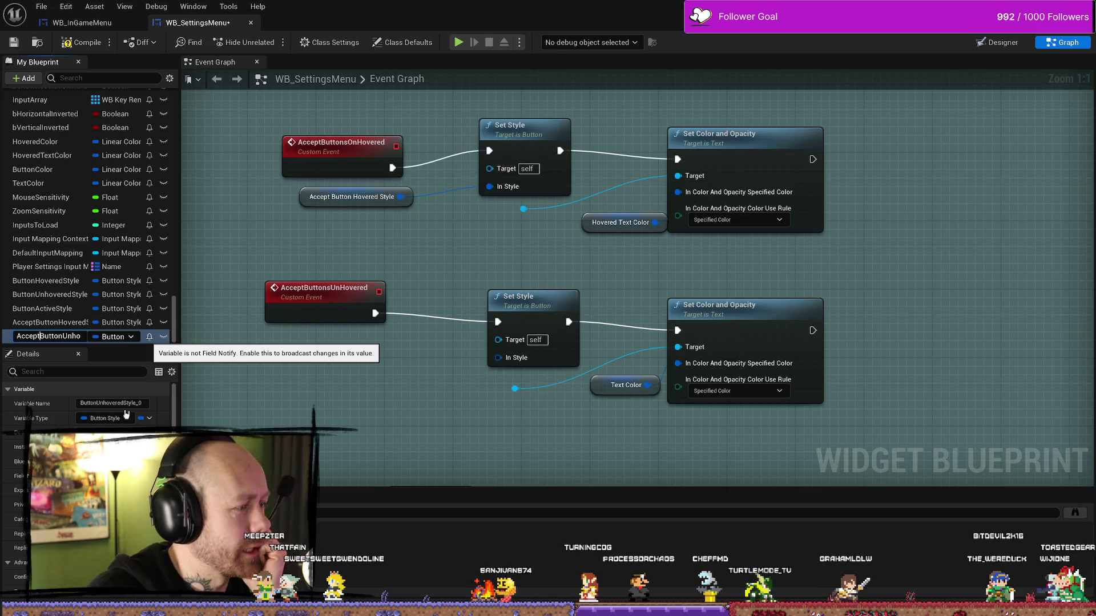
key("Return")
left_click_drag(57, 337, 406, 385)
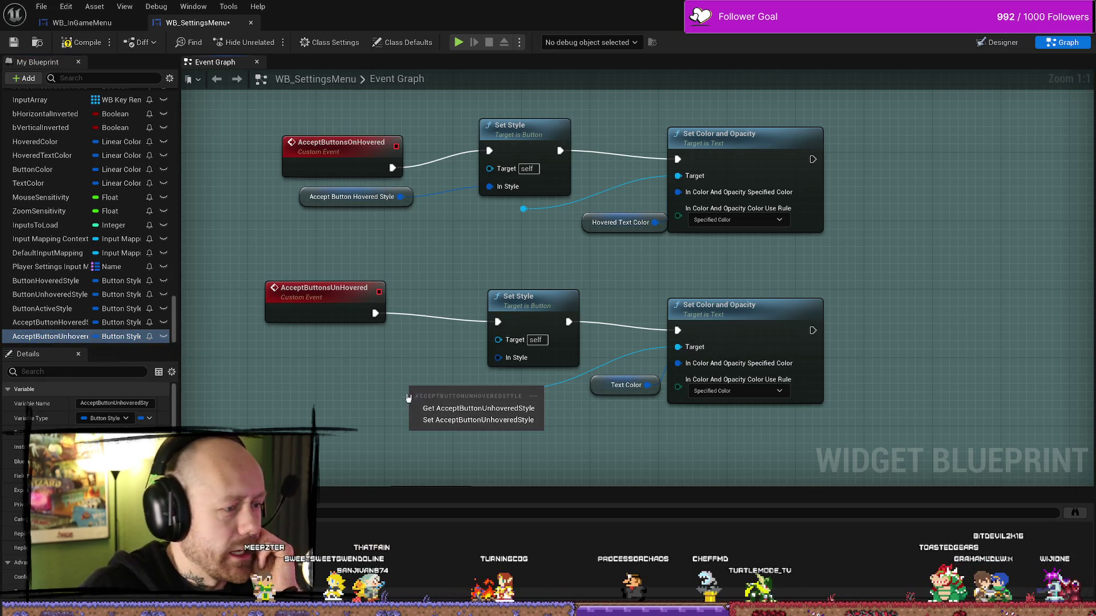
Add an AcceptButtonUnhoveredStyle getter beside the AcceptButtonsUnHovered Set Style node
left_click(463, 402)
mouse_move(311, 412)
left_mouse_down()
mouse_move(209, 377)
mouse_move(316, 371)
left_mouse_up()
left_click_drag(484, 431, 457, 411)
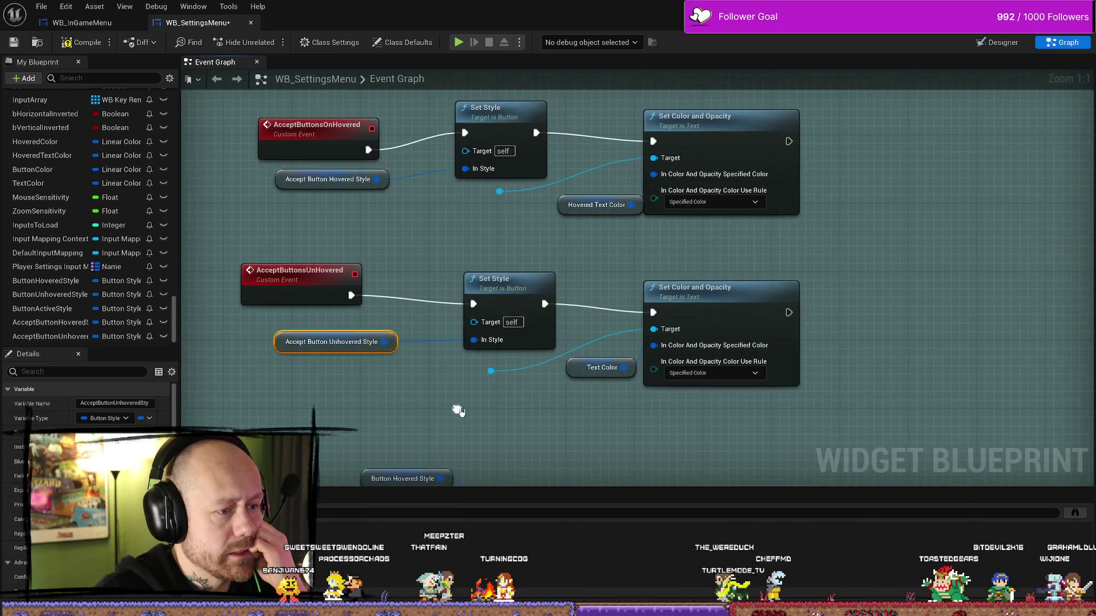
right_click(490, 386)
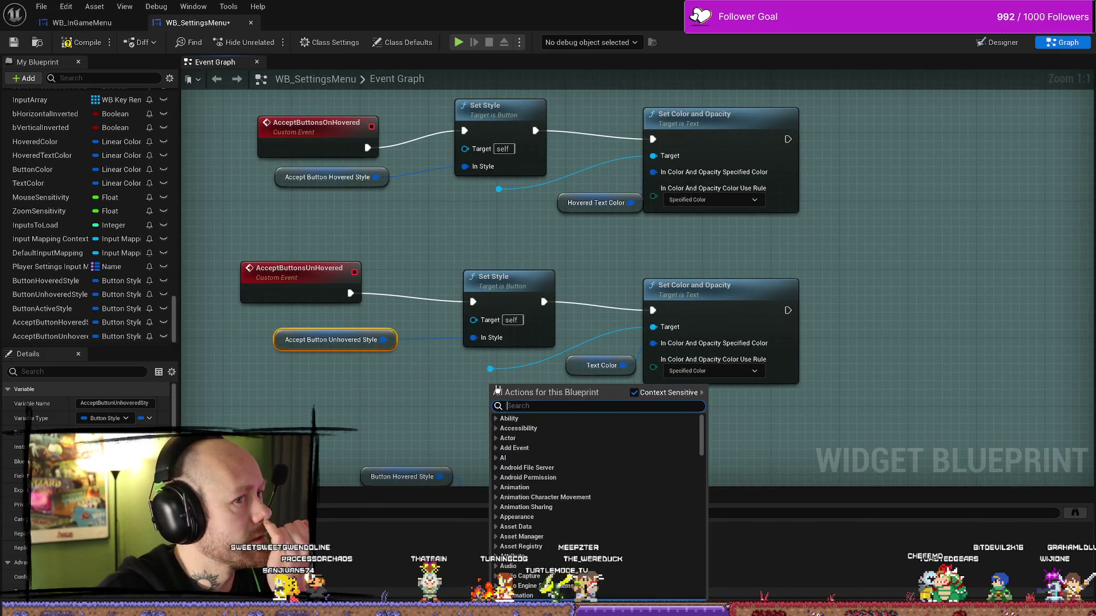
left_click(439, 392)
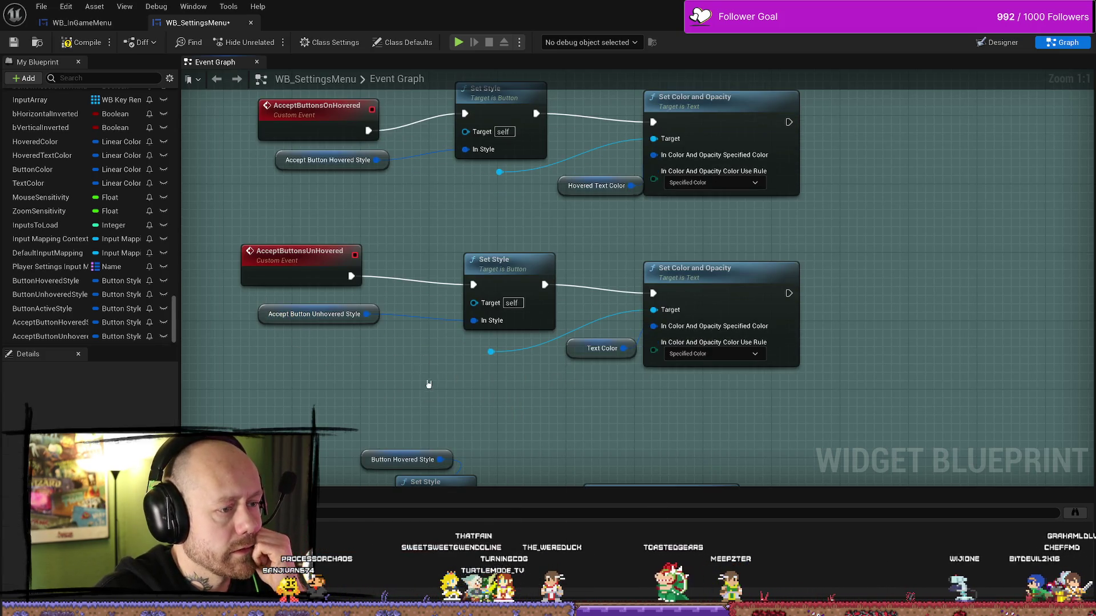
scroll(479, 386, "down", 1)
scroll(463, 235, "down", 1)
Tidy the unhovered style getter's position and bring the OnButtonHovered event into view
mouse_move(464, 235)
left_mouse_down()
mouse_move(460, 260)
mouse_move(423, 294)
mouse_move(420, 262)
mouse_move(443, 286)
mouse_move(437, 262)
left_mouse_up()
scroll(448, 271, "up", 2)
left_click_drag(292, 212, 355, 273)
left_click_drag(489, 343, 545, 299)
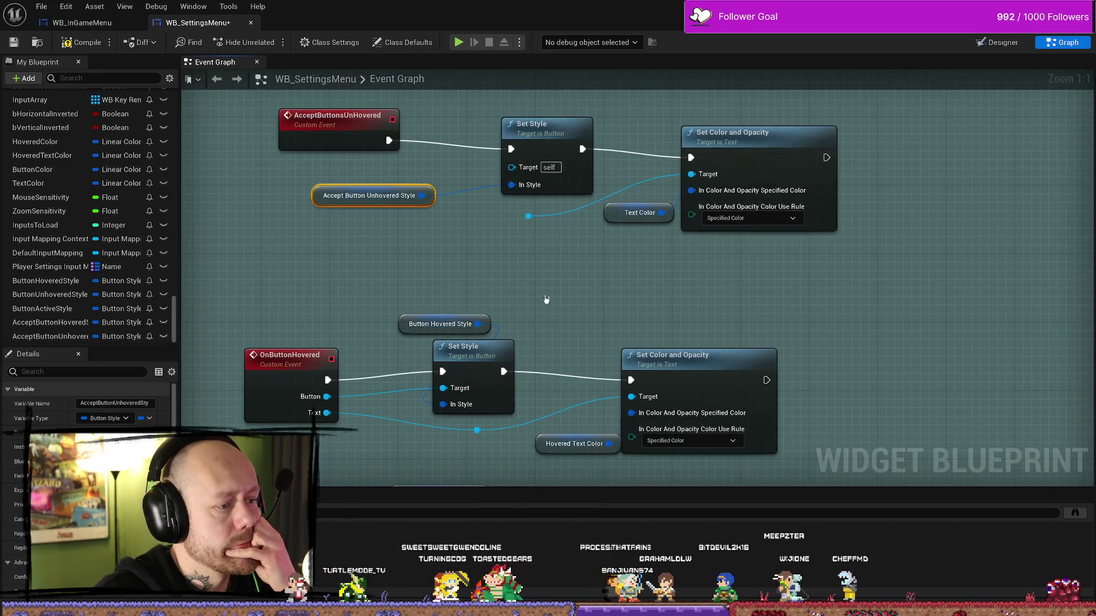
left_click_drag(451, 262, 399, 282)
left_click(326, 372)
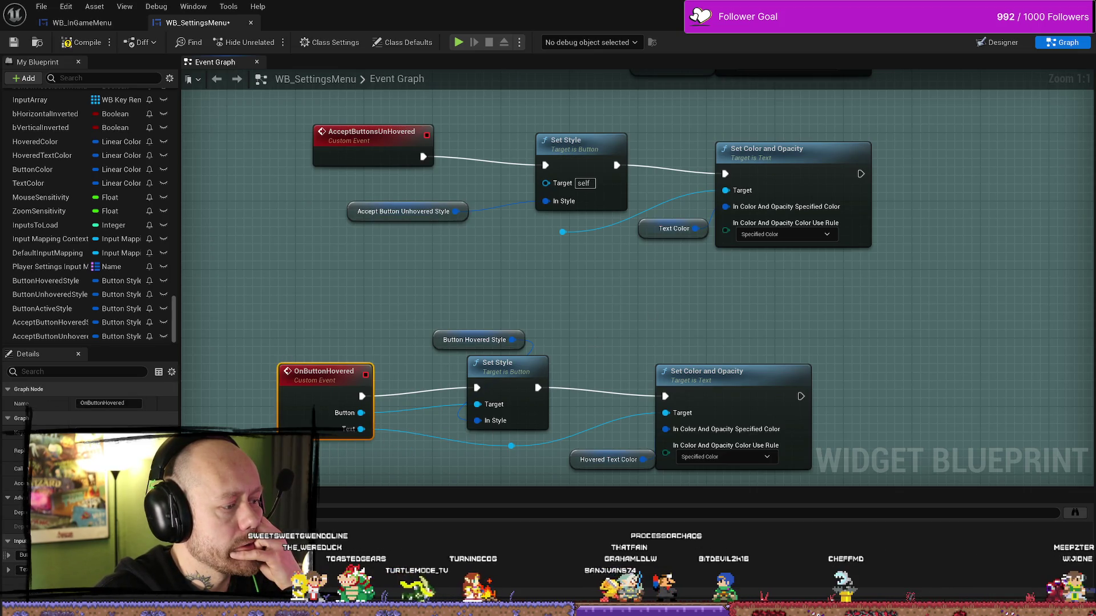
Add two input parameters to the AcceptButtonsUnHovered event, leaving their type unchanged after searching 'button'
left_click(398, 152)
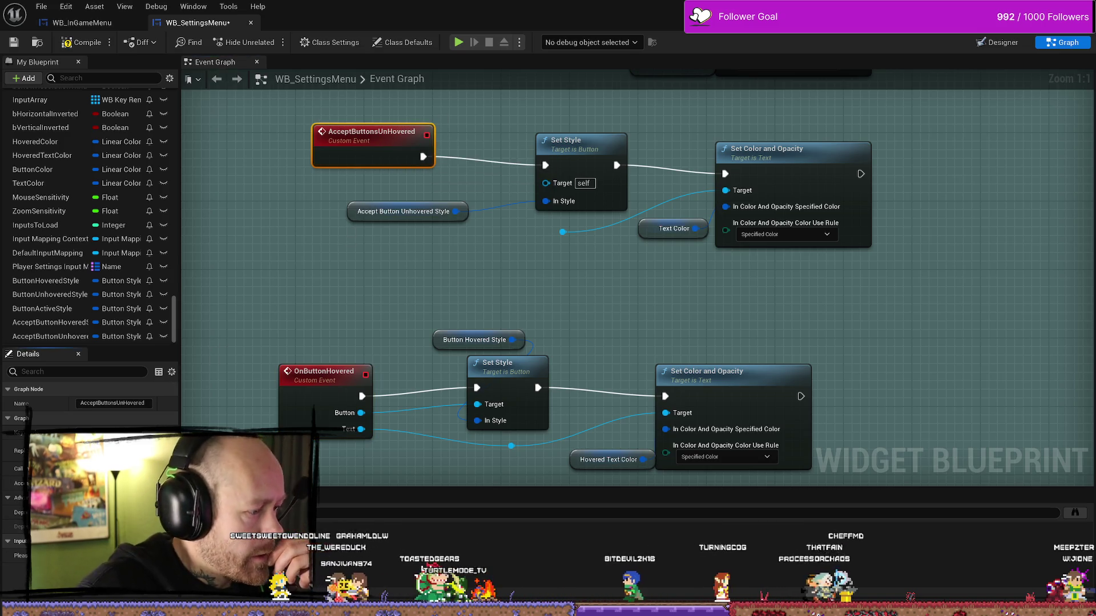
left_click(162, 541)
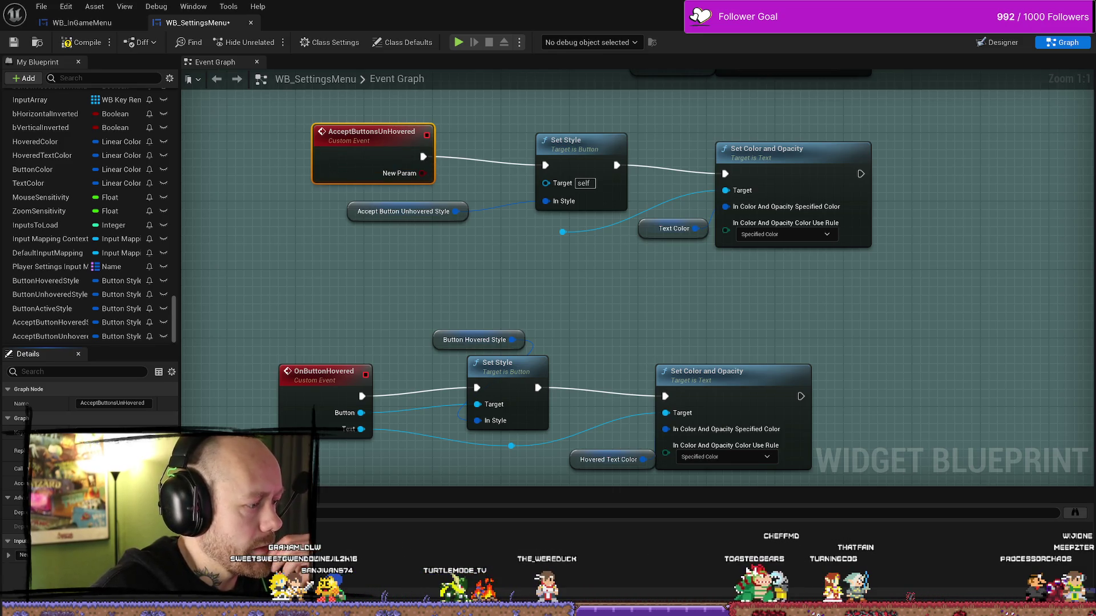
left_click(163, 541)
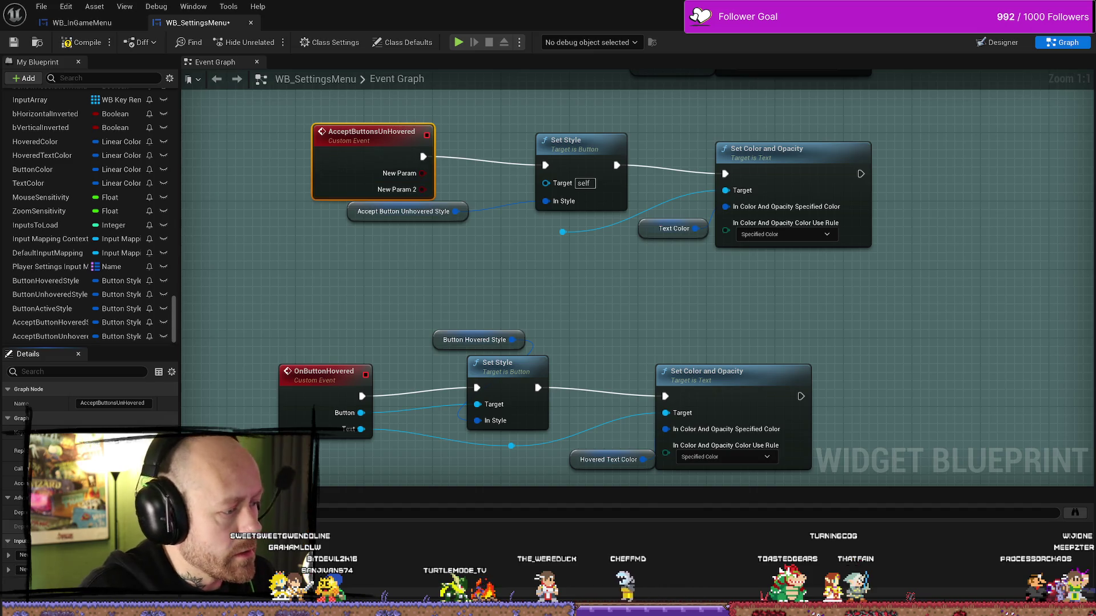
left_click(103, 569)
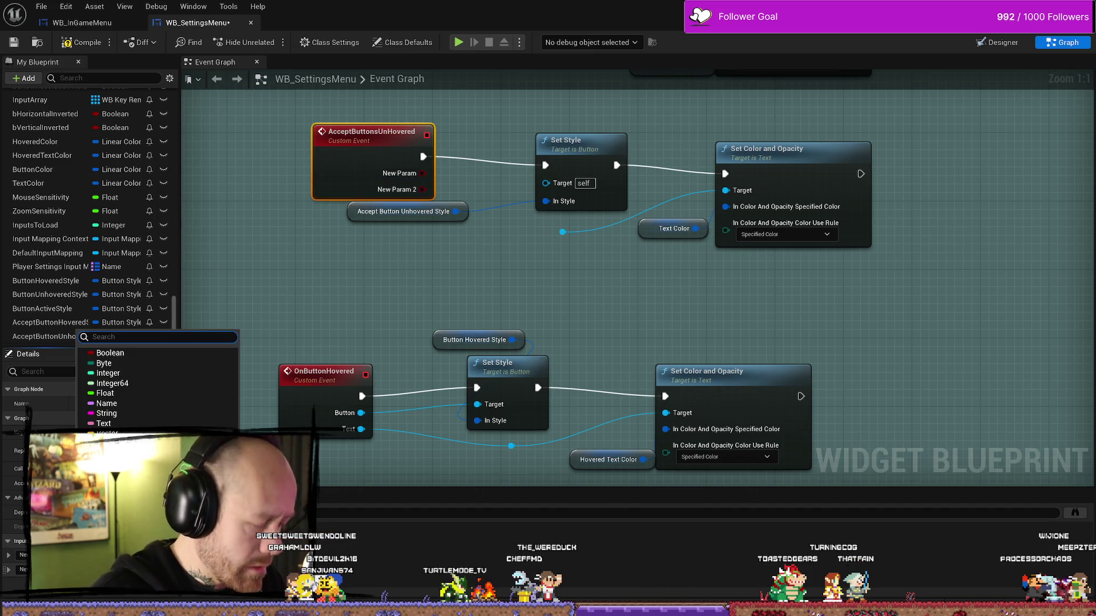
type("button")
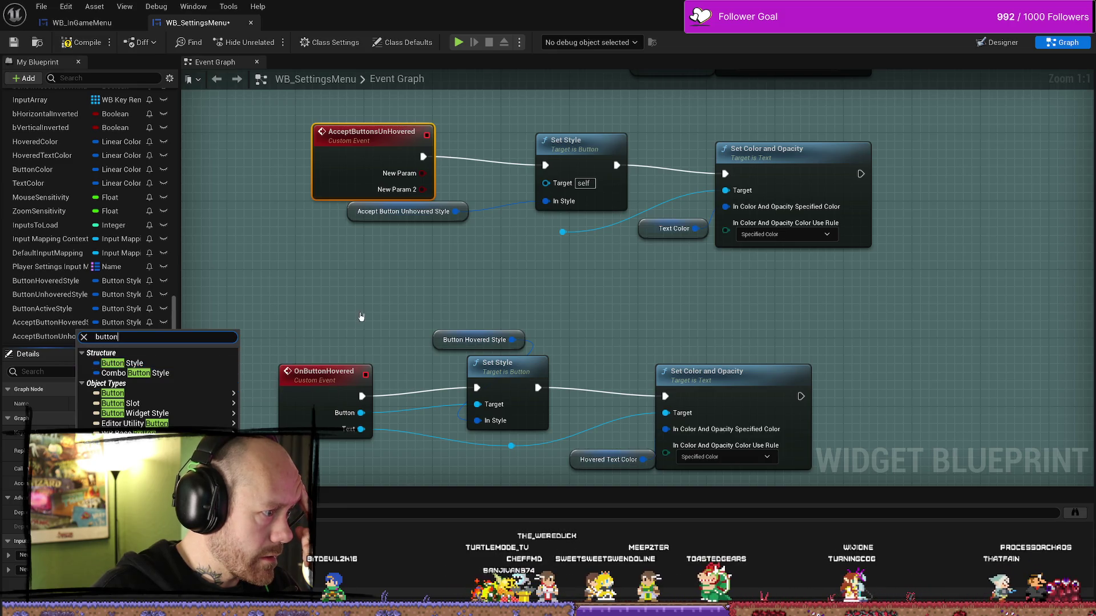
left_click(257, 403)
Check the OnButtonHovered event's inputs for reference and reselect AcceptButtonsUnHovered
left_click_drag(311, 416, 315, 349)
left_click(315, 349)
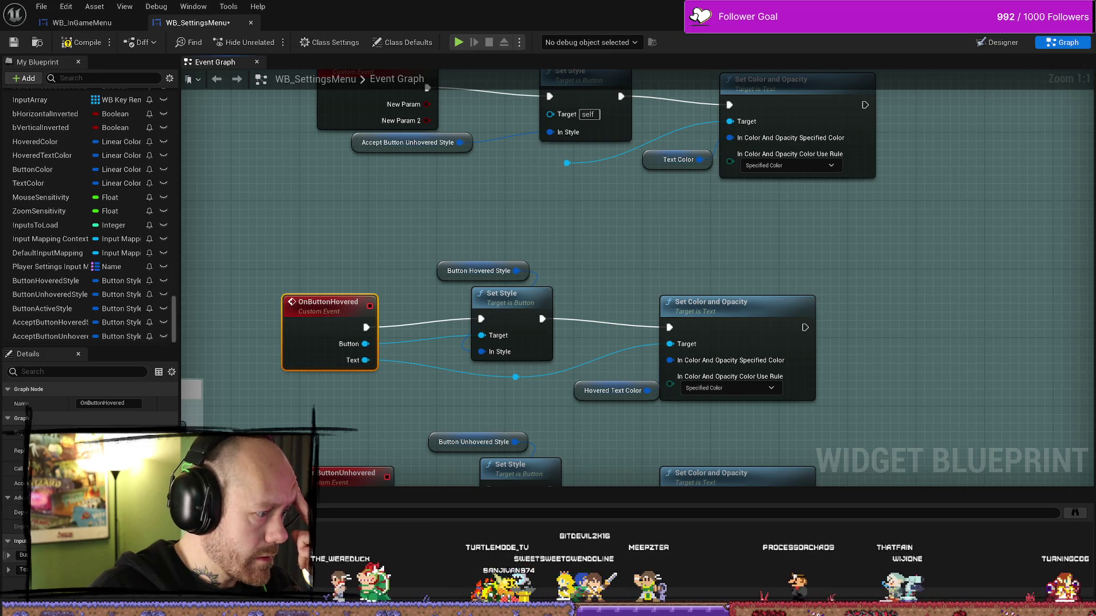
left_click_drag(345, 120, 301, 187)
left_click(522, 262)
left_click(339, 155)
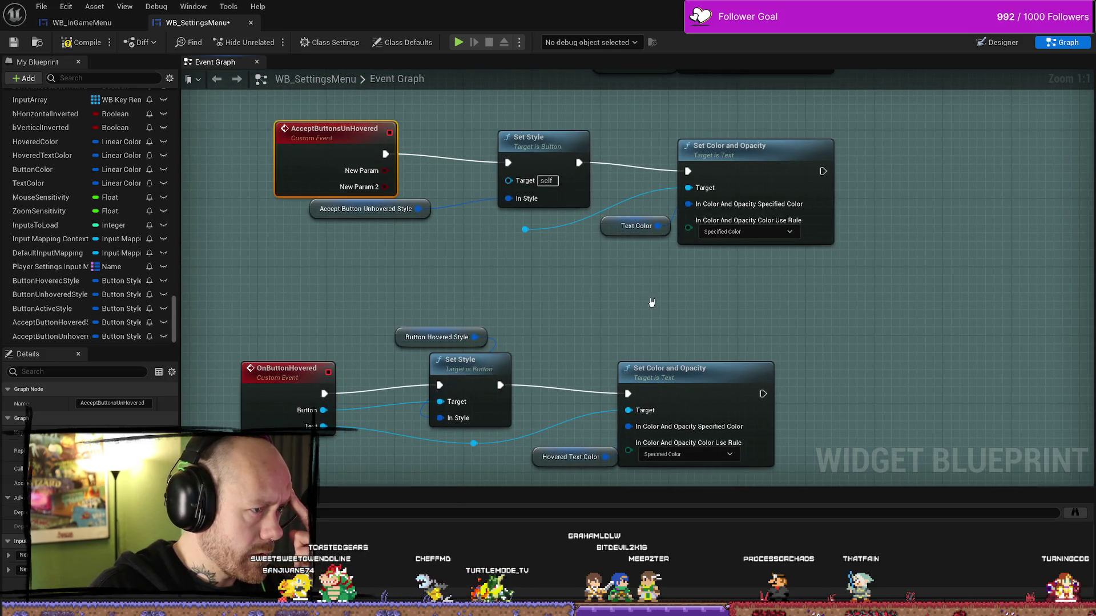
scroll(690, 334, "down", 6)
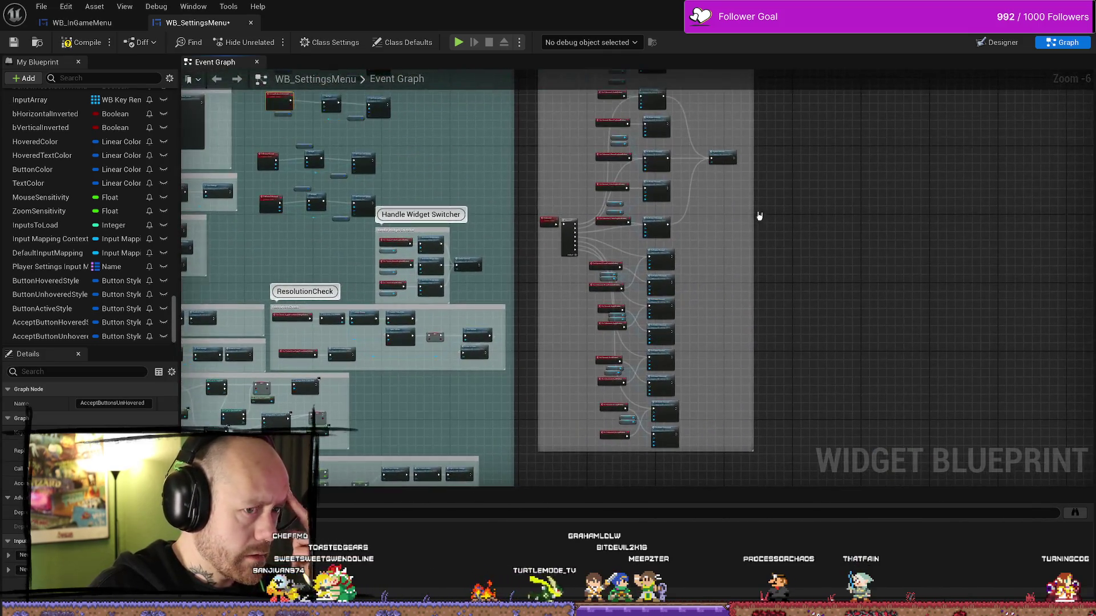
scroll(734, 372, "up", 5)
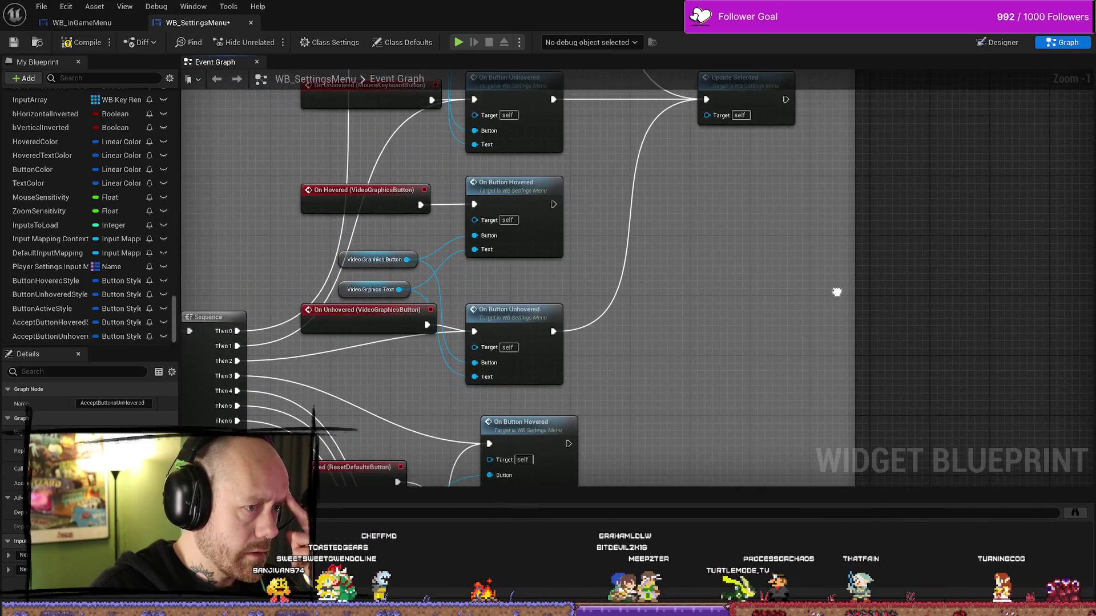
left_click_drag(820, 329, 683, 335)
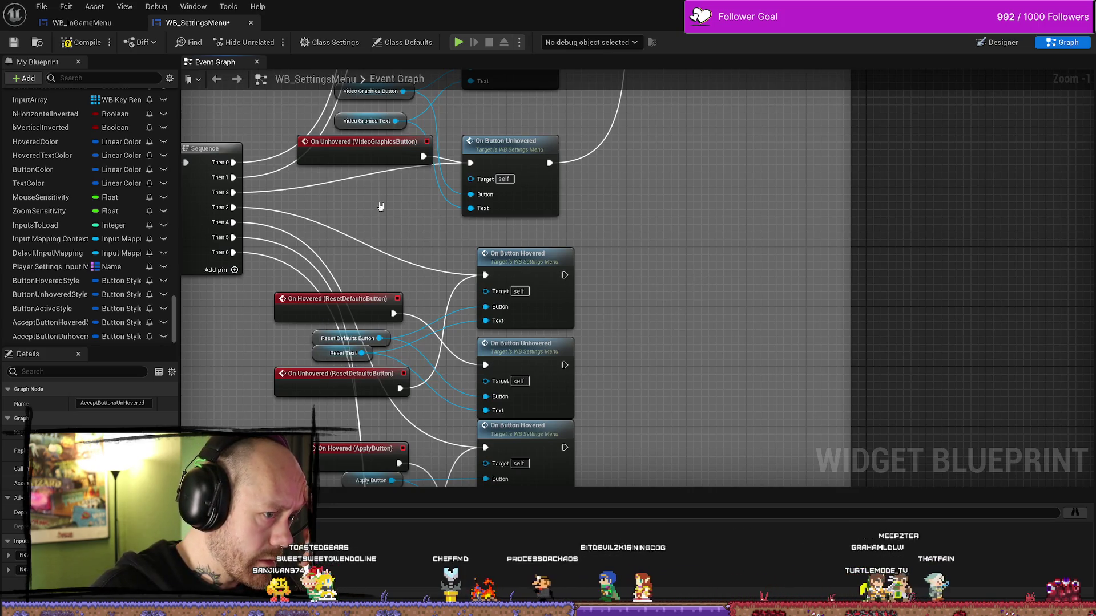
scroll(701, 280, "down", 4)
scroll(517, 283, "up", 1)
scroll(518, 284, "up", 3)
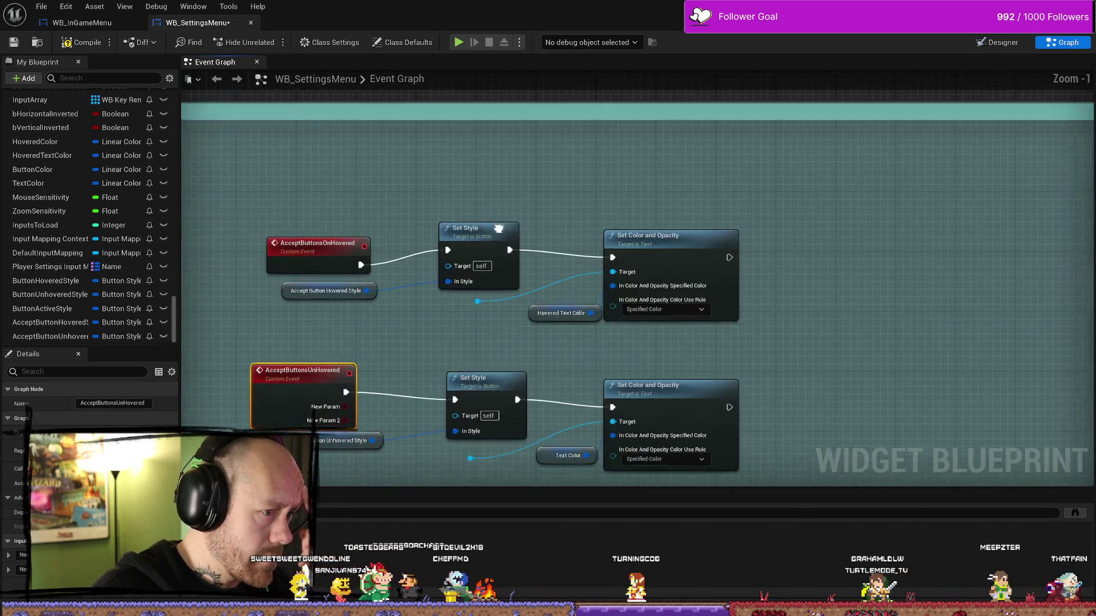
left_click_drag(432, 292, 488, 327)
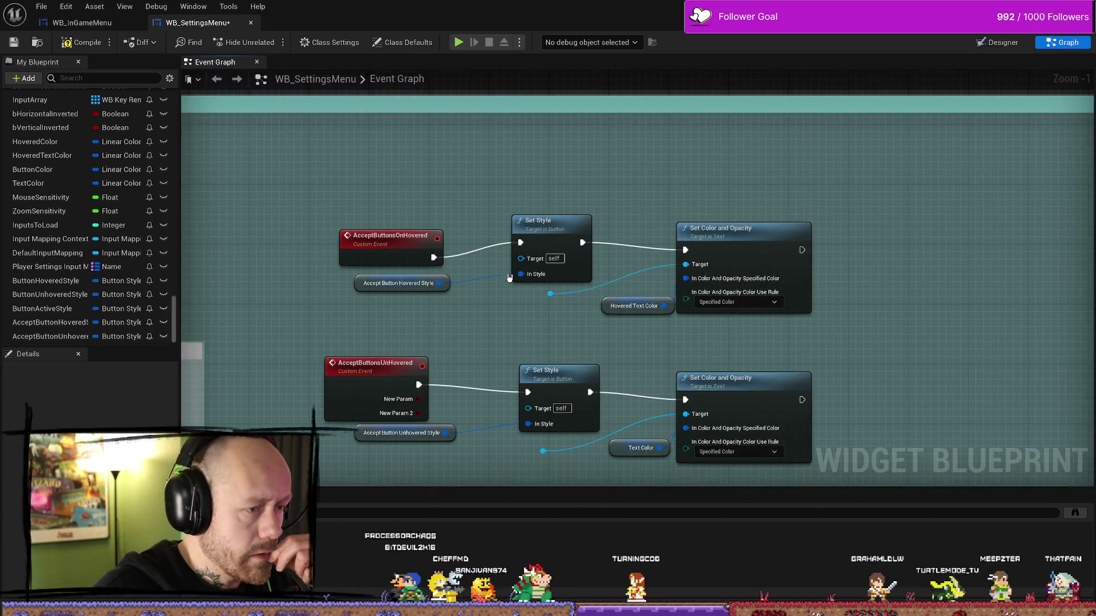
Wire Set Style's Target into a new AcceptButtonsOnHovered input and remove a stray parameter from the unhovered event
left_click_drag(528, 263, 417, 258)
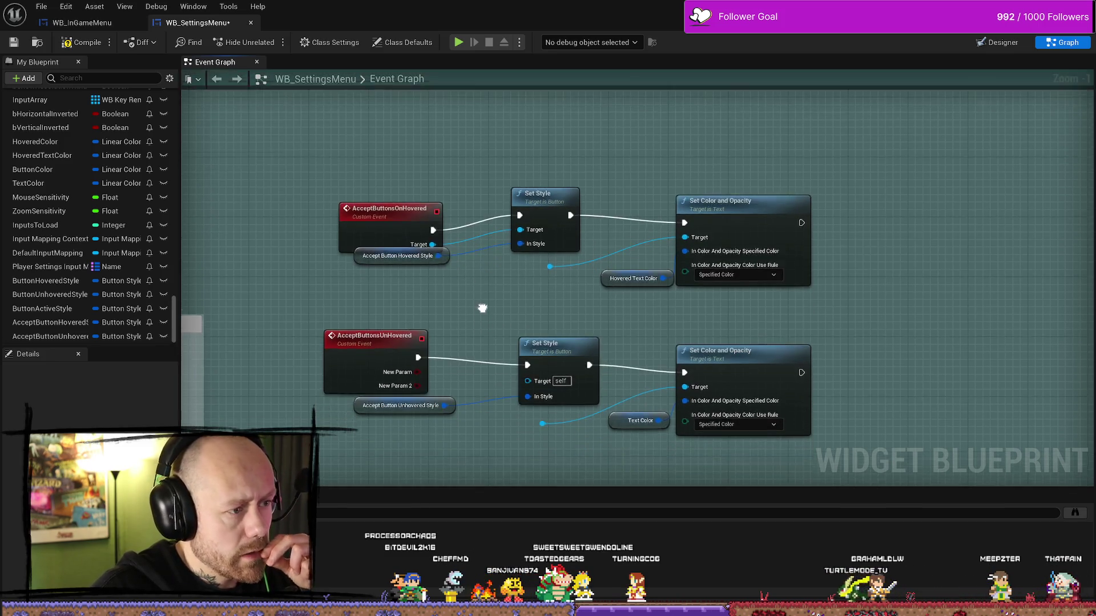
left_click(380, 206)
left_click(409, 367)
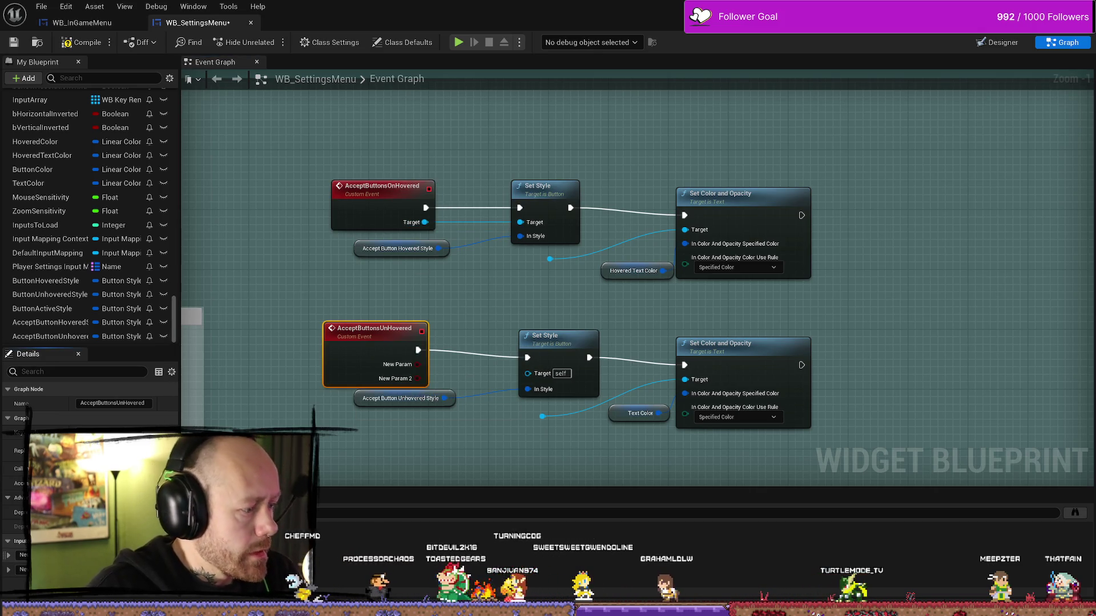
left_click(167, 556)
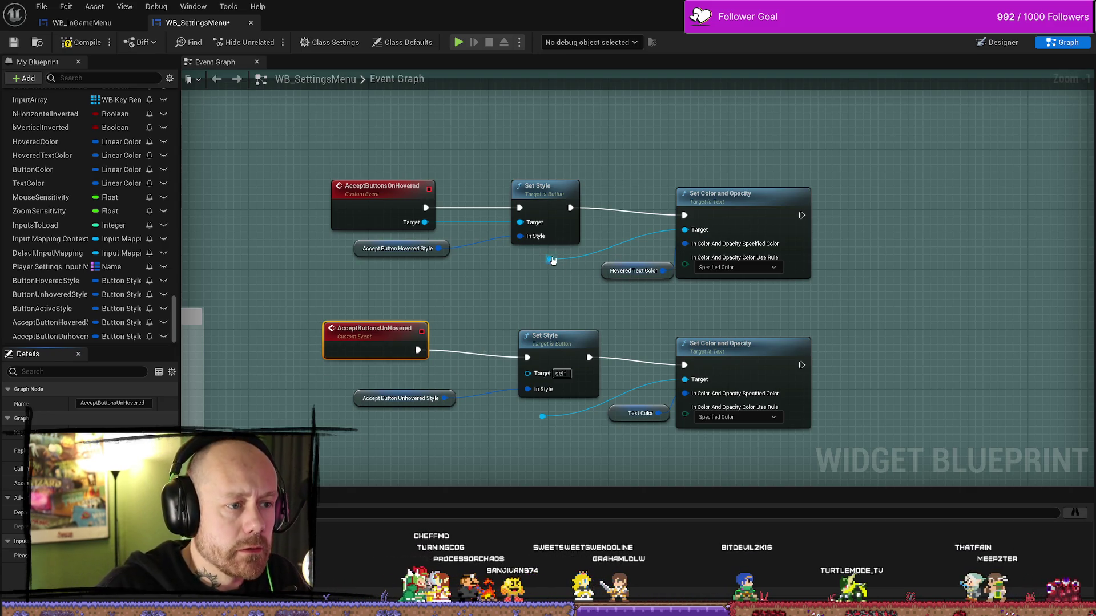
Give AcceptButtonsOnHovered a second input from the style wiring and rename the inputs Button and Text
left_click_drag(424, 222, 552, 344)
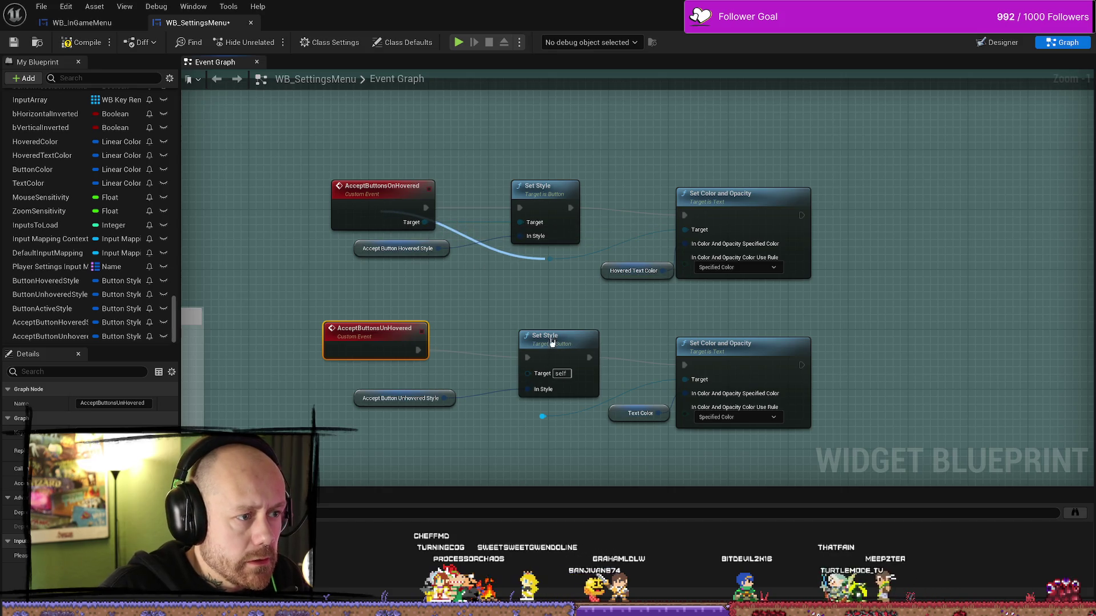
left_click_drag(506, 290, 386, 214)
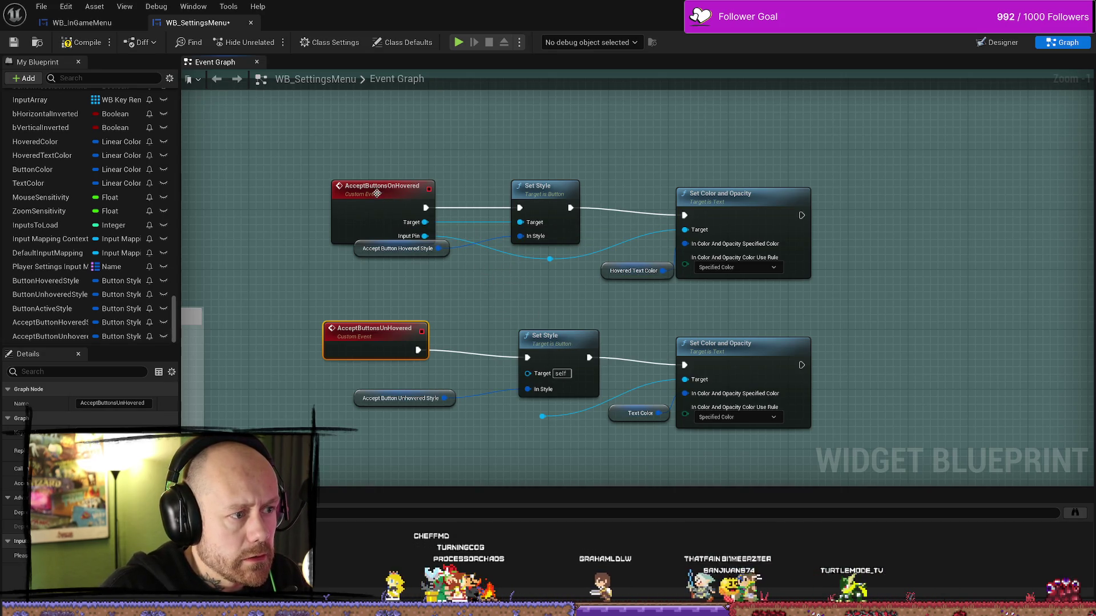
left_click_drag(361, 257, 358, 279)
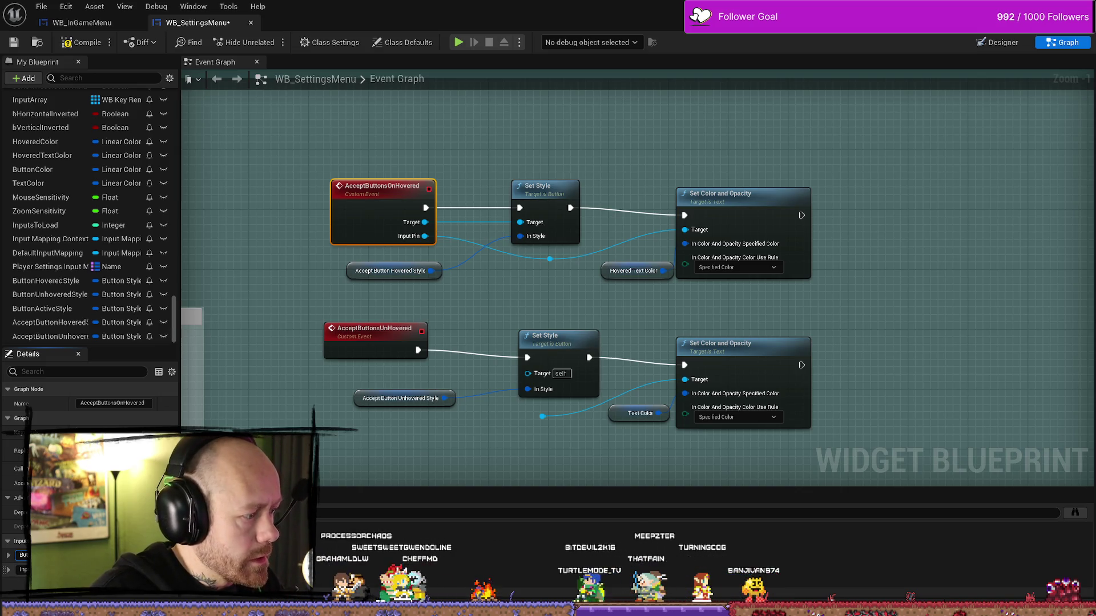
key("Return")
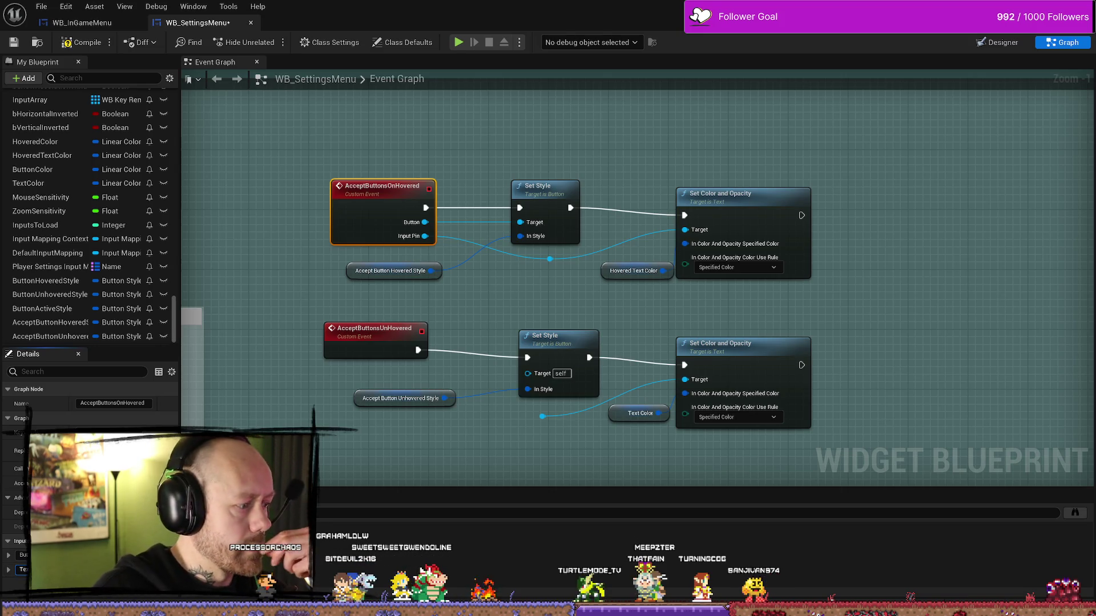
left_click_drag(469, 341, 466, 311)
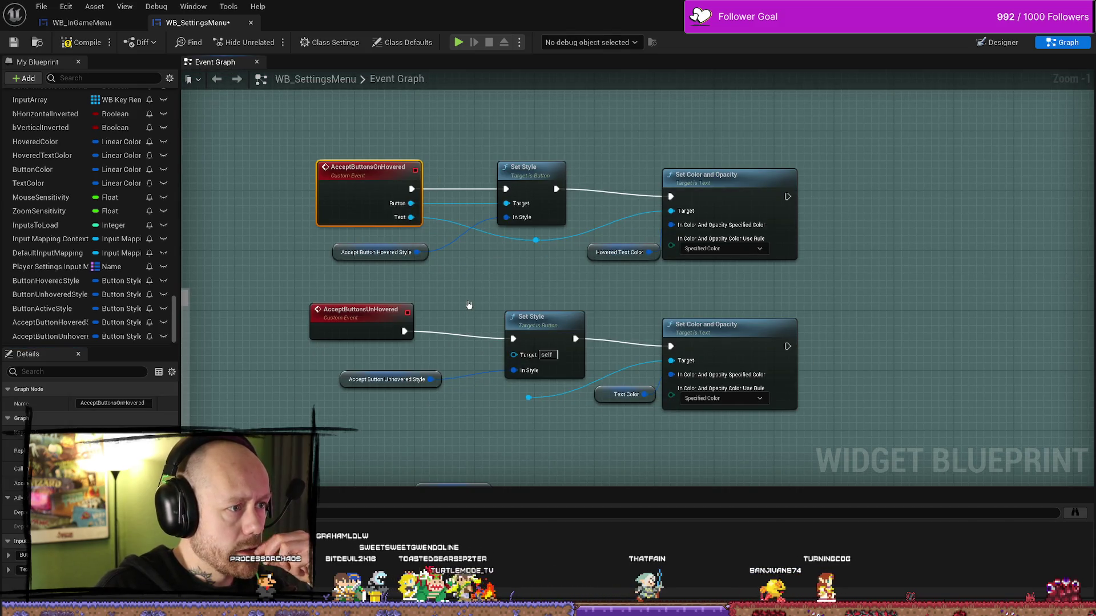
Add Button and Text inputs to AcceptButtonsUnHovered from the Set Style and Set Color and Opacity targets
left_click(469, 305)
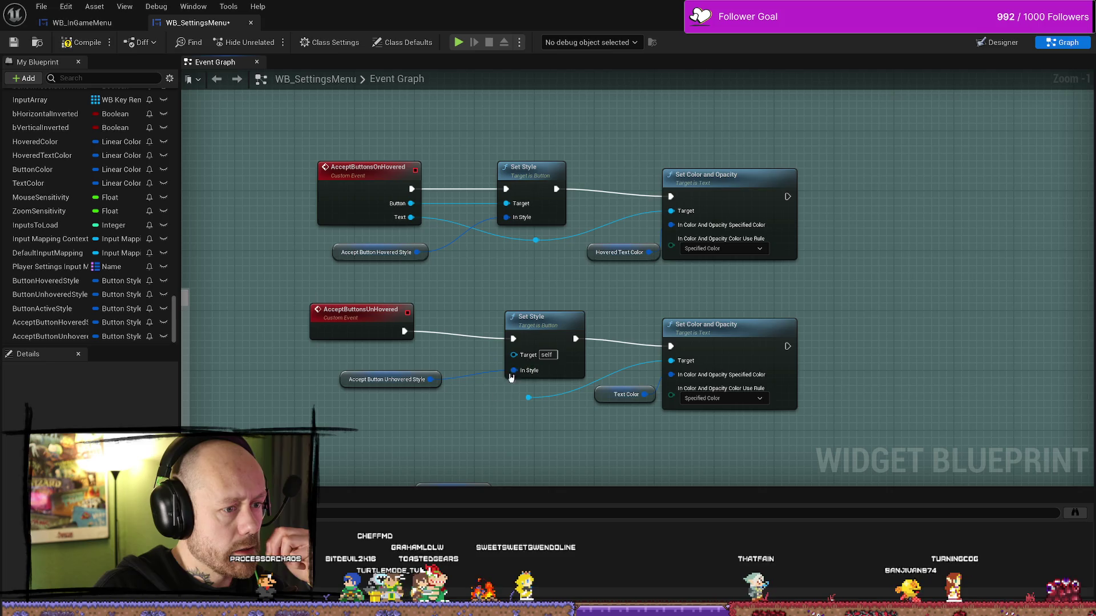
left_click_drag(512, 355, 367, 336)
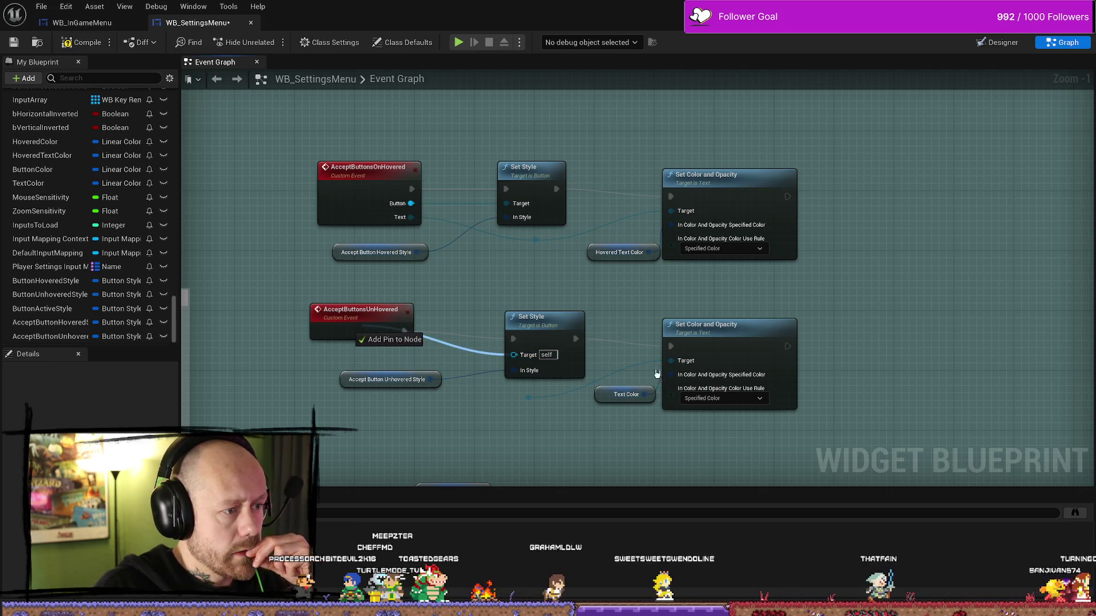
left_click_drag(527, 397, 360, 339)
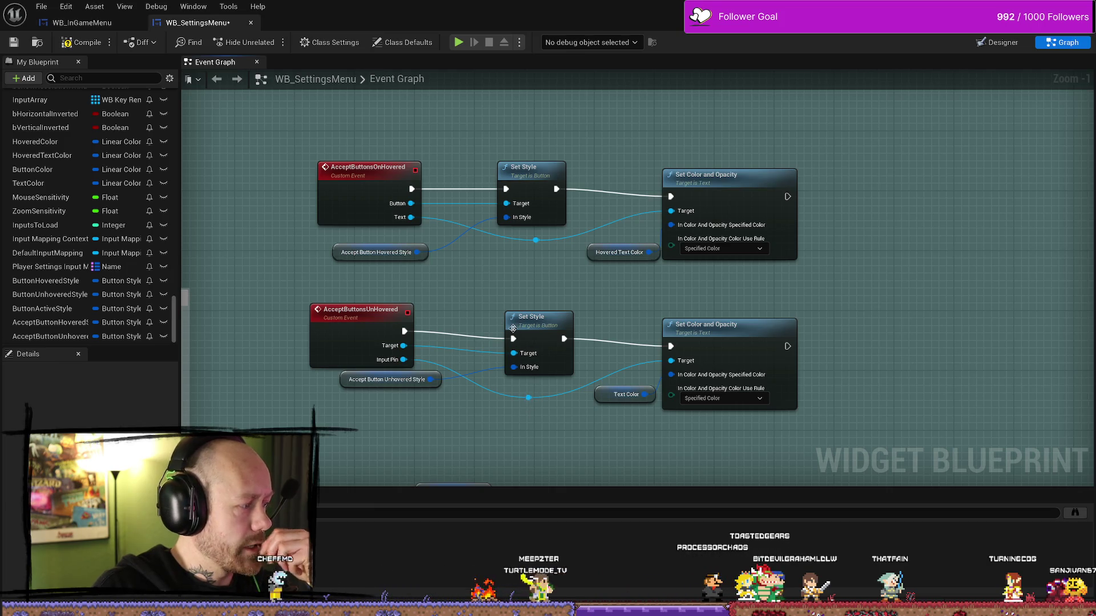
left_click(375, 331)
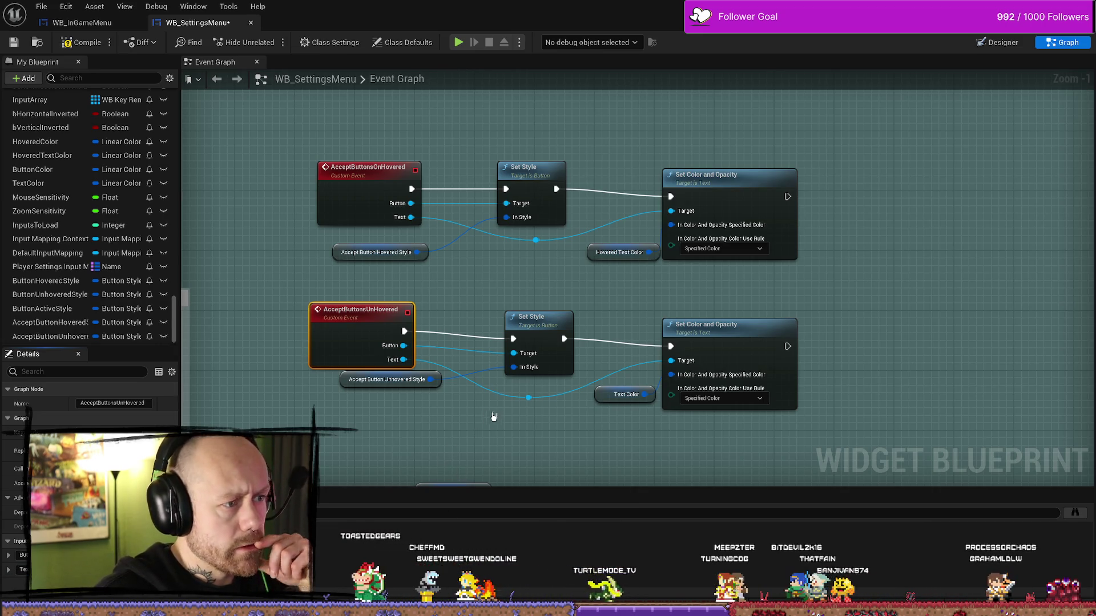
Reposition the reroute point on the unhovered style wire and recentre both event chains
left_click_drag(497, 417, 482, 369)
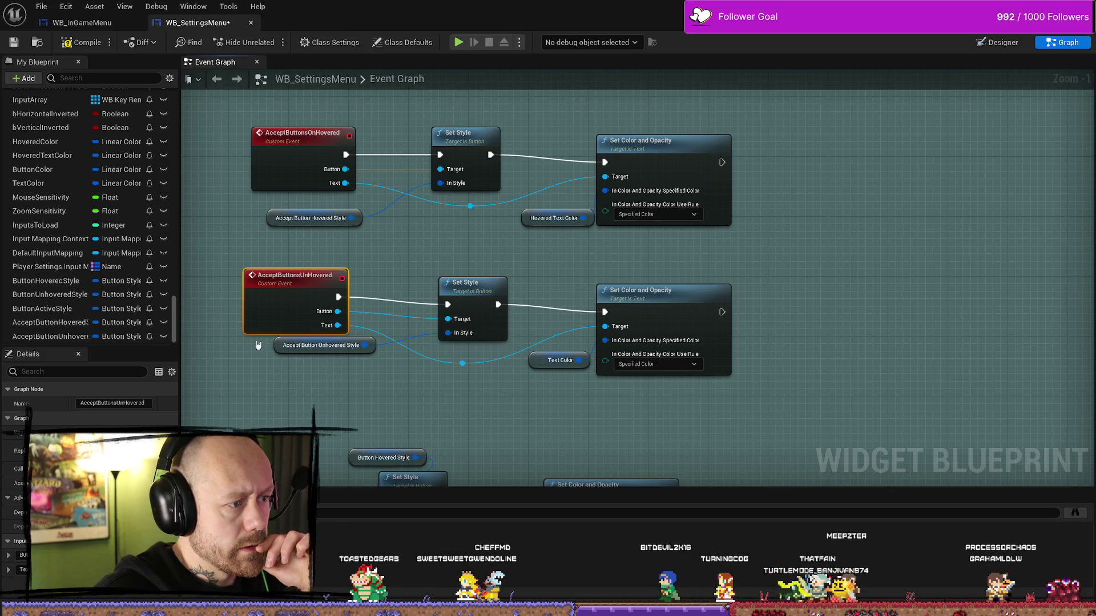
left_click(278, 345)
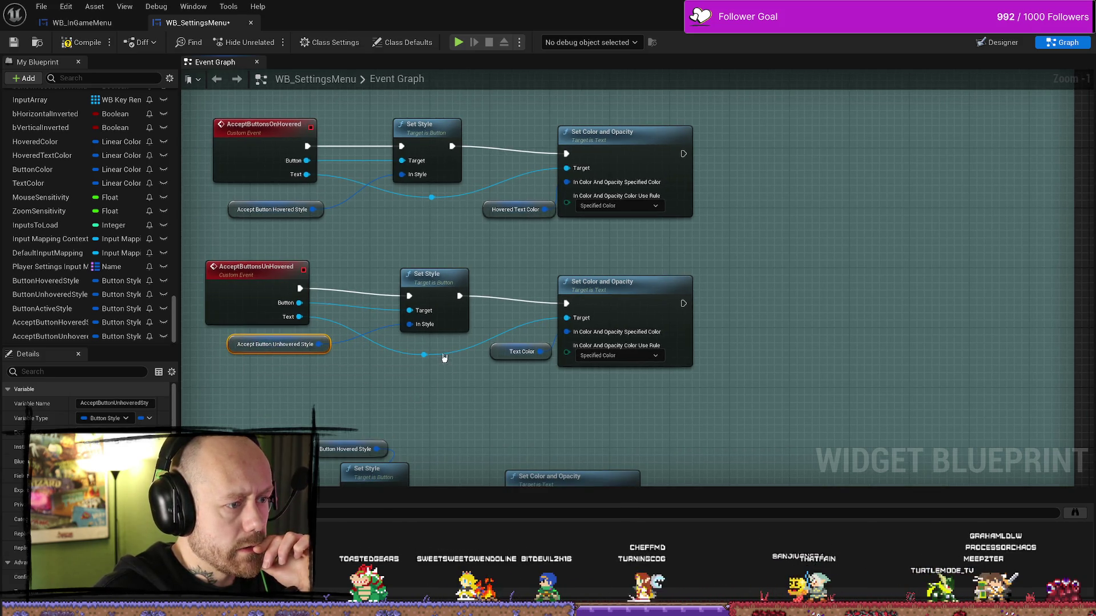
left_click(424, 354)
left_click_drag(492, 387, 461, 379)
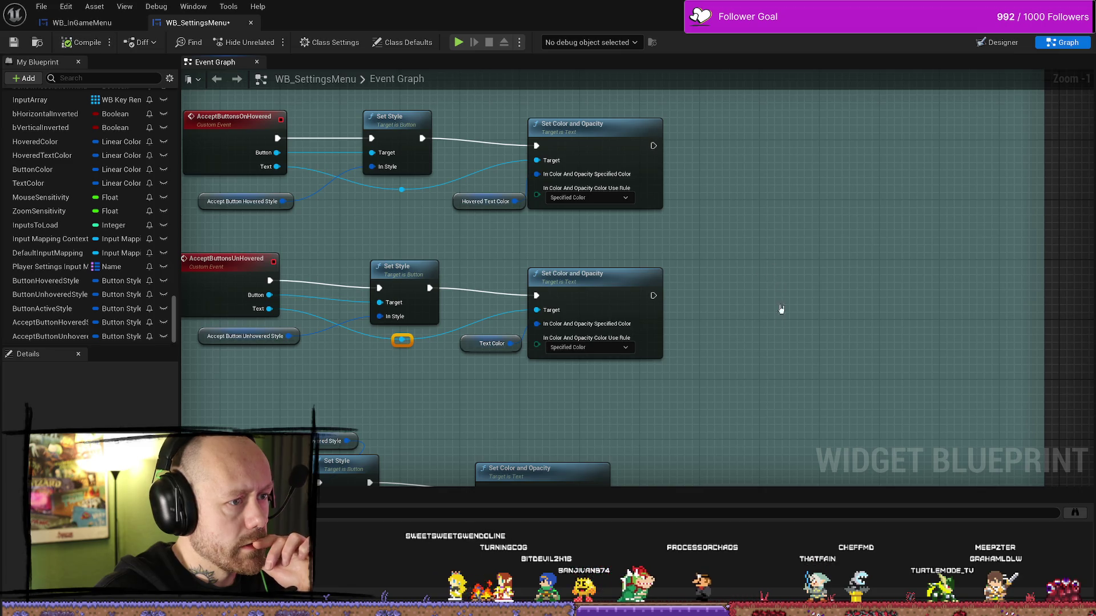
left_click_drag(721, 421, 729, 260)
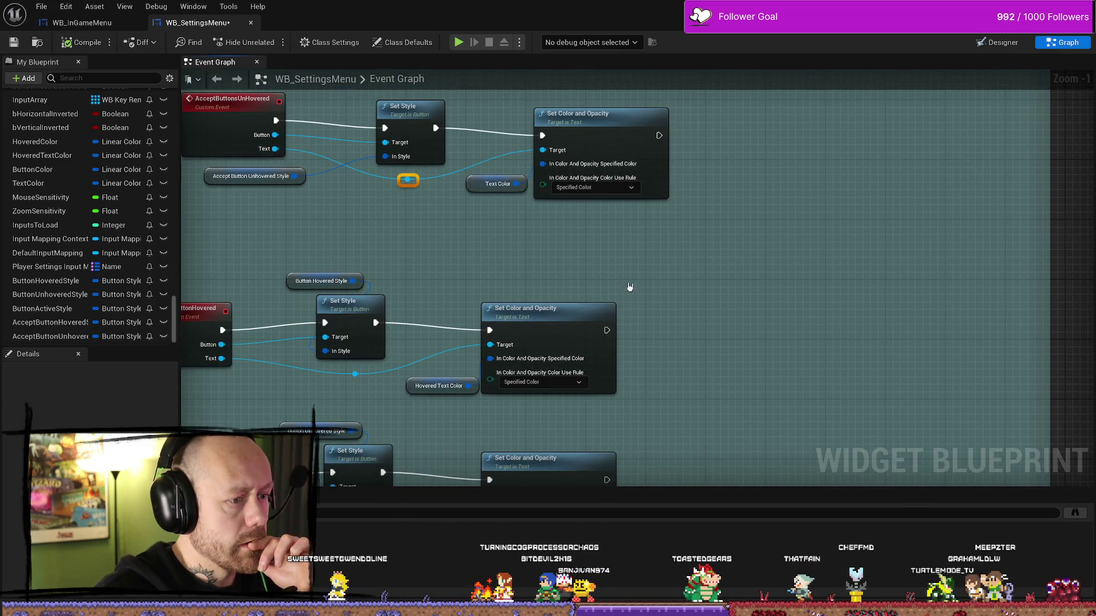
left_click_drag(570, 274, 587, 372)
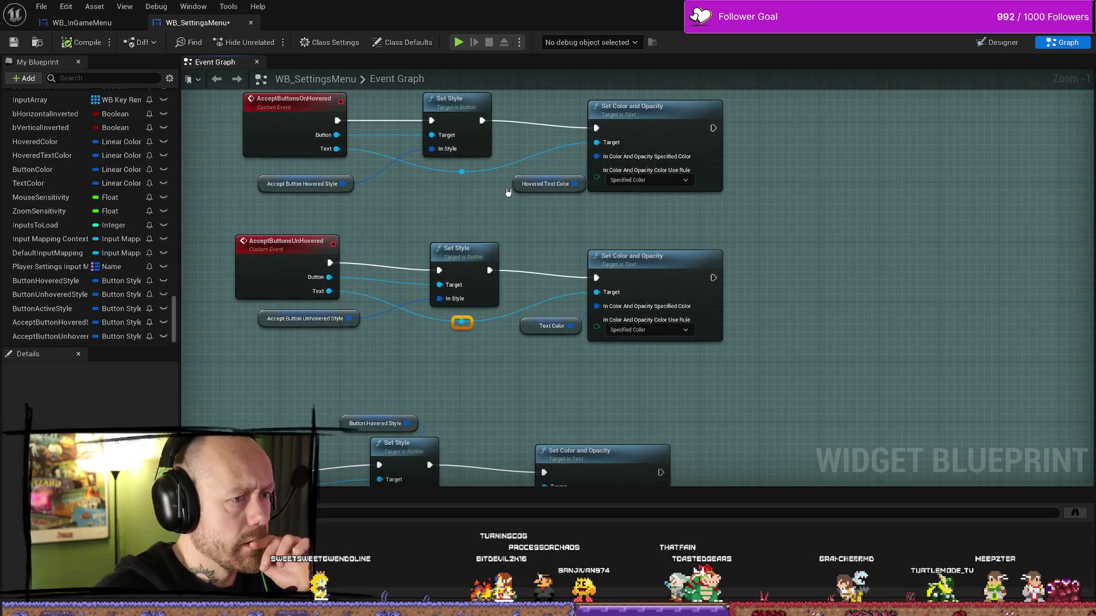
left_click(518, 184)
scroll(519, 328, "down", 1)
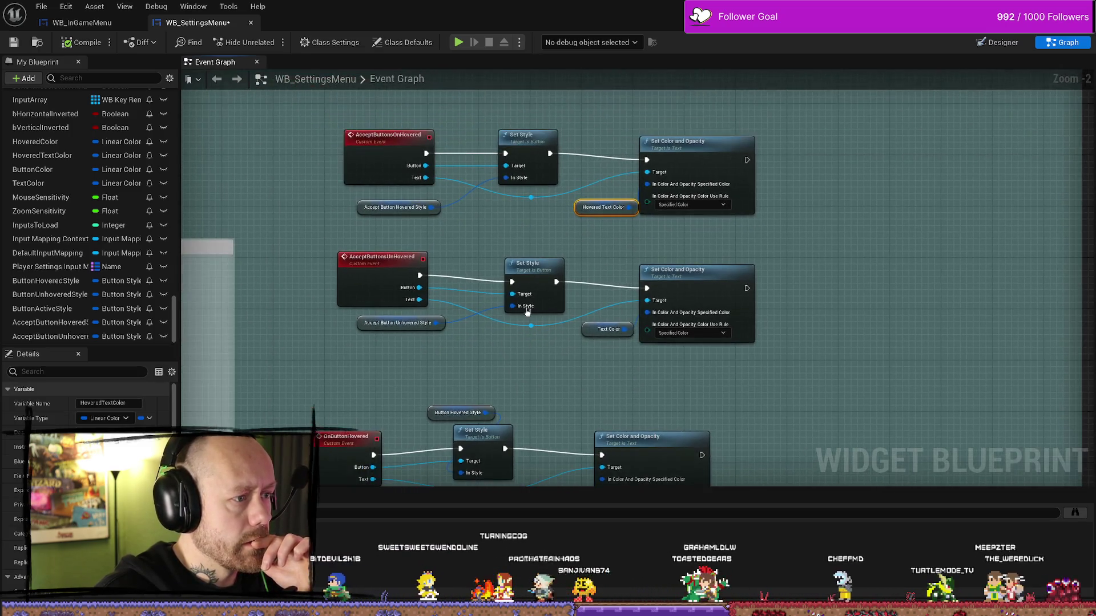
scroll(517, 248, "up", 2)
left_click(292, 240)
left_click_drag(291, 240, 283, 232)
left_click_drag(546, 265, 640, 248)
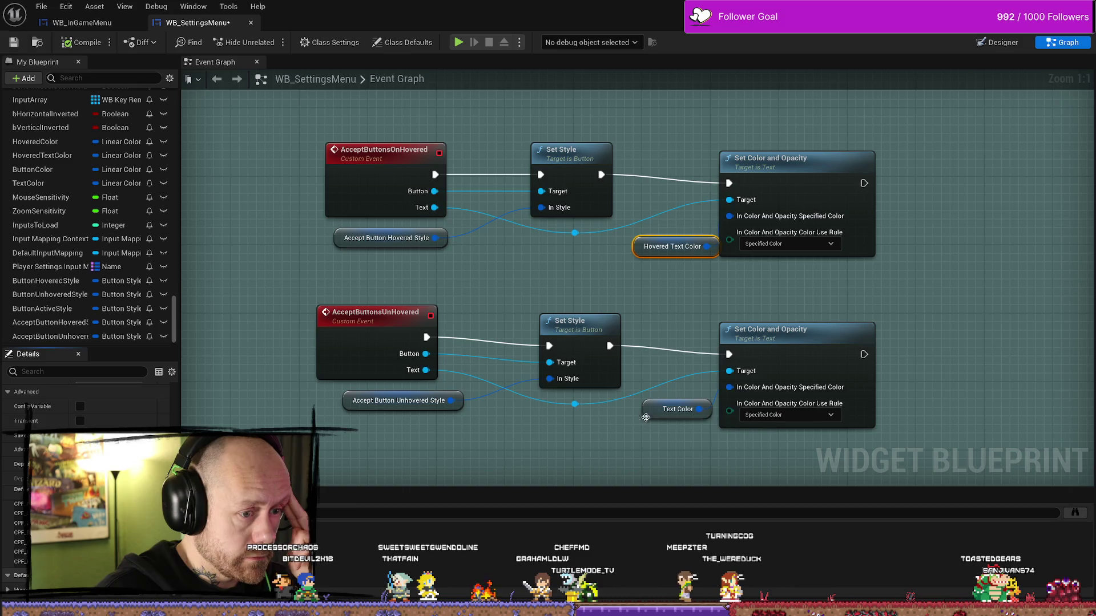
left_click_drag(645, 418, 635, 418)
scroll(116, 556, "down", 3)
left_click(115, 598)
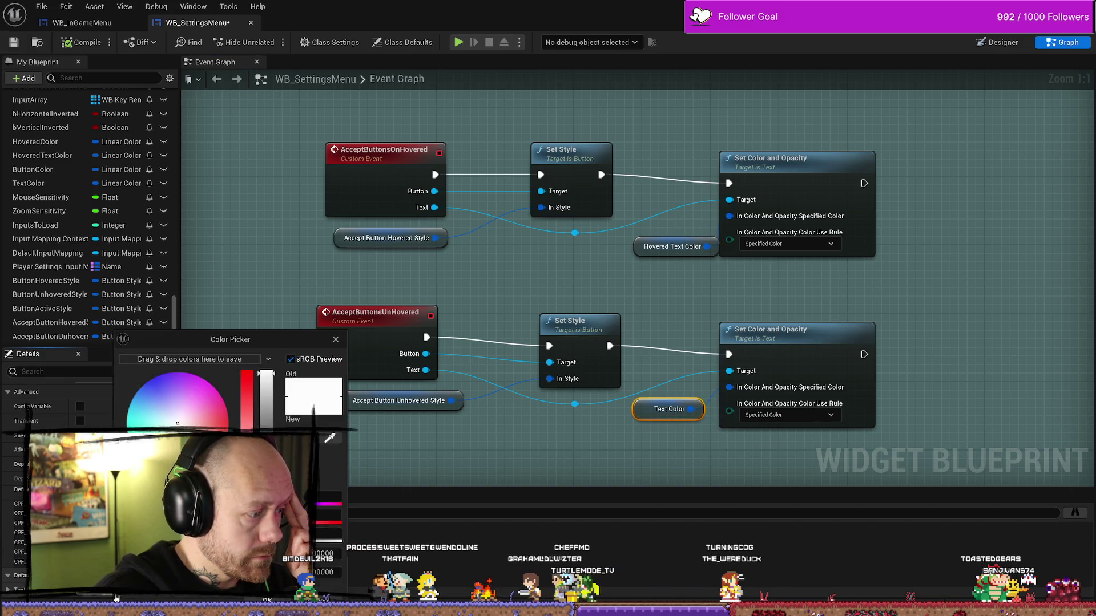
left_click(335, 339)
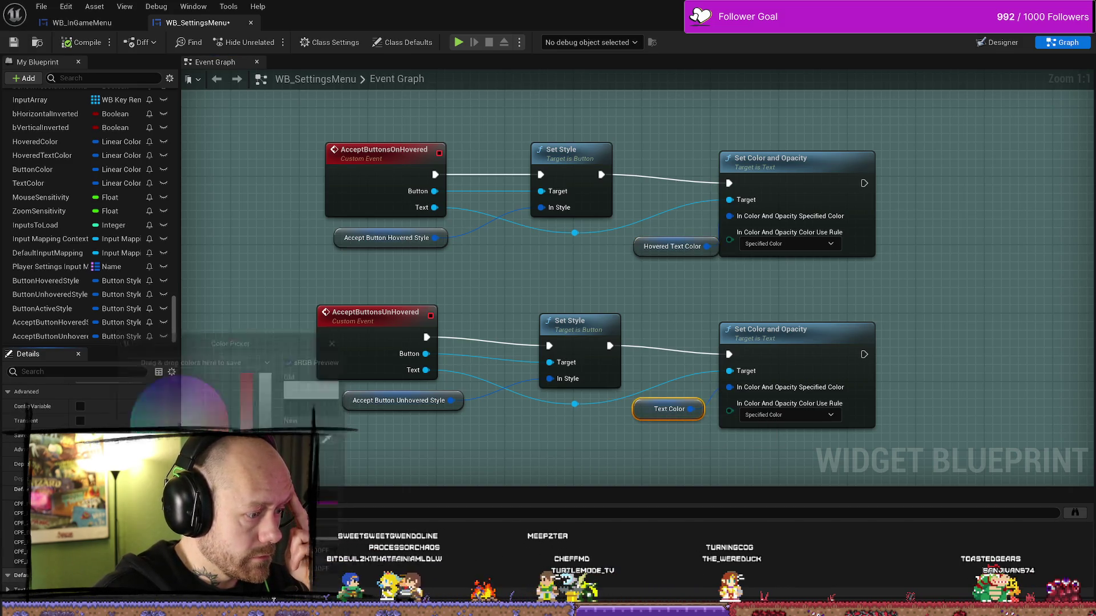
left_click_drag(599, 275, 529, 273)
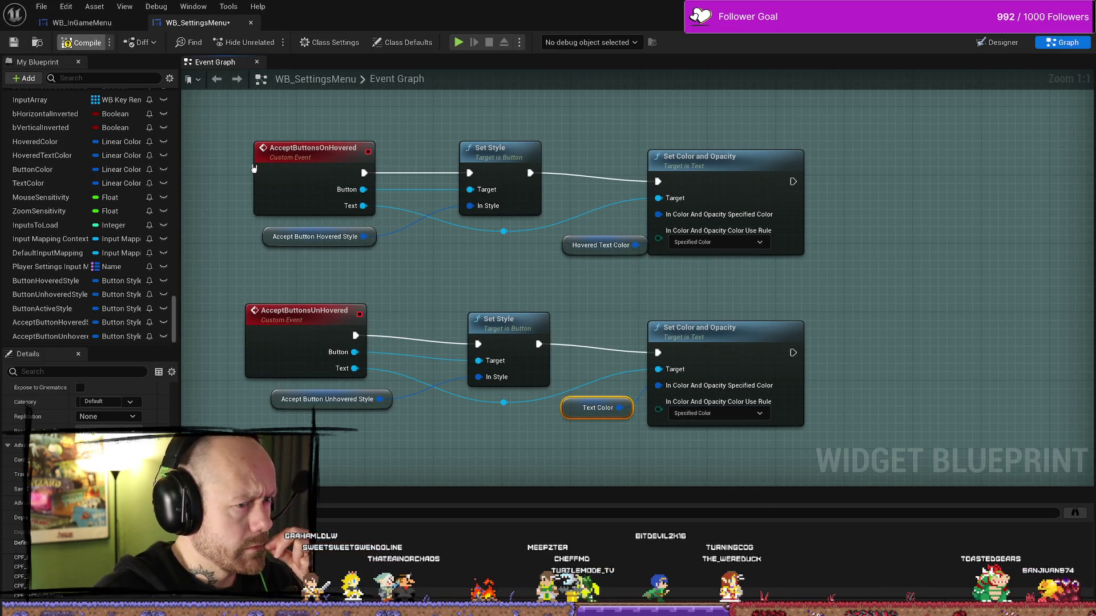
left_click_drag(418, 234, 465, 250)
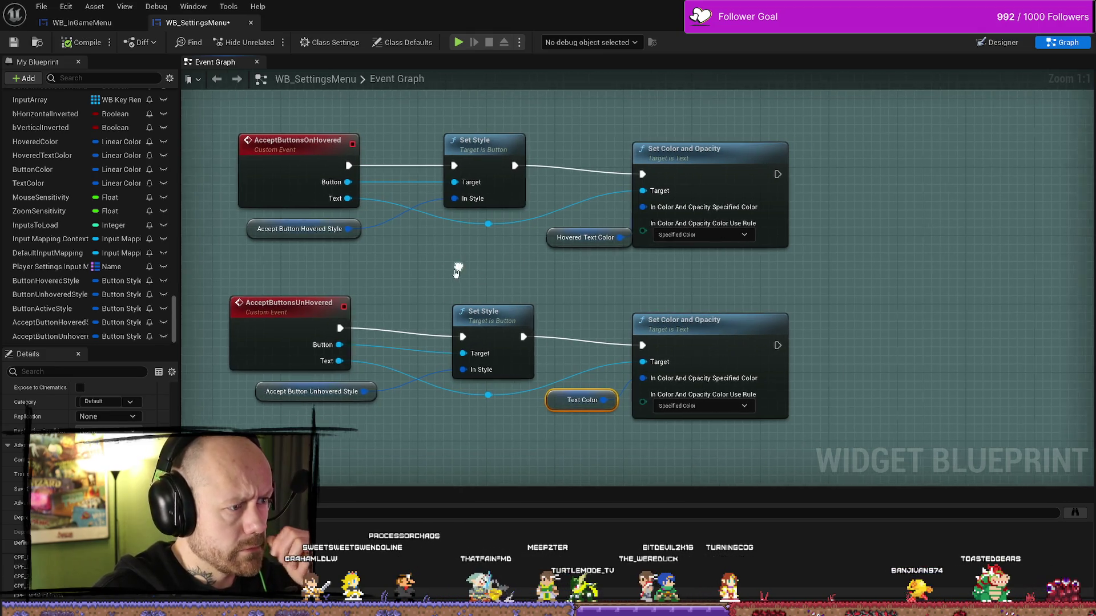
left_click_drag(548, 277, 568, 362)
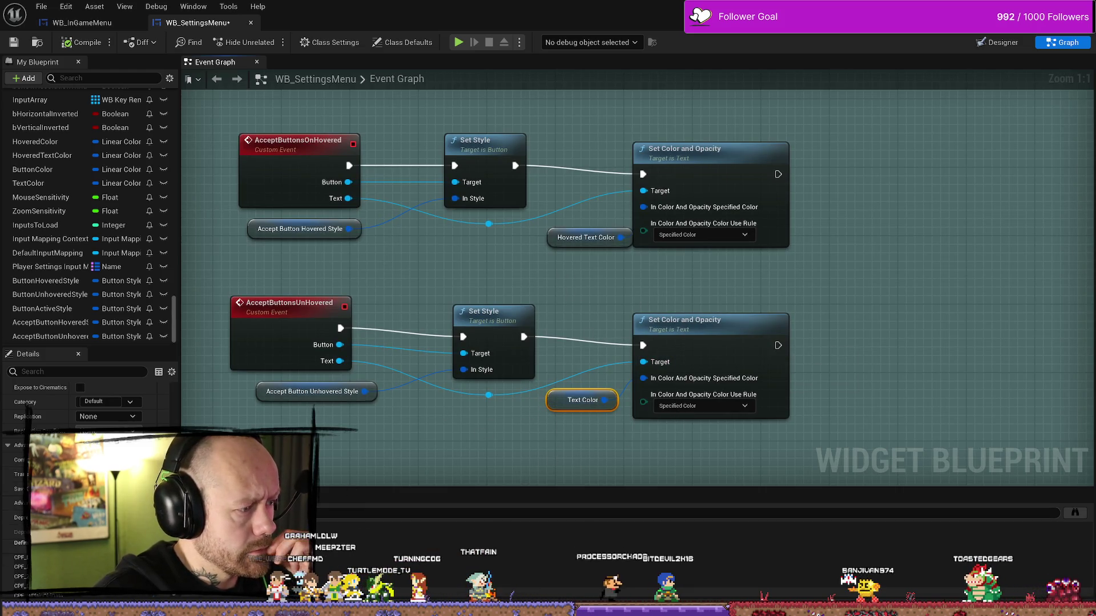
scroll(130, 597, "down", 3)
left_click(130, 597)
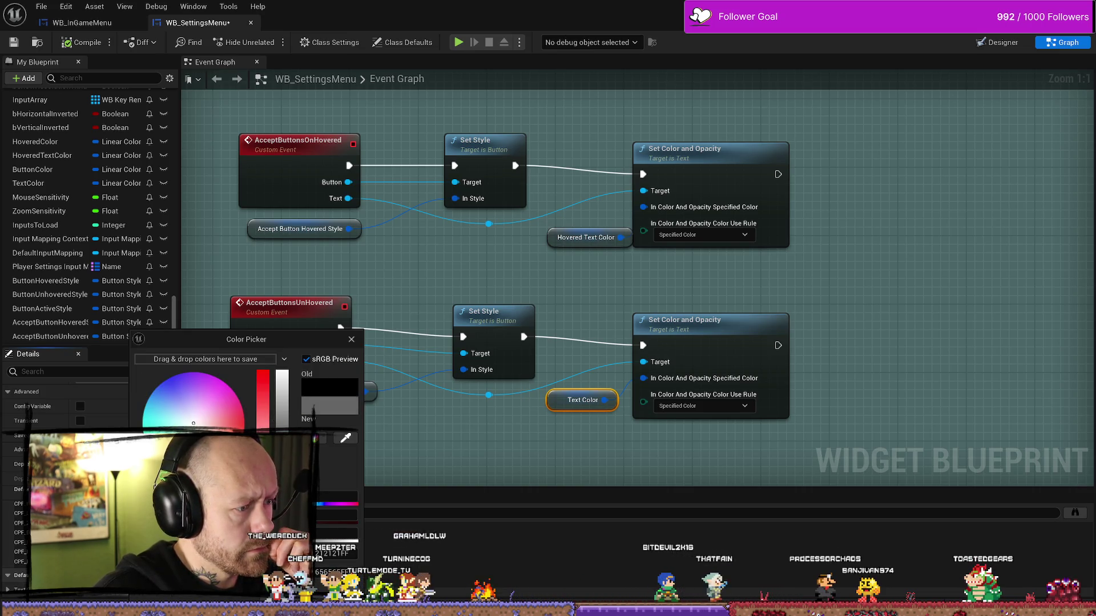
key("Escape")
left_click_drag(378, 468, 380, 408)
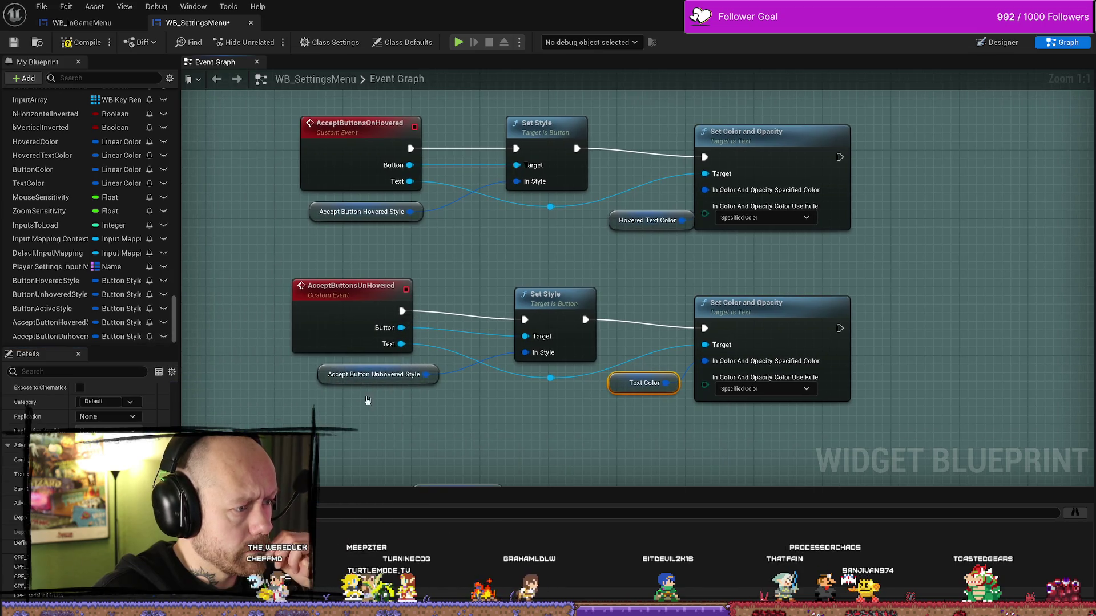
left_click(322, 375)
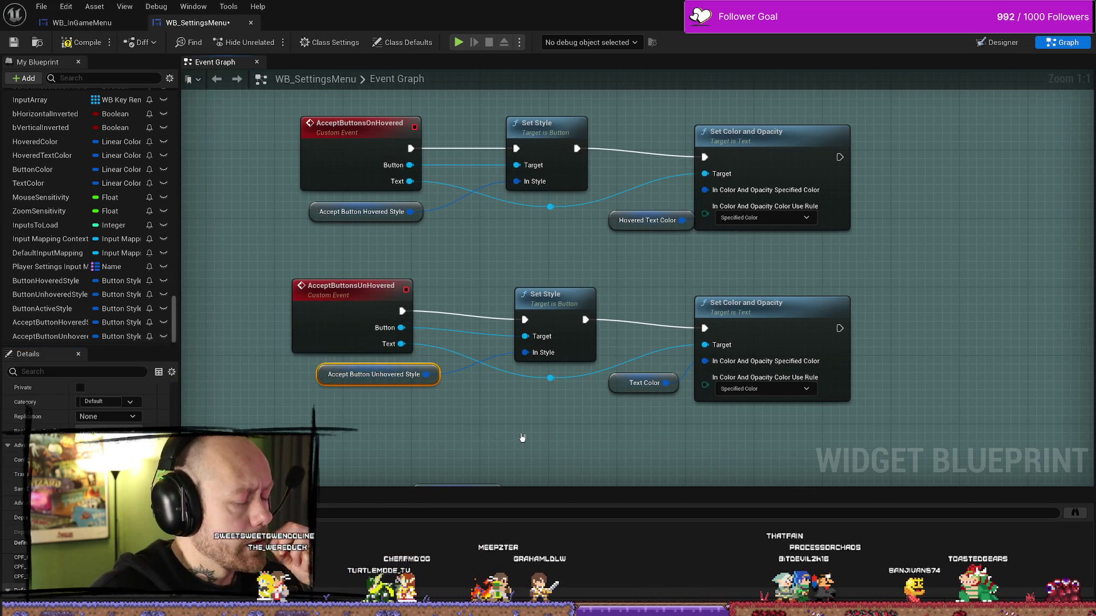
Compare the Accept chains with the original OnButtonHovered graphs and undo the last edit
left_click_drag(540, 447, 522, 146)
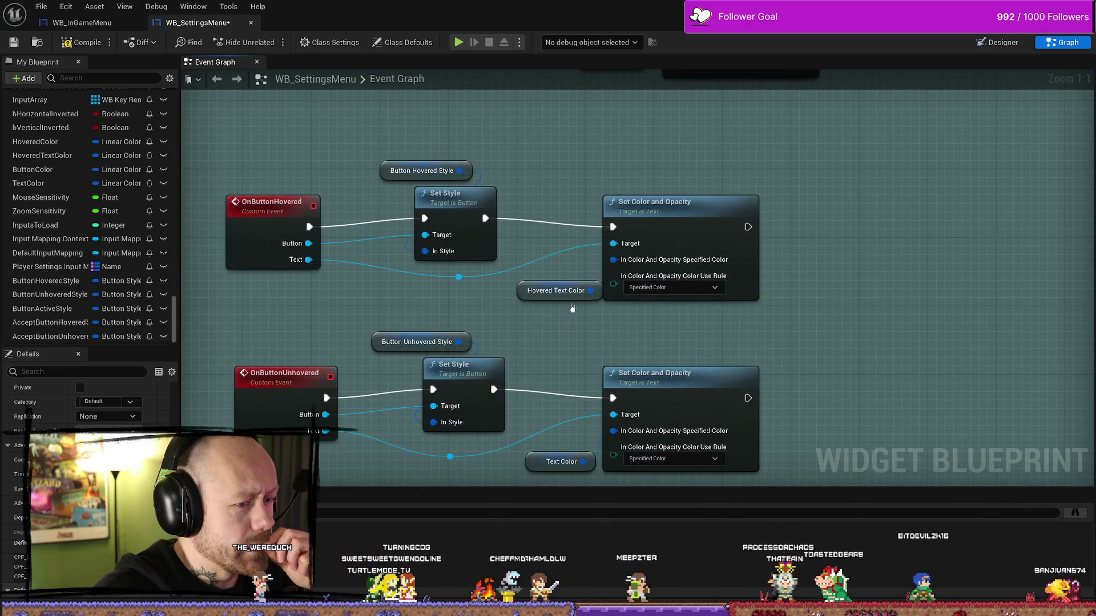
left_click_drag(600, 110, 587, 362)
left_click(574, 154)
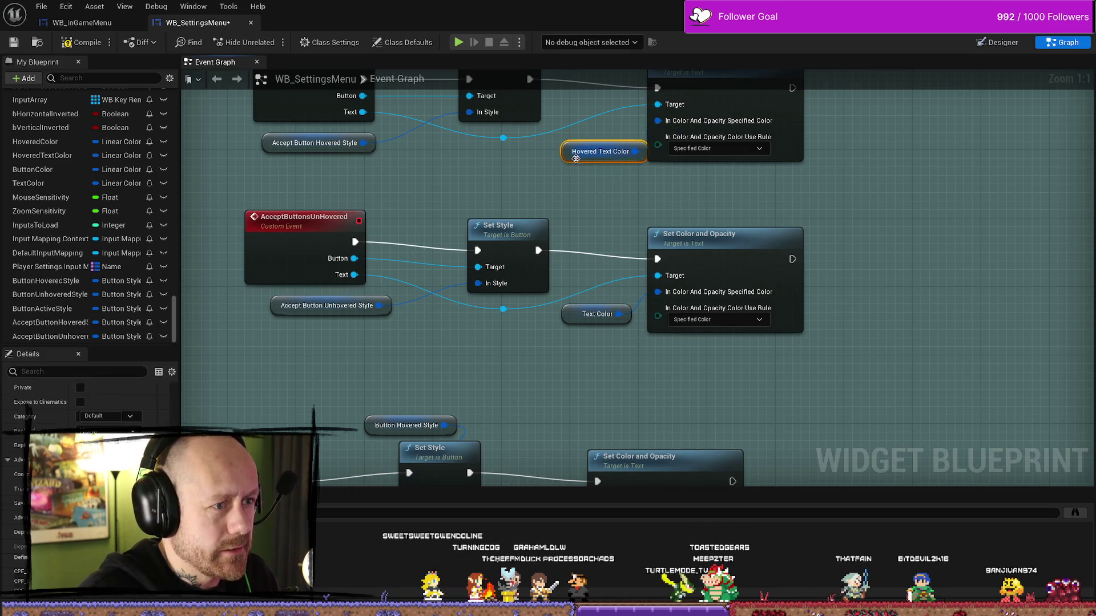
scroll(460, 456, "down", 1)
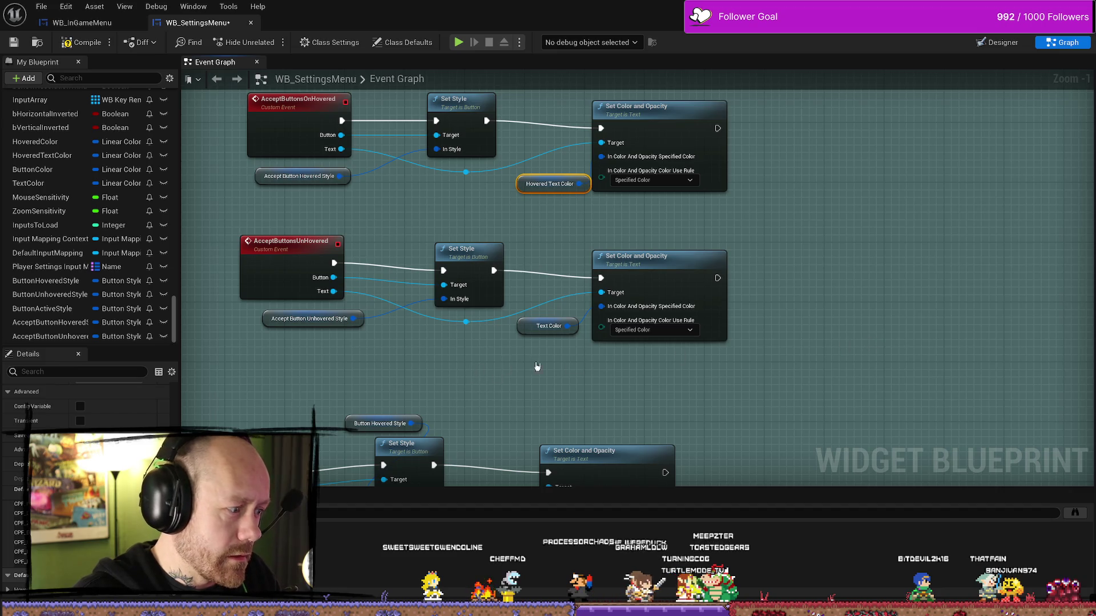
key("ctrl+z")
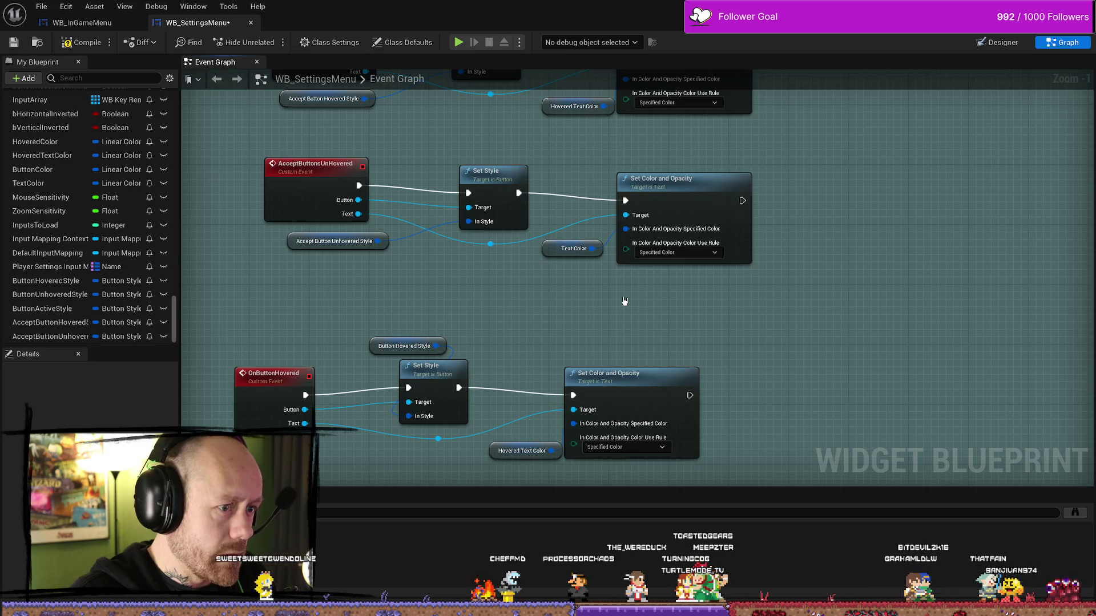
Return to the AcceptButtons events under the Settings Buttons Effects comment
left_click_drag(624, 301, 624, 424)
left_click(565, 223)
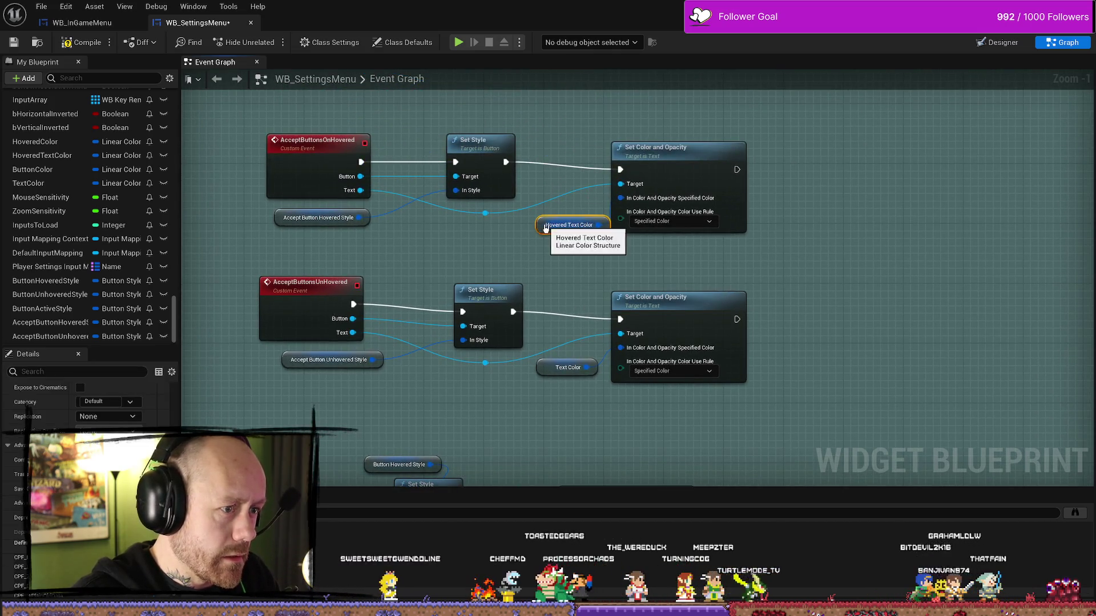
scroll(566, 222, "down", 1)
mouse_move(565, 224)
left_mouse_down()
mouse_move(483, 298)
mouse_move(484, 287)
left_mouse_up()
left_click(483, 287)
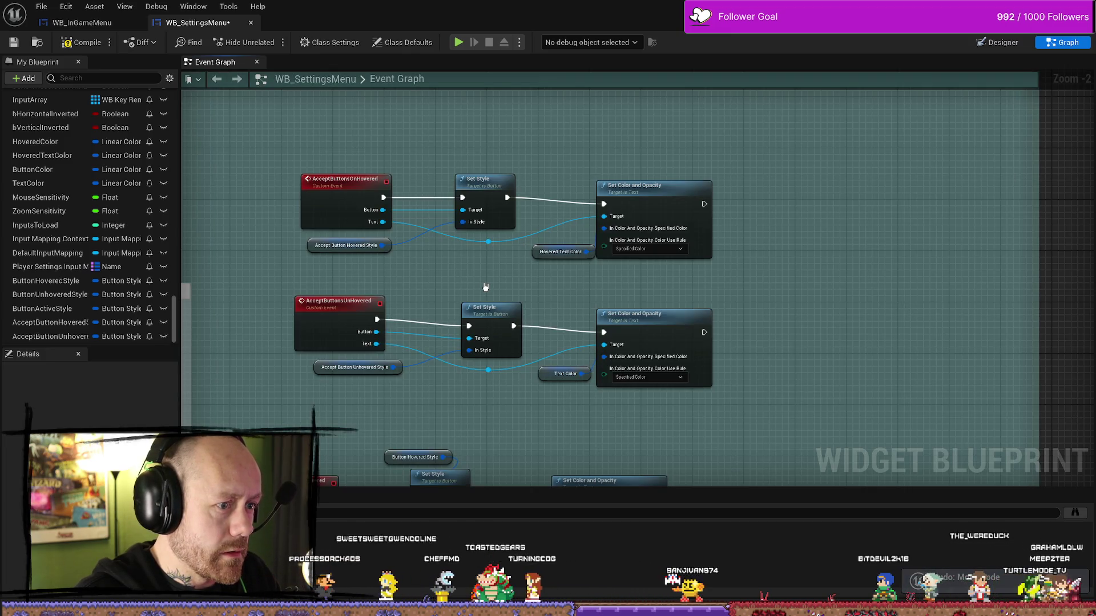
Undo the recent pin edits and rename the AcceptButtonsUnHovered inputs back to Button and Text
key("ctrl+z")
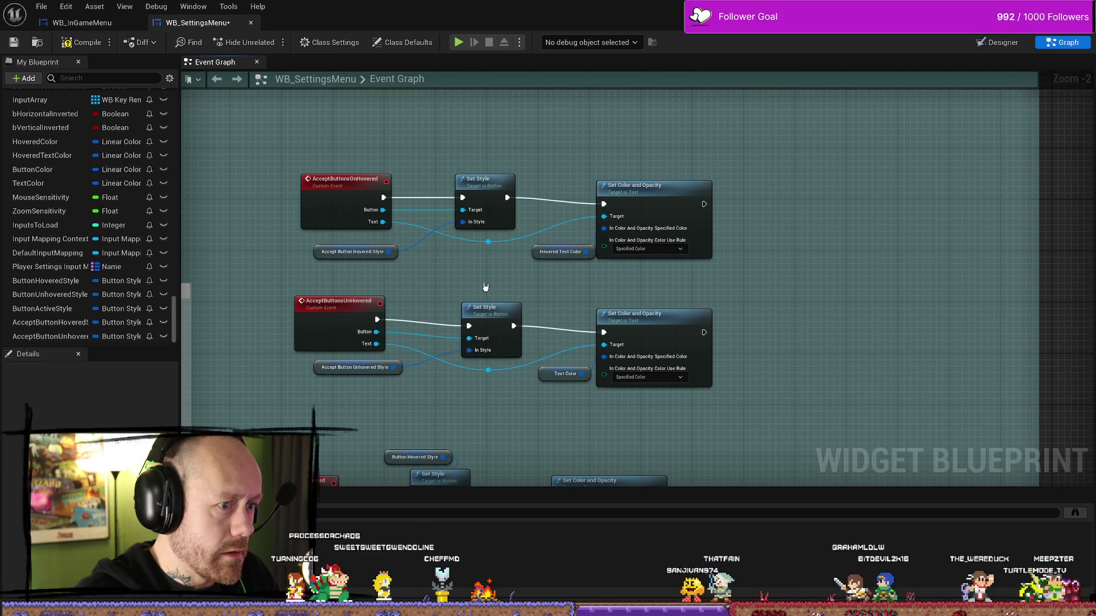
key("ctrl+z")
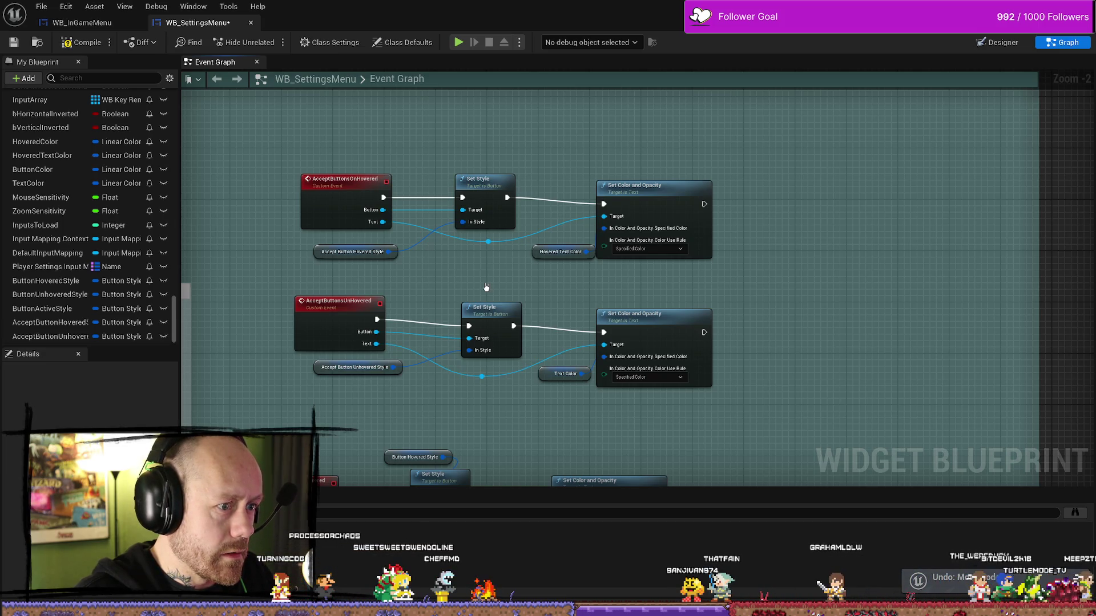
key("ctrl+z")
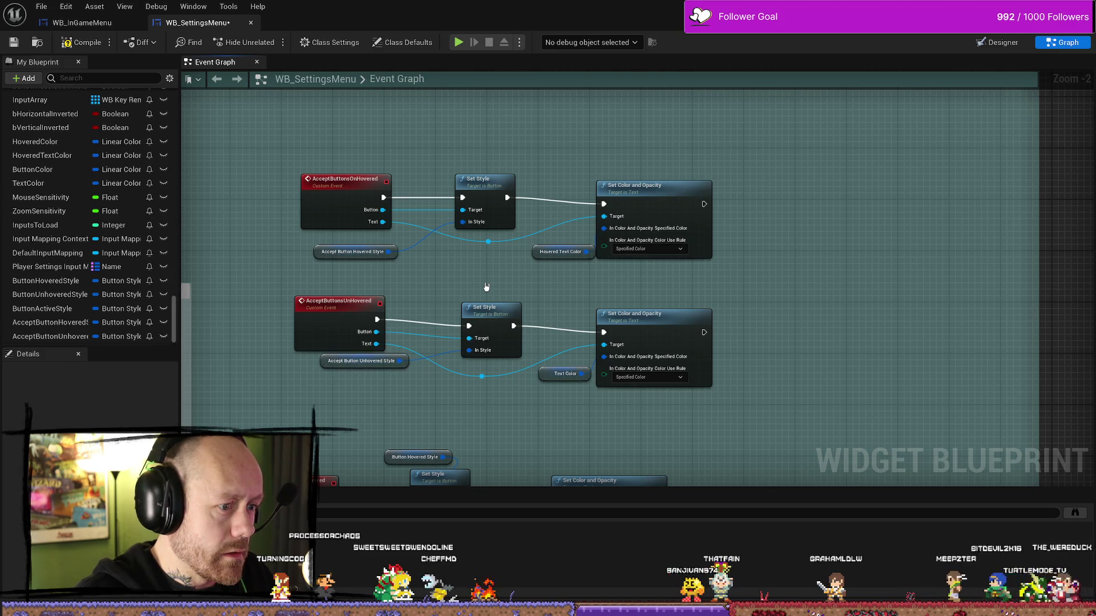
key("ctrl+z")
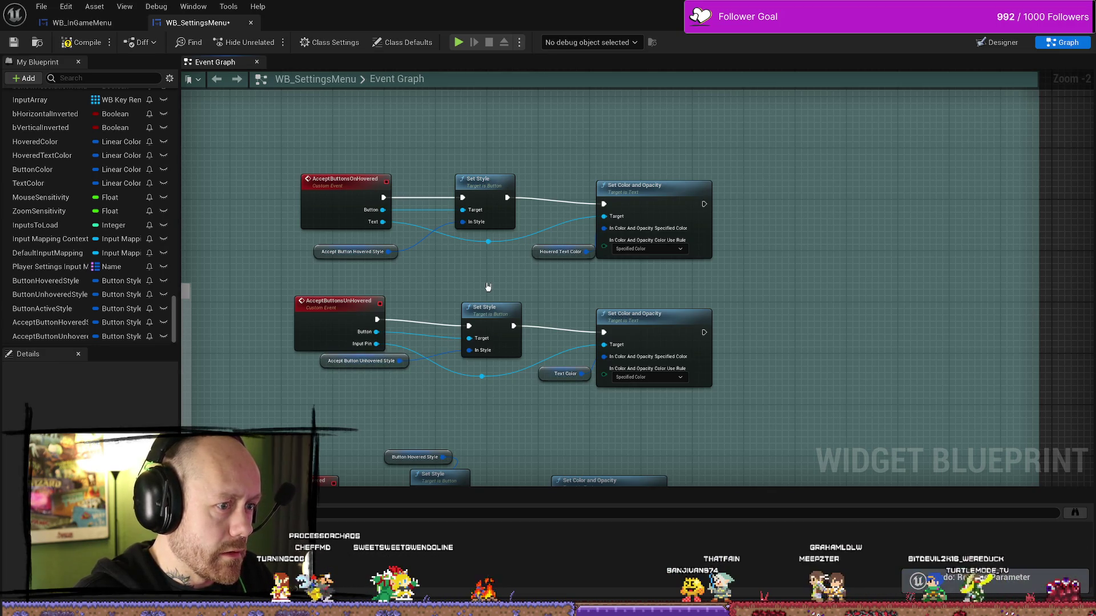
key("ctrl+z")
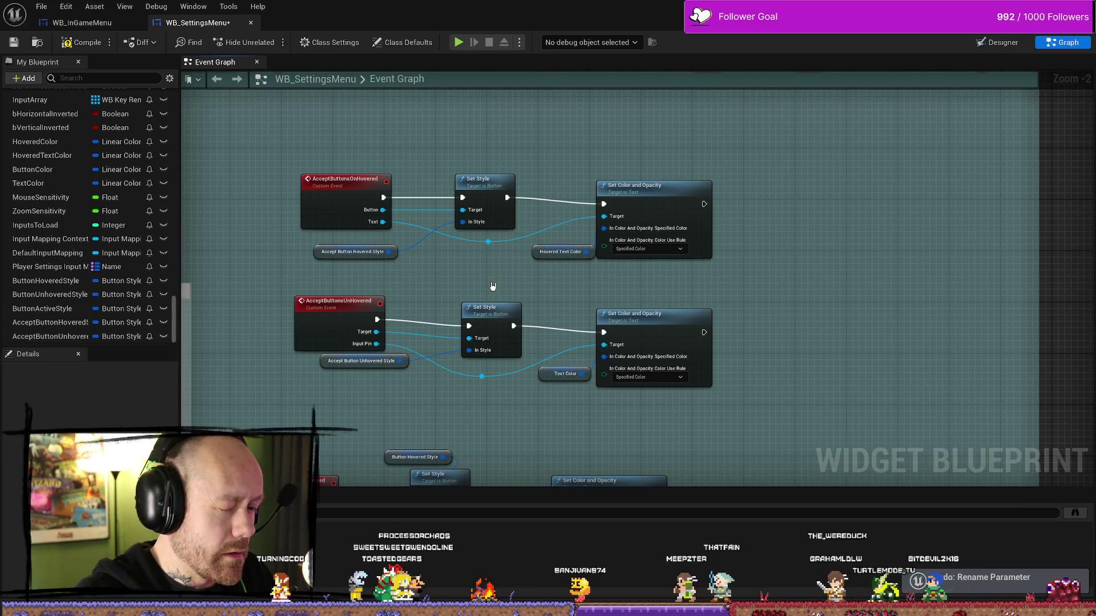
key("ctrl+z")
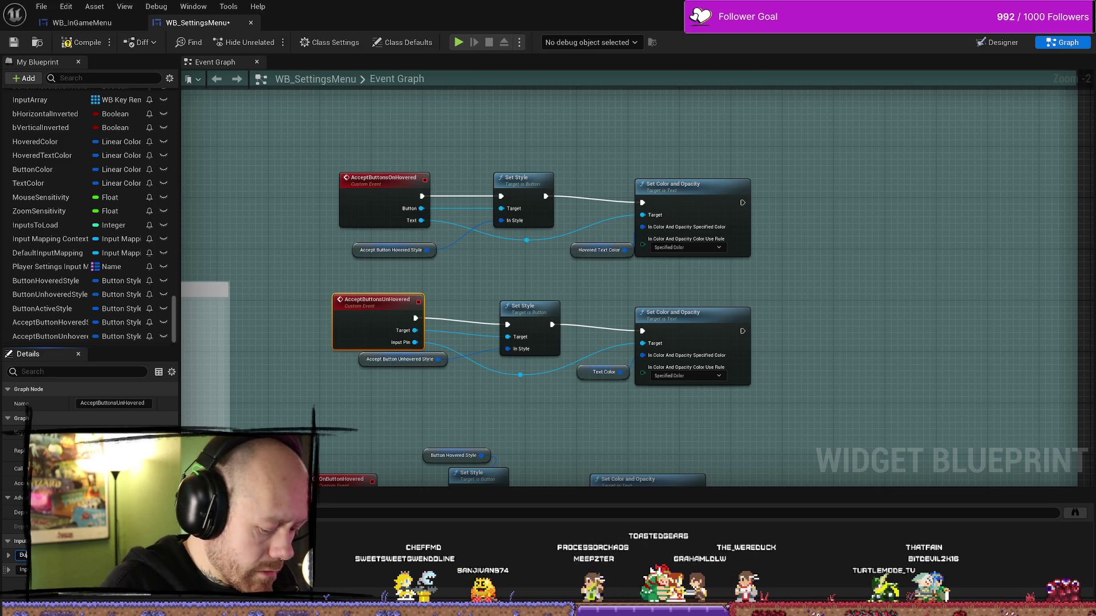
type("Button")
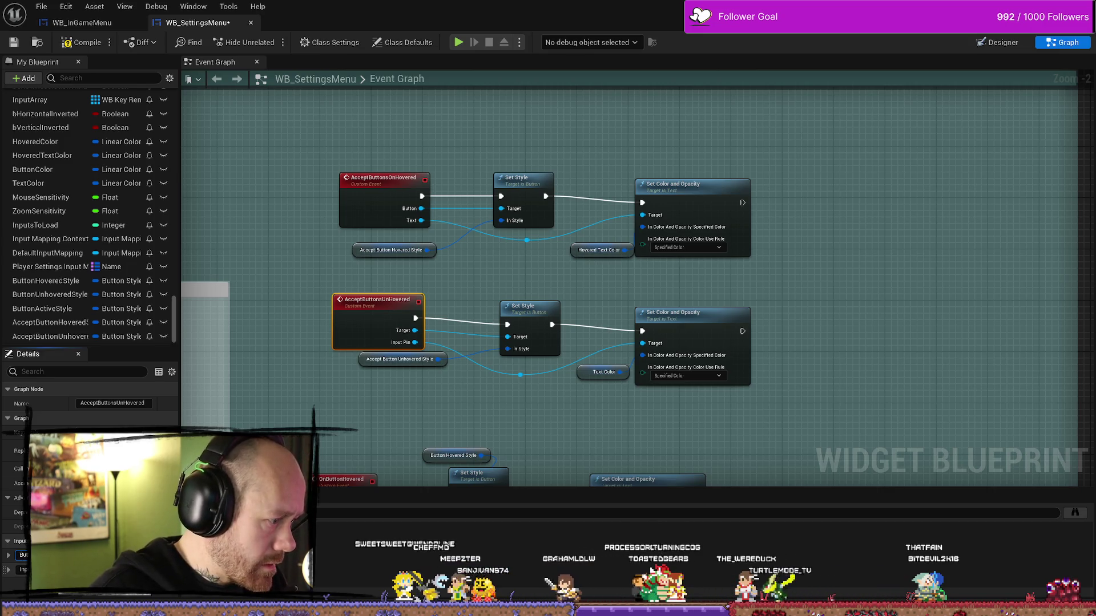
key("Return")
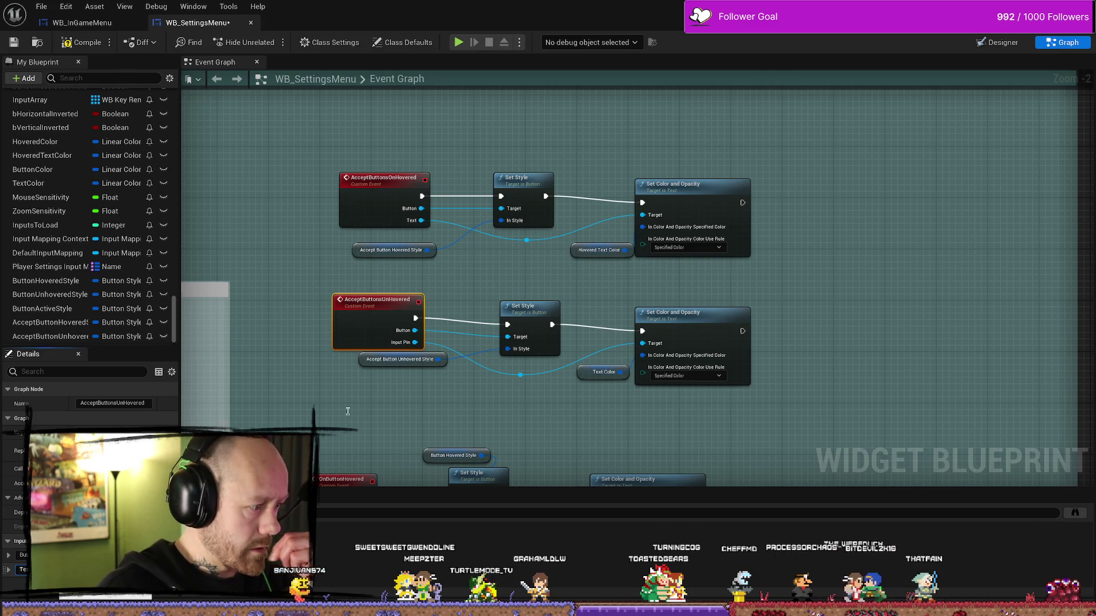
left_click(457, 422)
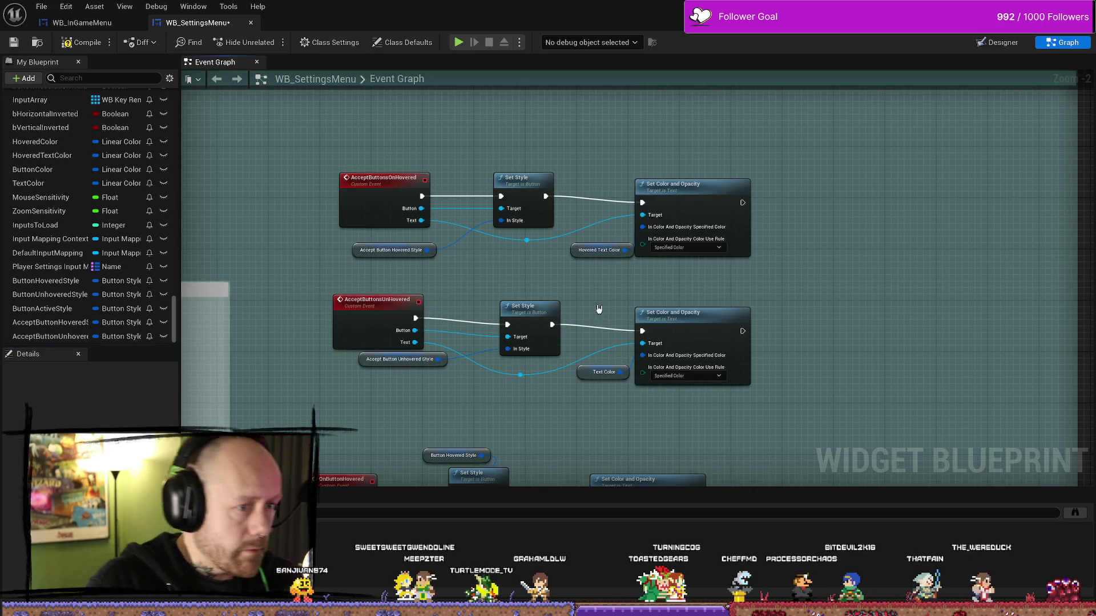
Delete the Hovered Text Color and Text Color getters and set the hovered text colour to black
left_click(595, 250)
key("Delete")
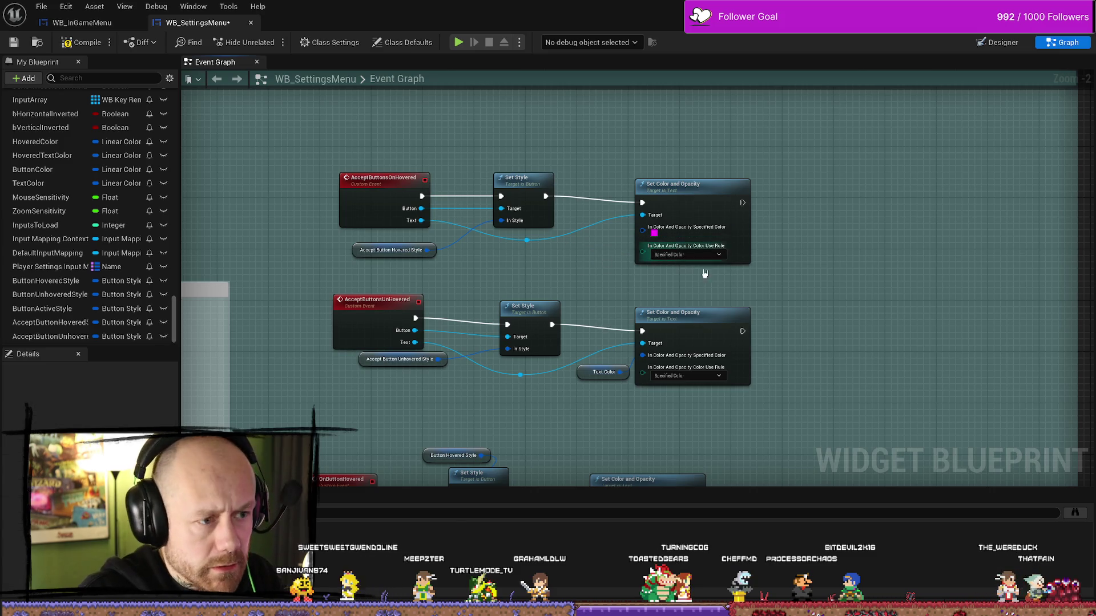
left_click(603, 371)
key("Delete")
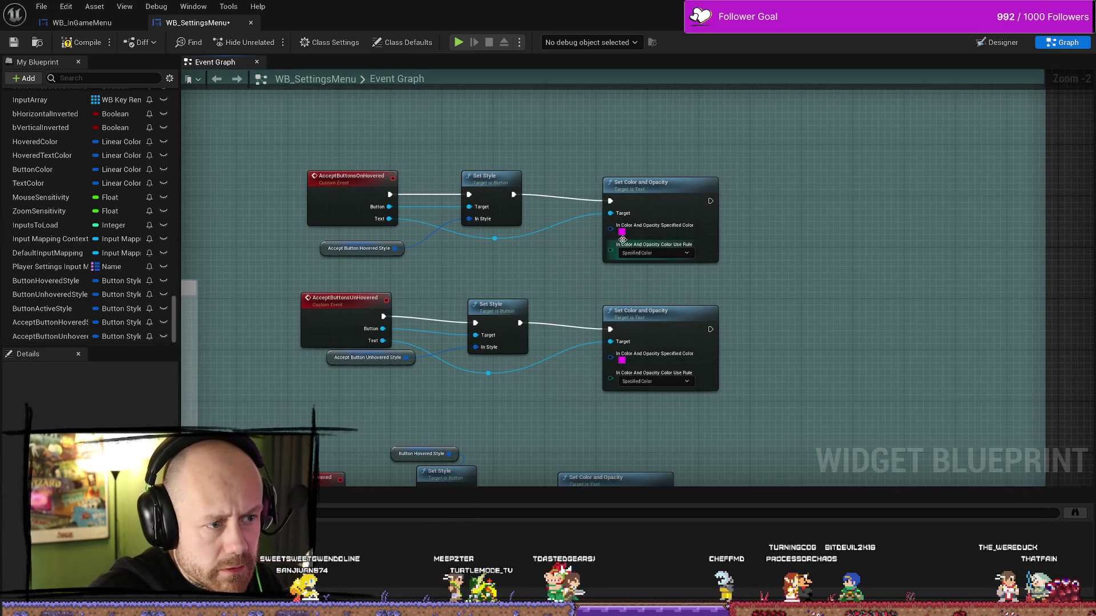
left_click(622, 232)
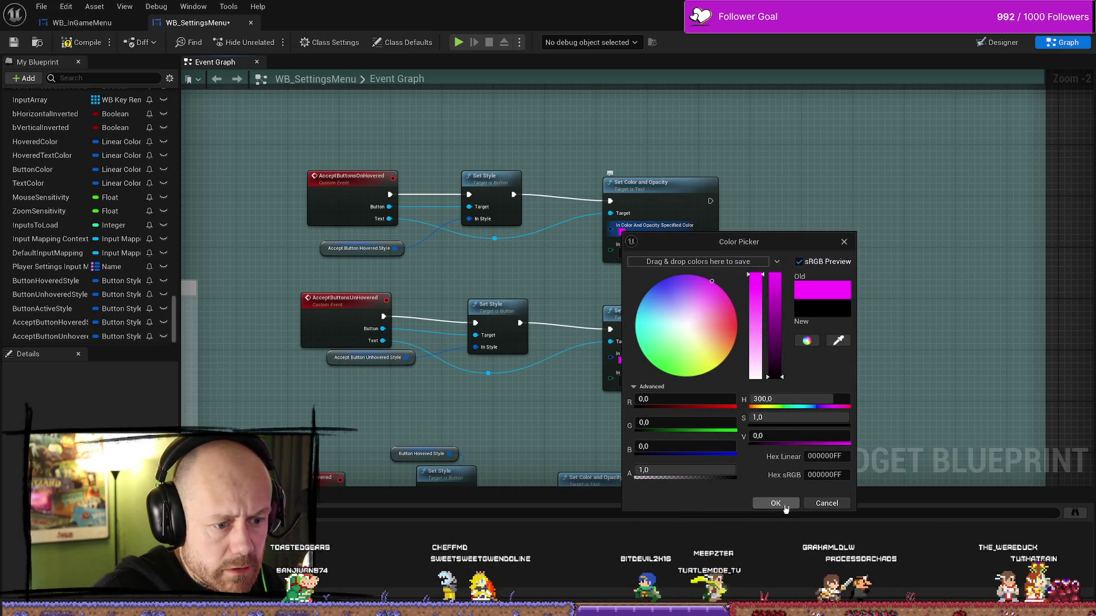
left_click(776, 504)
left_click(621, 229)
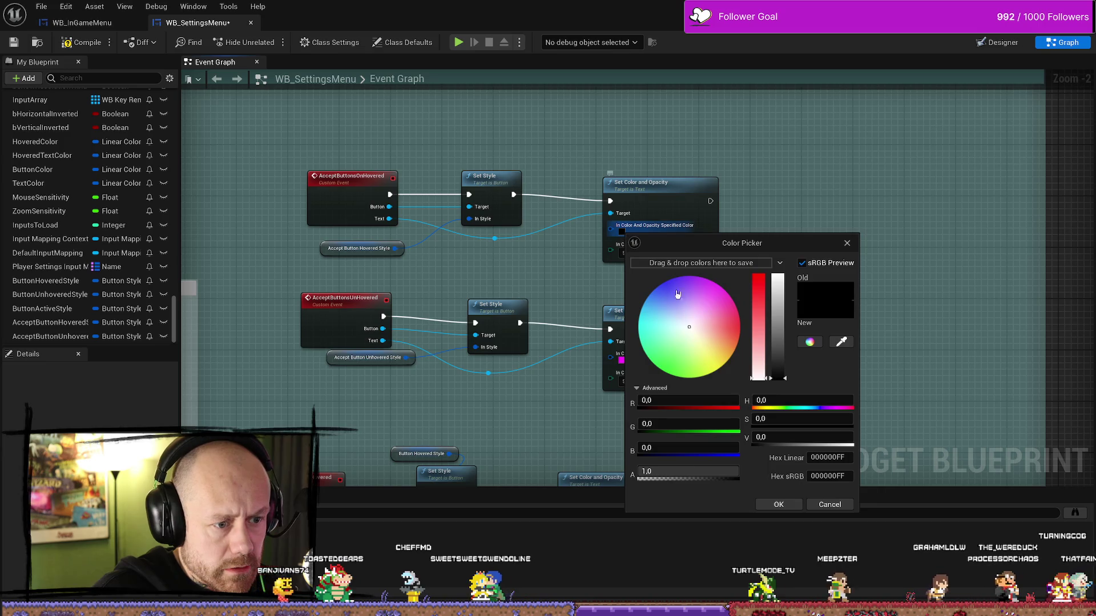
left_click(778, 504)
Set the unhovered text colour to a fixed dark grey in the Color Picker
left_click(619, 358)
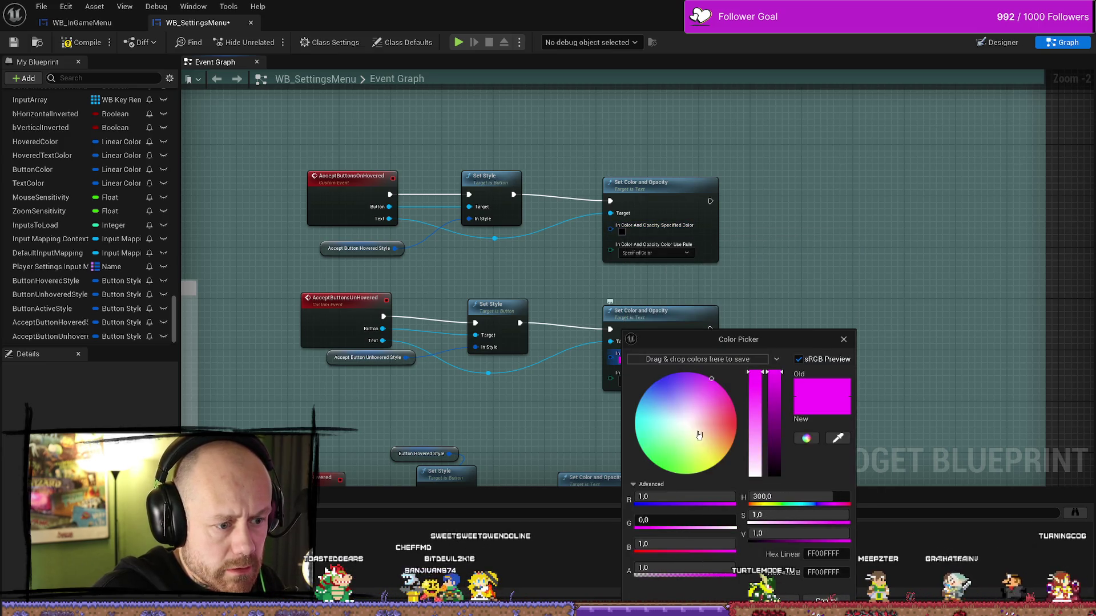
left_click_drag(777, 383, 761, 486)
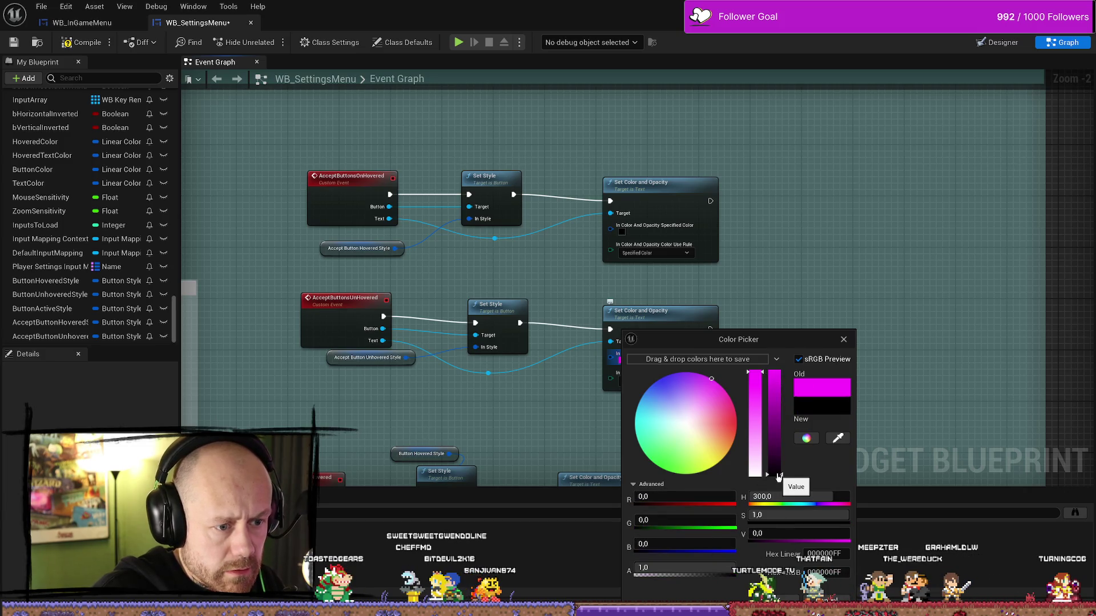
left_click_drag(749, 439, 755, 545)
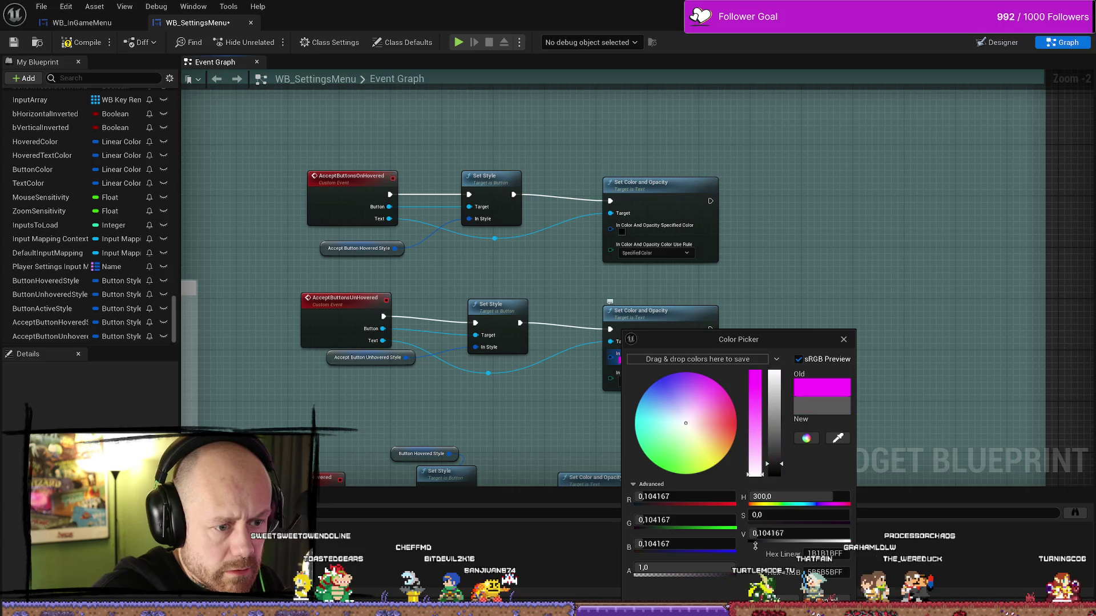
left_click_drag(778, 476, 779, 460)
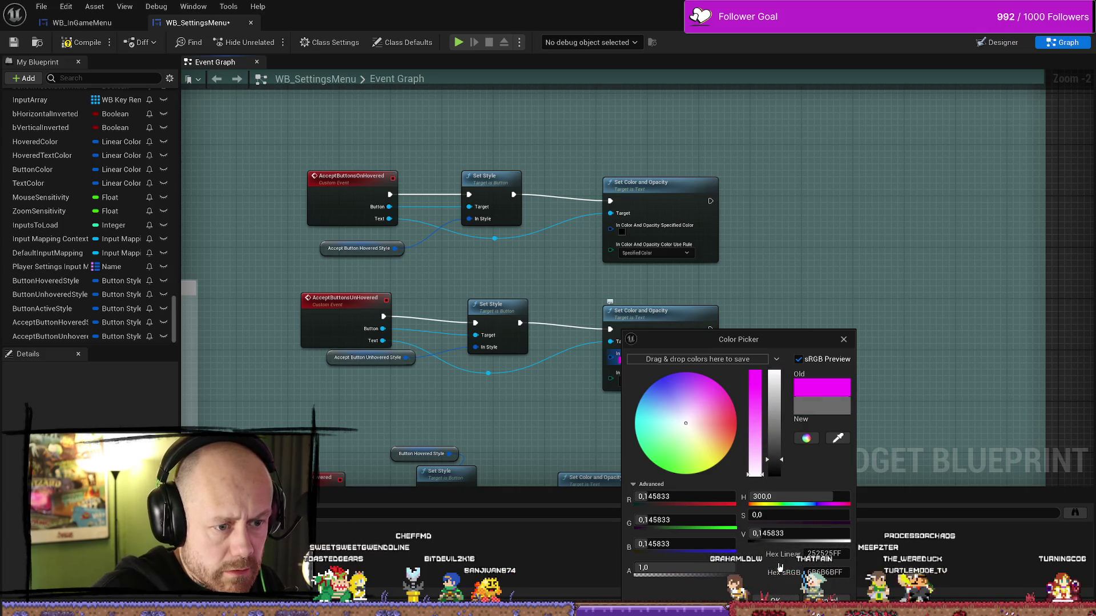
left_click(776, 598)
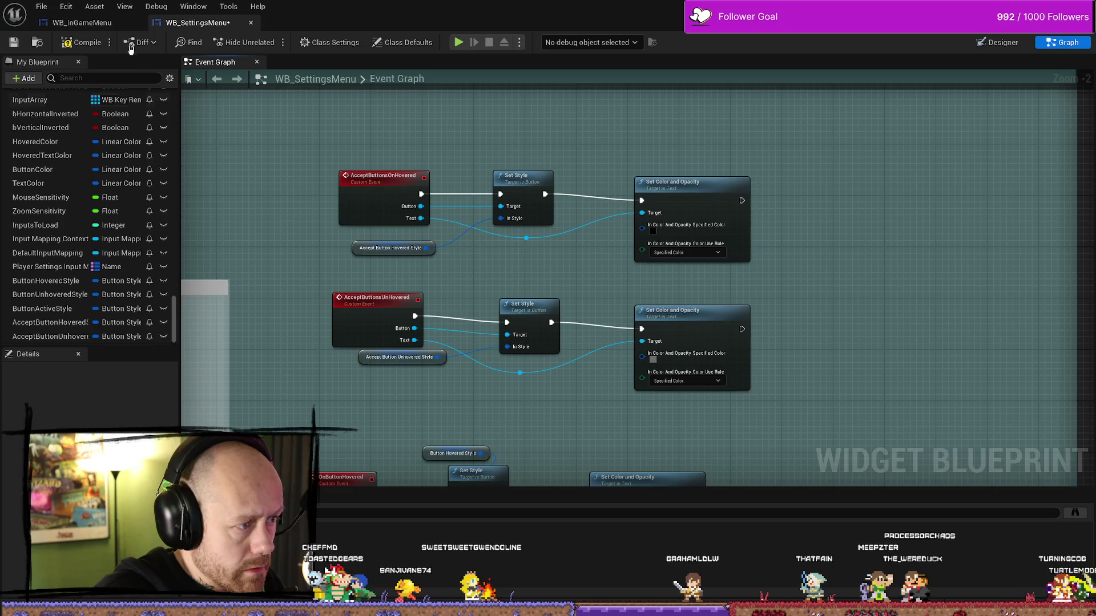
Compile, open Accept Button Hovered Style's default value, assign the MenuButton Accept texture and save the widget
left_click(81, 42)
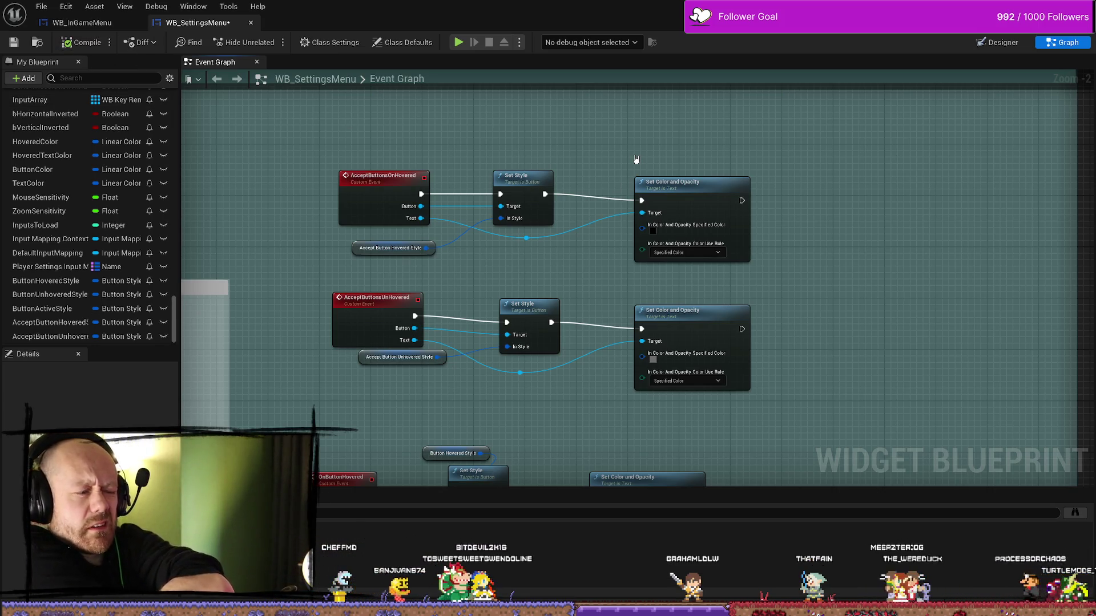
left_click(355, 249)
scroll(86, 403, "down", 5)
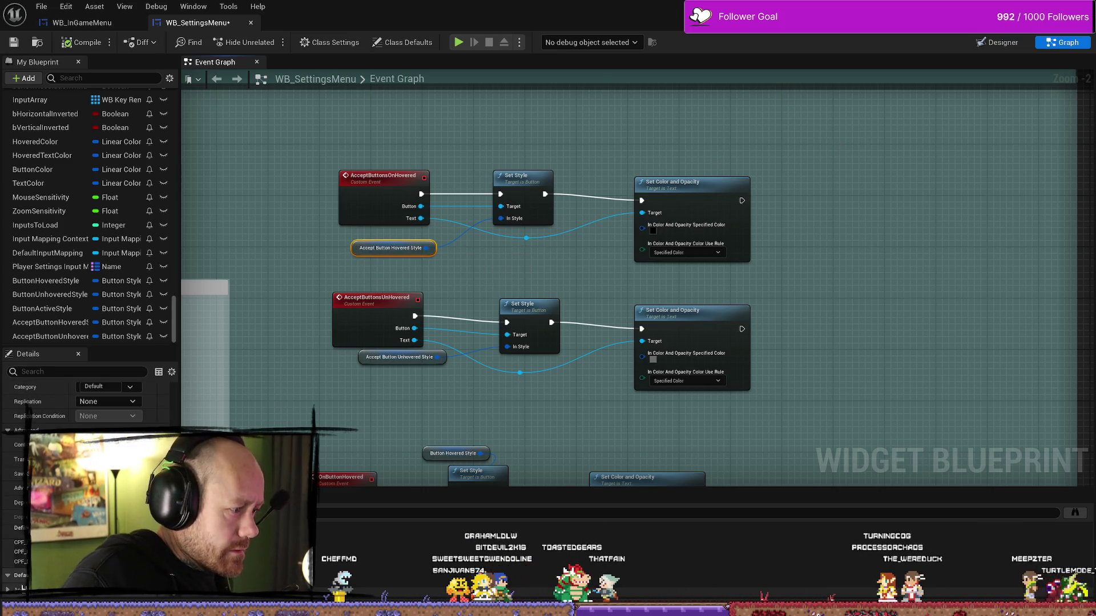
scroll(86, 398, "down", 5)
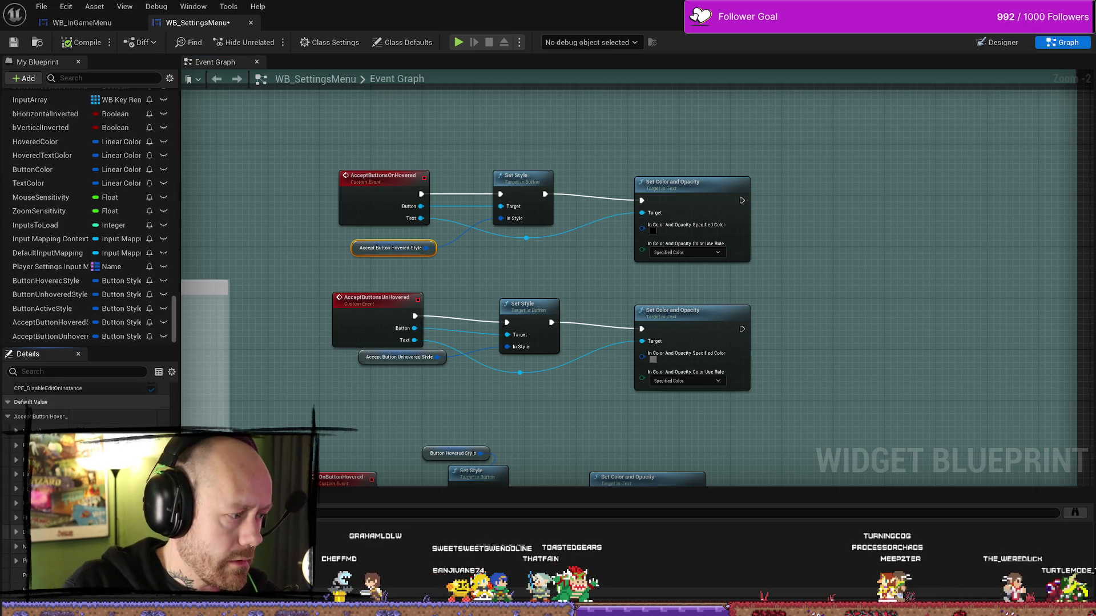
left_click(17, 433)
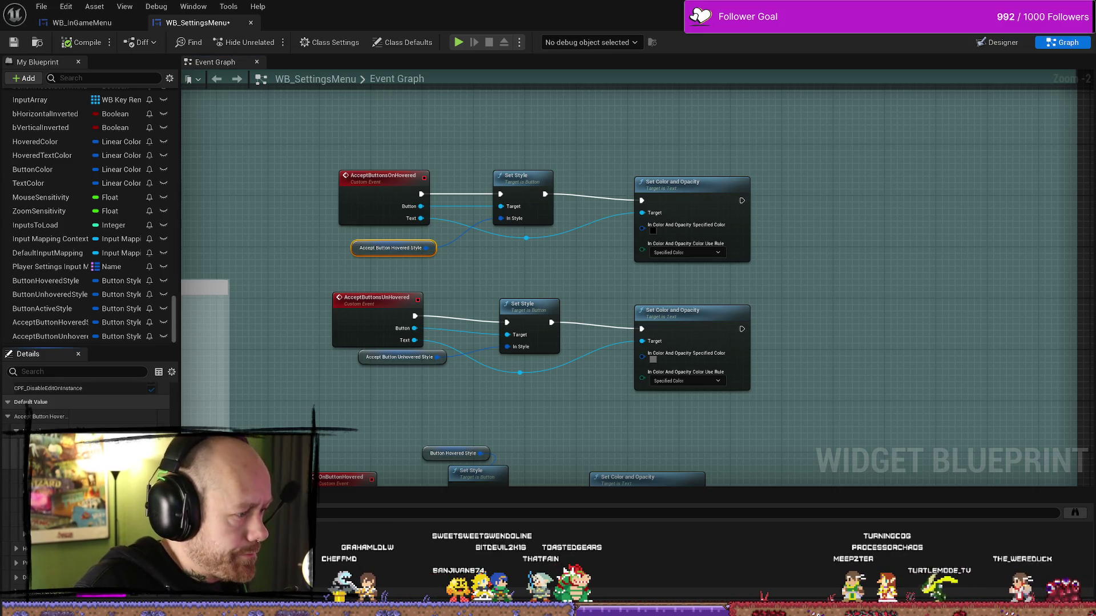
key("ctrl+space")
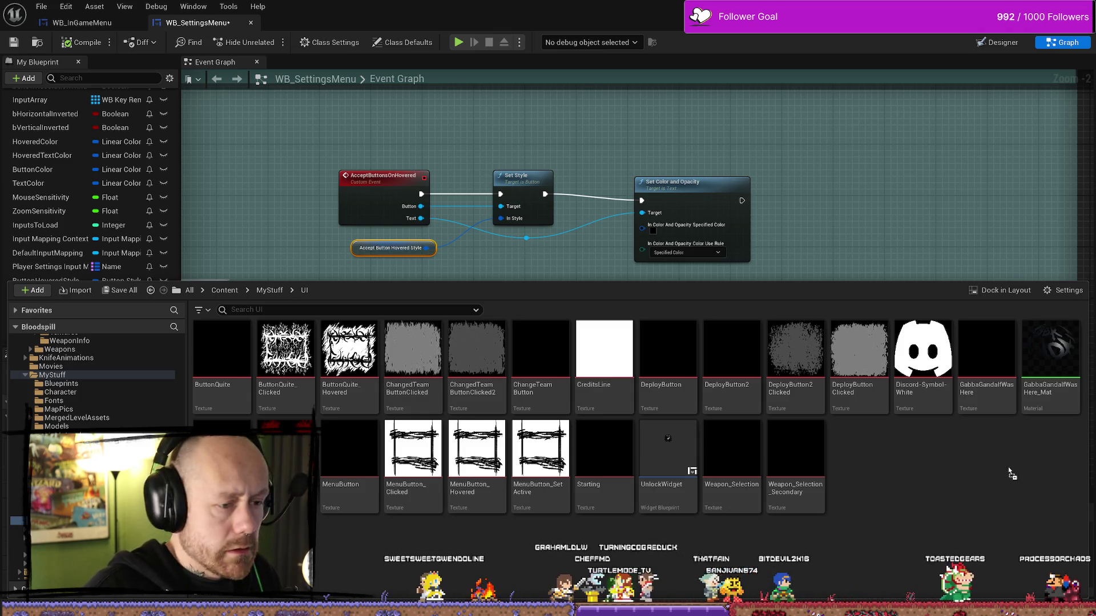
key("ctrl+space")
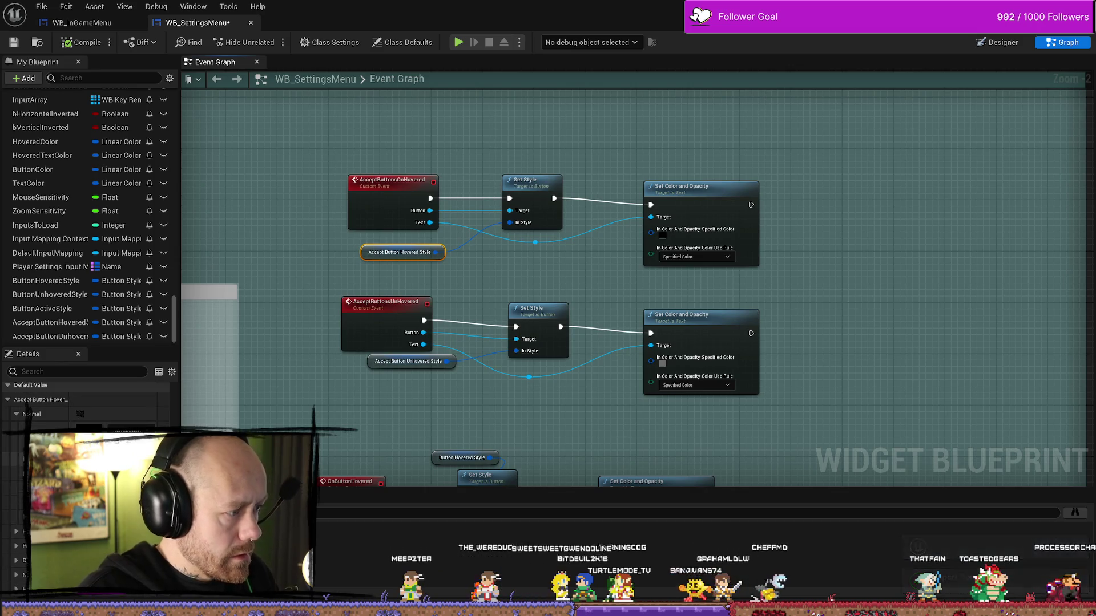
key("ctrl+space")
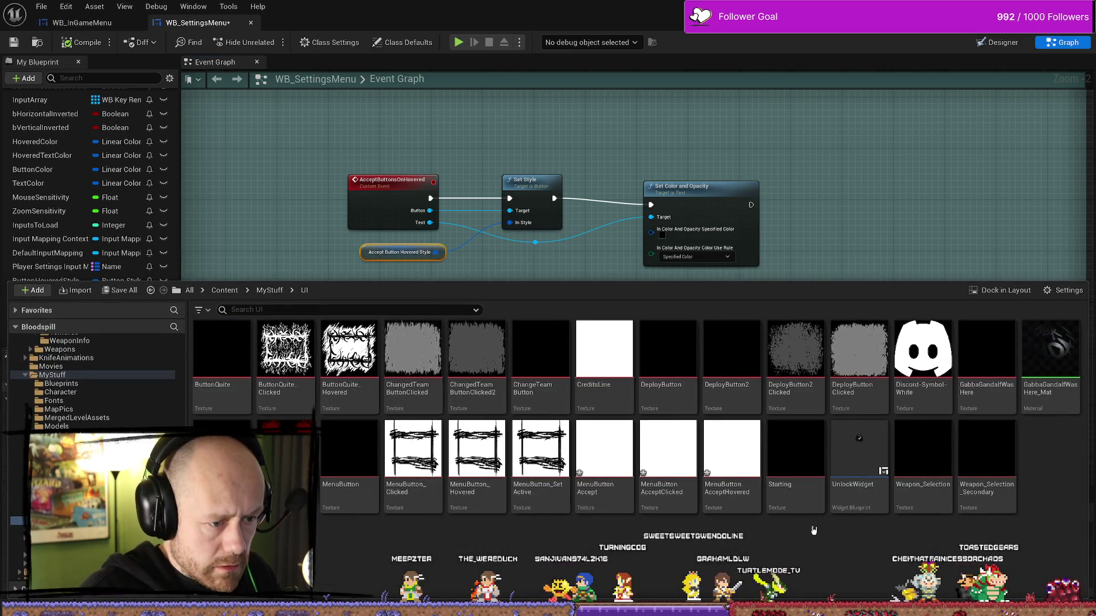
left_click_drag(604, 441, 458, 538)
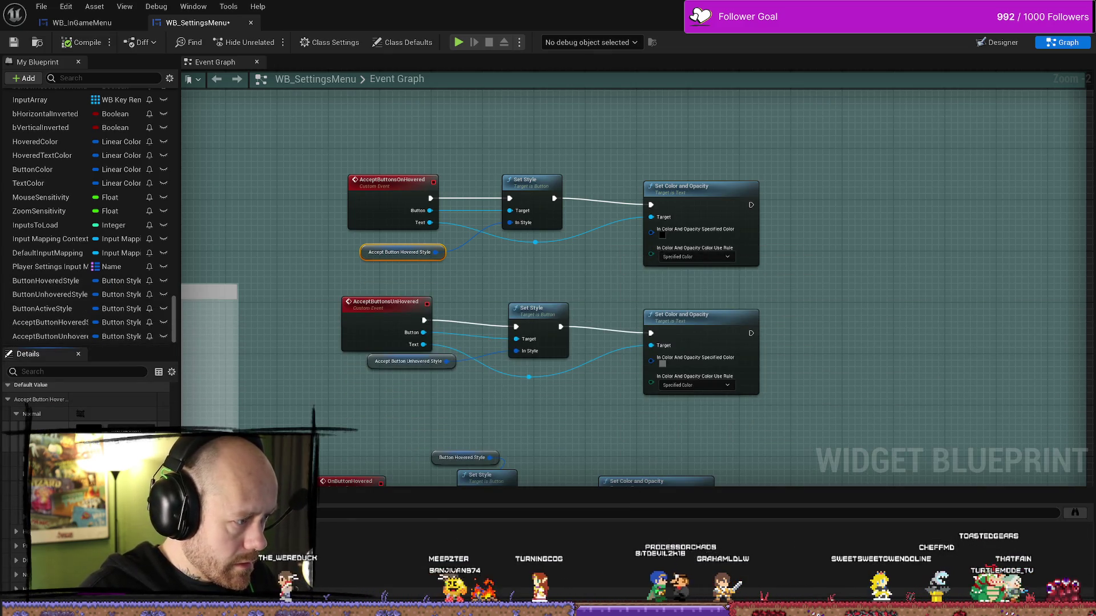
left_click(41, 6)
left_click(60, 70)
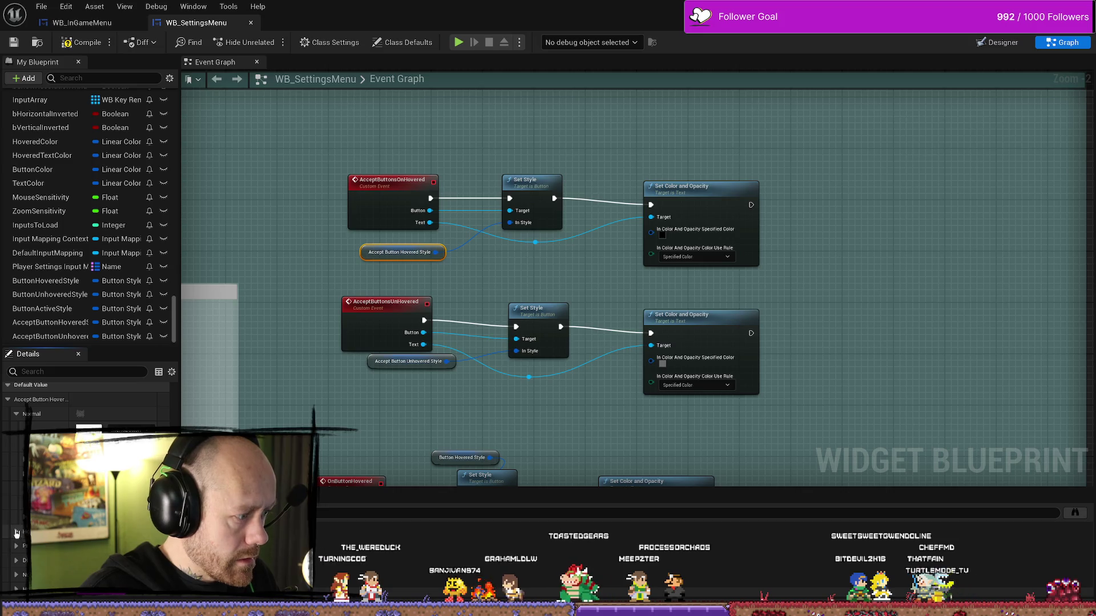
Assign the MenuButton AcceptHovered and AcceptClicked textures to the hovered style's remaining images
key("ctrl+space")
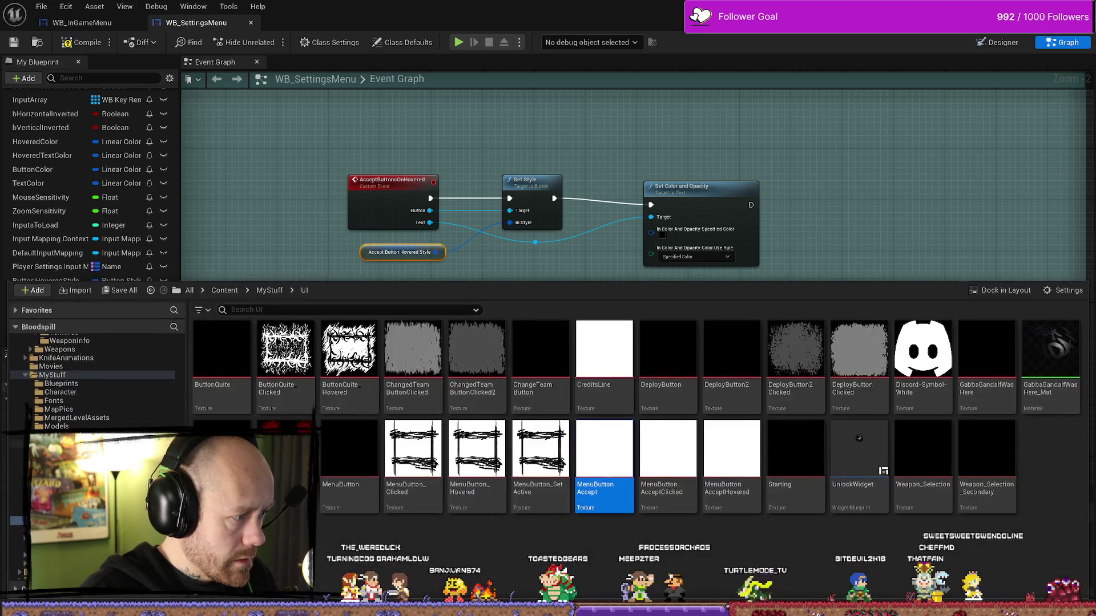
left_click(603, 455)
left_click(741, 458)
key("ctrl+space")
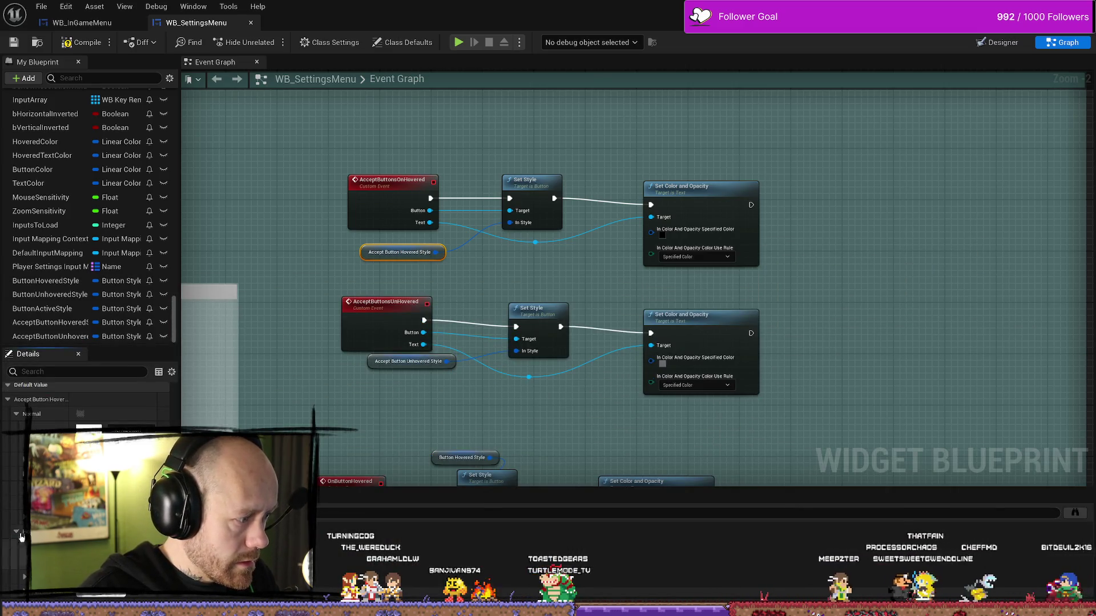
scroll(86, 403, "down", 3)
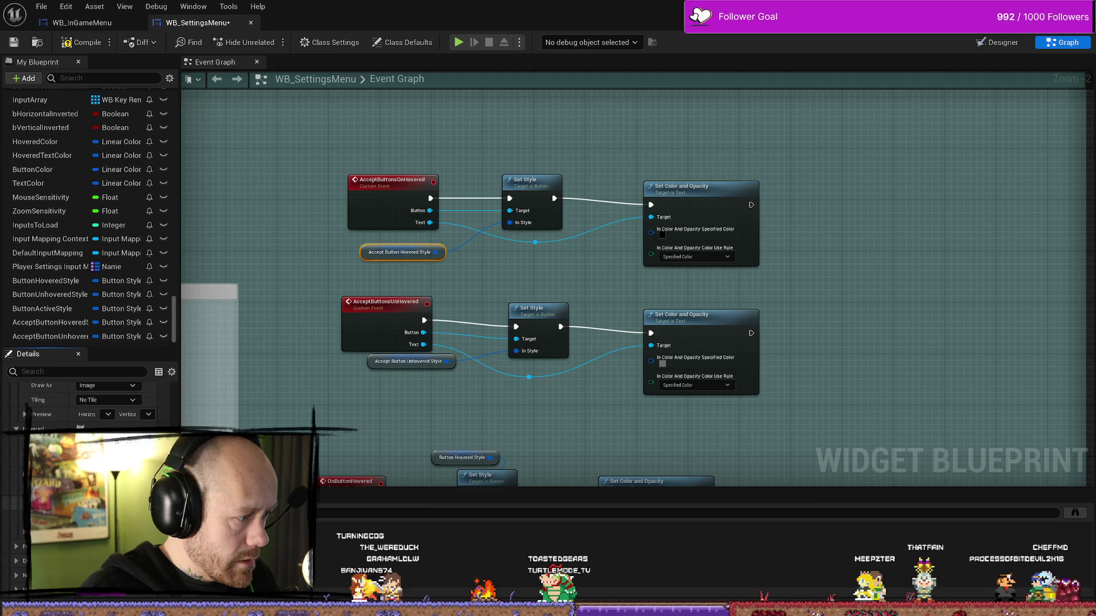
scroll(85, 403, "down", 2)
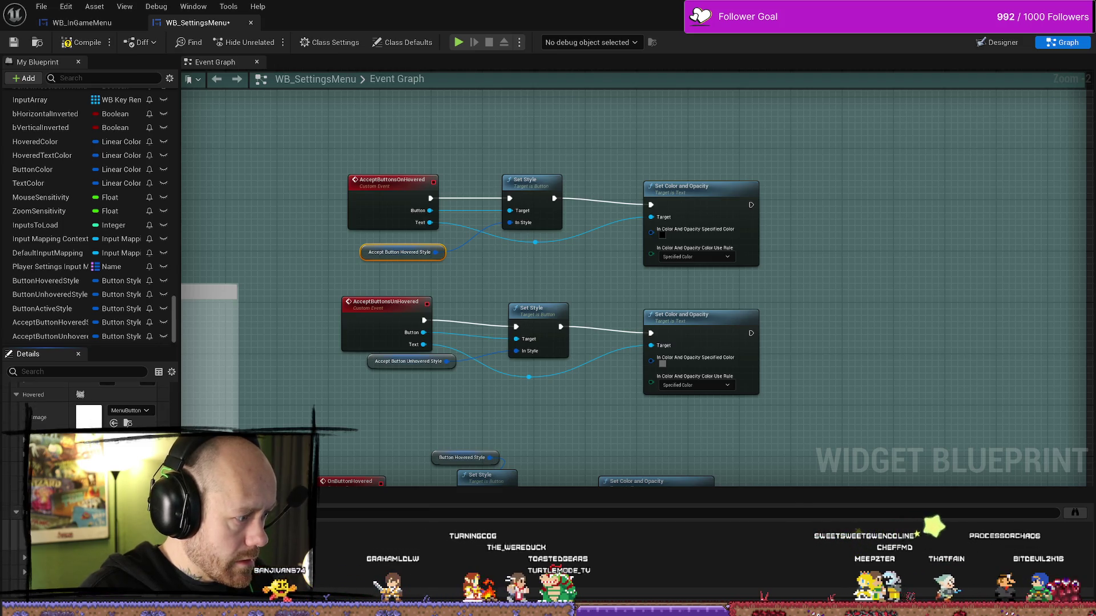
scroll(86, 403, "down", 1)
key("ctrl+space")
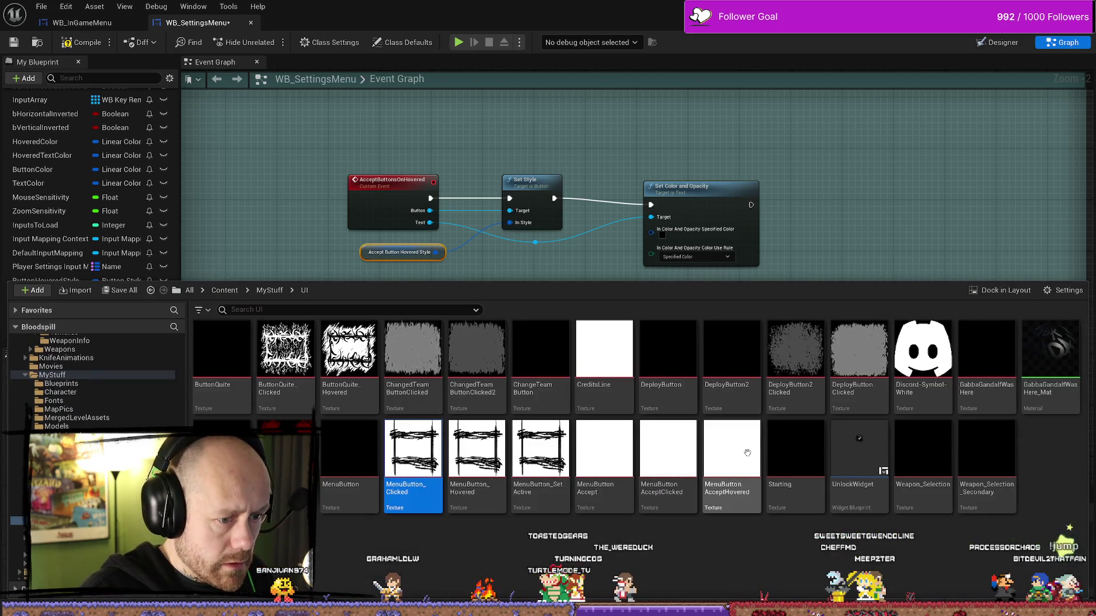
left_click(668, 454)
left_click(75, 44)
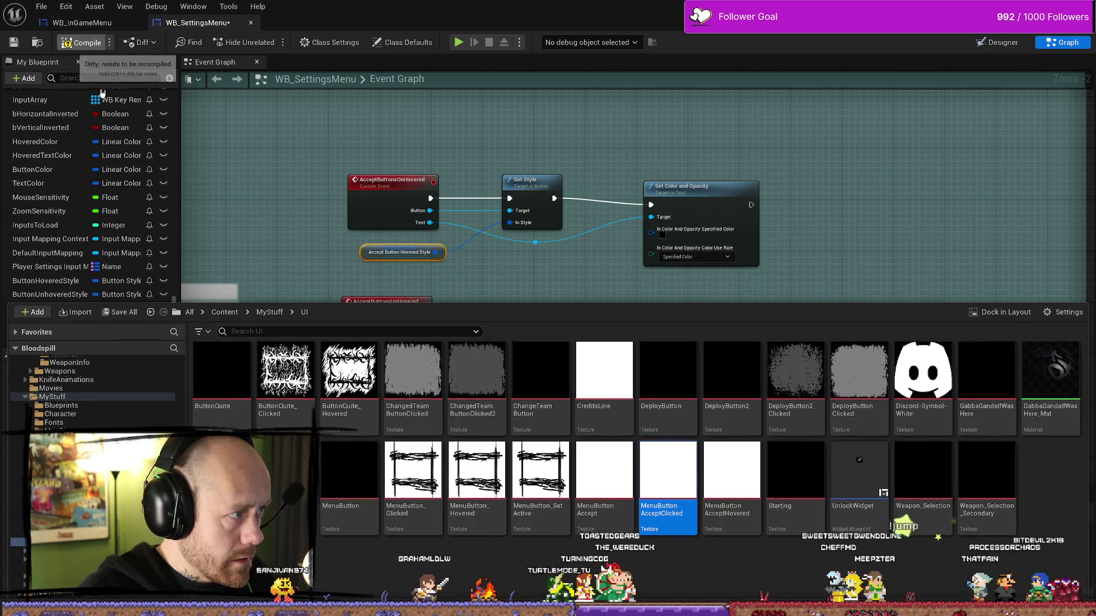
key("ctrl+space")
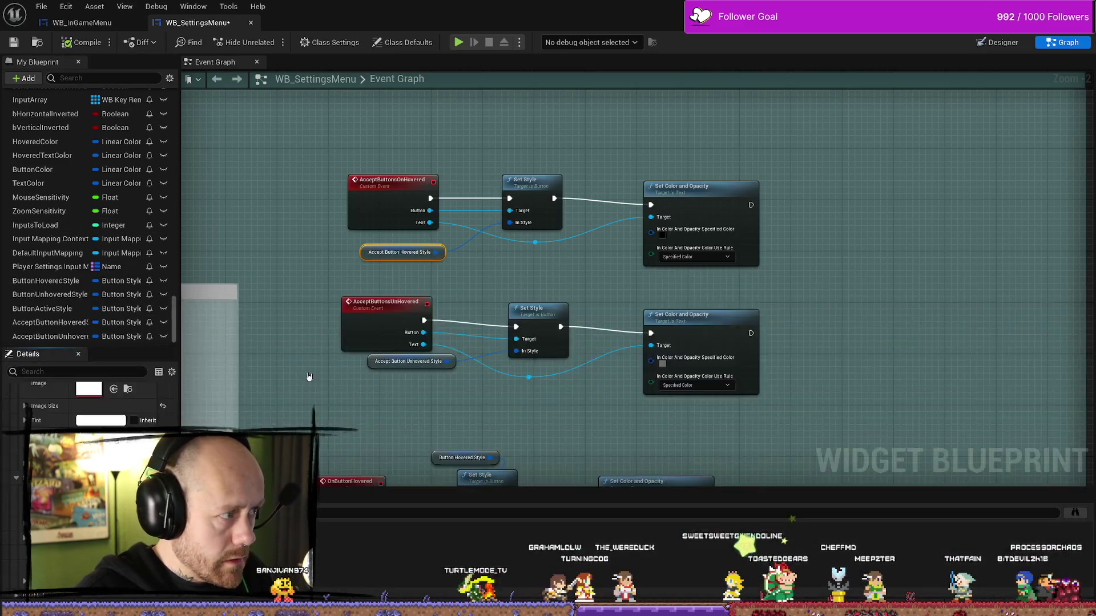
key("ctrl+space")
key("ctrl+space")
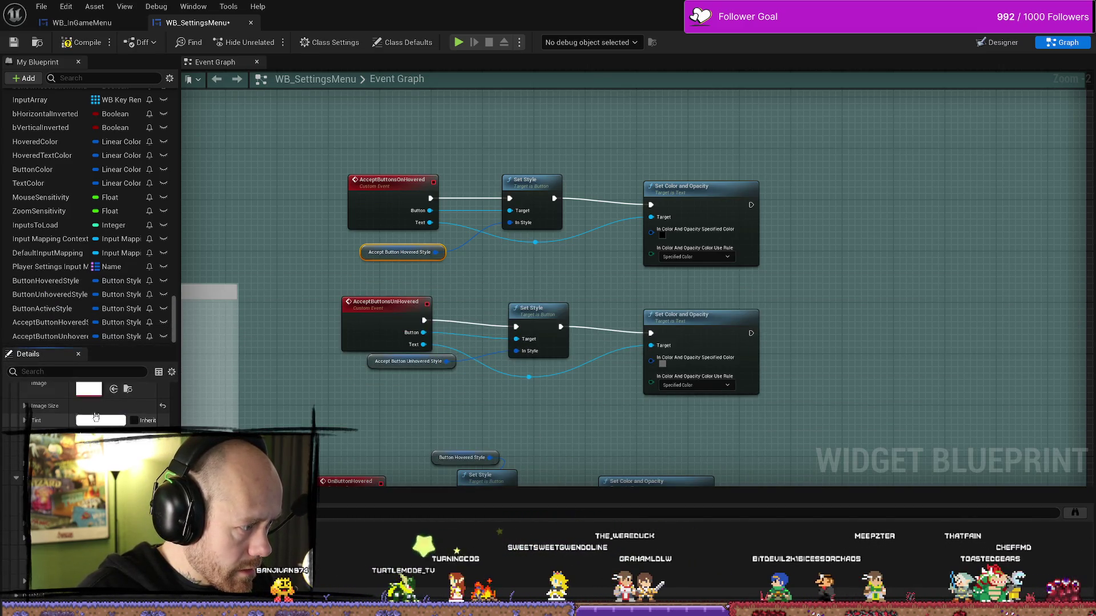
scroll(90, 402, "down", 2)
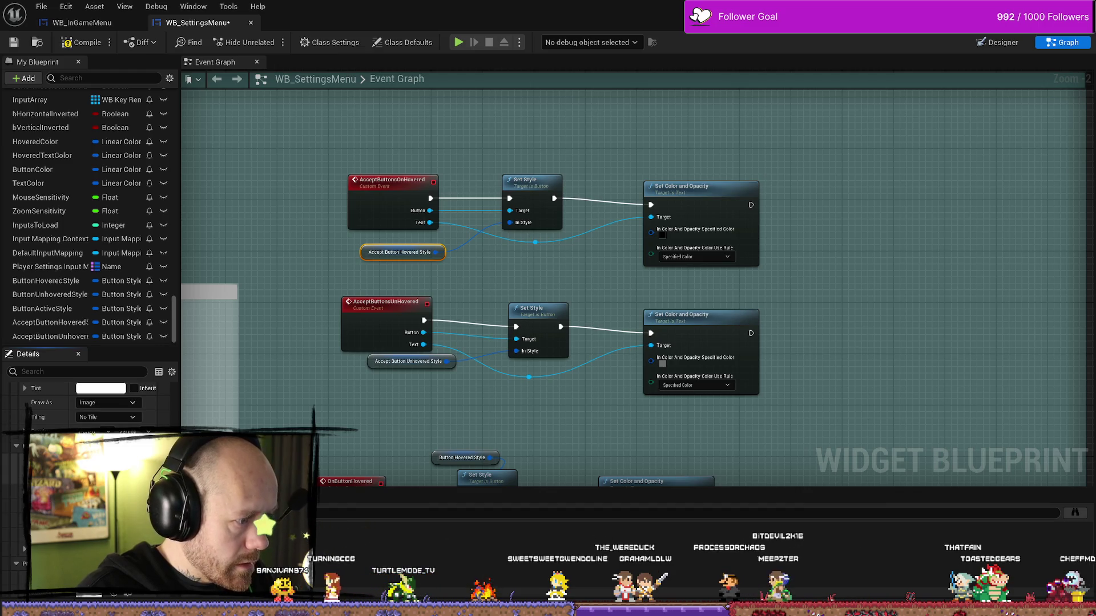
scroll(90, 403, "up", 5)
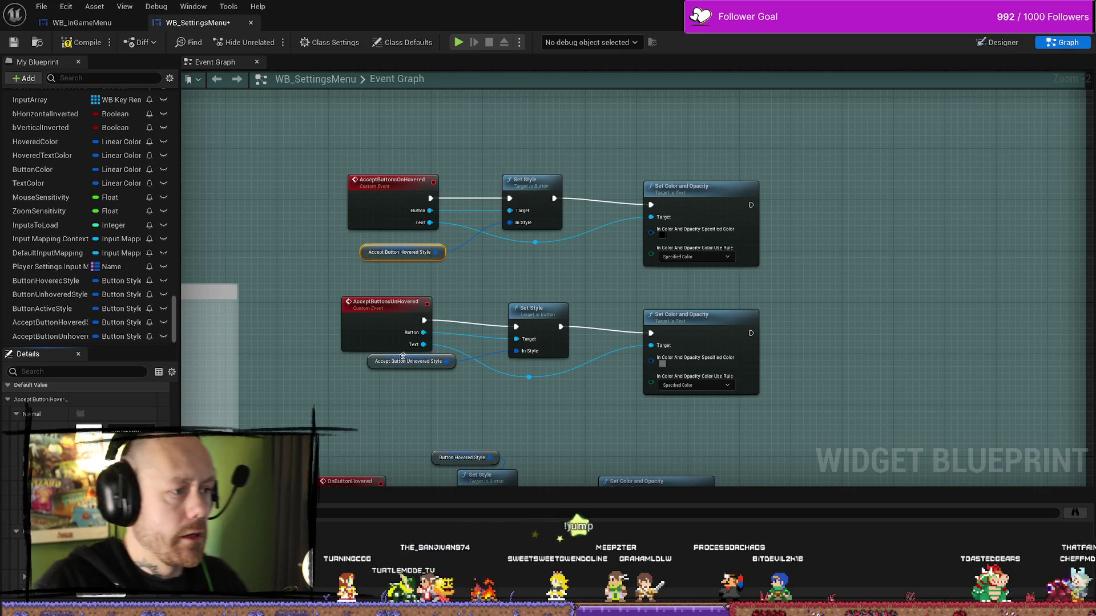
left_click(424, 365)
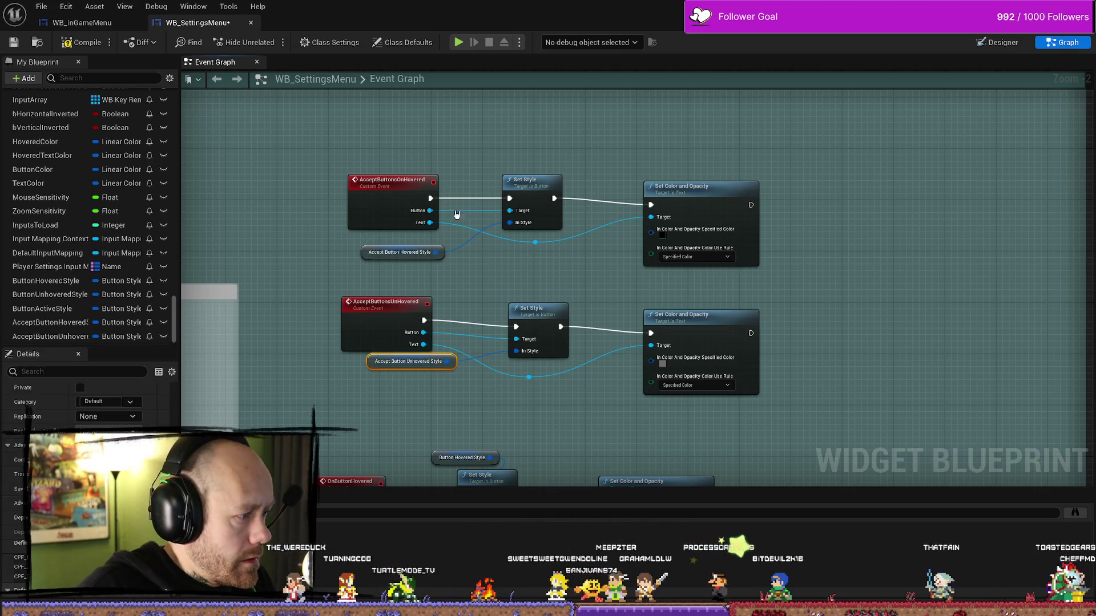
Set Accept Button Unhovered Style's default image to the MenuButton AcceptHovered texture and save the widget
left_click(400, 253)
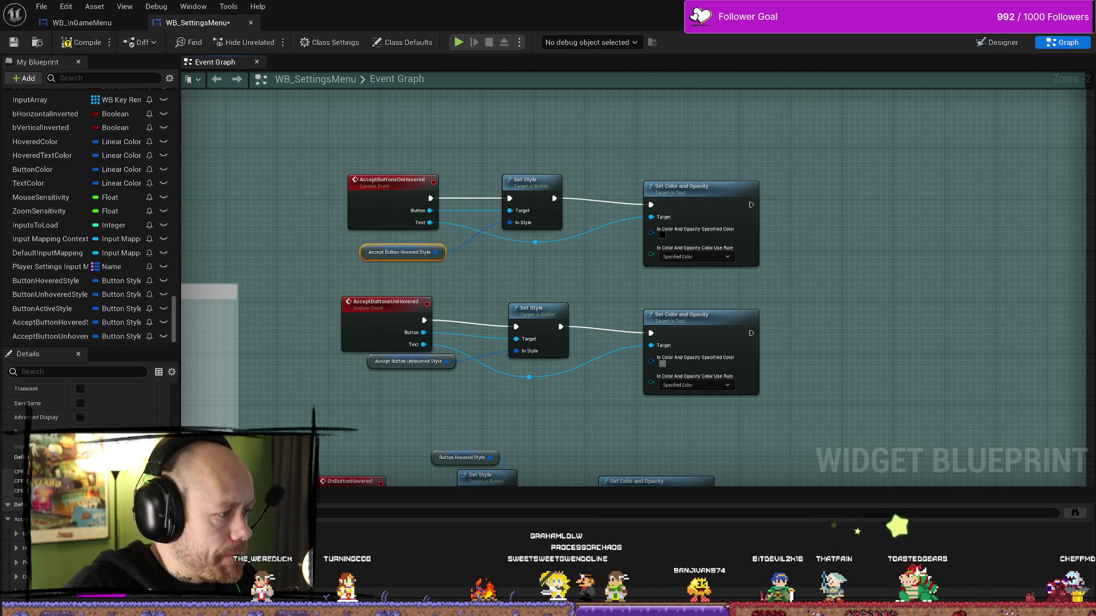
scroll(86, 403, "down", 5)
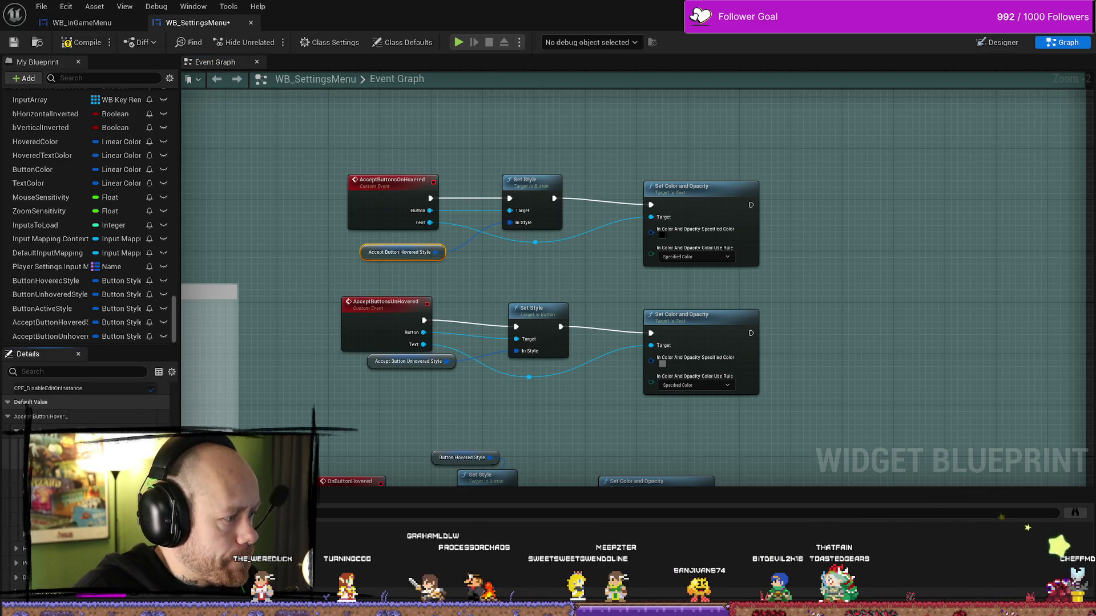
key("ctrl+space")
key("ctrl+space")
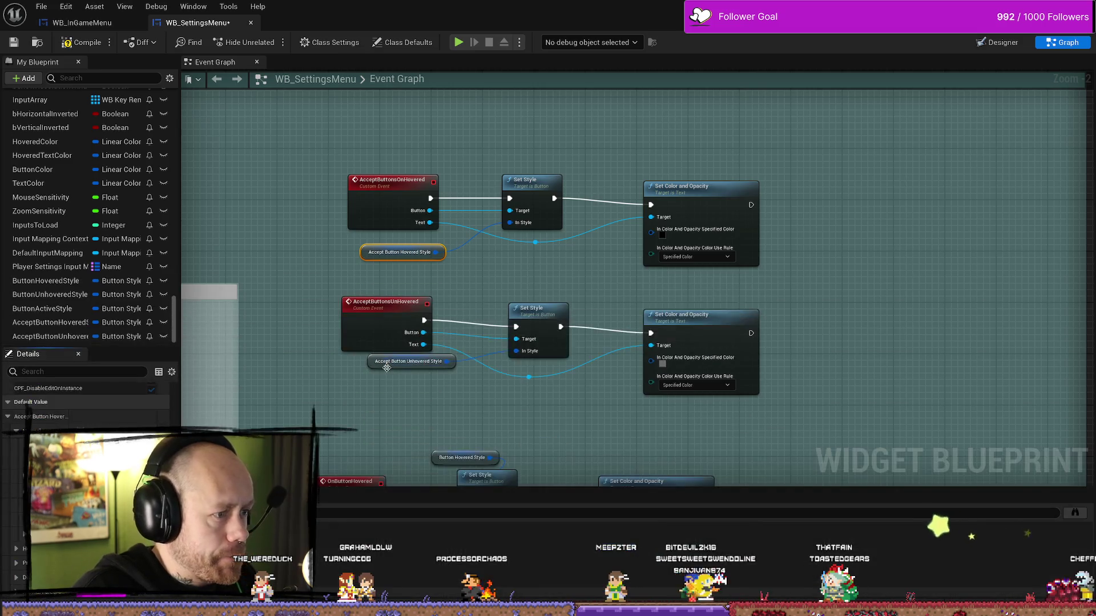
left_click(403, 362)
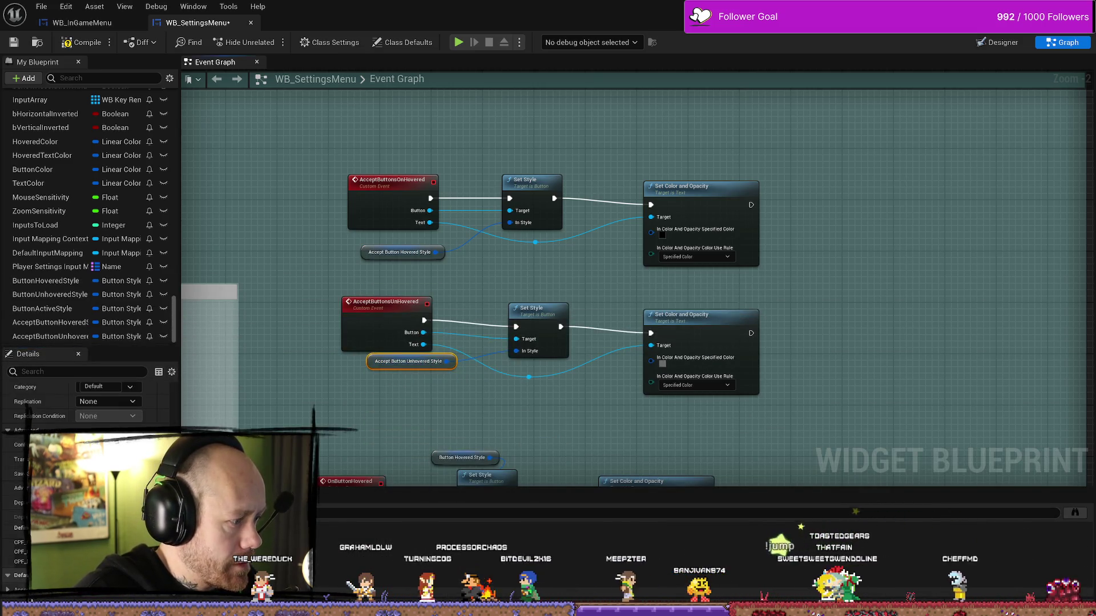
scroll(86, 402, "down", 5)
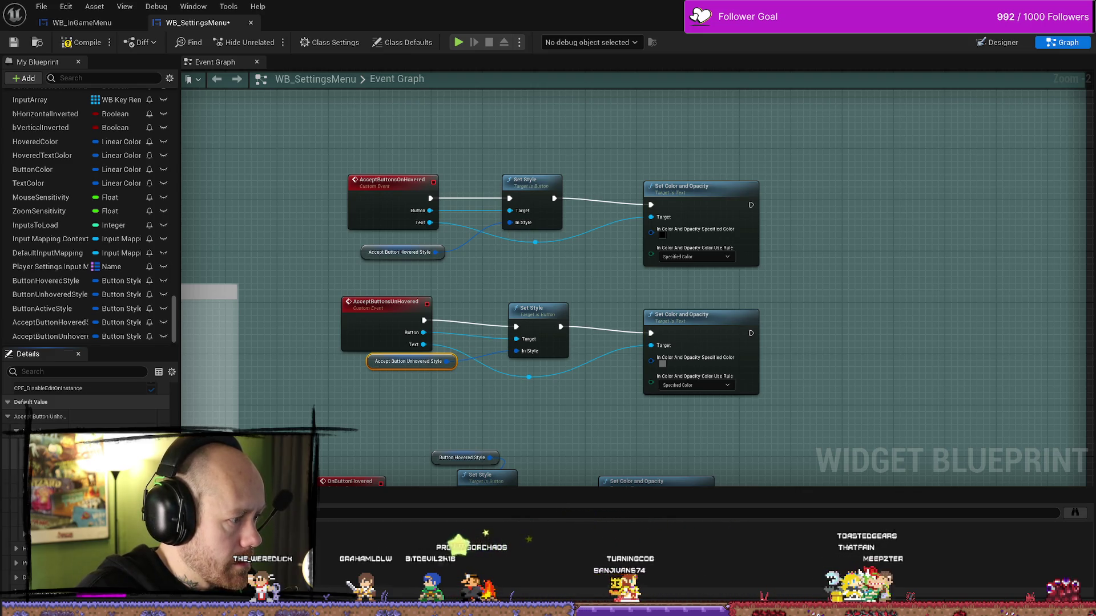
key("ctrl+space")
key("ctrl+space")
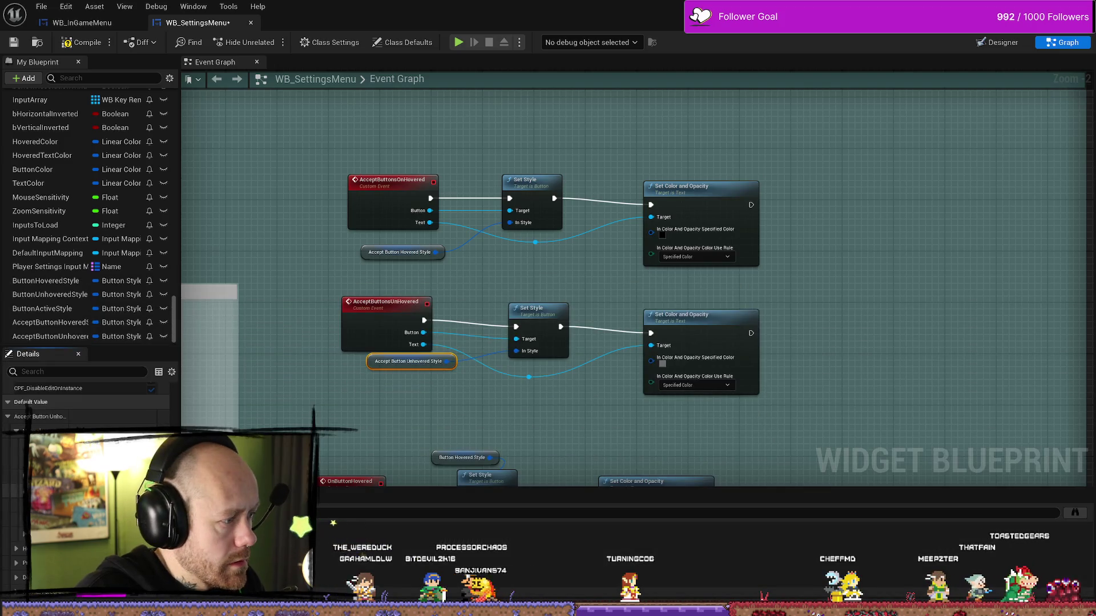
scroll(86, 402, "down", 3)
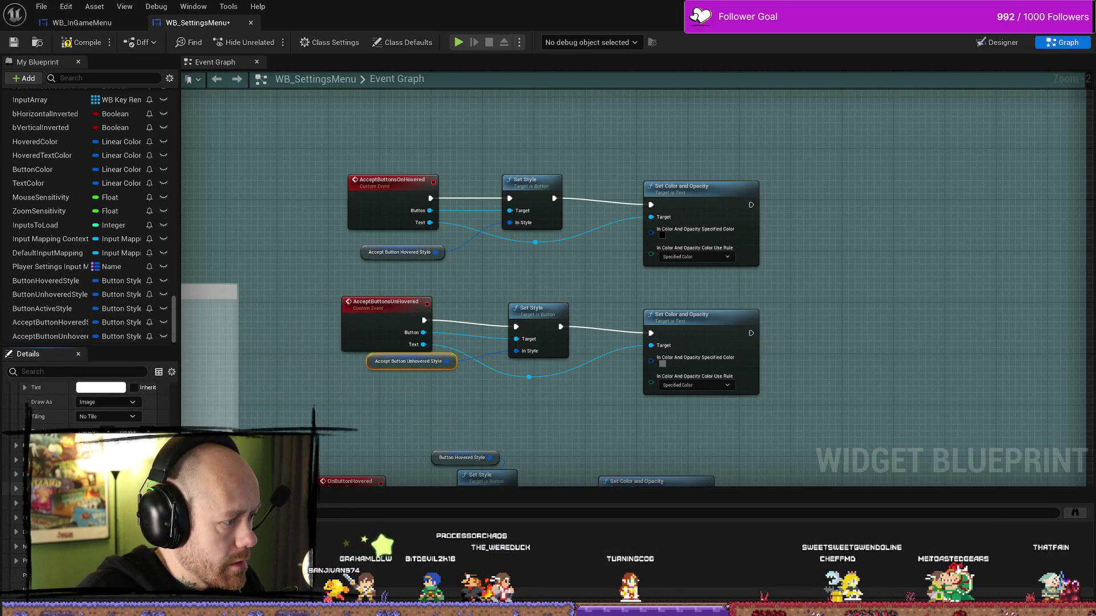
key("ctrl+space")
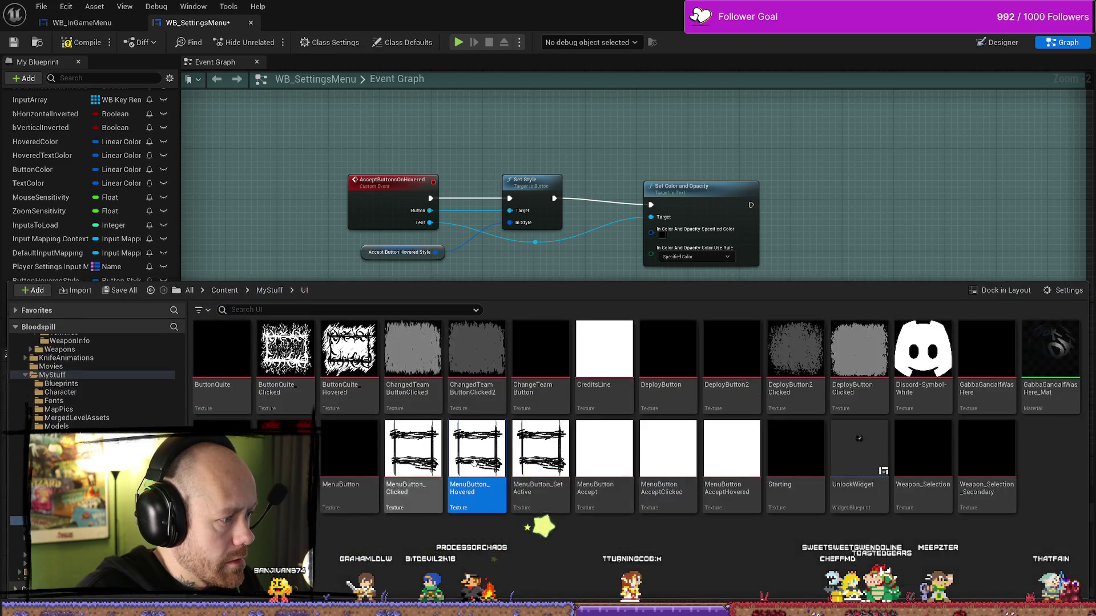
left_click(732, 463)
key("ctrl+space")
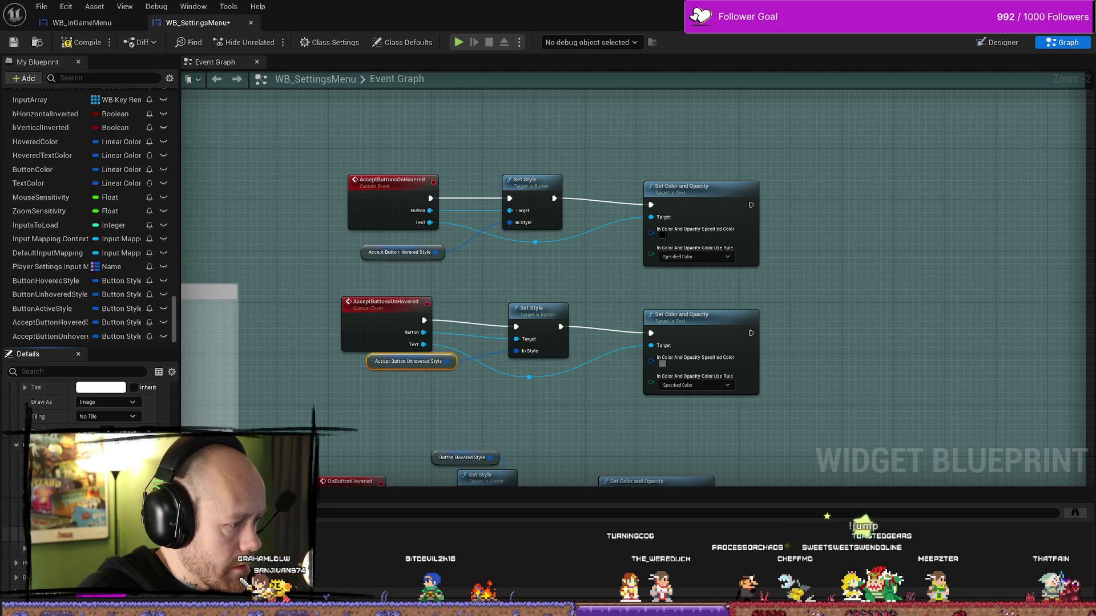
scroll(85, 403, "up", 2)
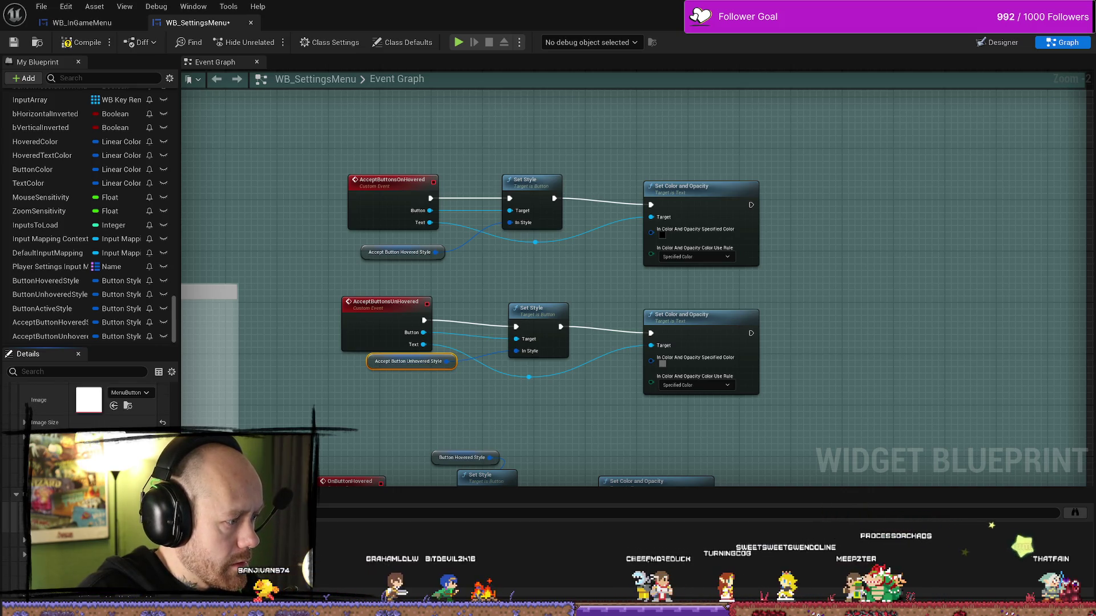
key("ctrl+space")
key("ctrl+space")
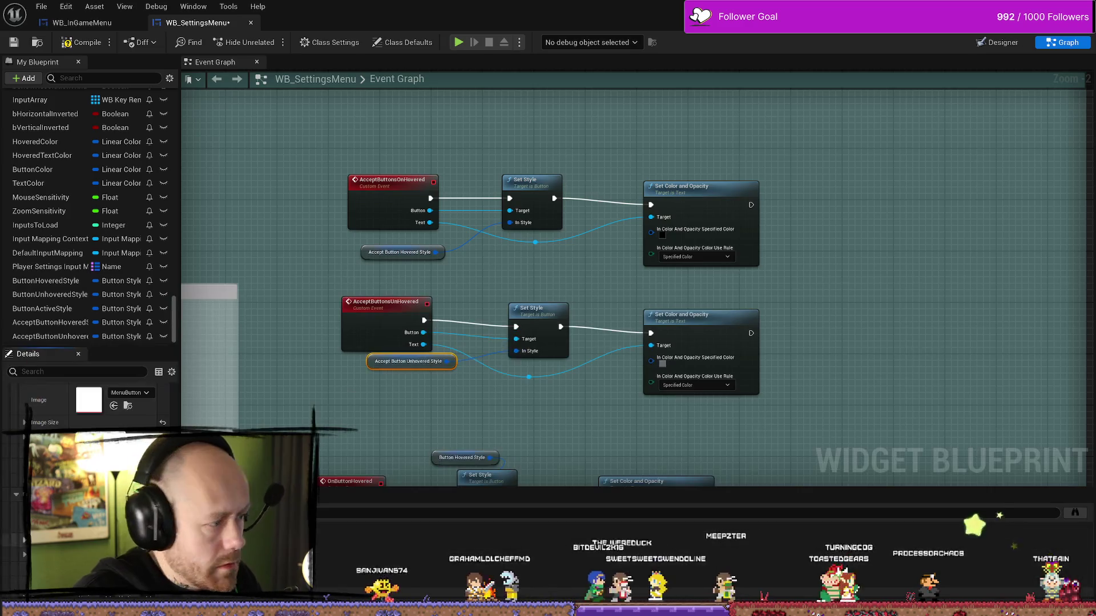
left_click(13, 43)
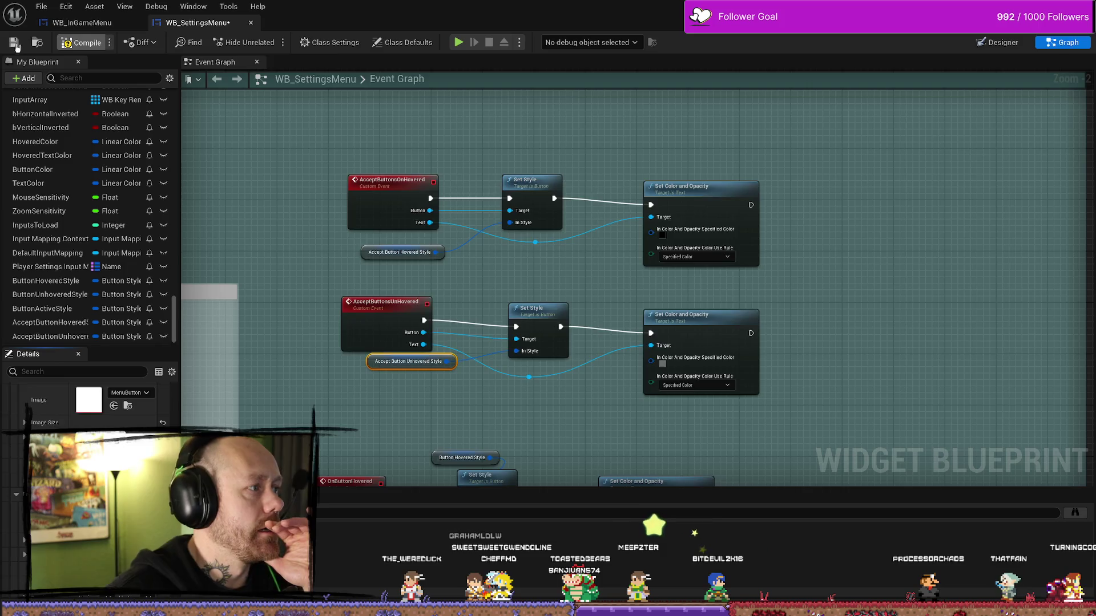
left_click_drag(742, 156, 812, 318)
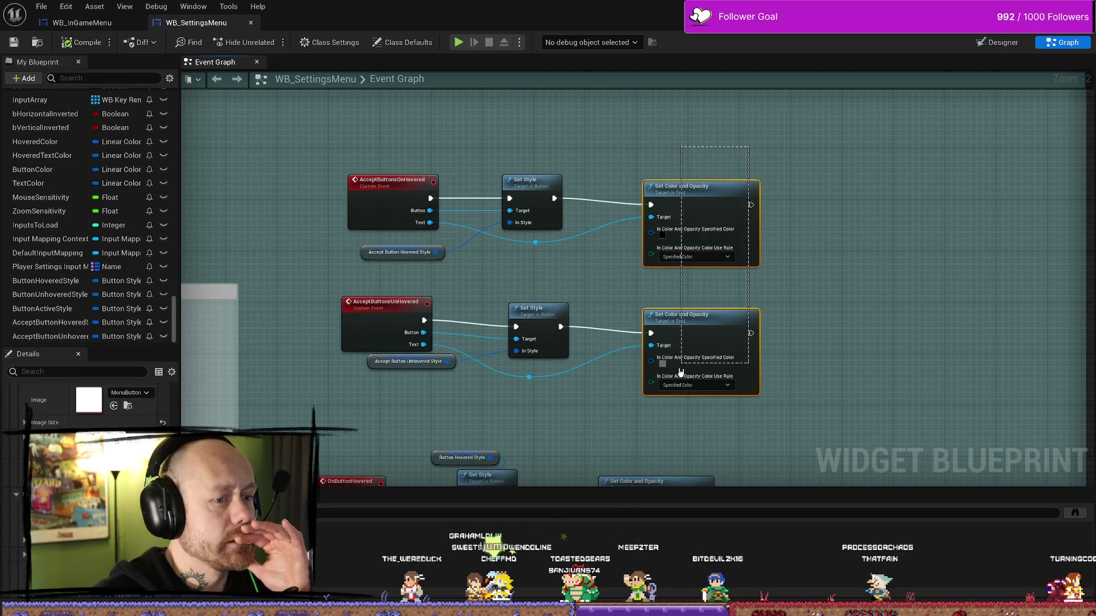
scroll(782, 281, "down", 4)
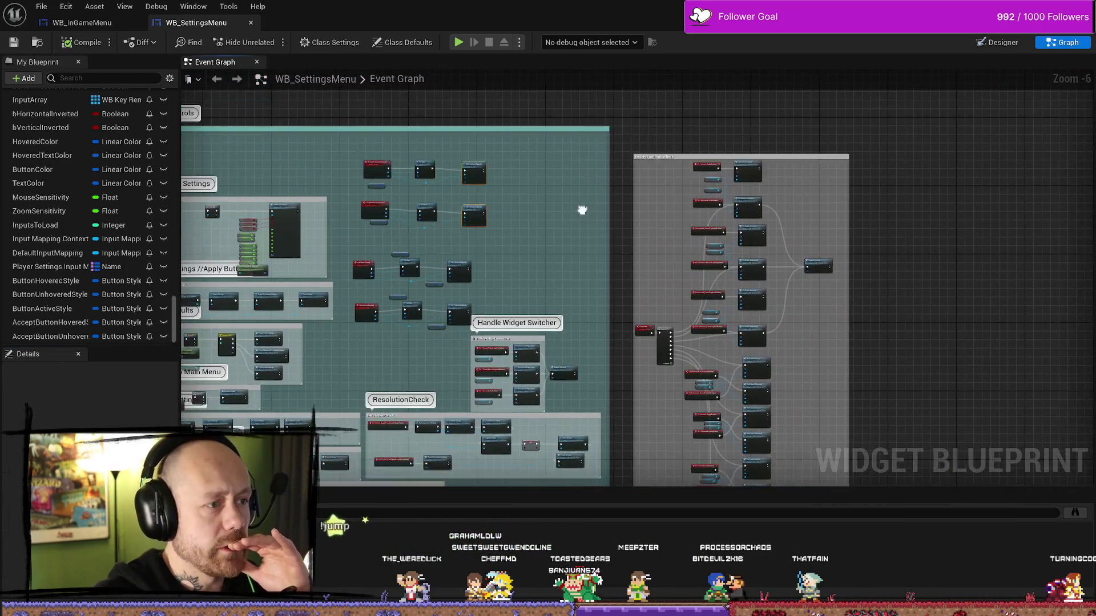
scroll(509, 189, "up", 6)
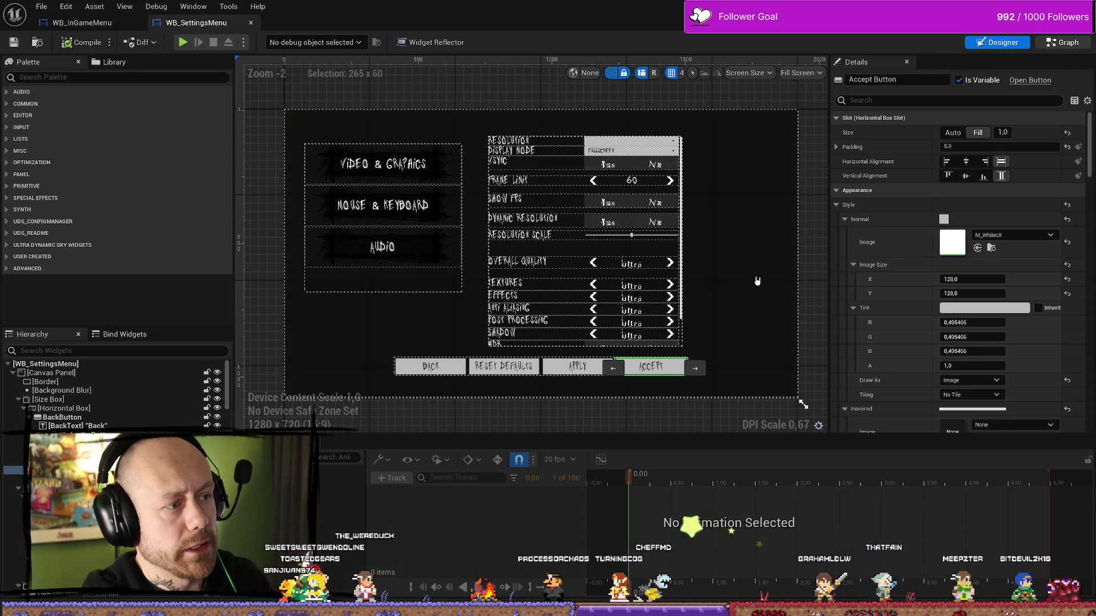
key("shift+alt+g")
scroll(727, 274, "down", 5)
scroll(663, 306, "down", 4)
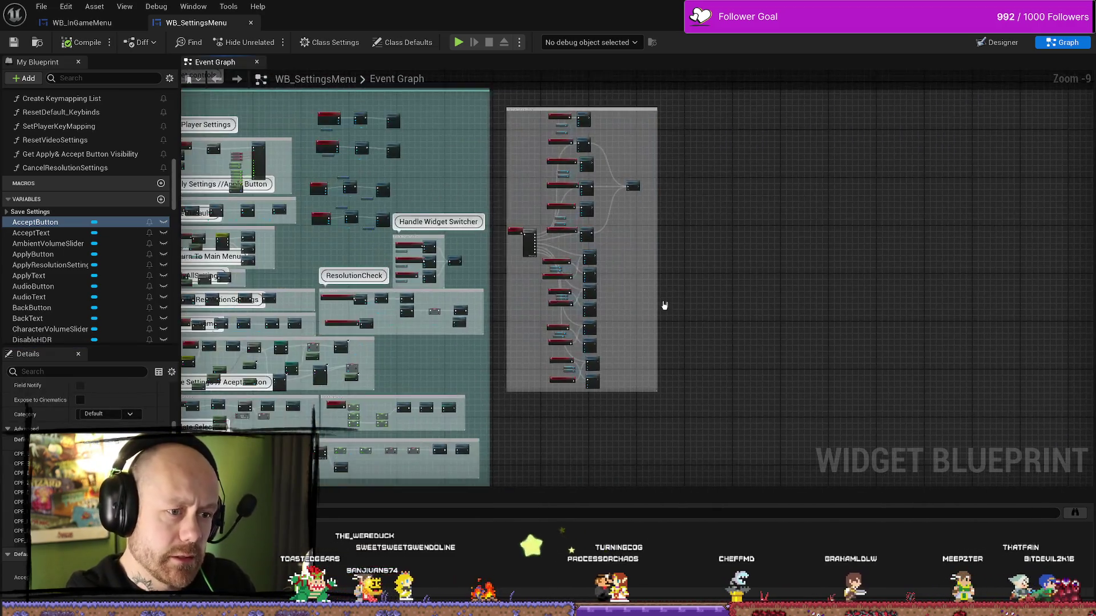
scroll(664, 306, "up", 3)
scroll(687, 277, "up", 2)
scroll(724, 306, "up", 4)
scroll(616, 265, "down", 2)
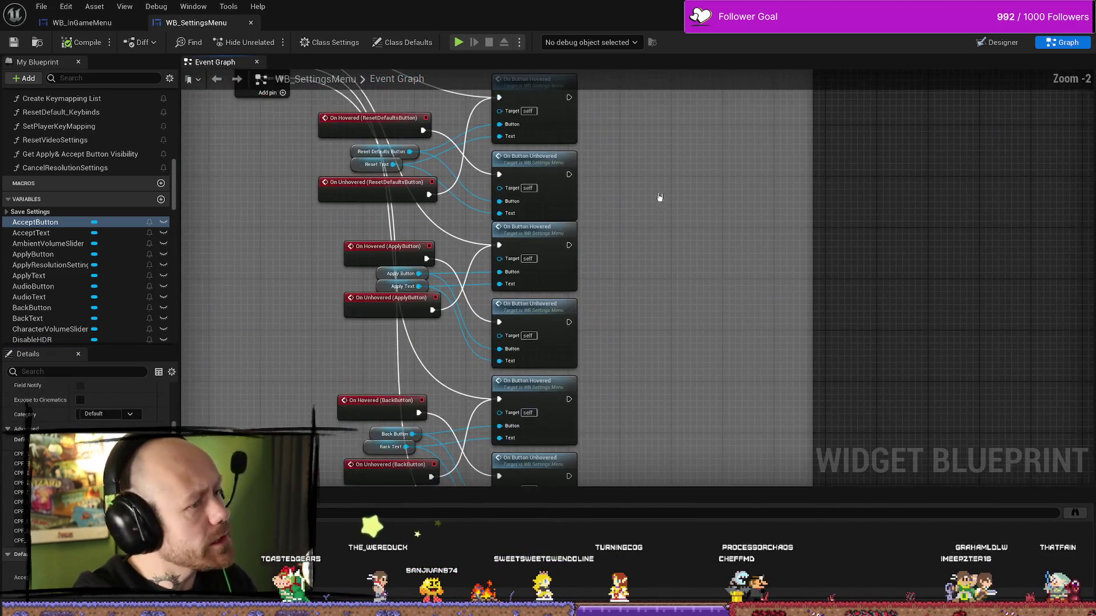
scroll(660, 196, "down", 2)
scroll(670, 215, "down", 1)
scroll(685, 248, "up", 5)
scroll(691, 269, "down", 3)
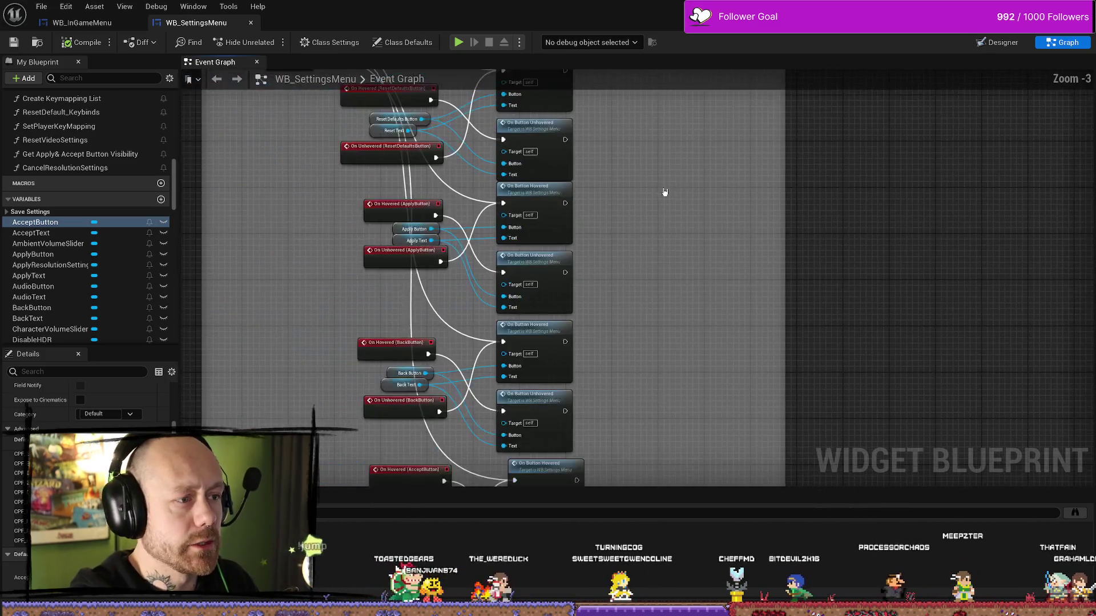
Marquee-select the right-column On Button Hovered/Unhovered call nodes and delete them
left_click_drag(671, 192, 729, 284)
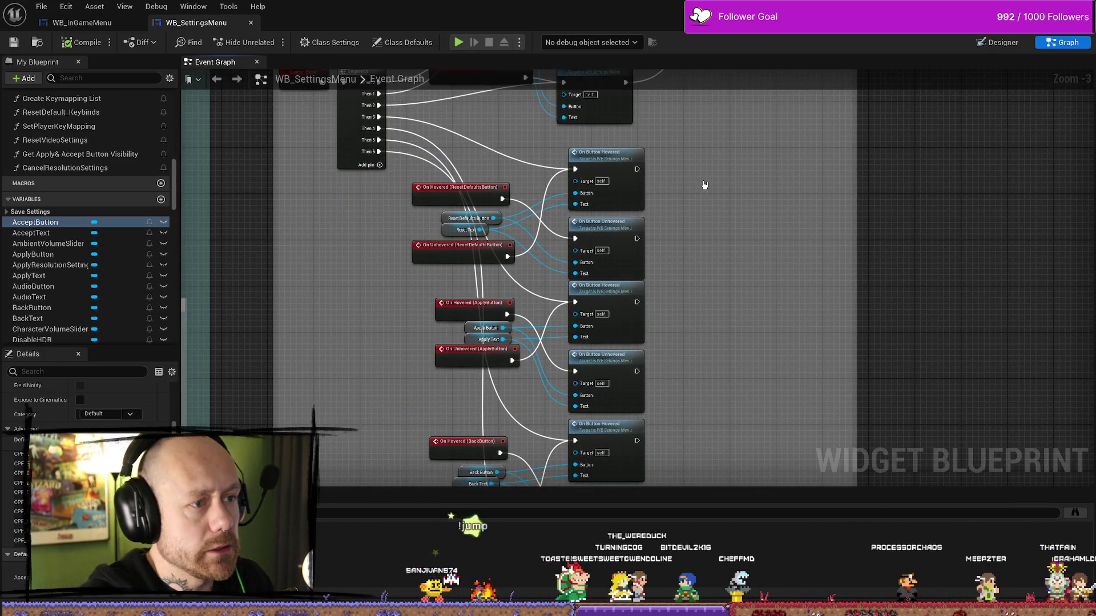
left_click_drag(675, 215, 664, 223)
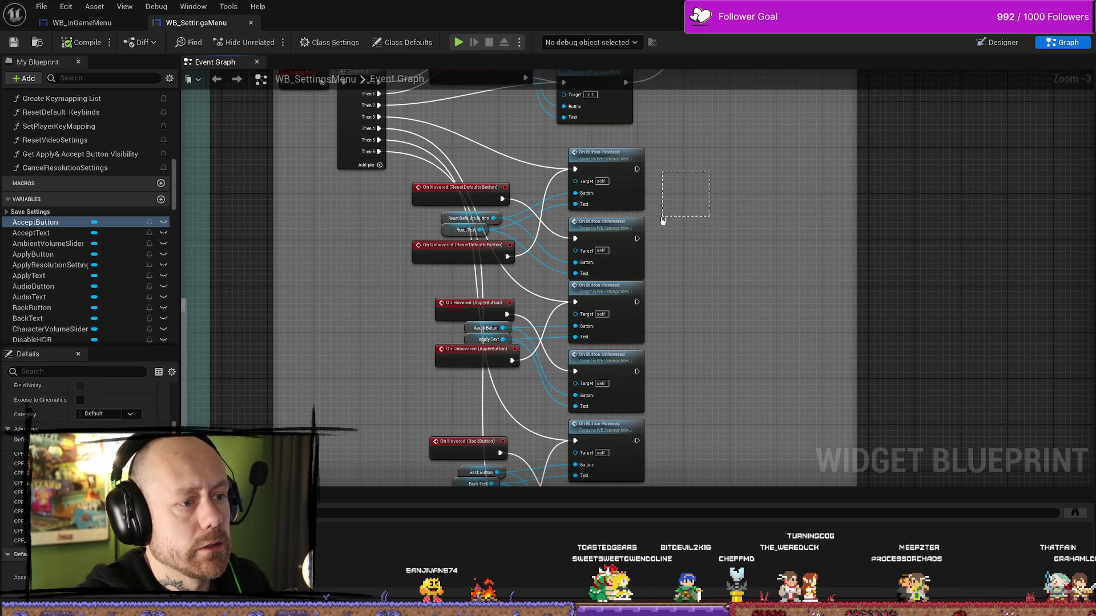
mouse_move(662, 221)
left_mouse_down()
mouse_move(609, 376)
mouse_move(742, 268)
mouse_move(747, 440)
left_mouse_up()
key("Delete")
left_click_drag(723, 283, 565, 304)
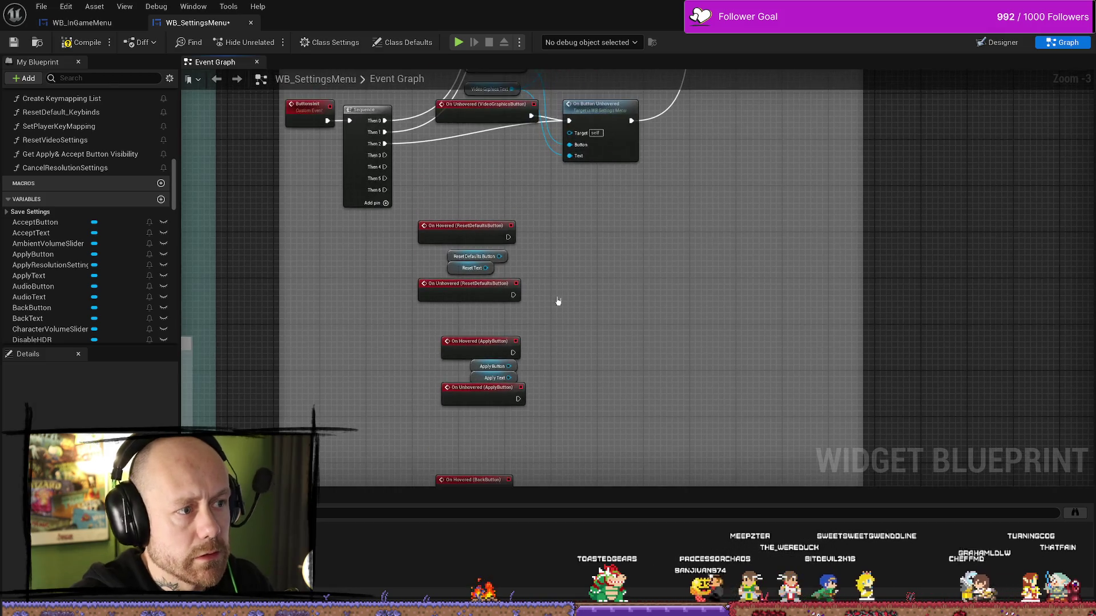
Add an Accept Buttons on Hovered call from the Reset Defaults hover event via an 'accept' search
left_click_drag(623, 266, 660, 303)
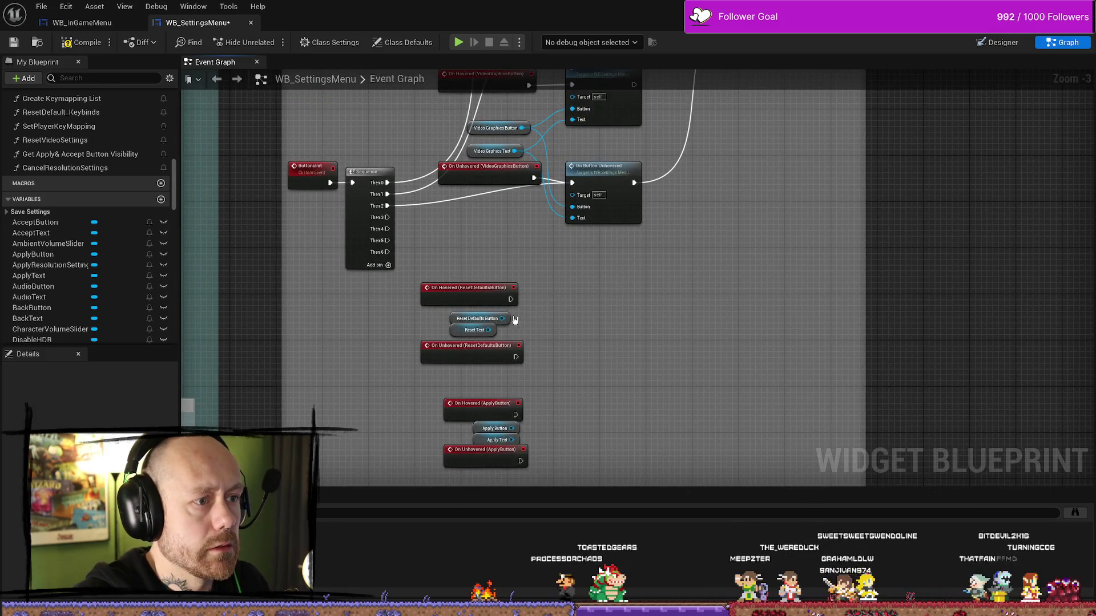
left_click_drag(511, 301, 638, 291)
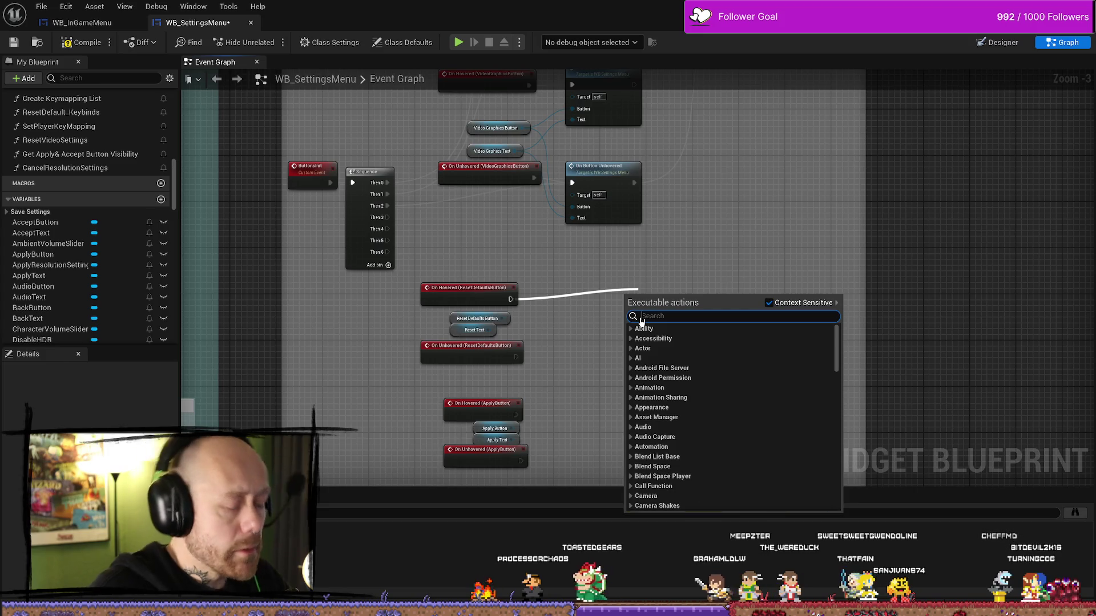
type("onaccept")
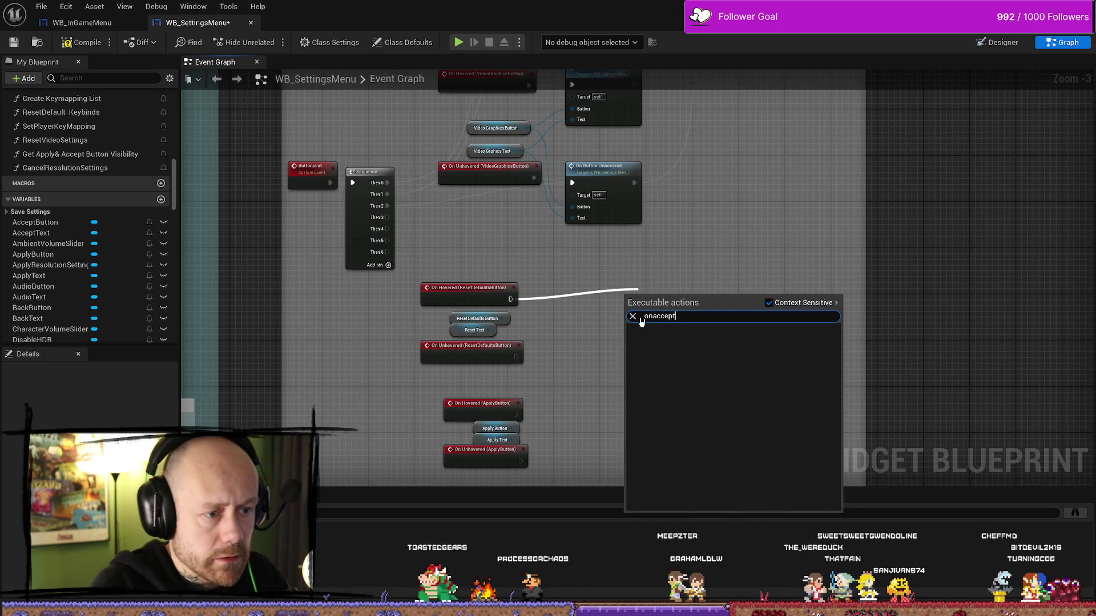
key("BackSpace")
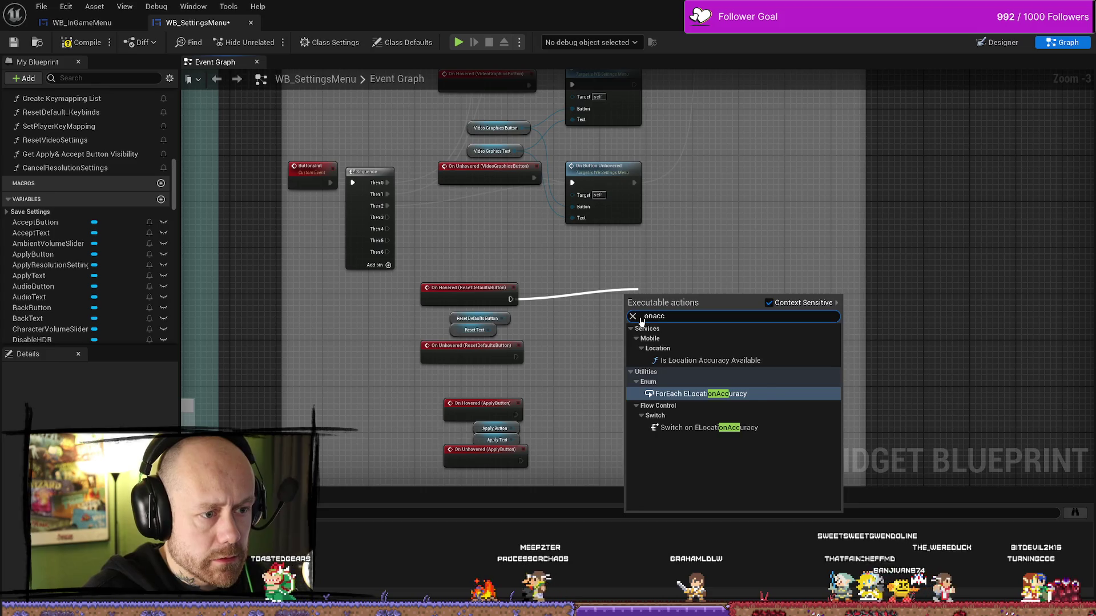
key("BackSpace")
key("BackSpace")
key("BackSpace")
key("BackSpace")
key("BackSpace")
type("a")
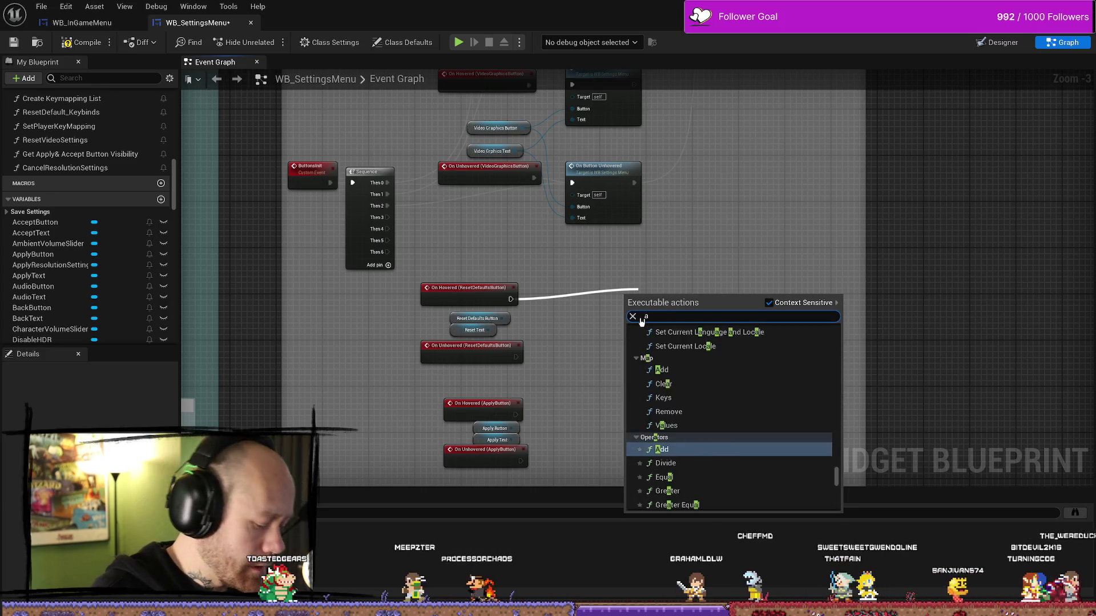
type("cceptbv")
key("BackSpace")
key("BackSpace")
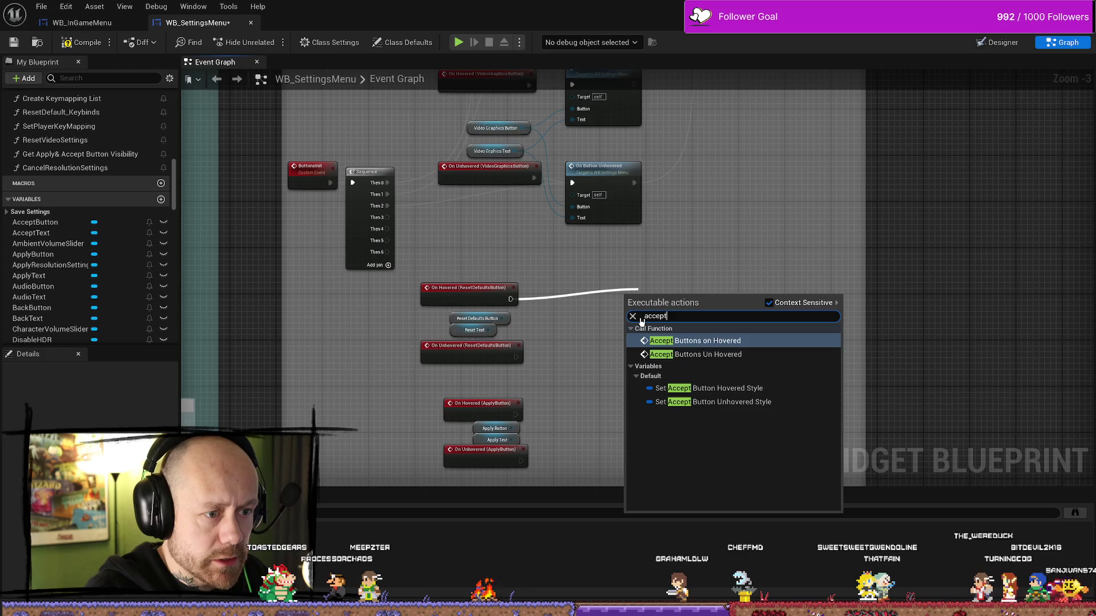
key("Return")
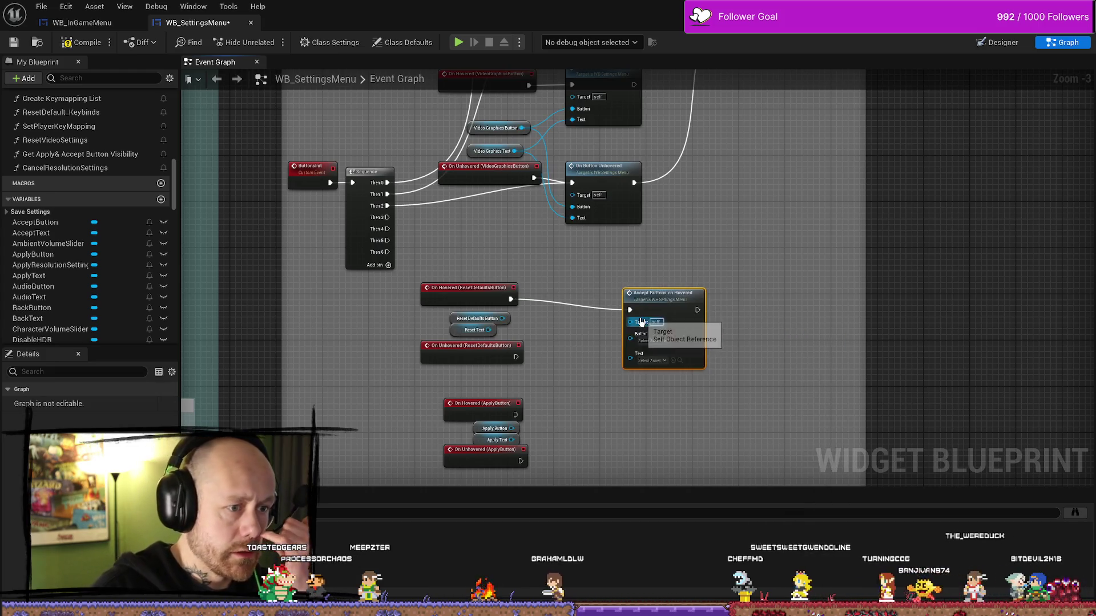
left_click_drag(641, 286, 623, 274)
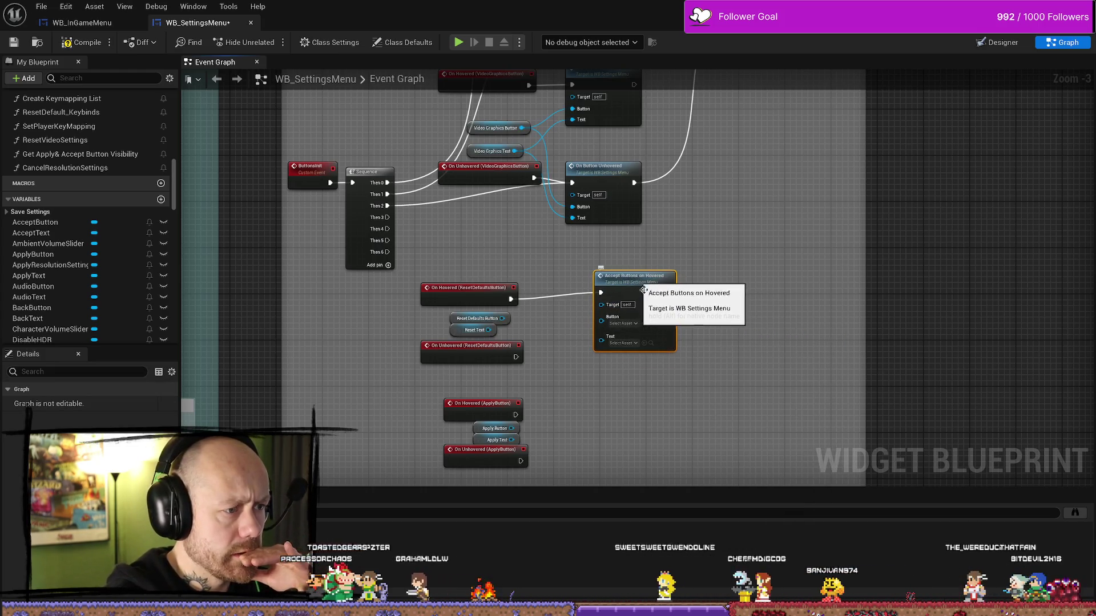
Add an Accept Buttons Un Hovered call from the Reset Defaults unhover event and stack both calls
left_click_drag(515, 357, 593, 396)
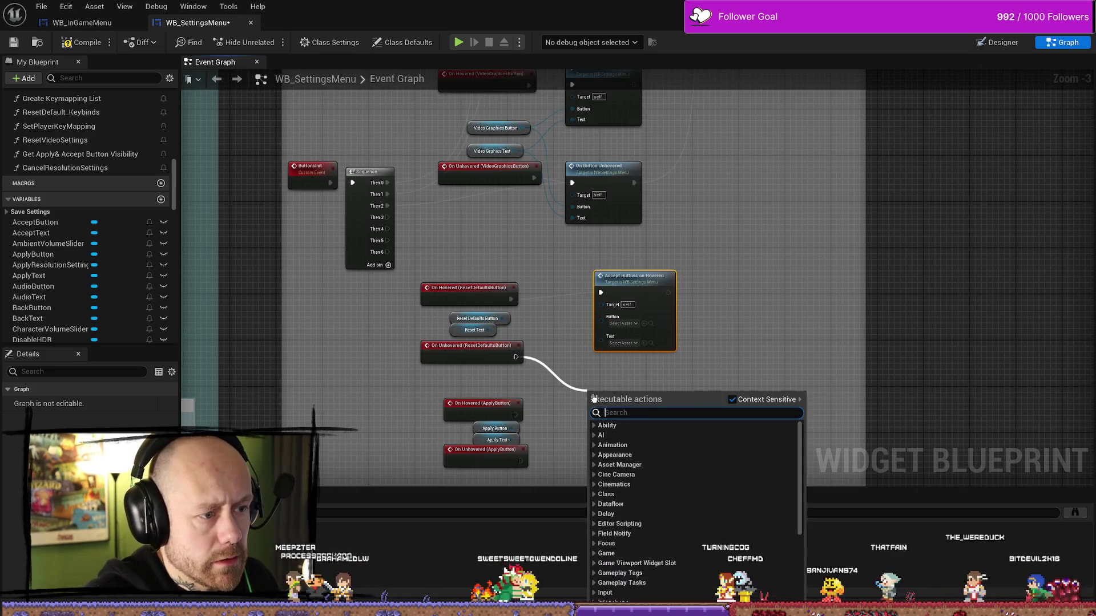
type("accept")
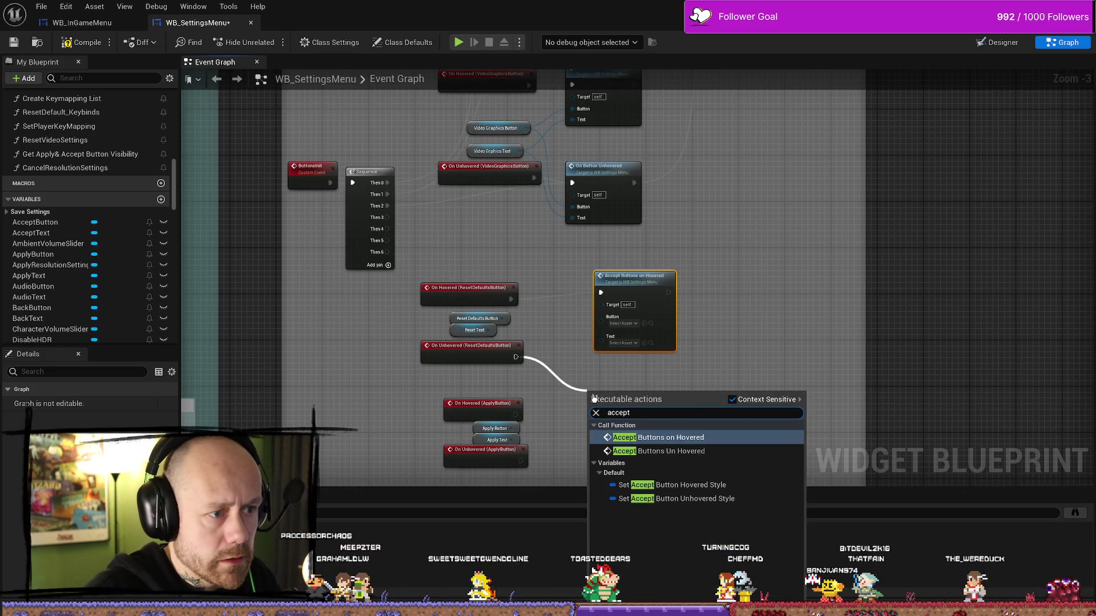
key("Down")
key("Return")
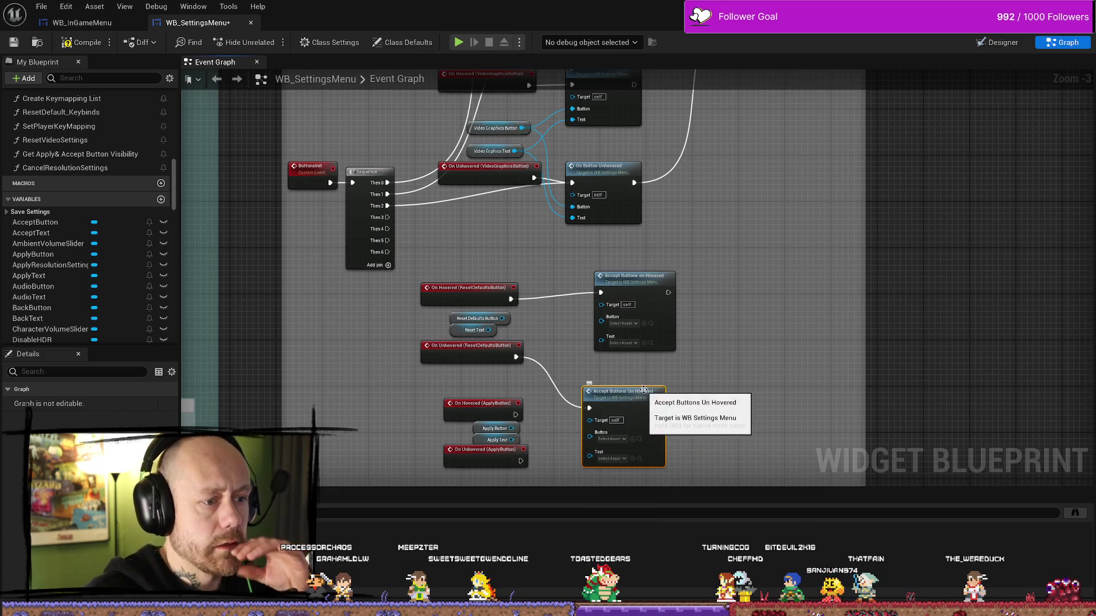
mouse_move(643, 390)
left_mouse_down()
mouse_move(650, 368)
mouse_move(613, 349)
left_mouse_up()
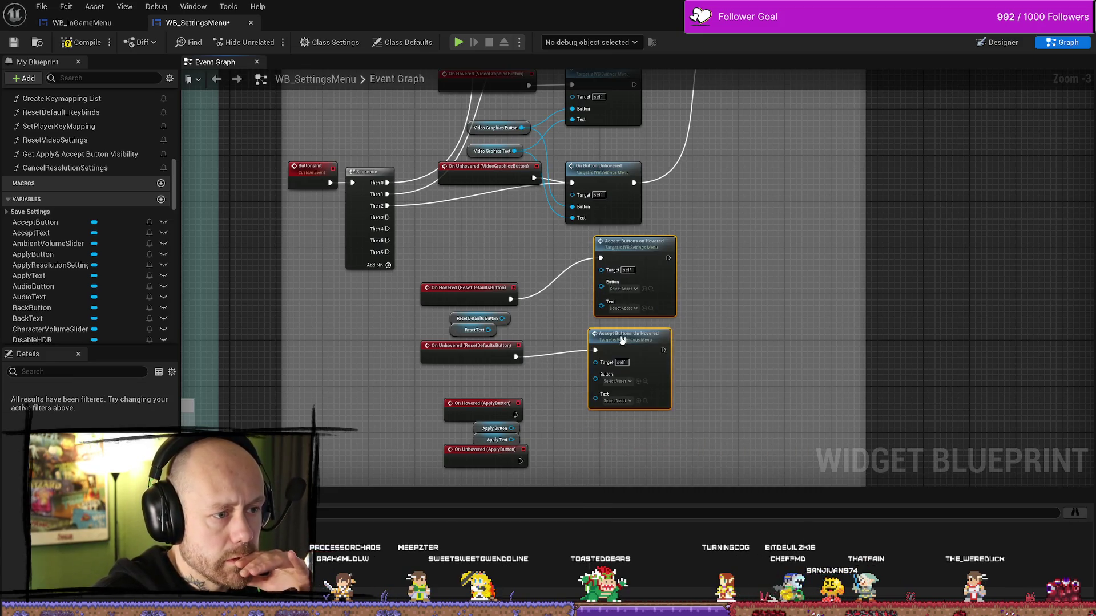
left_click(672, 236)
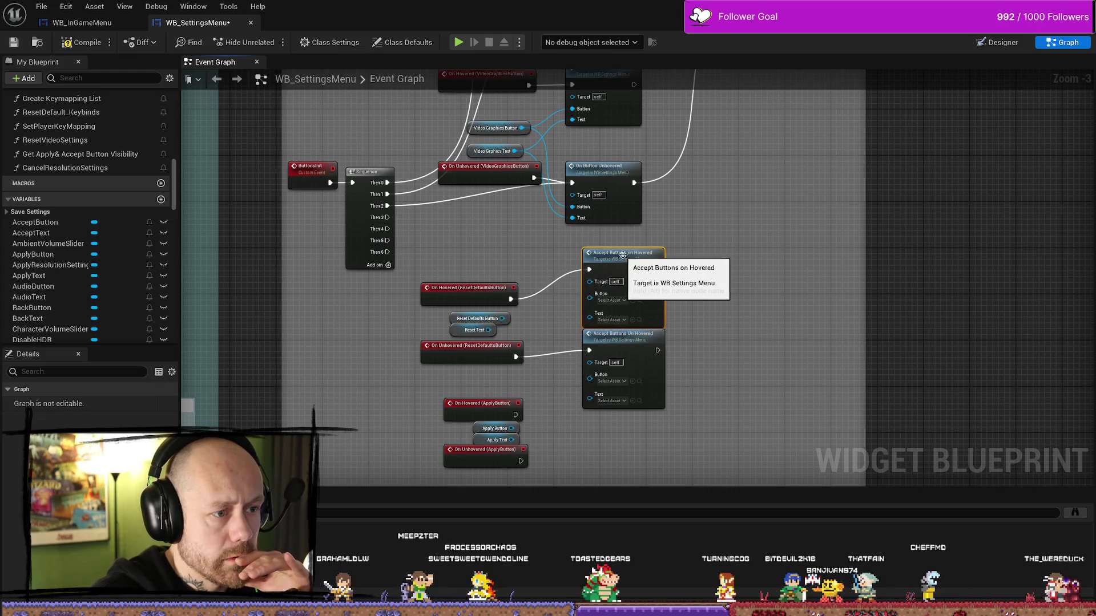
left_click_drag(737, 272, 650, 368)
left_click_drag(625, 252, 627, 276)
Feed Reset Default Button and Reset Text into the two Accept calls' Button and Text inputs
mouse_move(503, 317)
left_mouse_down()
mouse_move(579, 318)
mouse_move(591, 306)
mouse_move(591, 316)
left_mouse_up()
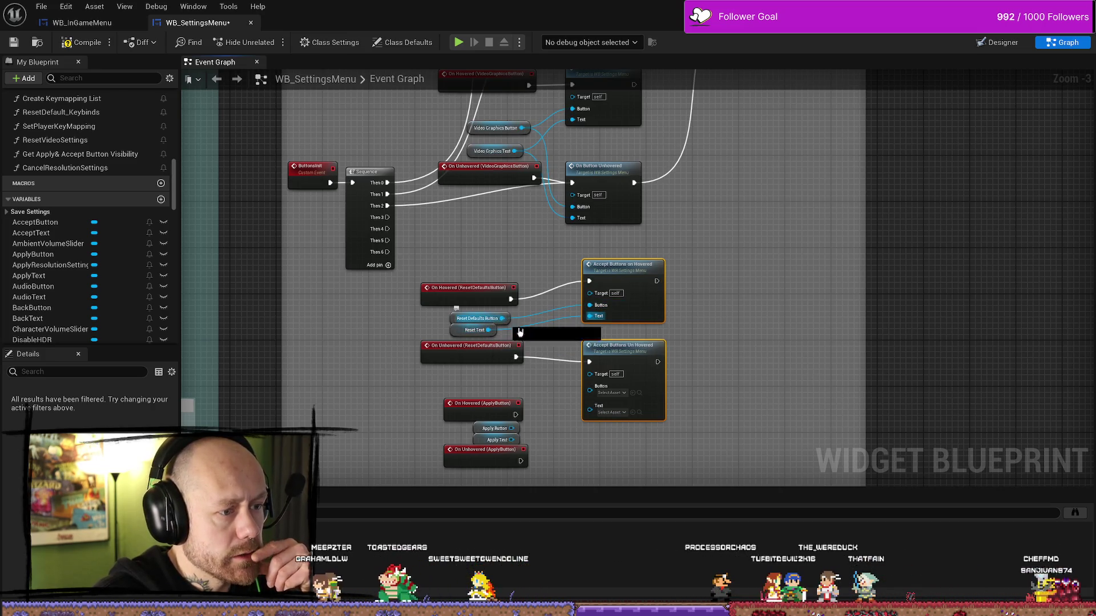
mouse_move(510, 327)
left_mouse_down()
mouse_move(502, 340)
mouse_move(590, 390)
left_mouse_up()
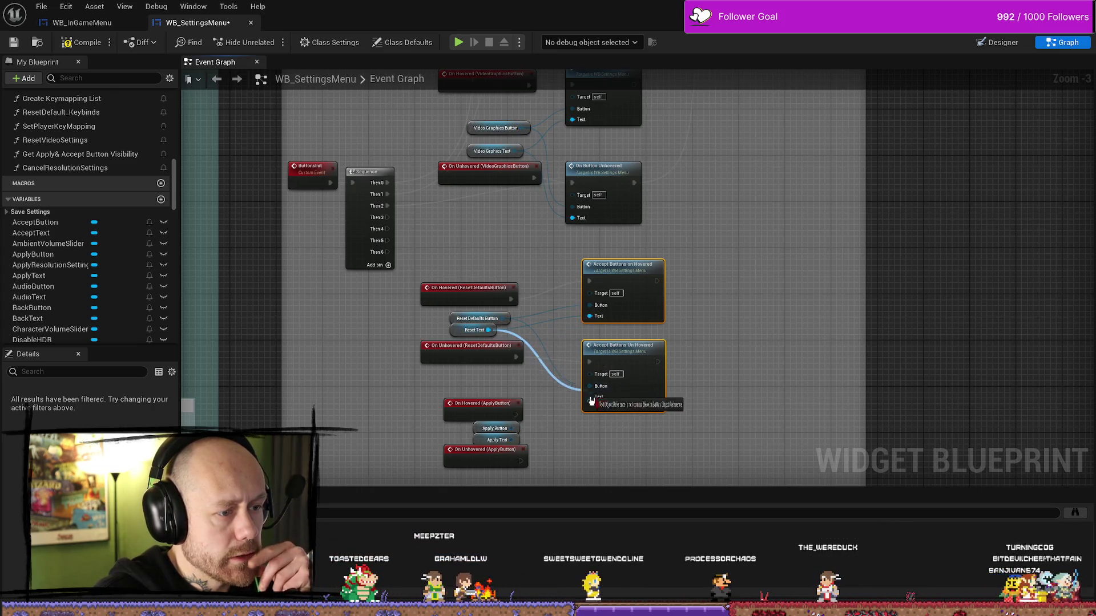
left_click_drag(488, 330, 589, 401)
left_click(609, 350)
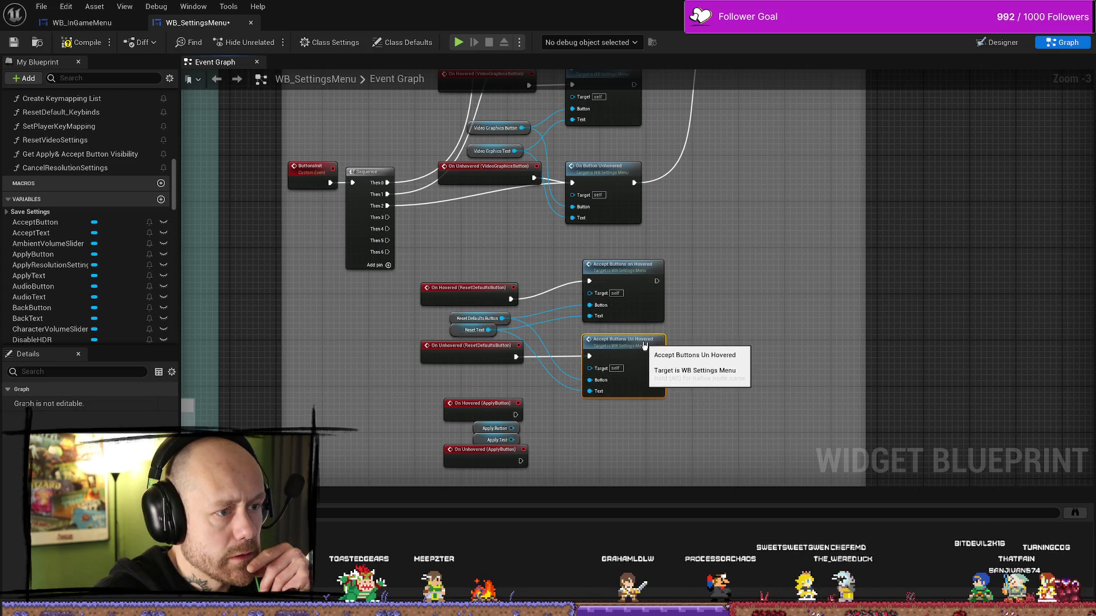
left_click(635, 289)
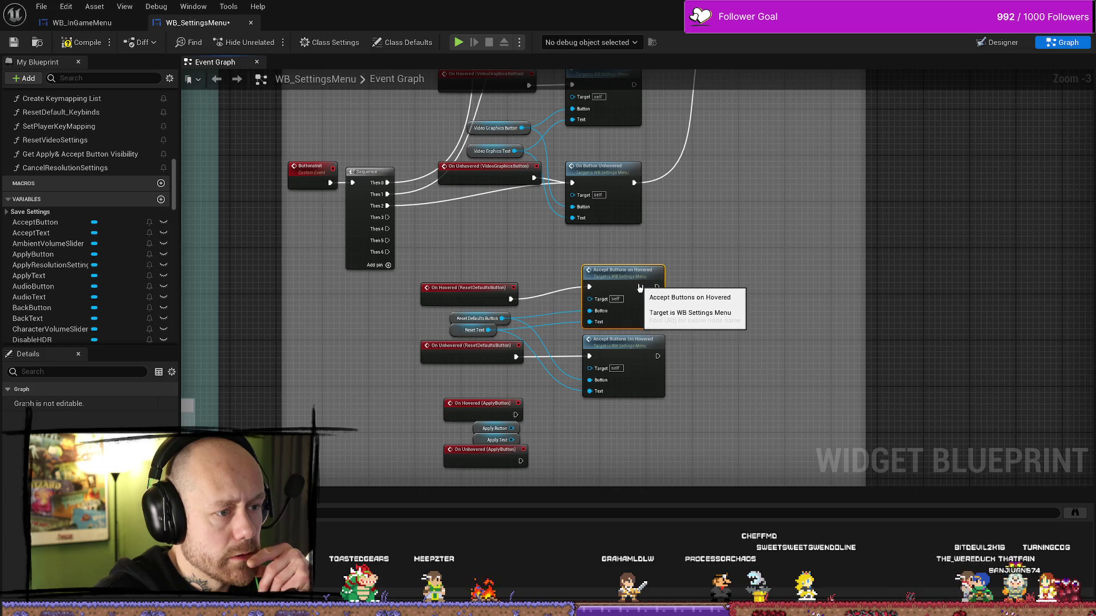
left_click(728, 294)
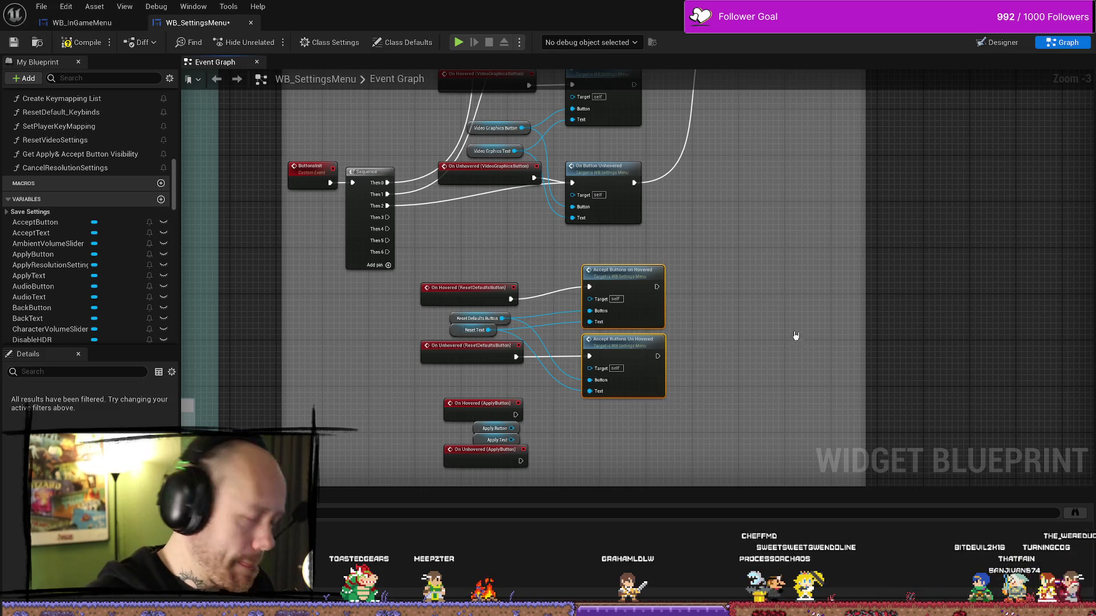
Run the Reset unhovered call from Then 3, paste Accept call copies wired to ApplyButton's events
left_click_drag(388, 219, 517, 233)
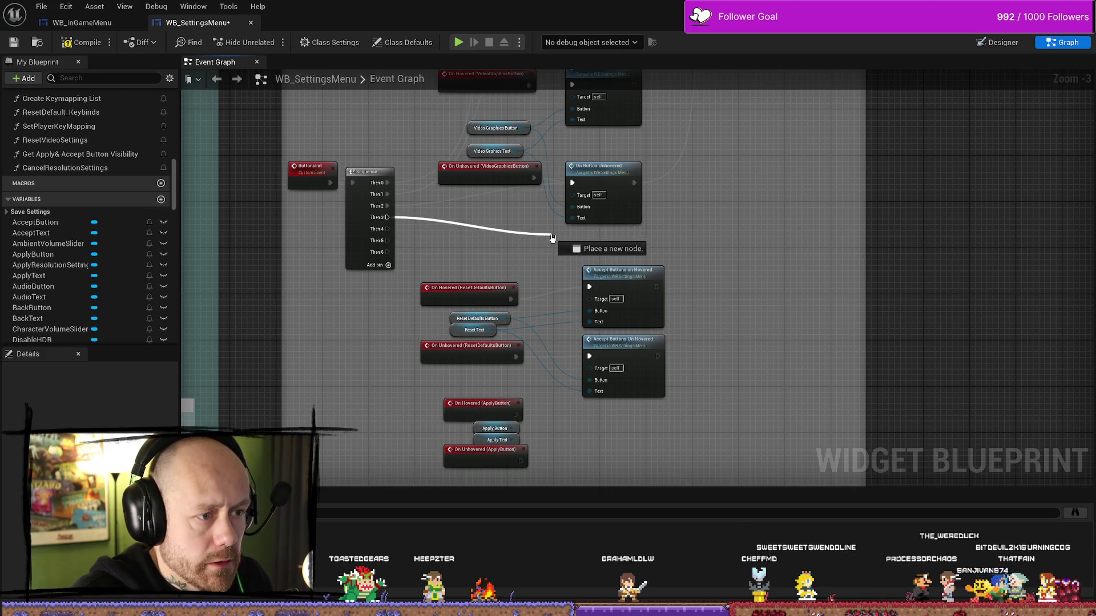
left_click_drag(511, 276, 588, 355)
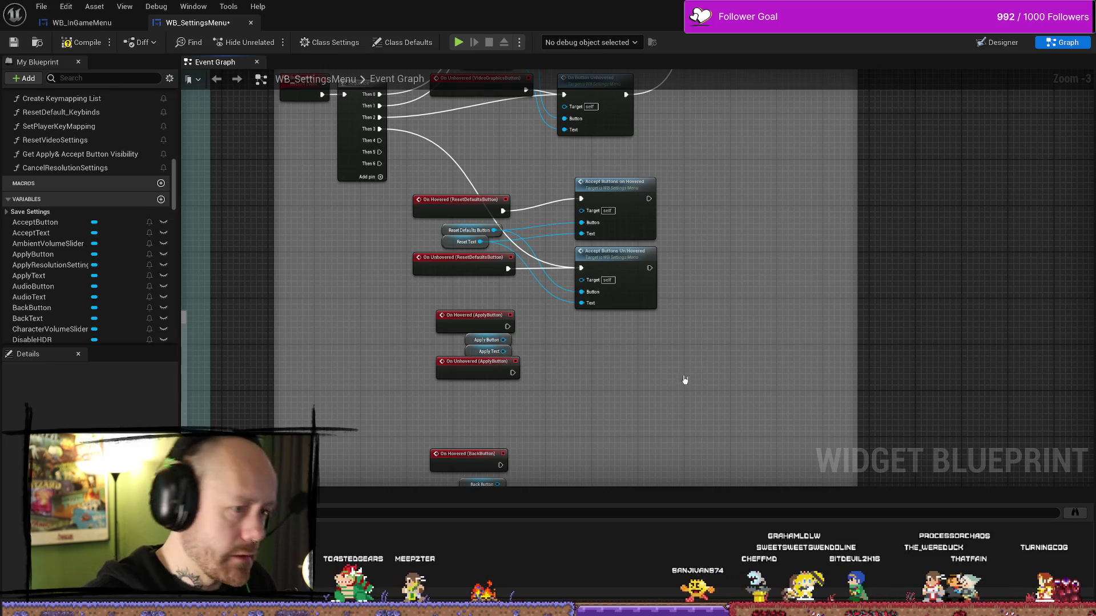
key("ctrl+v")
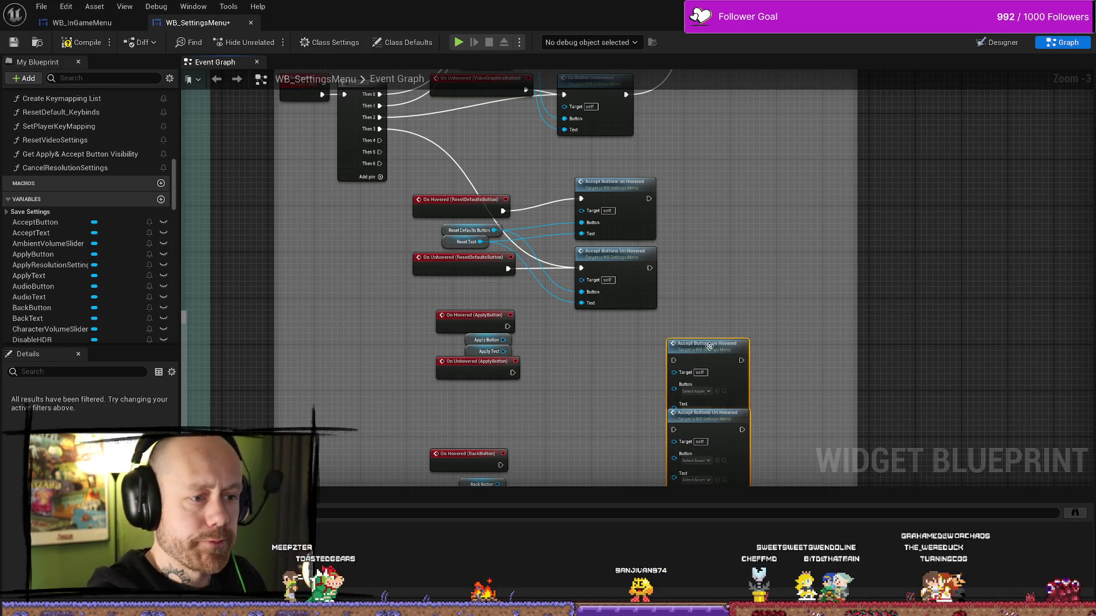
left_click_drag(685, 344, 597, 321)
left_click_drag(507, 326, 587, 336)
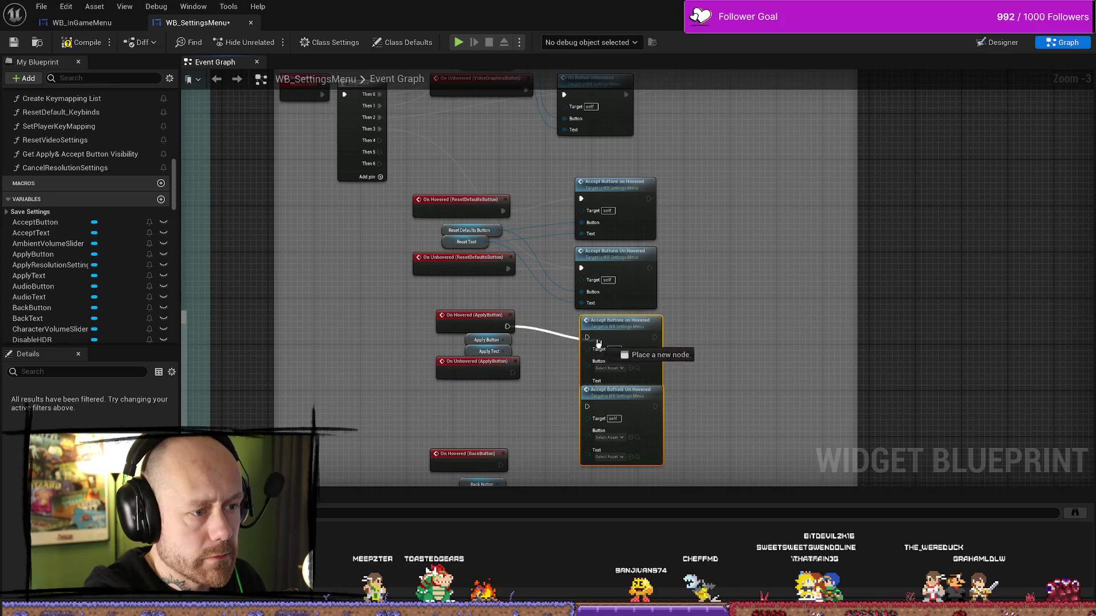
left_click_drag(513, 372, 584, 408)
Feed Apply Button and Apply Text into the copies and run the unhovered copy from Then 4
mouse_move(505, 340)
left_mouse_down()
mouse_move(572, 366)
mouse_move(549, 372)
left_mouse_up()
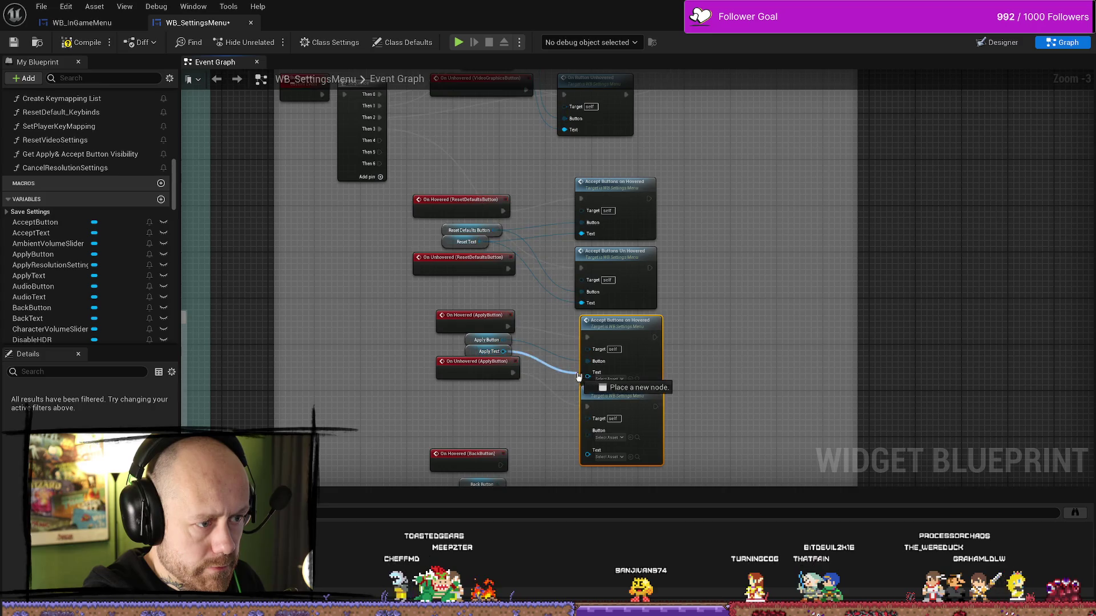
left_click_drag(589, 426, 589, 427)
left_click_drag(504, 351, 591, 448)
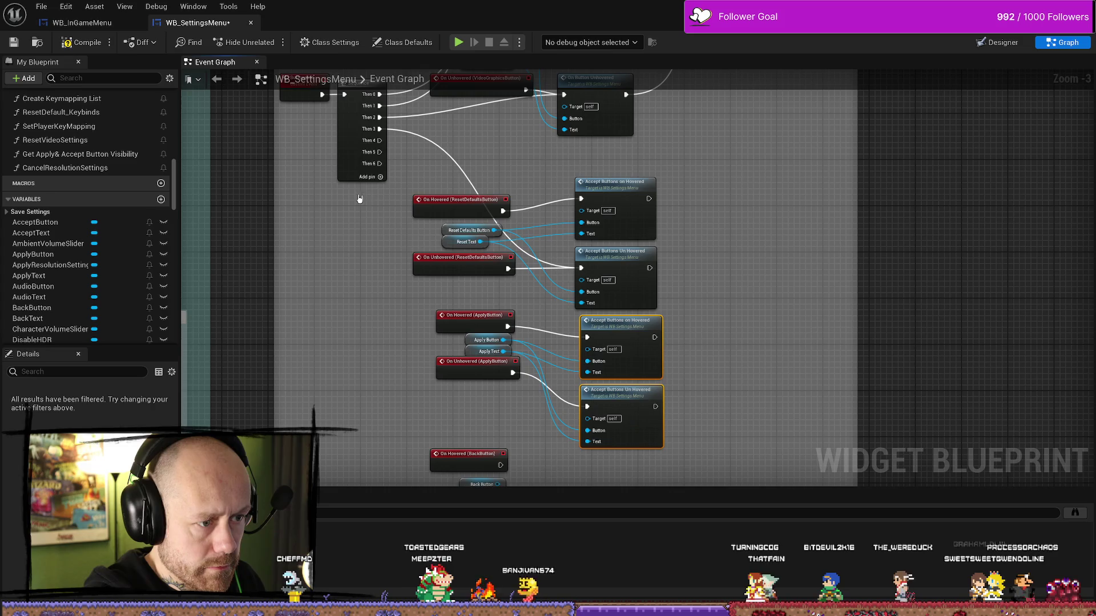
mouse_move(374, 143)
left_mouse_down()
mouse_move(588, 409)
mouse_move(529, 310)
mouse_move(406, 214)
mouse_move(460, 245)
left_mouse_up()
mouse_move(491, 466)
left_mouse_down()
mouse_move(479, 347)
mouse_move(479, 371)
left_mouse_up()
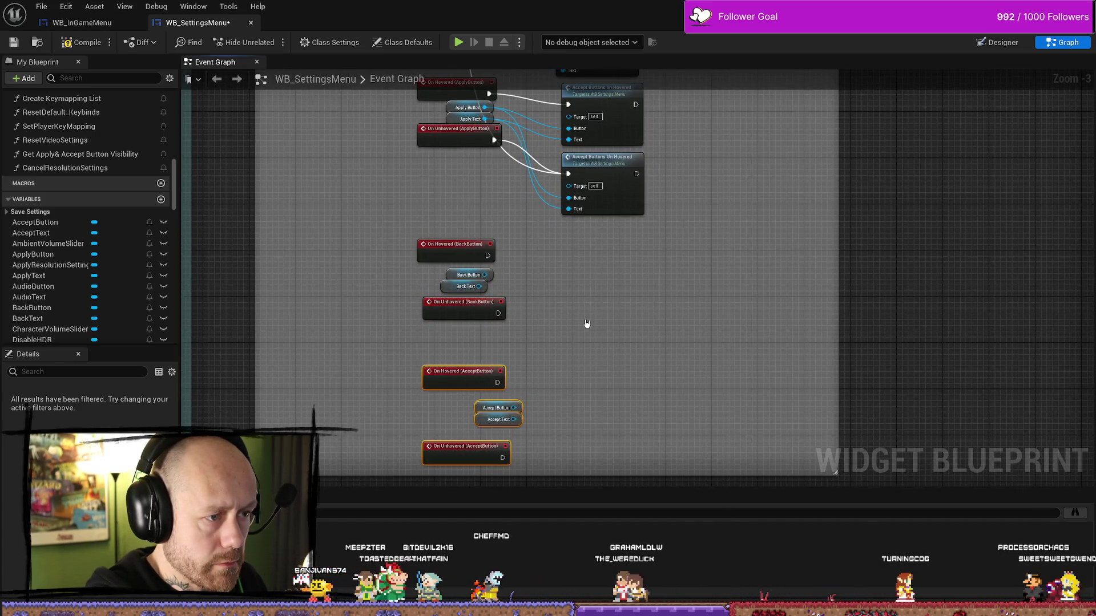
Paste another Accept call pair beside BackButton's events and feed Back Button and Back Text in
left_click(623, 288)
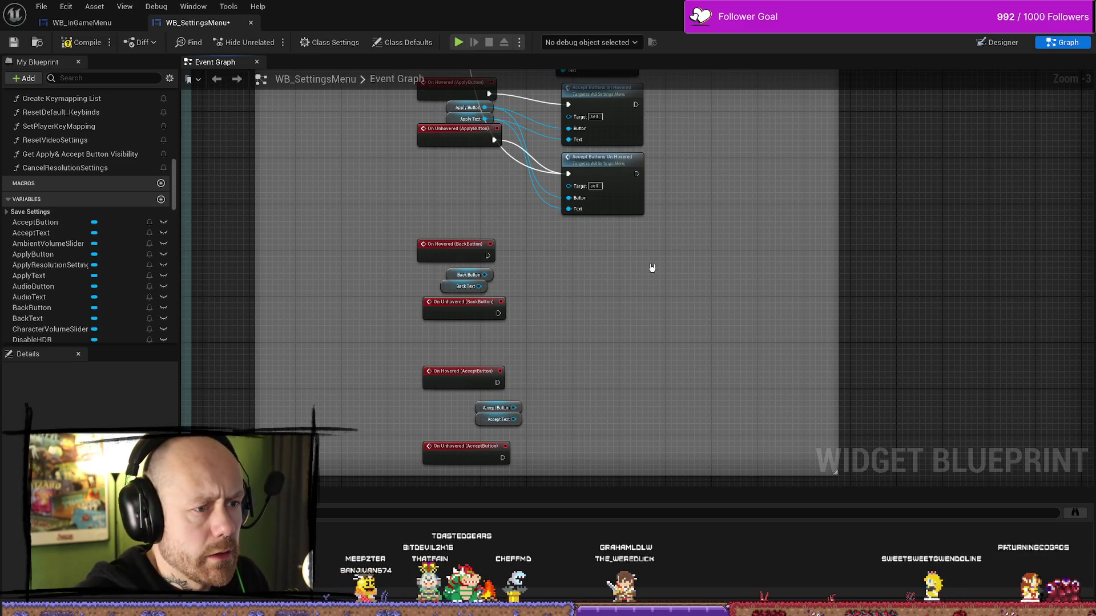
key("ctrl+v")
left_click_drag(663, 257, 606, 234)
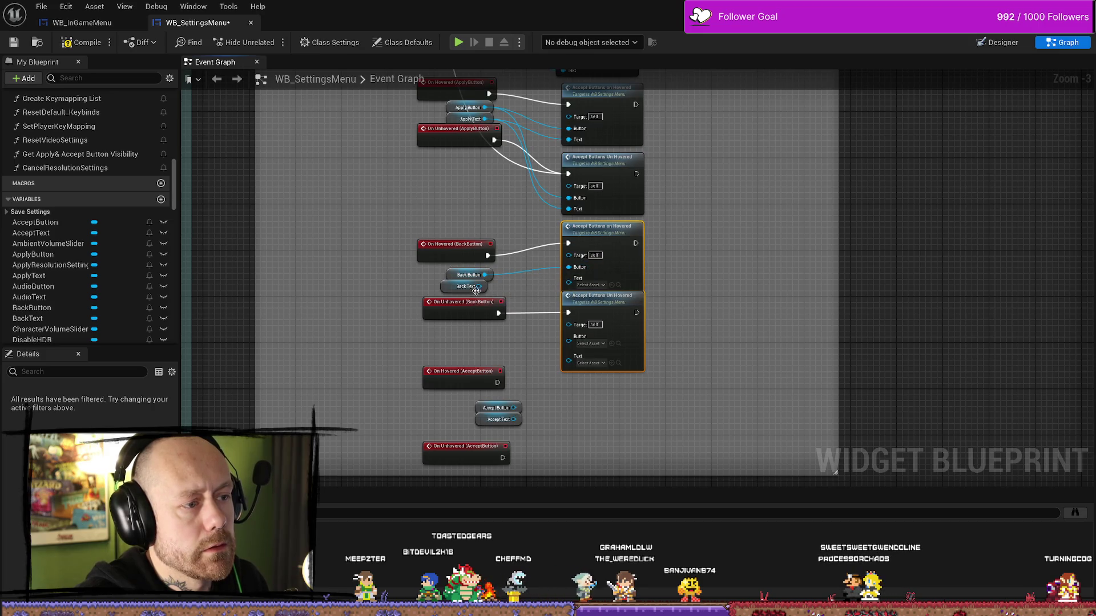
left_click_drag(576, 286, 569, 279)
left_click_drag(485, 275, 568, 337)
left_click_drag(481, 287, 568, 348)
left_click_drag(628, 415, 627, 349)
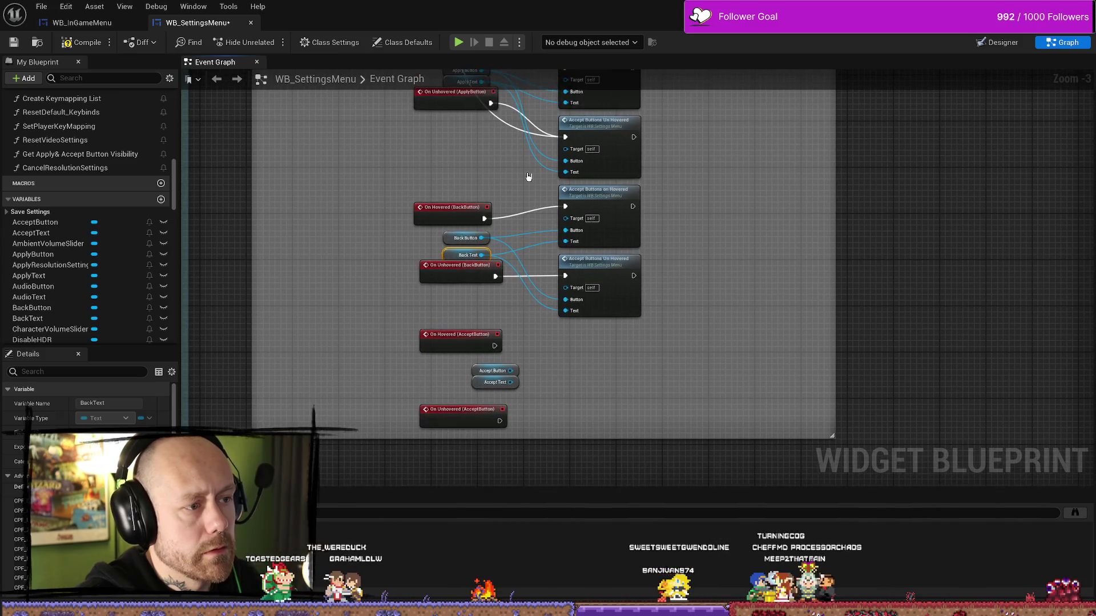
scroll(522, 257, "down", 3)
scroll(465, 136, "up", 3)
Run the Back unhovered call from Then 5 and wire the Back unhover event to it
left_click_drag(465, 136, 588, 392)
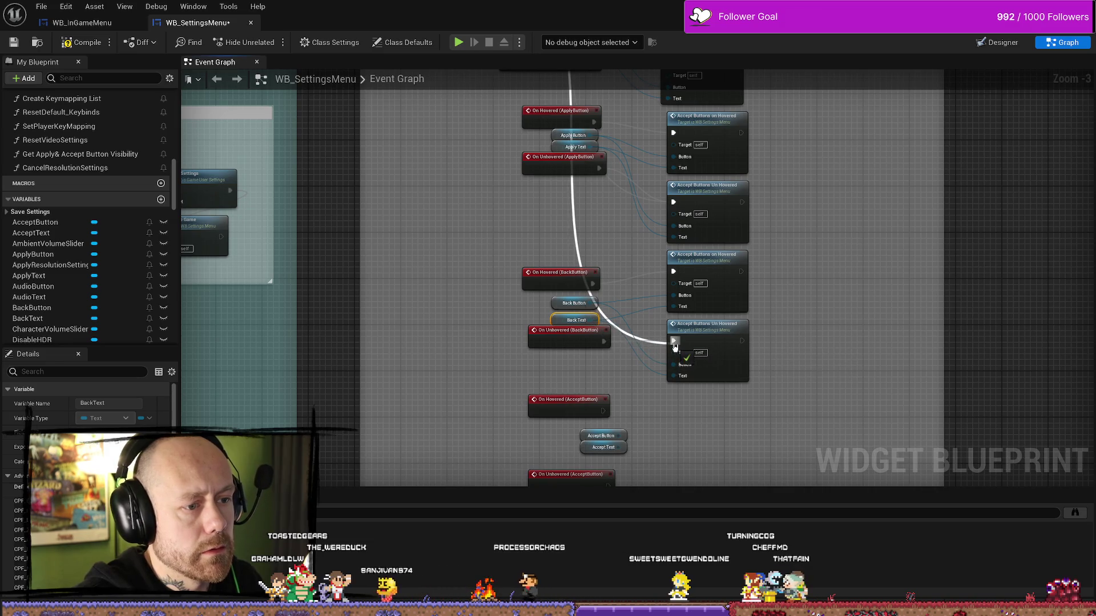
left_click_drag(673, 342, 674, 342)
left_click_drag(851, 354, 777, 317)
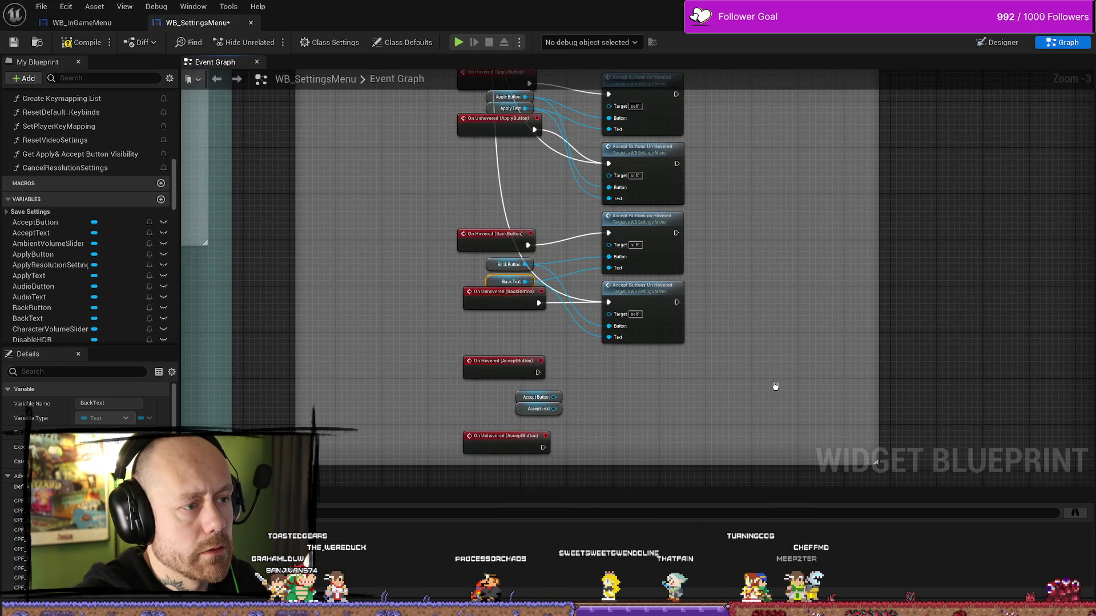
left_click_drag(775, 386, 743, 320)
left_click_drag(473, 294, 473, 306)
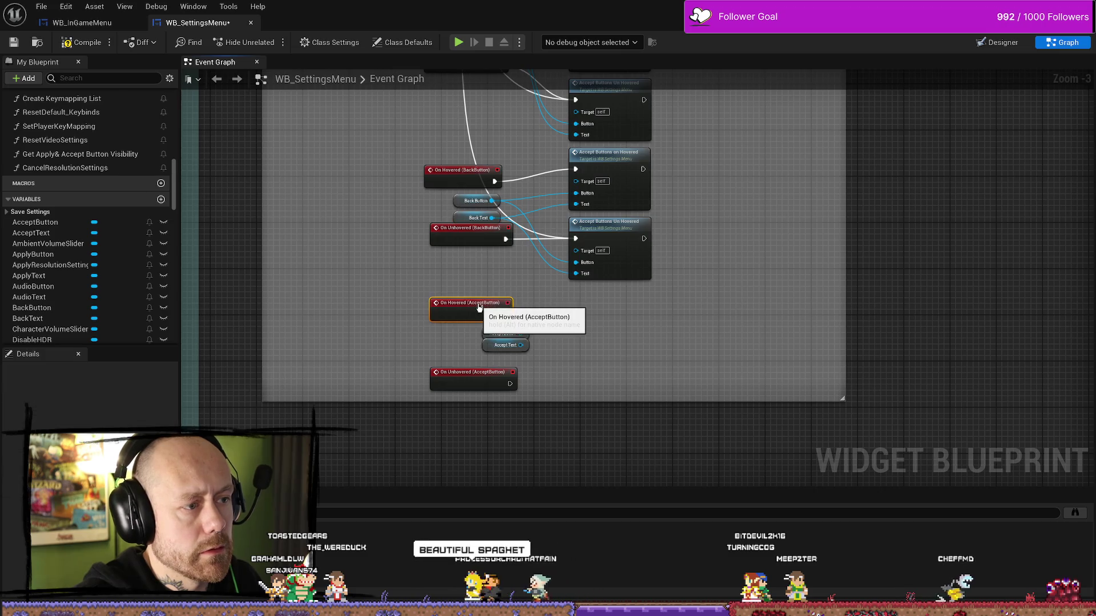
Paste Accept hover/unhover calls beside the AcceptButton events and enlarge the comment box around them
left_click_drag(463, 374, 470, 369)
left_click(610, 349)
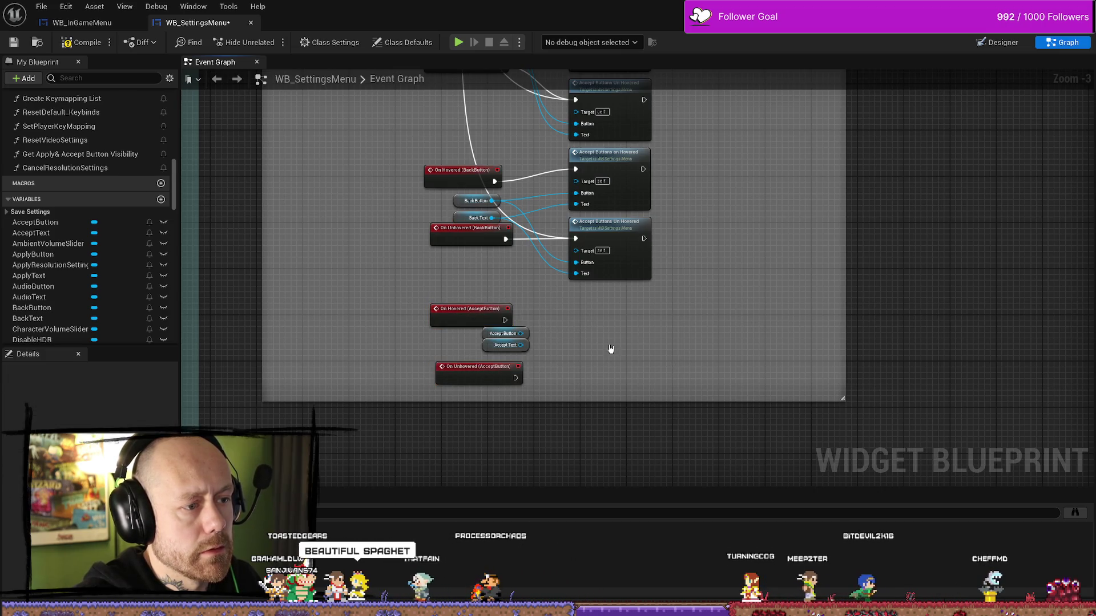
key("ctrl+v")
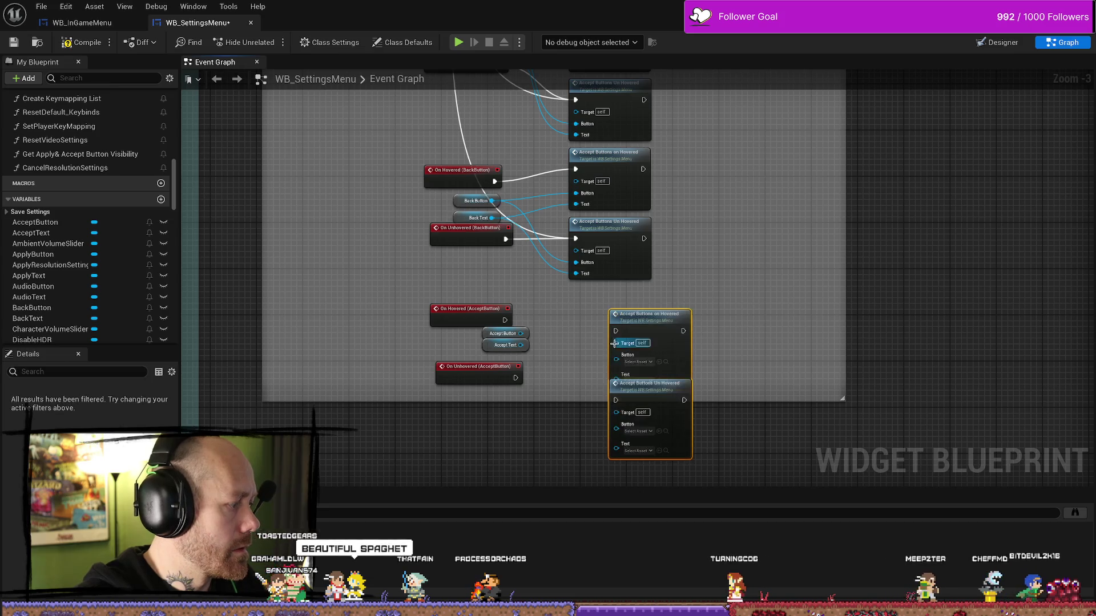
left_click_drag(652, 329, 608, 304)
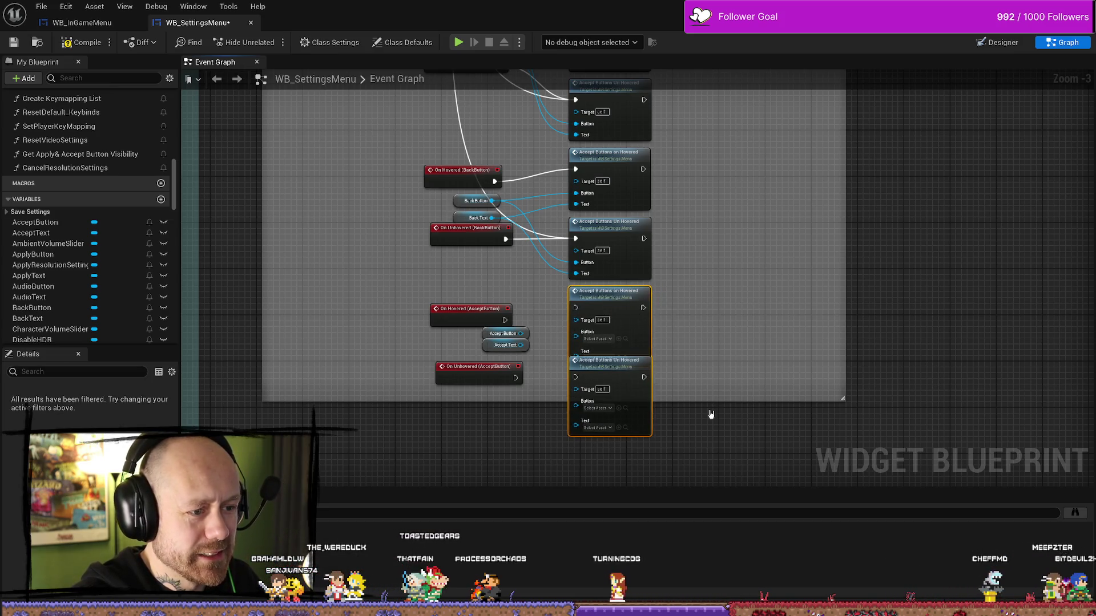
left_click_drag(712, 415, 719, 481)
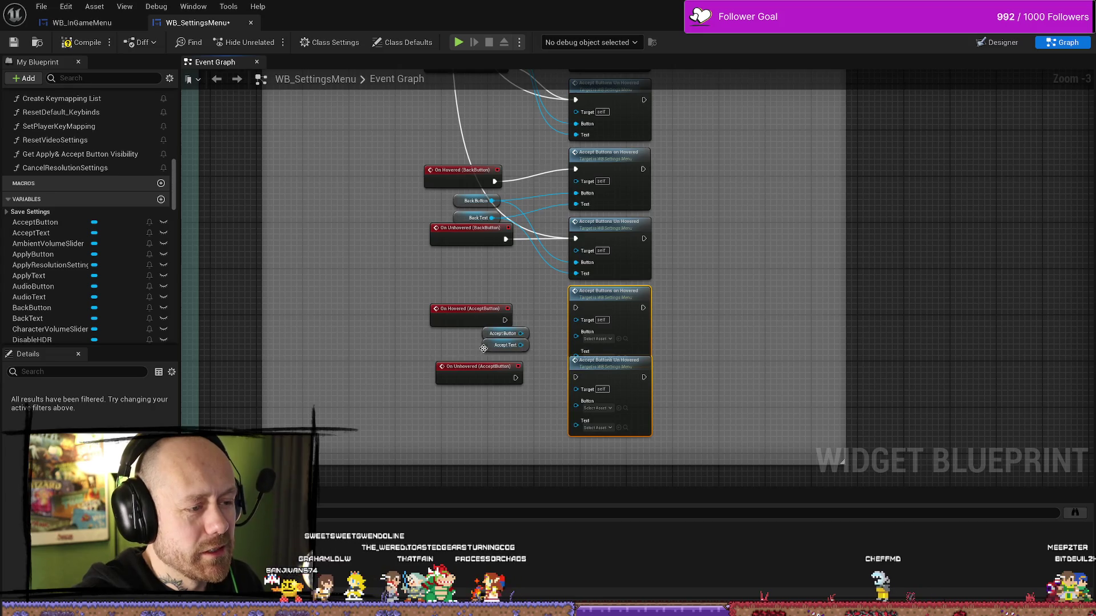
Connect AcceptButton and AcceptText to the pasted calls' Button and Text inputs
mouse_move(489, 335)
left_mouse_down()
mouse_move(470, 341)
mouse_move(574, 308)
left_mouse_up()
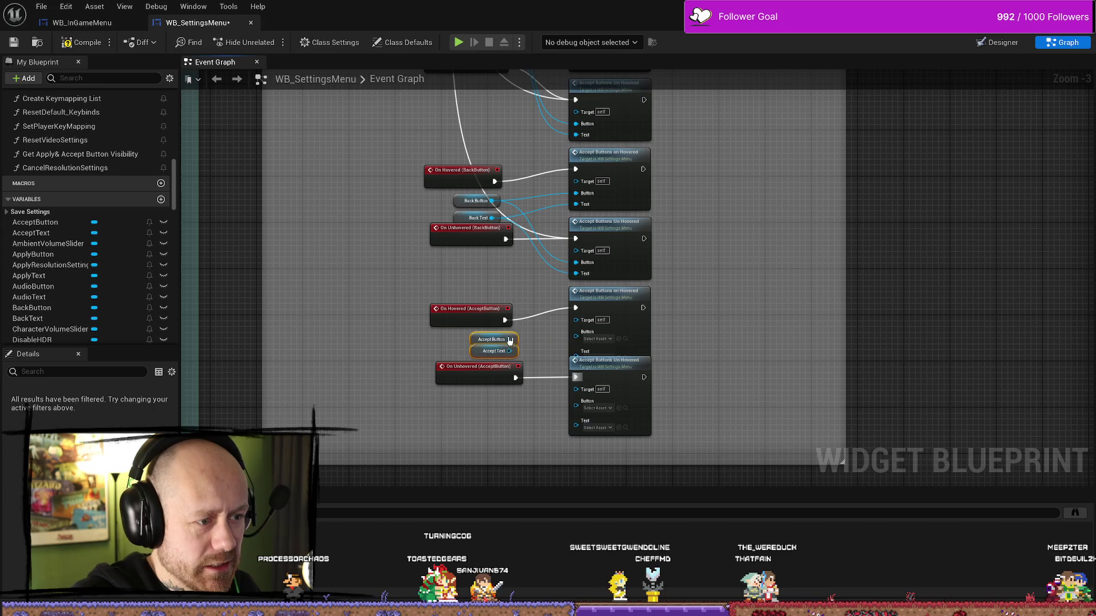
left_click_drag(510, 340, 588, 403)
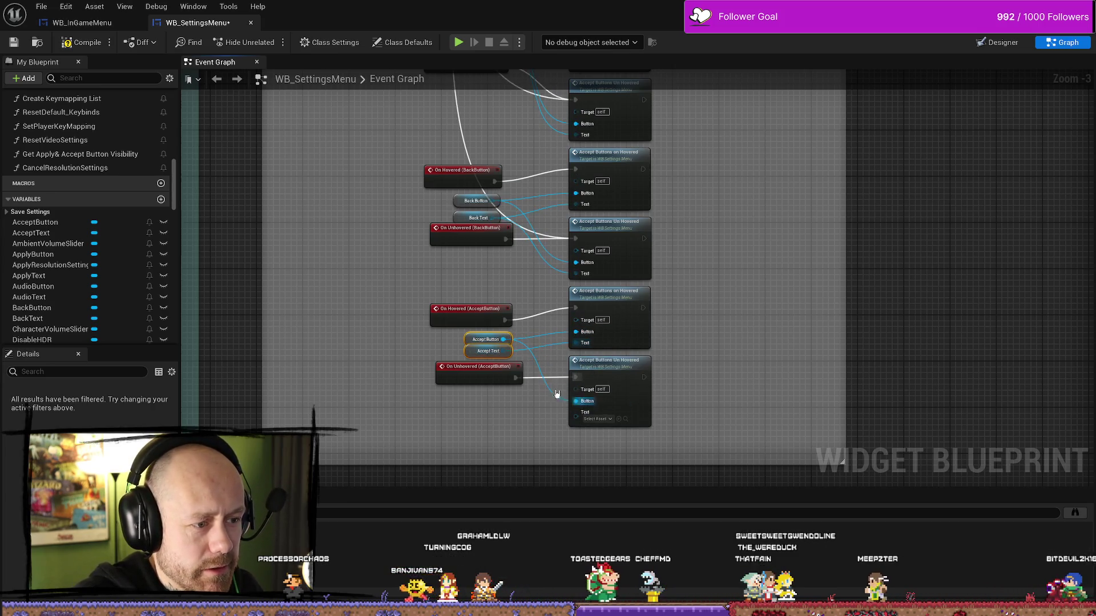
mouse_move(505, 351)
left_mouse_down()
mouse_move(558, 410)
mouse_move(576, 412)
mouse_move(531, 345)
mouse_move(566, 377)
left_mouse_up()
key("Escape")
scroll(411, 163, "down", 2)
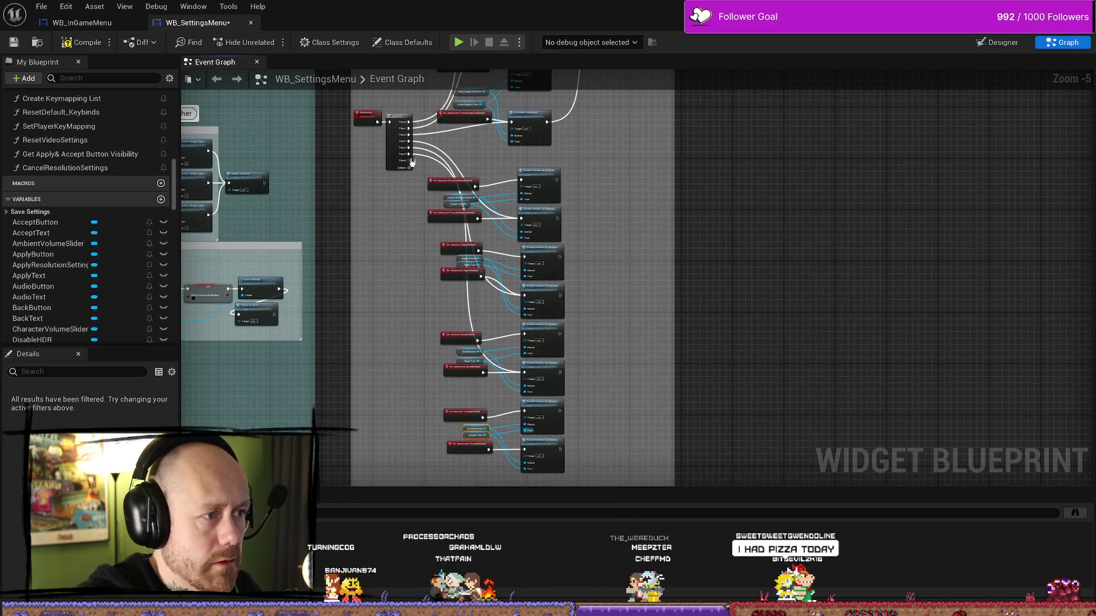
Wire the Sequence's next Then pin to the Accept unhovered call, then compile and save the widget
left_click_drag(411, 163, 541, 451)
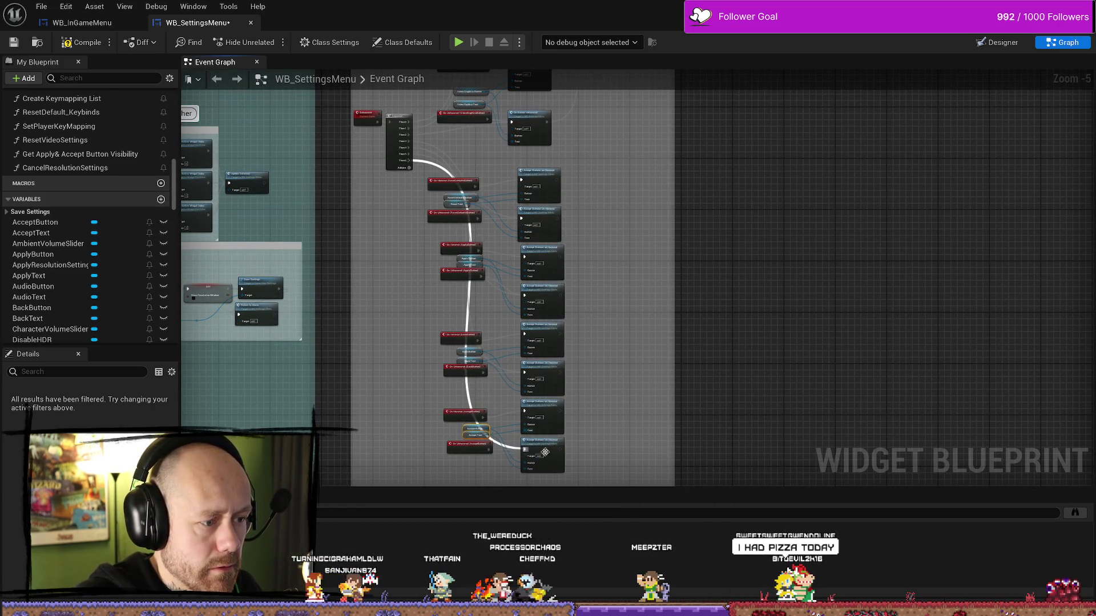
right_click(531, 96)
key("Escape")
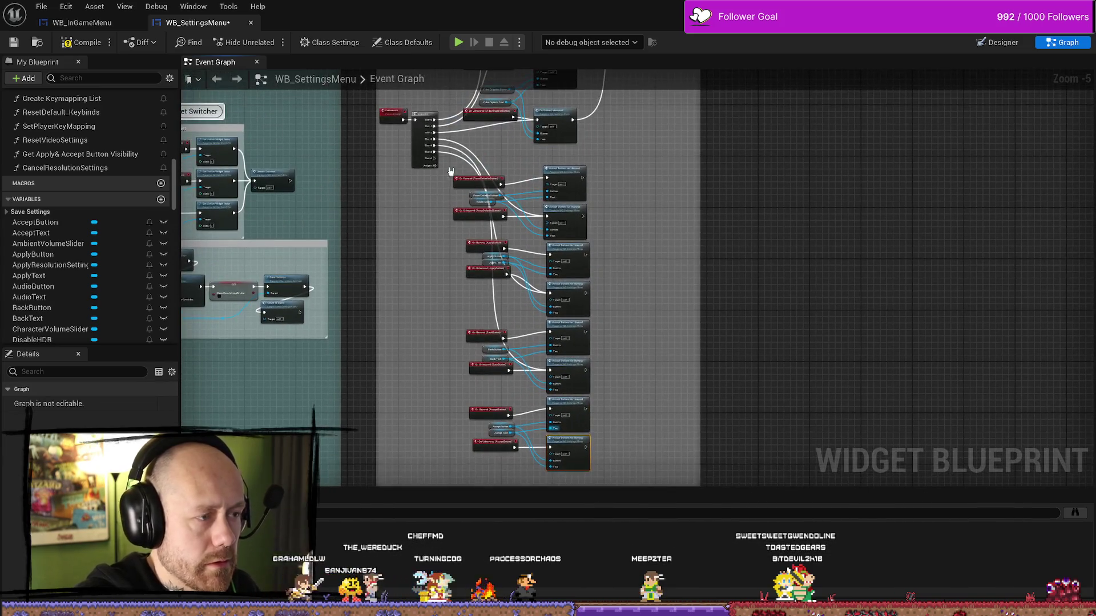
left_click_drag(435, 158, 516, 399)
scroll(552, 452, "up", 2)
scroll(599, 385, "up", 2)
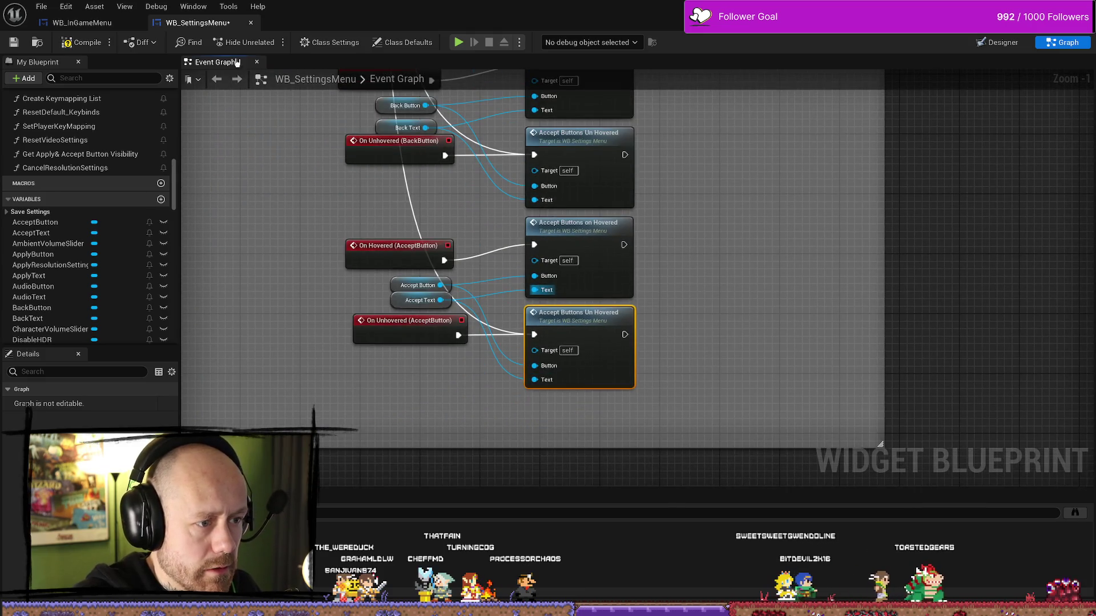
left_click(84, 41)
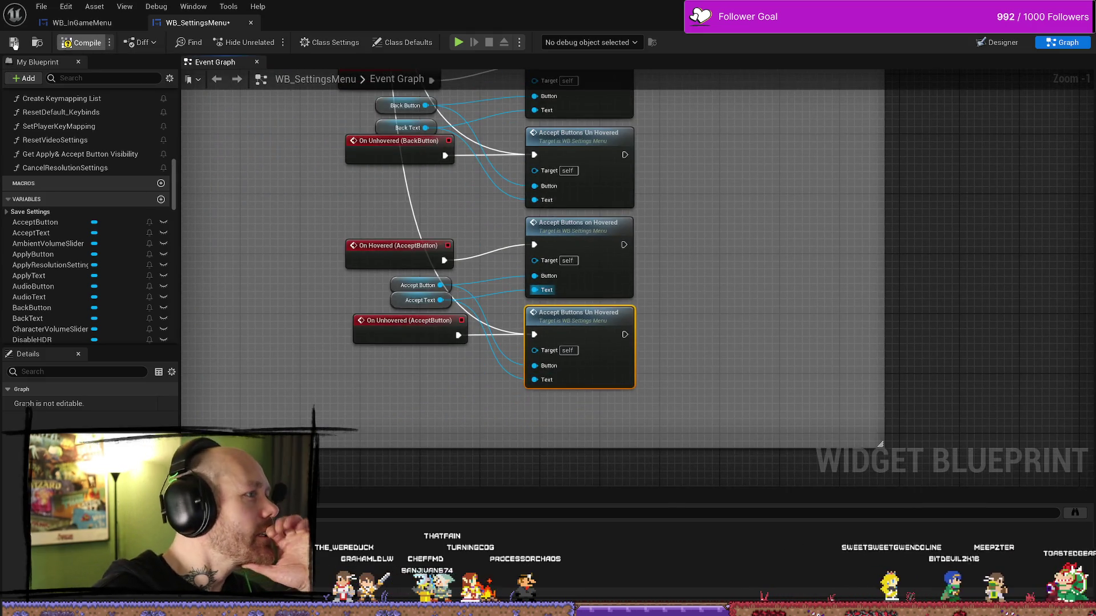
left_click(14, 43)
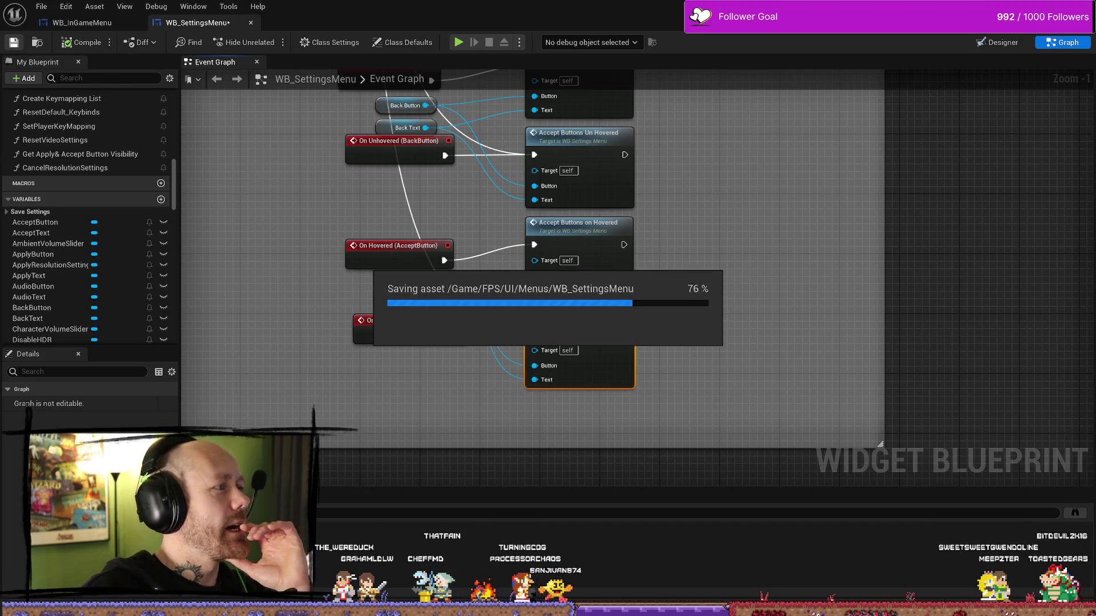
key("alt+Tab")
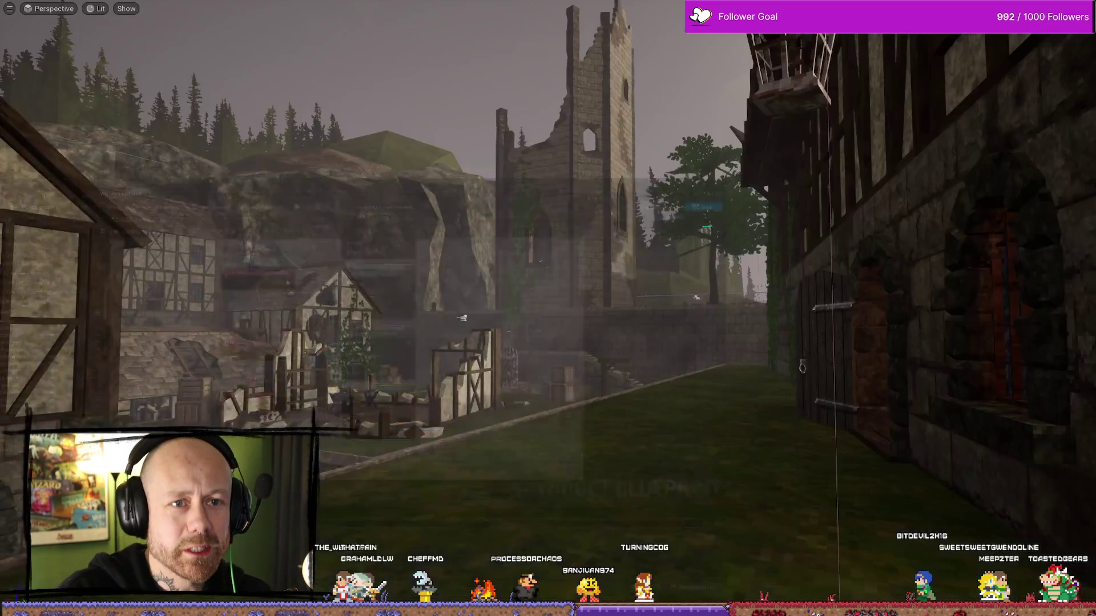
Play, open Settings from the pause menu, try Accept, reopen it and back out
key("alt+p")
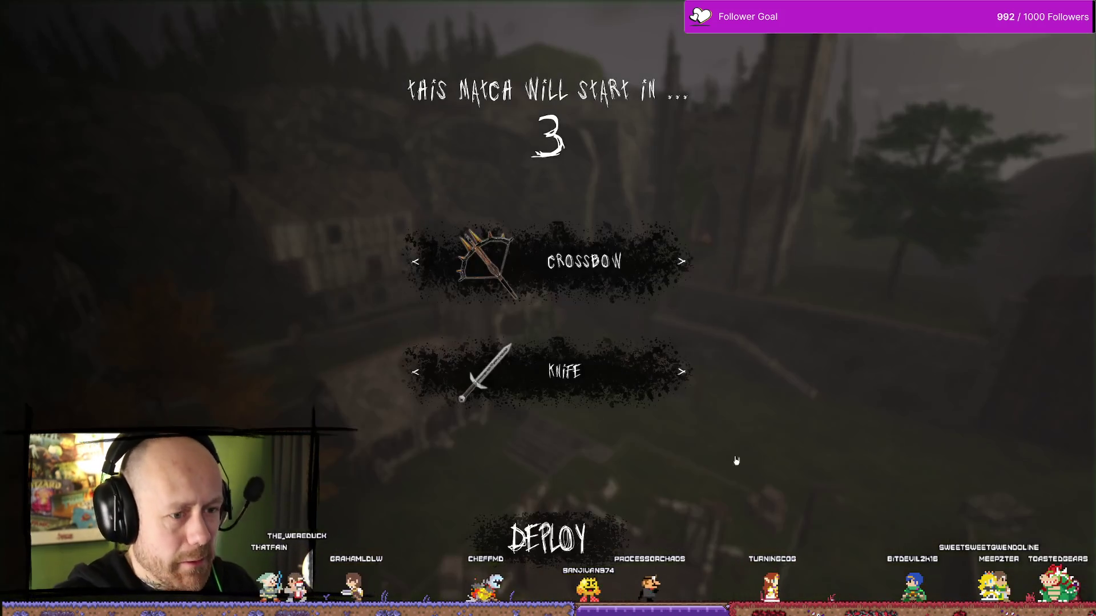
key("Escape")
left_click(185, 163)
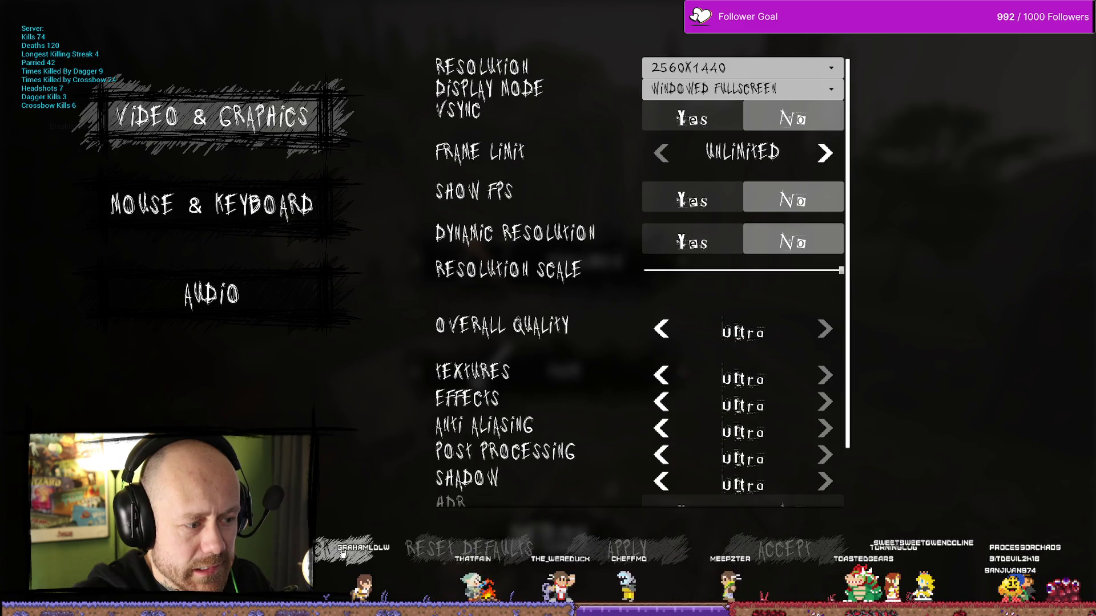
left_click(783, 549)
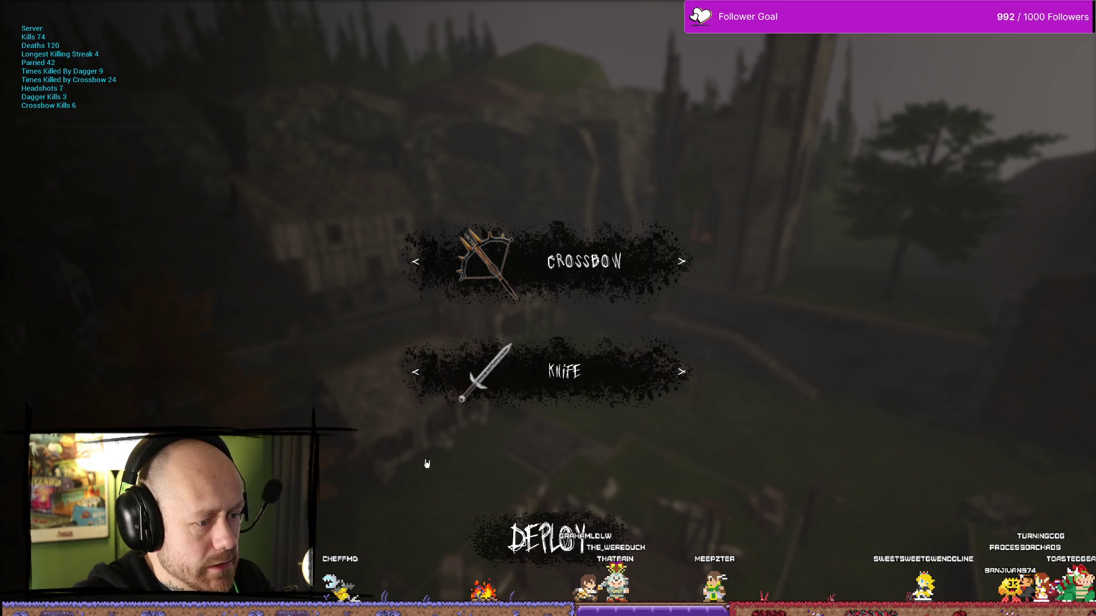
key("Escape")
left_click(206, 163)
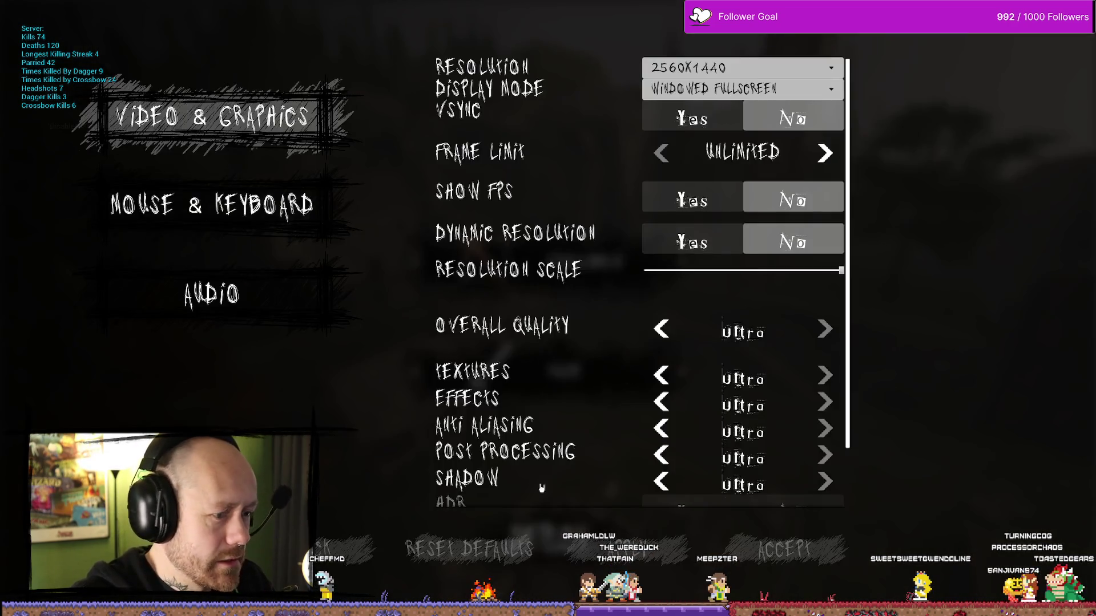
left_click(341, 555)
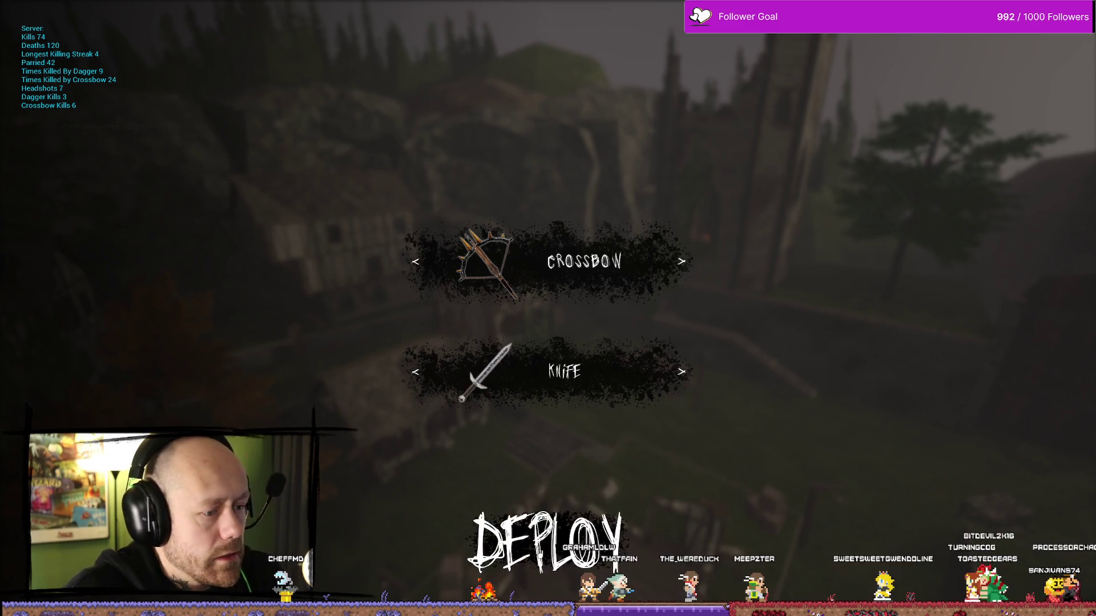
Reopen Settings, check the Mouse & Keyboard page, close it and deploy into the match
key("Escape")
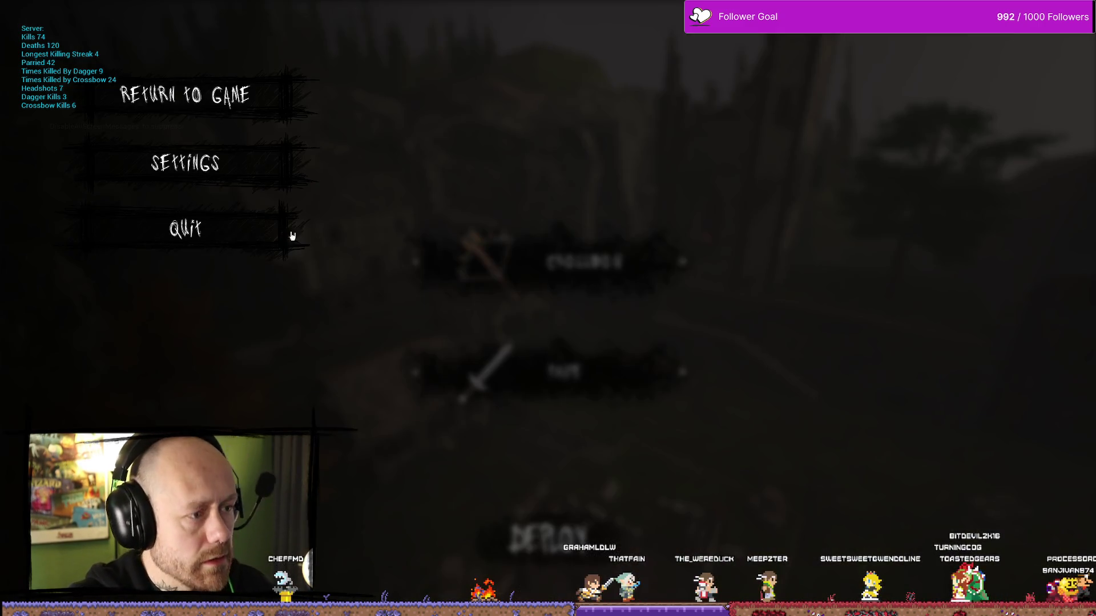
left_click(183, 161)
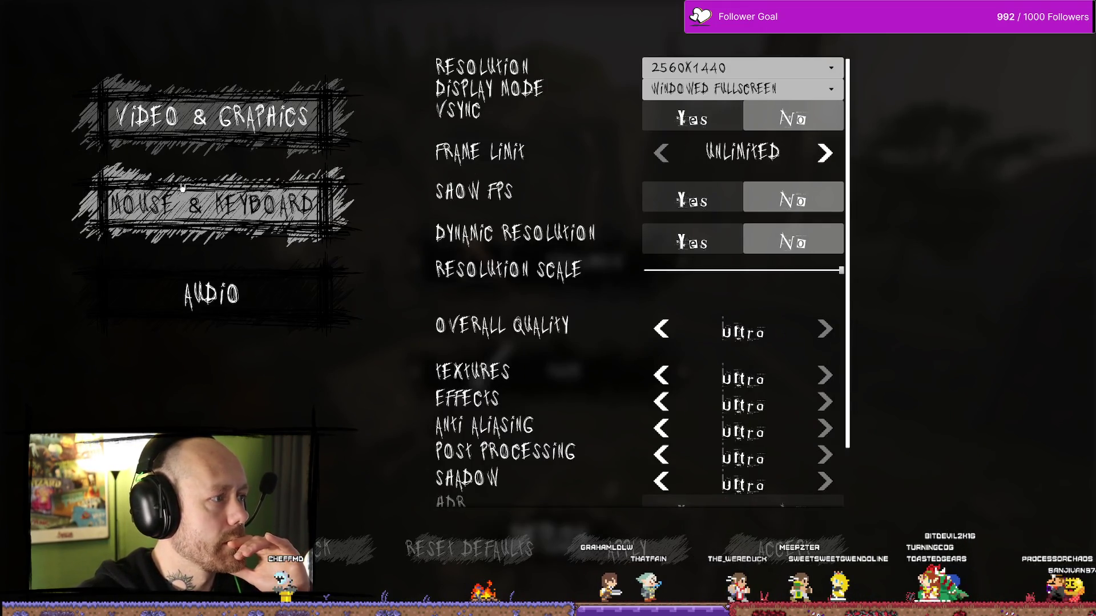
left_click(294, 220)
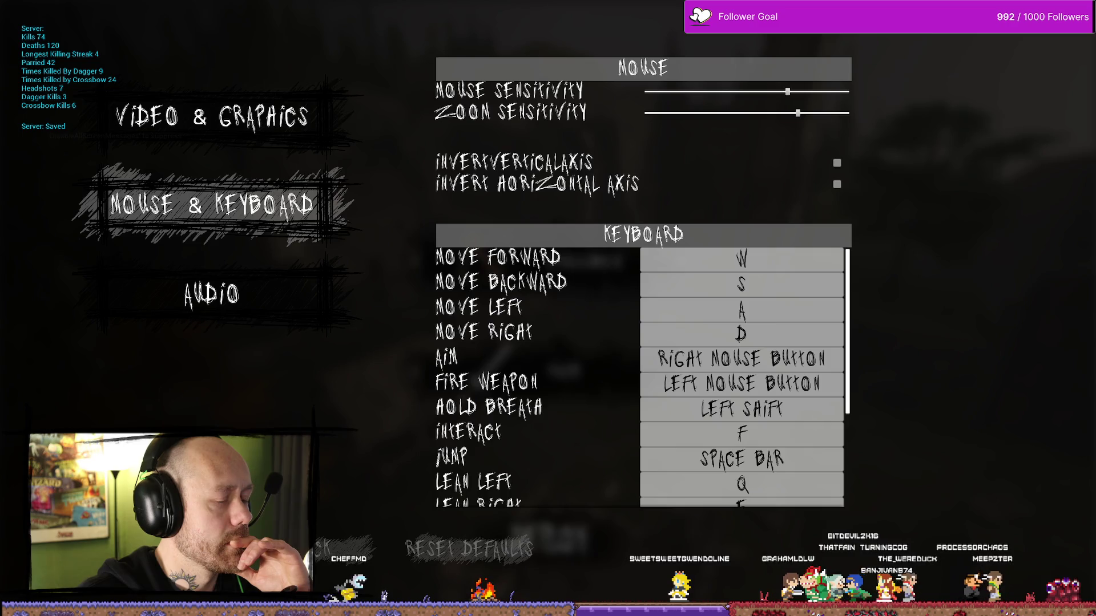
left_click(342, 556)
left_click(580, 514)
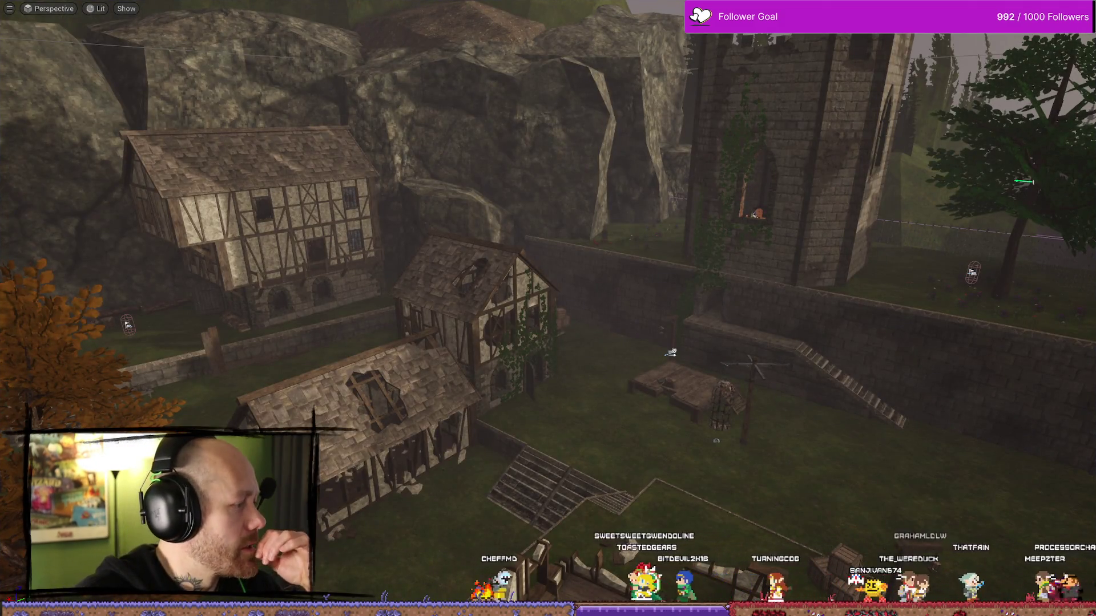
Stop the play session, close the texture preview and jump to the AcceptButtonsOnHovered event
key("Escape")
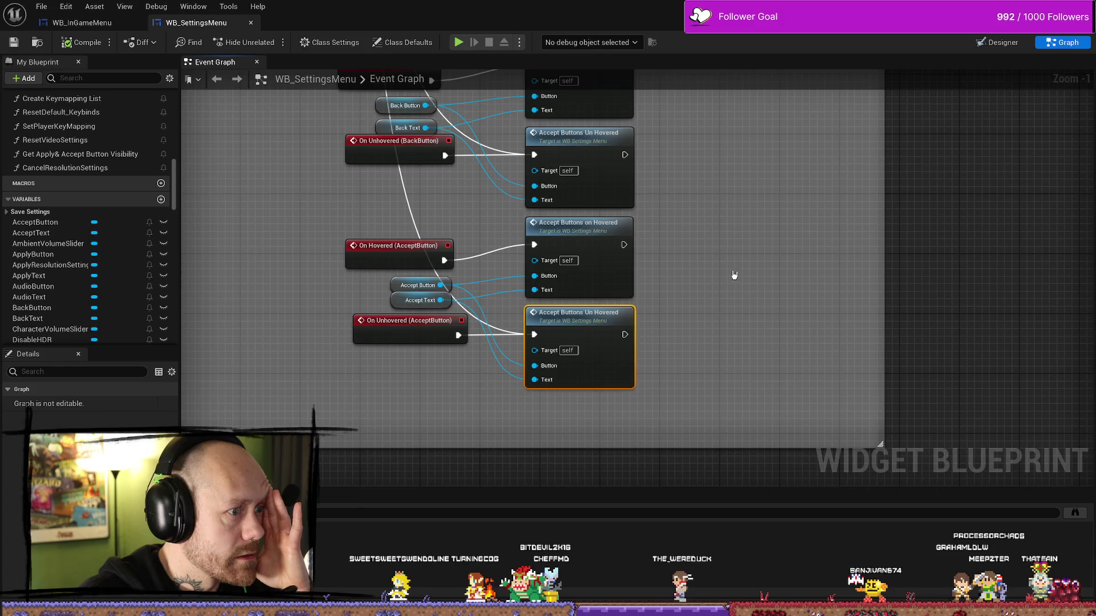
scroll(734, 274, "up", 5)
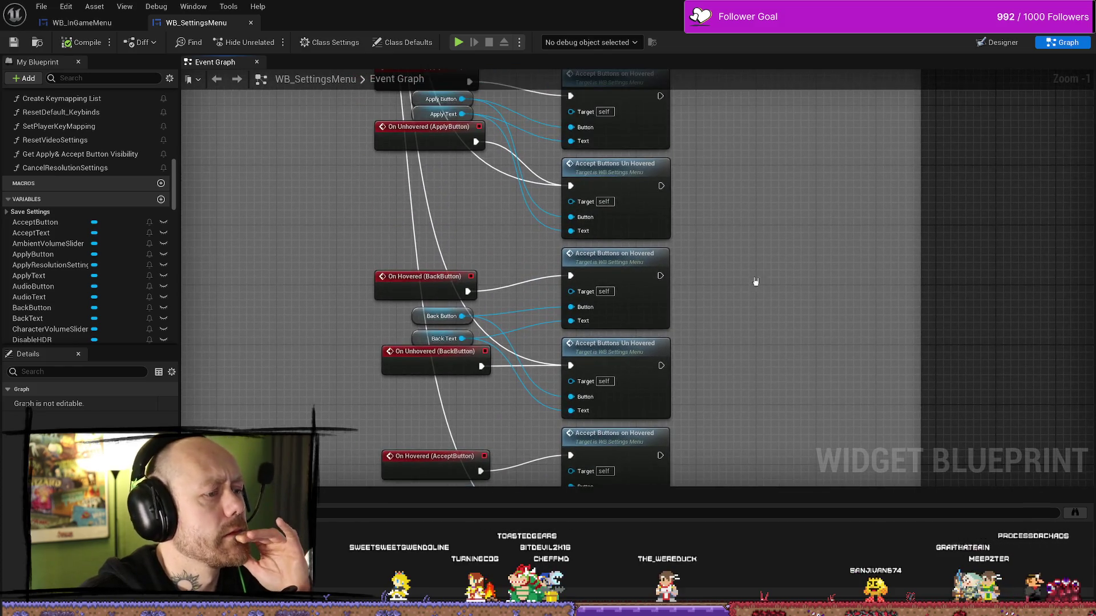
scroll(755, 285, "up", 1)
scroll(763, 314, "up", 1)
scroll(771, 343, "up", 1)
scroll(771, 342, "up", 1)
scroll(753, 232, "up", 1)
scroll(756, 245, "up", 1)
scroll(751, 263, "up", 1)
scroll(754, 283, "up", 1)
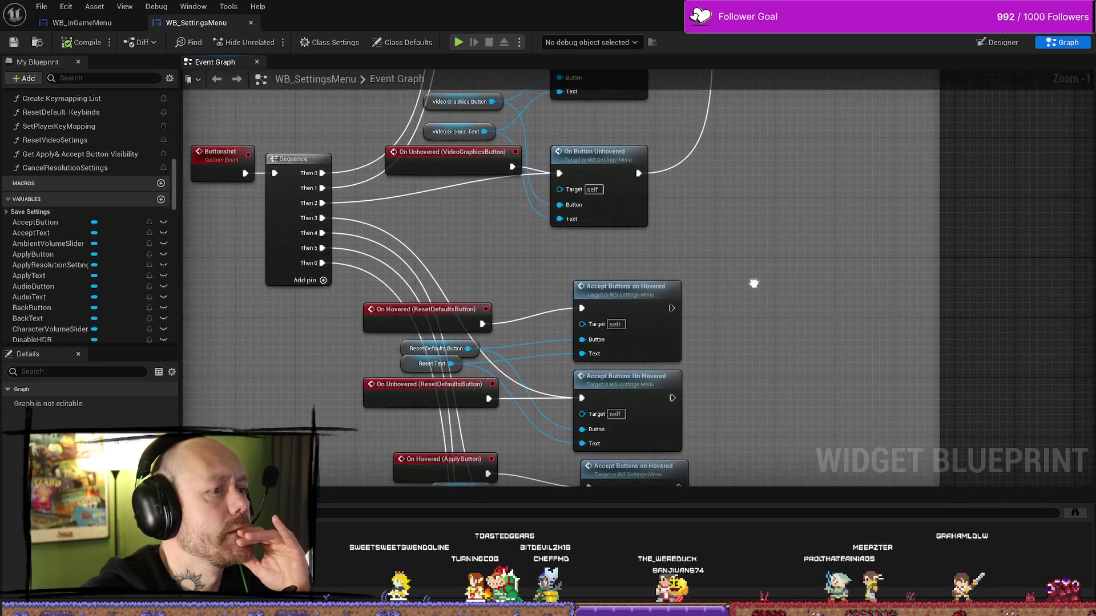
left_click_drag(754, 284, 756, 283)
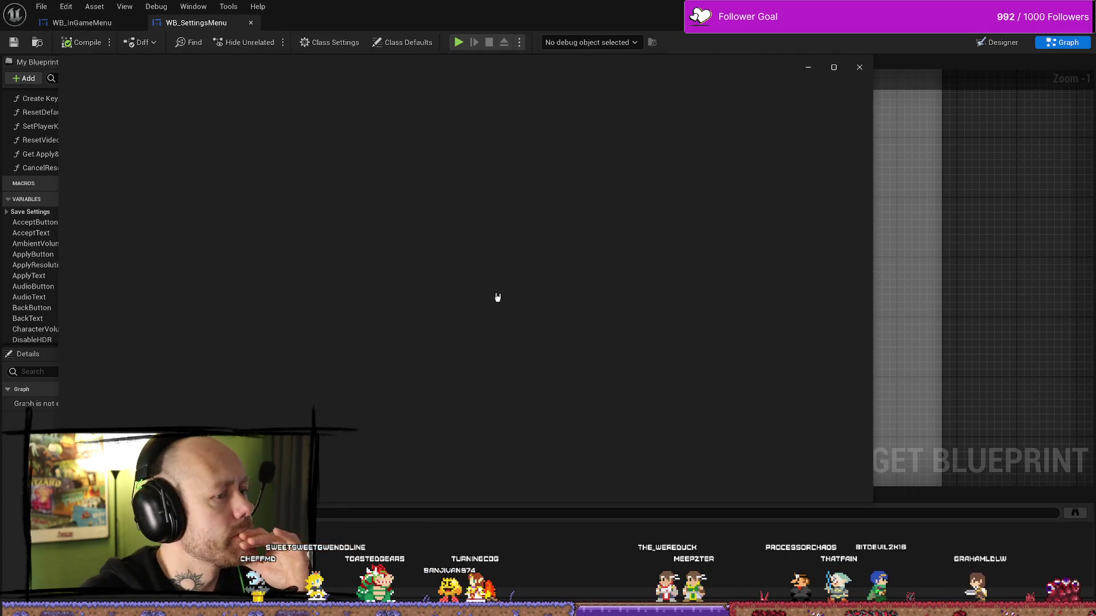
left_click(859, 69)
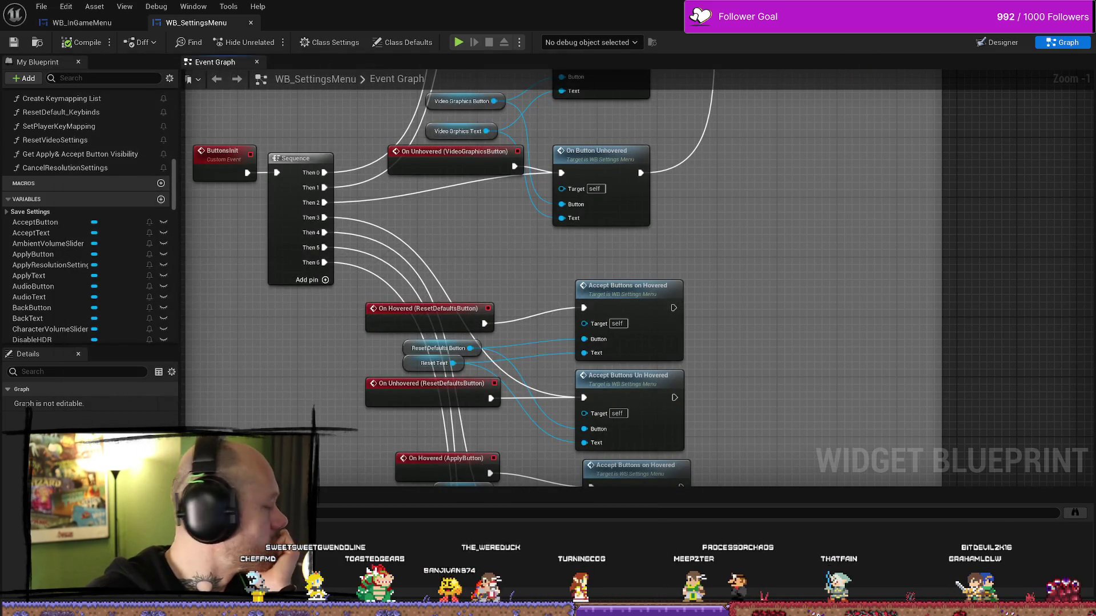
double_click(630, 295)
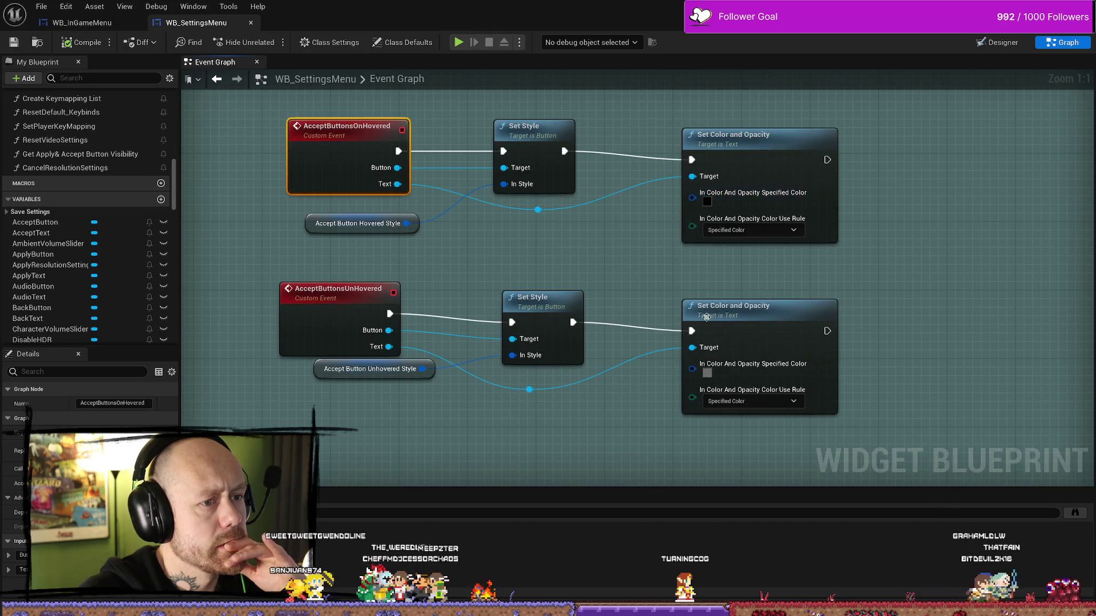
Tidy the style nodes and set the unhovered Set Color and Opacity colour to black
left_click(320, 369)
left_click(521, 266)
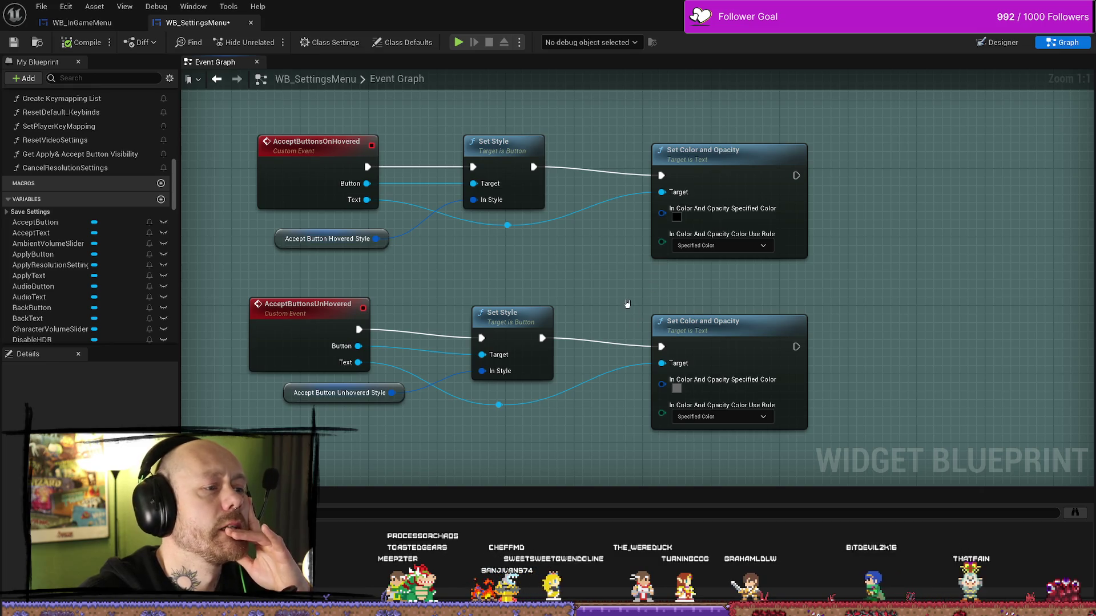
left_click_drag(279, 243, 280, 235)
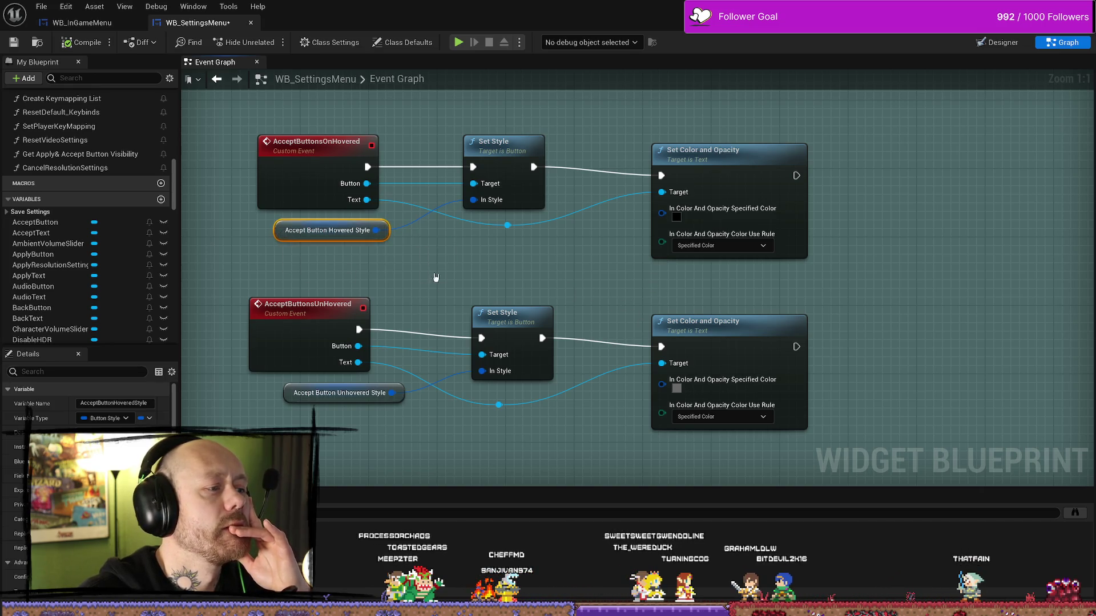
left_click_drag(430, 267, 487, 269)
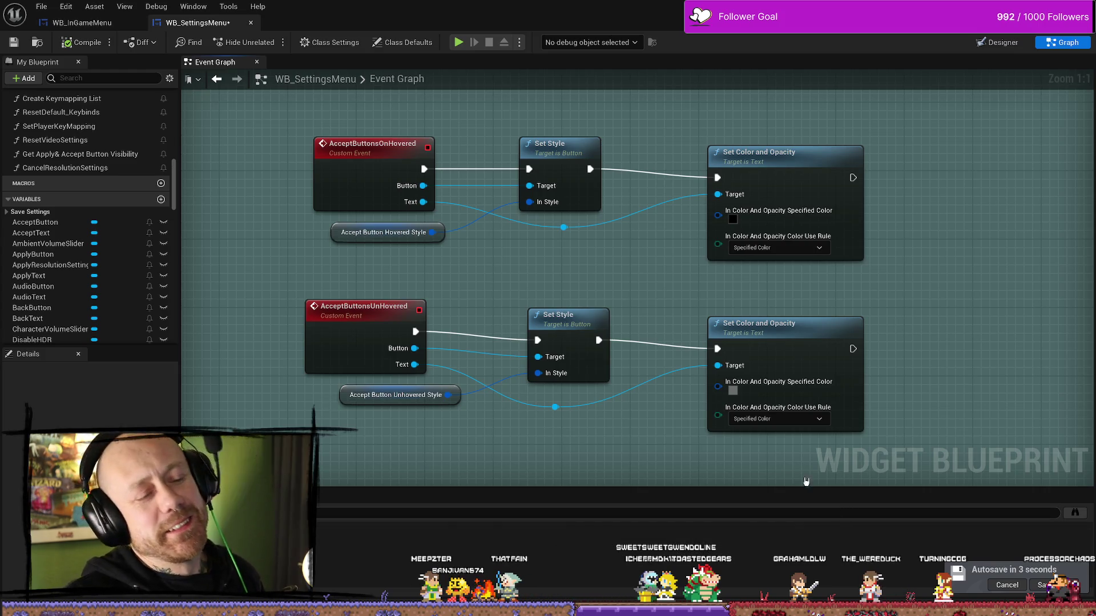
left_click(733, 391)
left_click(930, 296)
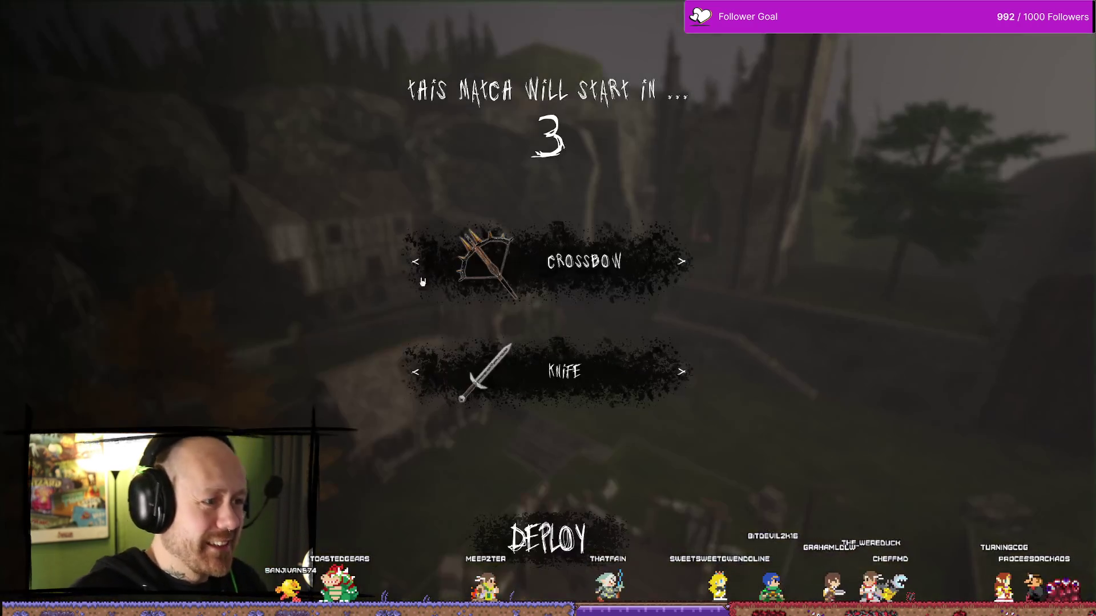
key("Escape")
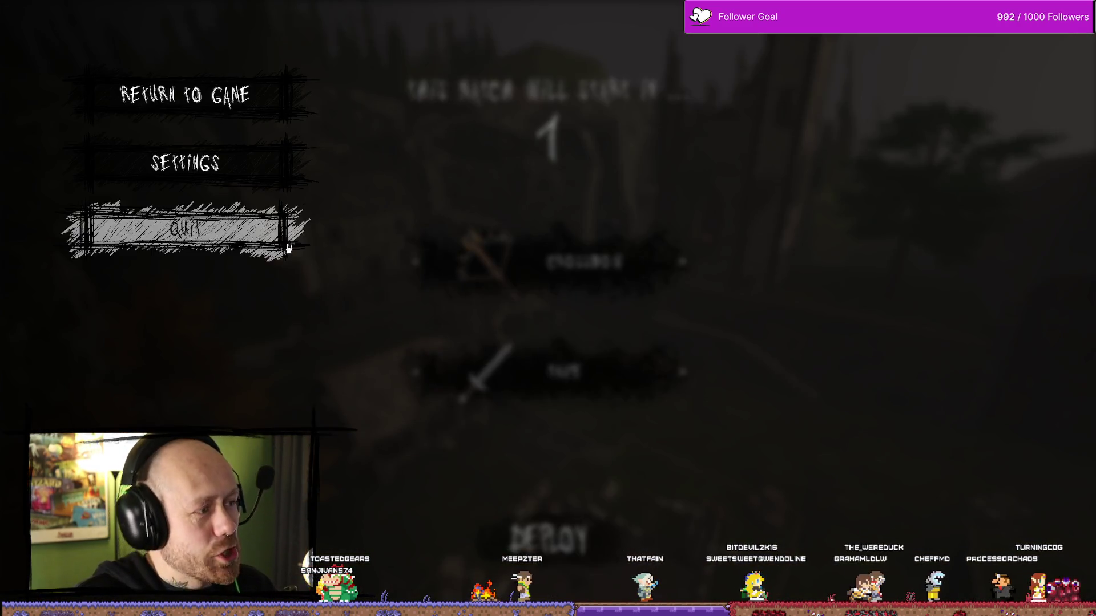
left_click(185, 163)
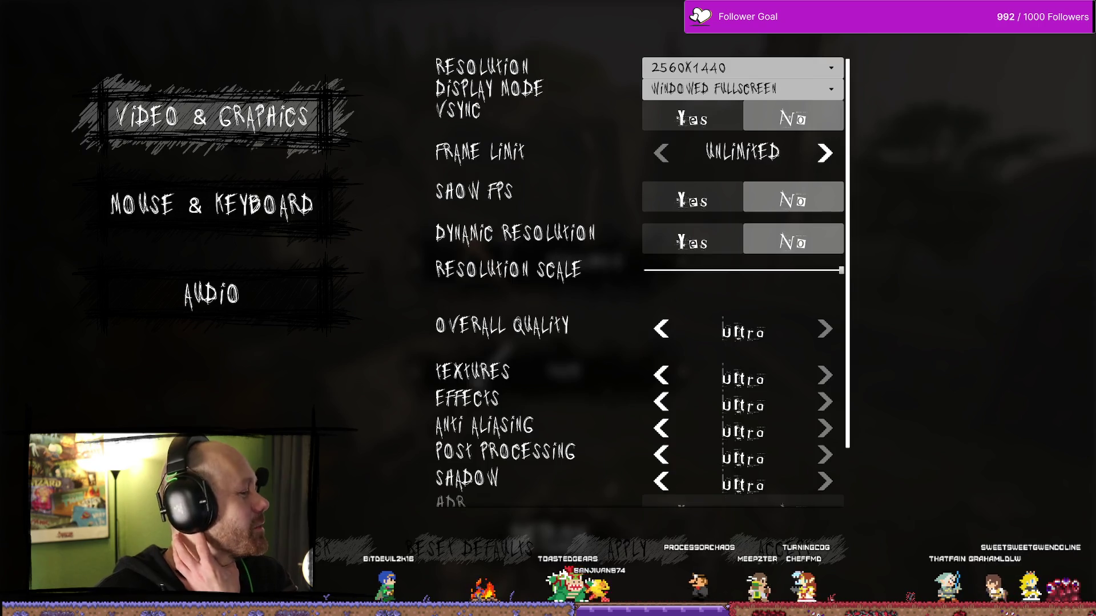
key("Escape")
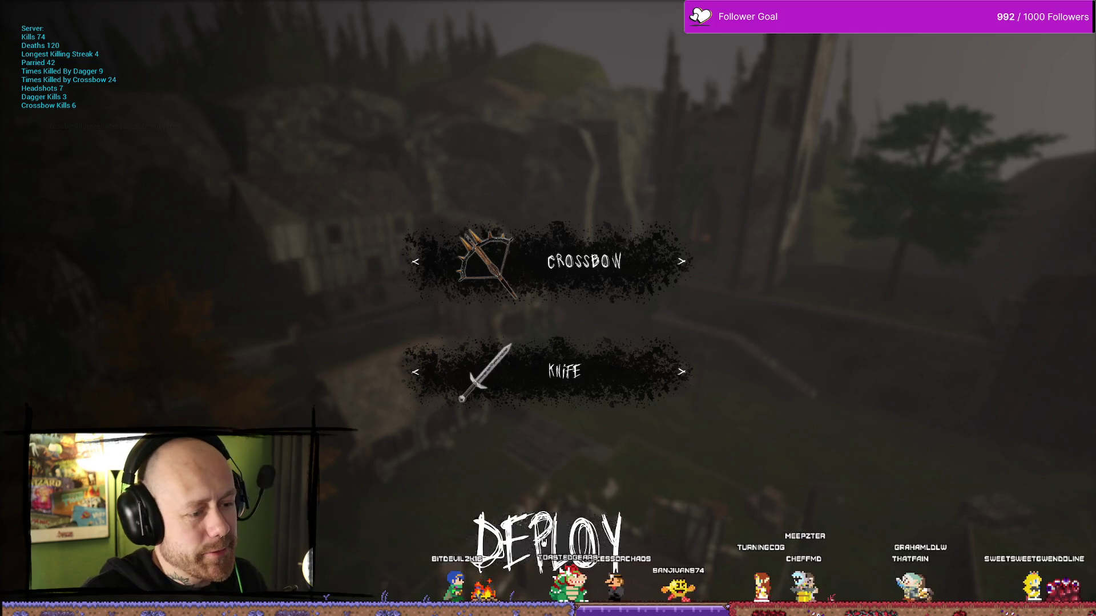
left_click(548, 540)
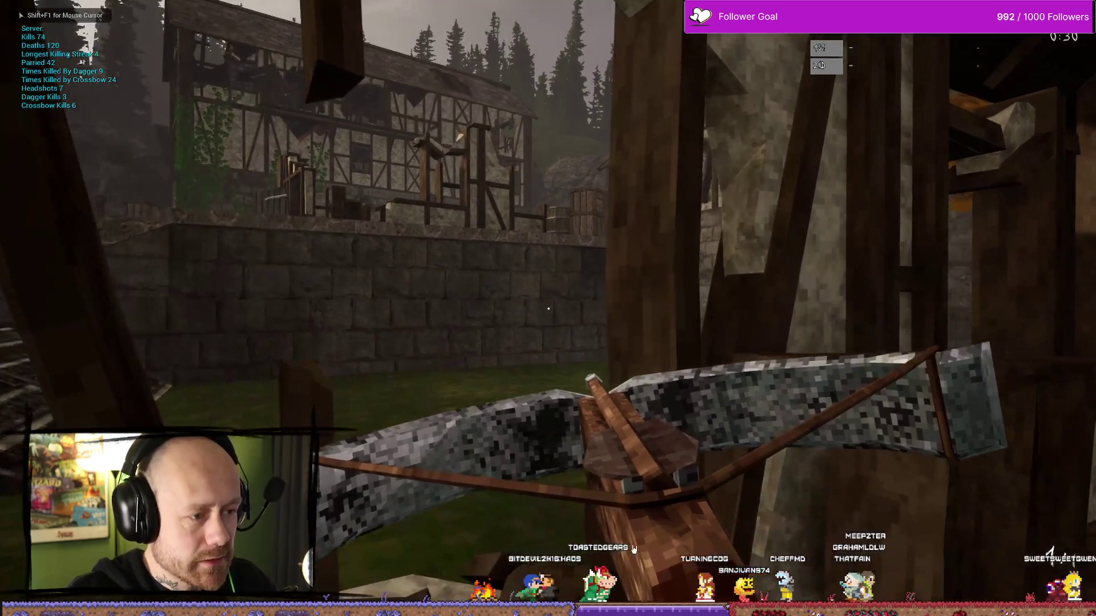
key("Escape")
key("F11")
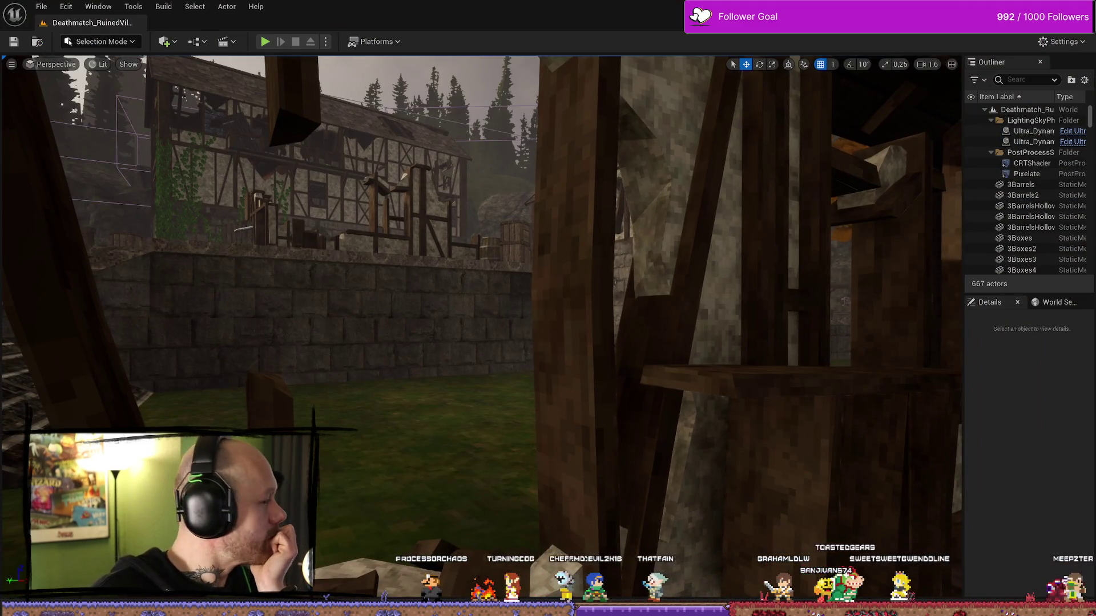
key("alt+Tab")
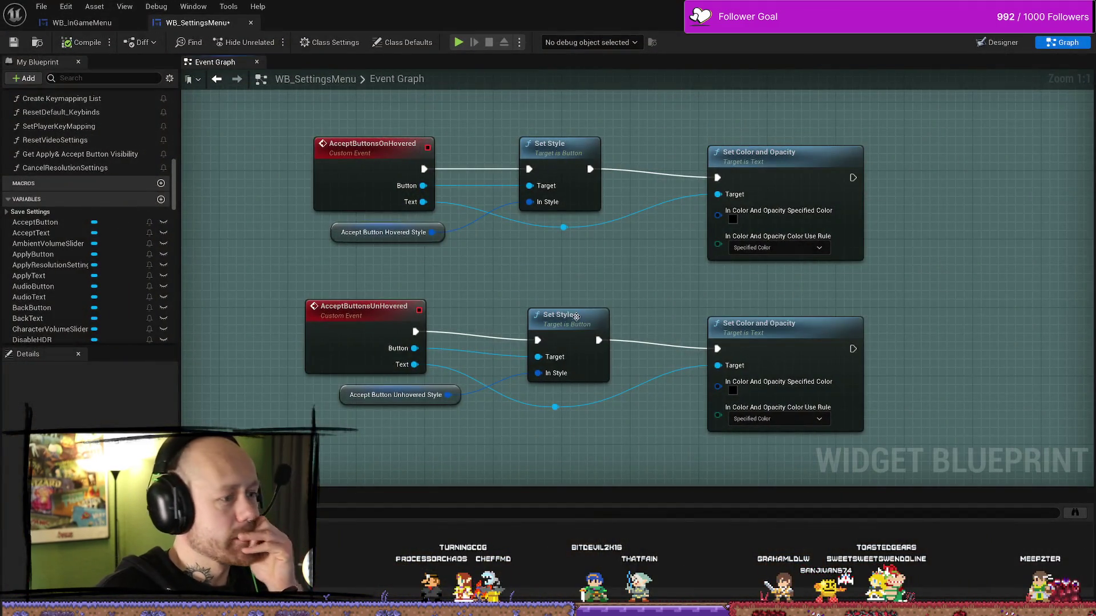
In the Designer, set BackButton's Style > Normal > Image to the MenuButtonAccept texture
left_click_drag(408, 239, 334, 240)
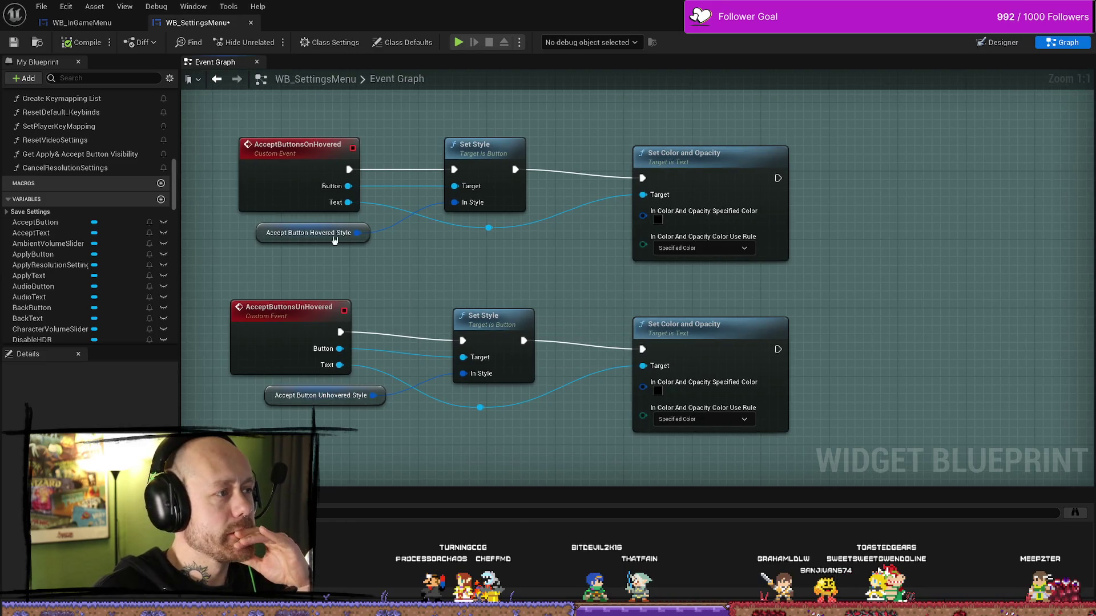
left_click(998, 42)
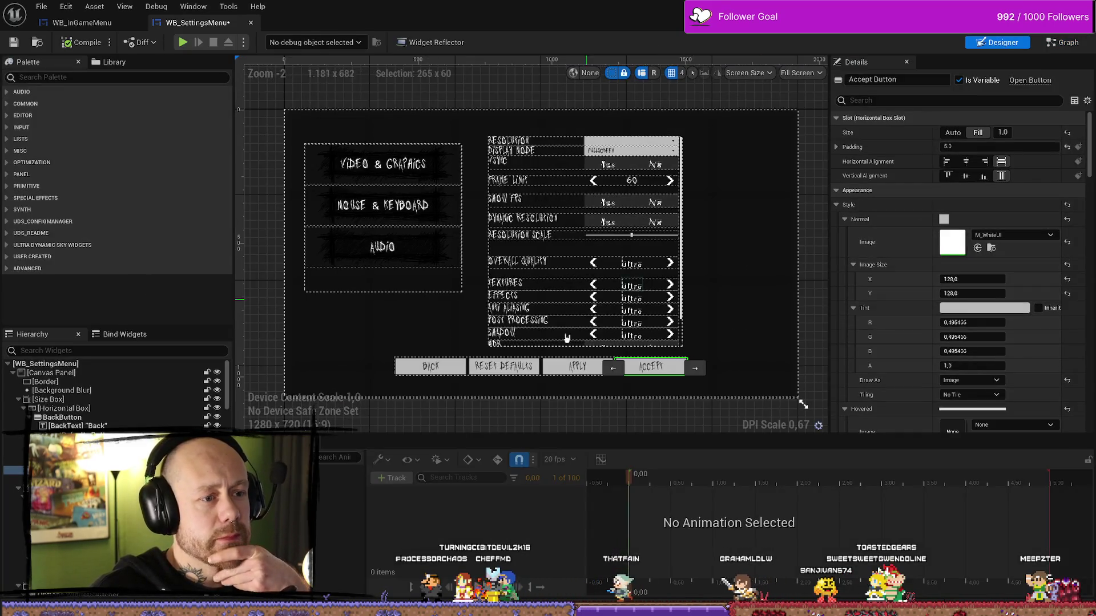
scroll(390, 360, "up", 3)
left_click(363, 347)
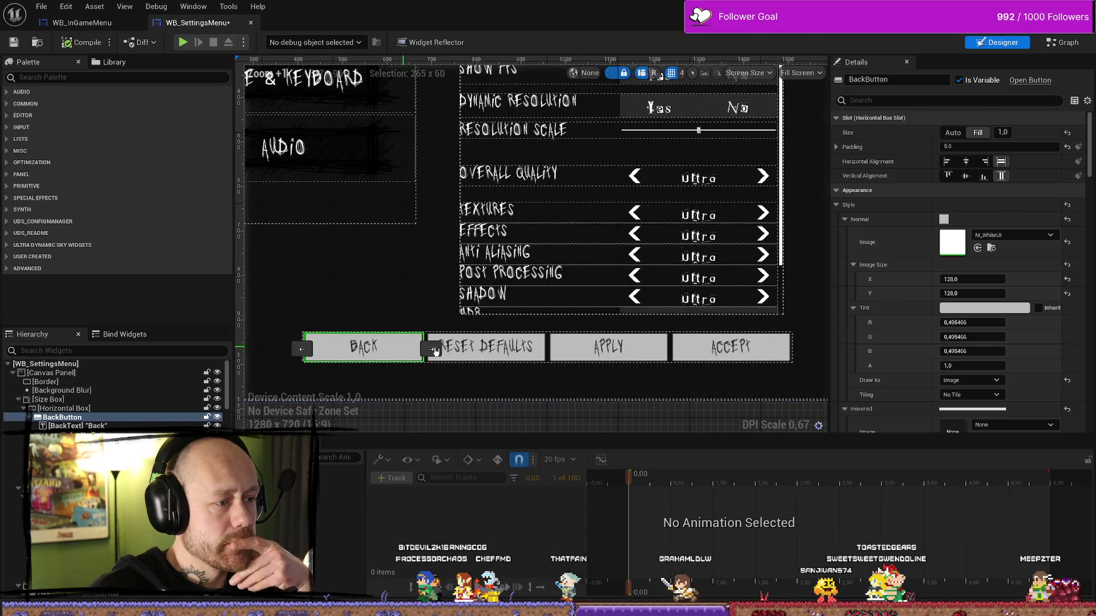
left_click(1015, 235)
type("a")
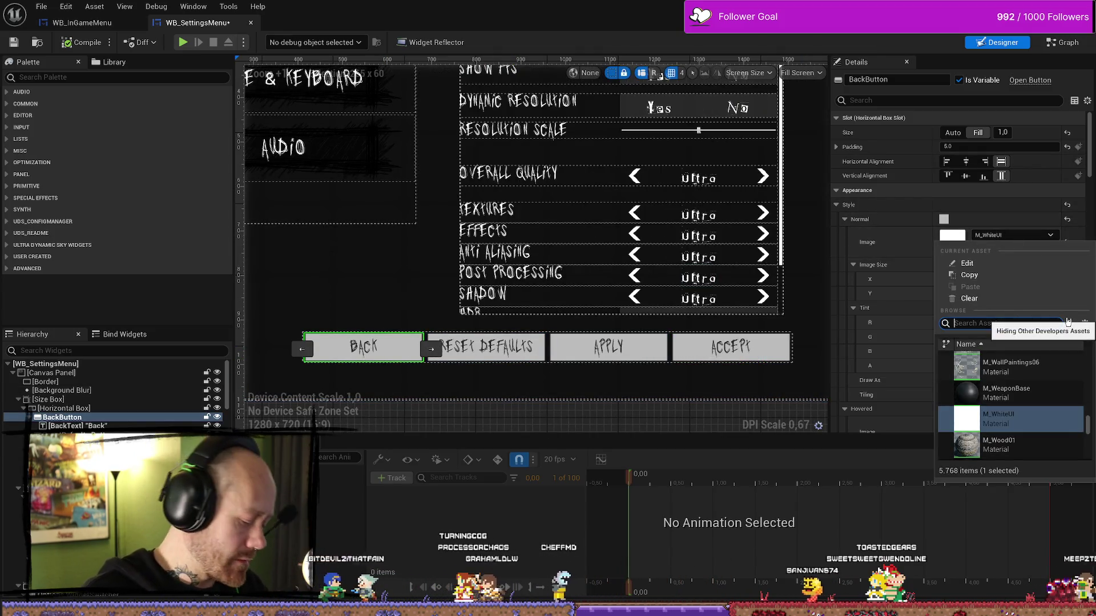
type("ccep")
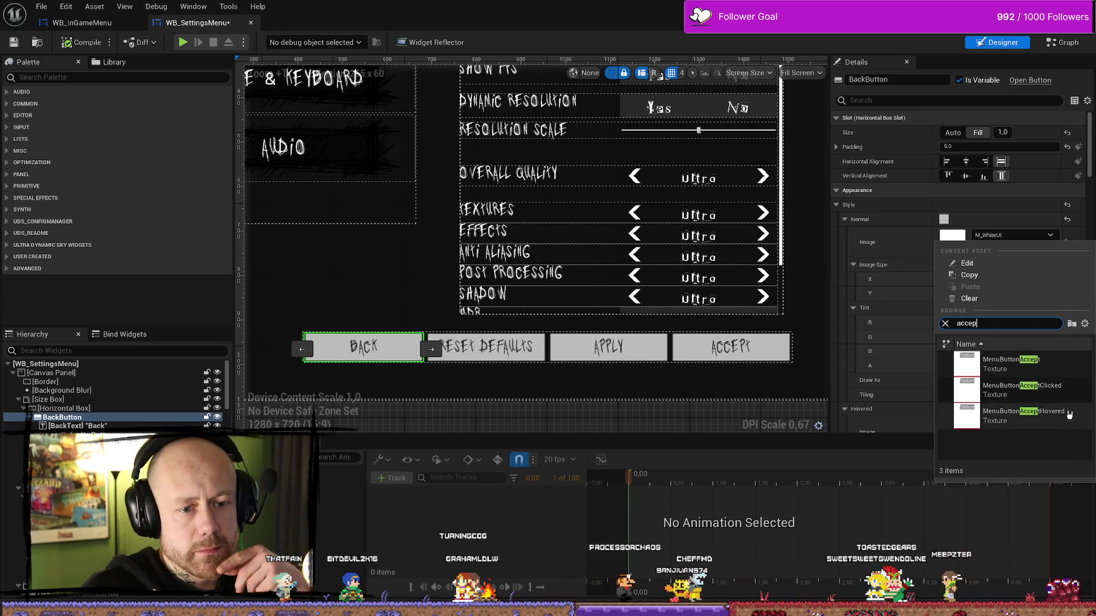
left_click(1032, 370)
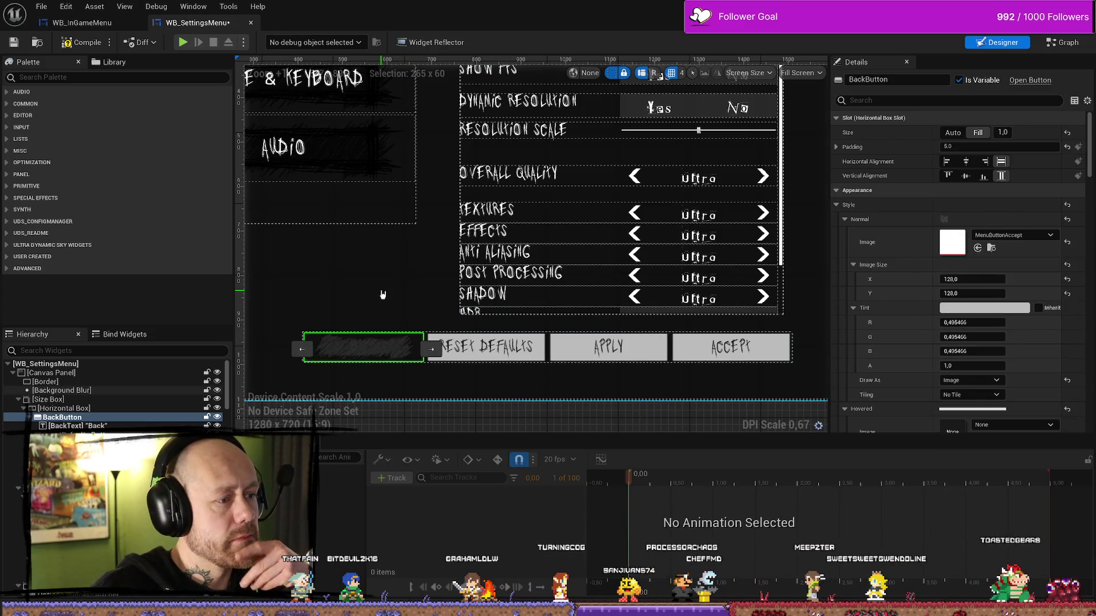
left_click(369, 373)
scroll(369, 373, "up", 2)
scroll(369, 372, "up", 3)
Set the BackText label's Color and Opacity to black
left_click(346, 318)
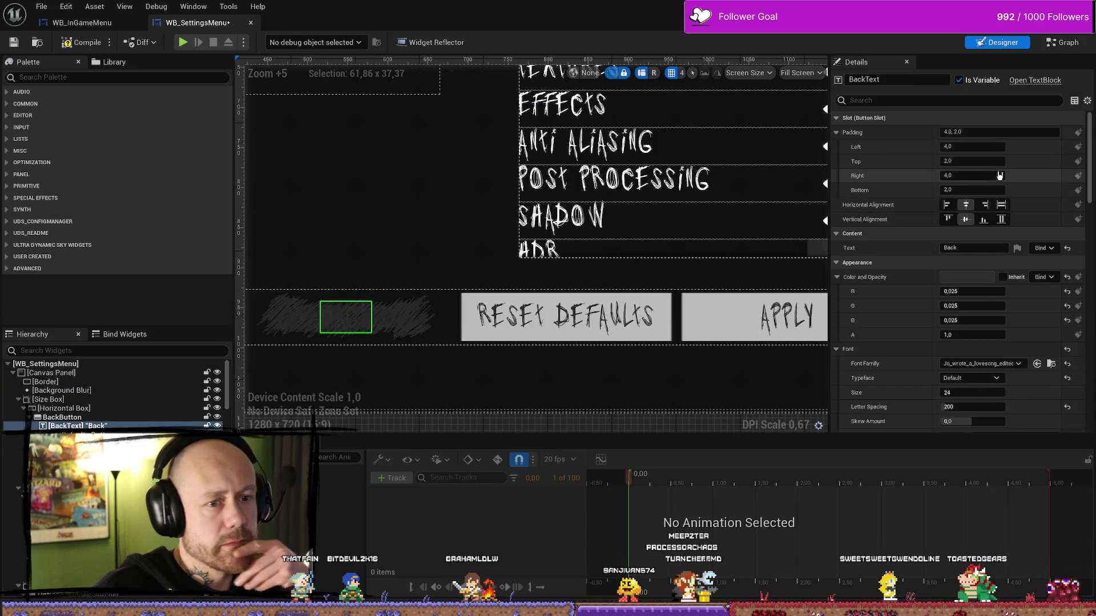
left_click(978, 278)
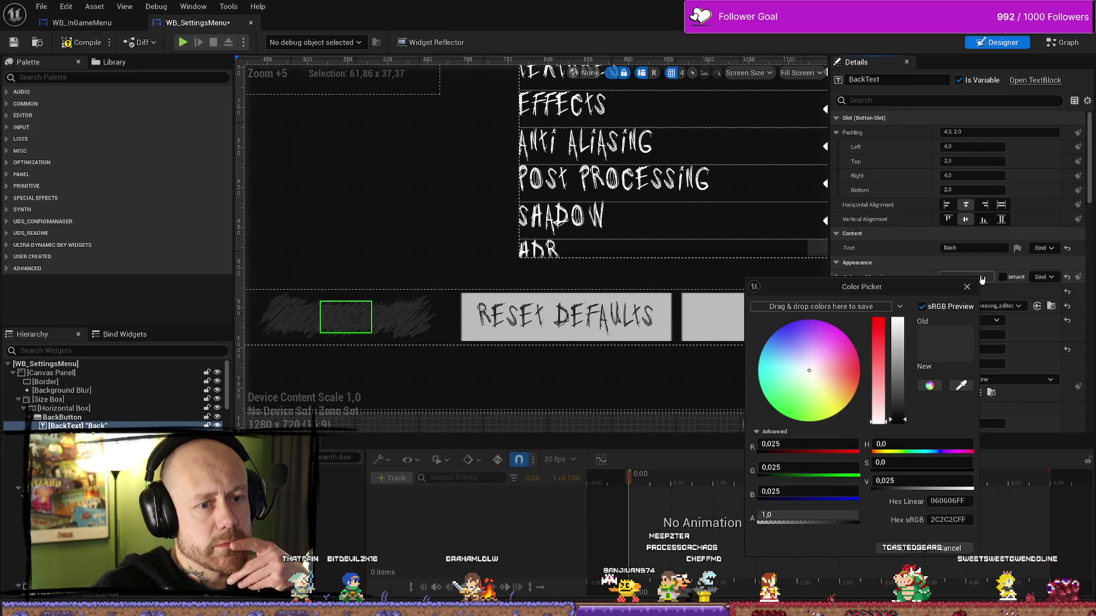
left_click_drag(902, 424, 909, 441)
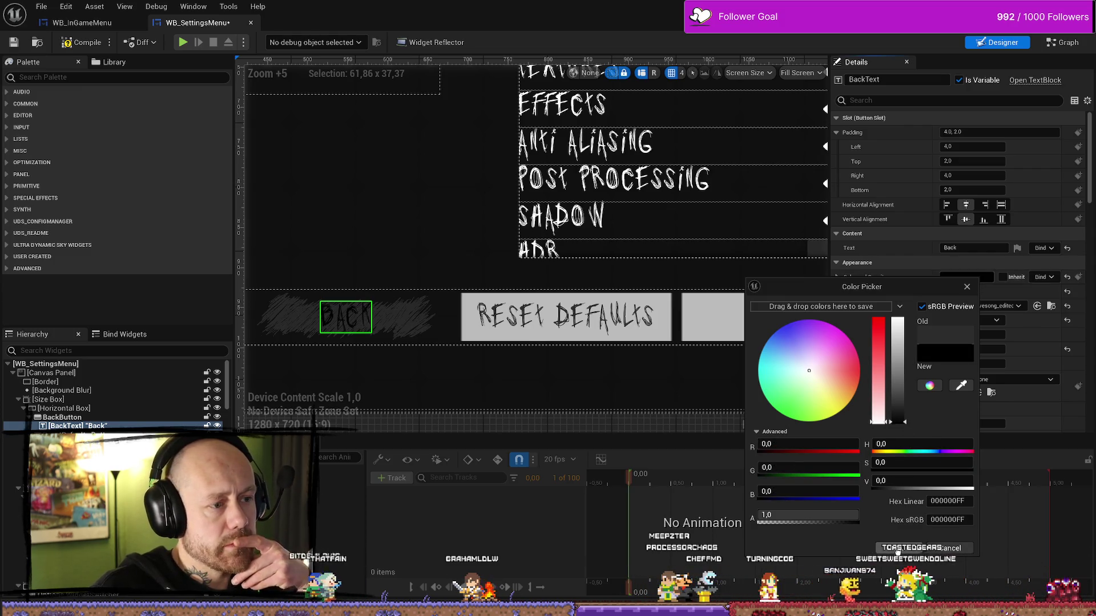
left_click(465, 367)
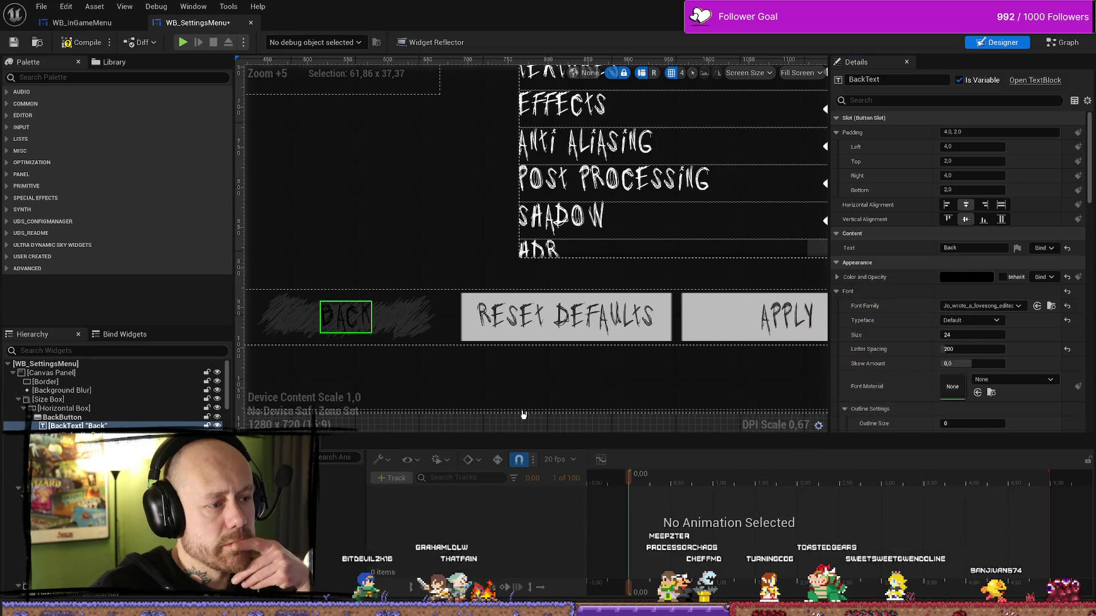
left_click(399, 244)
left_click_drag(399, 244, 497, 215)
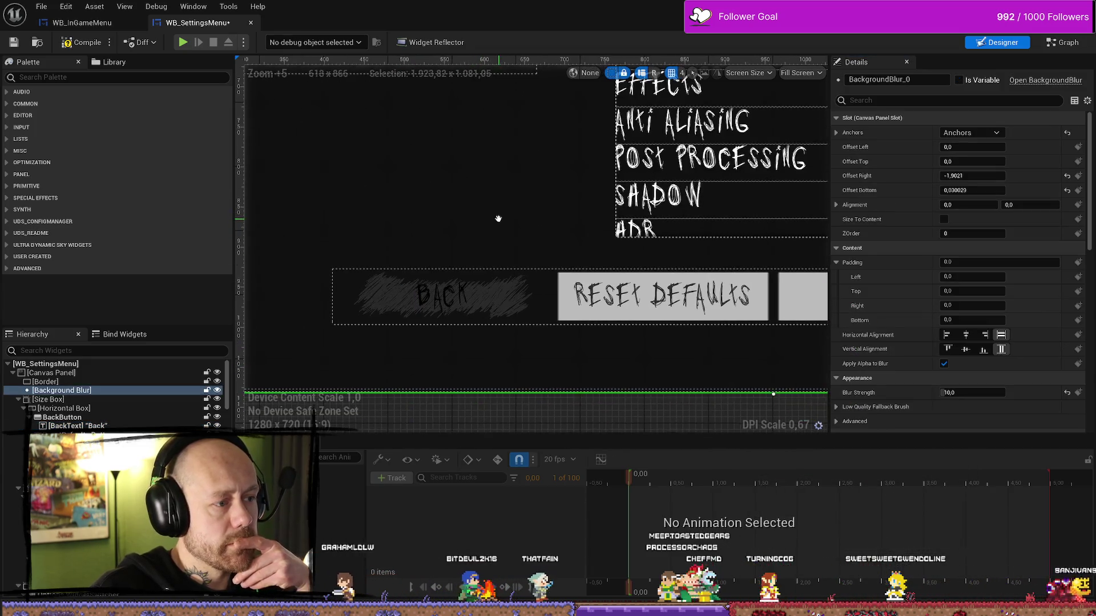
Set the ResetDefaults button's Normal Image to the MenuButtonAccept texture via the asset picker
left_click(513, 299)
left_click(677, 299)
left_click_drag(685, 374, 580, 374)
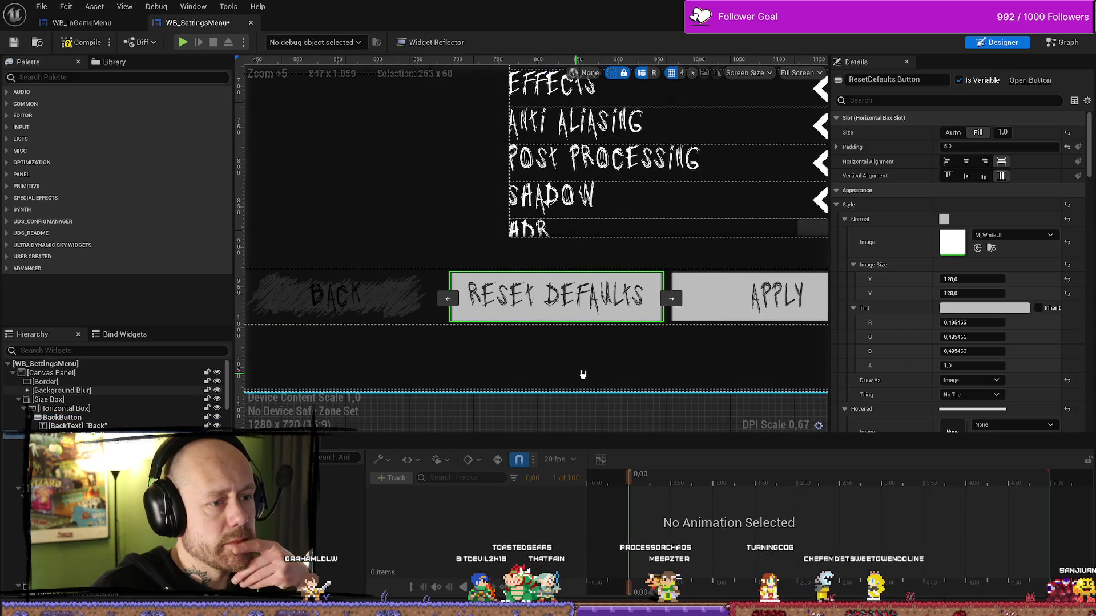
left_click(1013, 236)
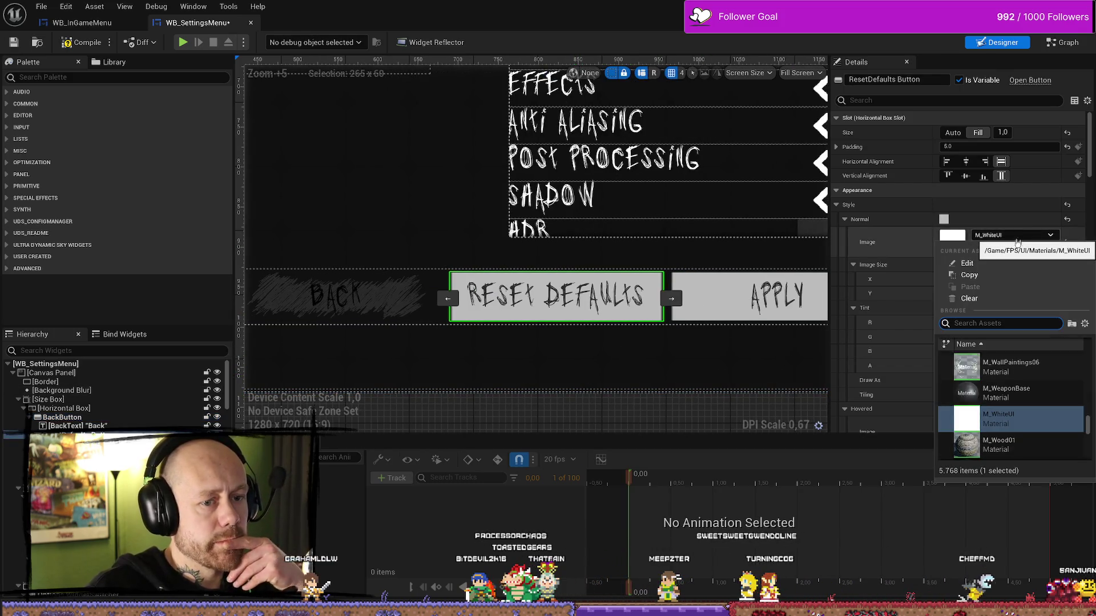
mouse_move(1014, 368)
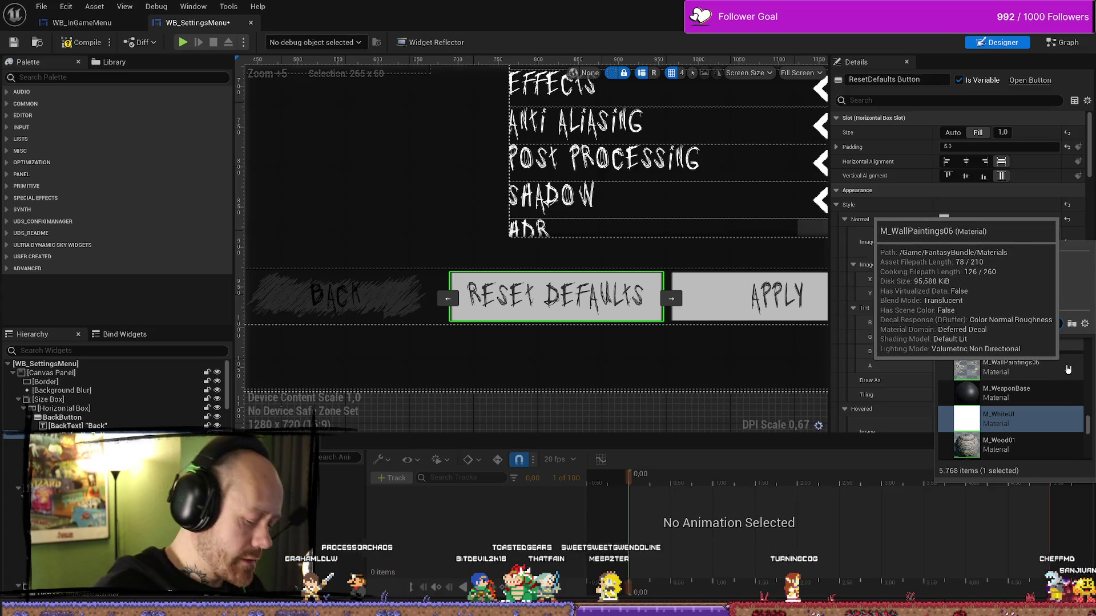
type("accep")
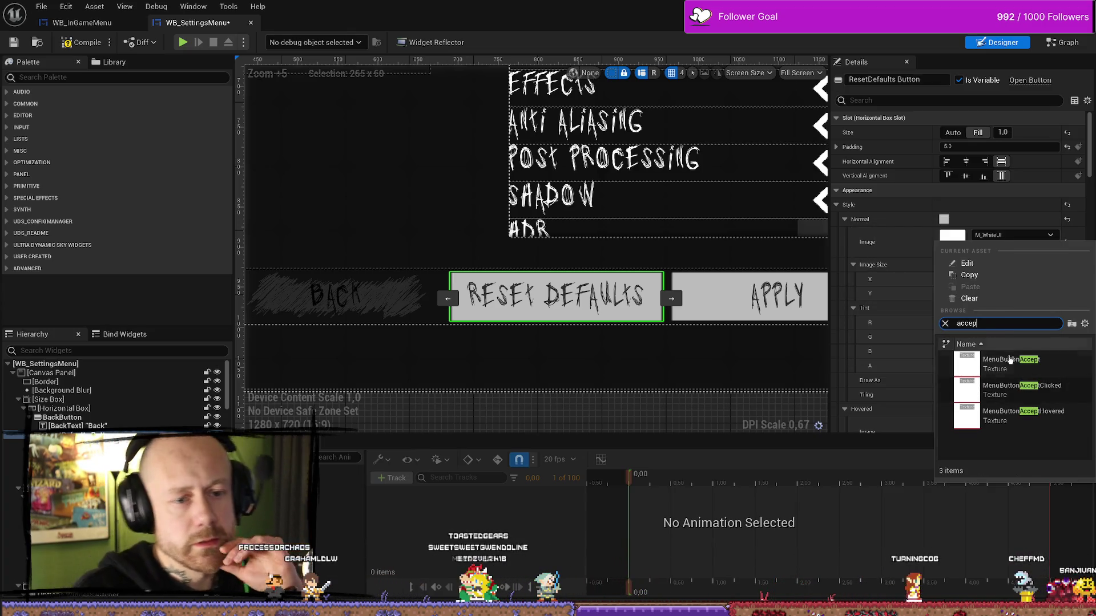
left_click(1011, 360)
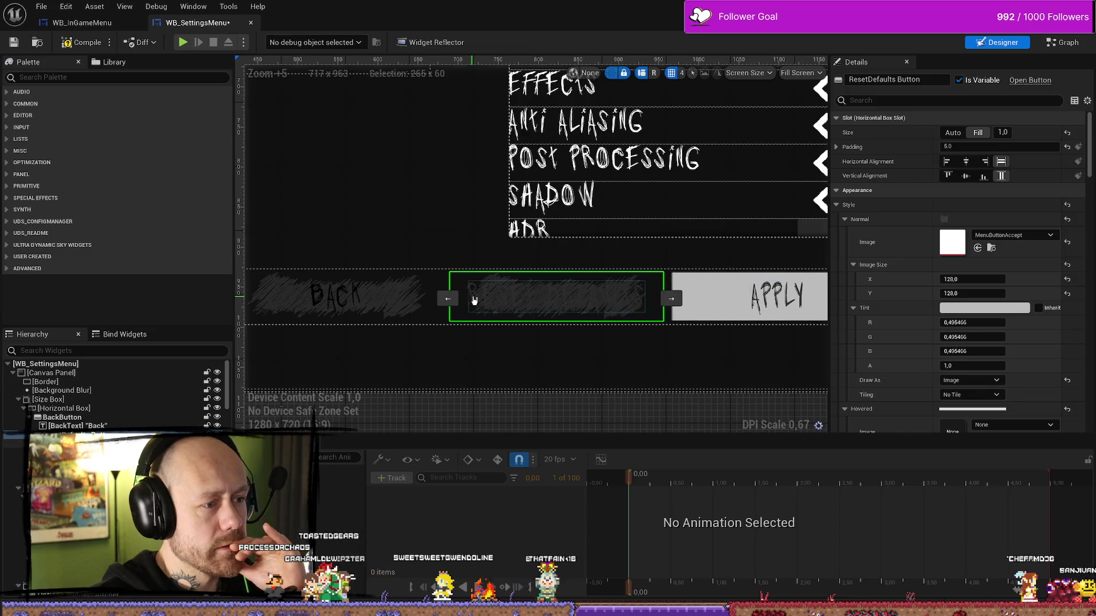
Set the ResetText label colour to black to match the Back button
left_click(473, 299)
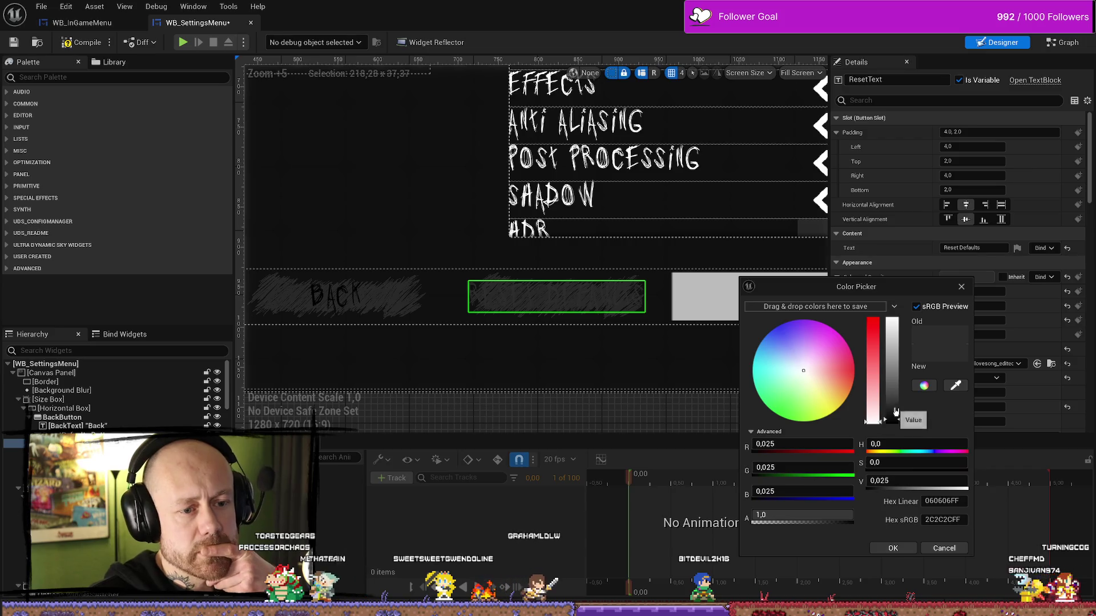
left_click(892, 418)
left_click(894, 548)
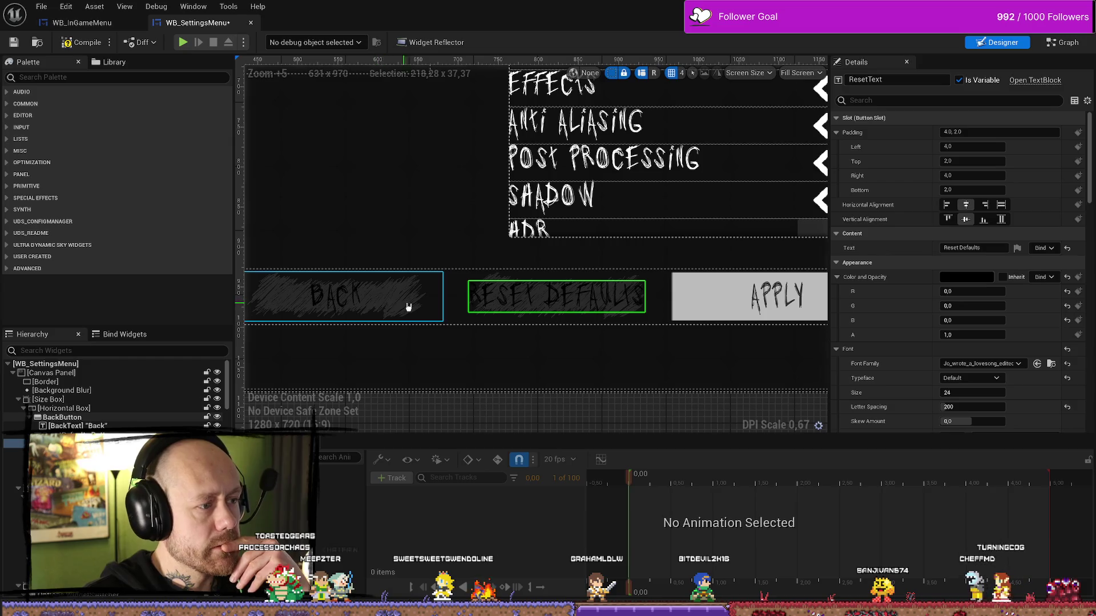
left_click(494, 281)
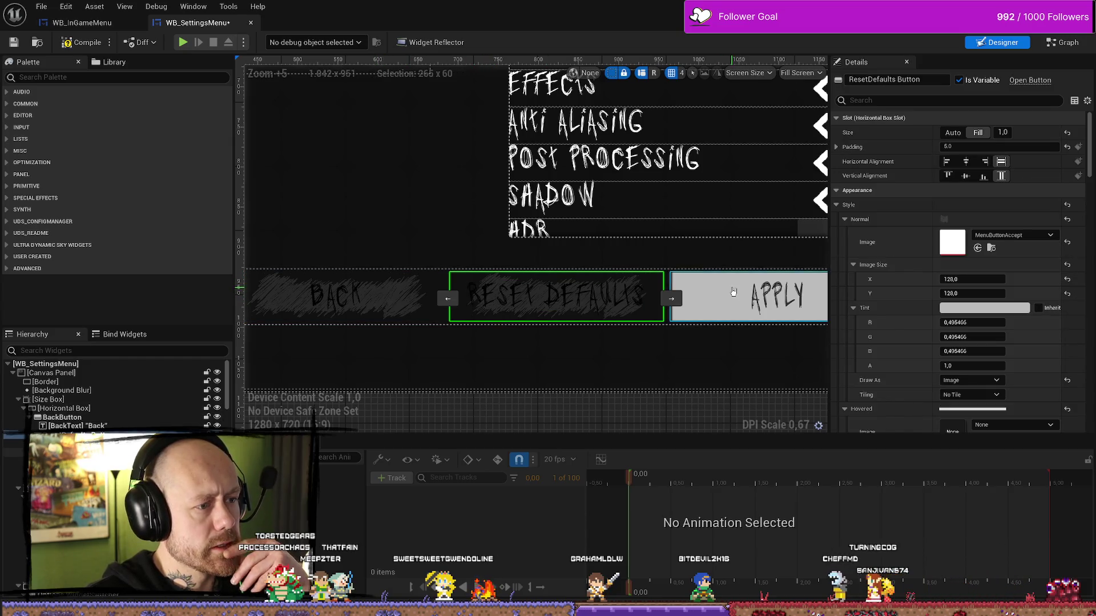